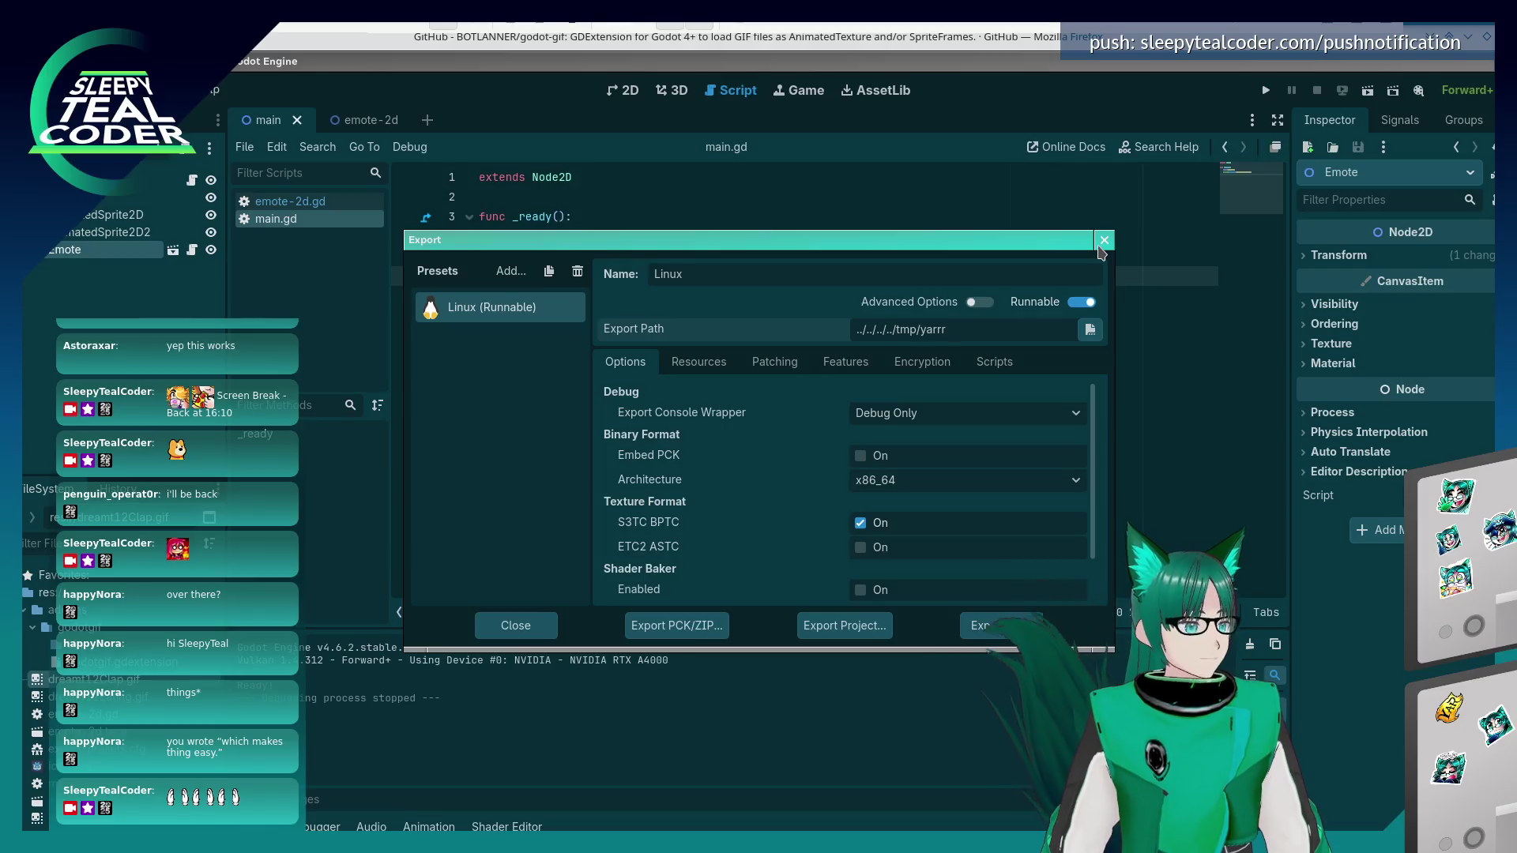
# - Close the Export dialog and switch to the Konsole terminal
pyautogui.click(1101, 249)
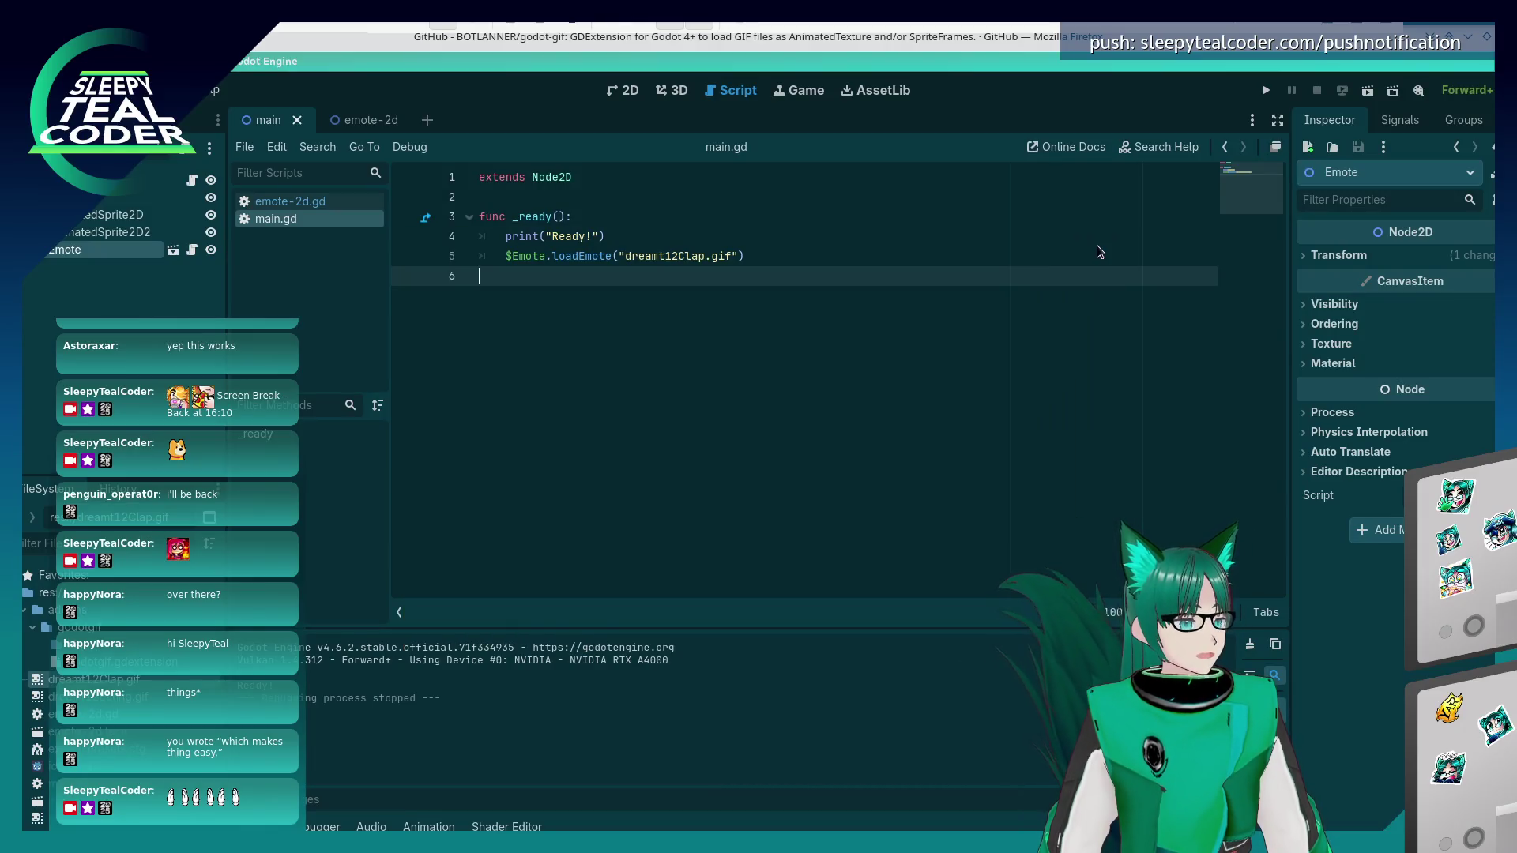
pyautogui.hotkey('alt', 'Tab')
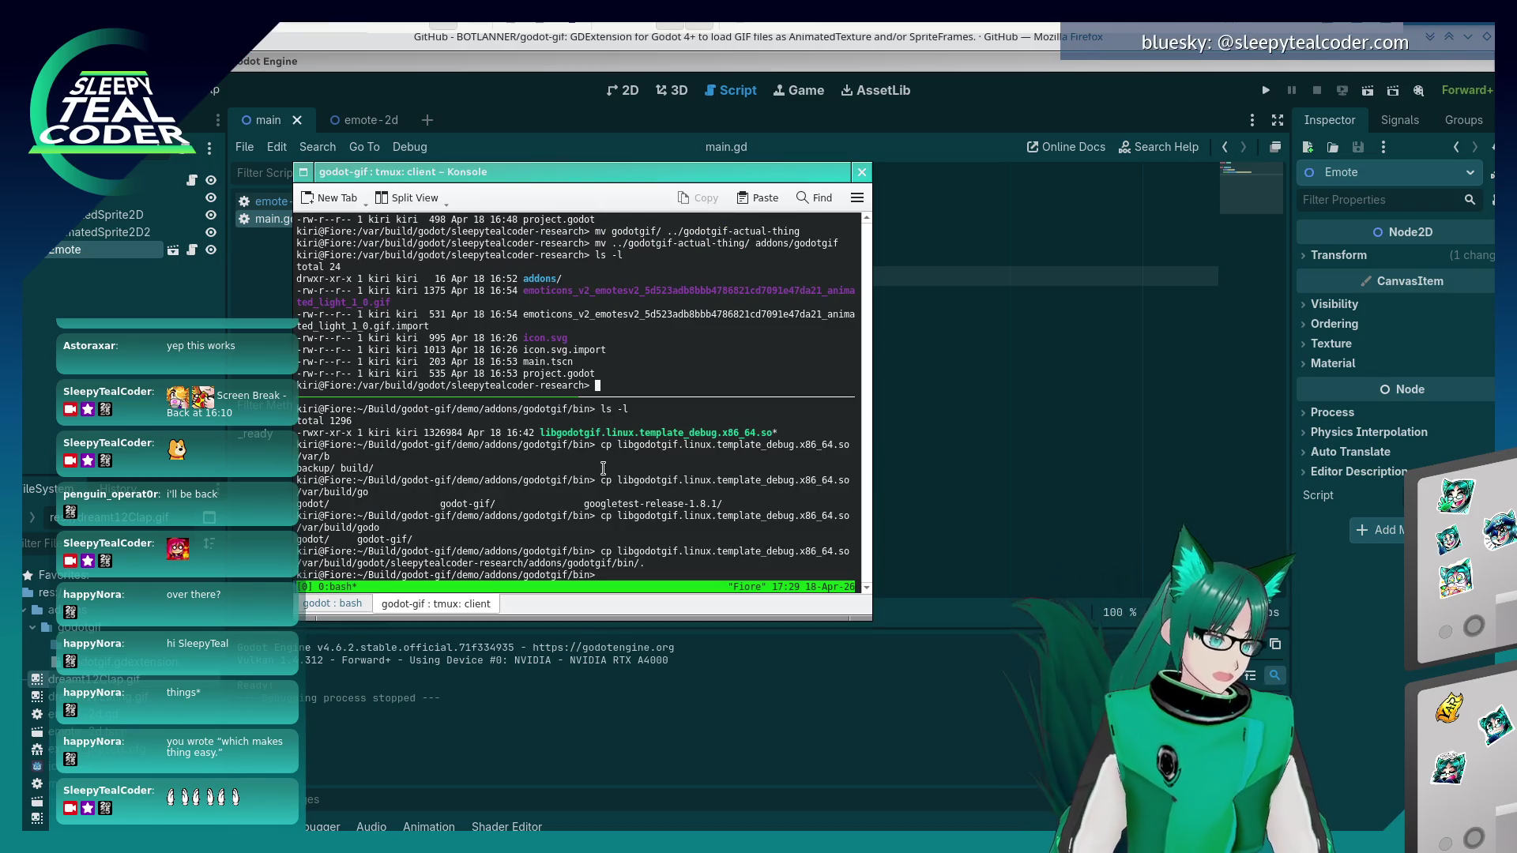
# - In the lower tmux pane, change to /tmp/yarrr and list its files with ls -l
pyautogui.click(598, 574)
pyautogui.write('cd /tmp/')
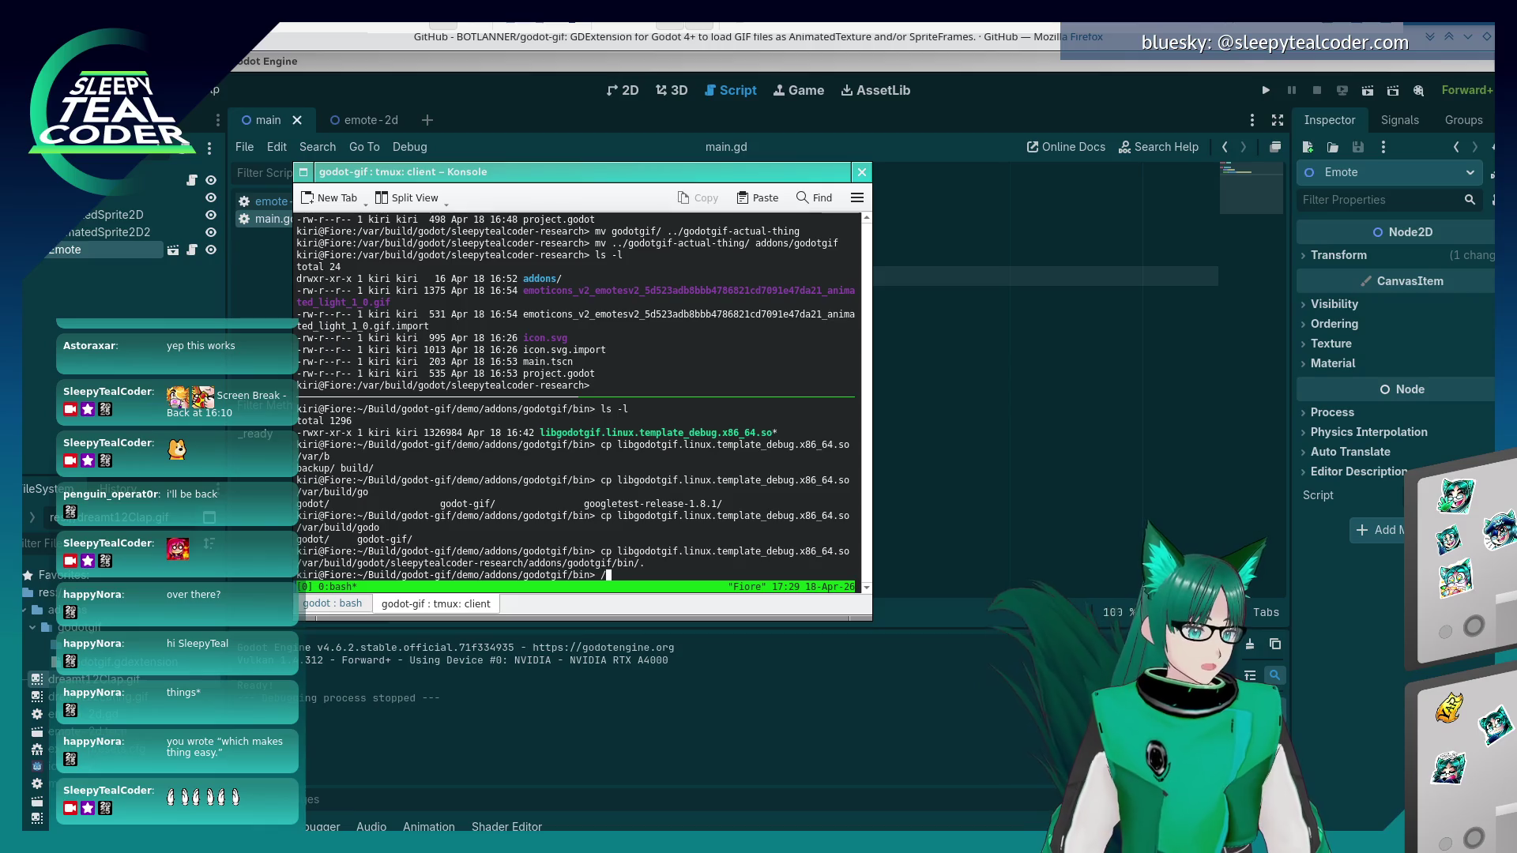
pyautogui.write('yarrr/')
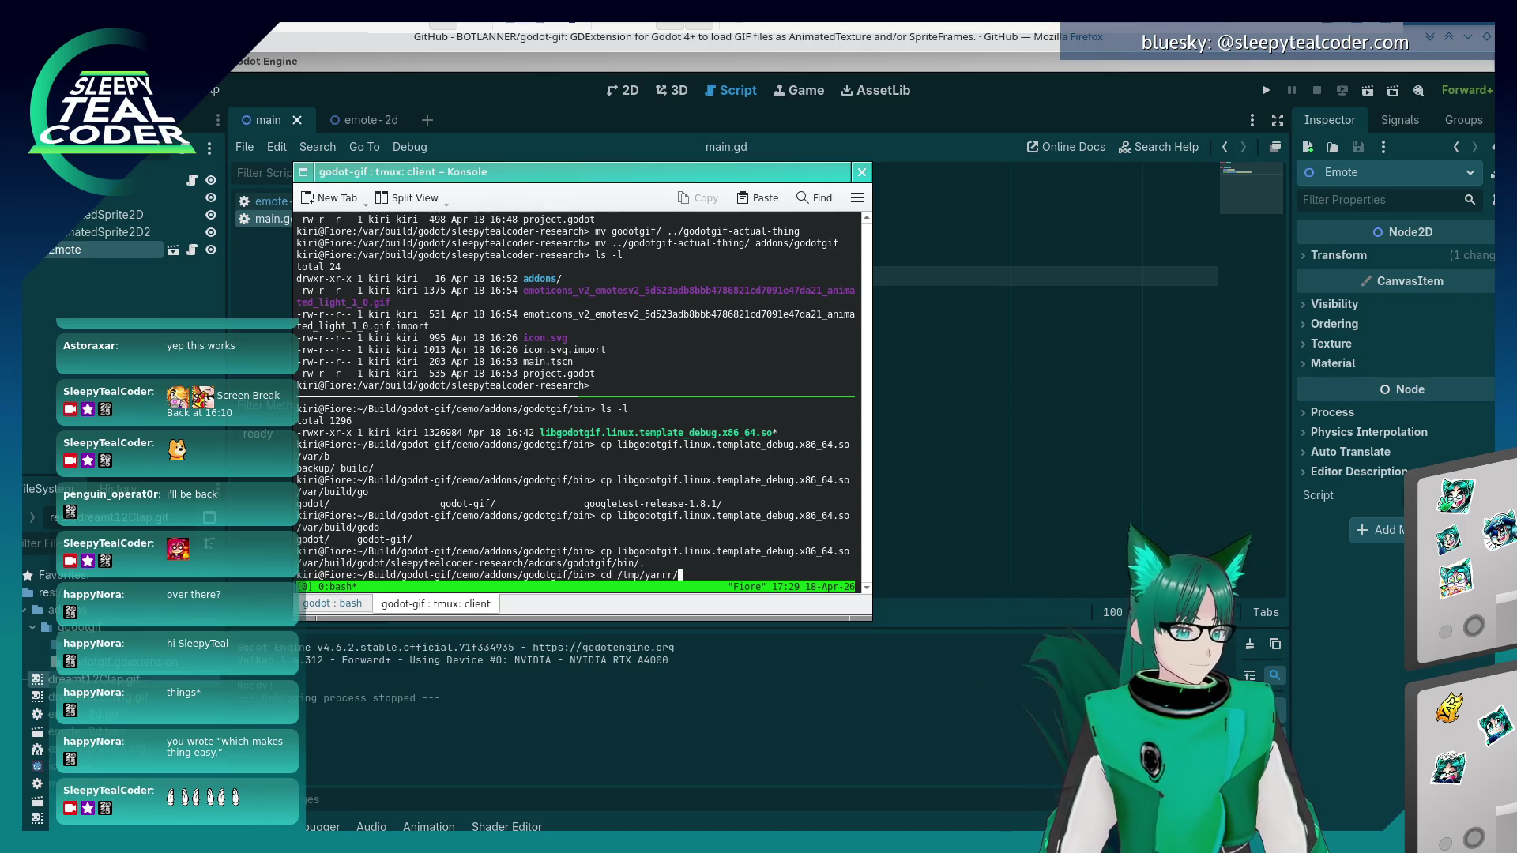
pyautogui.press('Return')
pyautogui.write('ls -l')
pyautogui.press('Return')
# - Launch ./SleepyTealCoder-Research1.sh to test the exported build, then close the game window
pyautogui.write('./Sl')
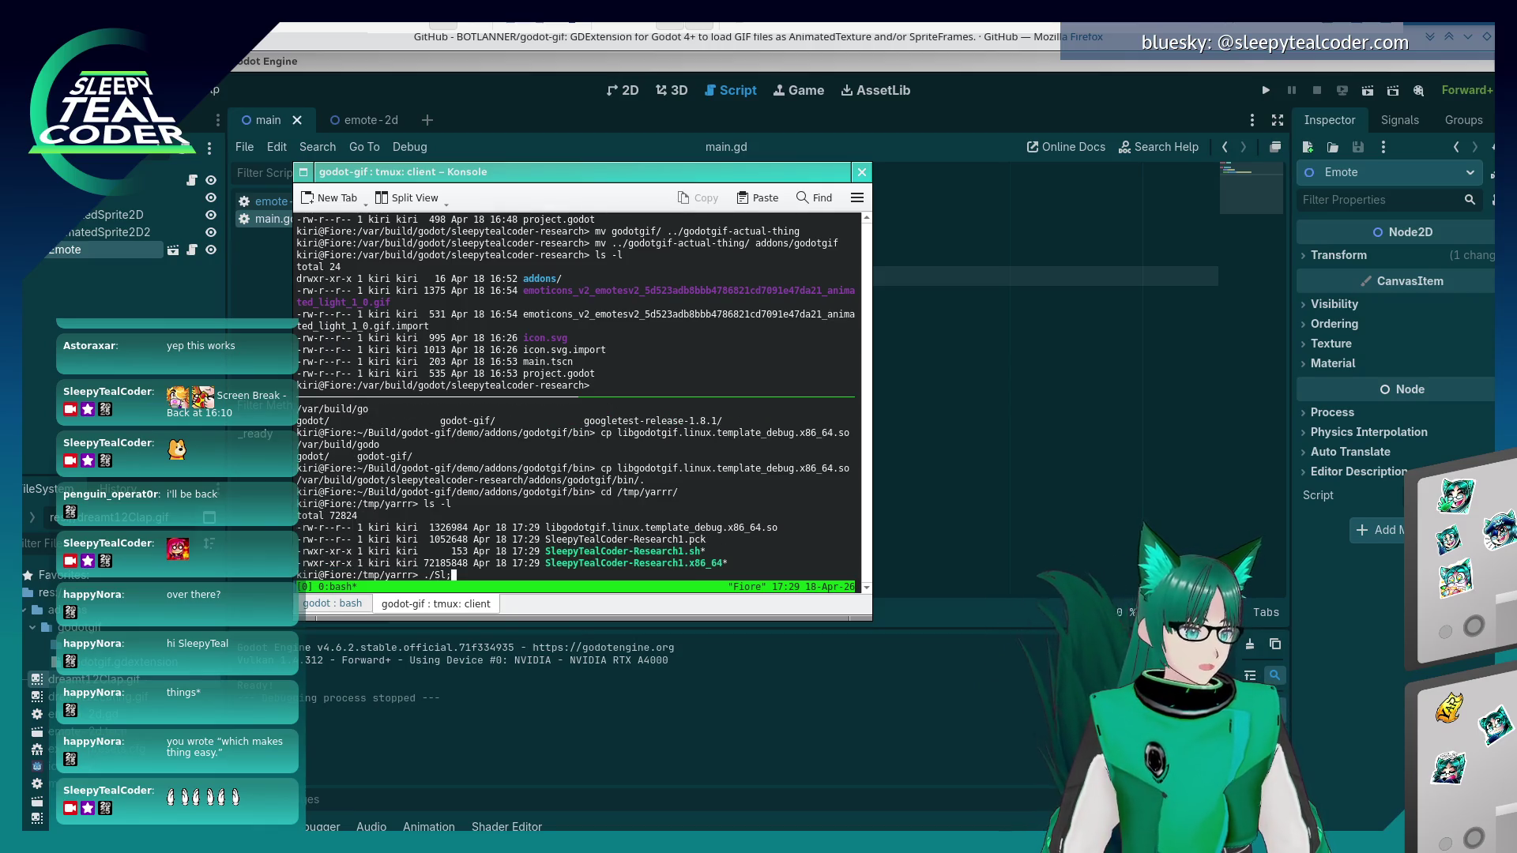
pyautogui.press('Tab')
pyautogui.press('Tab')
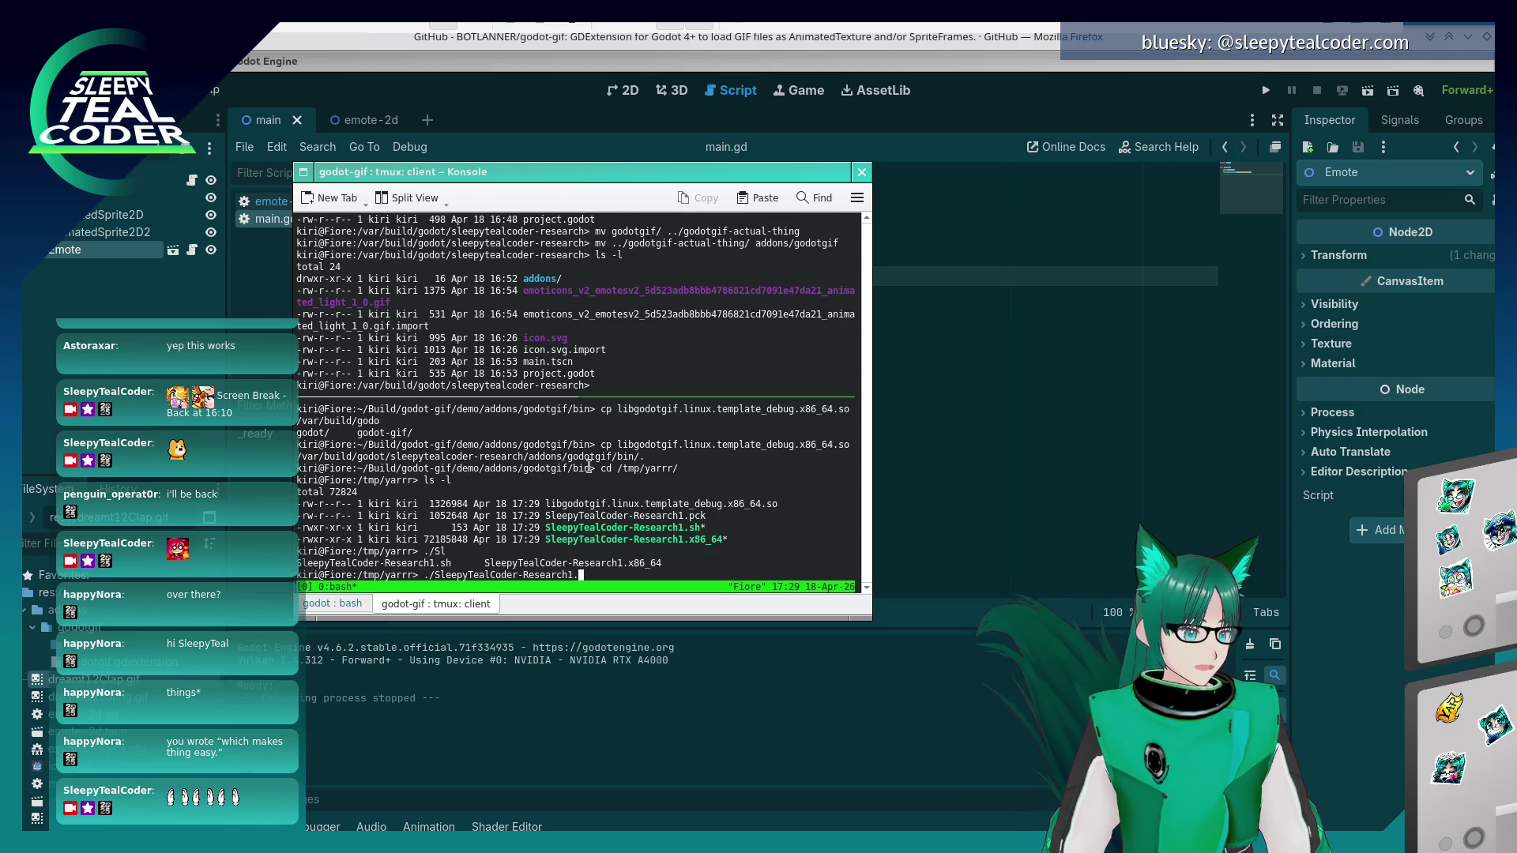
pyautogui.write('s')
pyautogui.press('Tab')
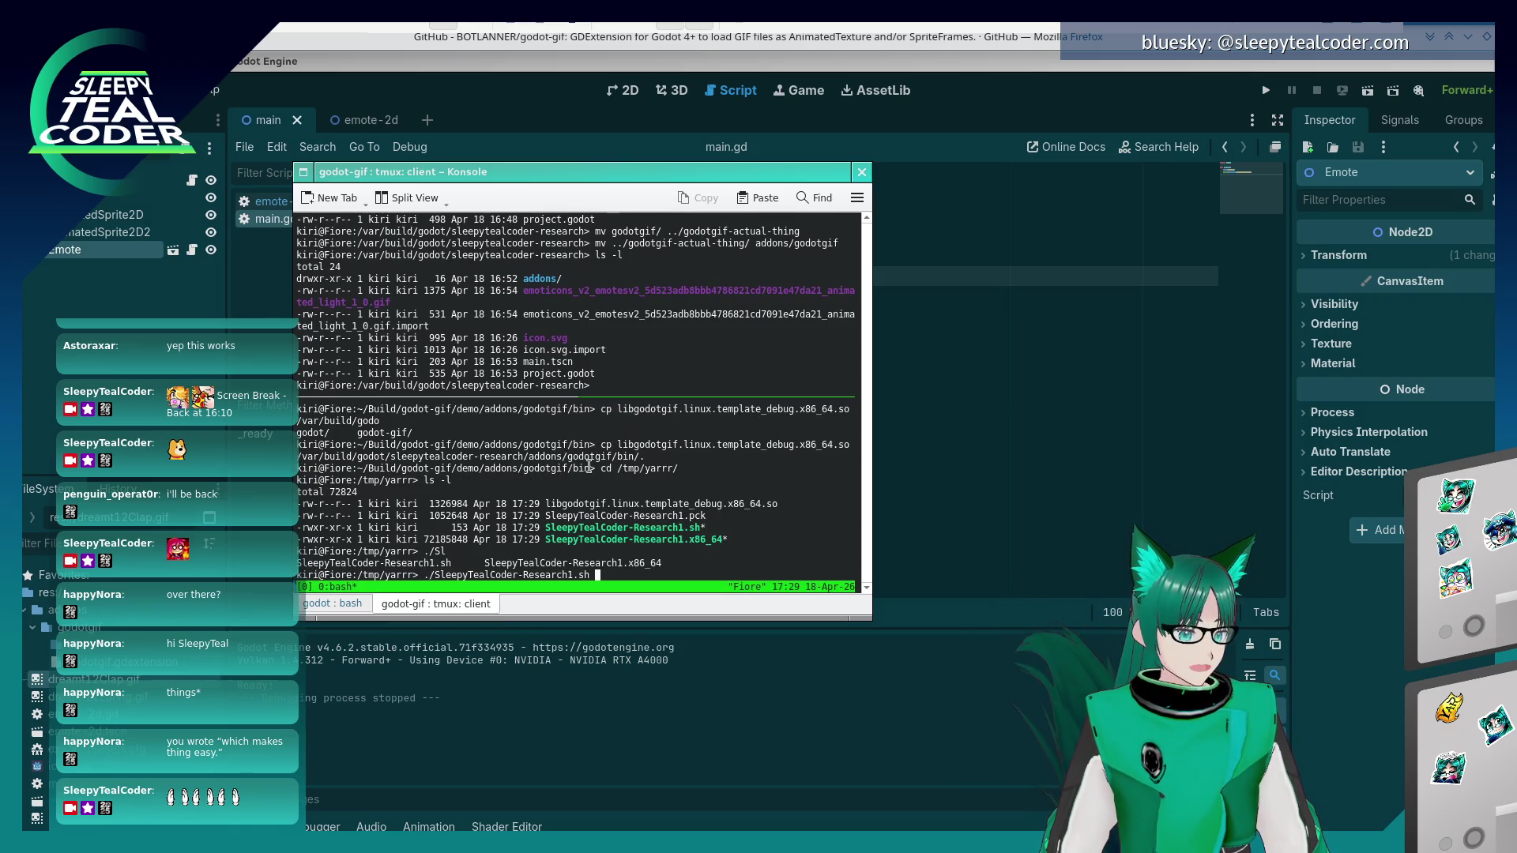
pyautogui.press('Return')
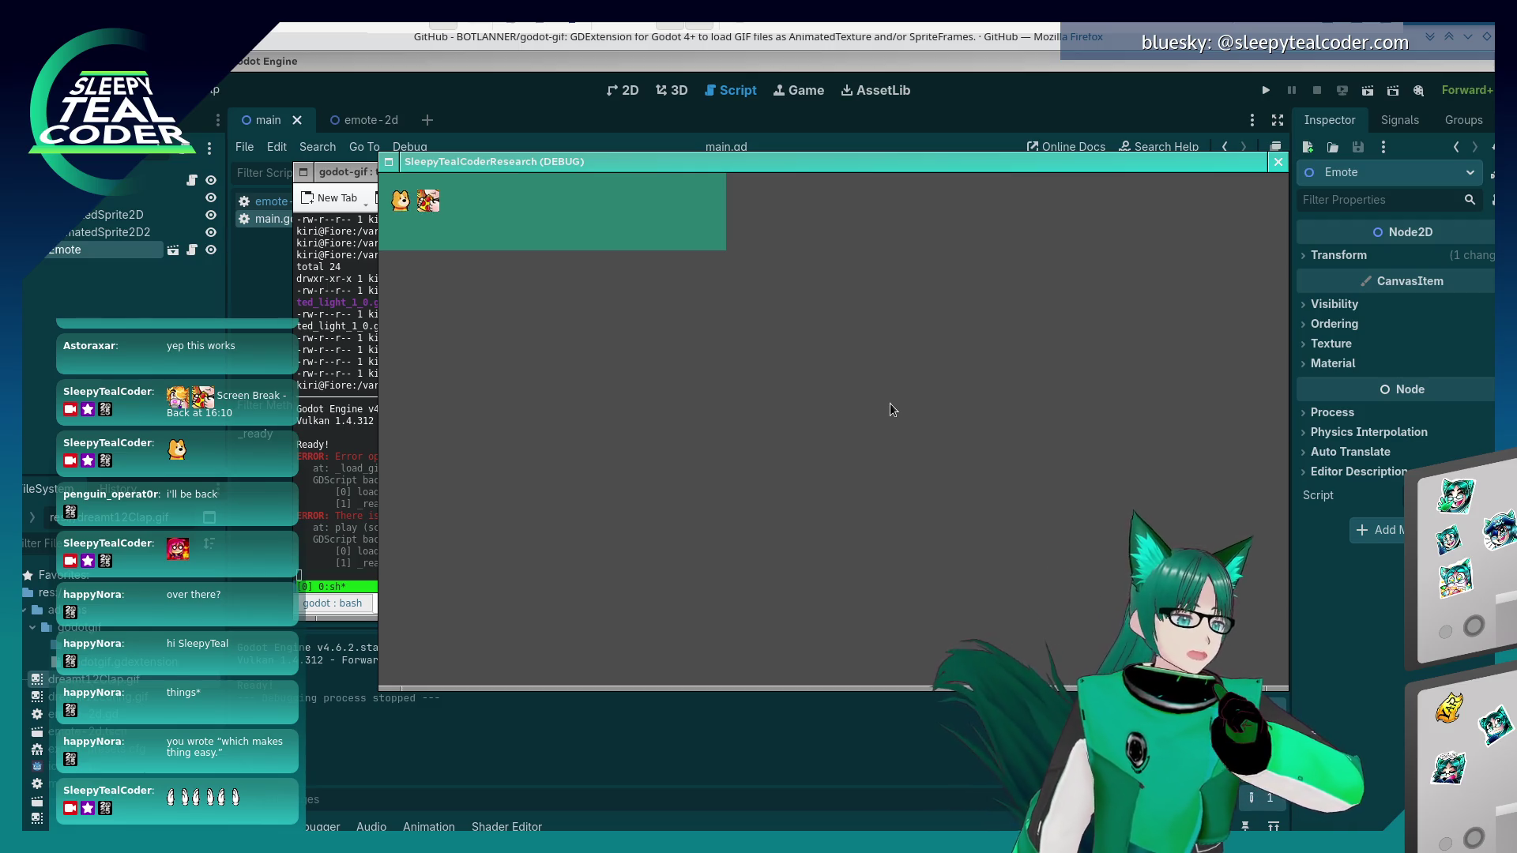
pyautogui.hotkey('alt', 'F4')
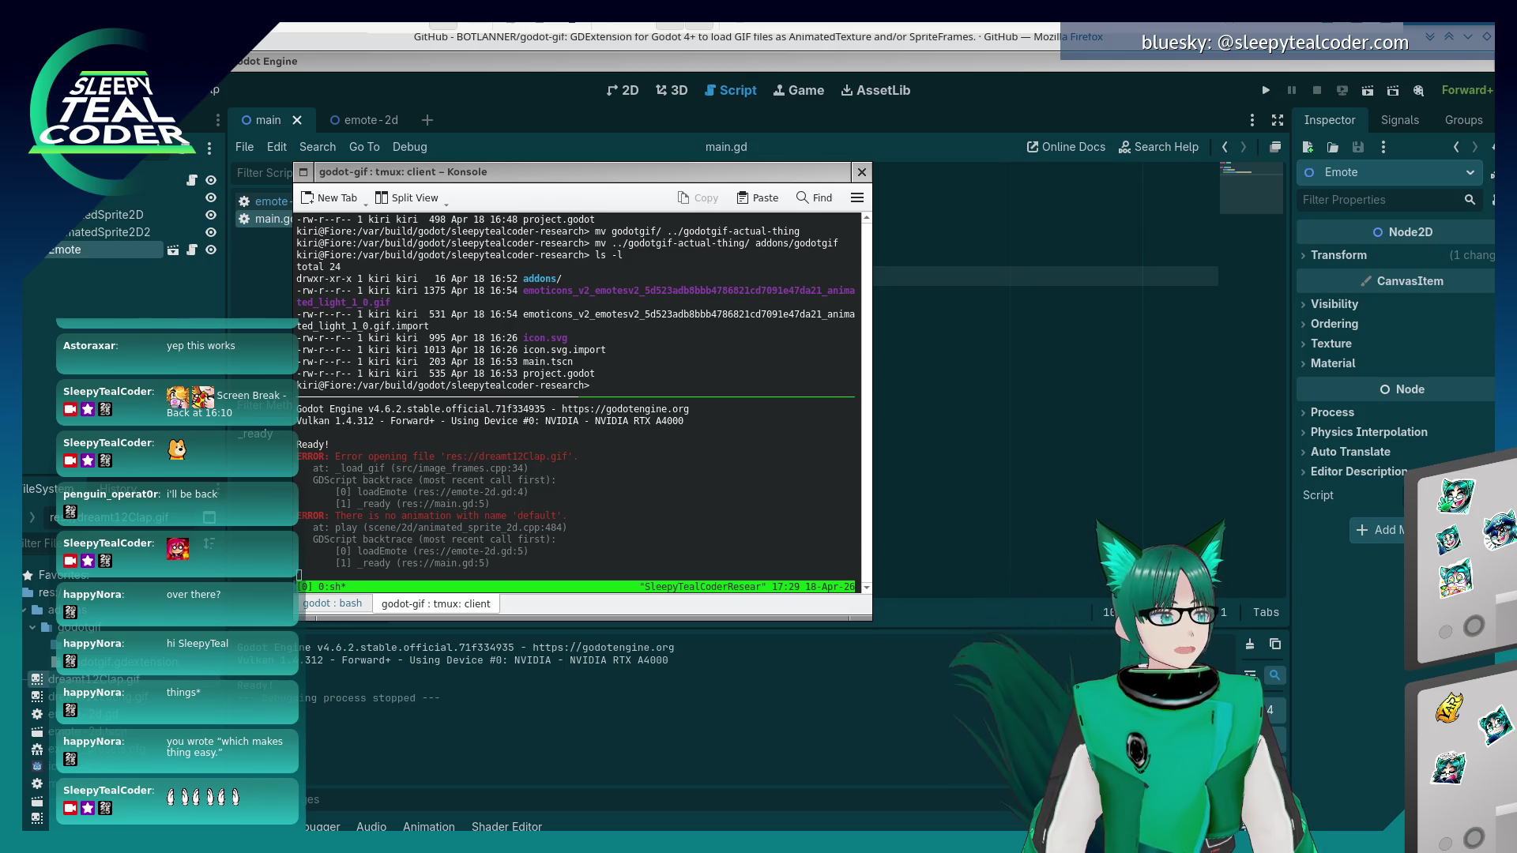
# - Review the res://dreamt12Clap.gif error in Konsole, close the debug window, and return to Godot
pyautogui.click(459, 491)
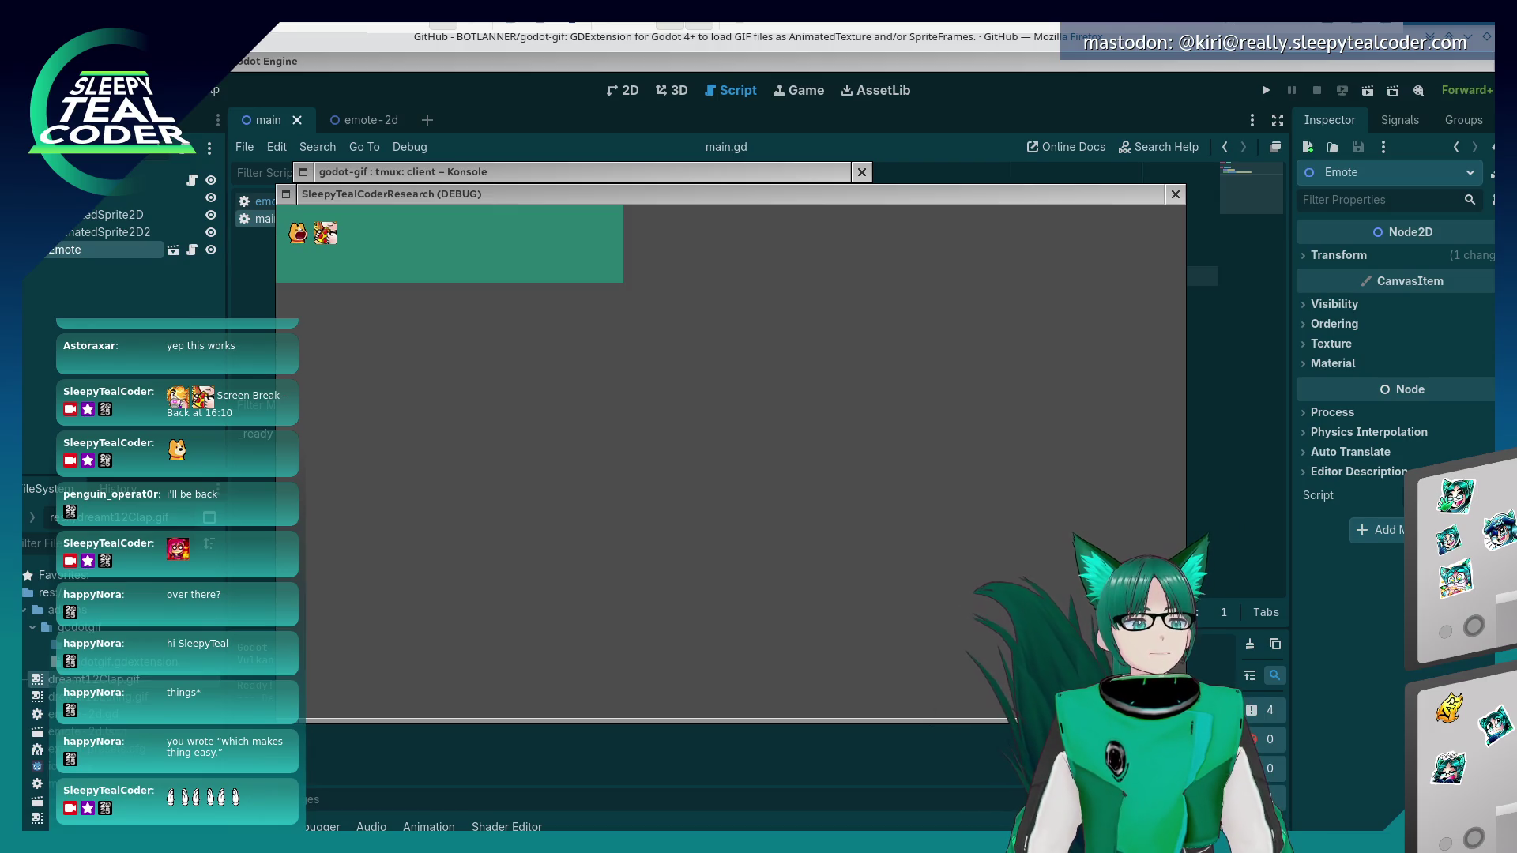
pyautogui.click(1012, 76)
pyautogui.press('F8')
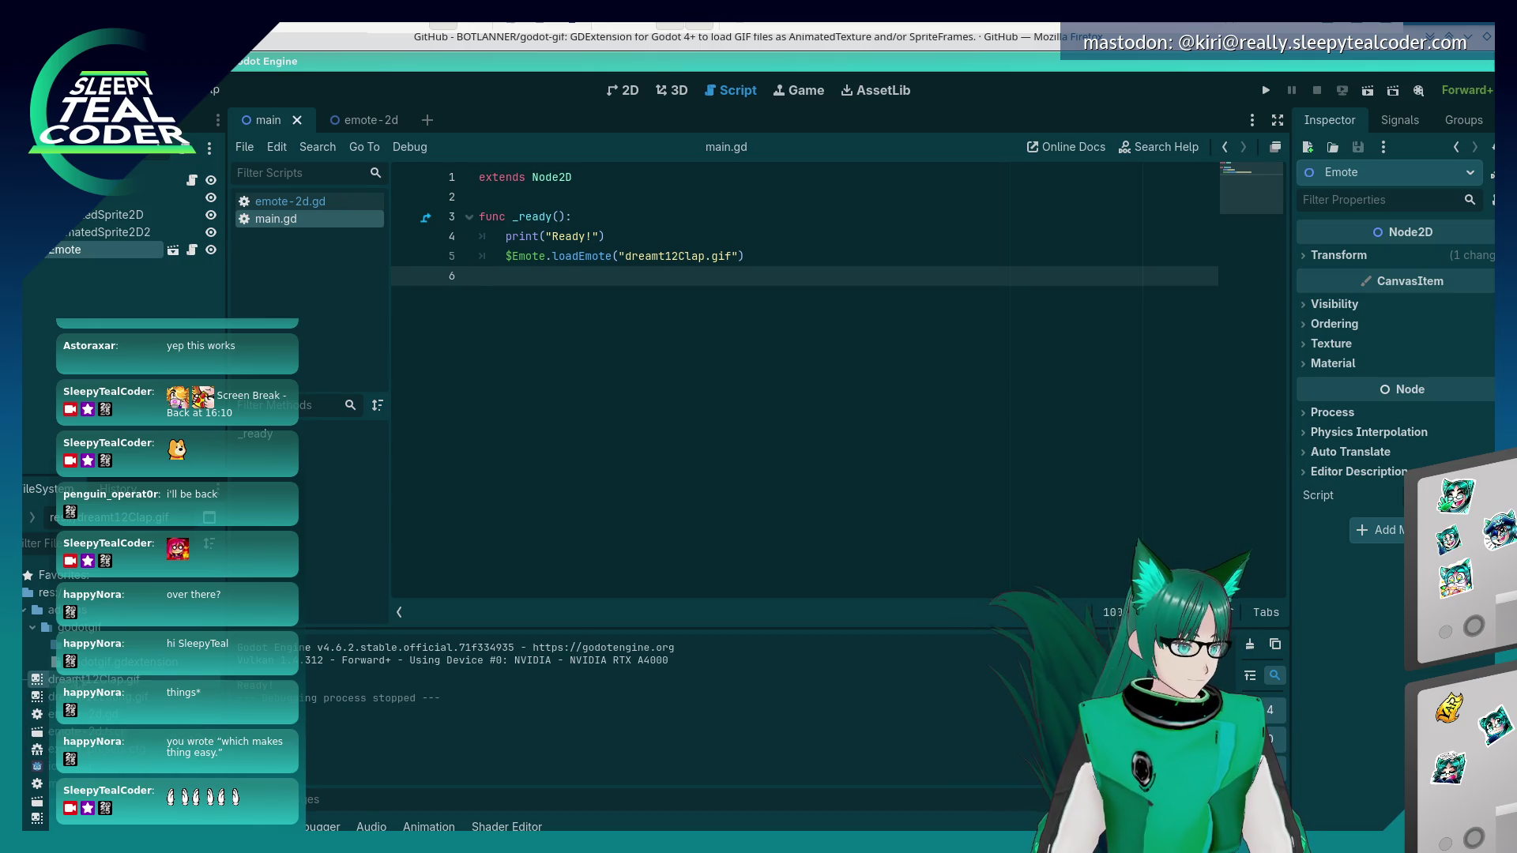
pyautogui.rightClick(79, 679)
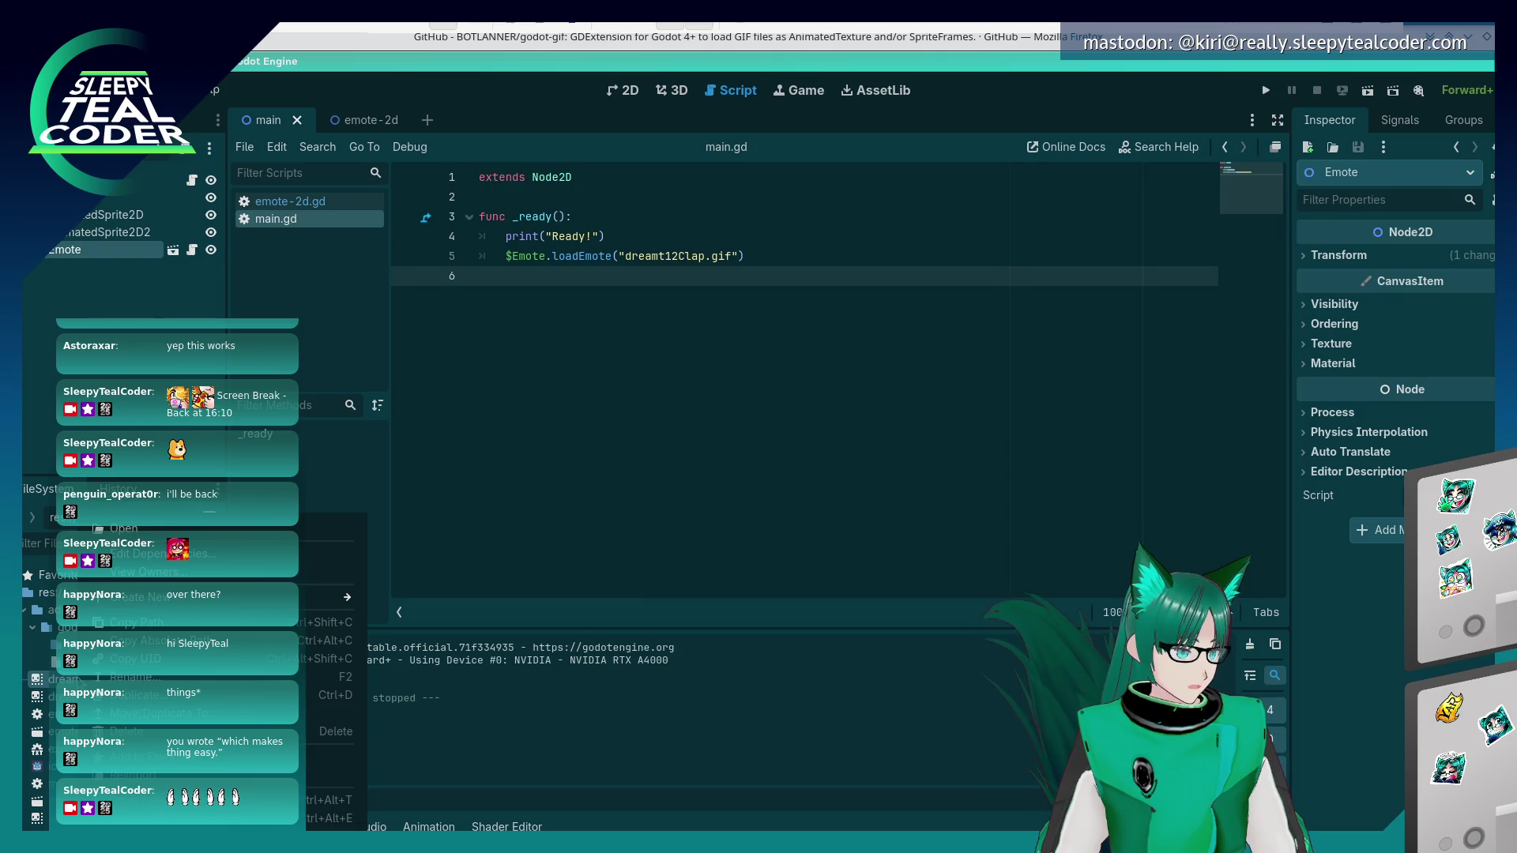
pyautogui.click(158, 572)
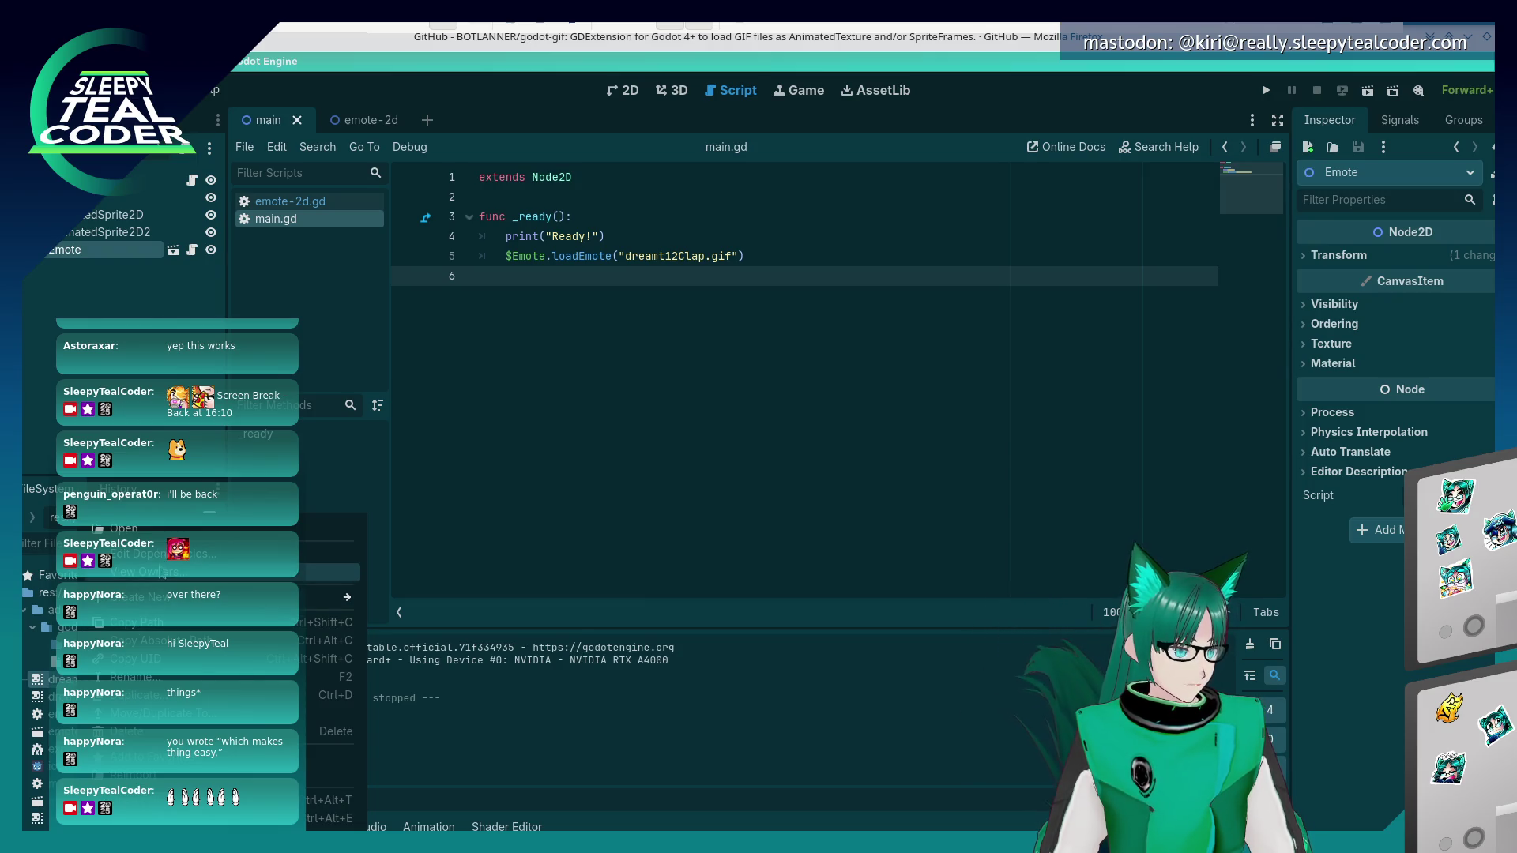
pyautogui.click(735, 556)
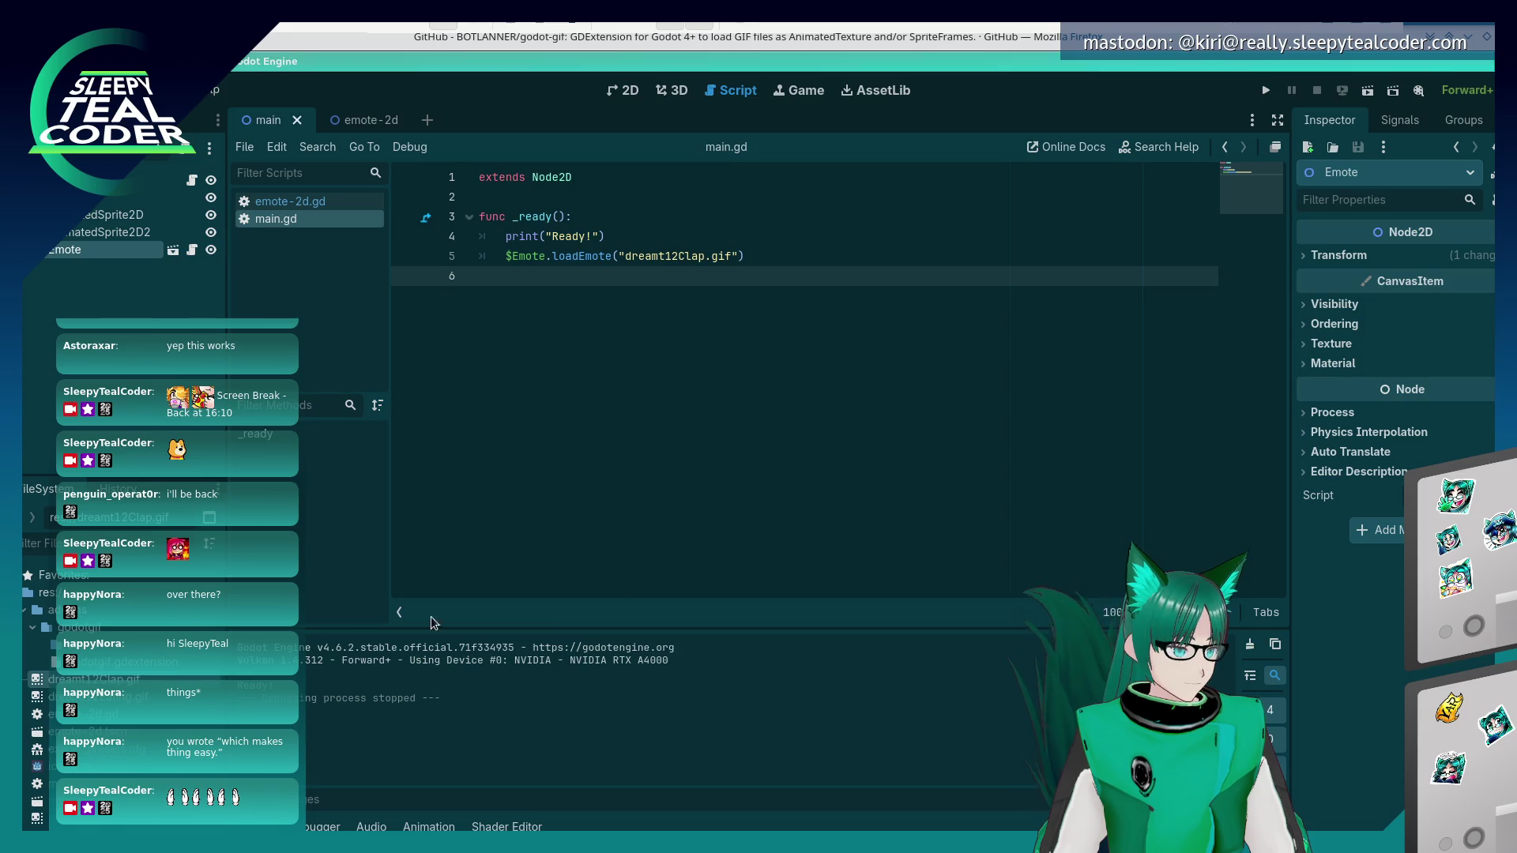
pyautogui.rightClick(127, 519)
pyautogui.click(229, 555)
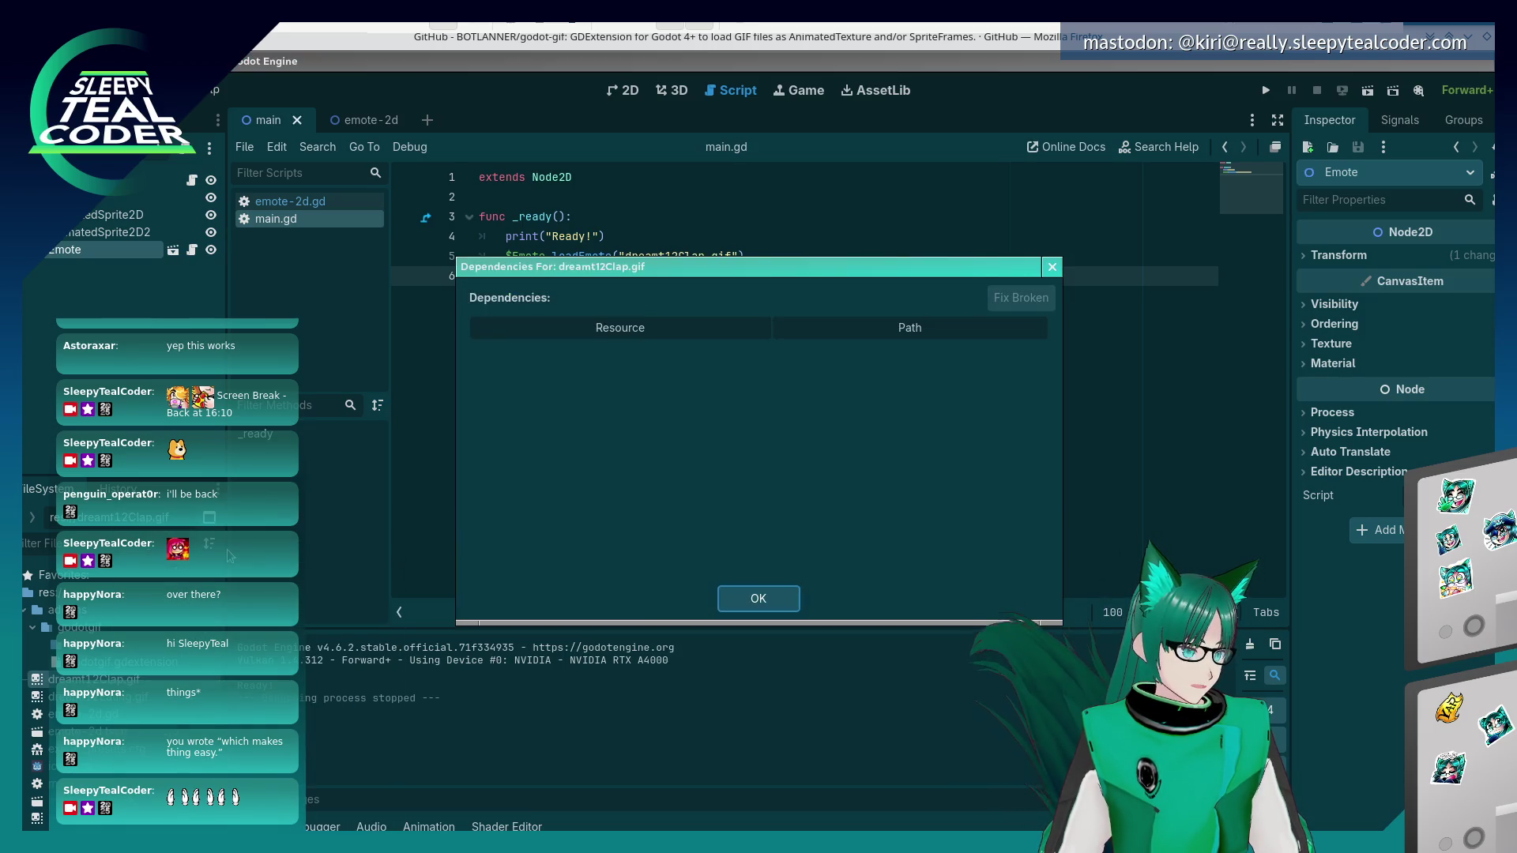
pyautogui.click(790, 597)
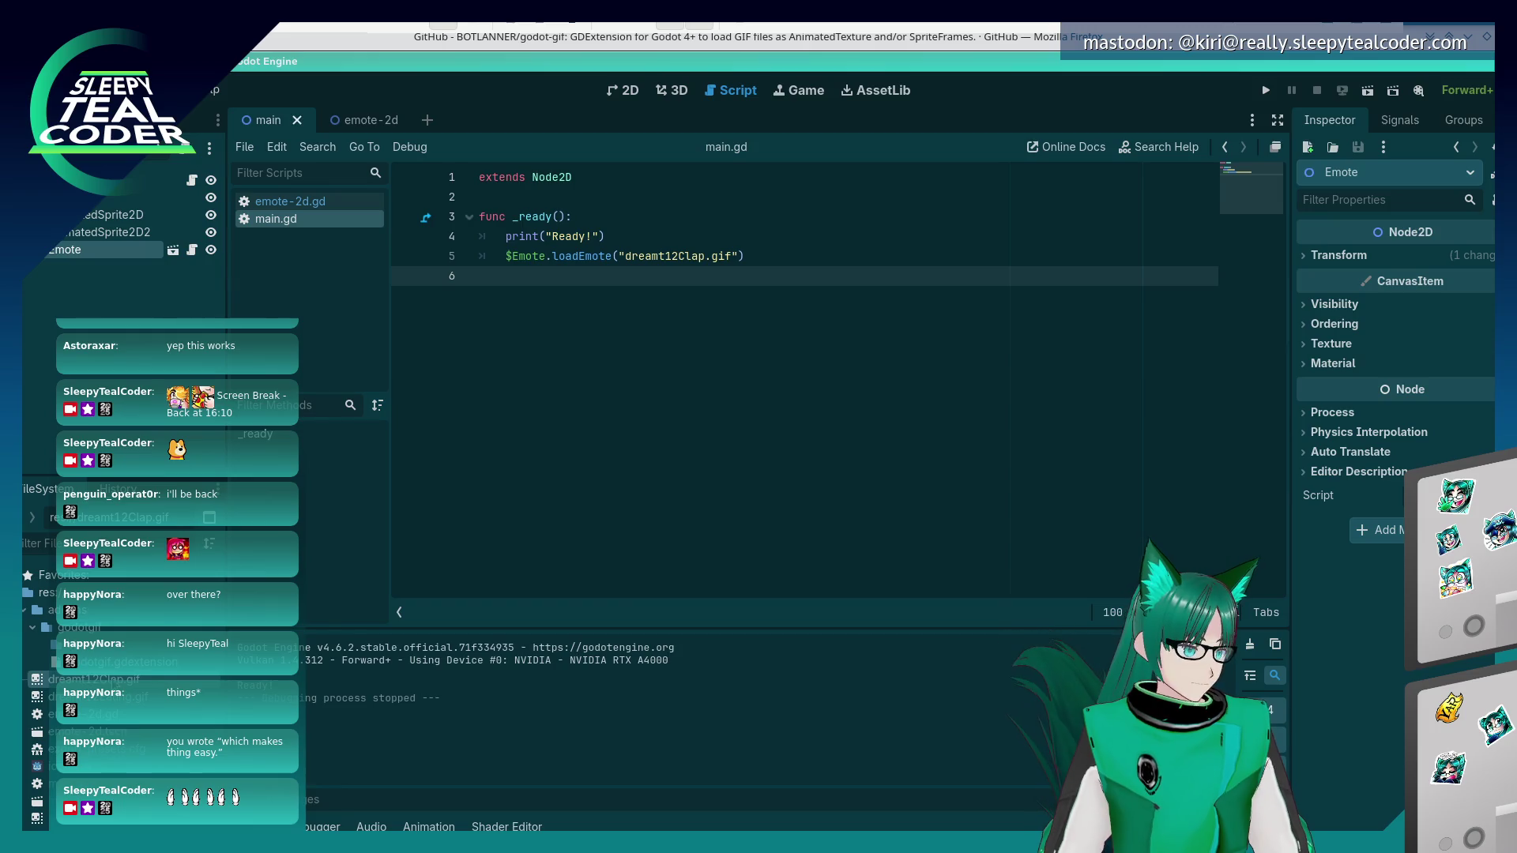
pyautogui.rightClick(126, 518)
pyautogui.moveTo(257, 598)
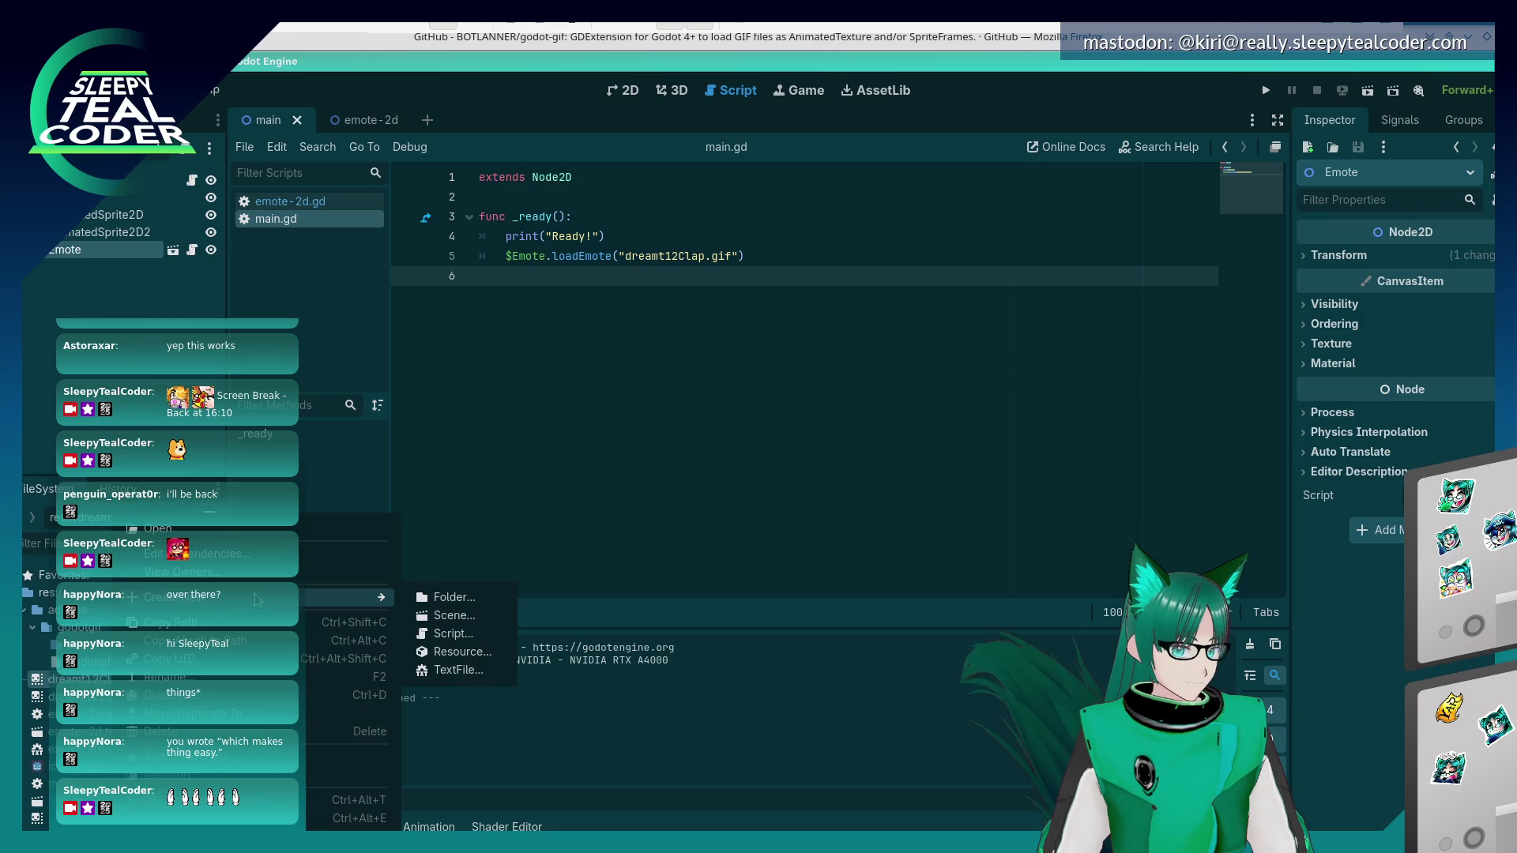
pyautogui.click(1221, 253)
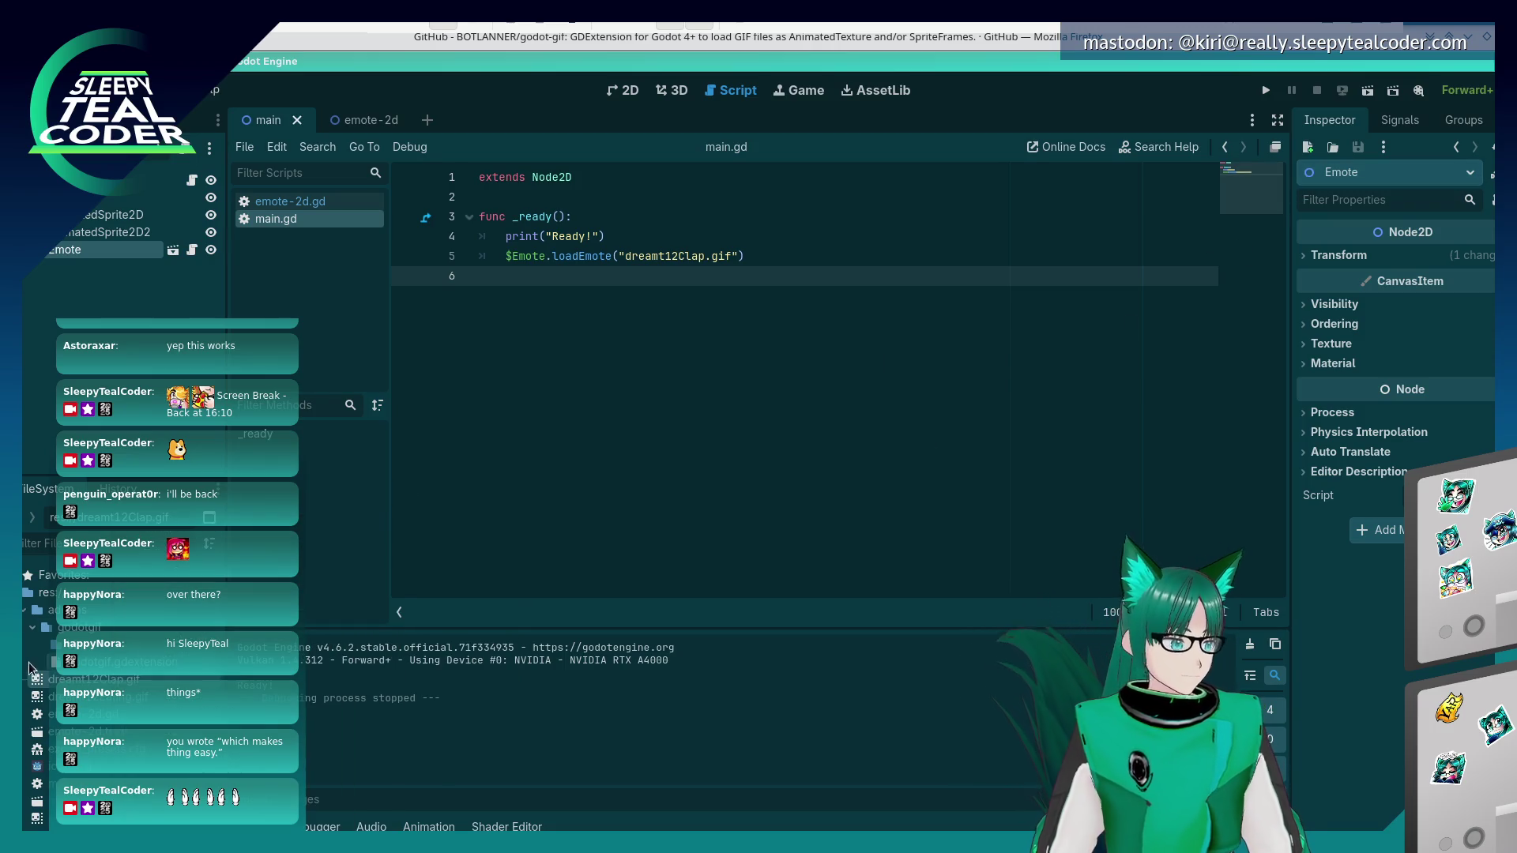
pyautogui.rightClick(83, 680)
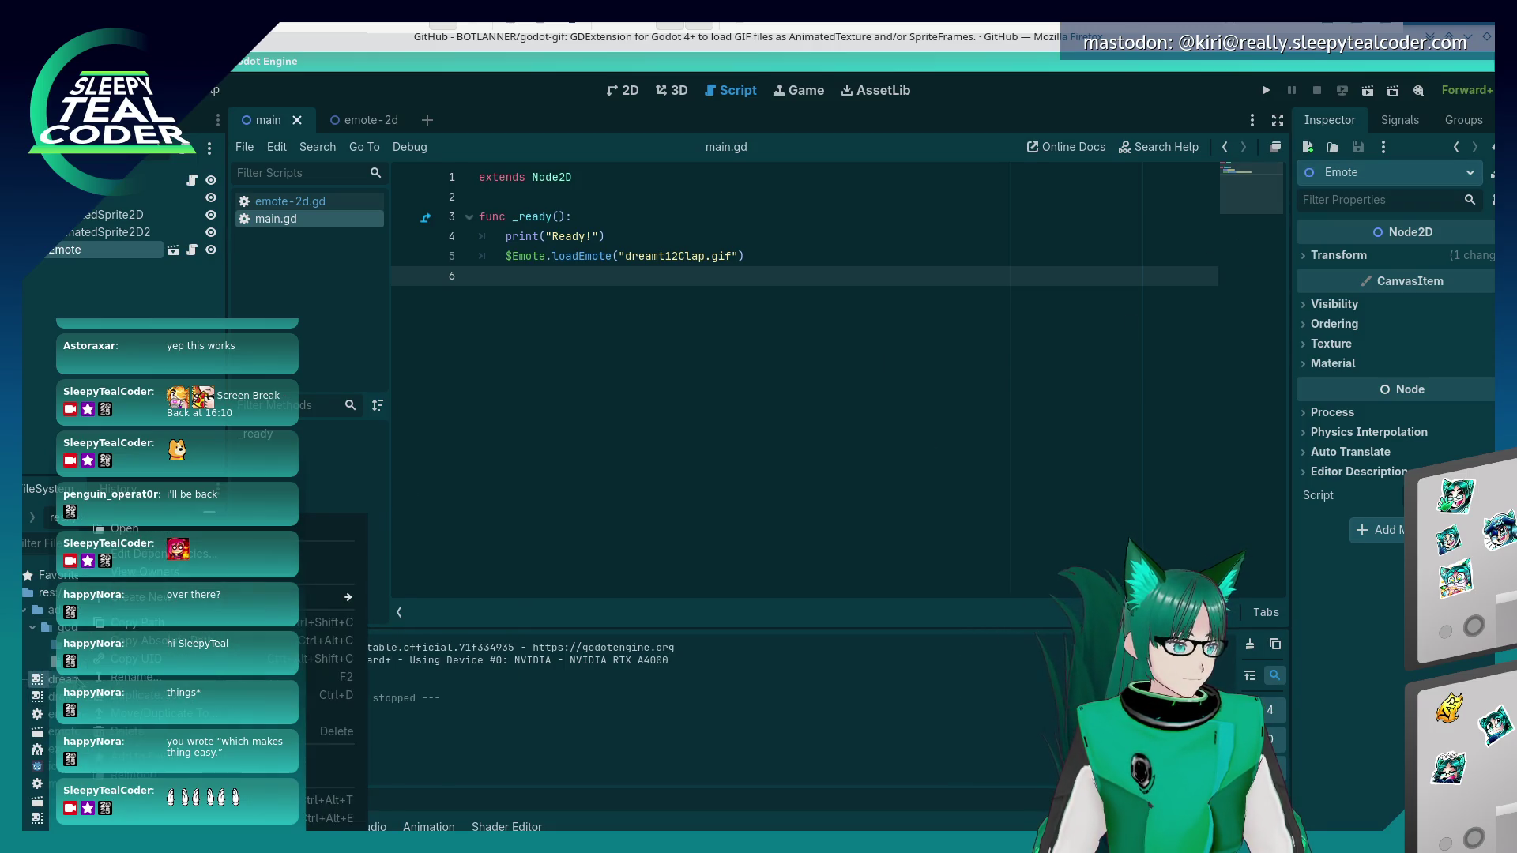
pyautogui.moveTo(261, 597)
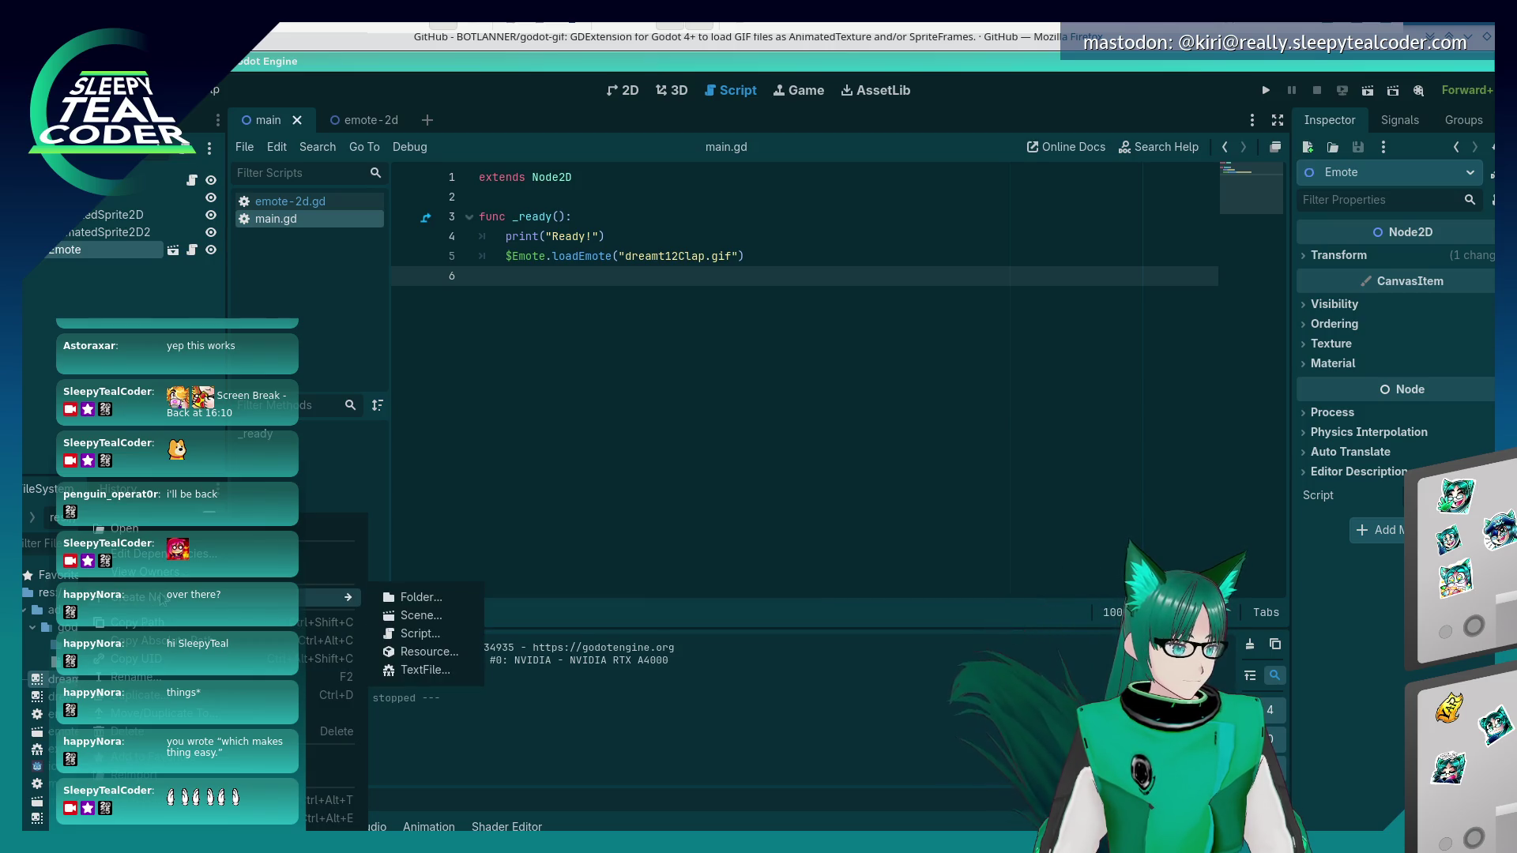
pyautogui.click(1248, 190)
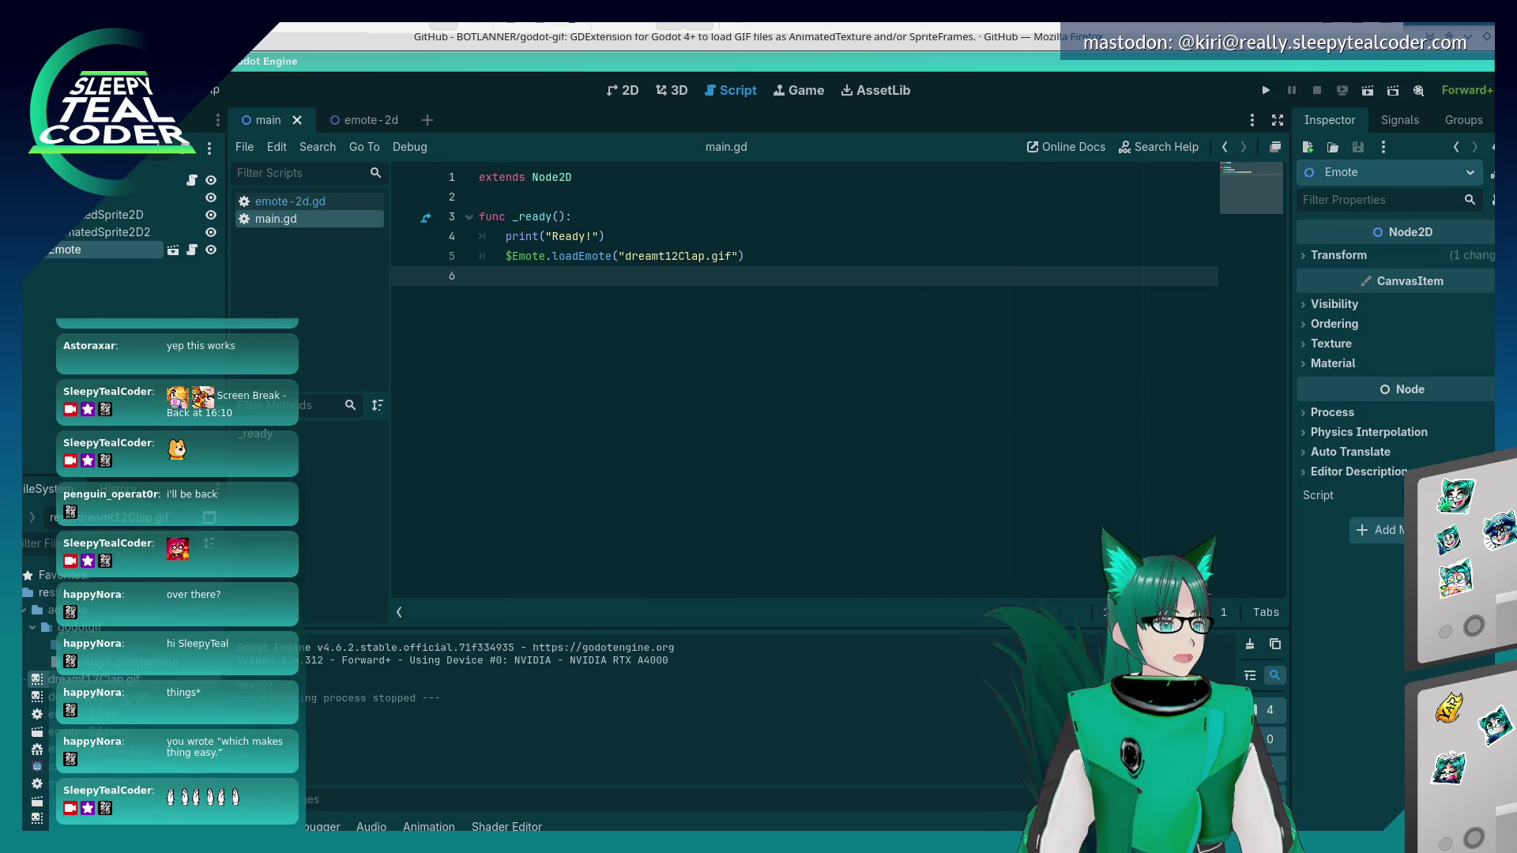
pyautogui.rightClick(111, 696)
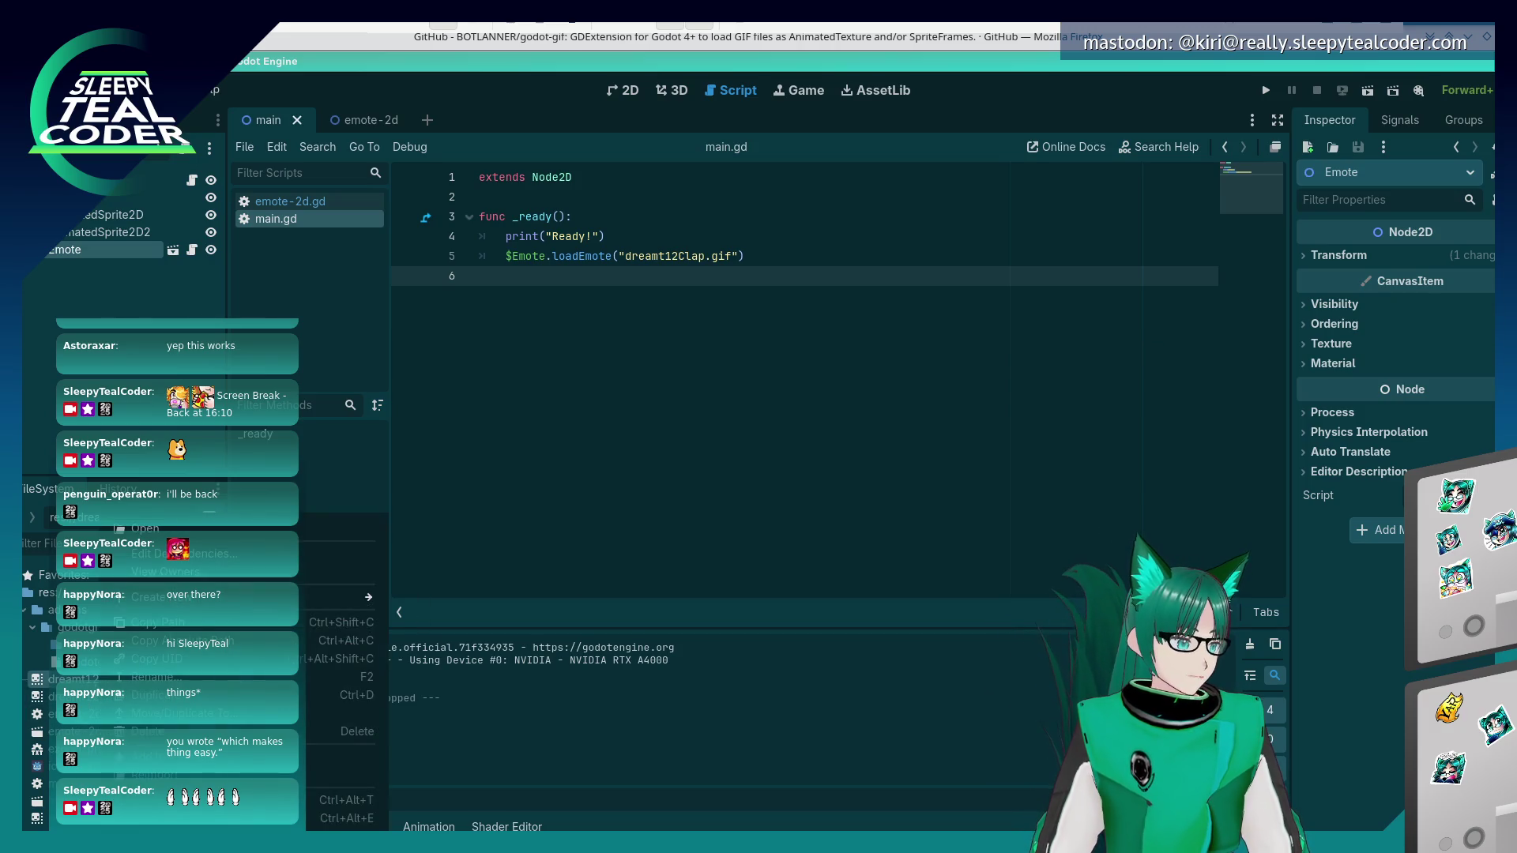
pyautogui.press('Escape')
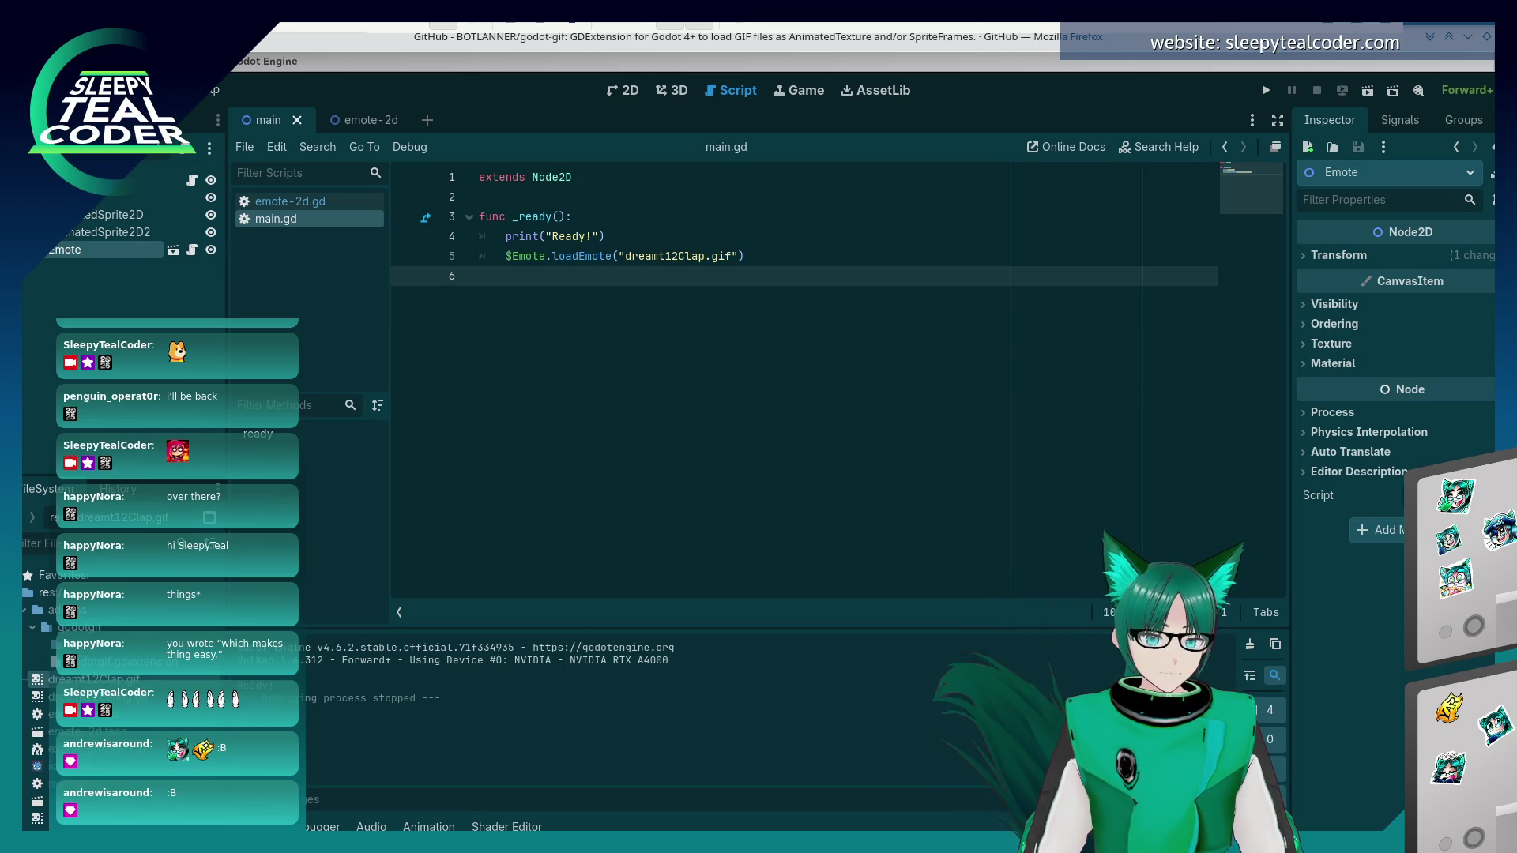
pyautogui.hotkey('alt', 'Tab')
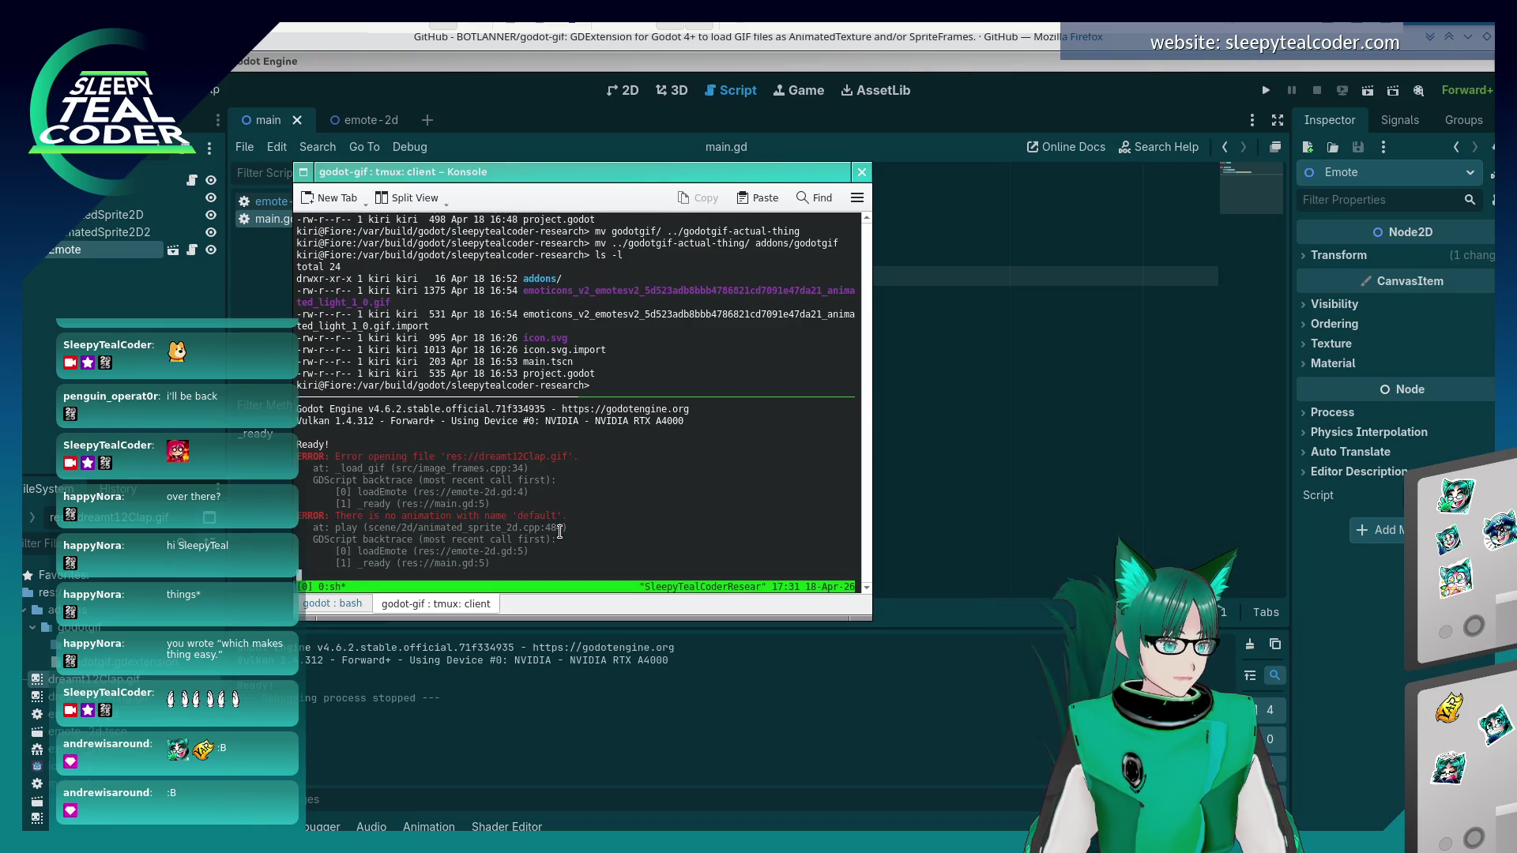
# - Close the old game, rerun ./SleepyTealCoder-Research1.sh, close it again, and return to the editor
pyautogui.hotkey('alt', 'Tab')
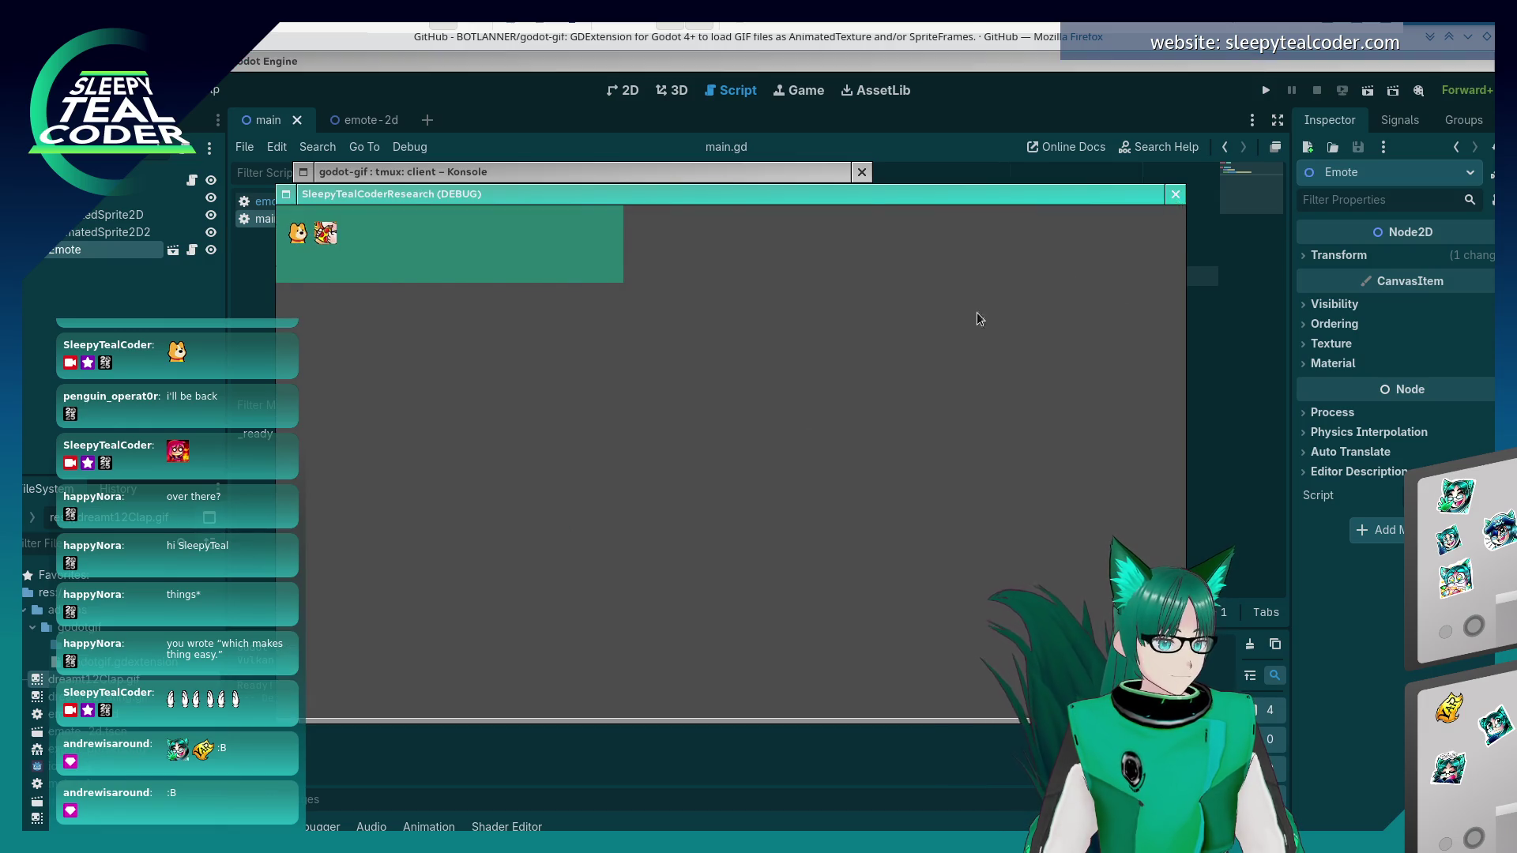
pyautogui.hotkey('alt', 'F4')
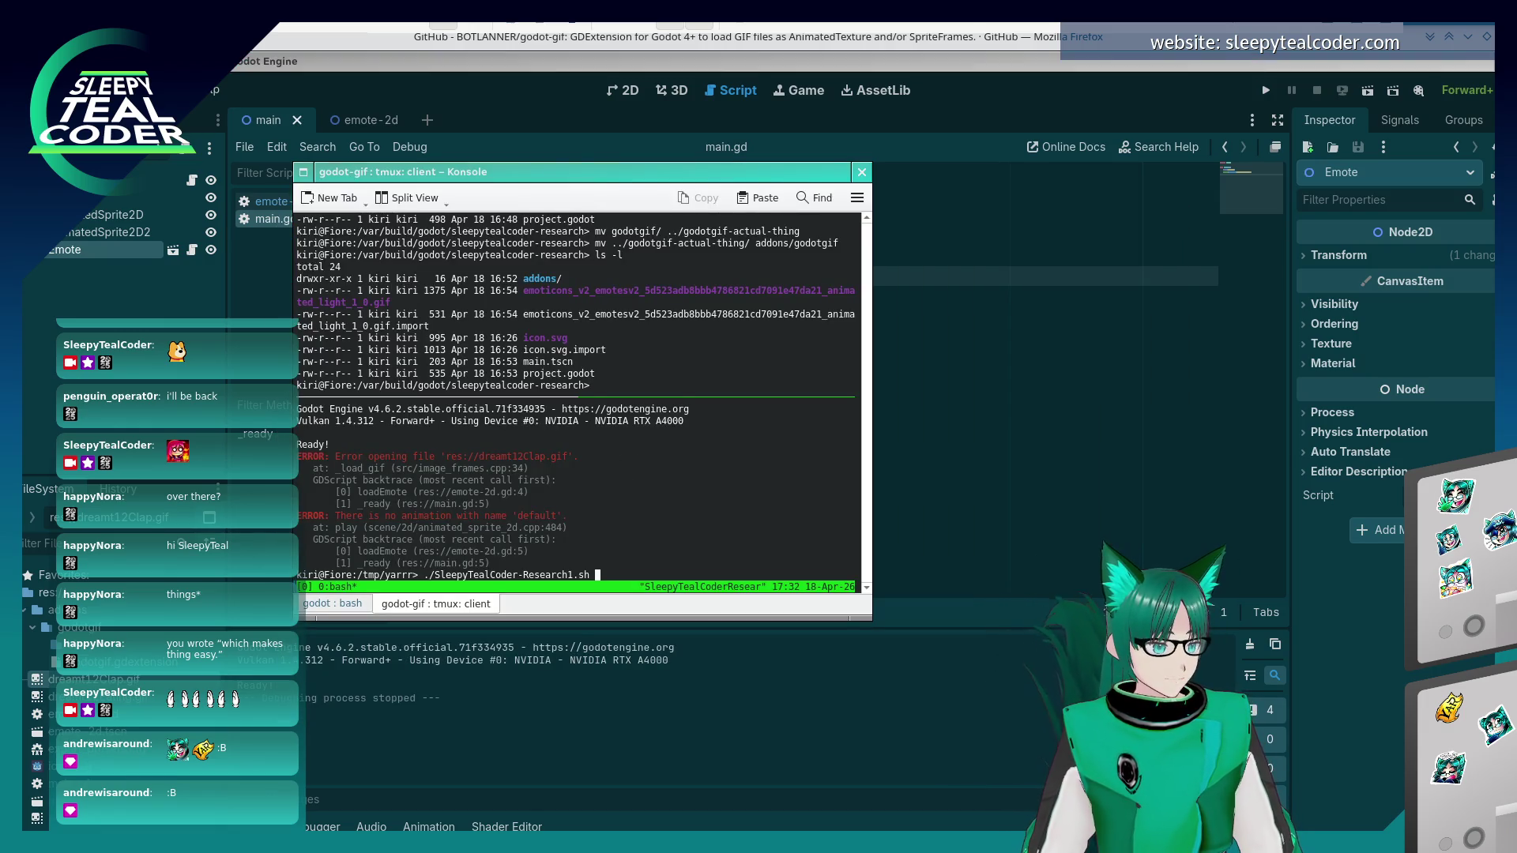
pyautogui.press('Return')
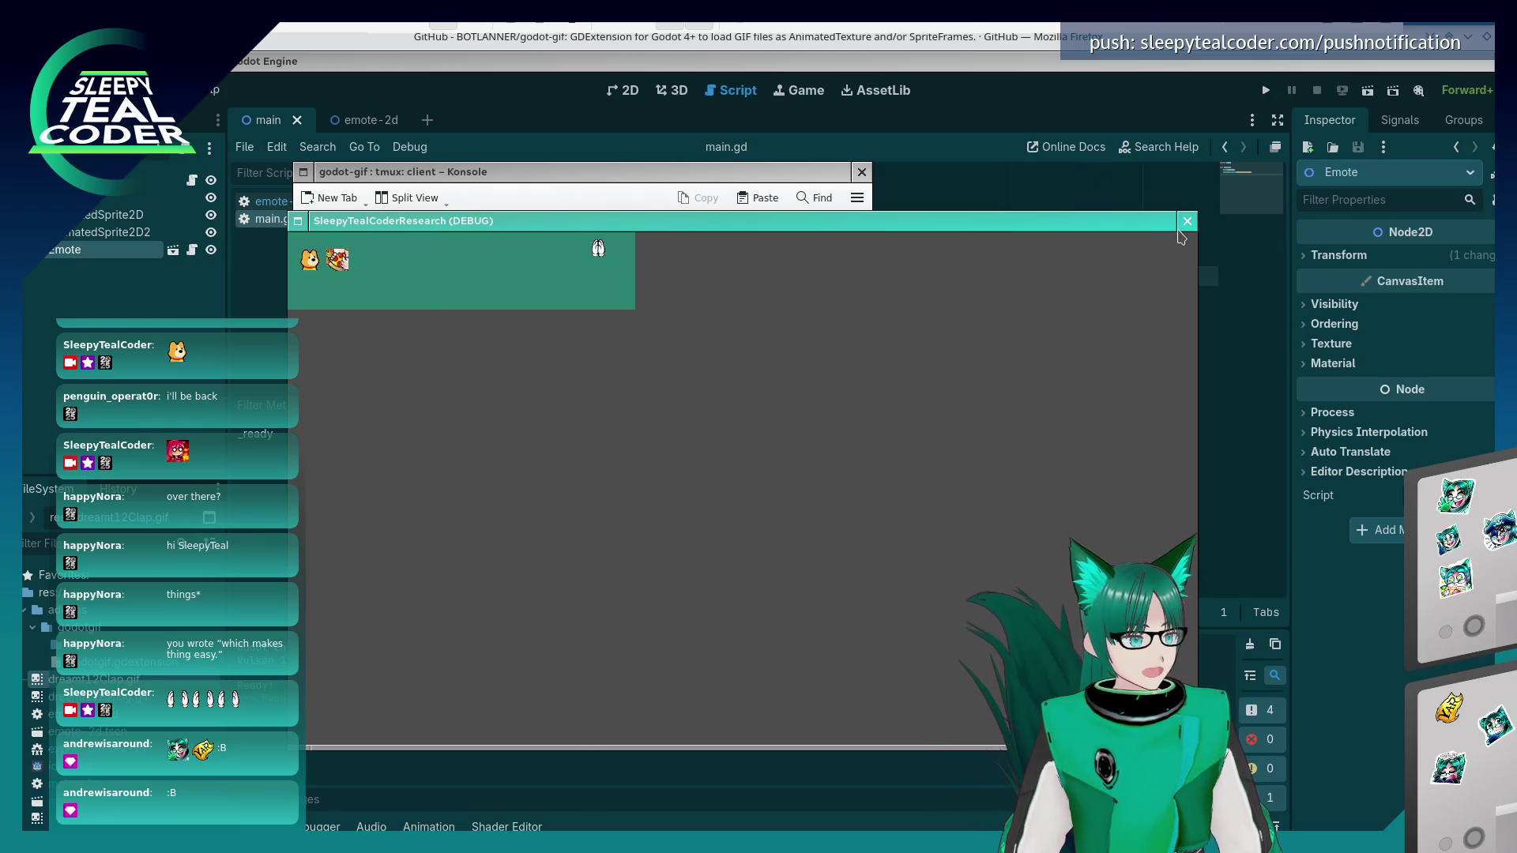
pyautogui.click(1178, 229)
pyautogui.click(443, 102)
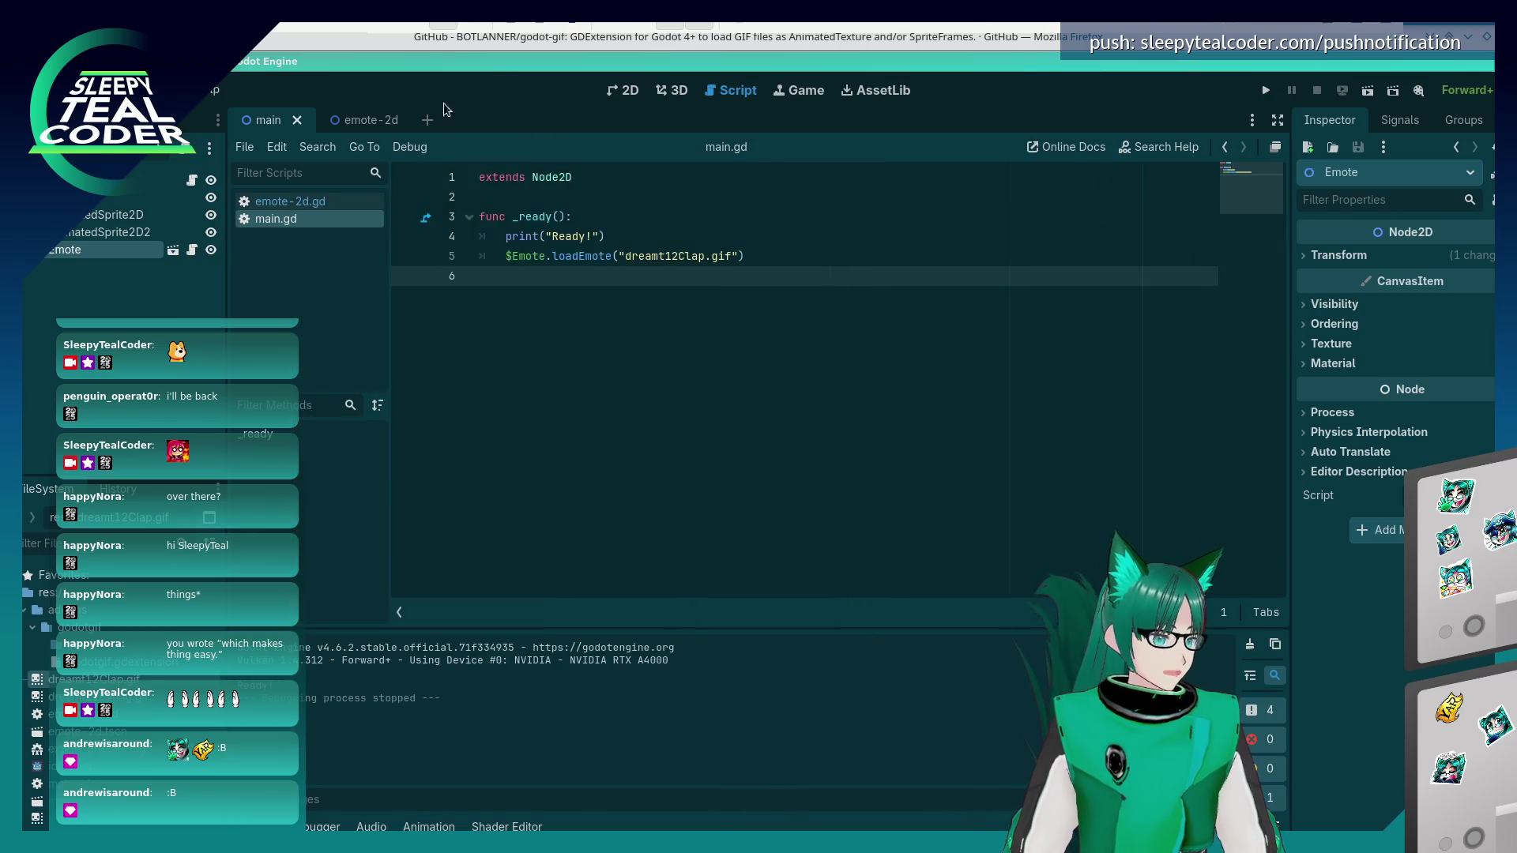
# - In the Linux export preset, set Export Console Wrapper to Debug and Release
pyautogui.click(40, 90)
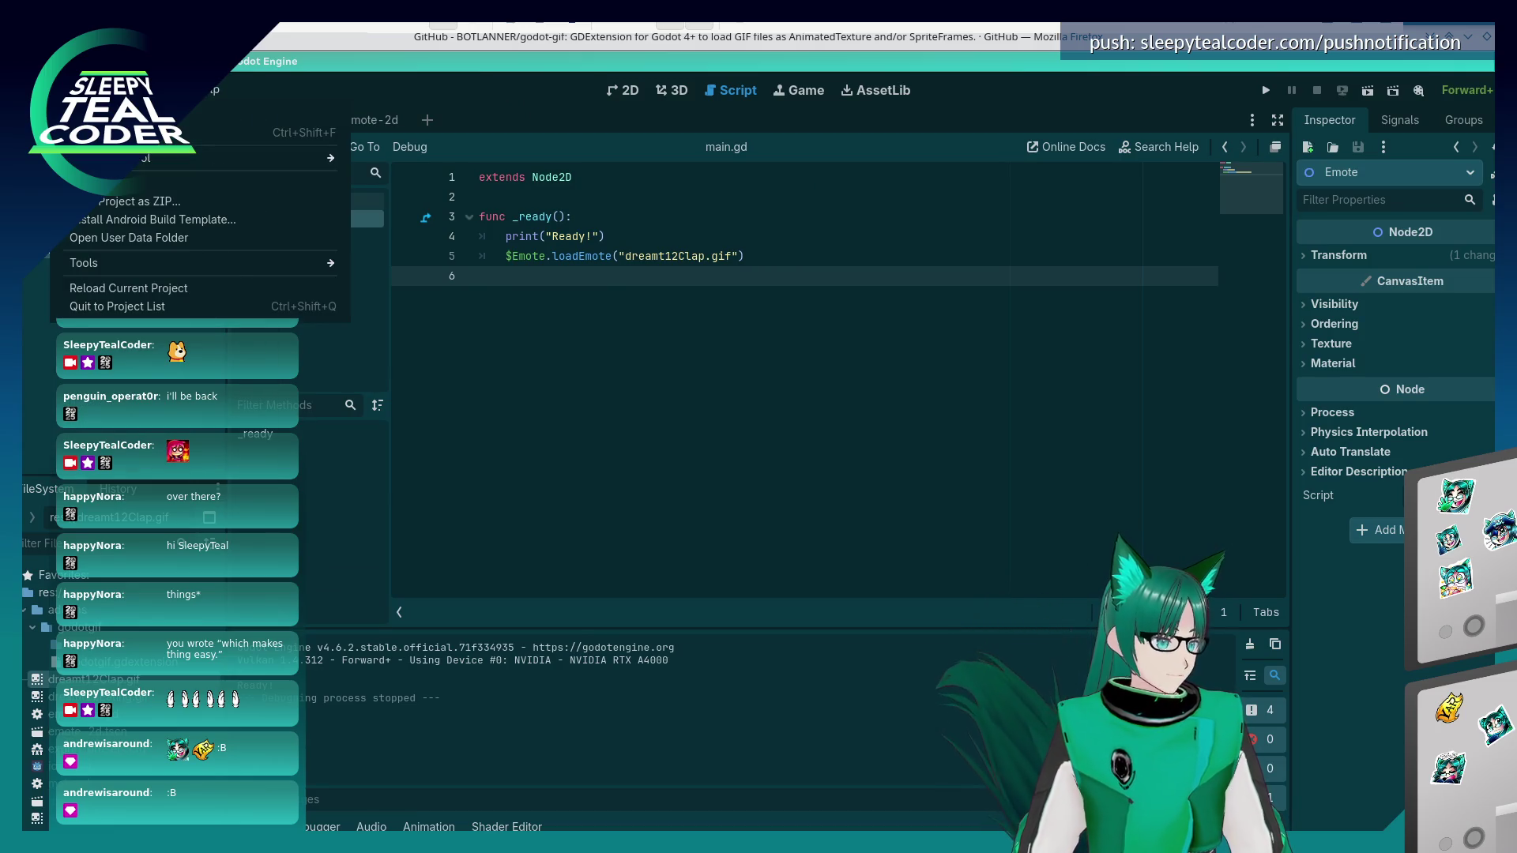
pyautogui.moveTo(126, 90)
pyautogui.moveTo(79, 90)
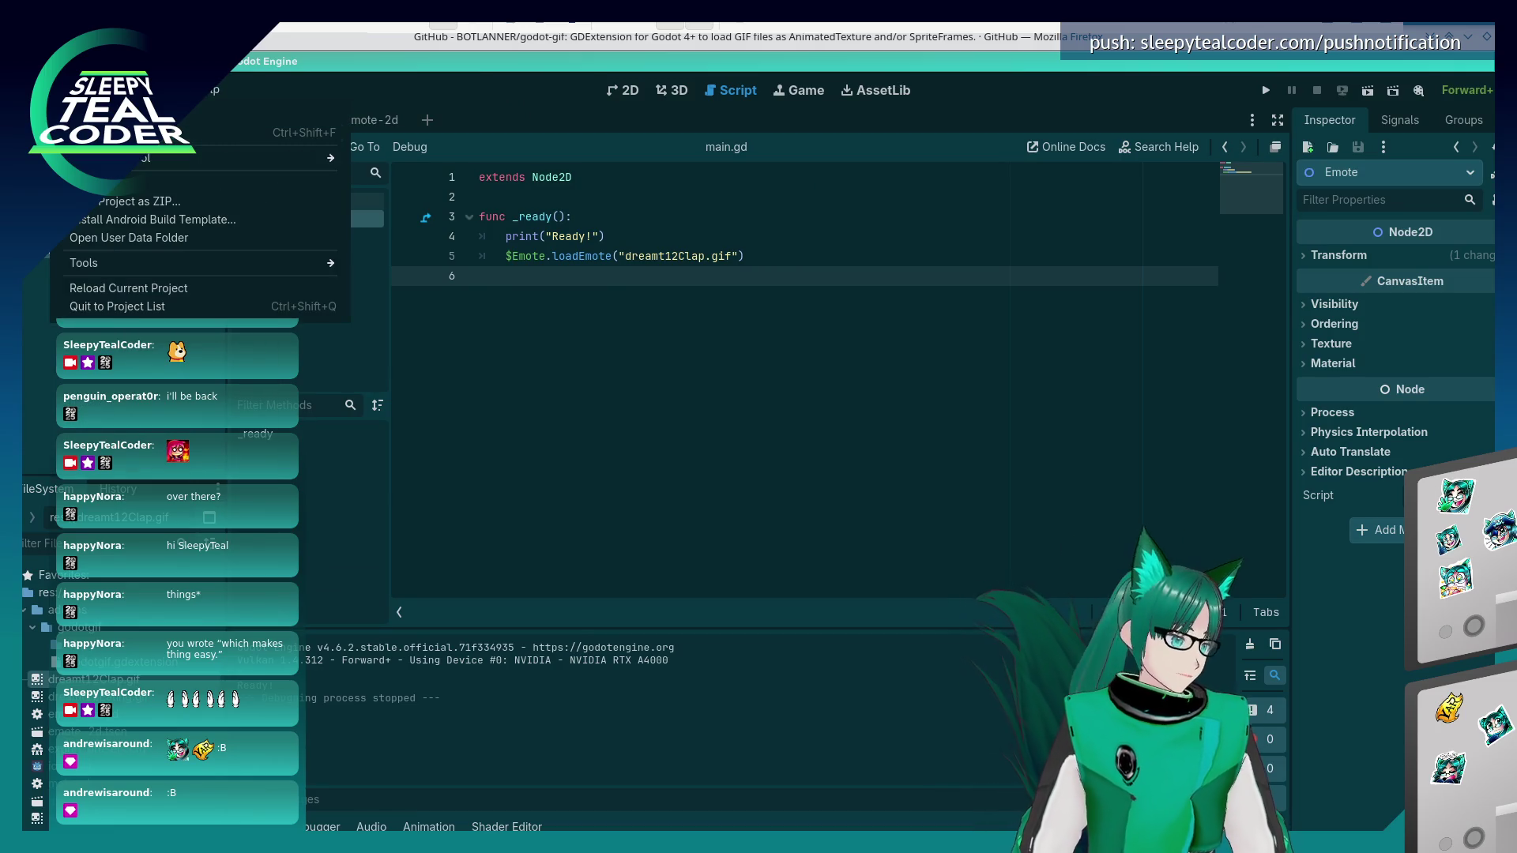
pyautogui.click(158, 183)
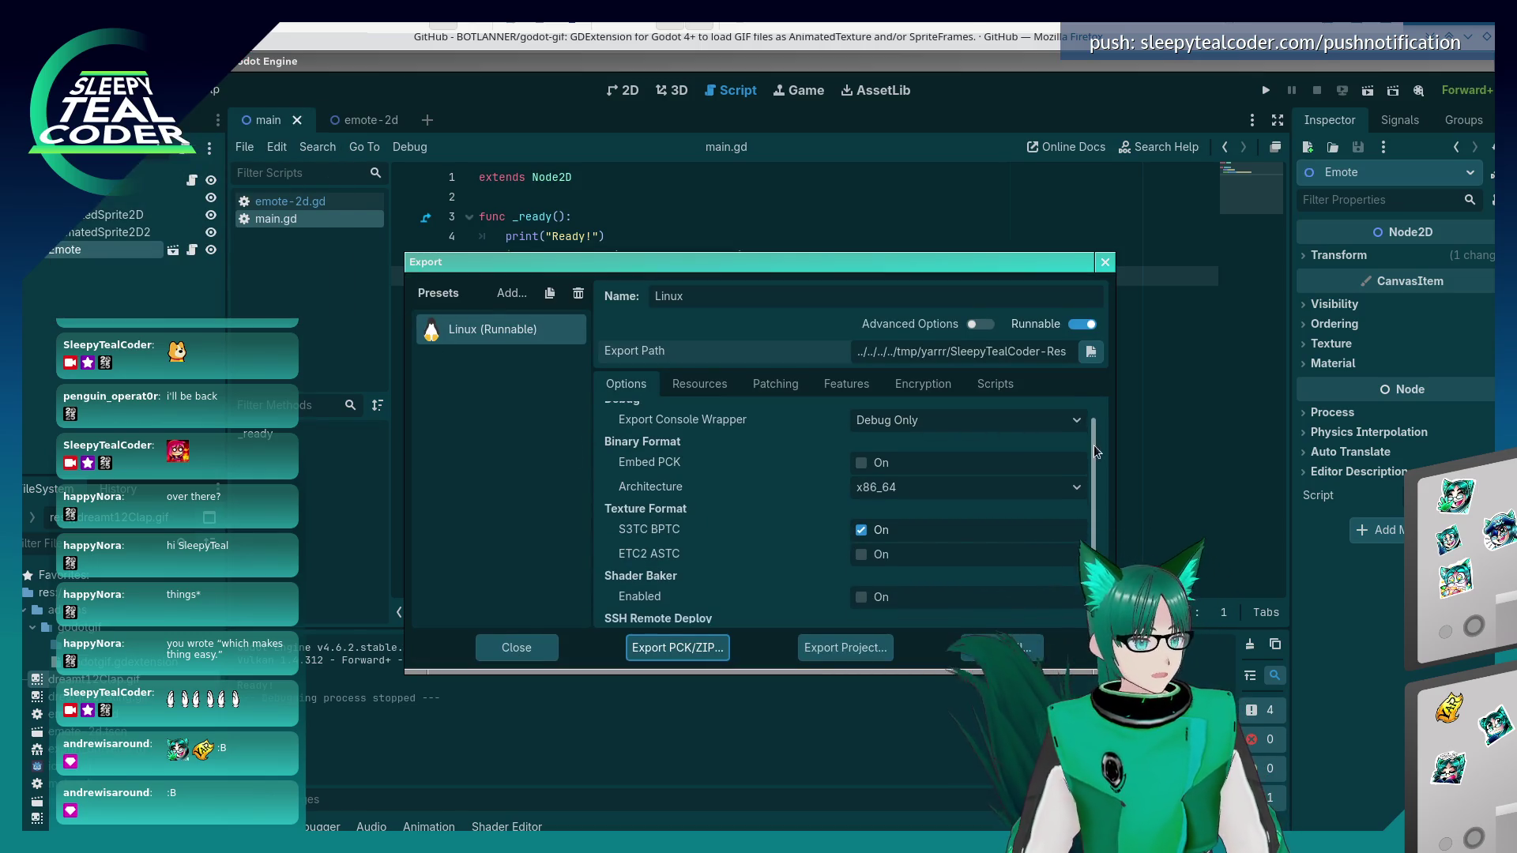
pyautogui.click(1076, 435)
pyautogui.click(959, 484)
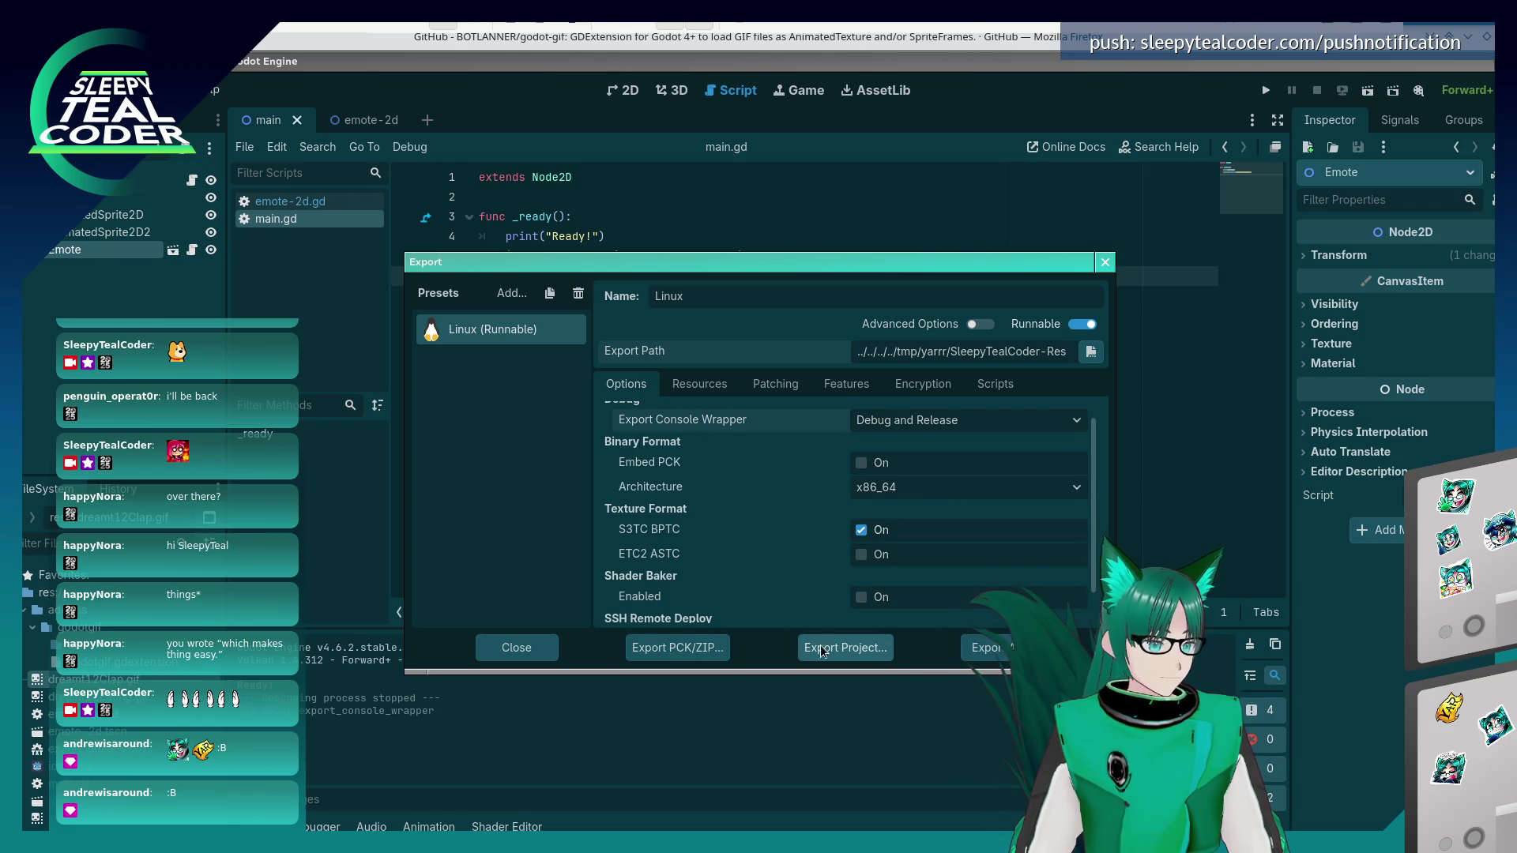
# - Export the Linux build to /tmp/yarrr, overwriting the previous export, and switch to Konsole
pyautogui.click(826, 644)
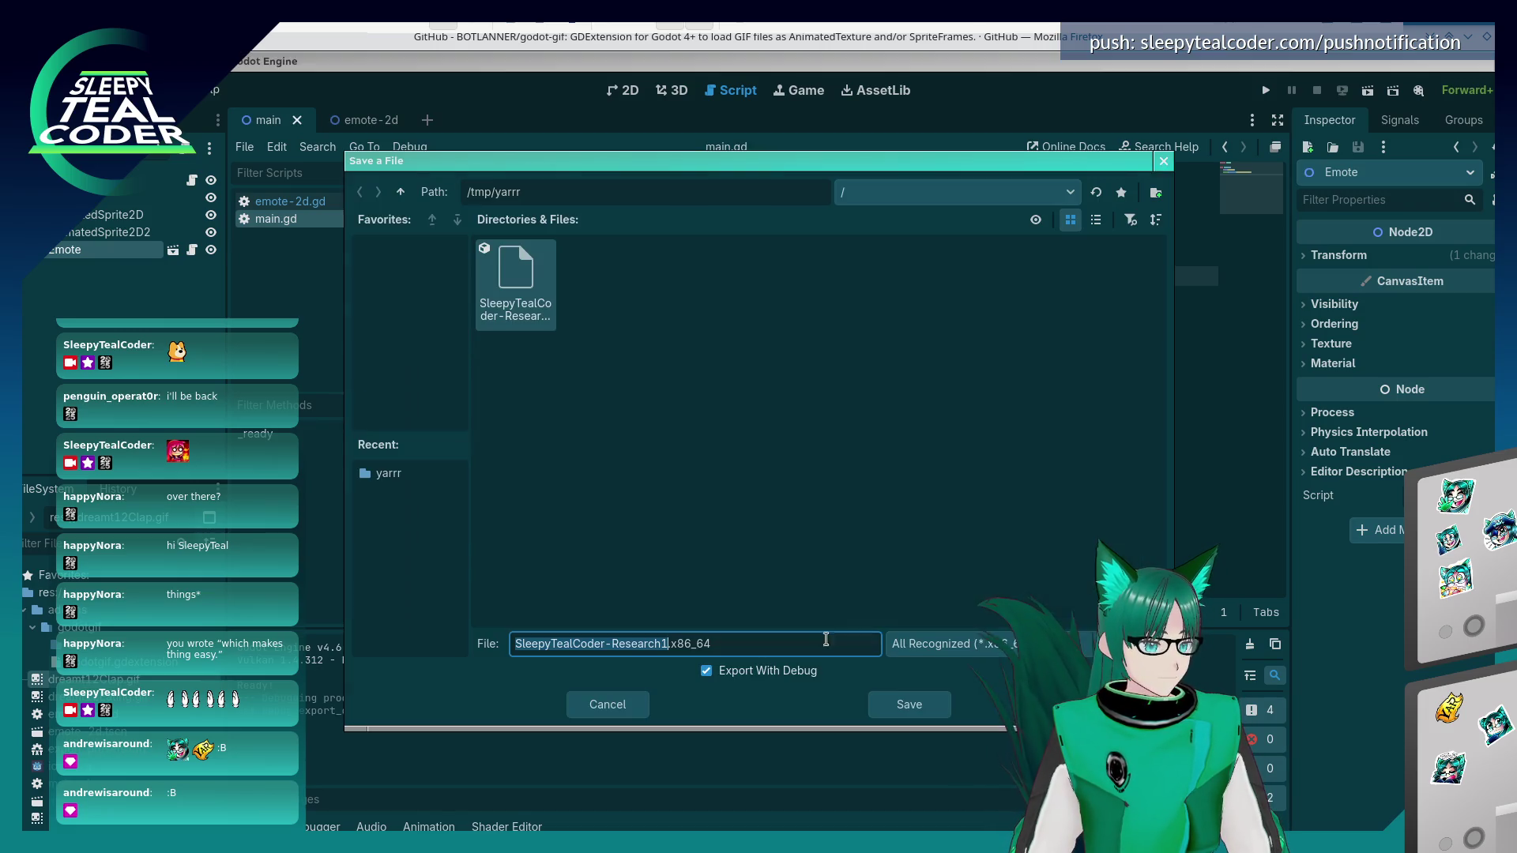
pyautogui.click(902, 706)
pyautogui.click(818, 471)
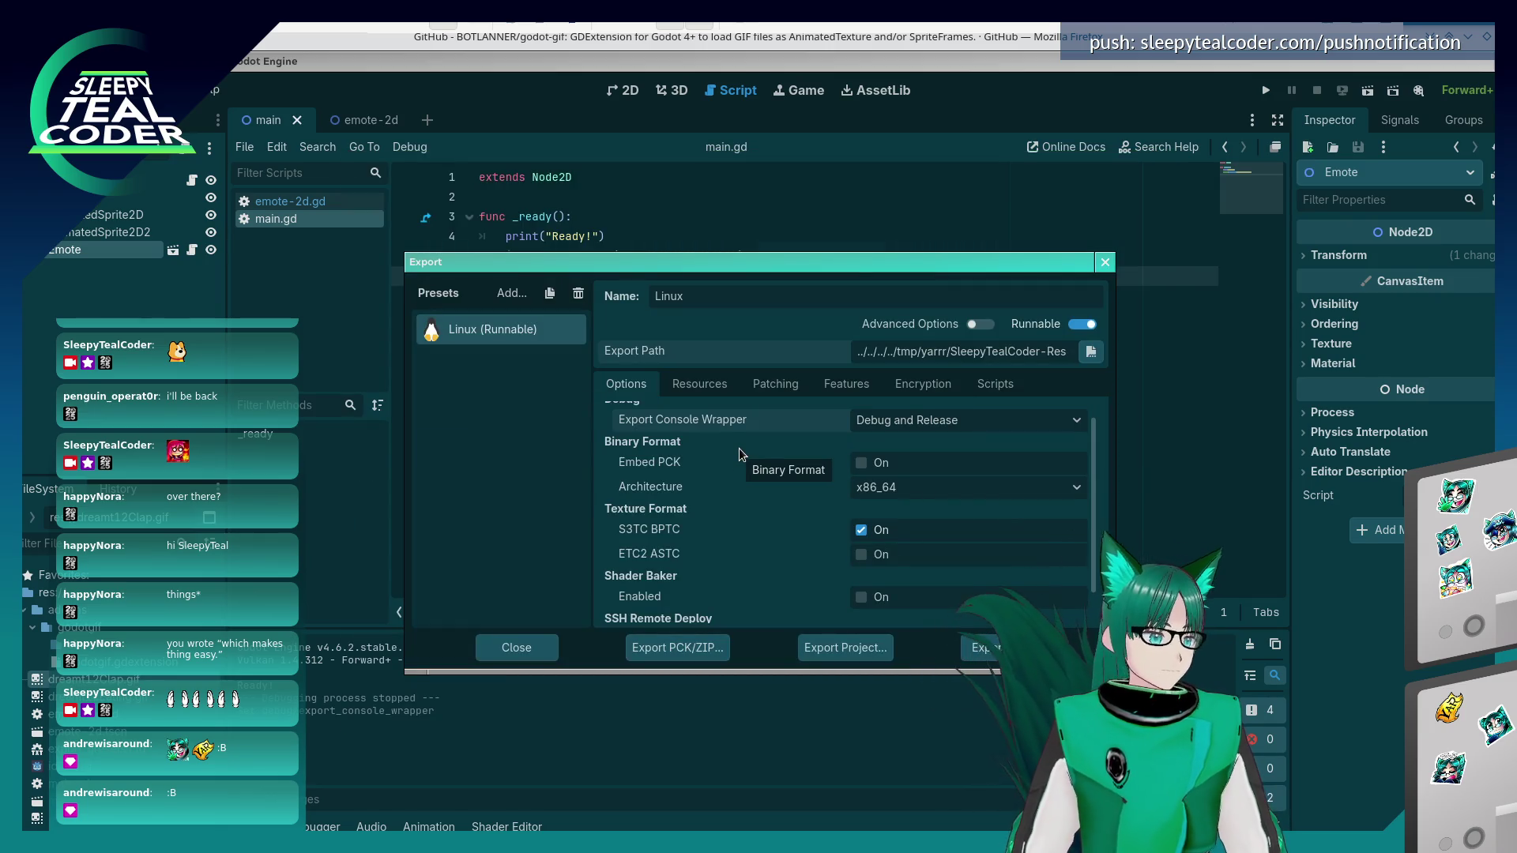
pyautogui.scroll(1, 754, 555)
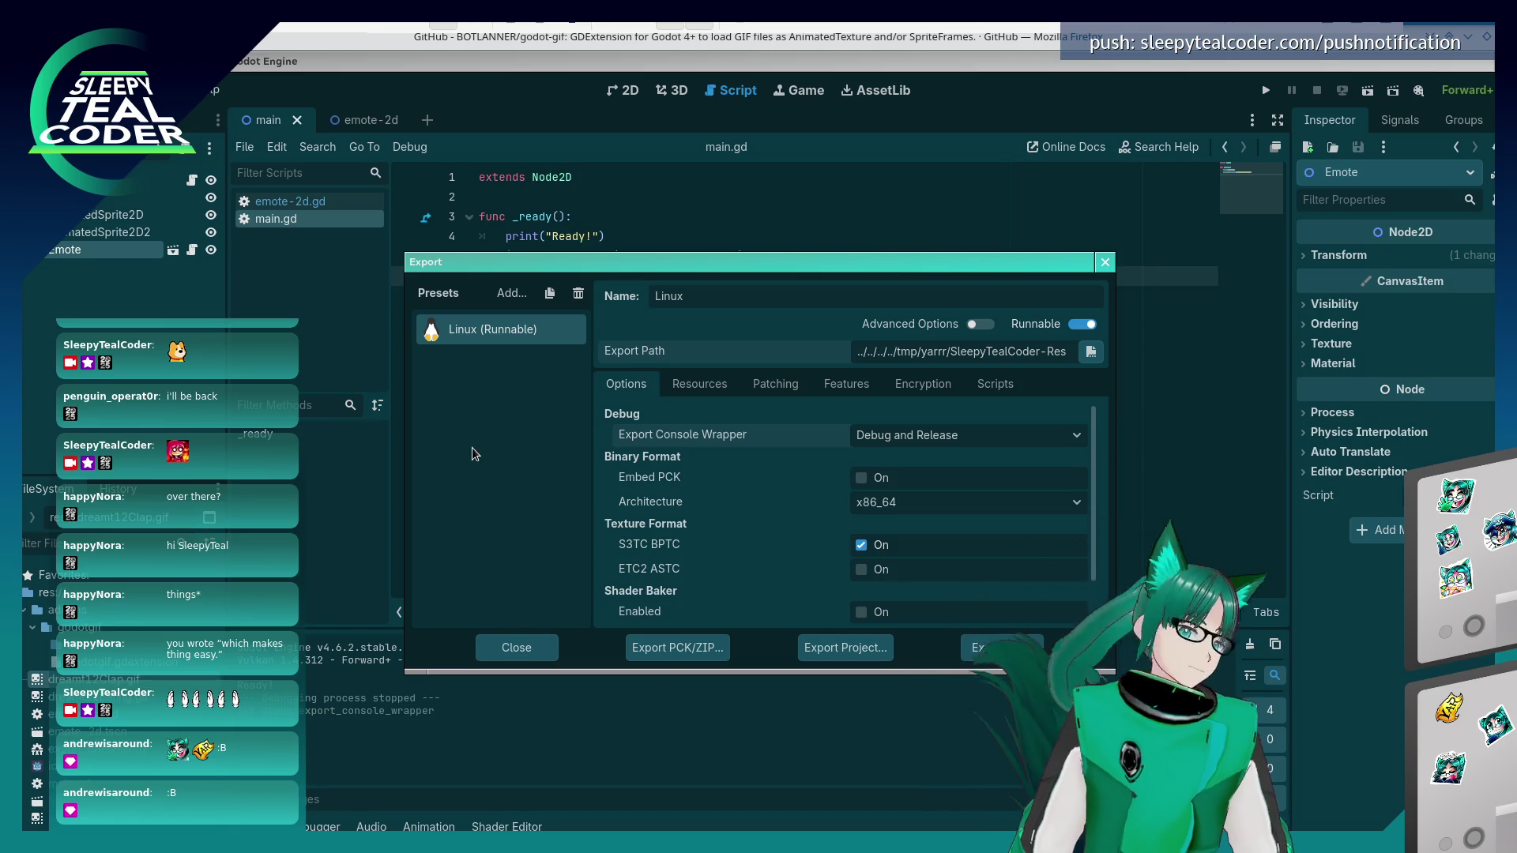
pyautogui.hotkey('alt', 'Tab')
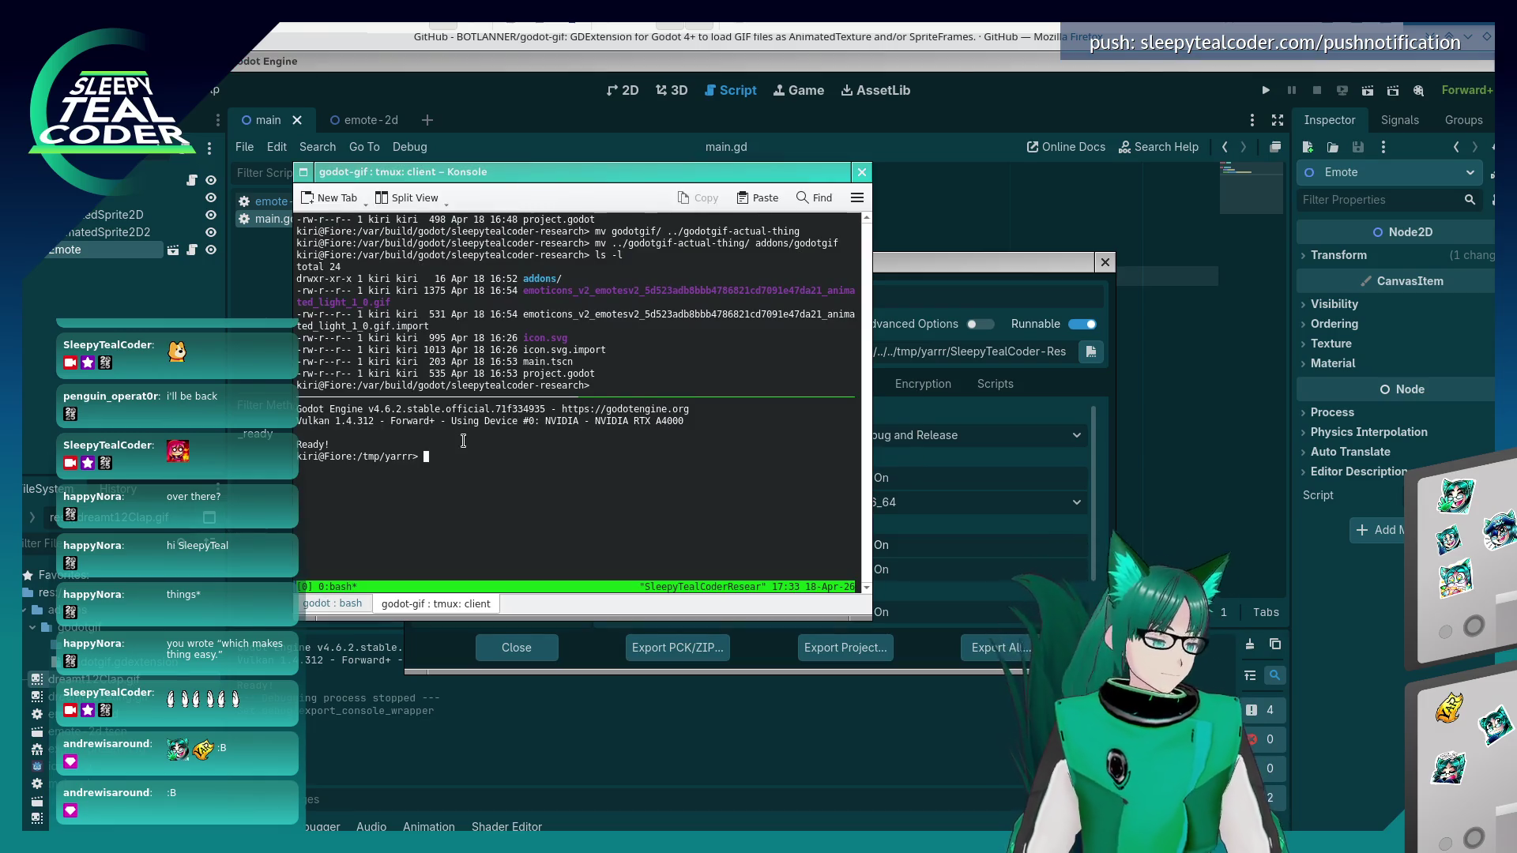
# - List the /tmp/yarrr files and inspect SleepyTealCoder-Research1.sh in nano
pyautogui.write('ls -l')
pyautogui.press('Return')
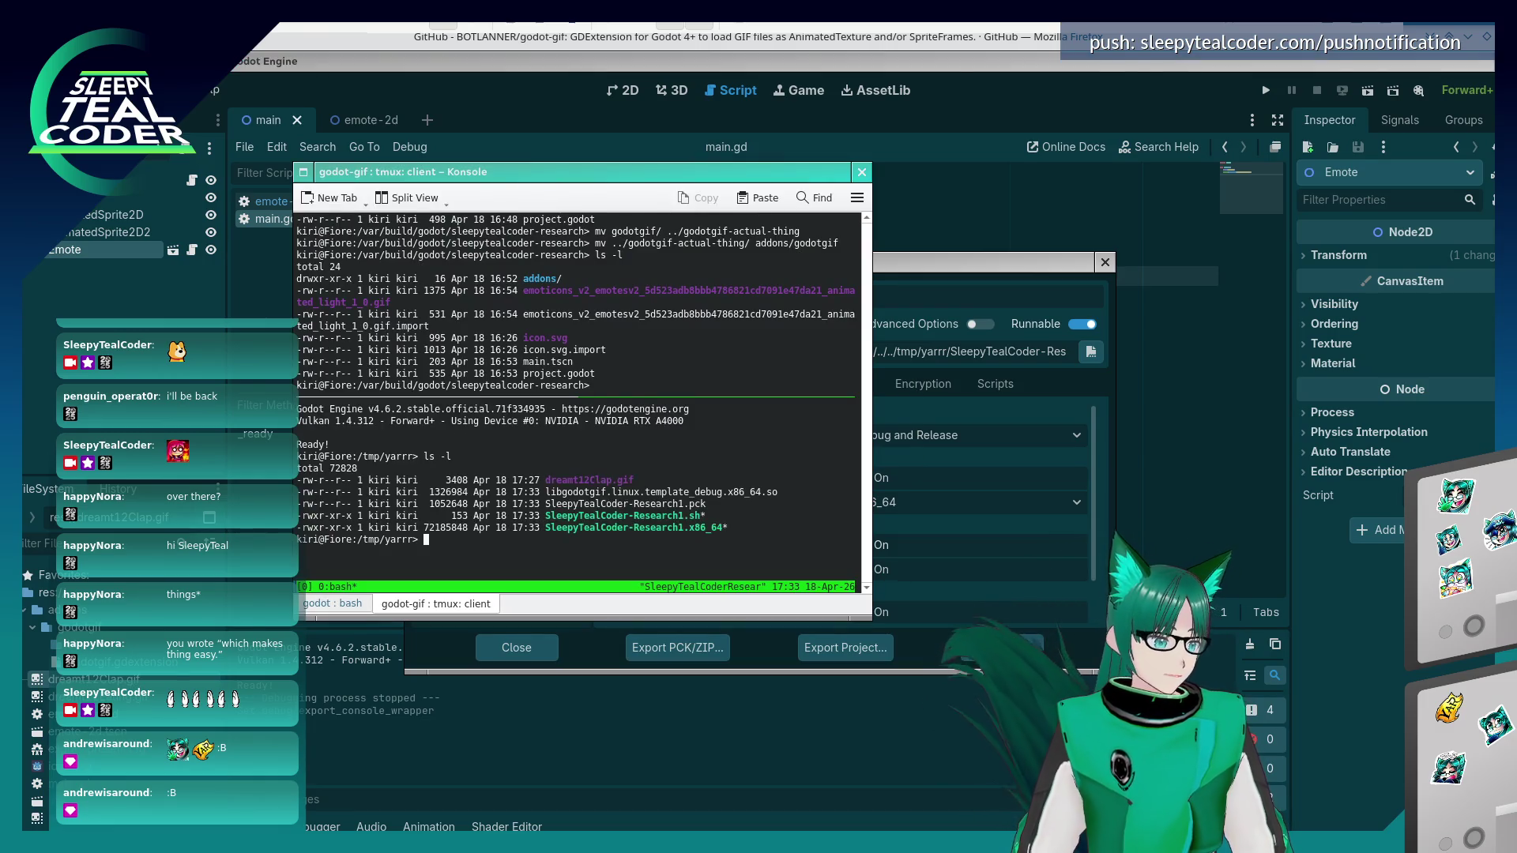
pyautogui.write('./')
pyautogui.press('BackSpace')
pyautogui.press('BackSpace')
pyautogui.write('nano')
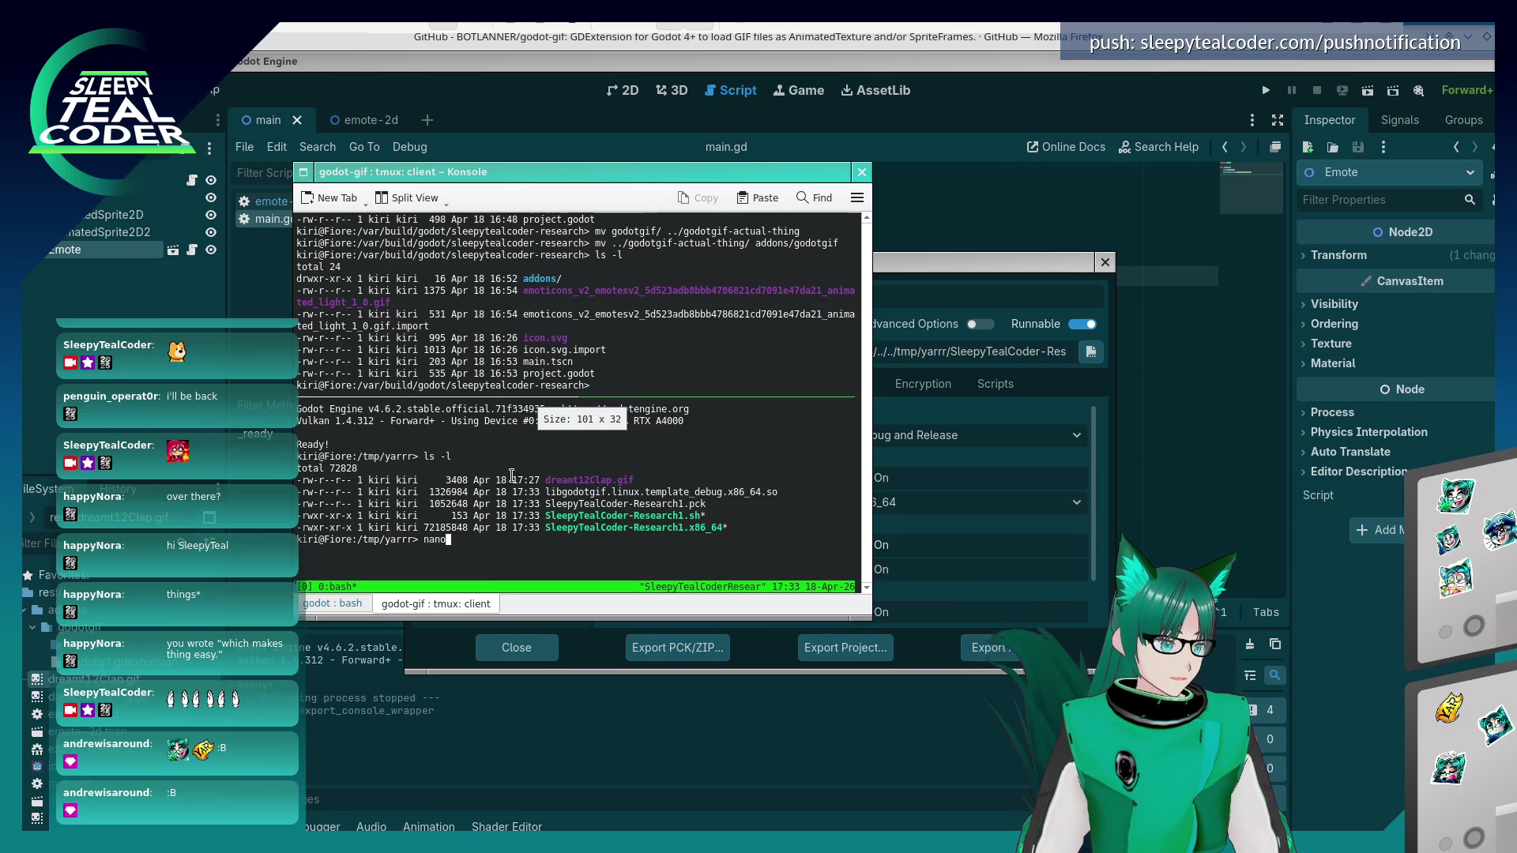
pyautogui.write(' Sl')
pyautogui.press('Tab')
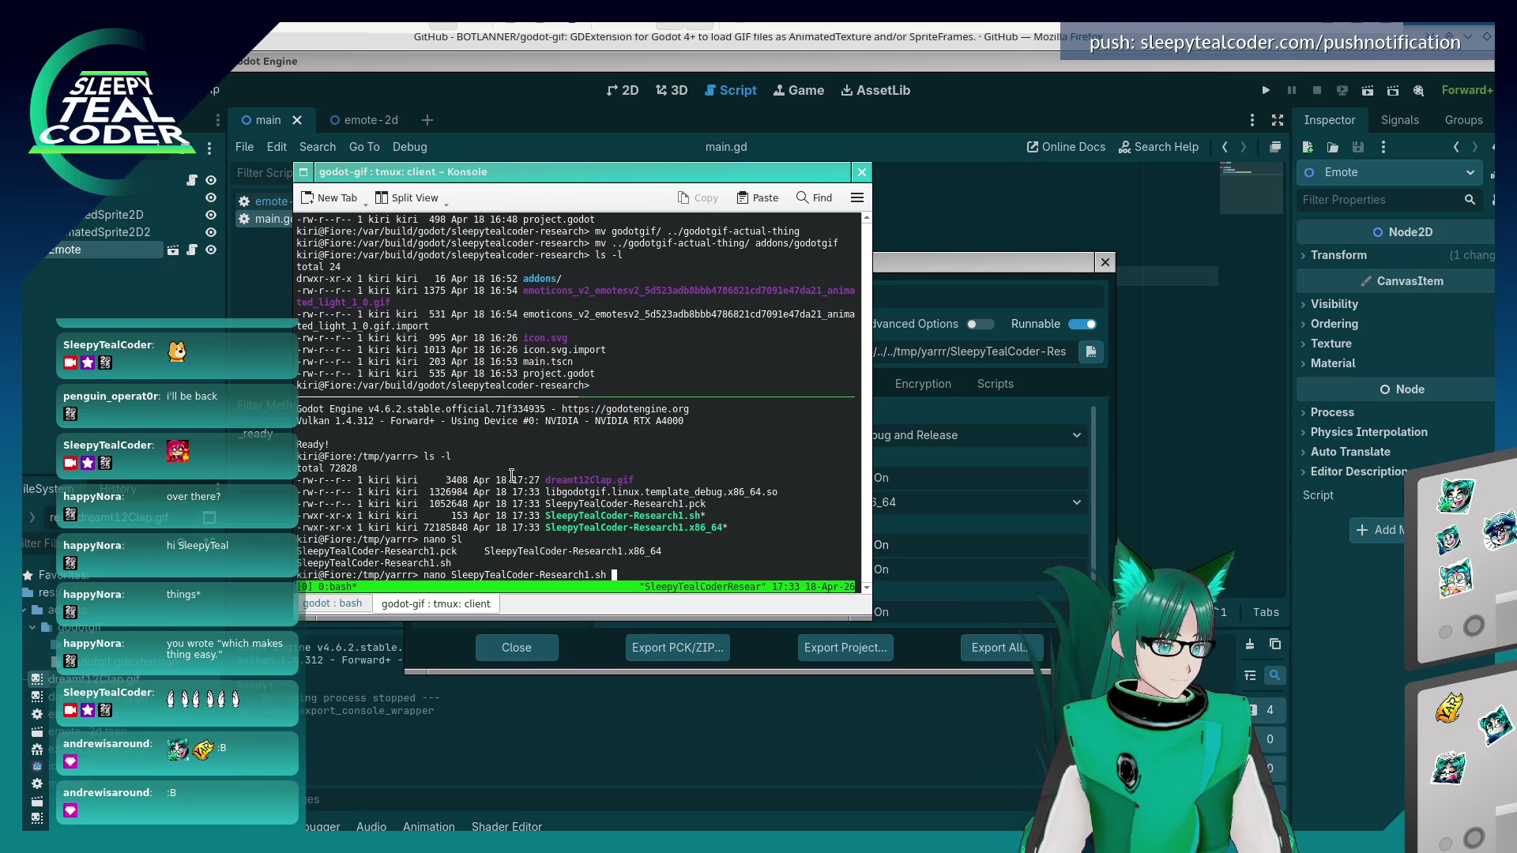
pyautogui.press('Return')
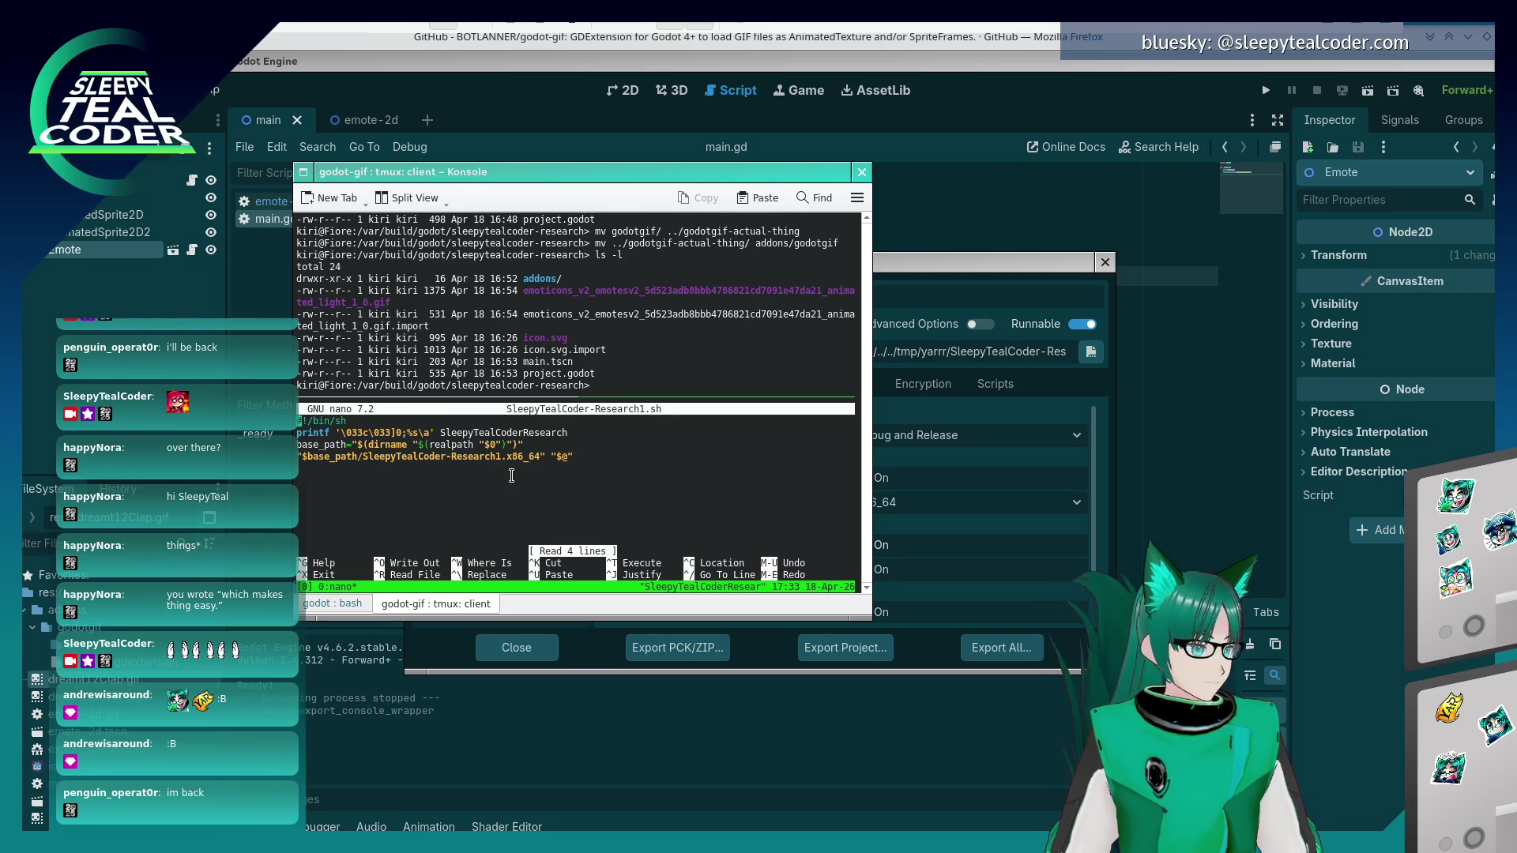
pyautogui.hotkey('ctrl', 'x')
# - Rerun the launcher script, which prints Ready!, then bring back the Godot Export dialog
pyautogui.press('Up')
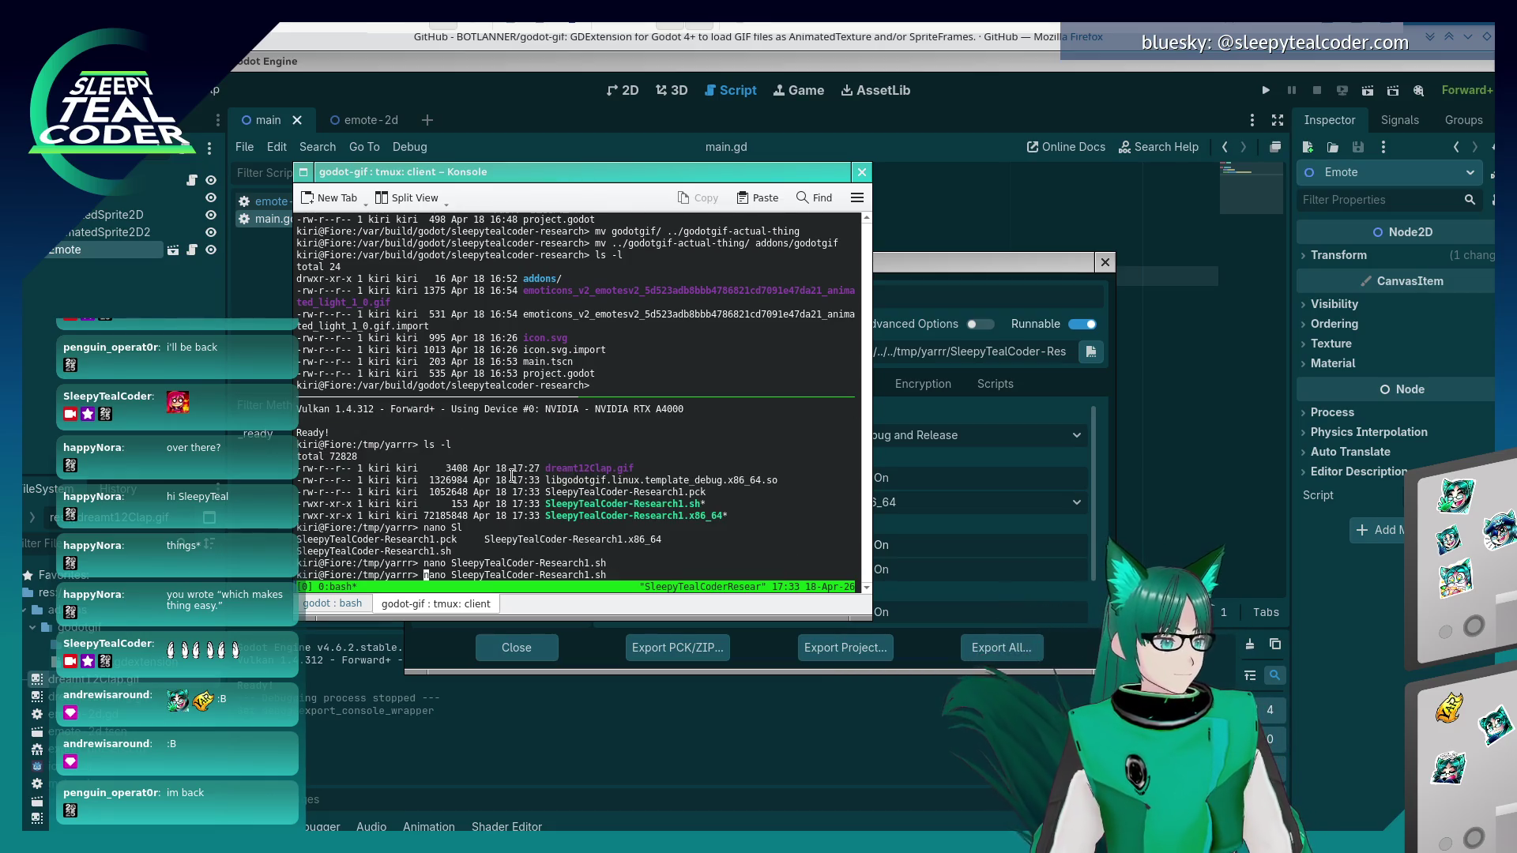
pyautogui.press('Return')
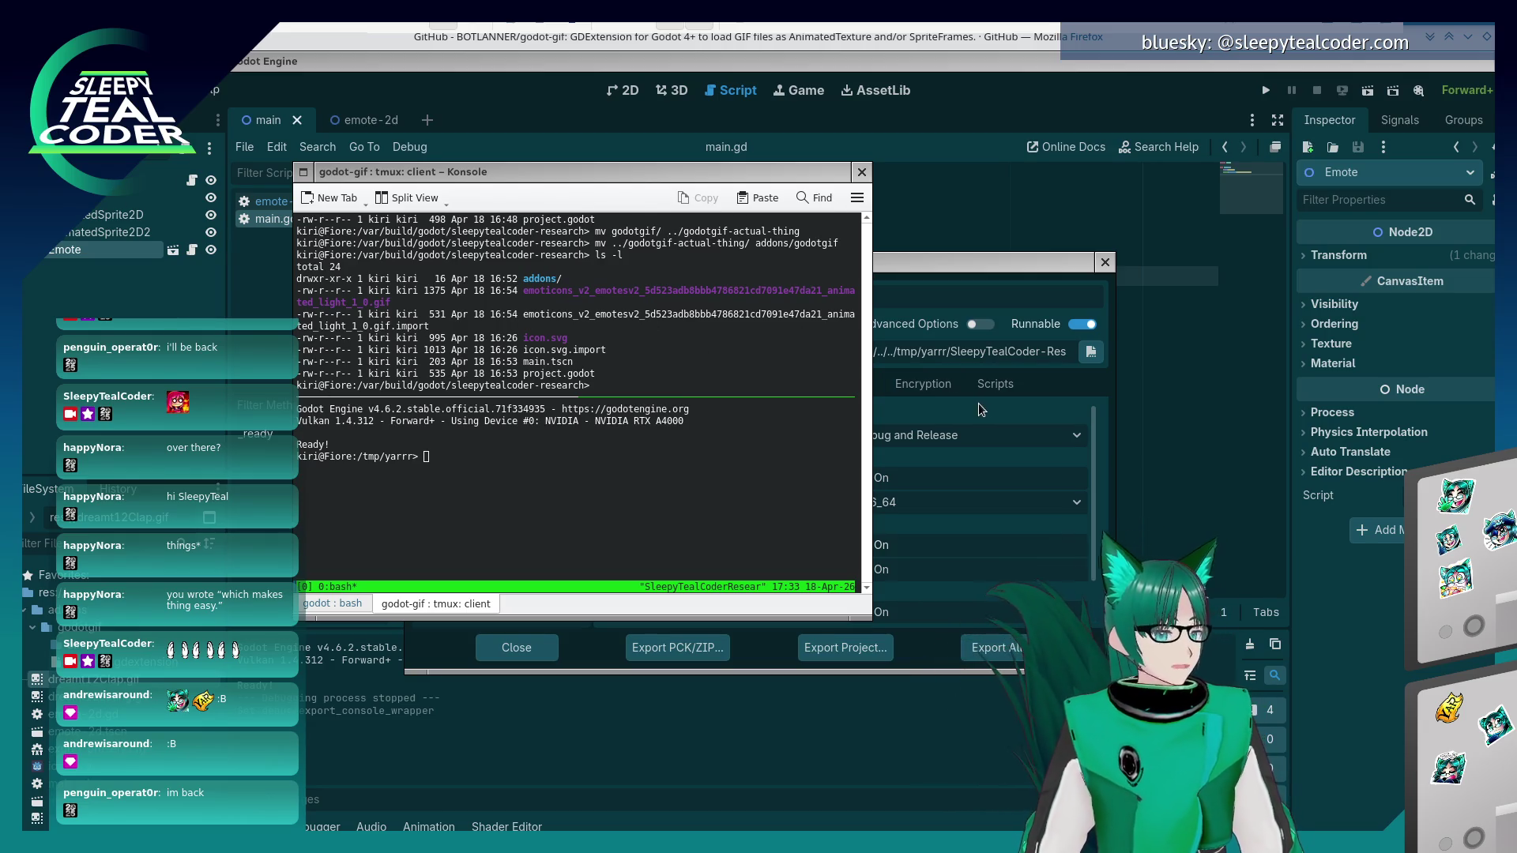
pyautogui.click(935, 267)
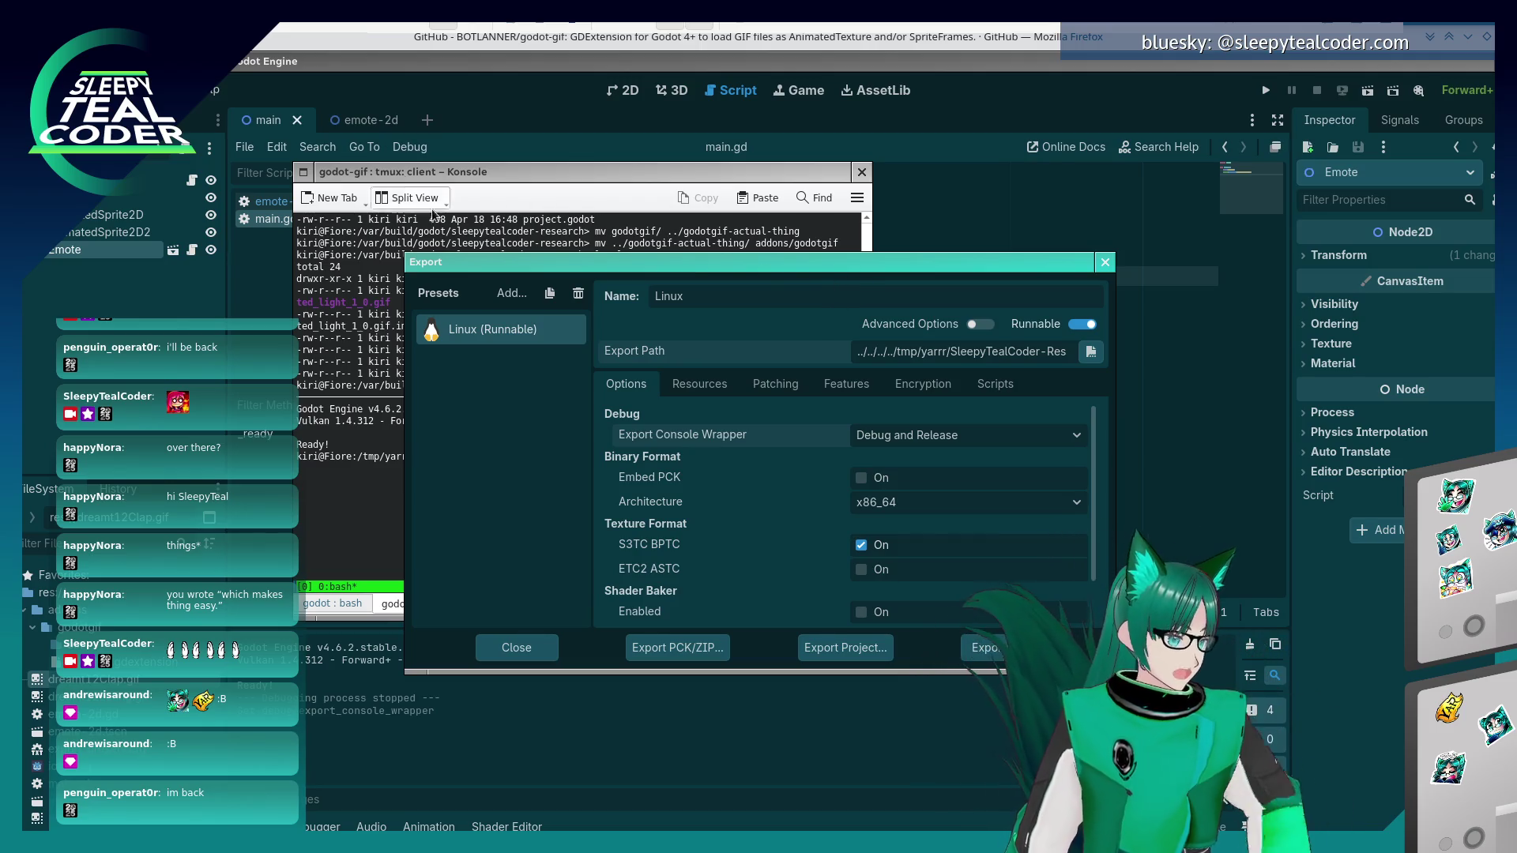
# - Reopen the Export dialog and confirm the console wrapper remains Debug and Release
pyautogui.click(1099, 265)
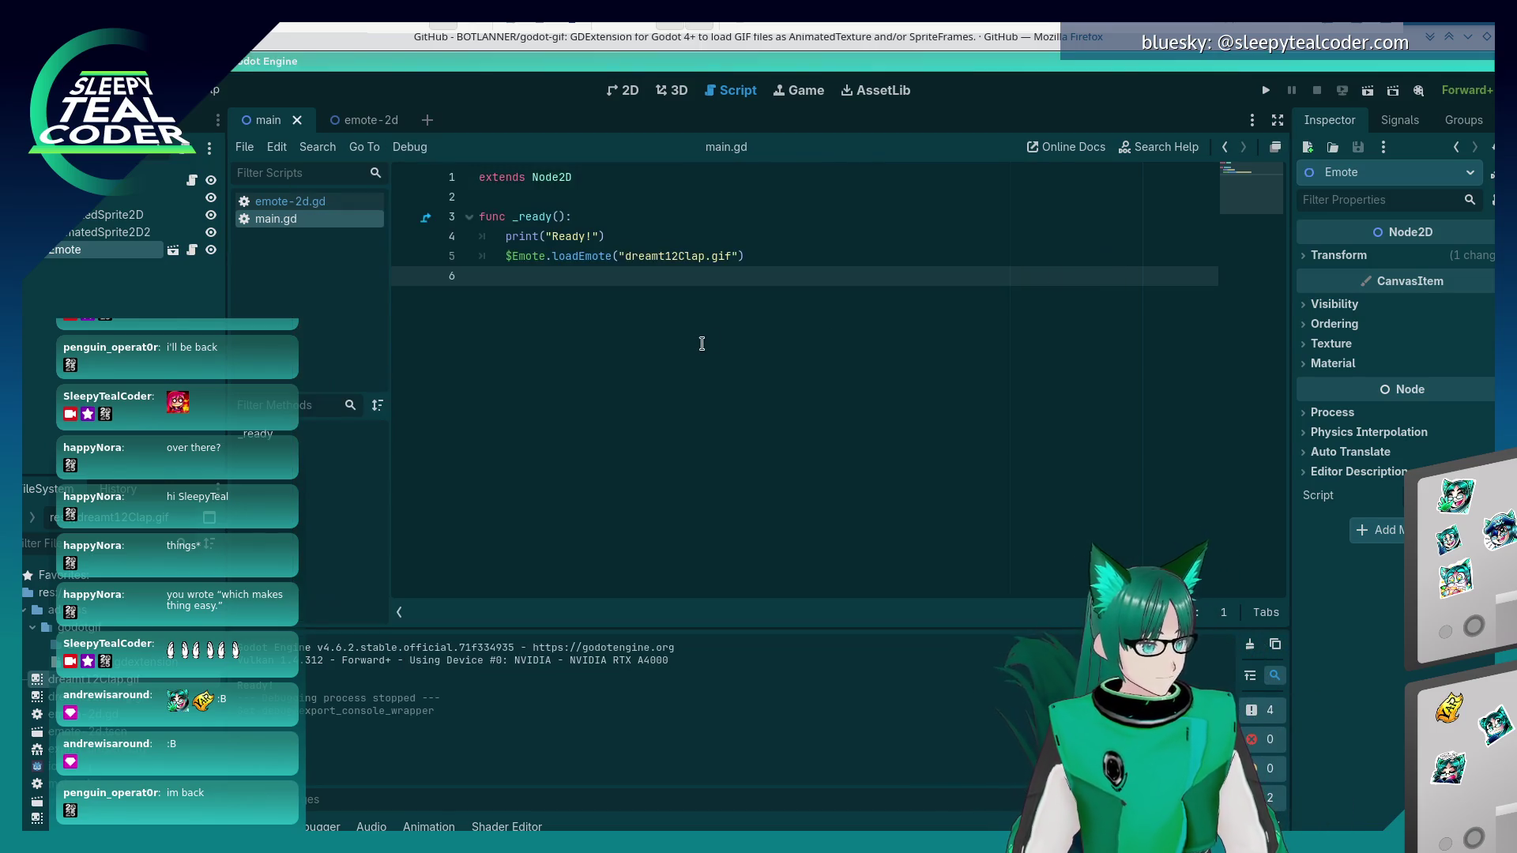
pyautogui.click(31, 90)
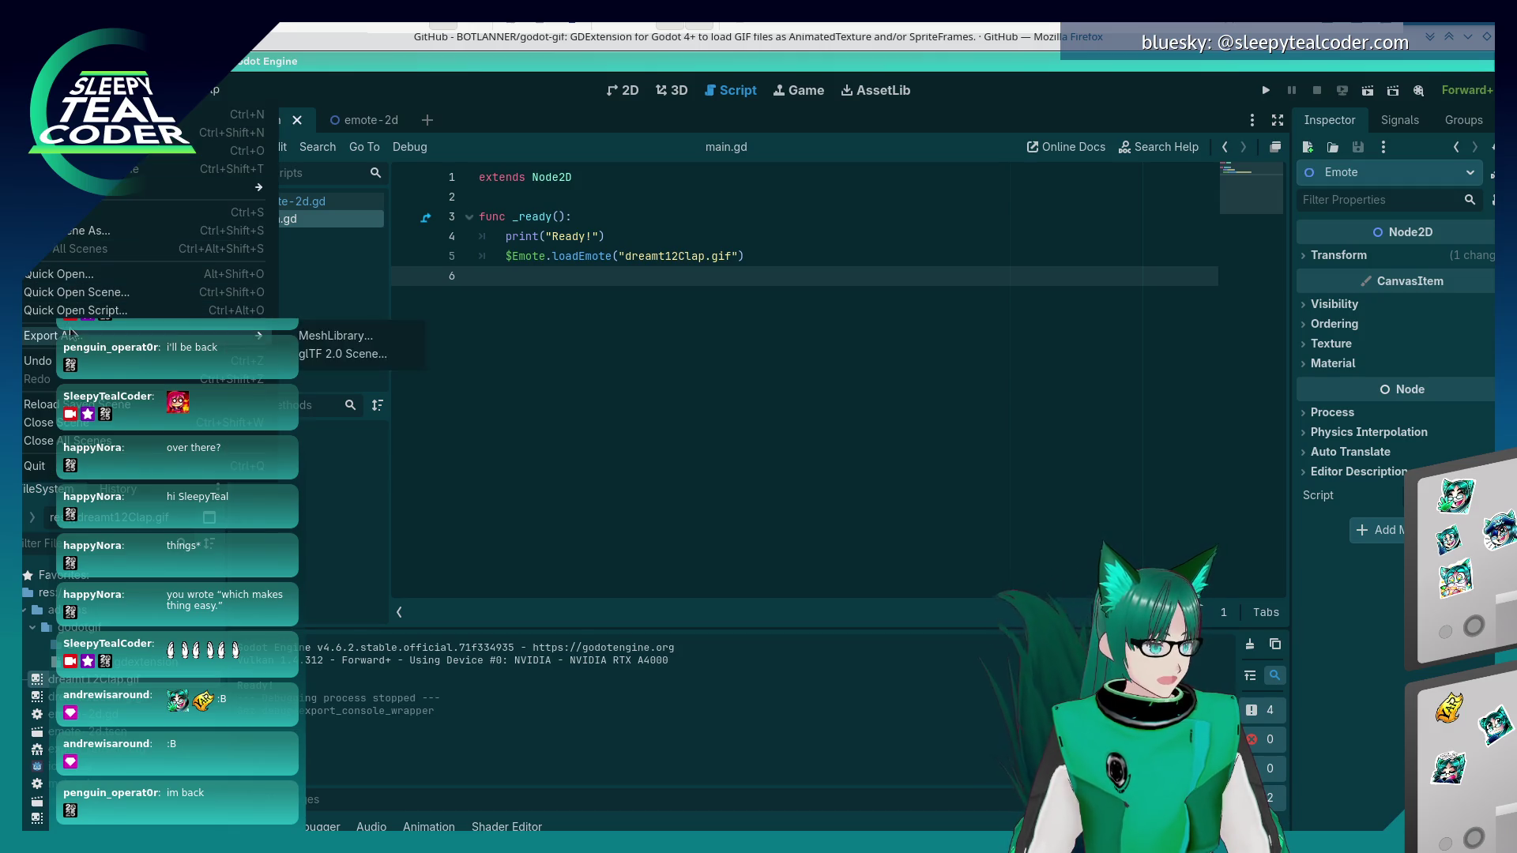
pyautogui.moveTo(75, 90)
pyautogui.click(115, 189)
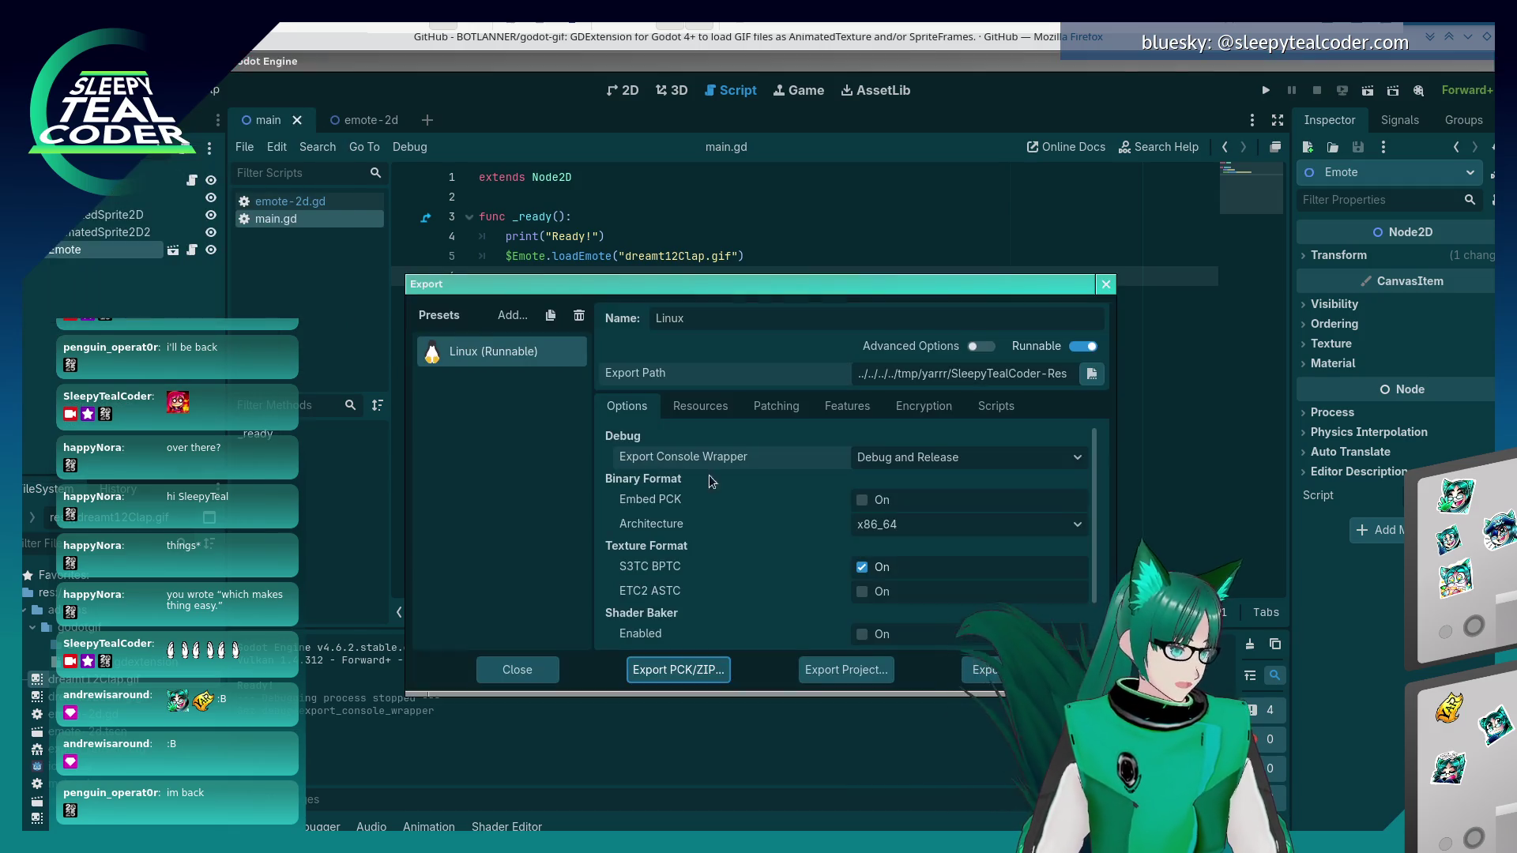
pyautogui.click(915, 460)
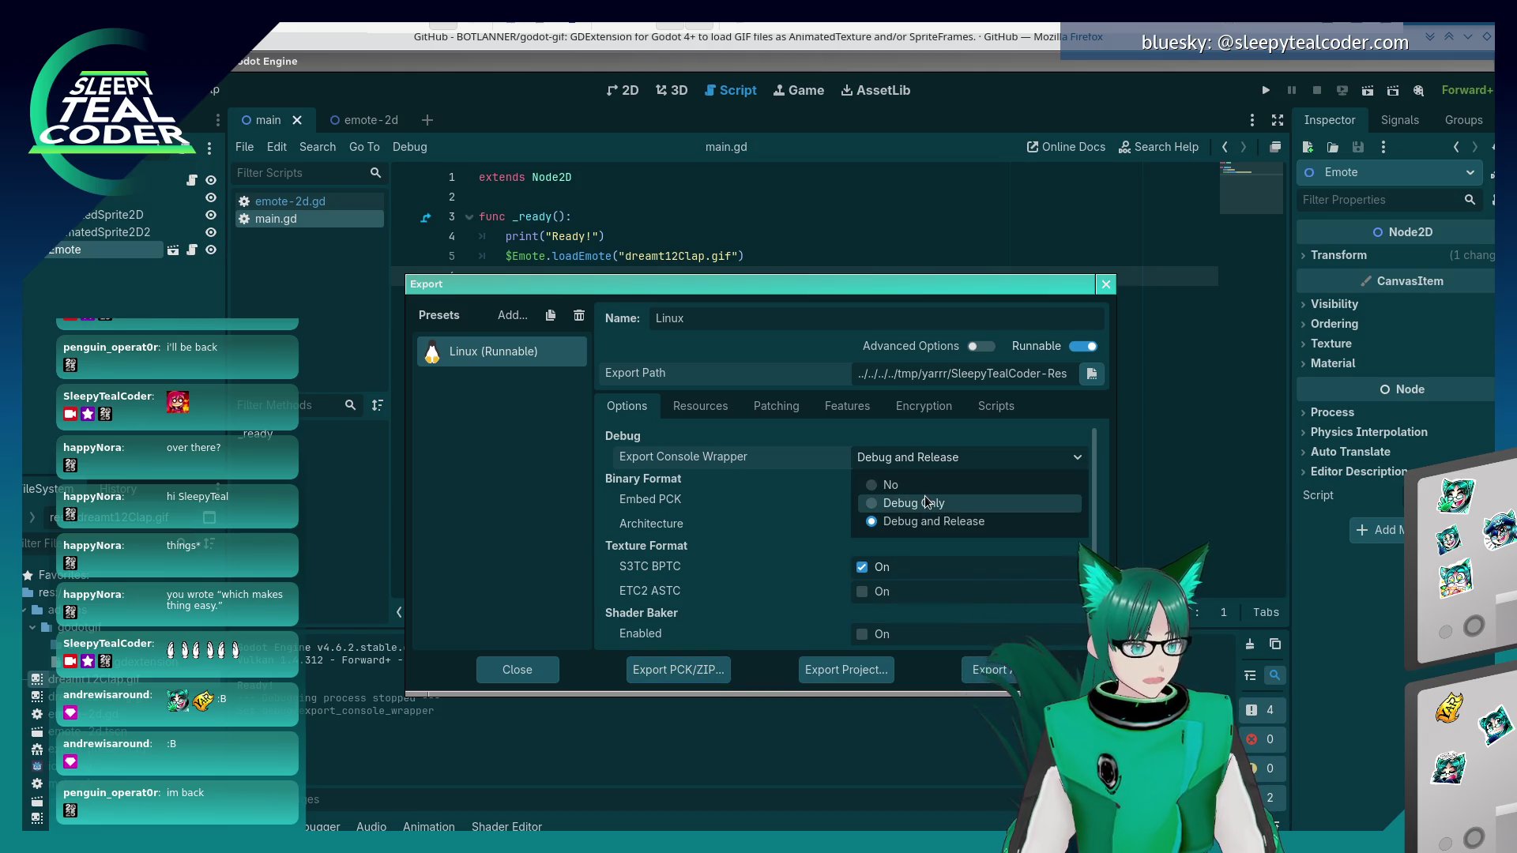
pyautogui.click(699, 508)
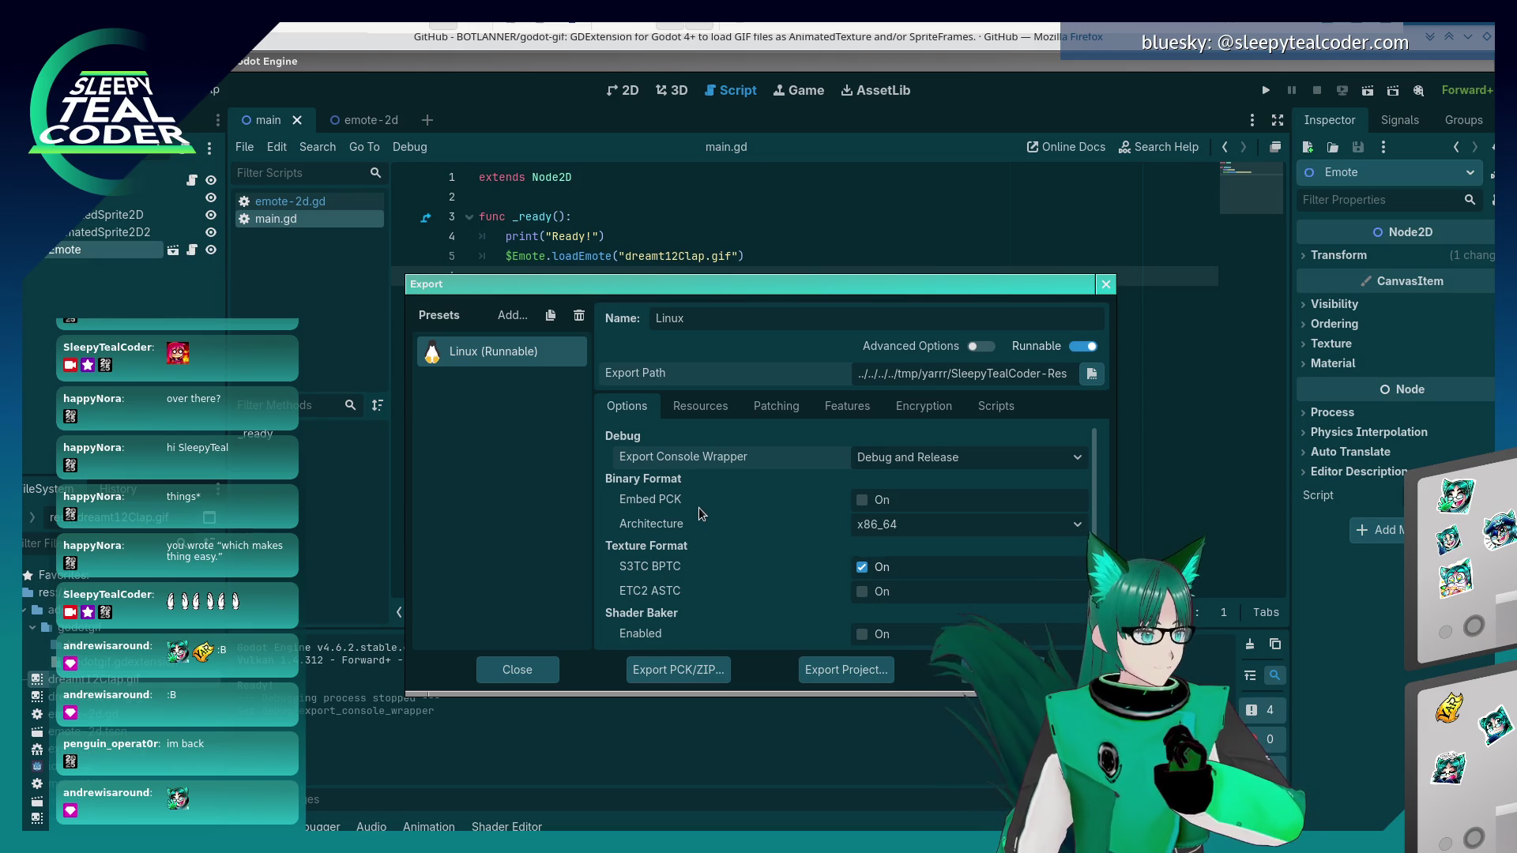
pyautogui.moveTo(698, 507)
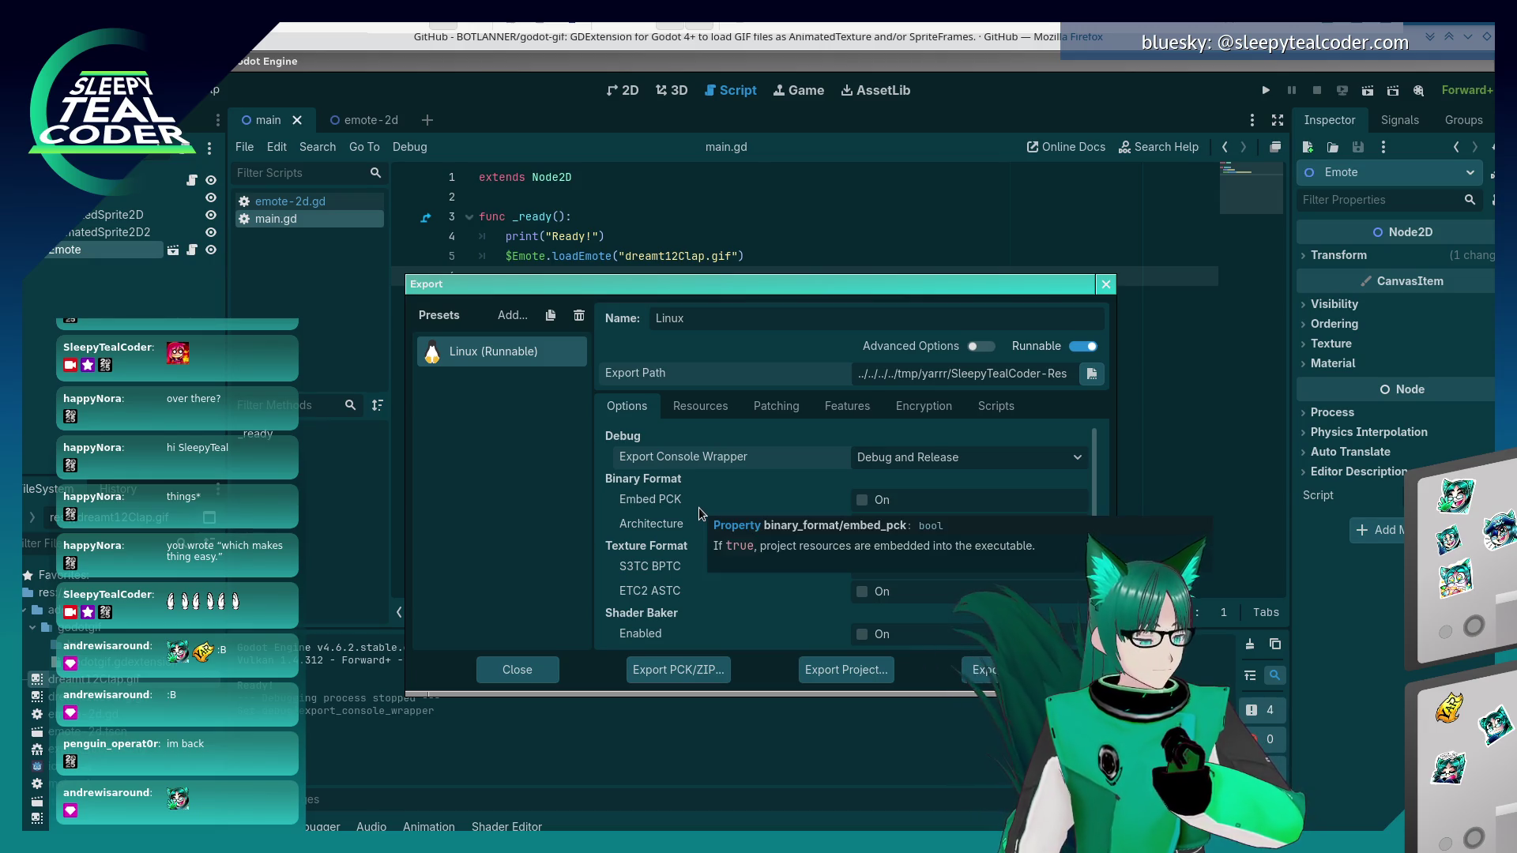
pyautogui.click(926, 462)
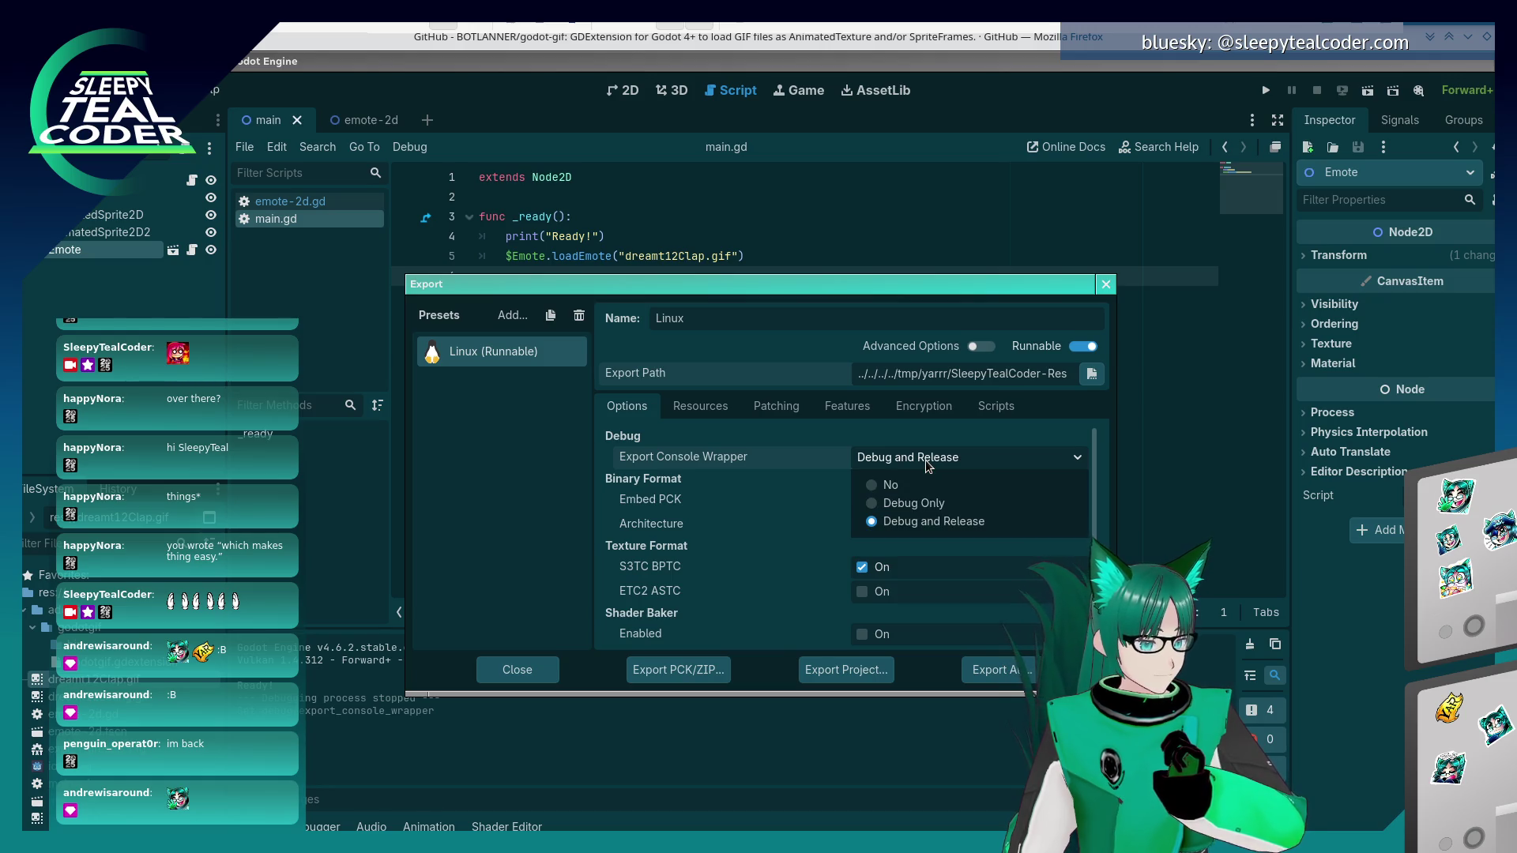
pyautogui.click(926, 459)
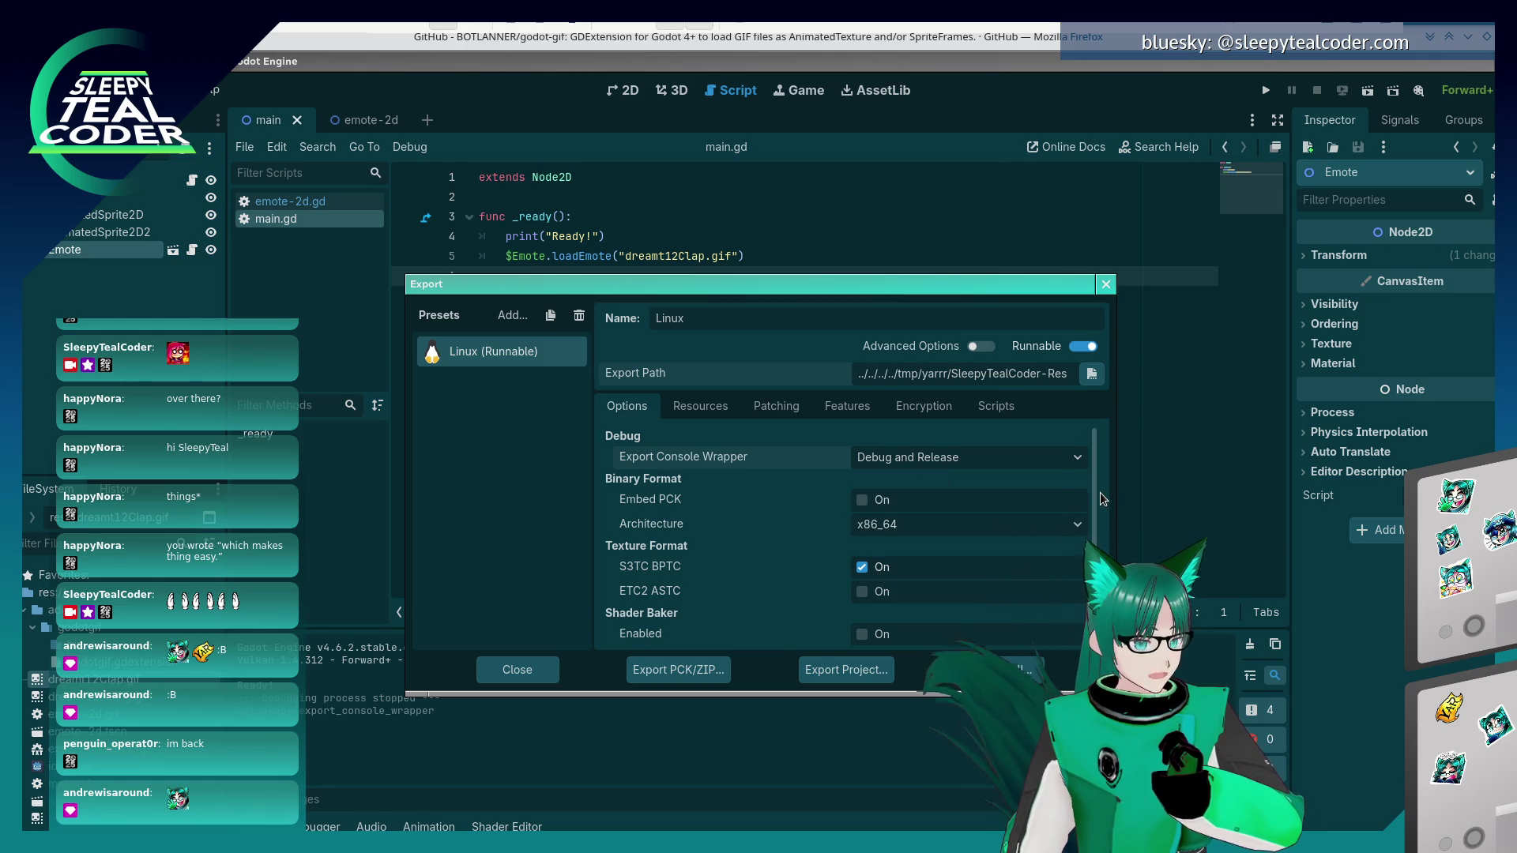
# - Glance at the Resources tab, return to Options, and close the Export dialog
pyautogui.scroll(-2, 1096, 520)
pyautogui.scroll(3, 1087, 478)
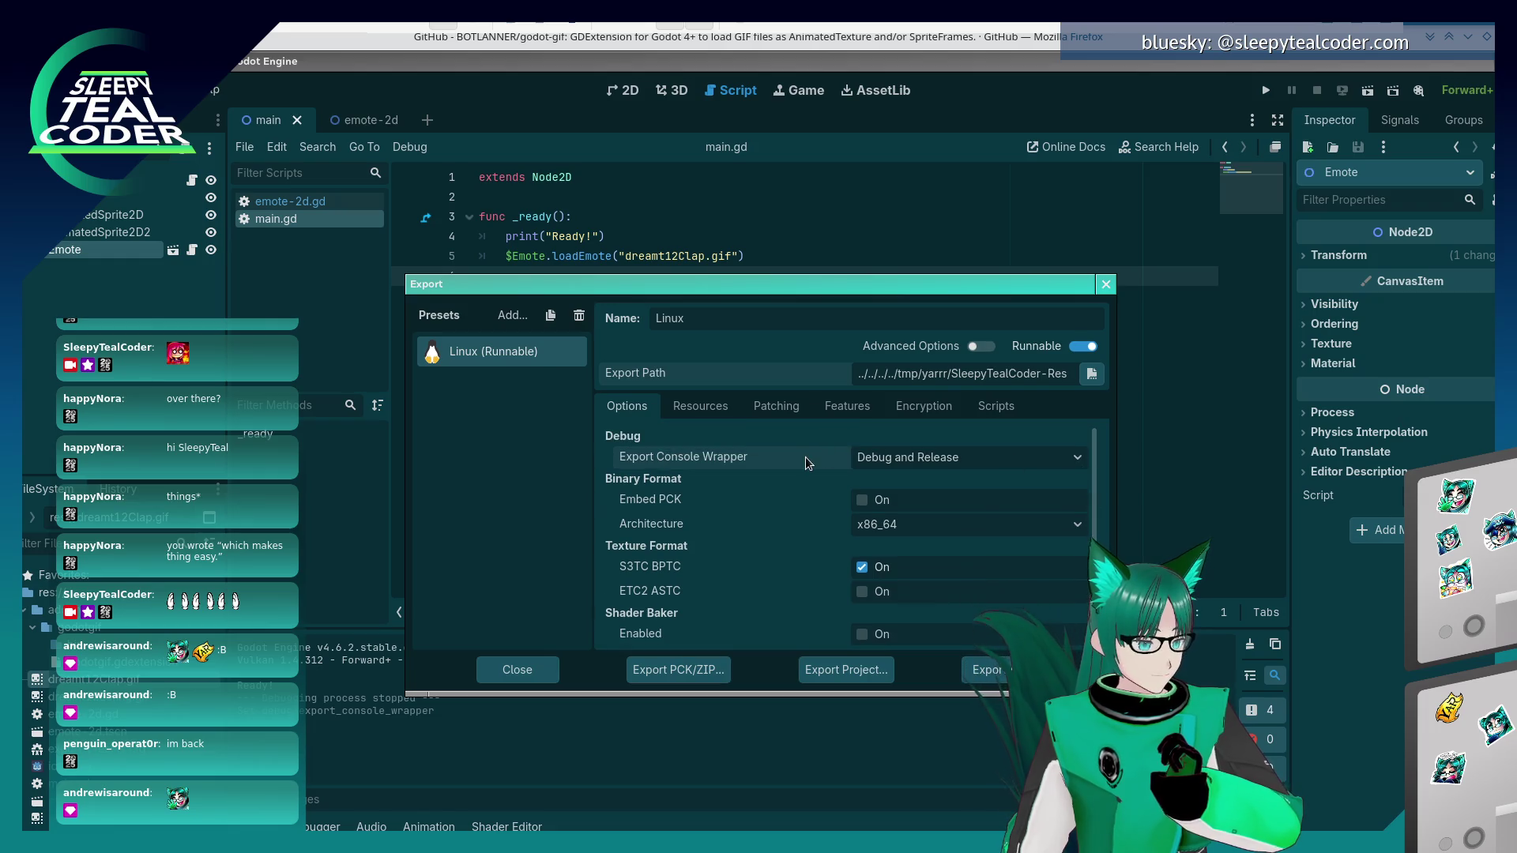
pyautogui.click(666, 412)
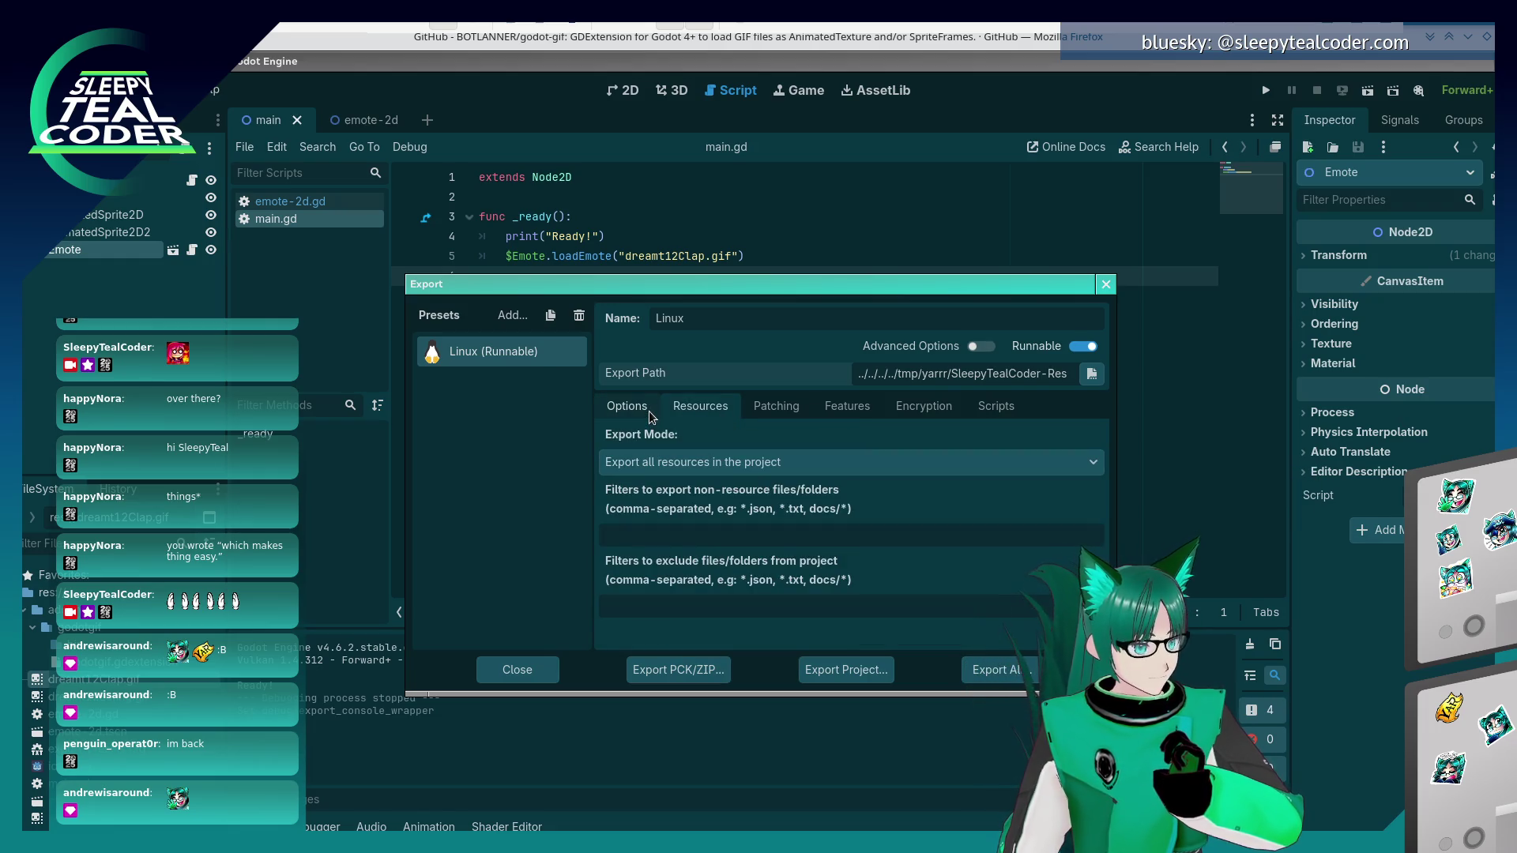
pyautogui.click(648, 410)
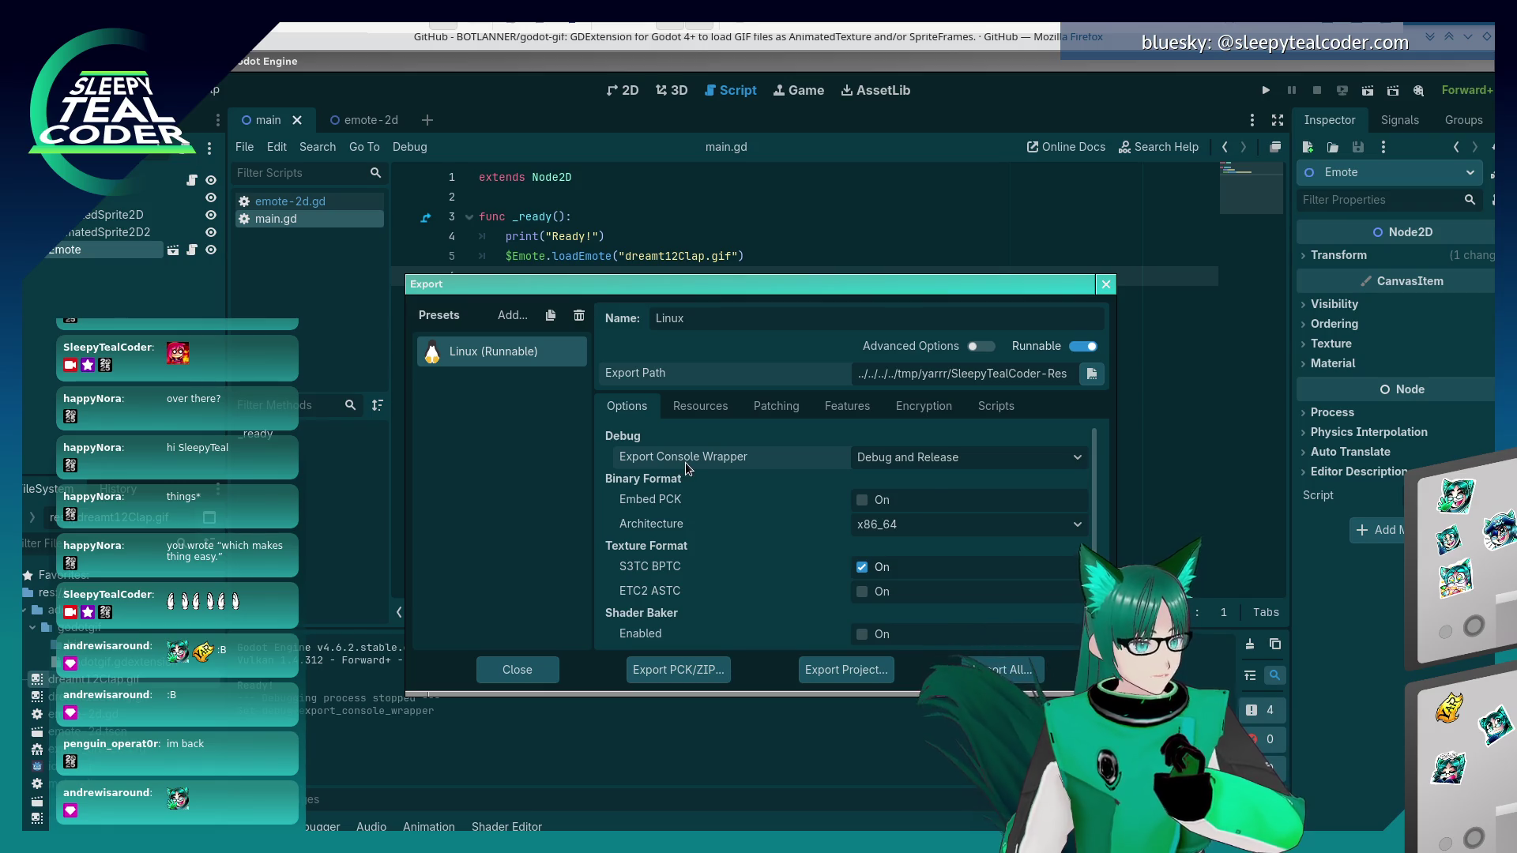
pyautogui.click(1105, 285)
pyautogui.hotkey('alt', 'Tab')
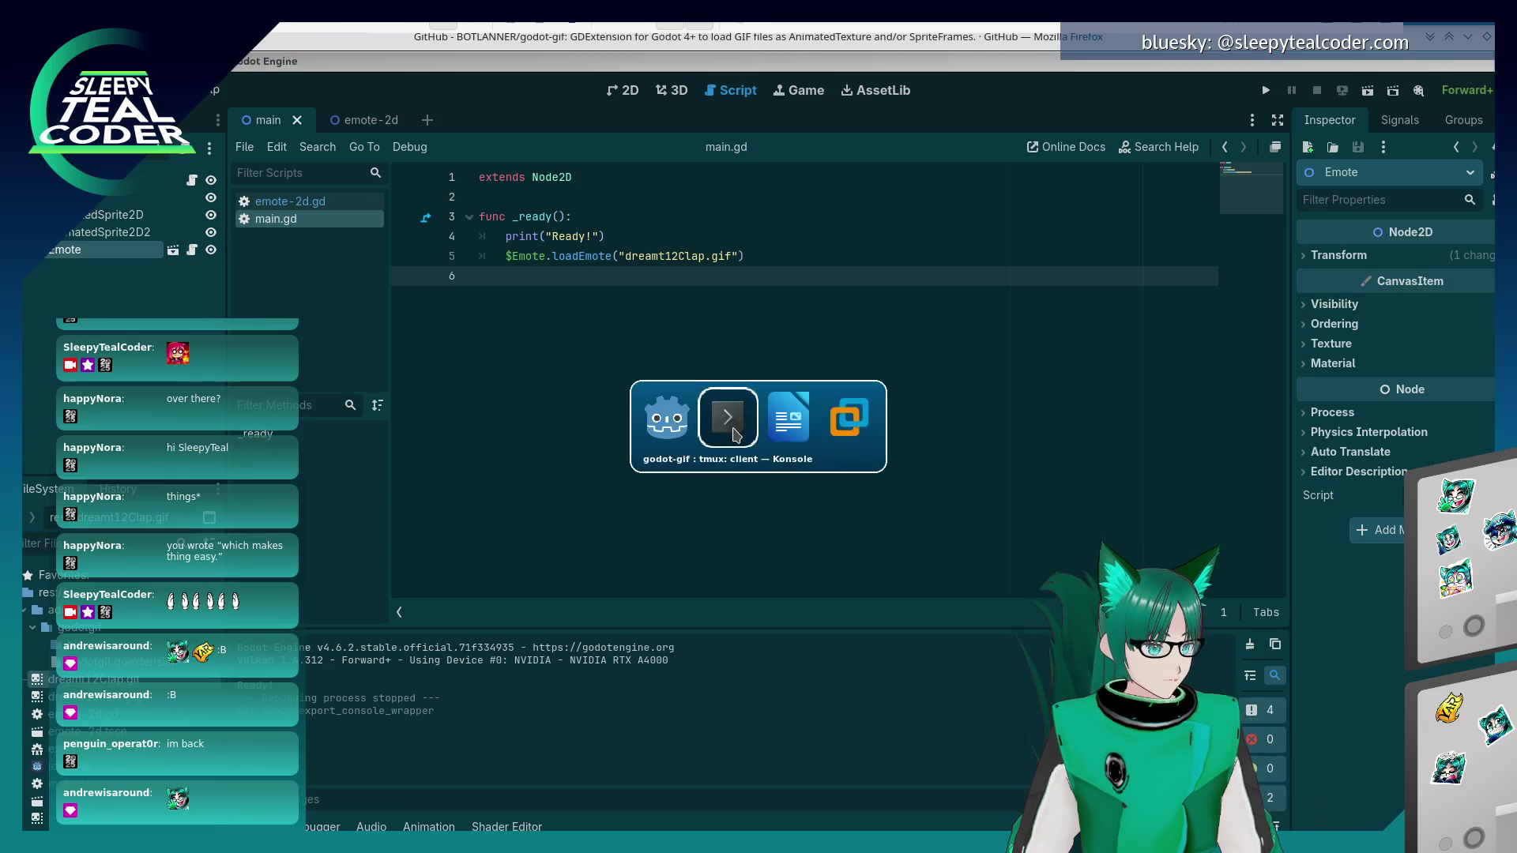
# - Run SleepyTealCoder-Research1.x86_64 directly, see Ready! and the clap emote, then close the game
pyautogui.write('/Sl')
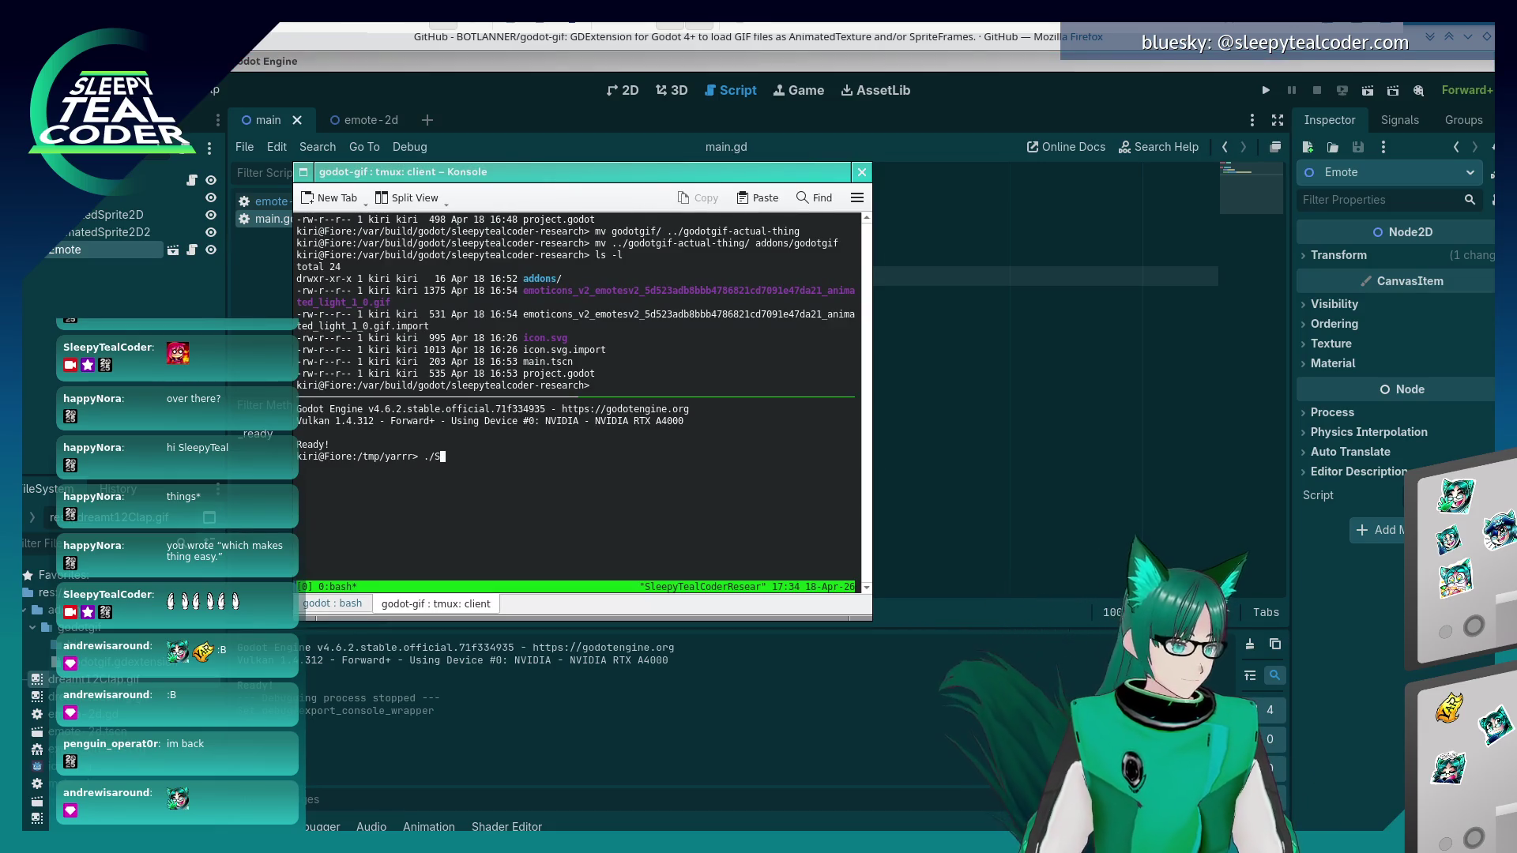
pyautogui.press('Tab')
pyautogui.press('Tab')
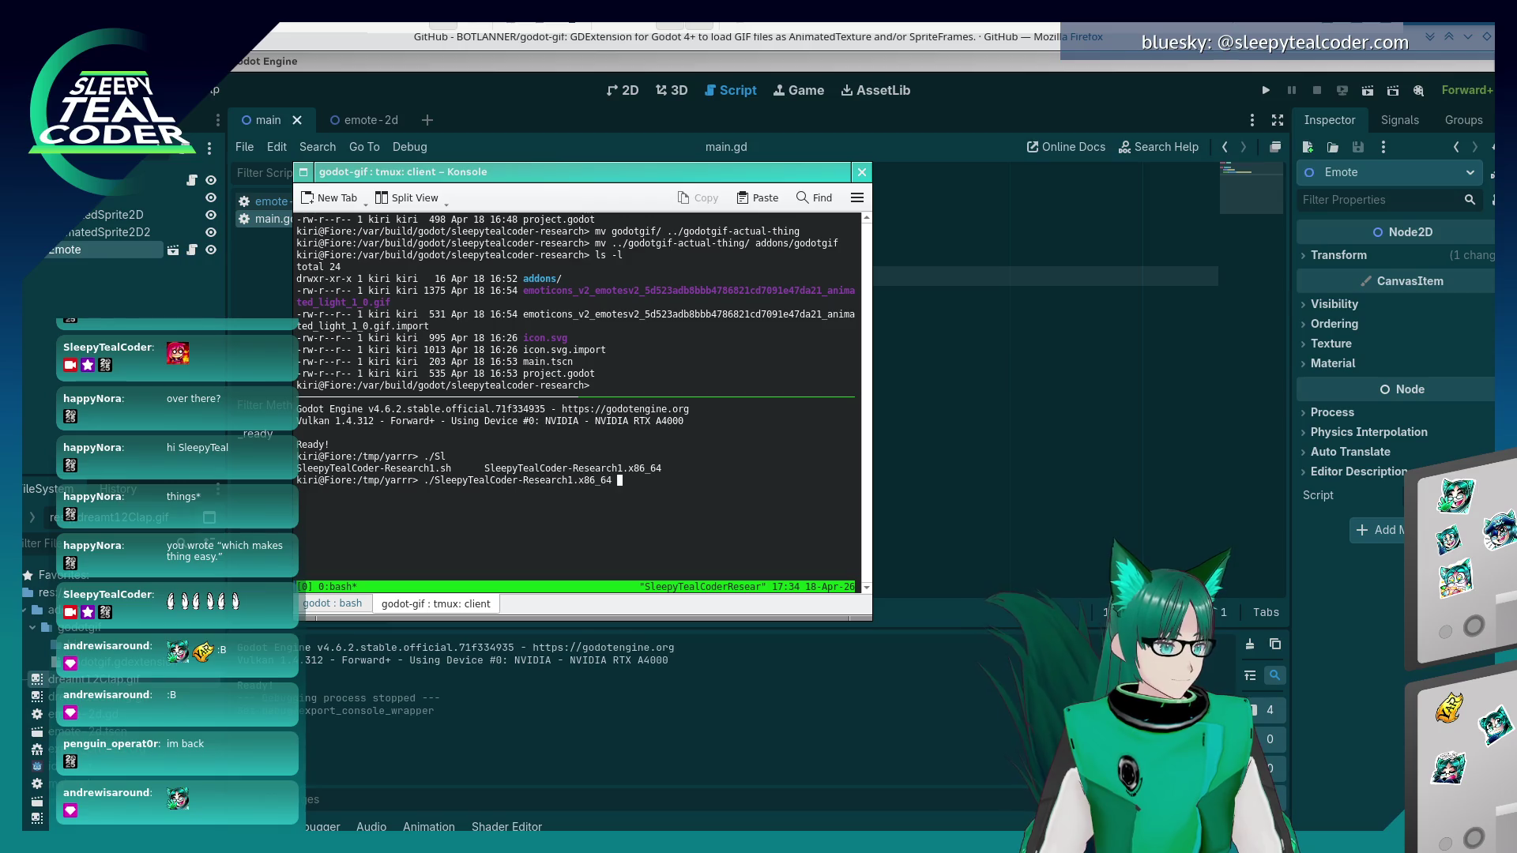
pyautogui.press('Return')
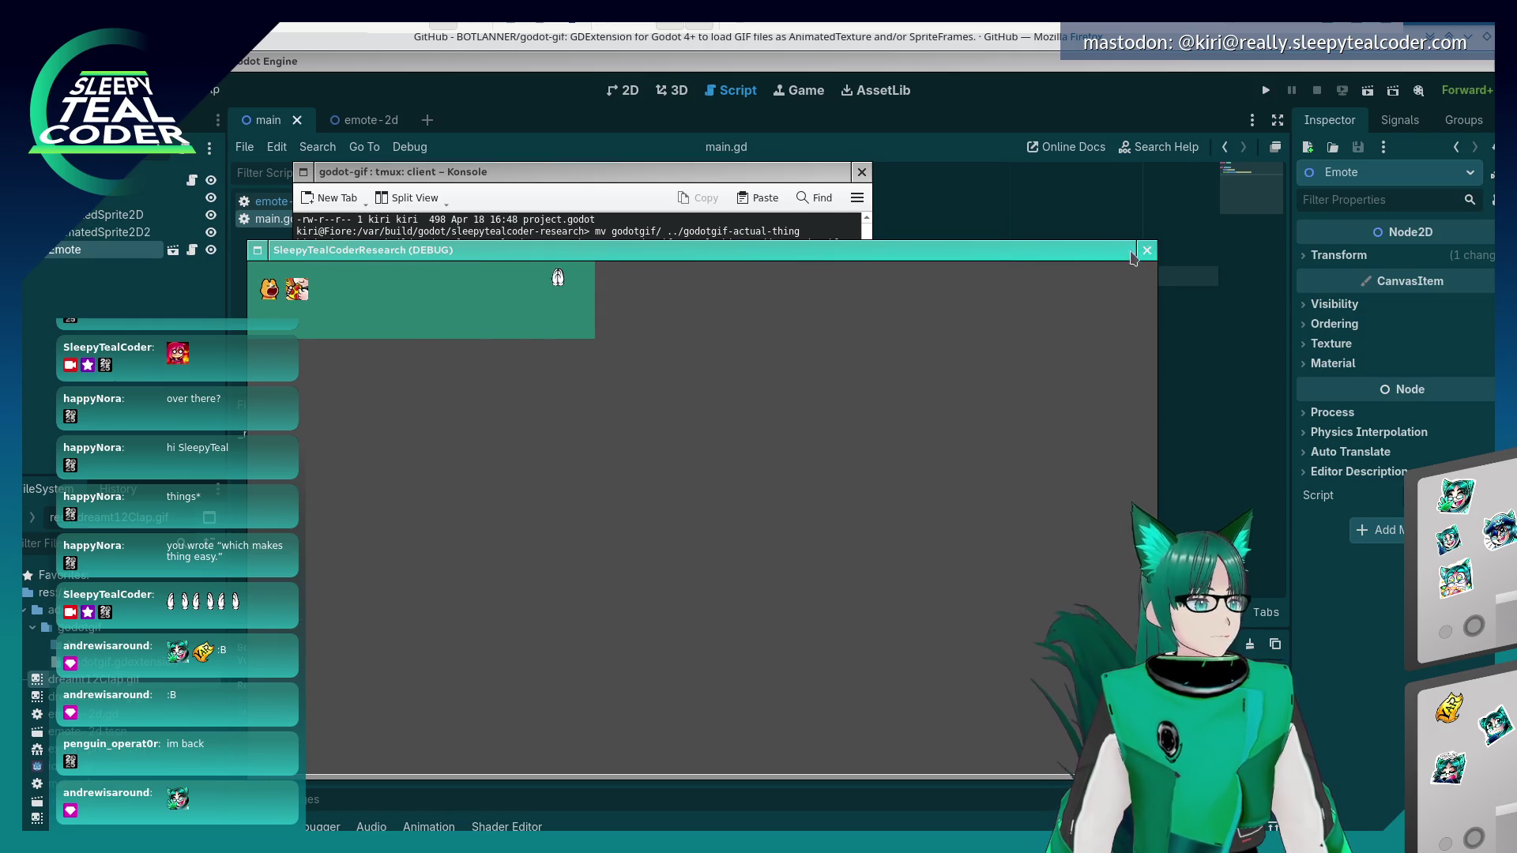
pyautogui.click(1146, 251)
pyautogui.click(202, 90)
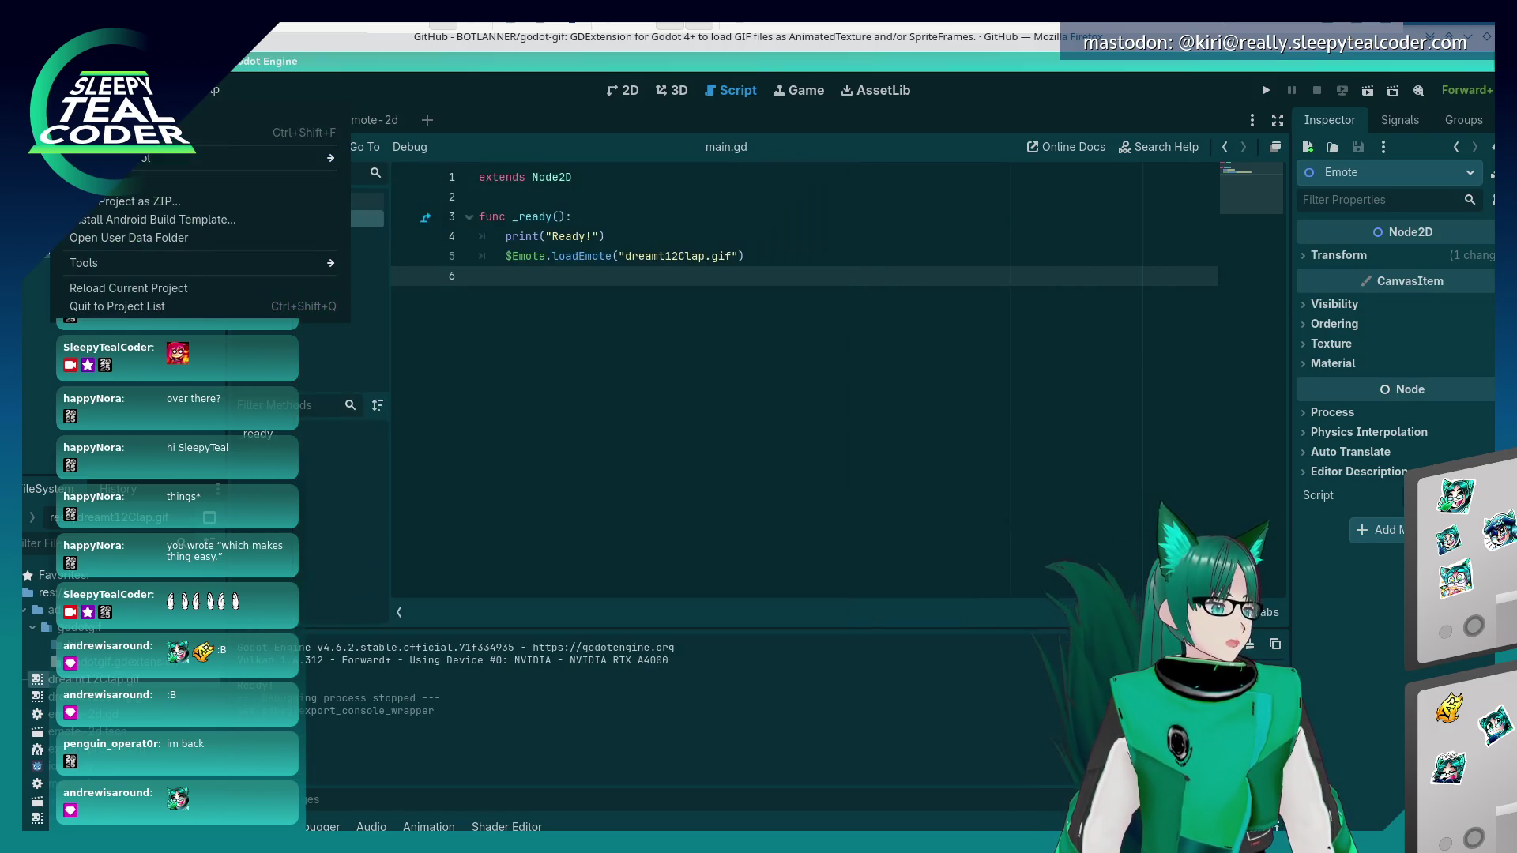
# - Browse the Linux preset's Resources, Patching, Encryption, Features and Scripts tabs, then enable Advanced Options
pyautogui.click(116, 187)
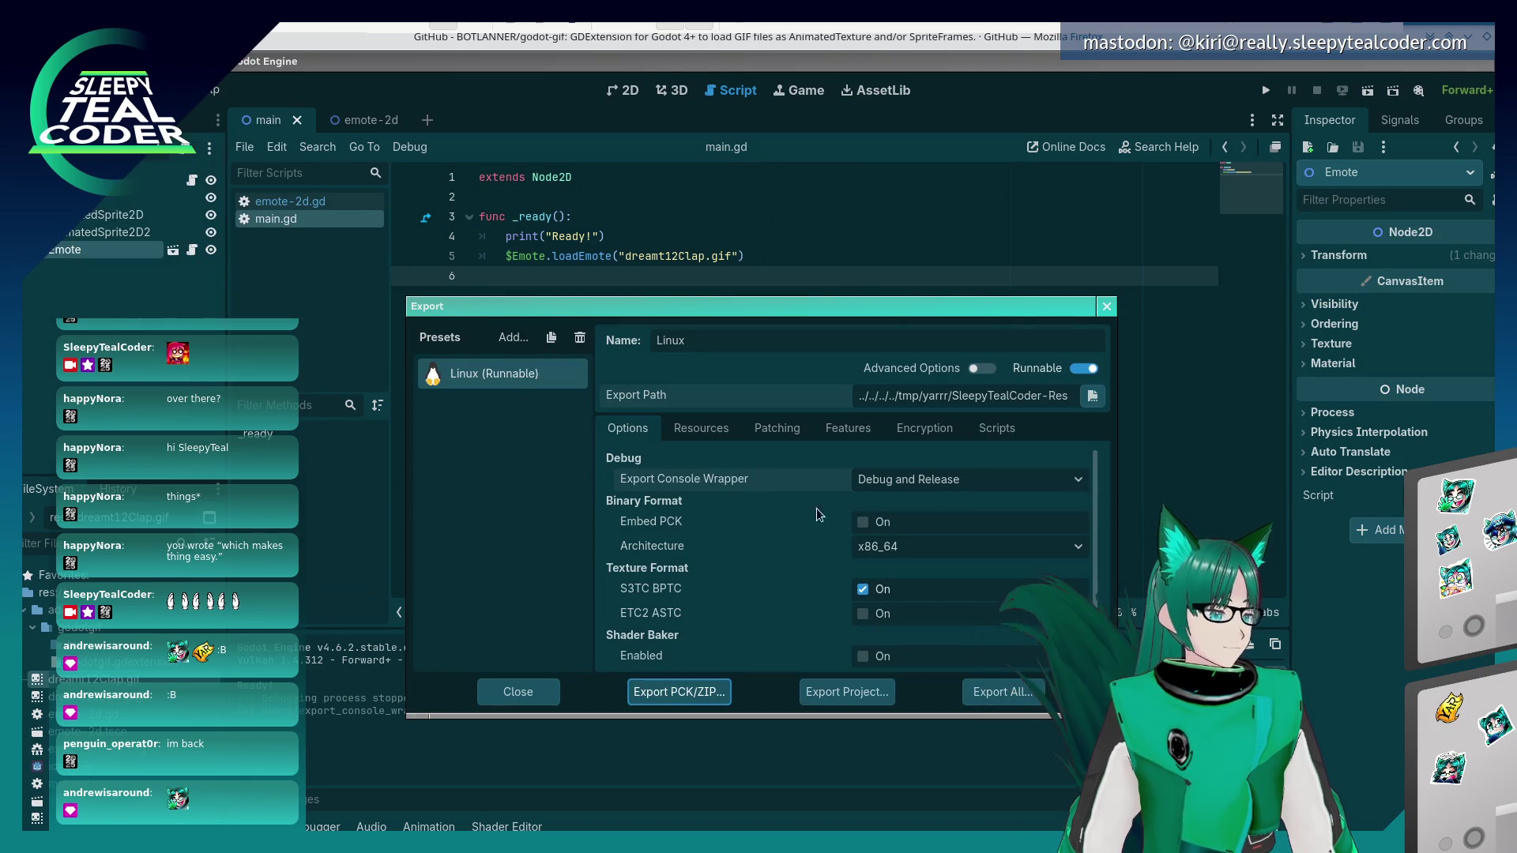
pyautogui.scroll(-2, 1098, 493)
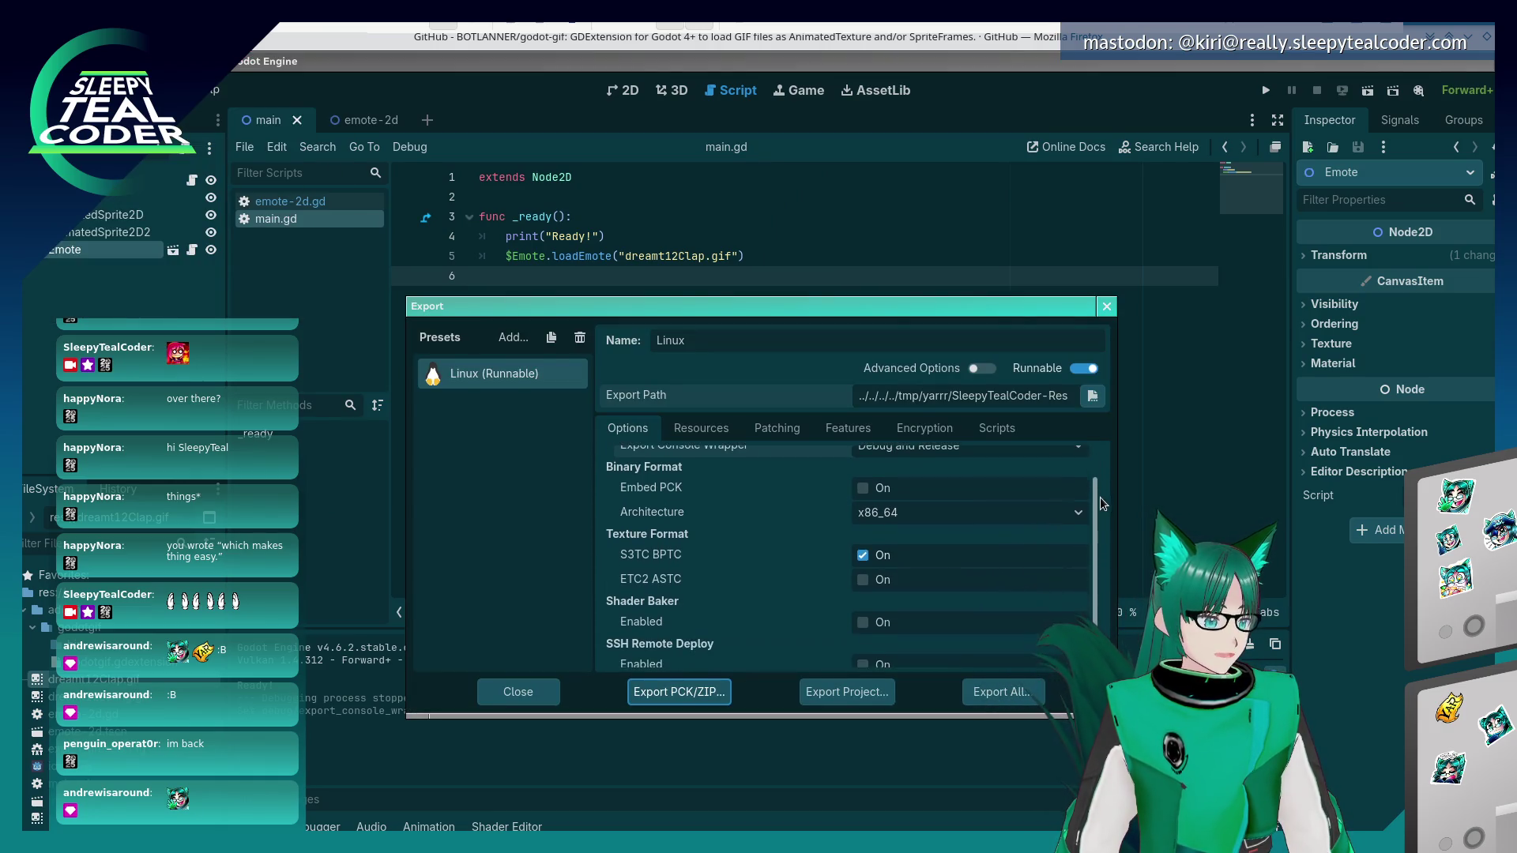
pyautogui.scroll(2, 1102, 532)
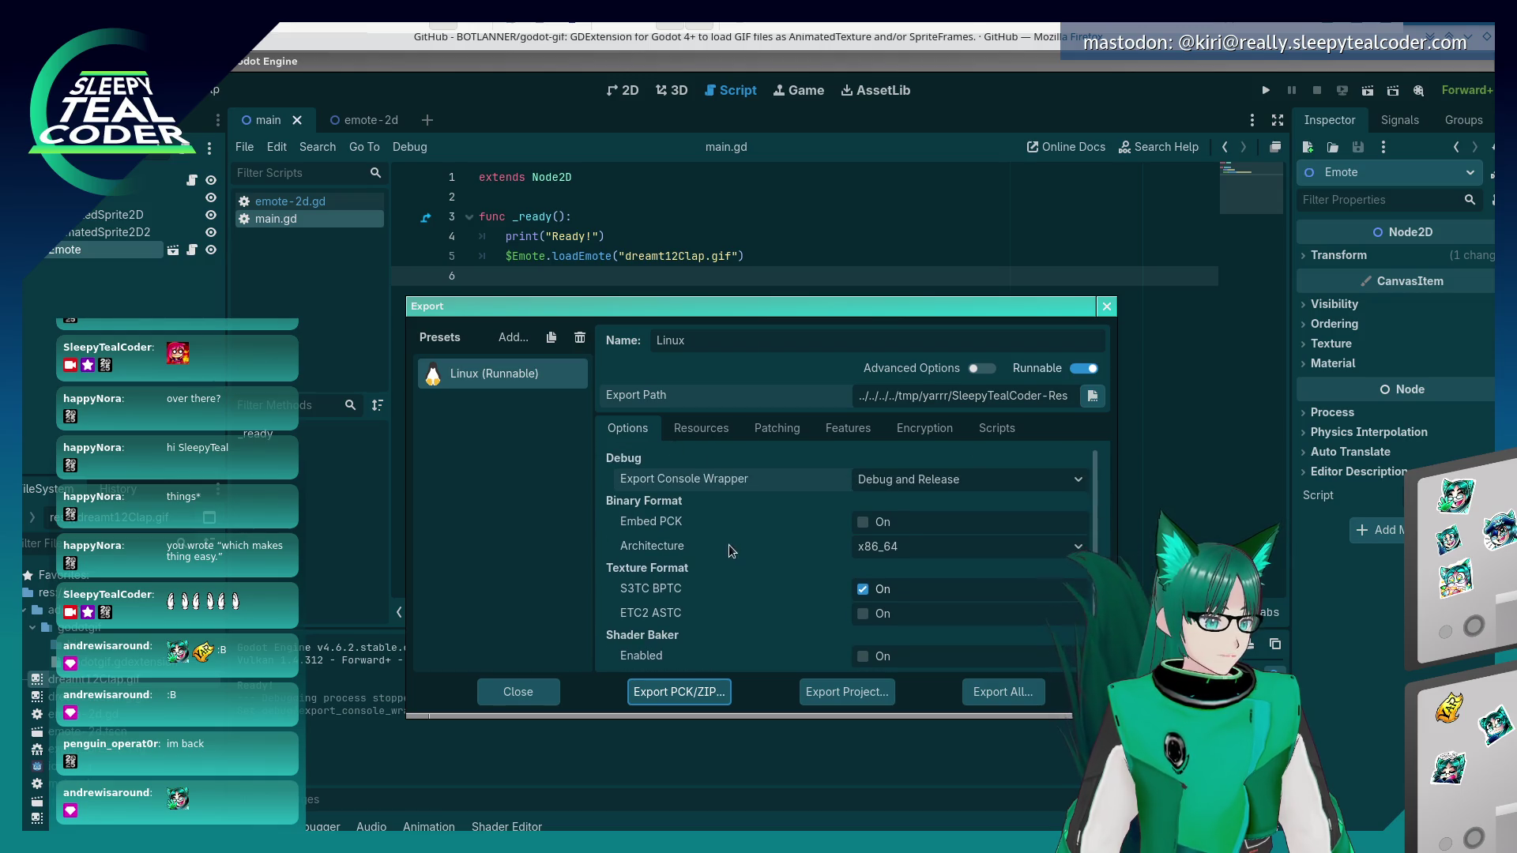
pyautogui.click(697, 427)
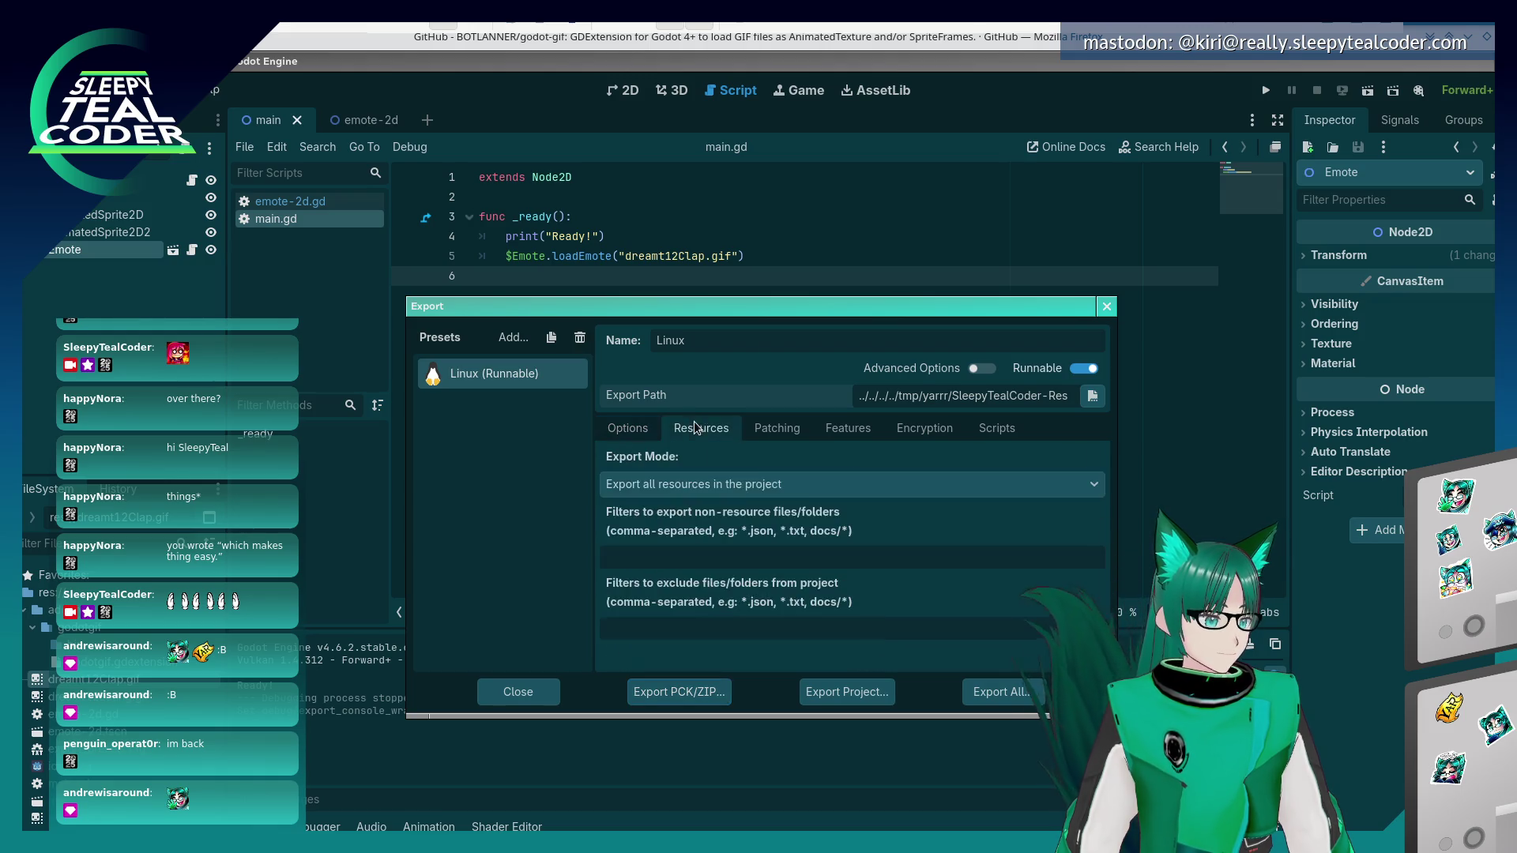
pyautogui.click(777, 427)
pyautogui.click(900, 427)
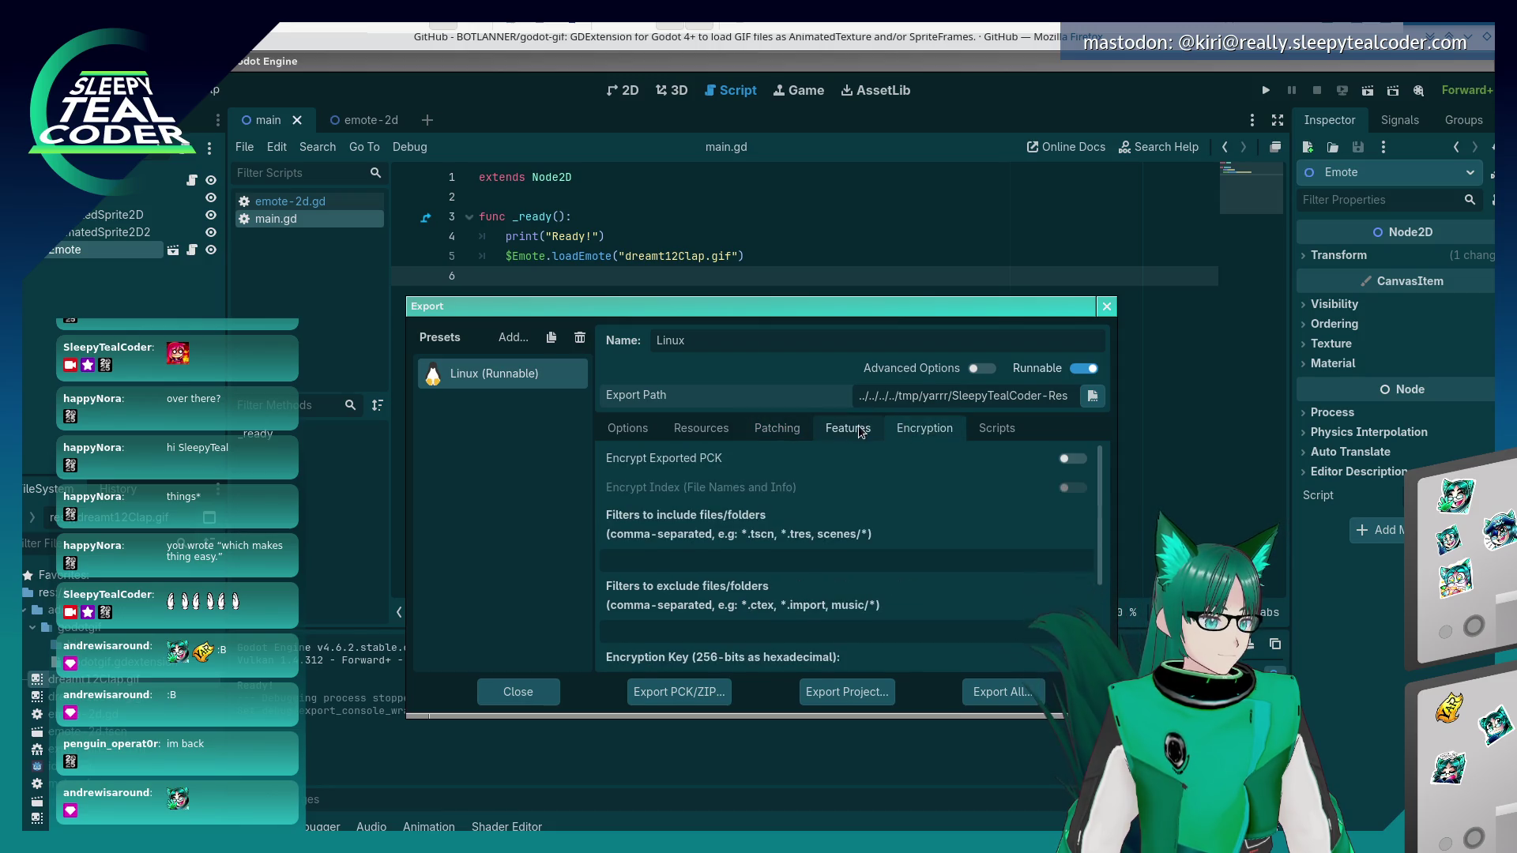
pyautogui.click(860, 431)
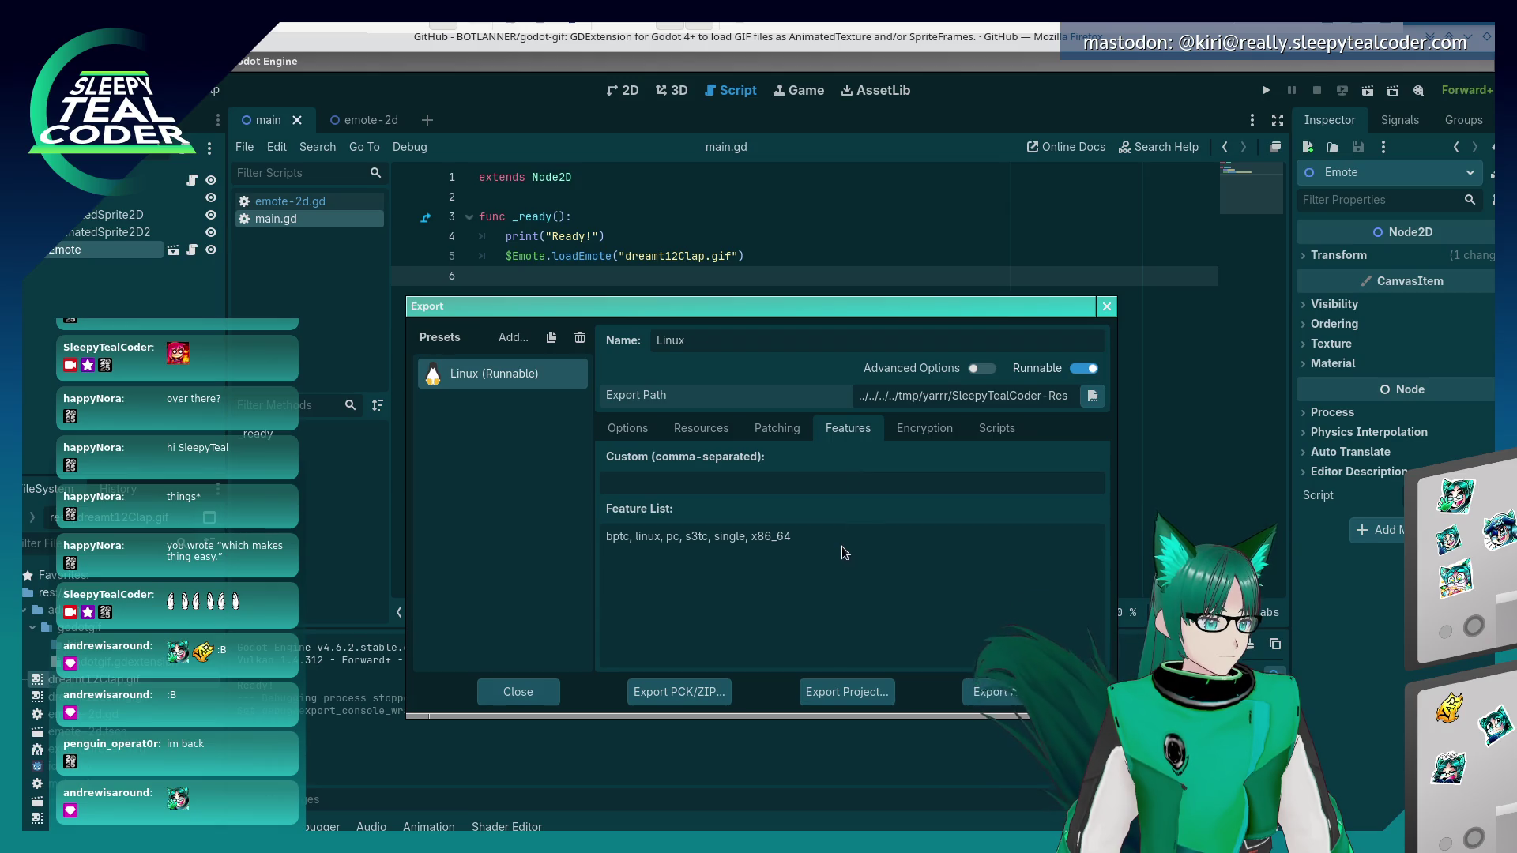
pyautogui.click(995, 427)
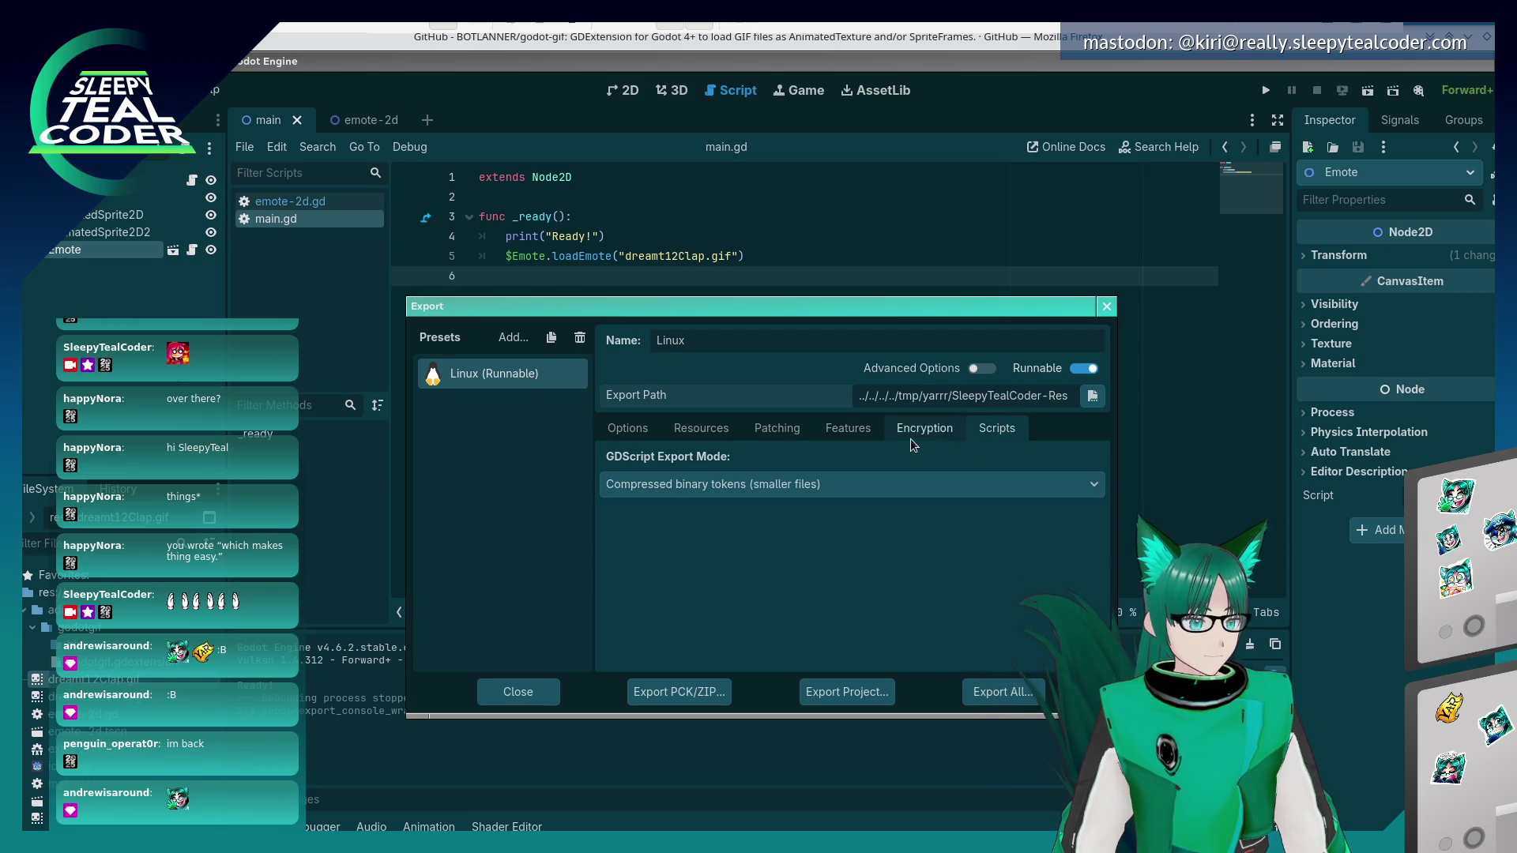
pyautogui.click(652, 427)
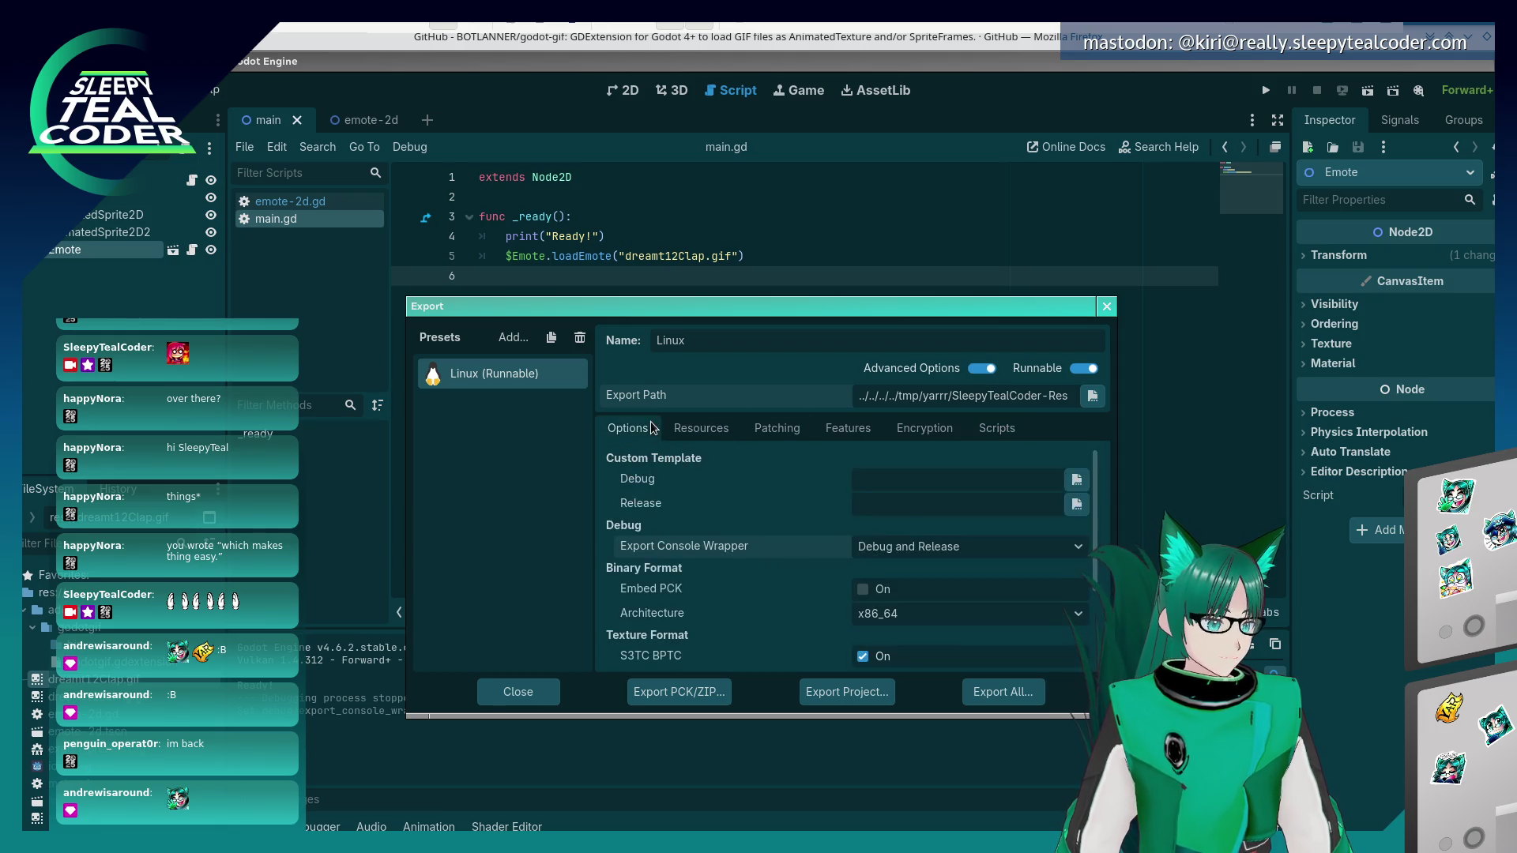
# - Leave console wrapper at Debug and Release and architecture at x86_64, then view Resources
pyautogui.click(927, 557)
pyautogui.click(877, 610)
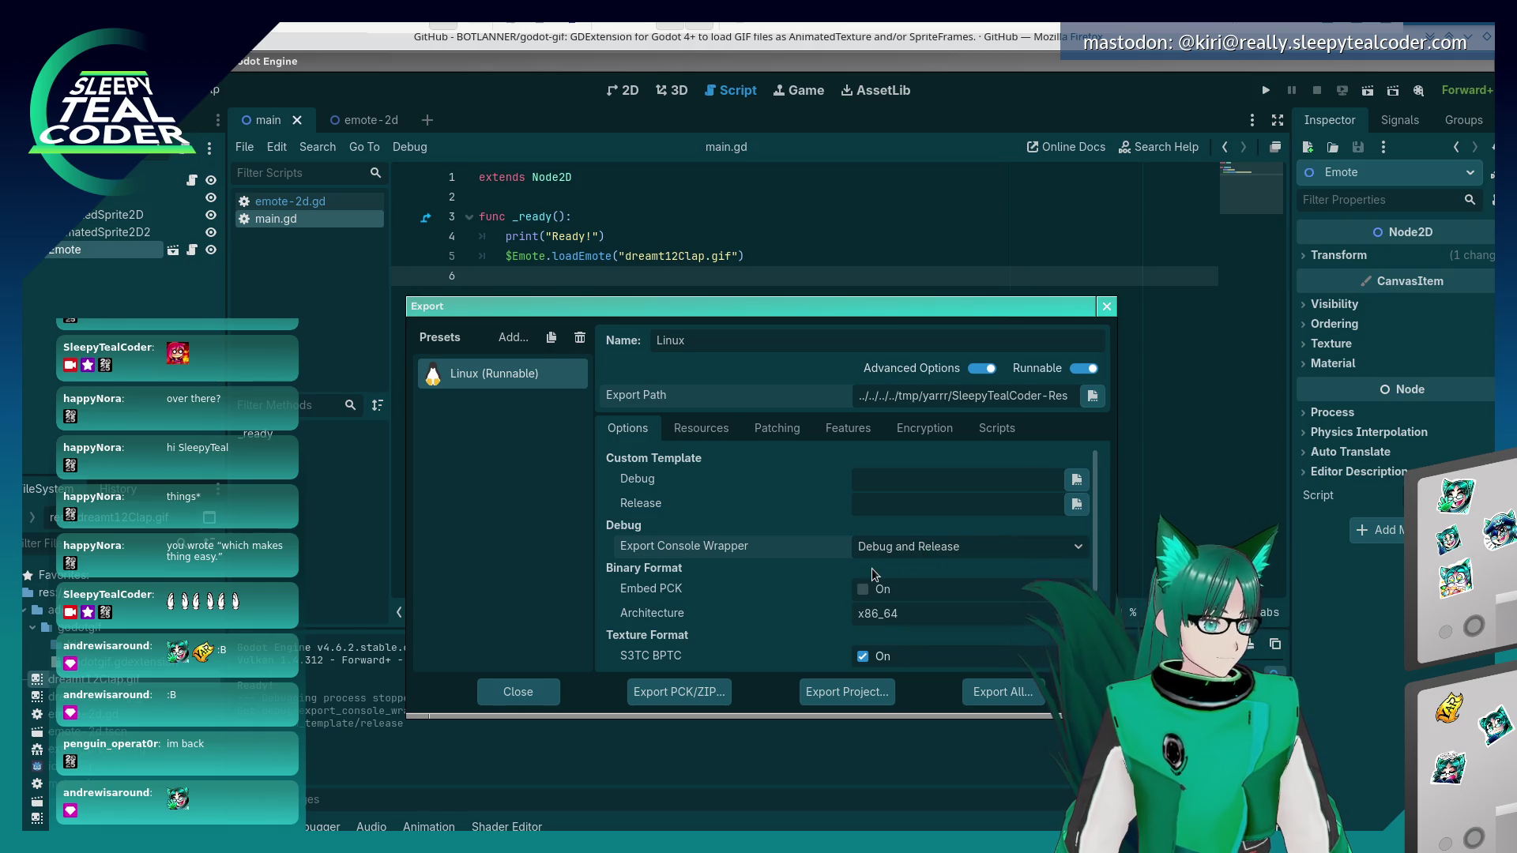
pyautogui.moveTo(637, 598)
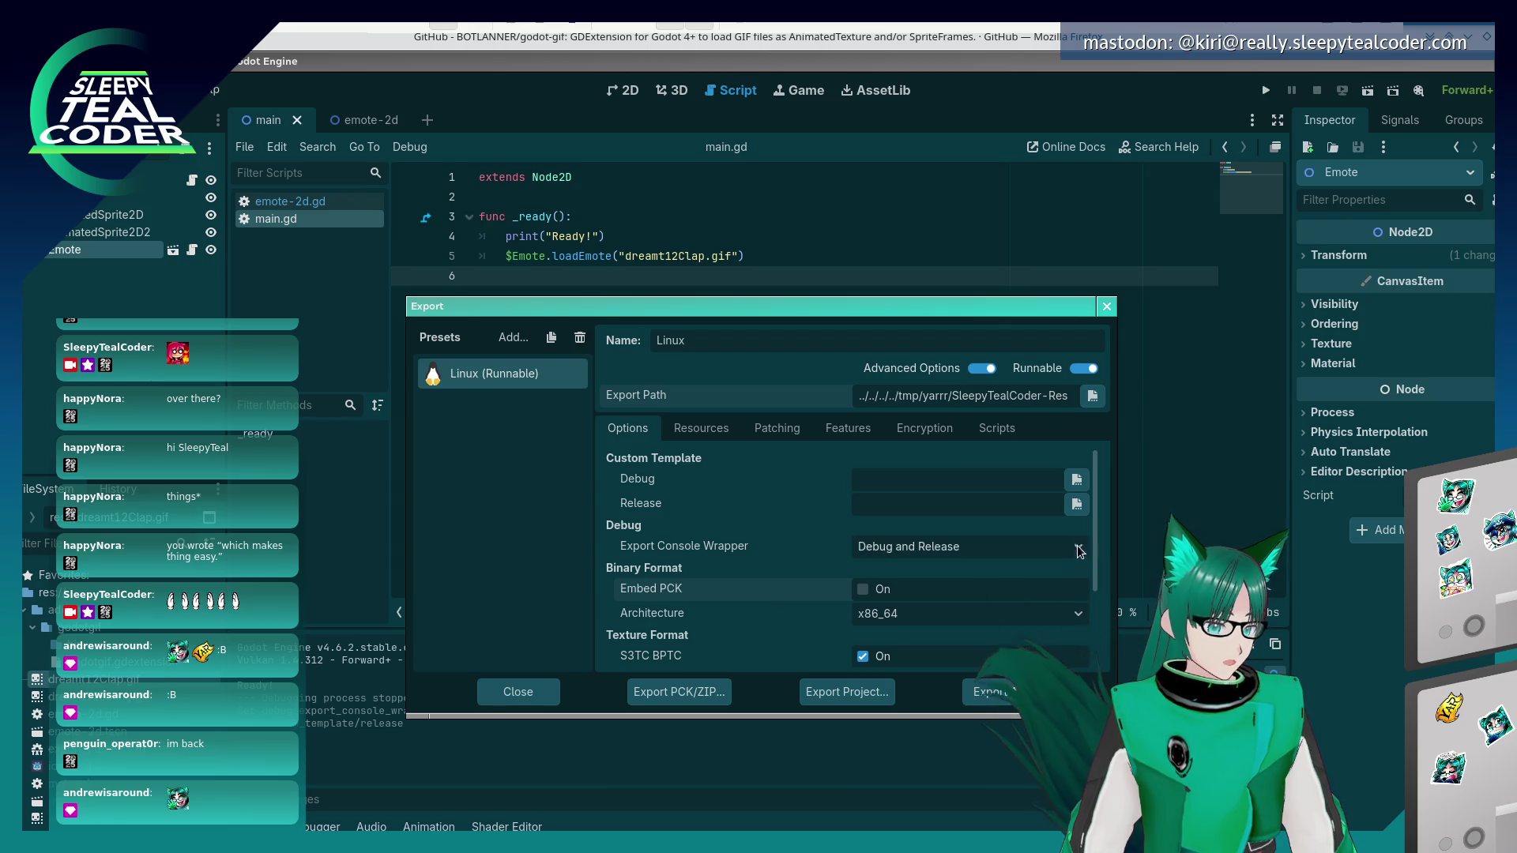
pyautogui.scroll(-2, 943, 529)
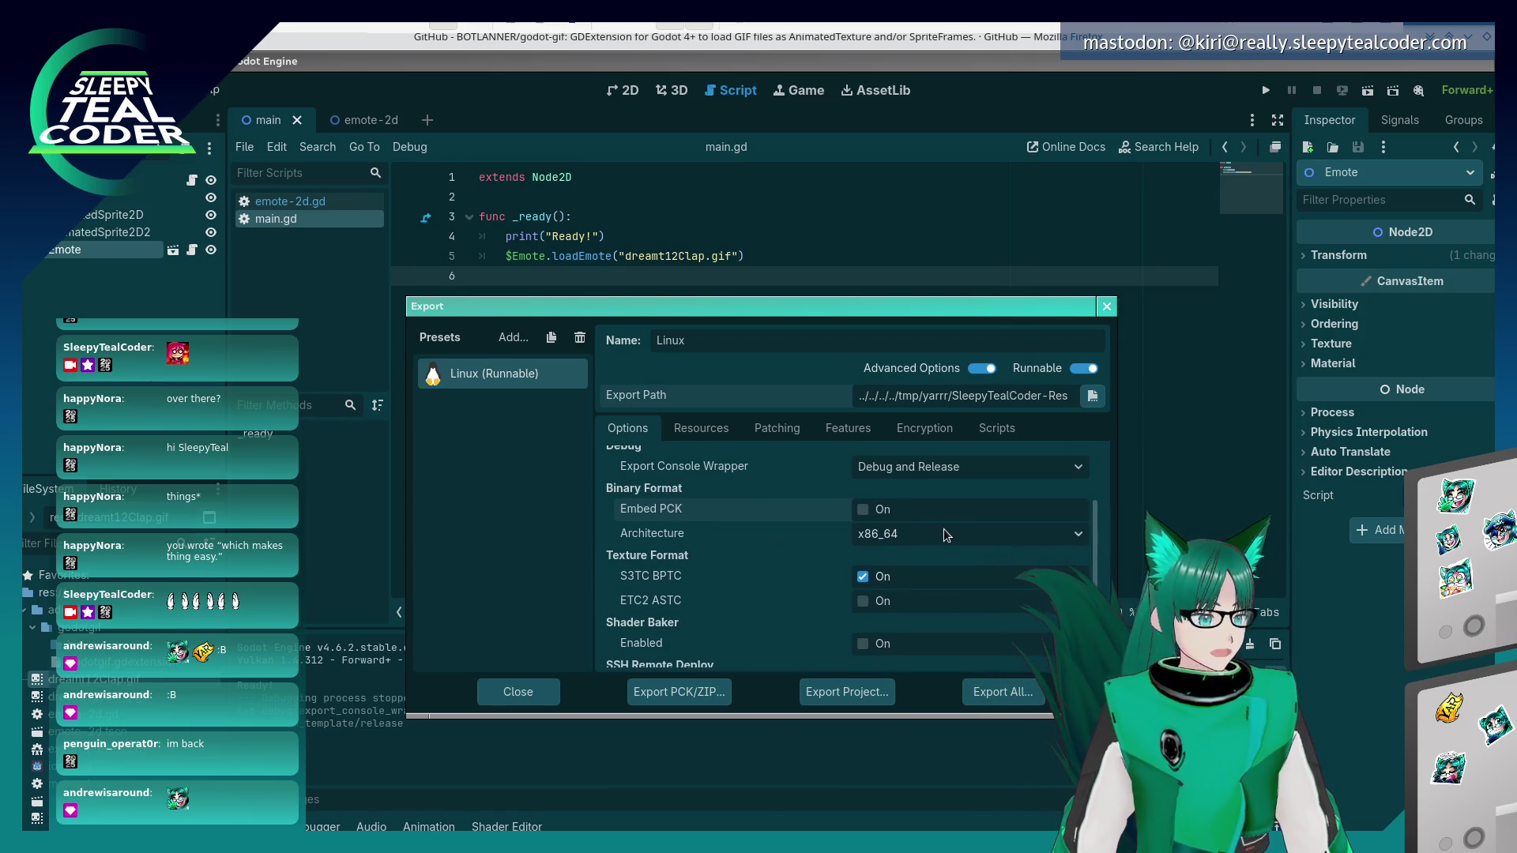
pyautogui.click(943, 533)
pyautogui.press('Escape')
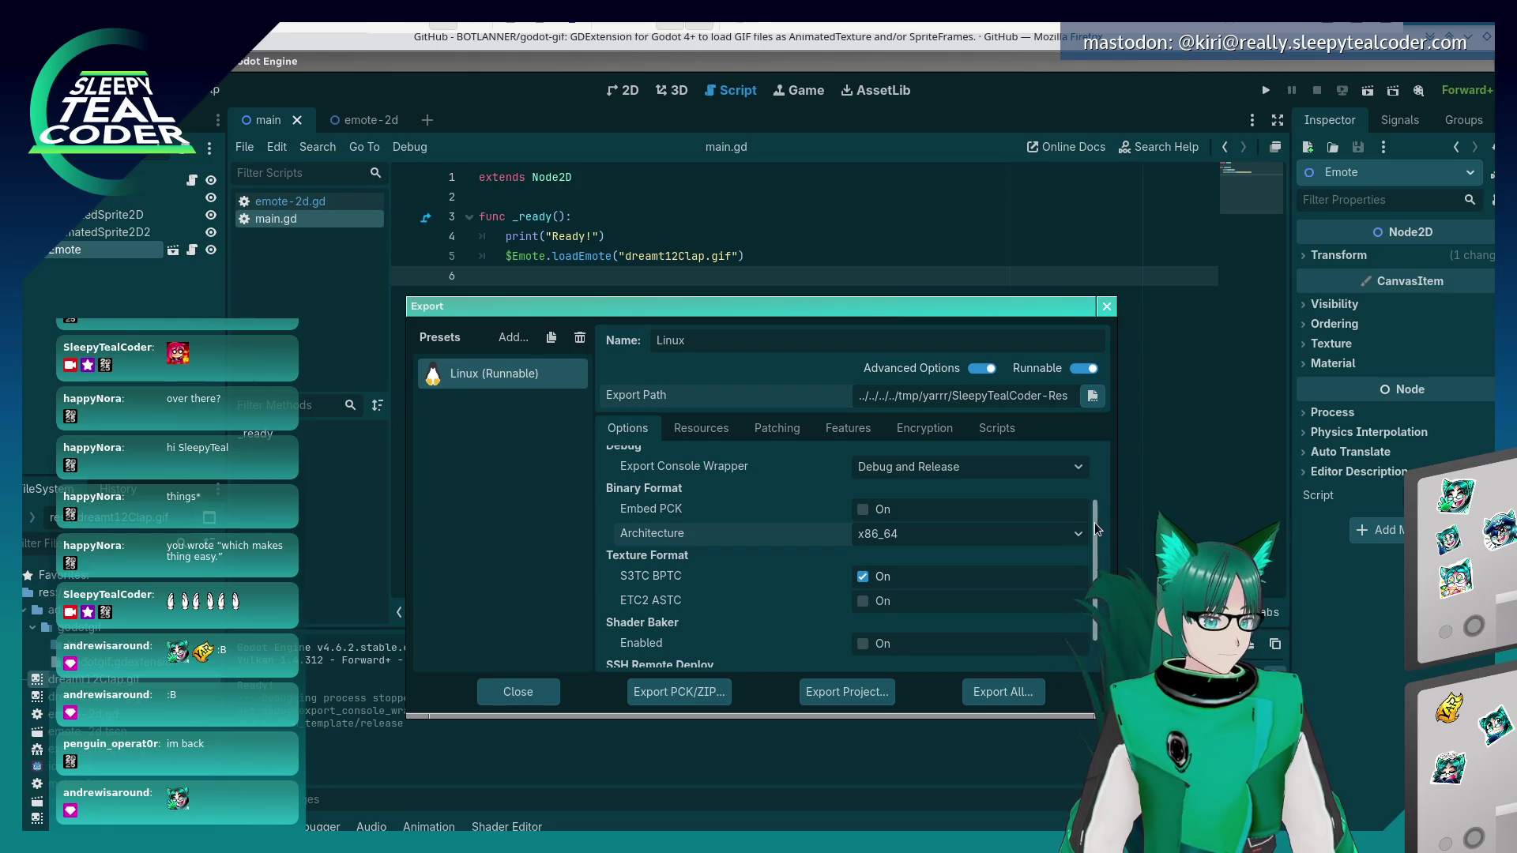
pyautogui.click(1076, 533)
pyautogui.click(929, 530)
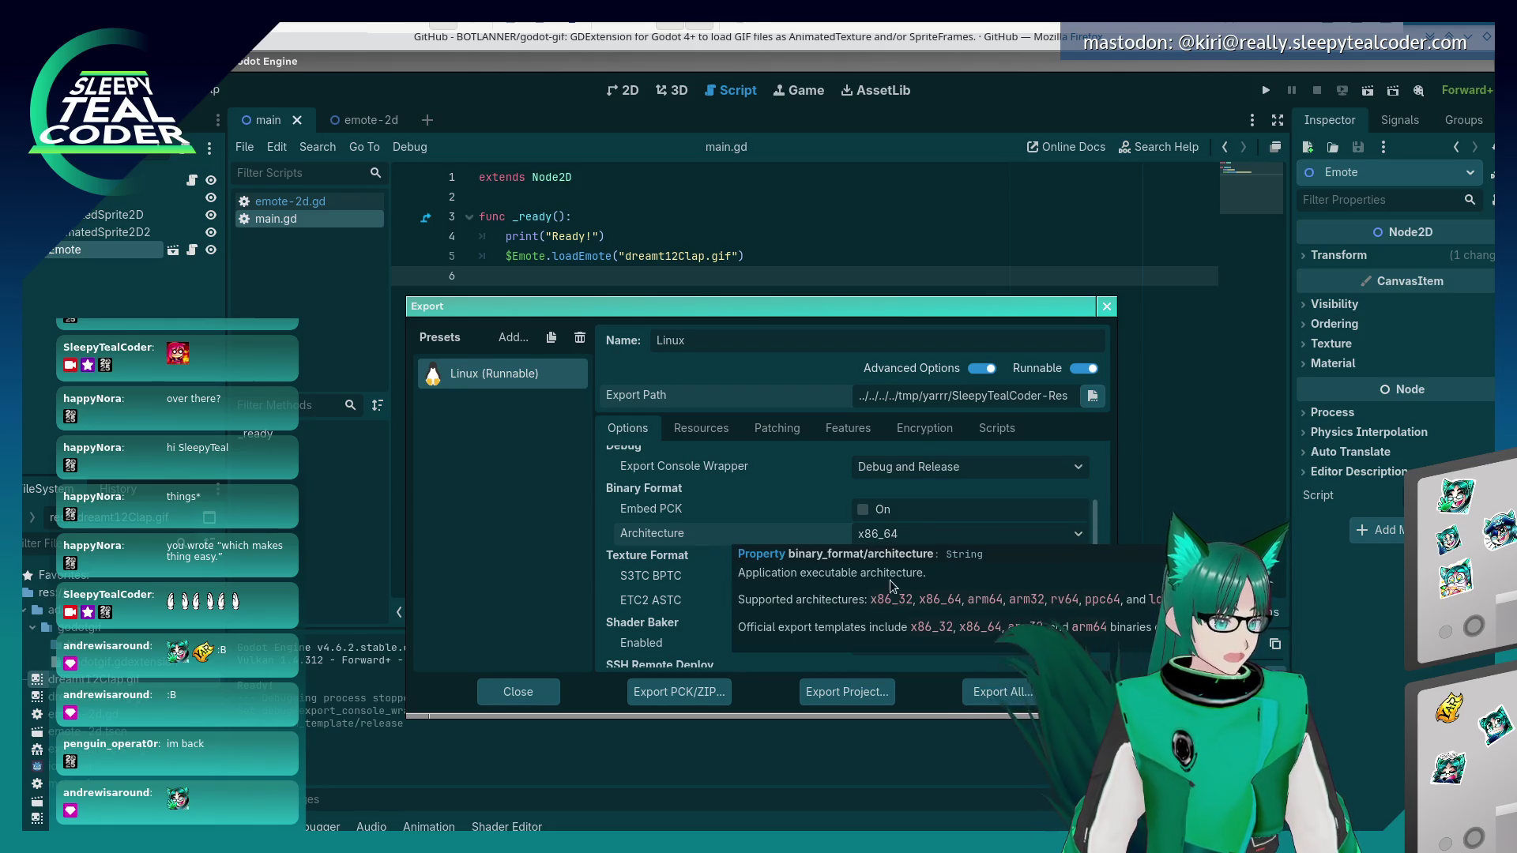
pyautogui.scroll(-1, 1091, 572)
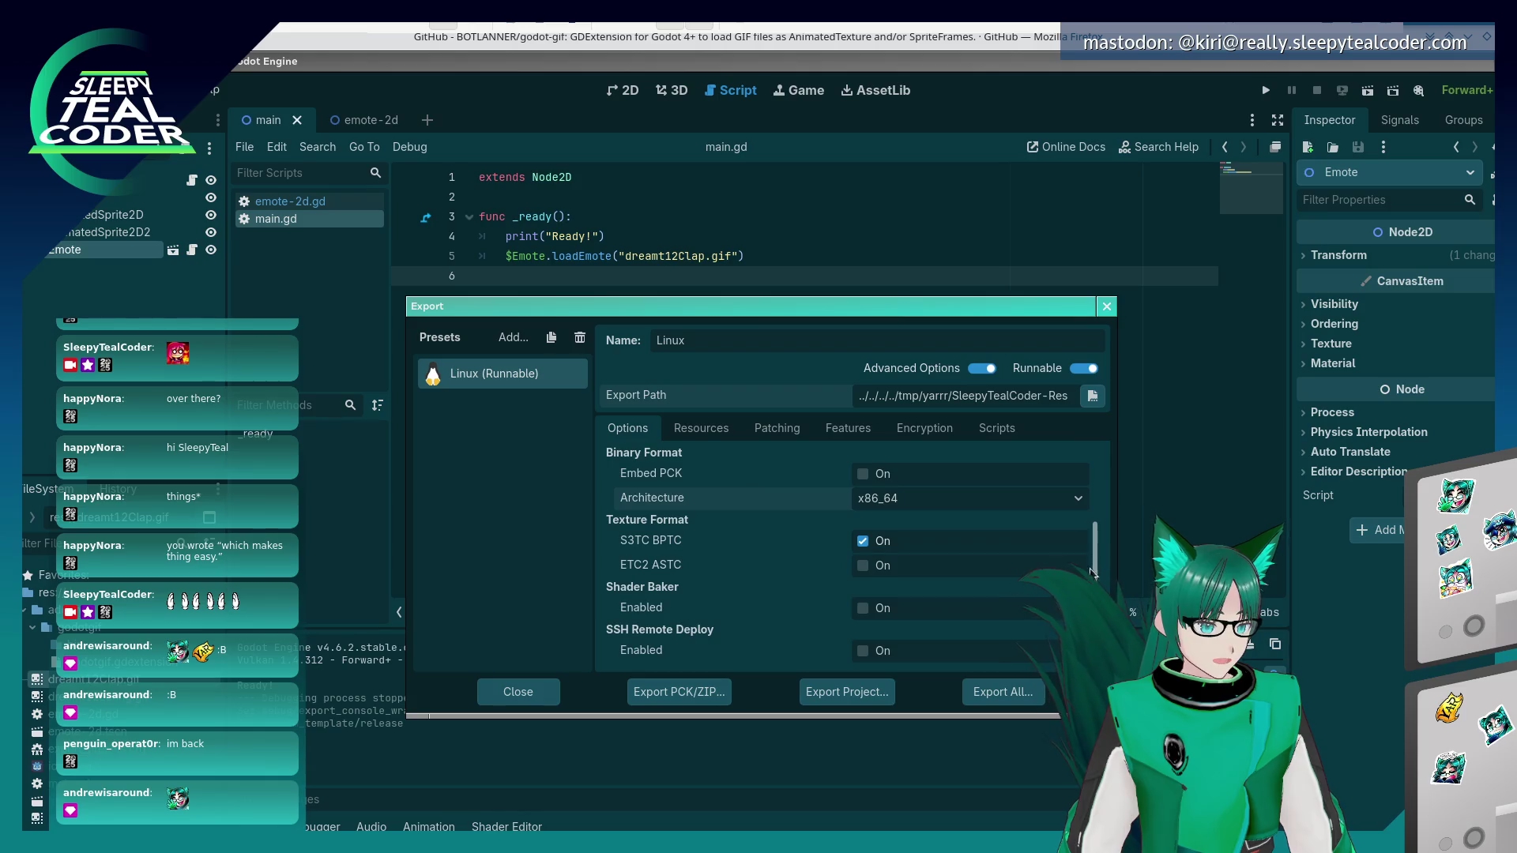
pyautogui.click(707, 429)
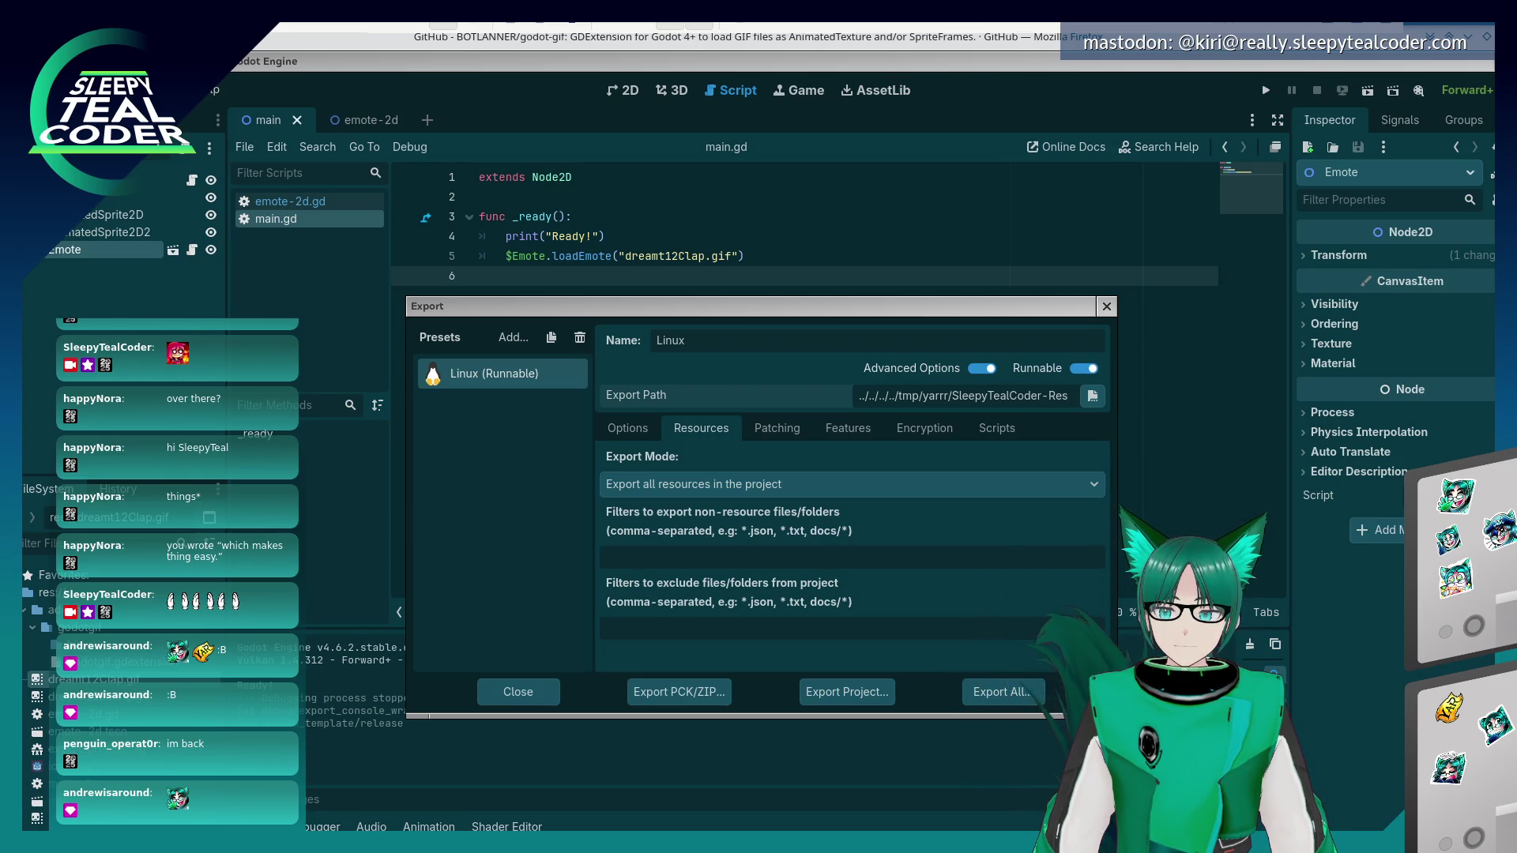
# - Review the Linux preset's patching, encryption, feature, script and resource settings, leaving GDScript export mode unchanged
pyautogui.click(781, 434)
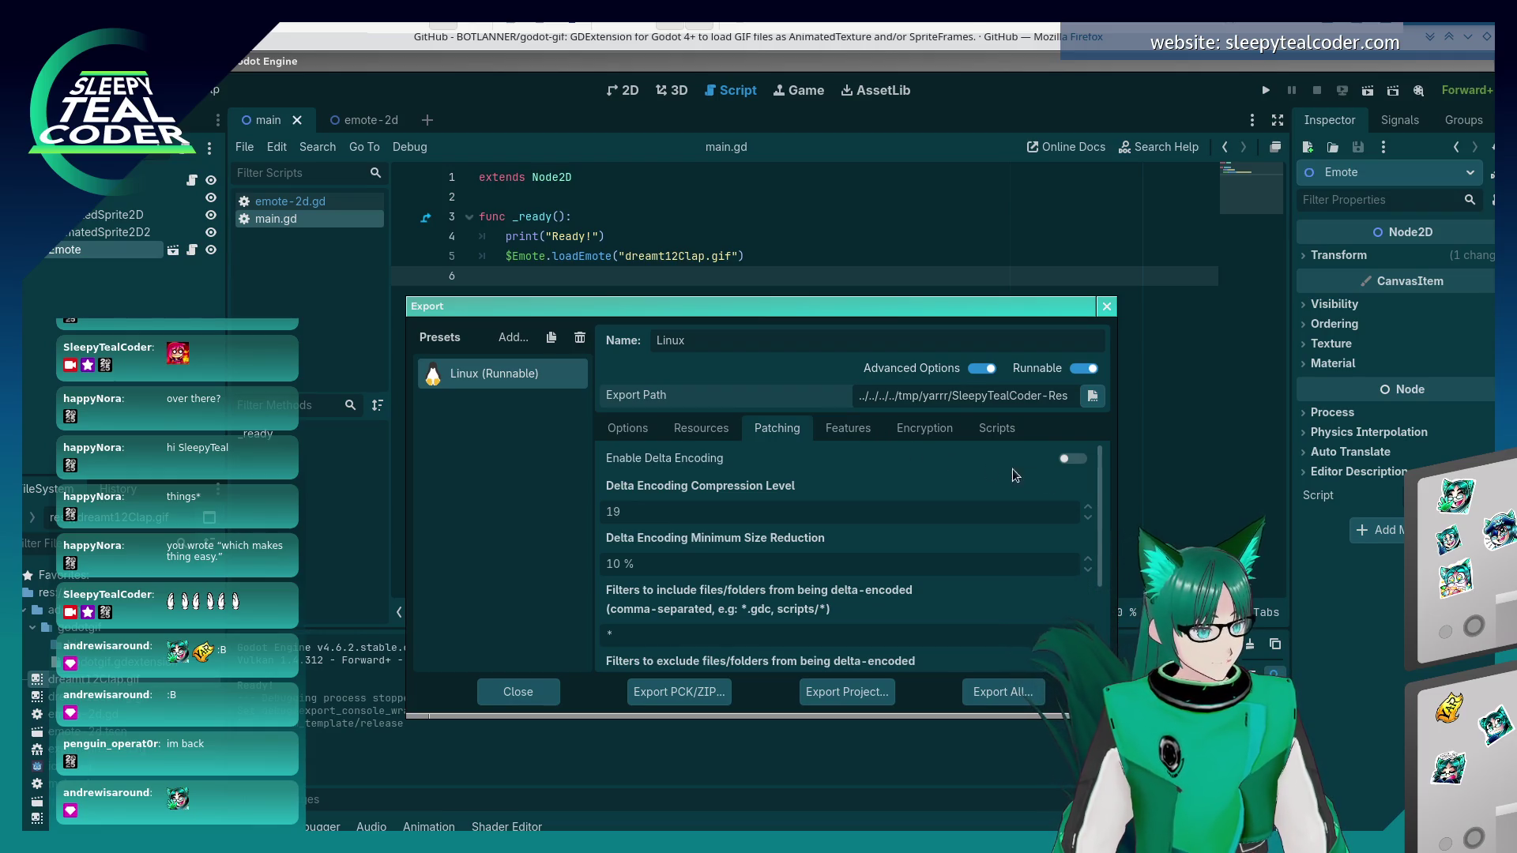
pyautogui.click(897, 436)
pyautogui.click(875, 433)
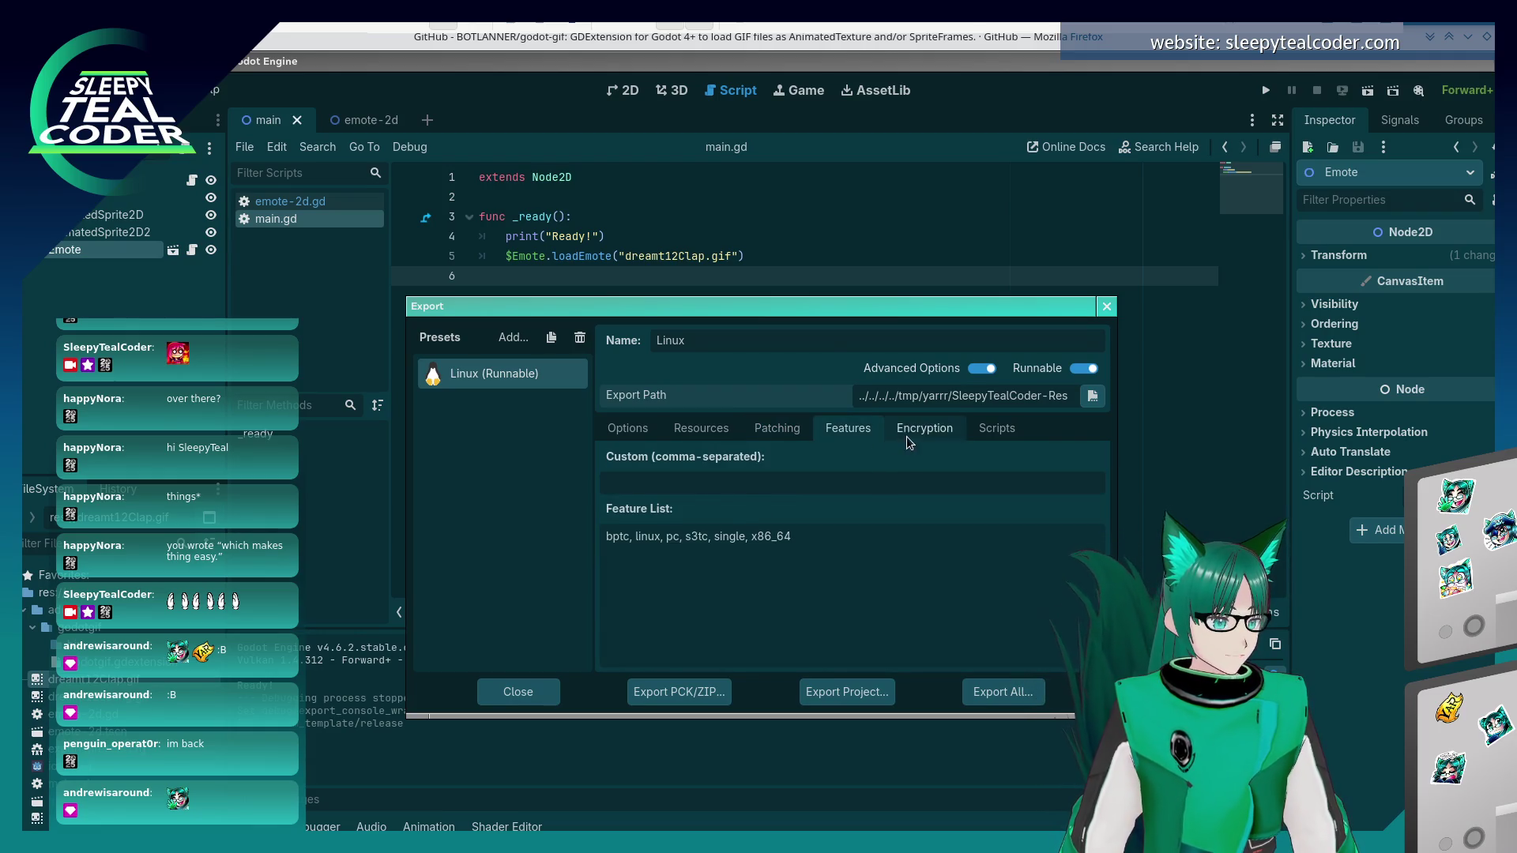
pyautogui.click(907, 436)
pyautogui.moveTo(1093, 490)
pyautogui.mouseDown()
pyautogui.moveTo(1085, 570)
pyautogui.moveTo(1035, 418)
pyautogui.mouseUp()
pyautogui.click(1016, 431)
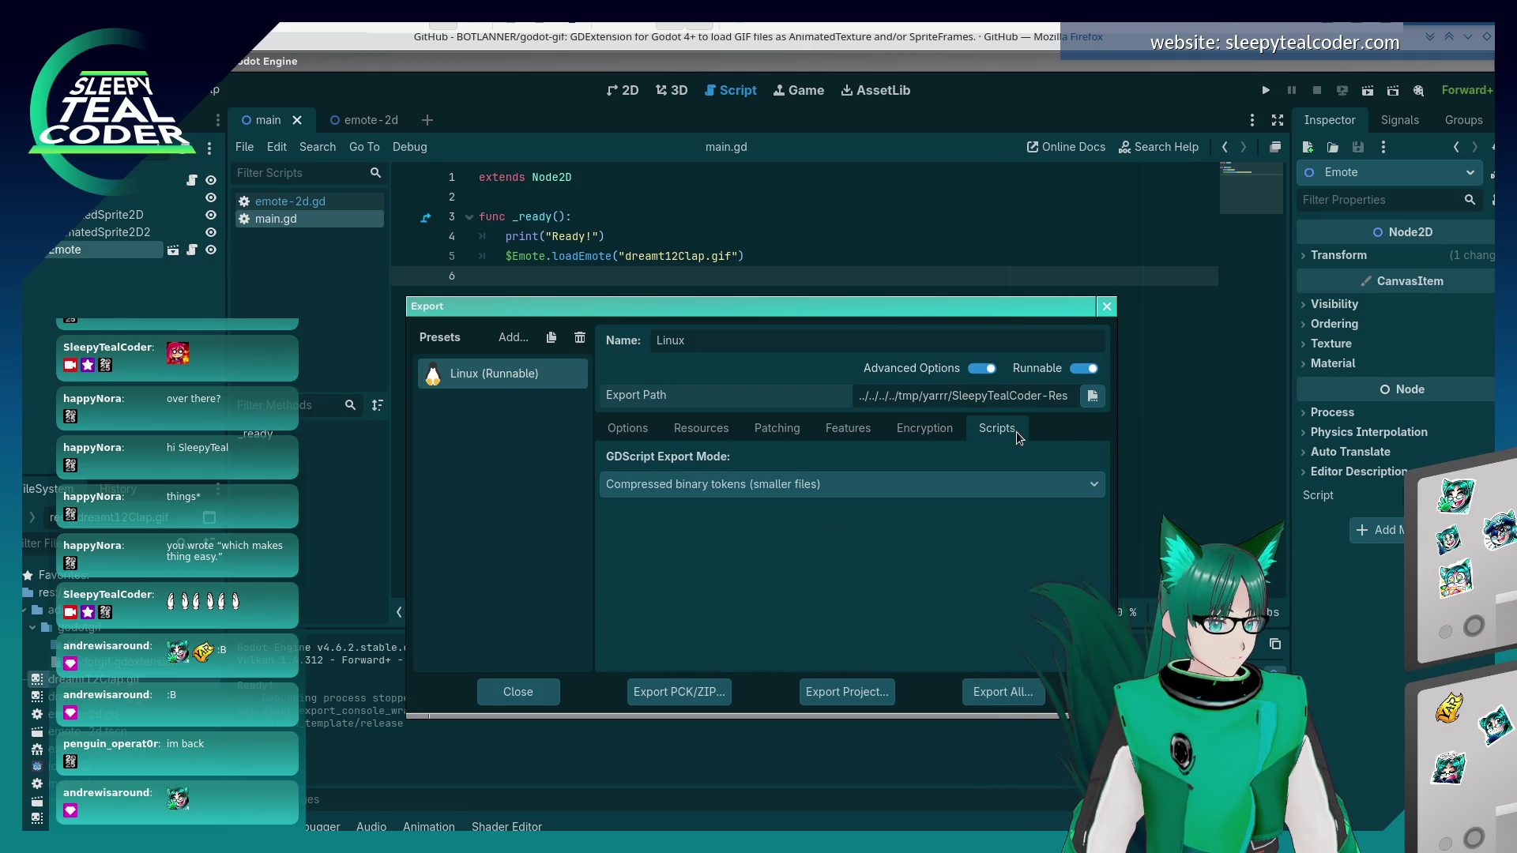
pyautogui.click(1035, 484)
pyautogui.click(1031, 479)
pyautogui.click(691, 426)
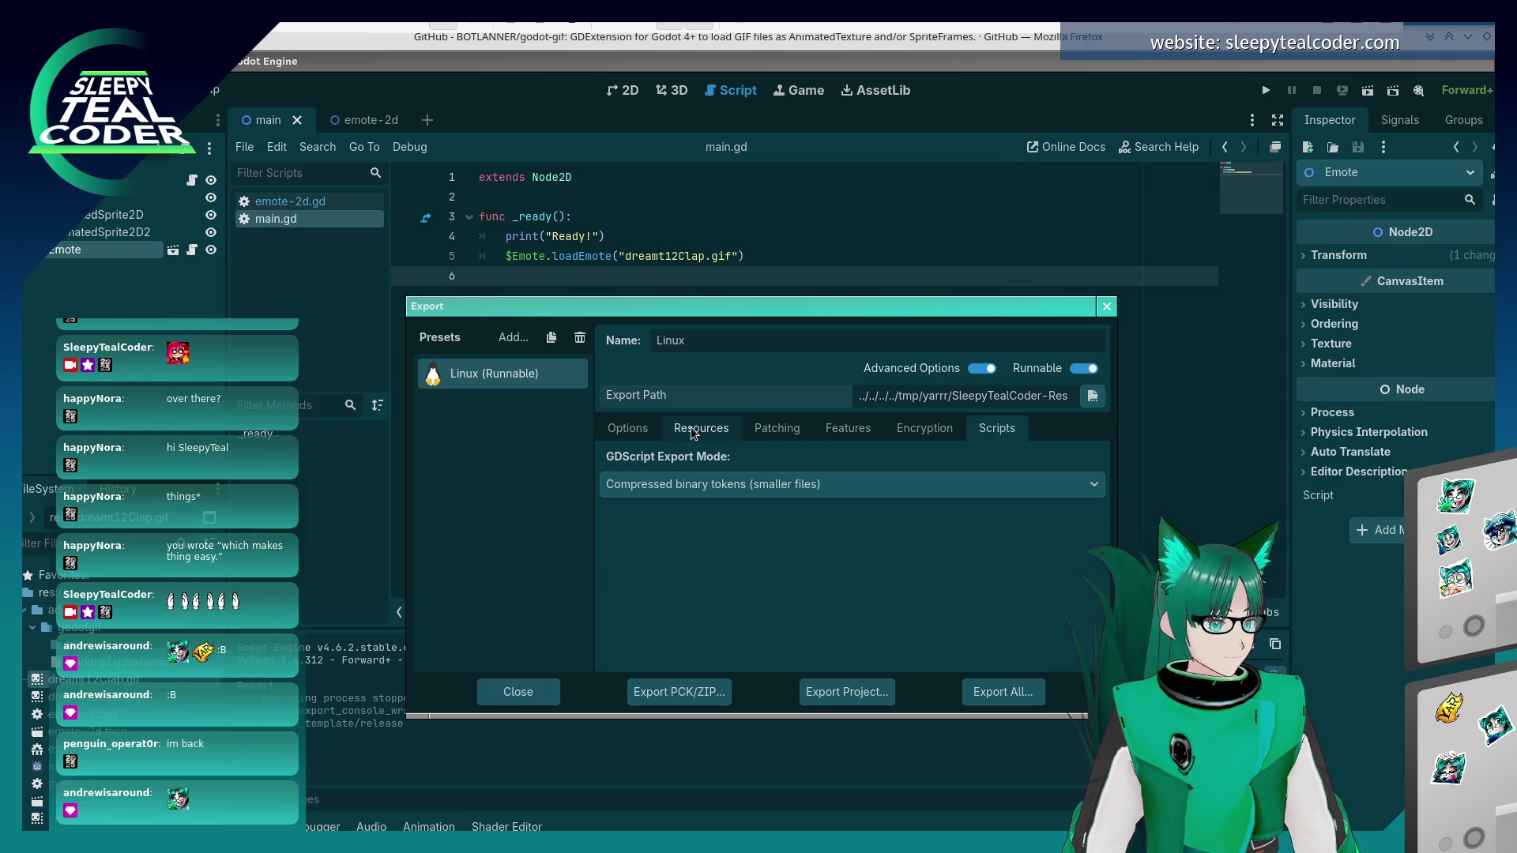
pyautogui.click(646, 432)
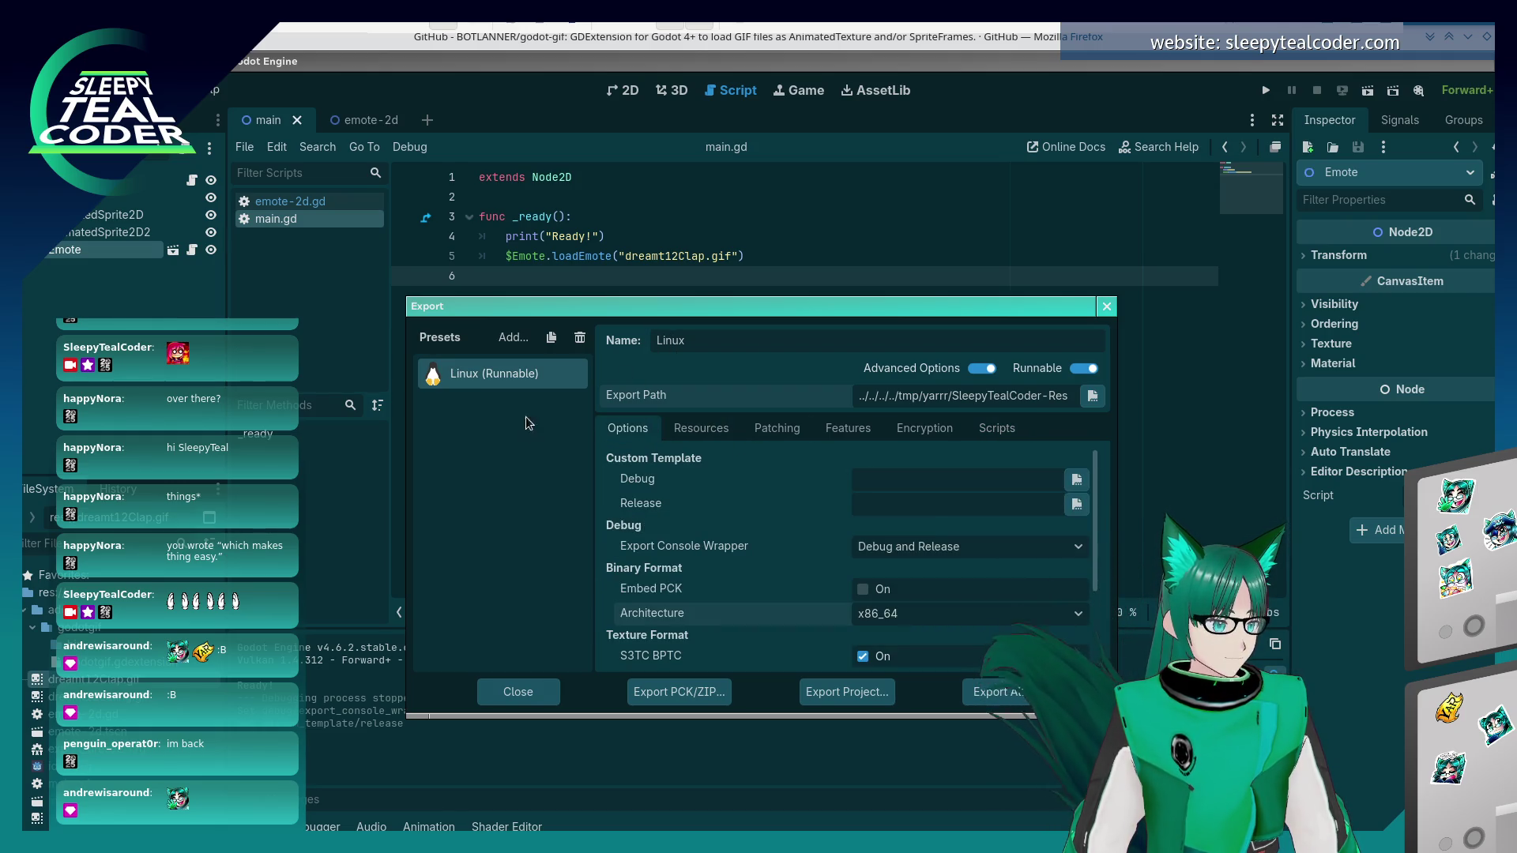
# - Look over the platforms a new export preset could target without adding one
pyautogui.click(512, 337)
pyautogui.click(703, 477)
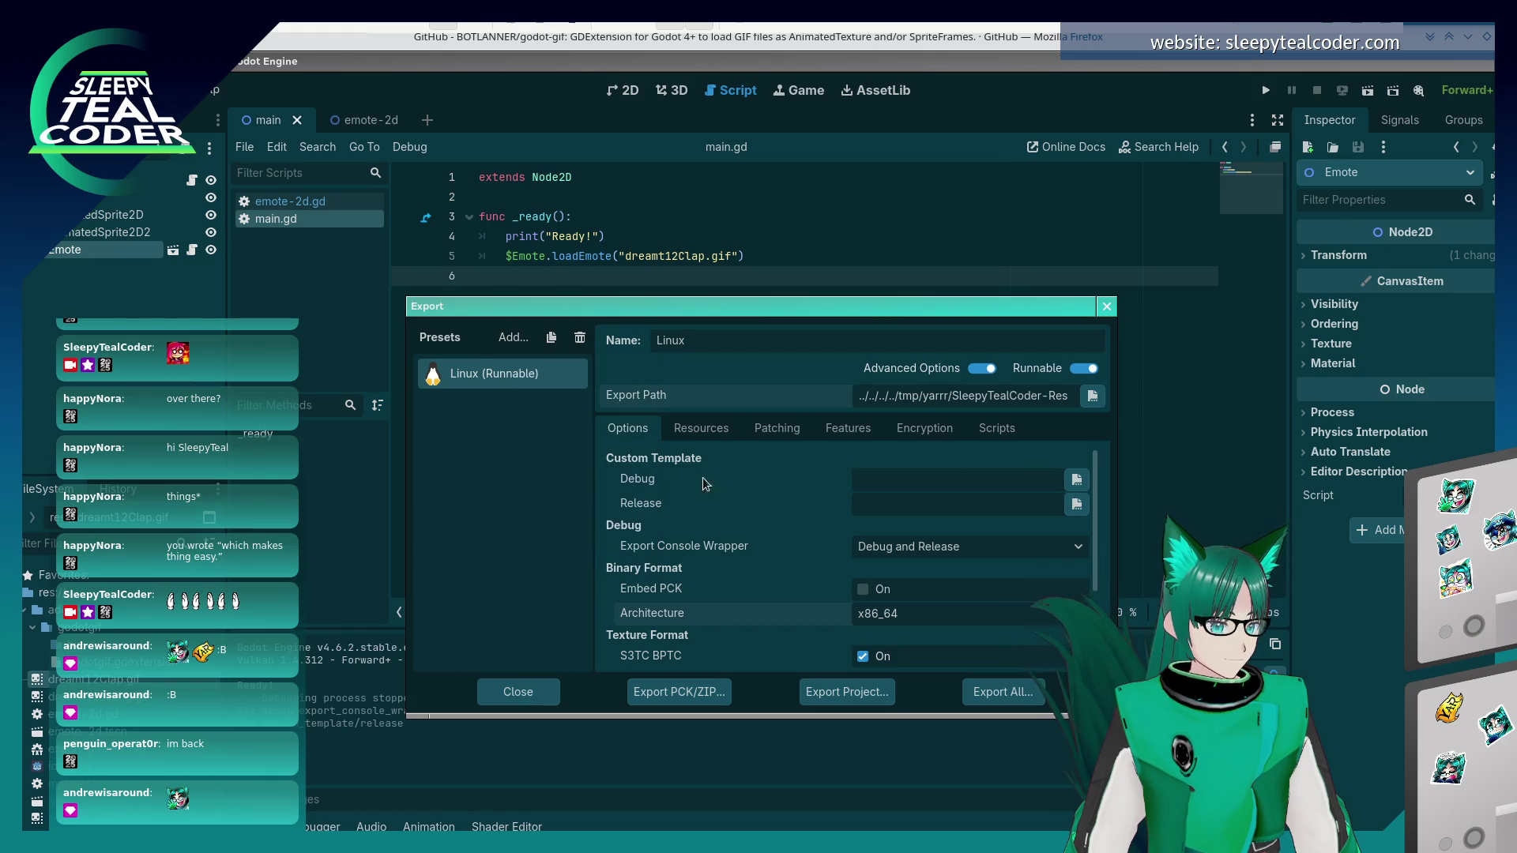
pyautogui.scroll(-2, 822, 593)
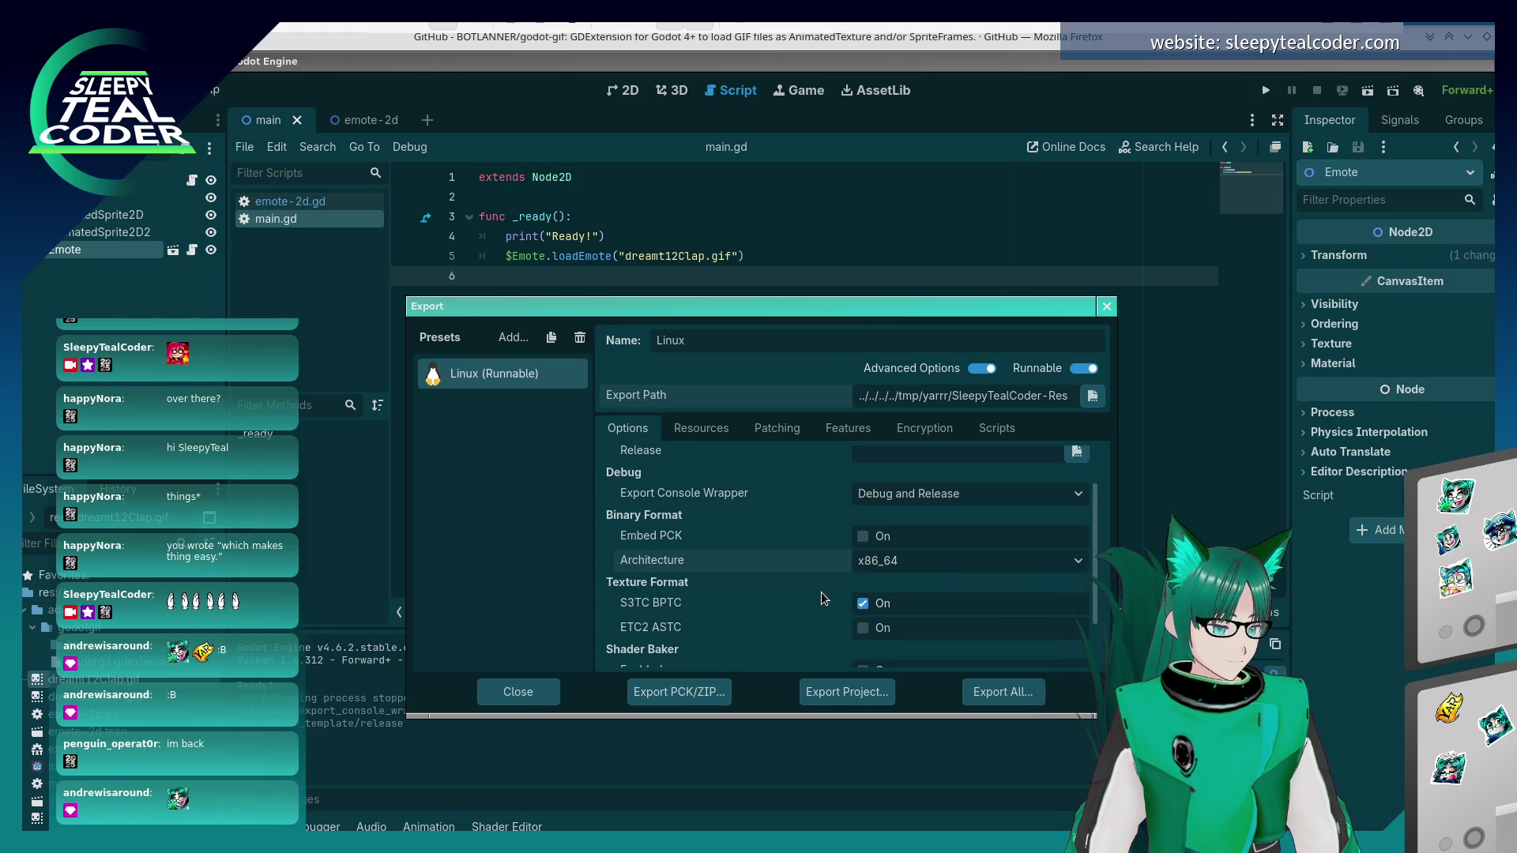
pyautogui.scroll(-2, 821, 591)
pyautogui.click(511, 338)
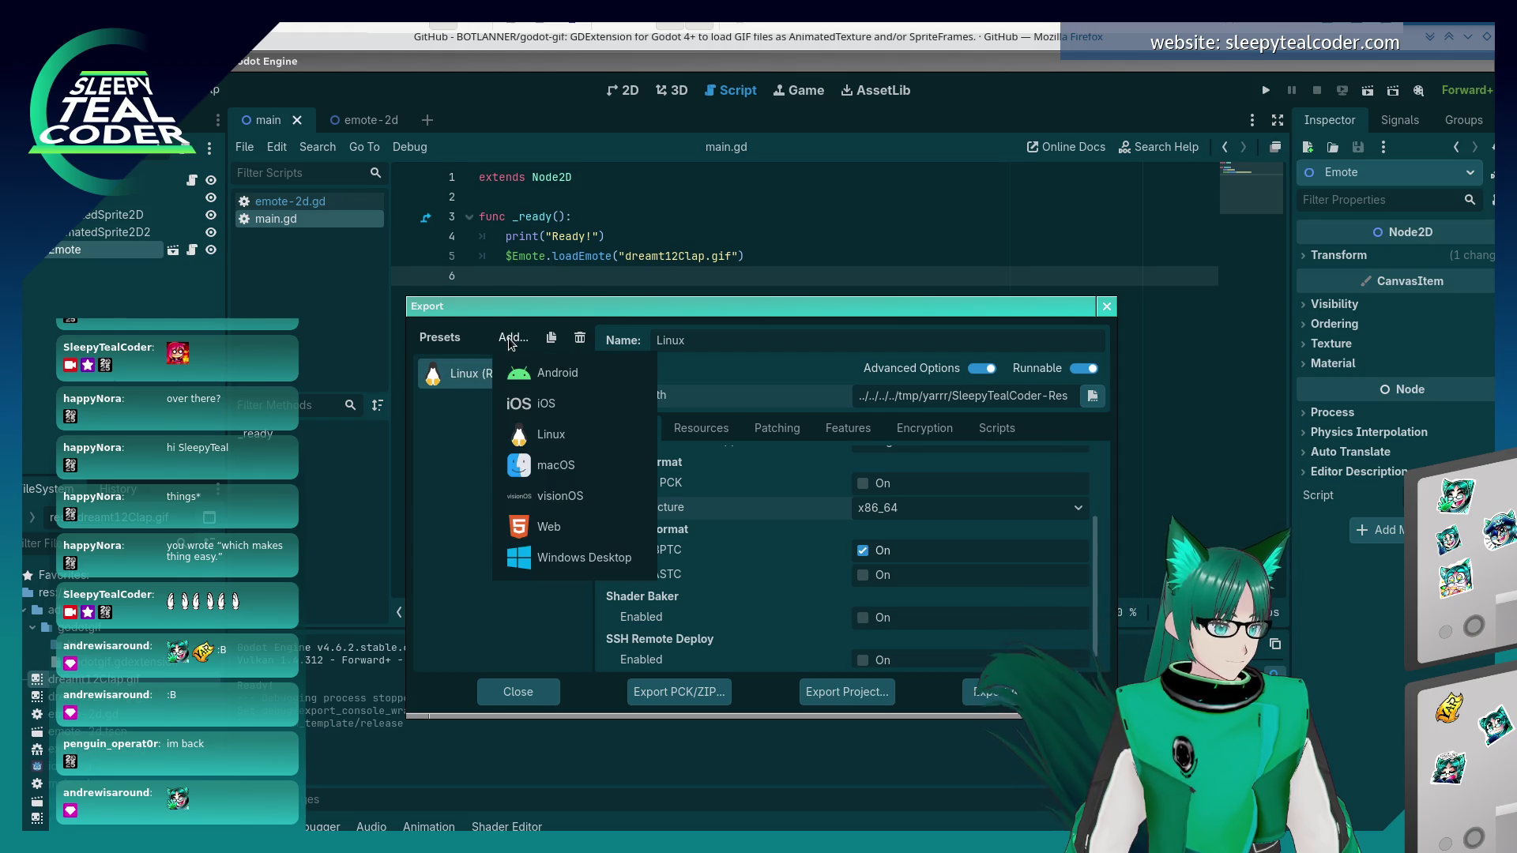
pyautogui.click(410, 476)
pyautogui.scroll(-1, 714, 612)
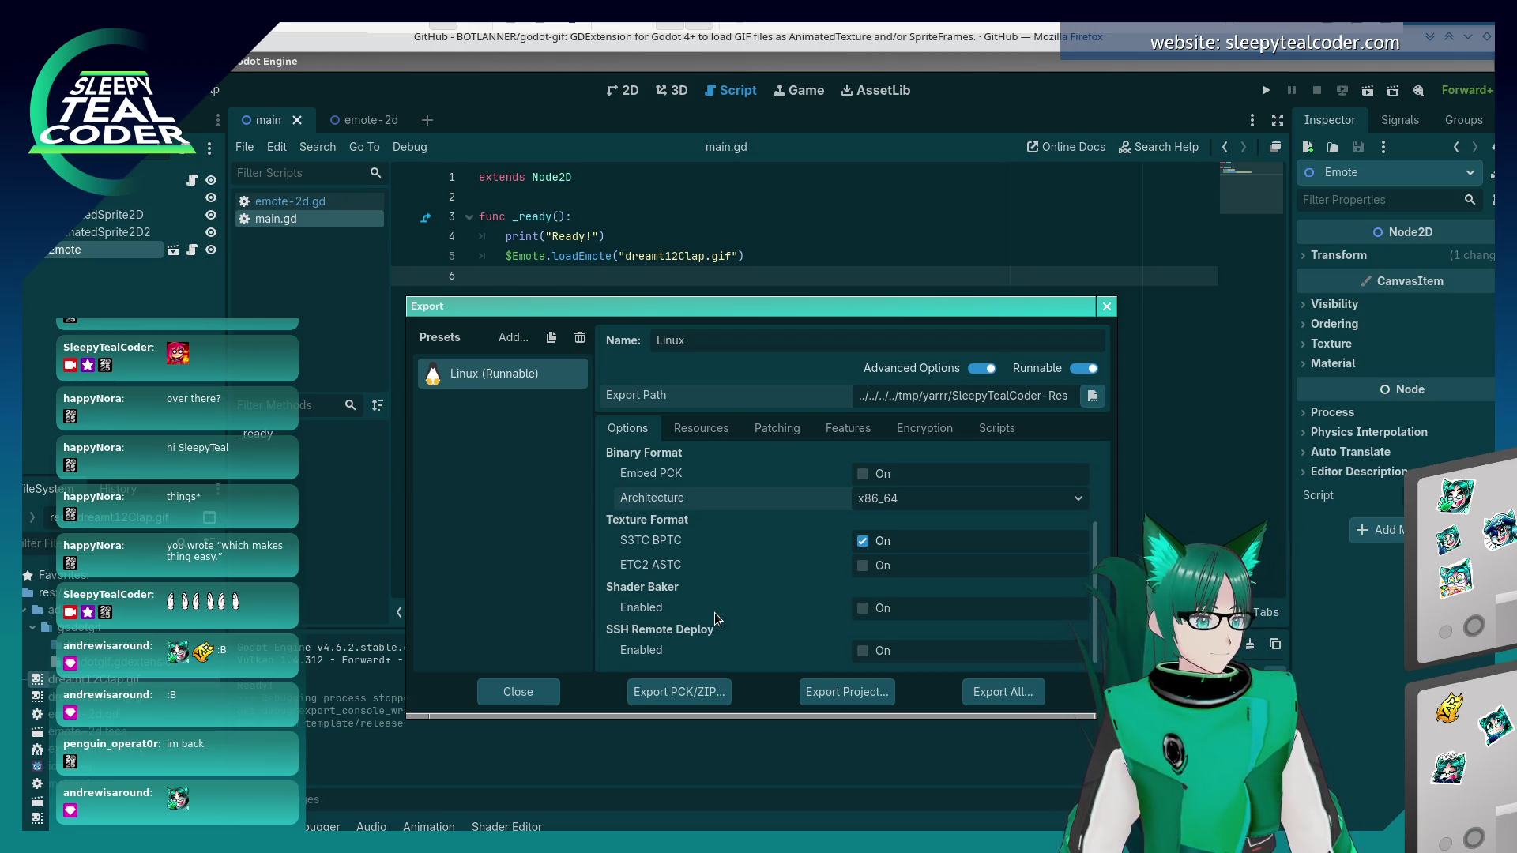
pyautogui.scroll(3, 713, 606)
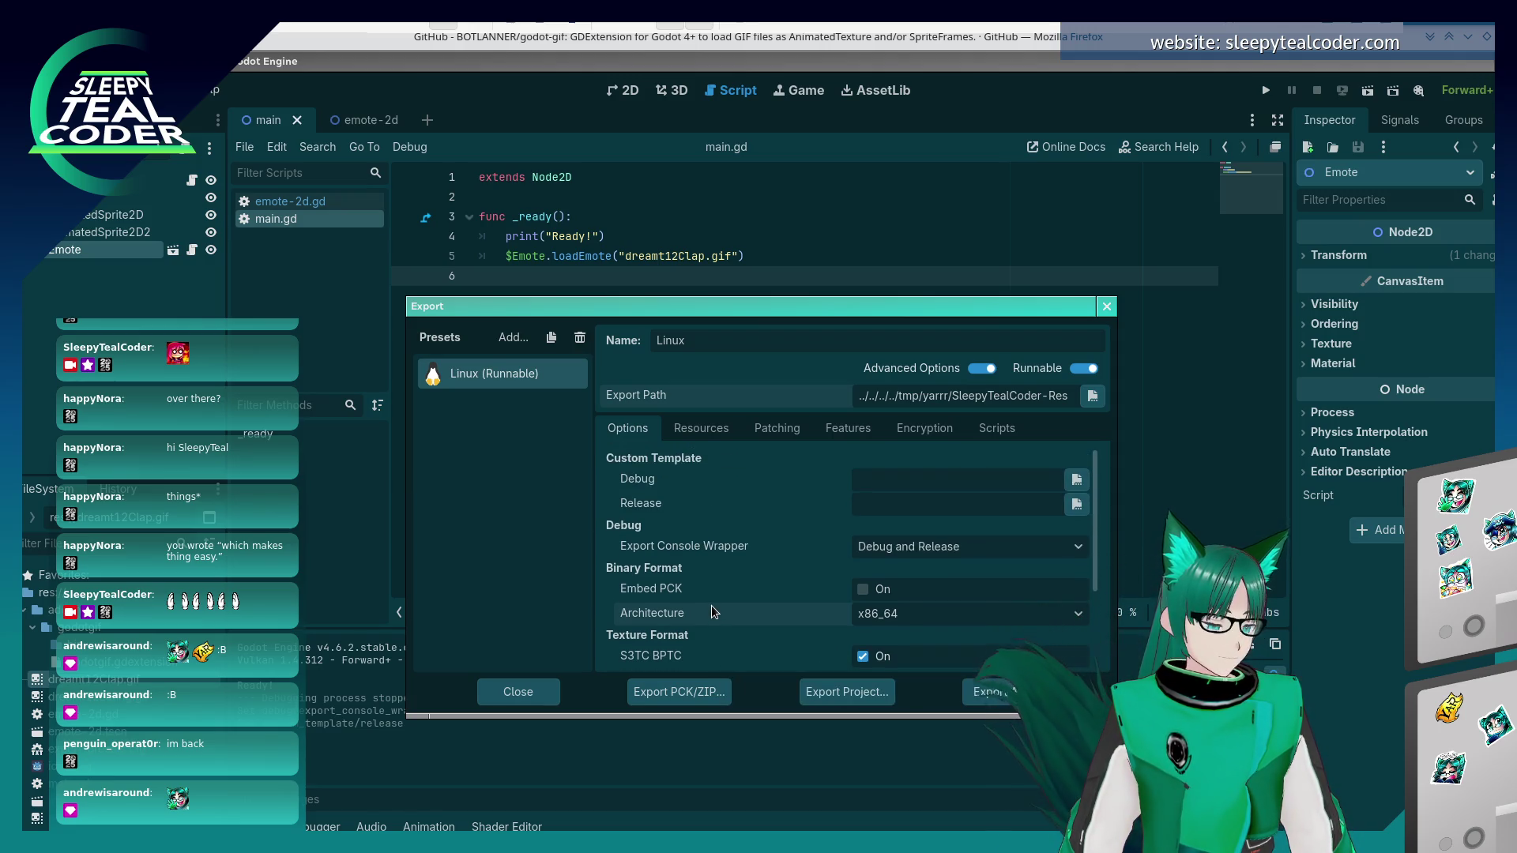
# - Turn off Advanced Options and keep Export Console Wrapper at Debug and Release
pyautogui.click(915, 548)
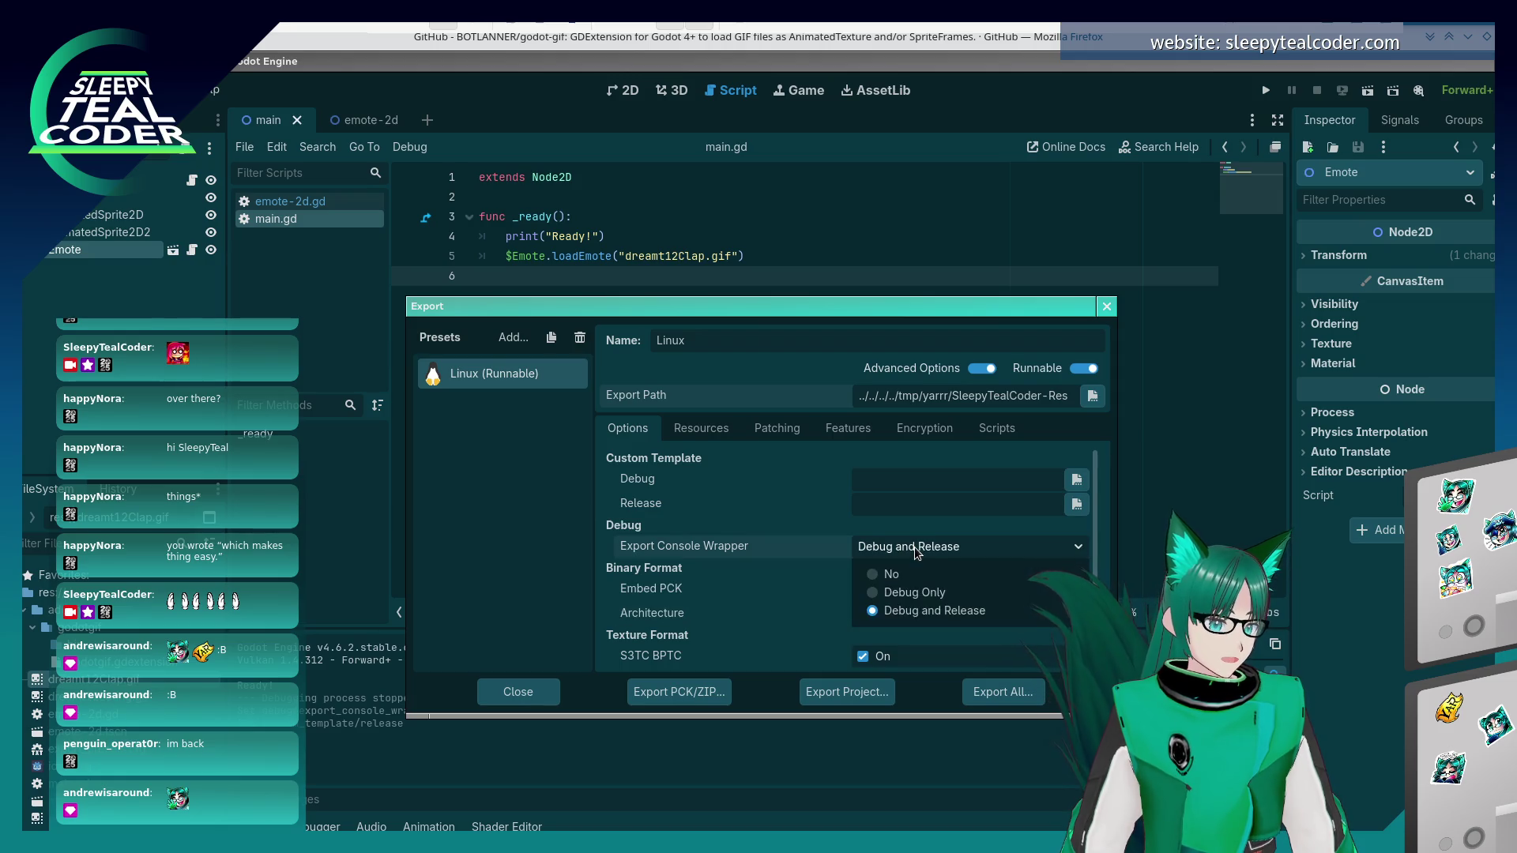
pyautogui.click(915, 549)
pyautogui.click(918, 479)
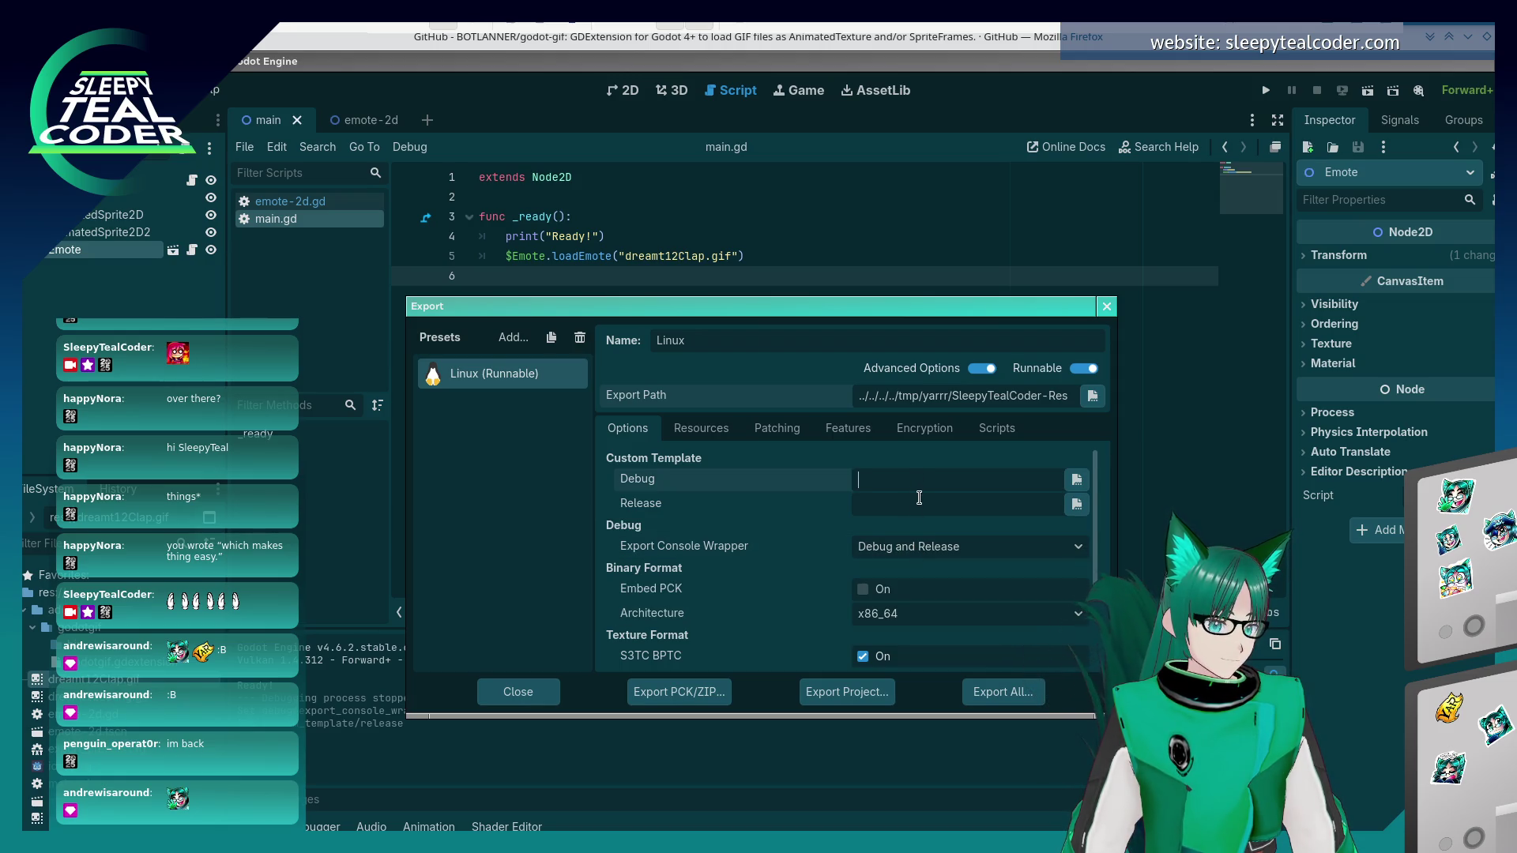
pyautogui.click(982, 370)
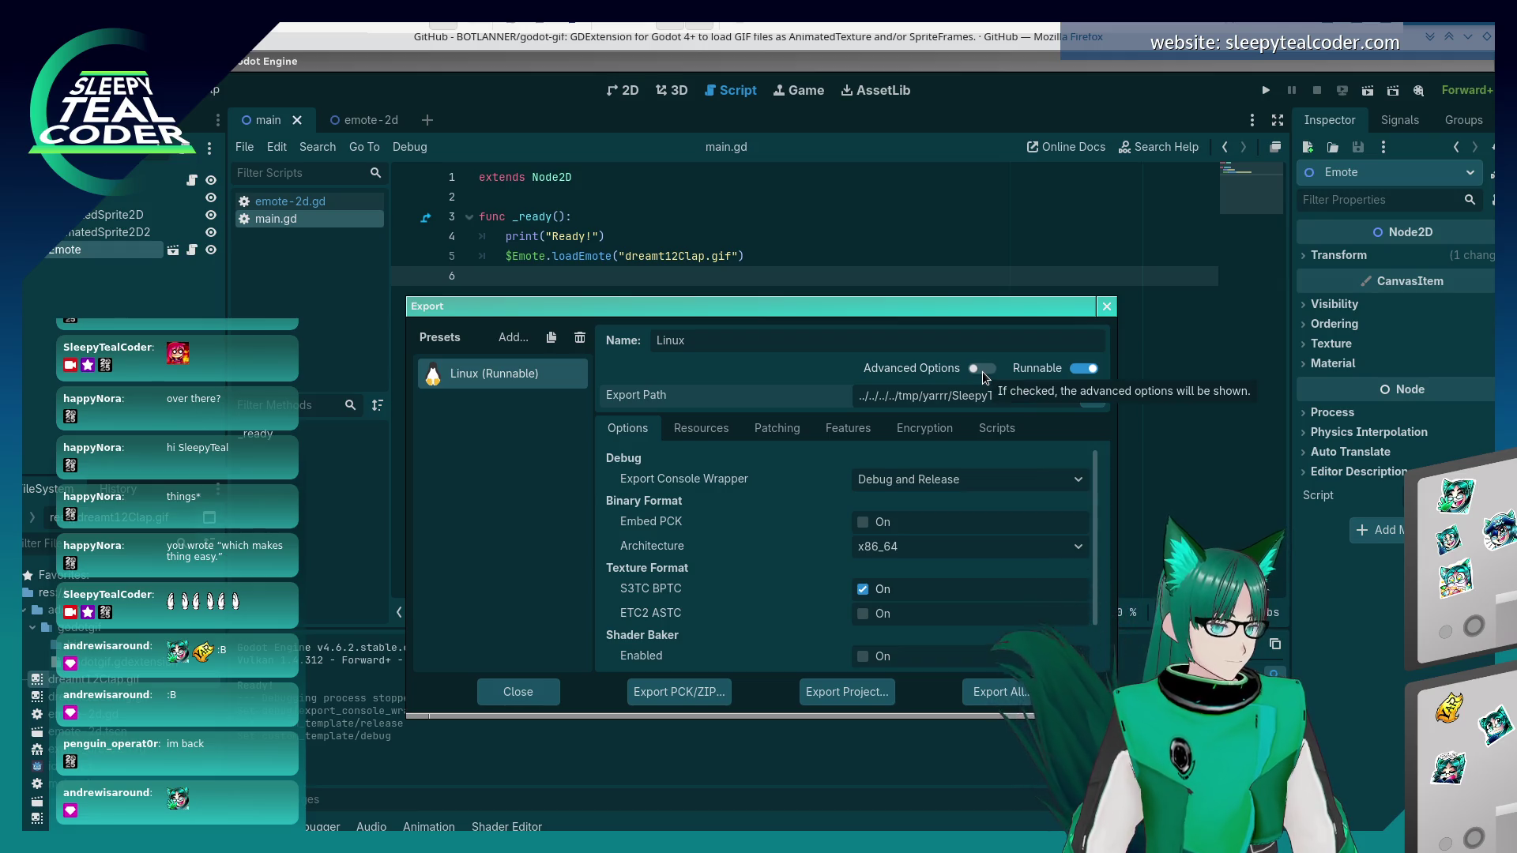
pyautogui.click(914, 480)
pyautogui.click(913, 481)
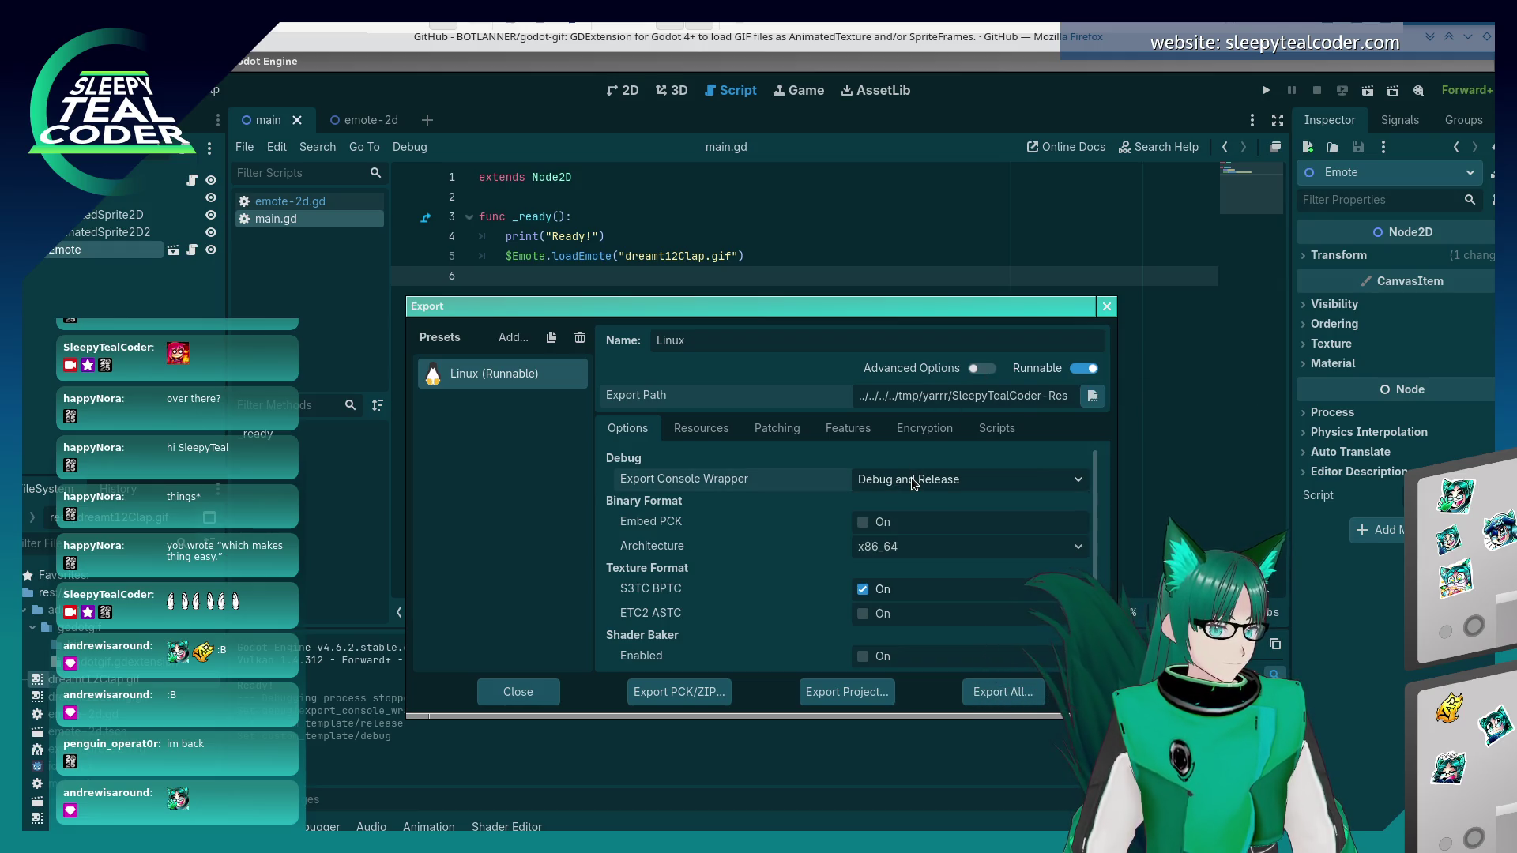
pyautogui.click(1003, 696)
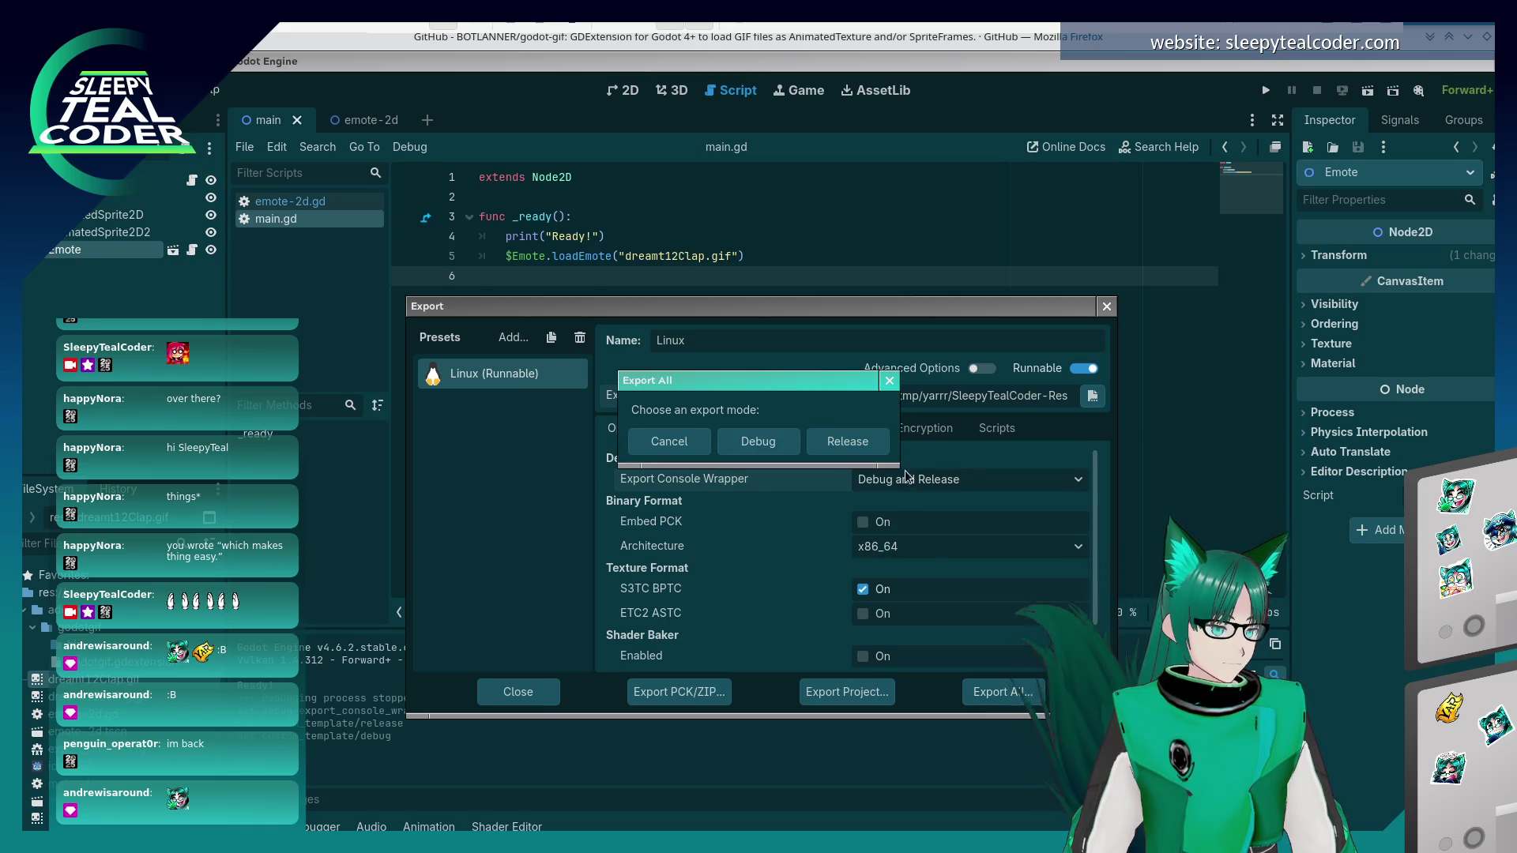
# - Export all presets in Release mode, then dismiss the libgodotgif release-library copy error
pyautogui.click(876, 448)
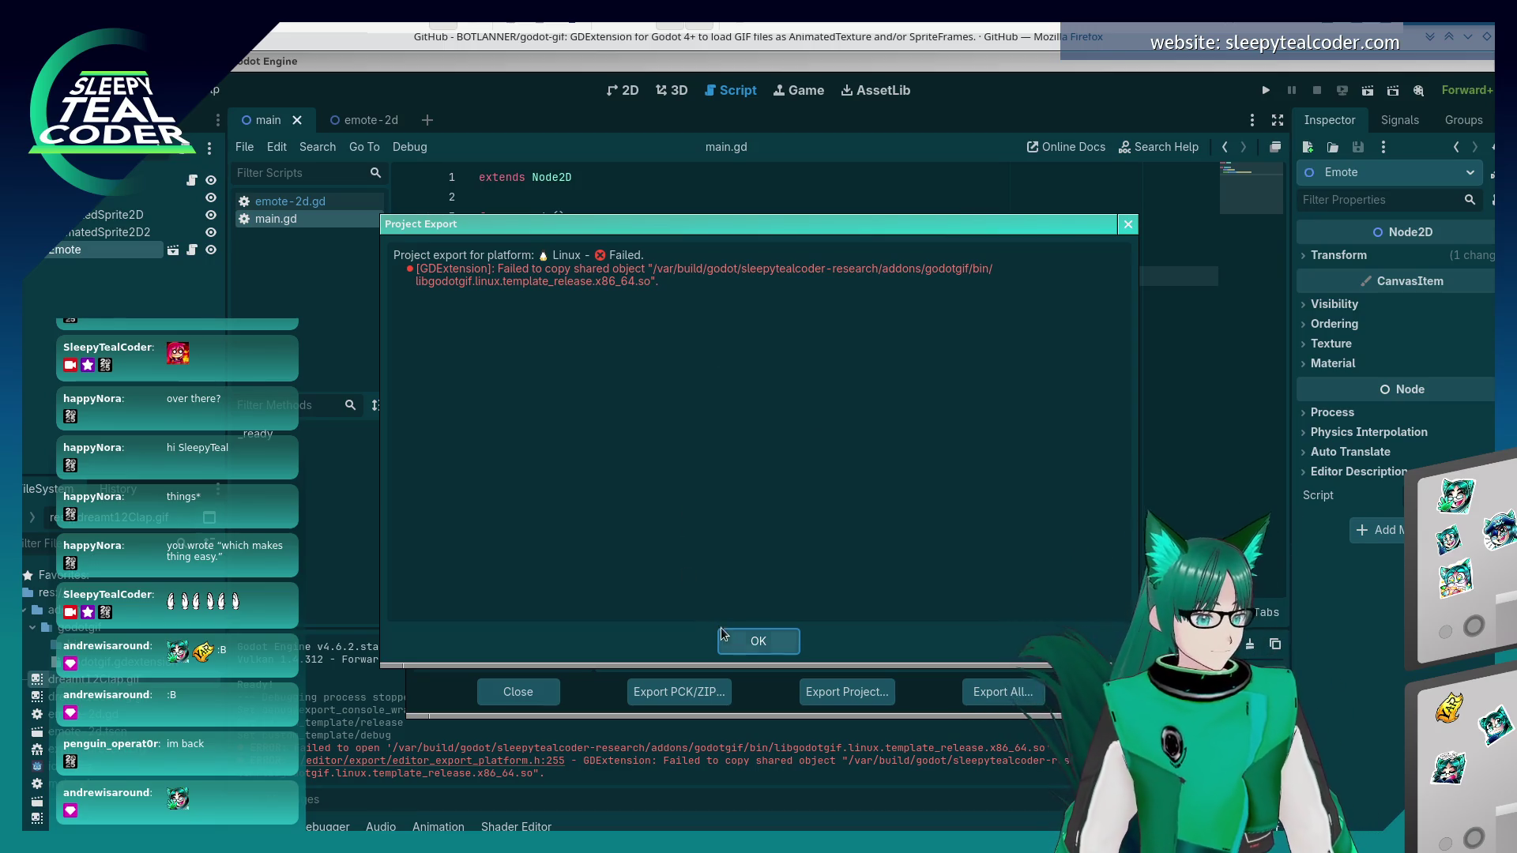
pyautogui.click(752, 640)
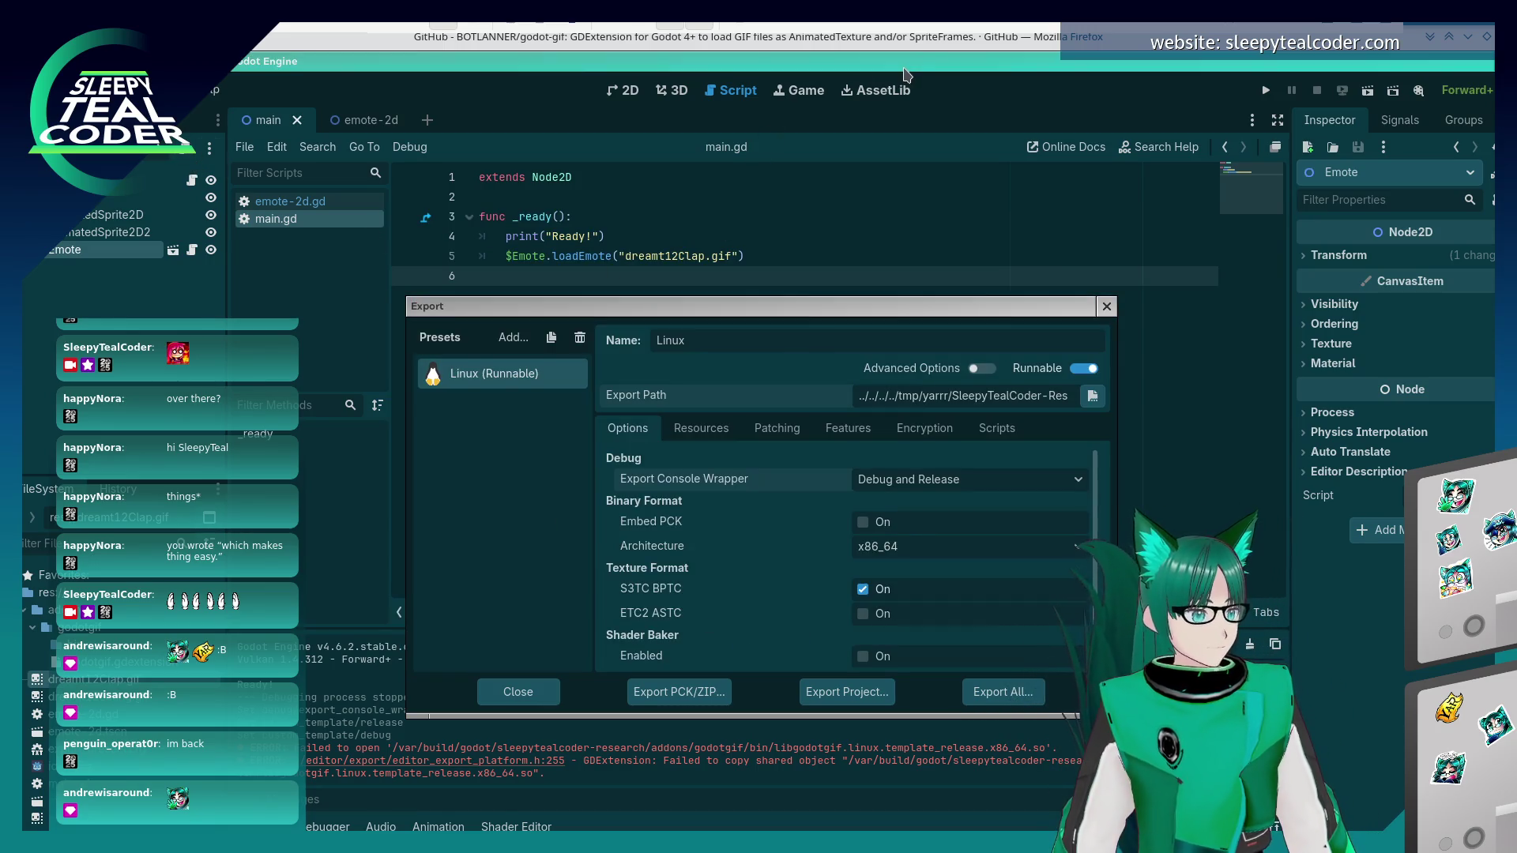
pyautogui.hotkey('alt', 'Tab')
pyautogui.hotkey('alt', 'Tab')
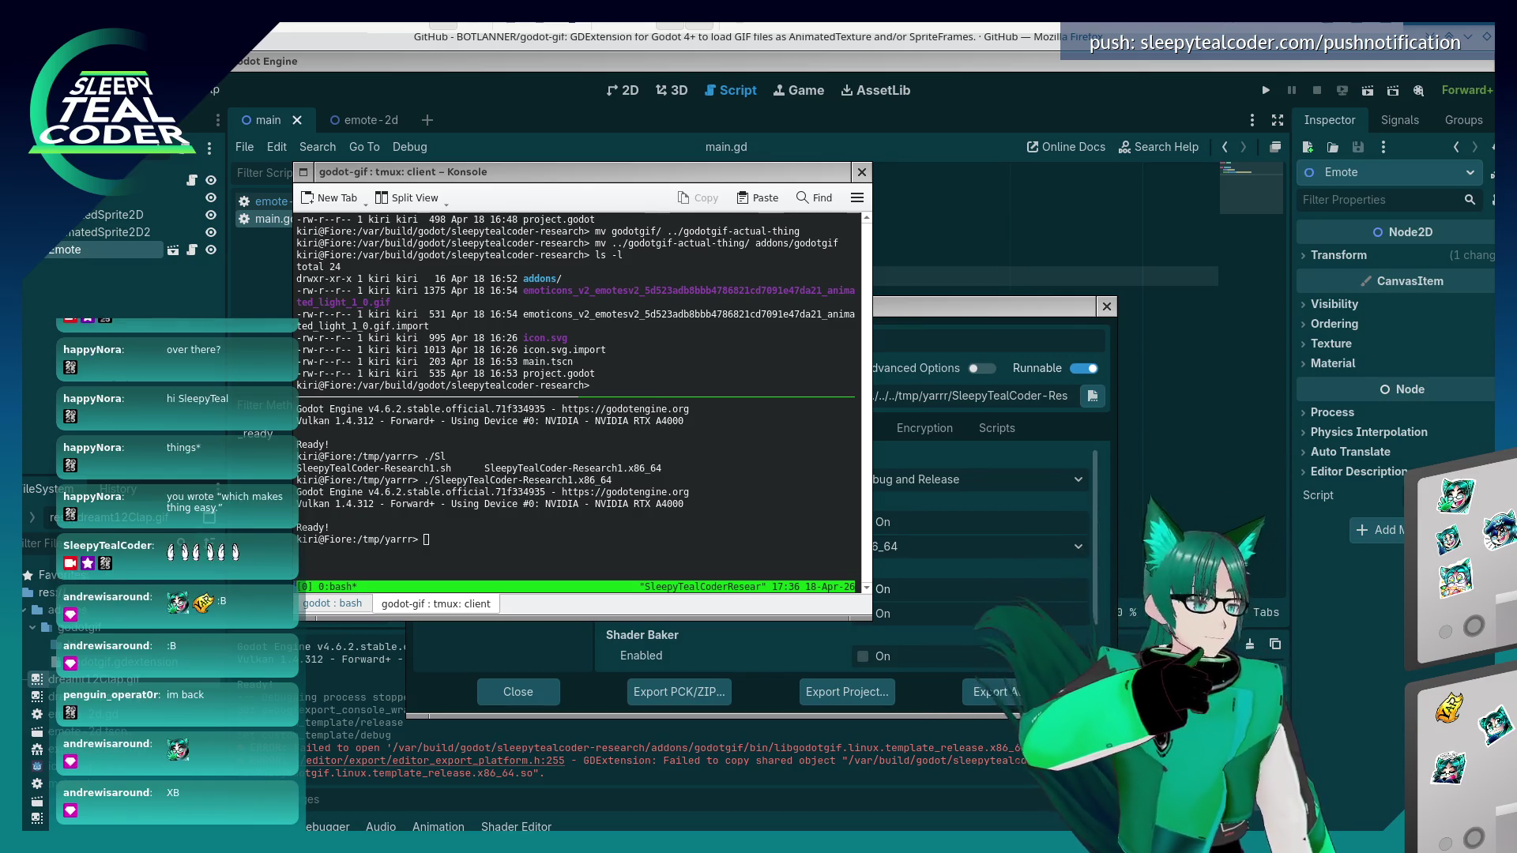
pyautogui.click(555, 340)
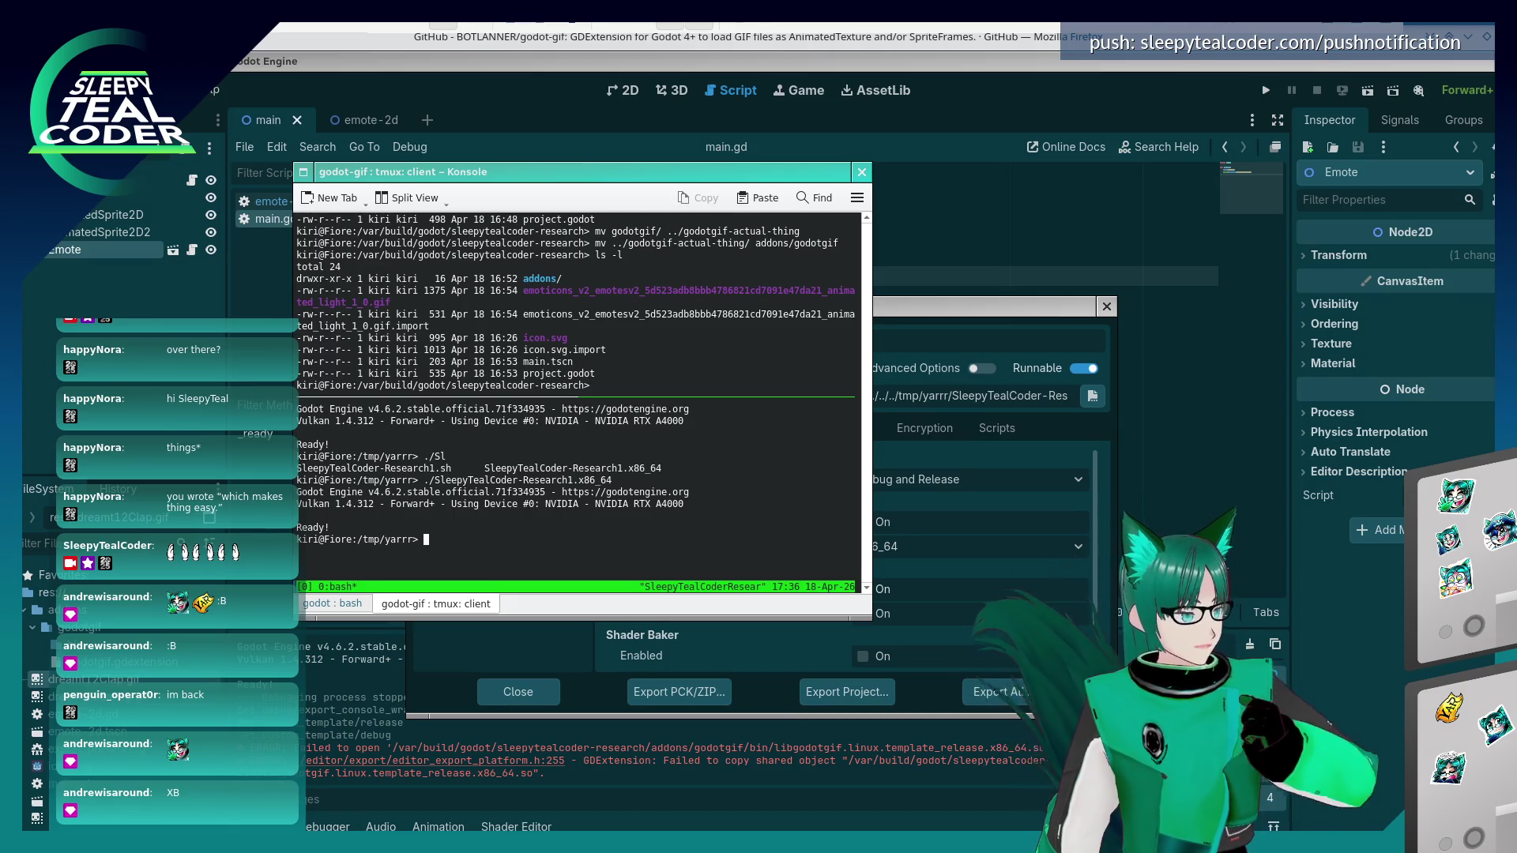
pyautogui.write('cd ~/Bu')
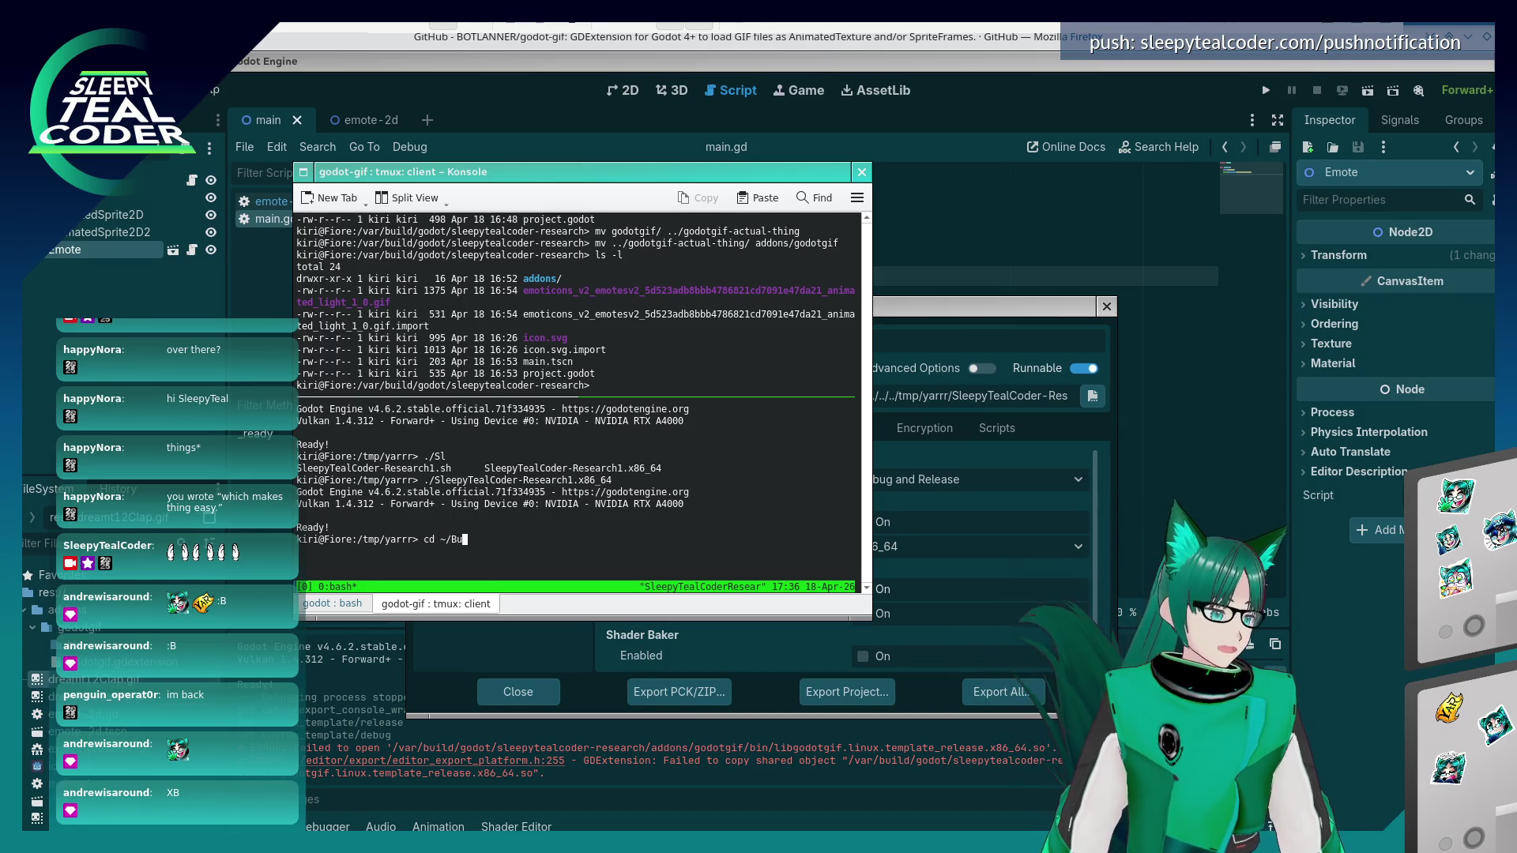
# - Change into ~/Build/godot-gif and list its contents with ls -l
pyautogui.press('Tab')
pyautogui.write('go')
pyautogui.press('Tab')
pyautogui.press('Tab')
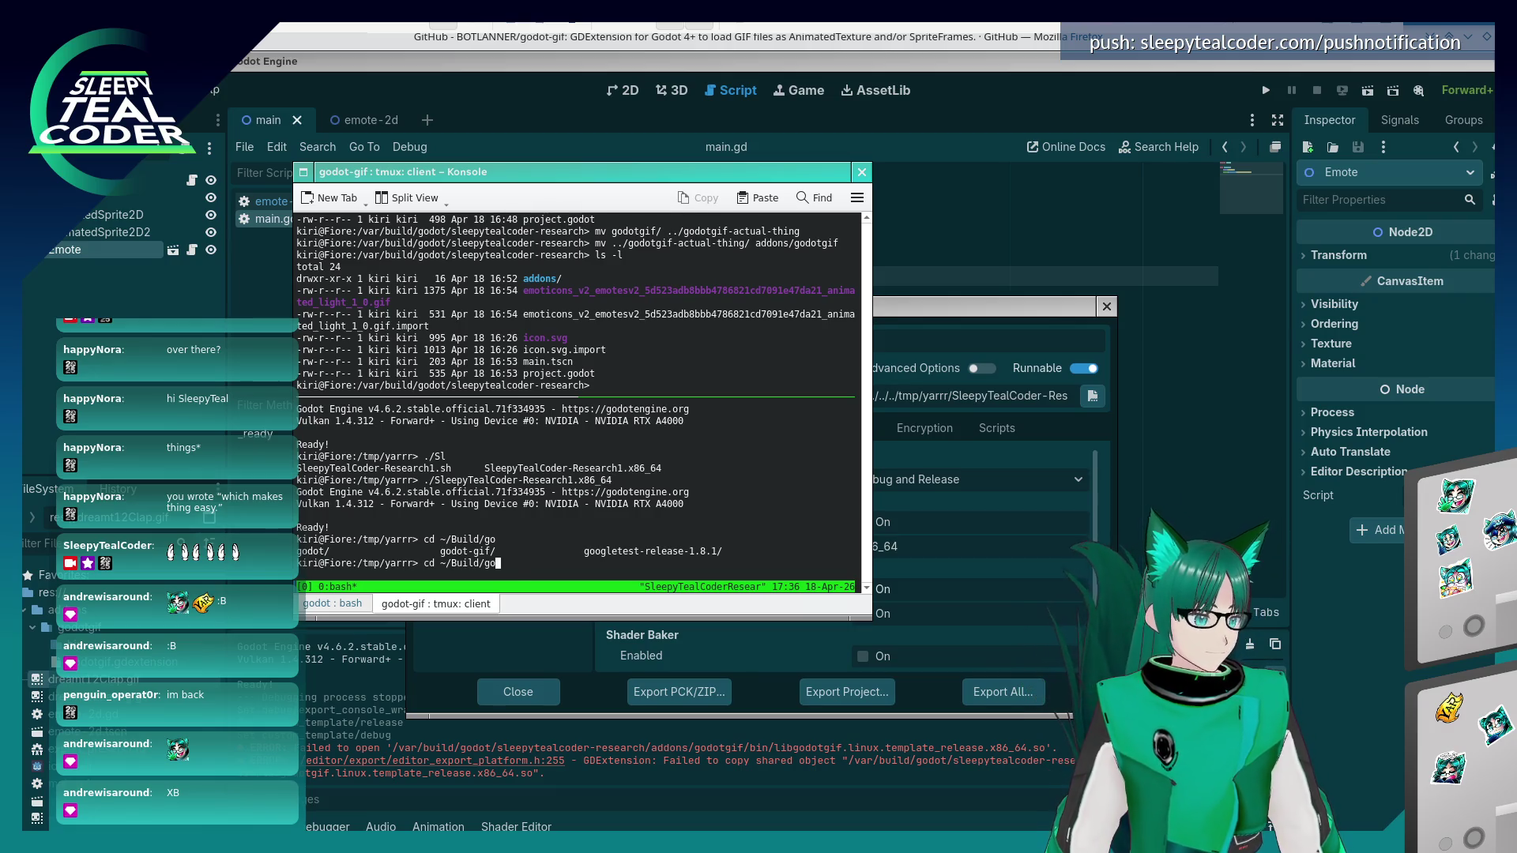
pyautogui.write('d')
pyautogui.press('Tab')
pyautogui.press('Tab')
pyautogui.press('Return')
pyautogui.write('ls -l')
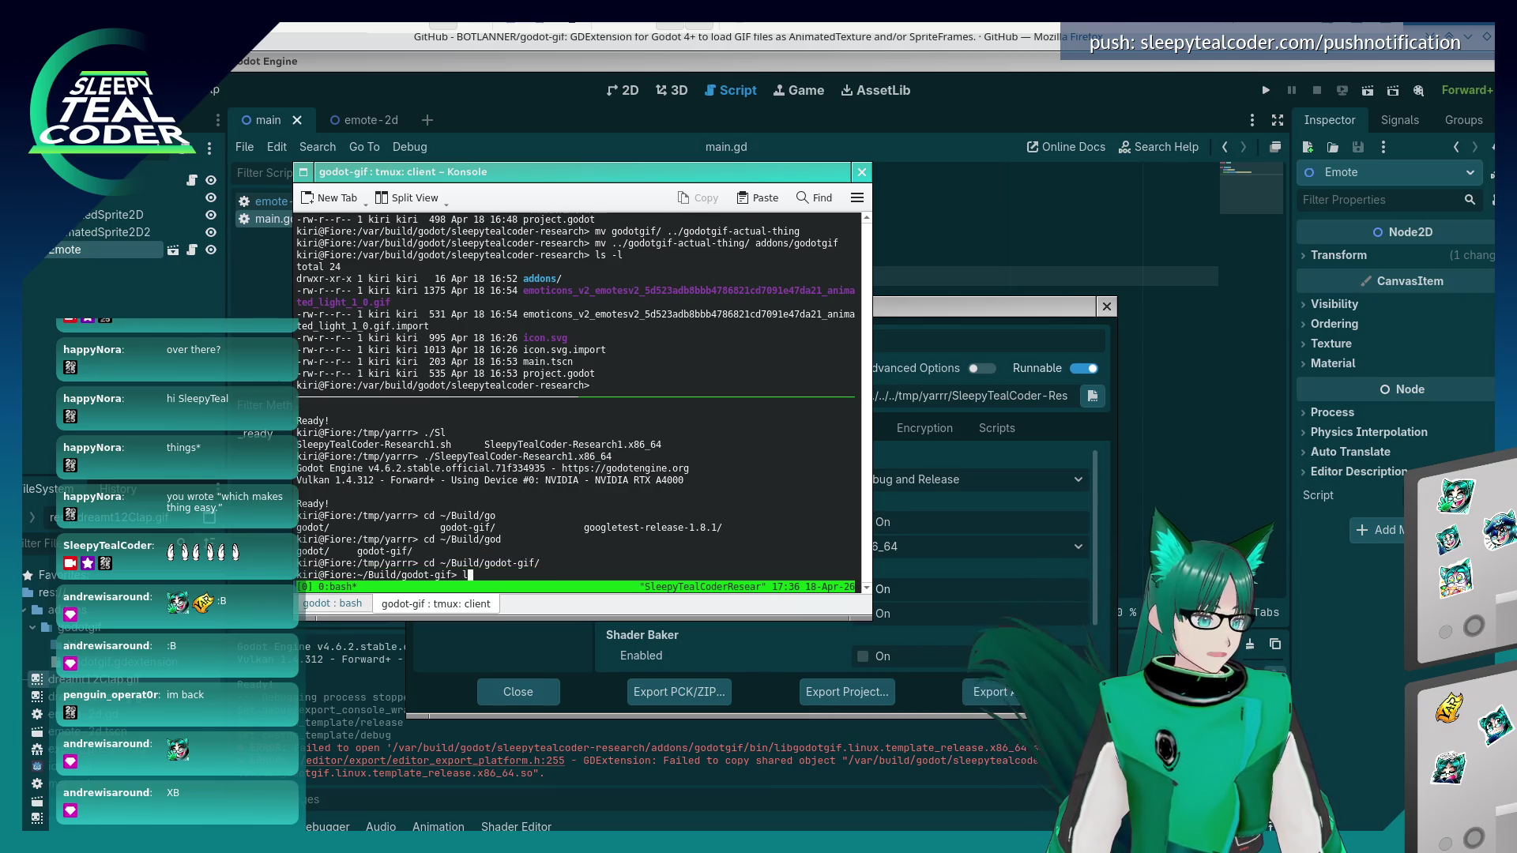
pyautogui.press('Return')
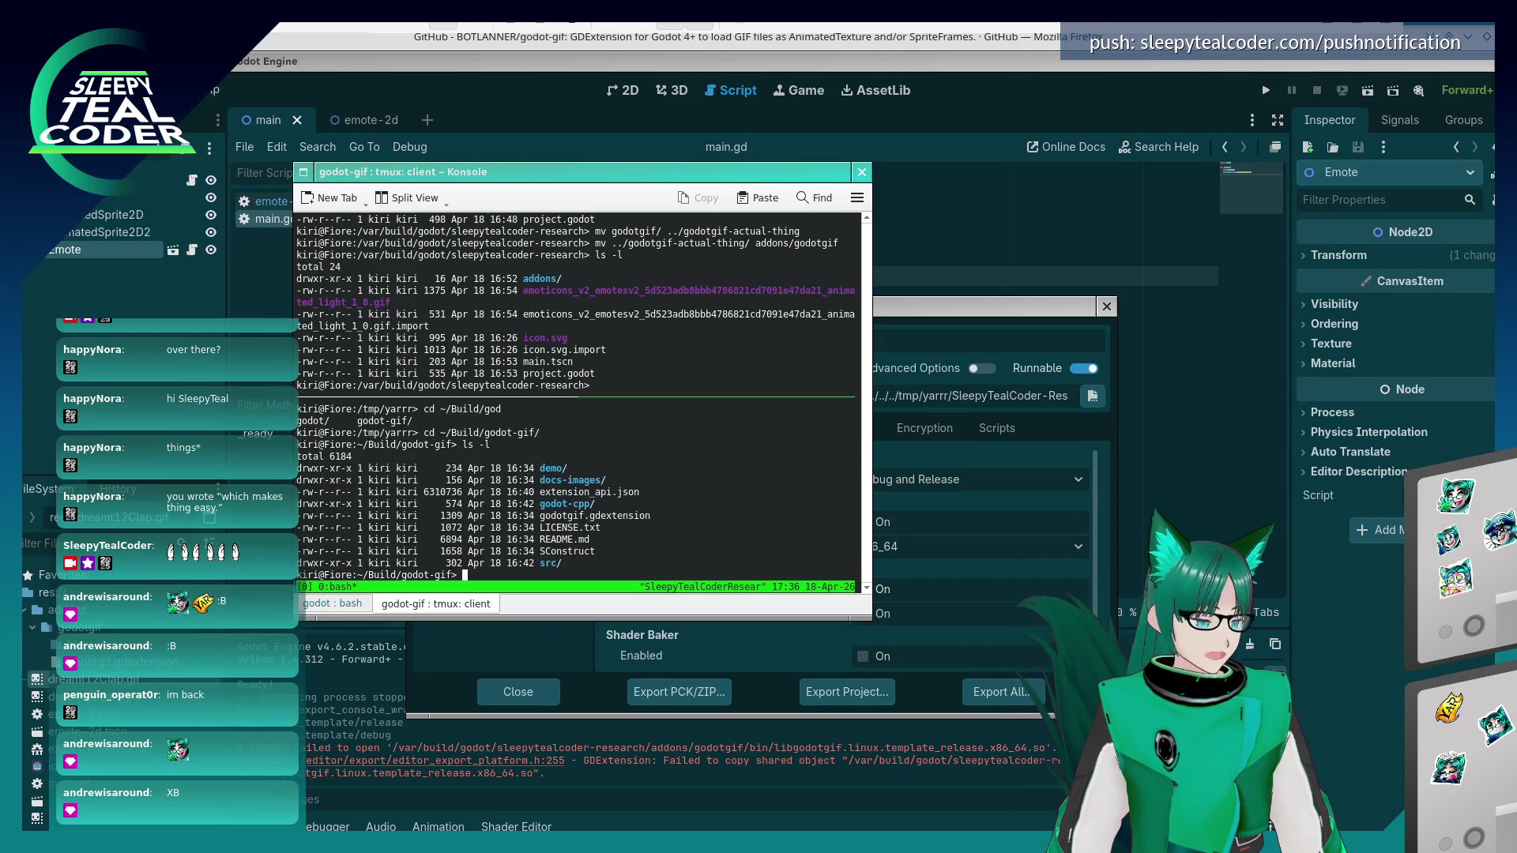
# - Run scons --platform=linux --help, which rejects the --platform option
pyautogui.press('Up')
pyautogui.press('Up')
pyautogui.press('Up')
pyautogui.press('Down')
pyautogui.press('Down')
pyautogui.press('Down')
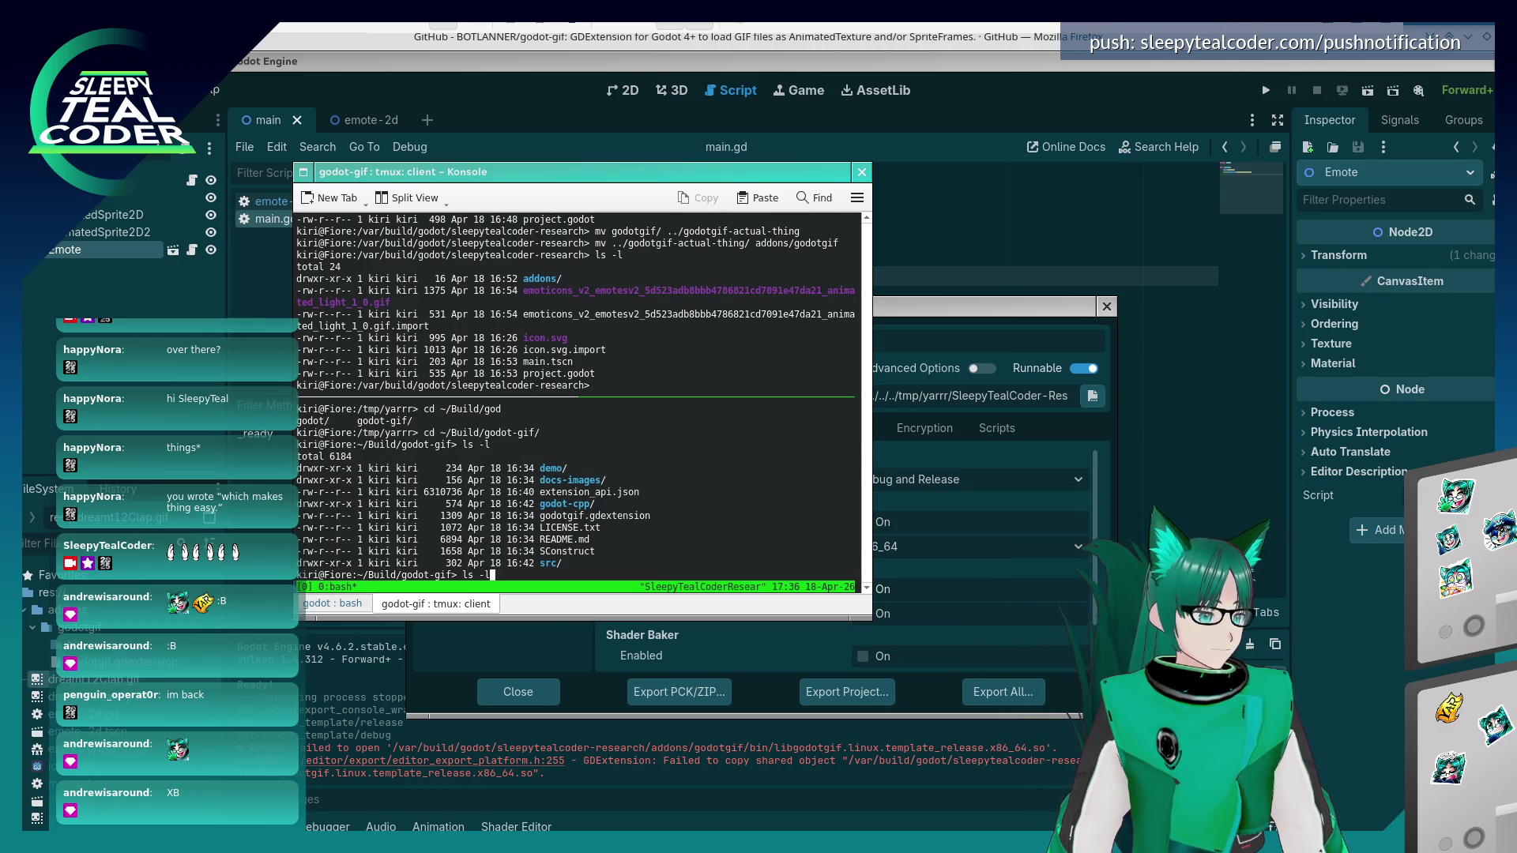
pyautogui.press('Up')
pyautogui.press('Up')
pyautogui.press('Up')
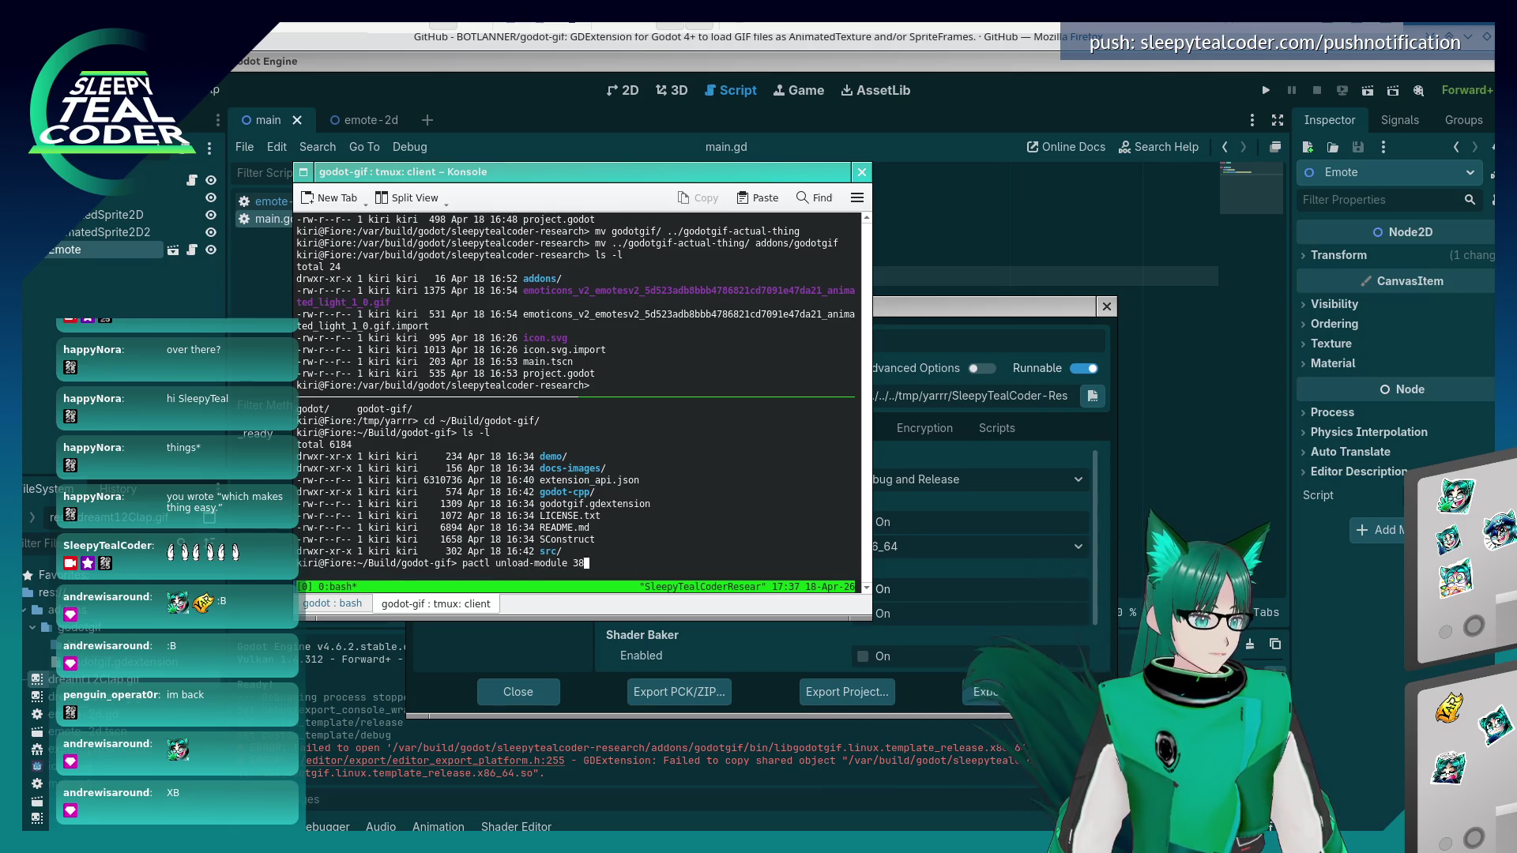
pyautogui.press('Up')
pyautogui.press('Up')
pyautogui.press('Up')
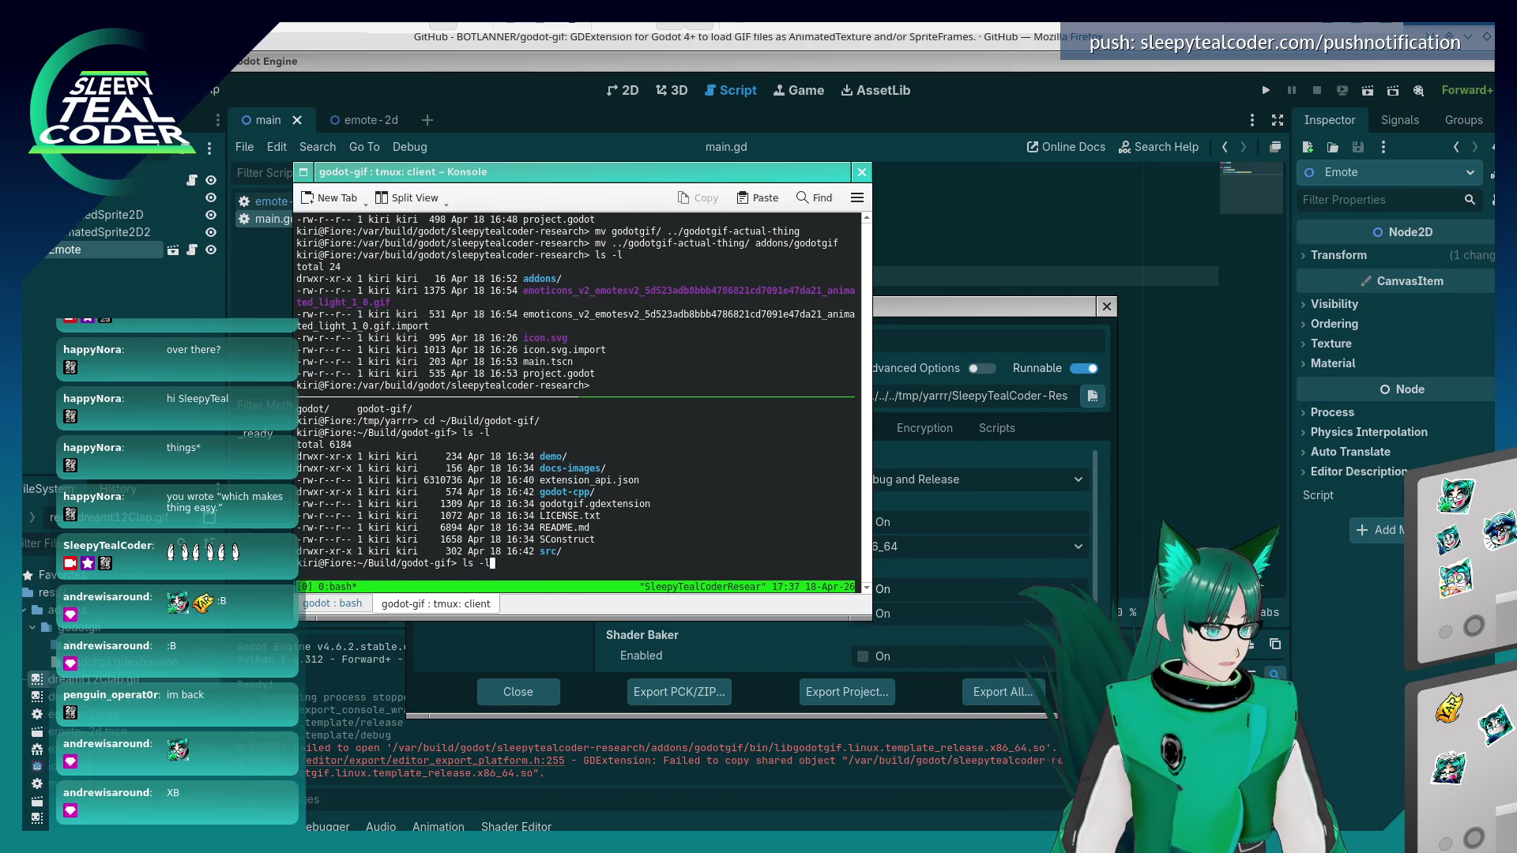
pyautogui.hotkey('ctrl', 'u')
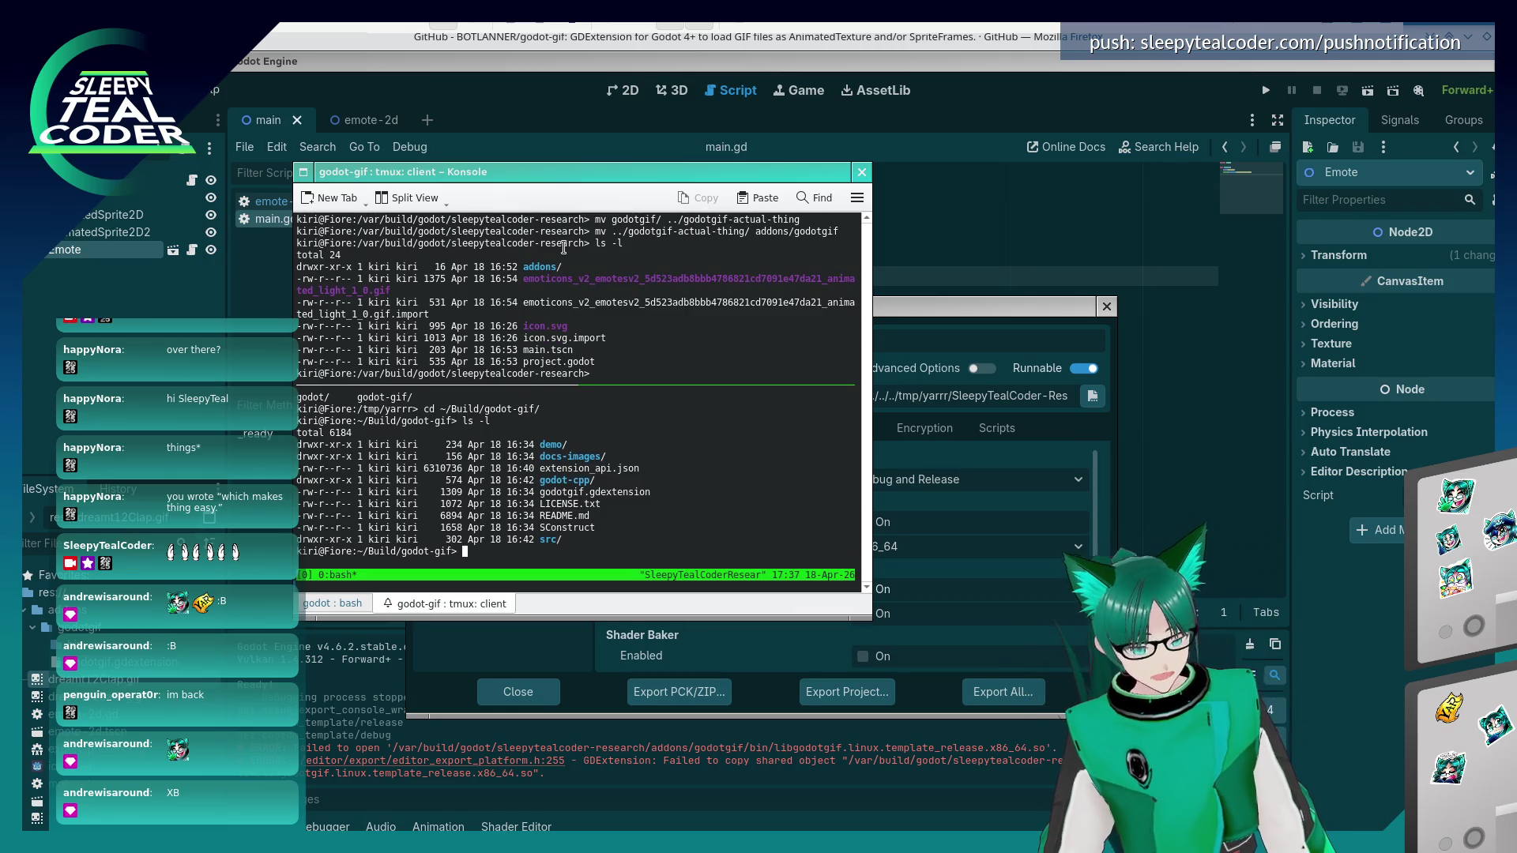
pyautogui.write('scons')
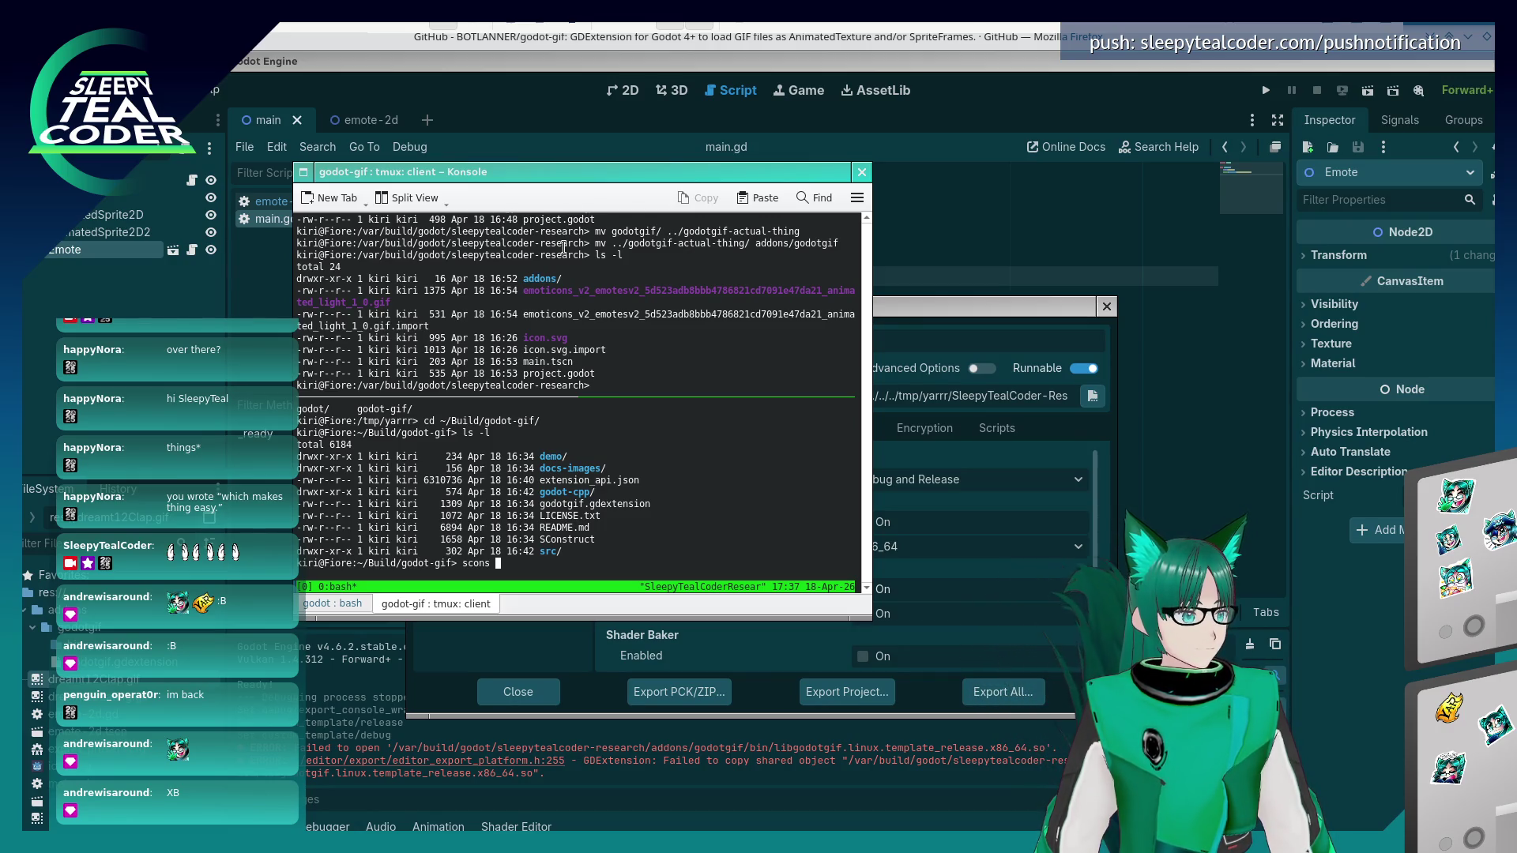
pyautogui.write('--platform')
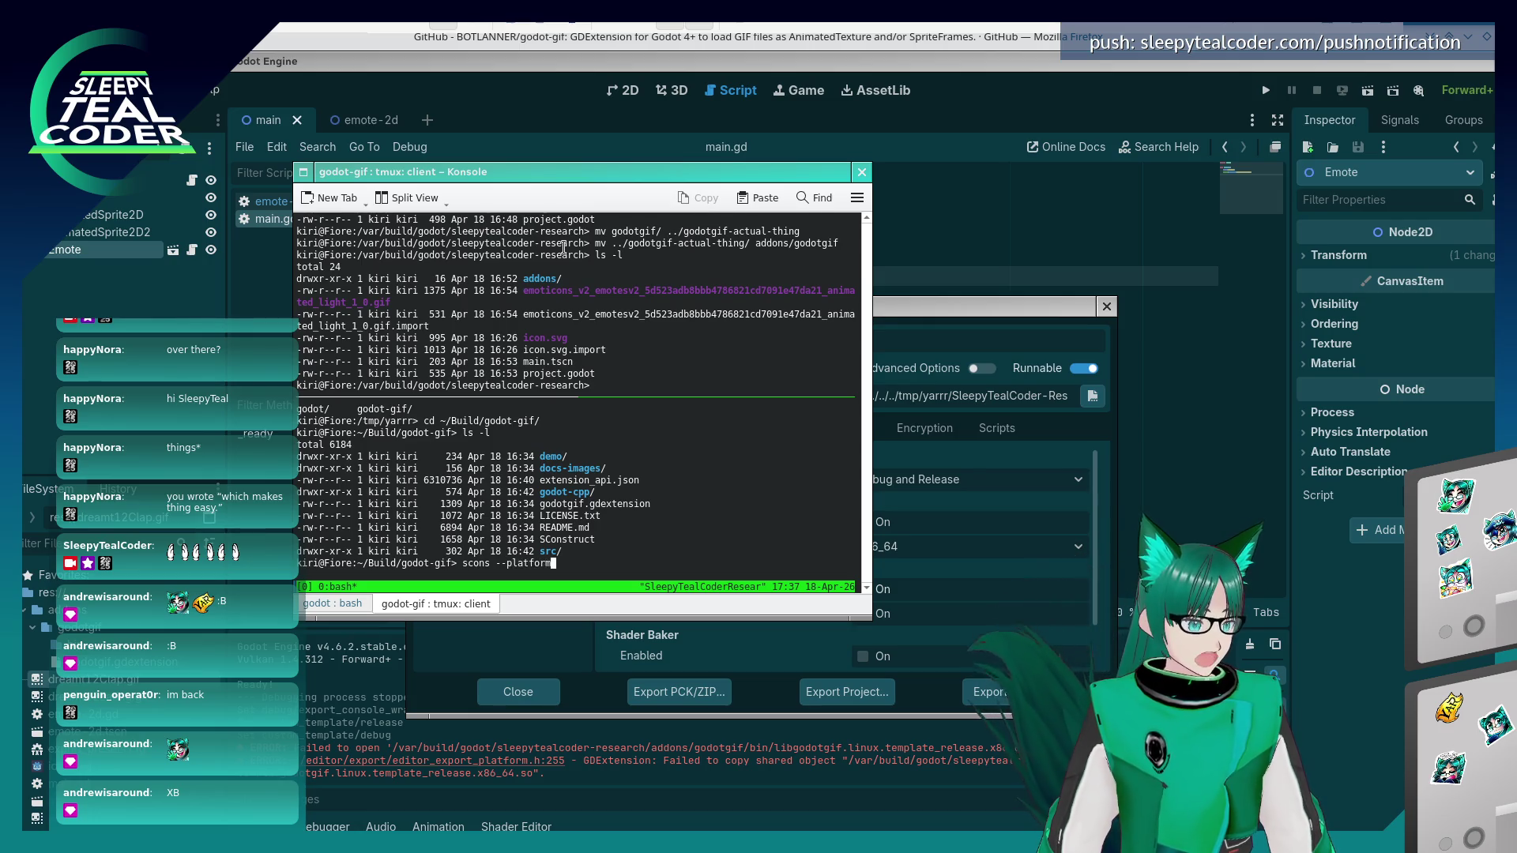
pyautogui.write('=linux --help')
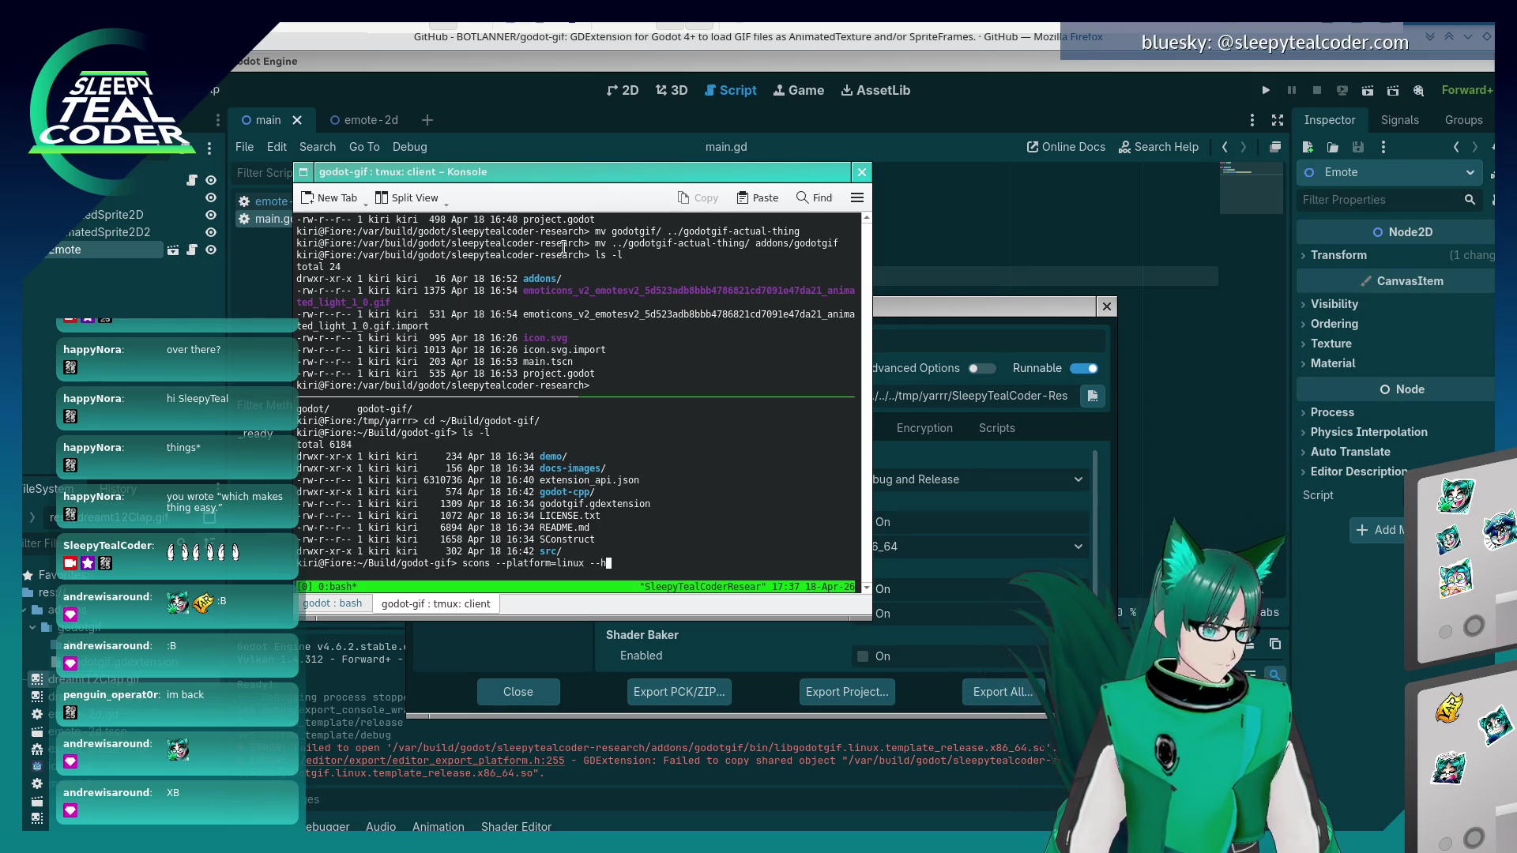
pyautogui.press('Return')
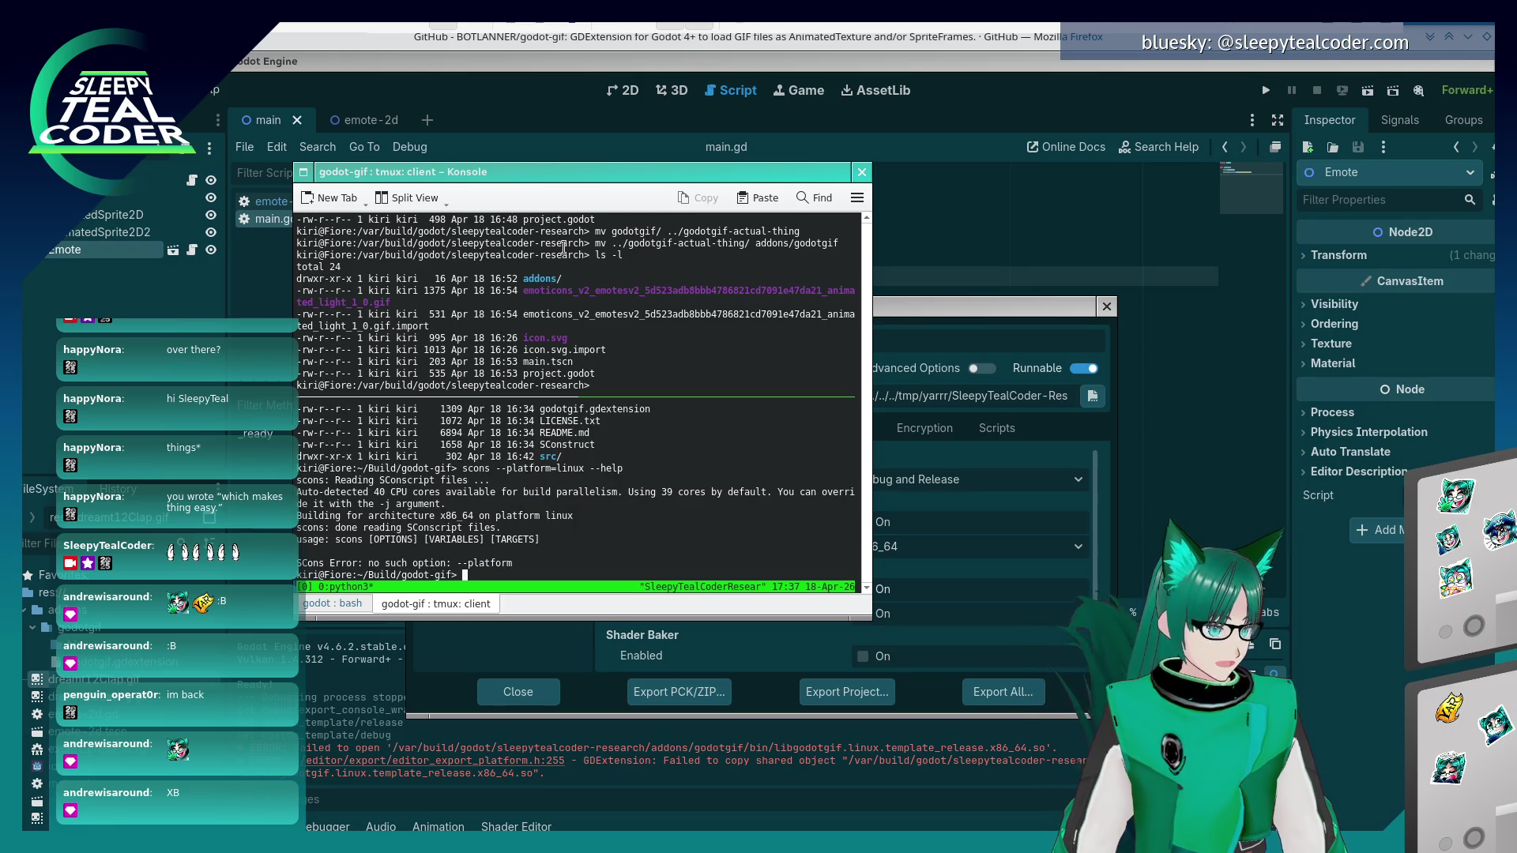
# - Recall the scons command and delete the leading dashes before platform=linux
pyautogui.press('Up')
pyautogui.press('Left')
pyautogui.press('Left')
pyautogui.press('Left')
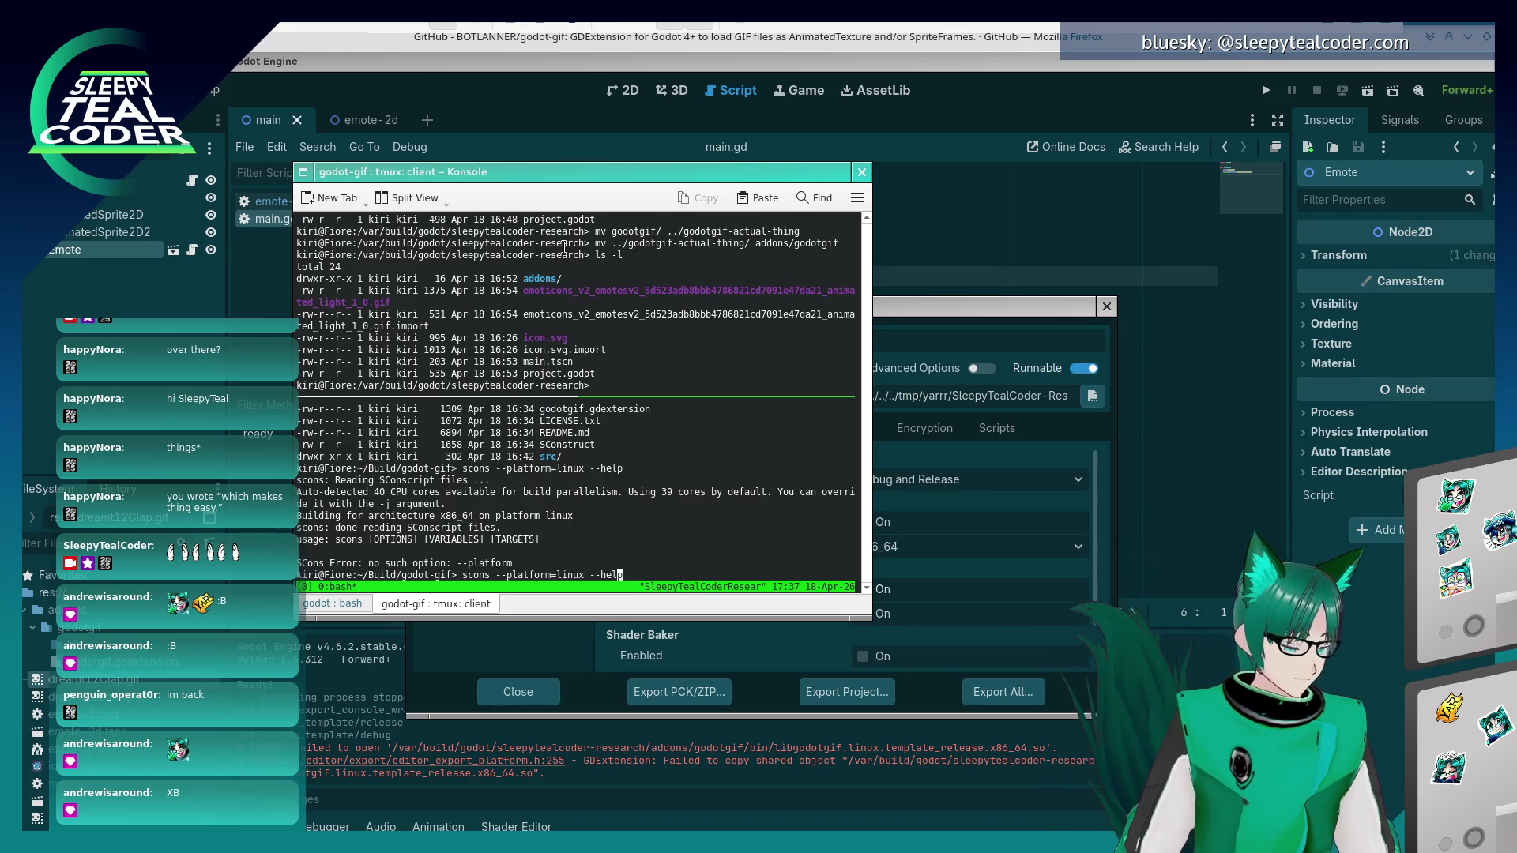
pyautogui.press('Left')
pyautogui.press('BackSpace')
pyautogui.press('BackSpace')
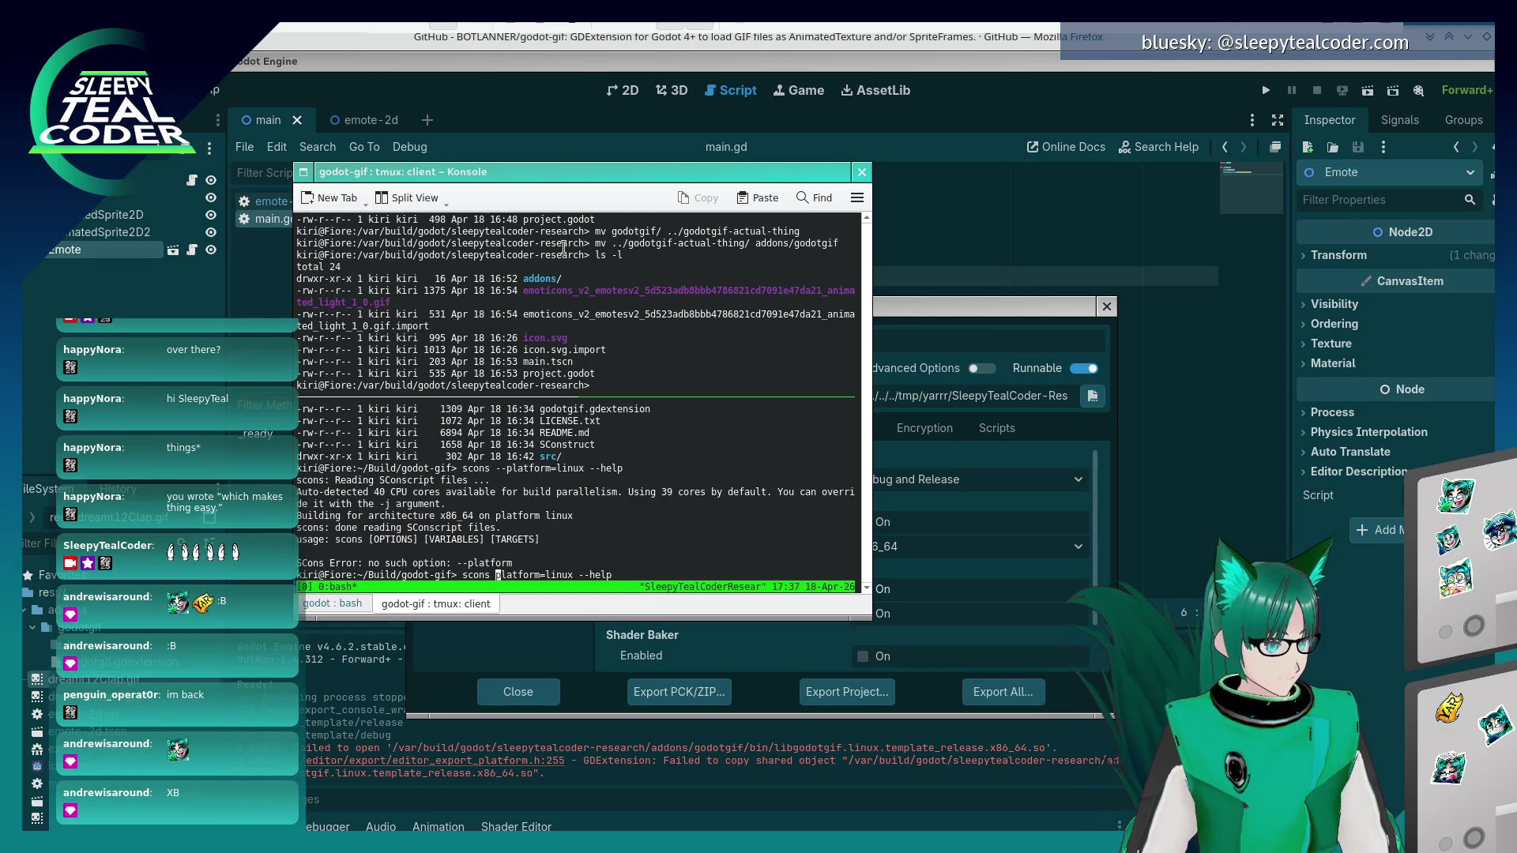
pyautogui.hotkey('alt', 'Tab')
pyautogui.hotkey('alt', 'Tab')
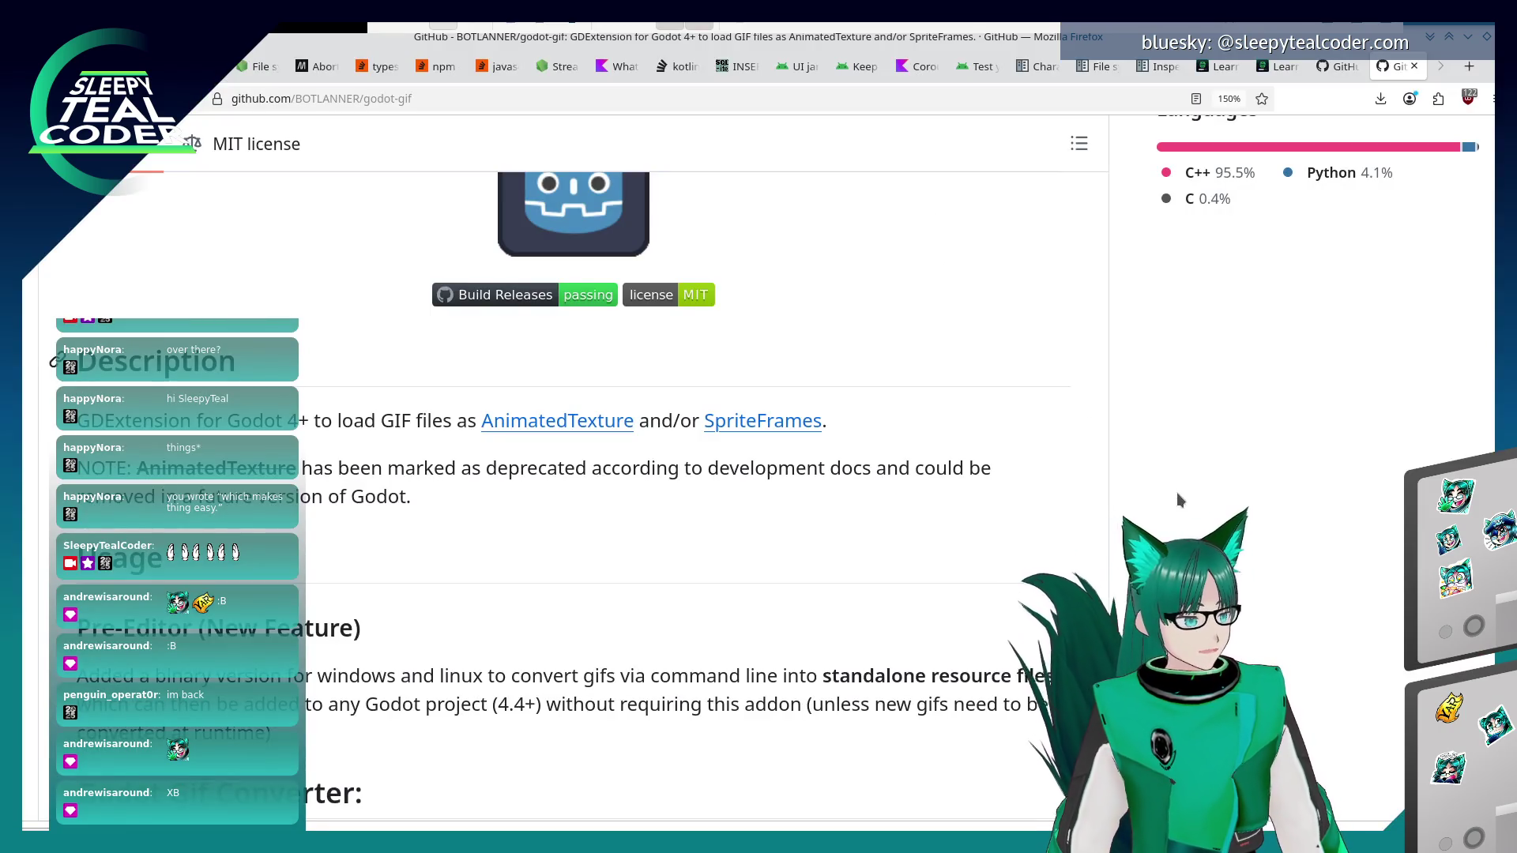
# - Scroll the godot-gif README to Contributing > Setup showing scons platform=<platform>, then return to Konsole
pyautogui.hotkey('alt', 'Tab')
pyautogui.scroll(15, 1073, 605)
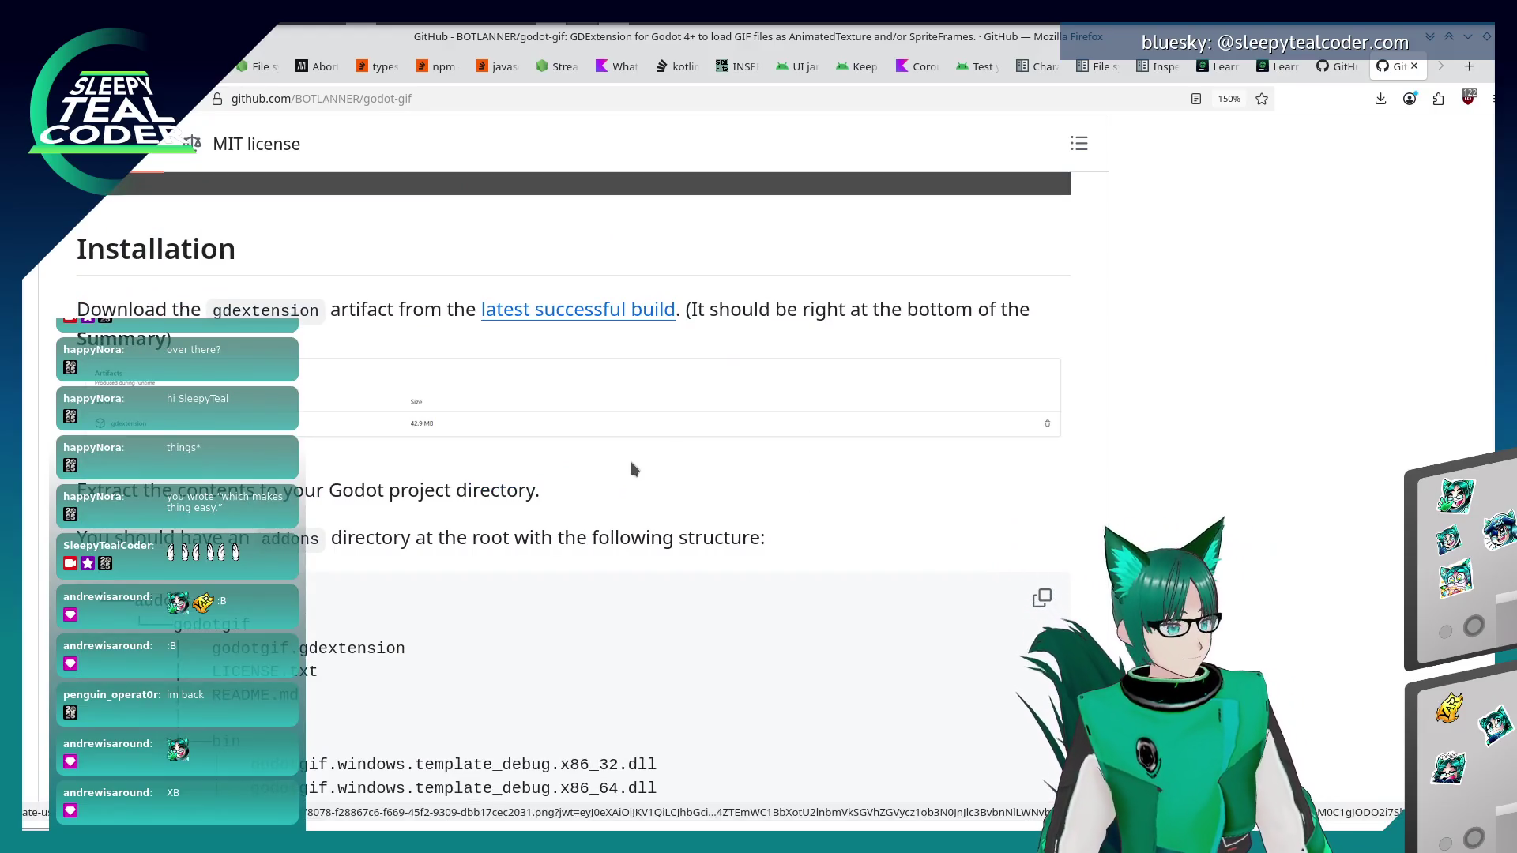
pyautogui.scroll(-10, 631, 461)
pyautogui.scroll(-2, 629, 487)
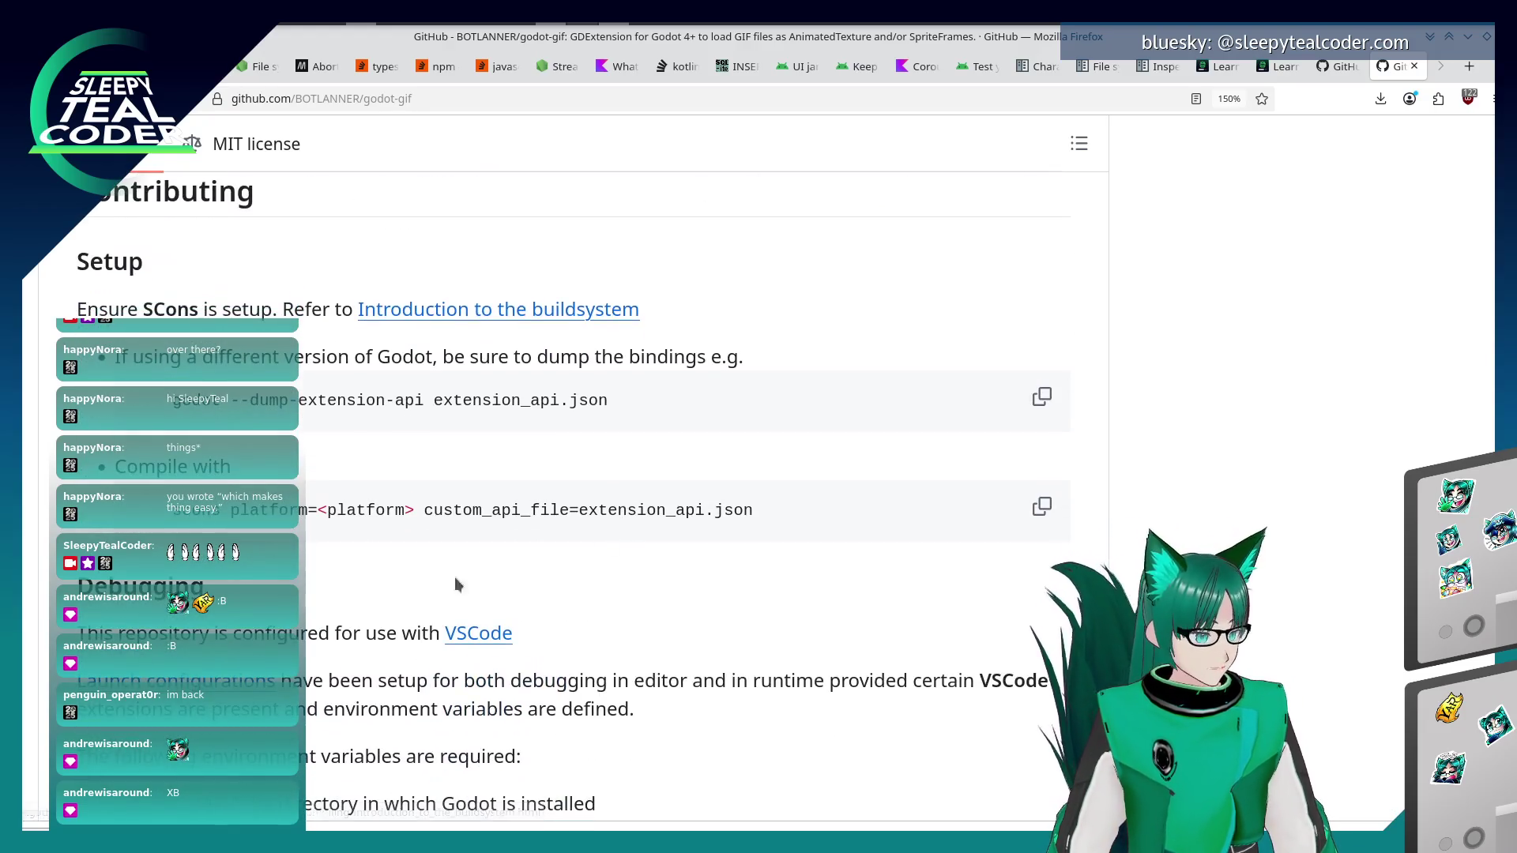
pyautogui.hotkey('alt', 'Tab')
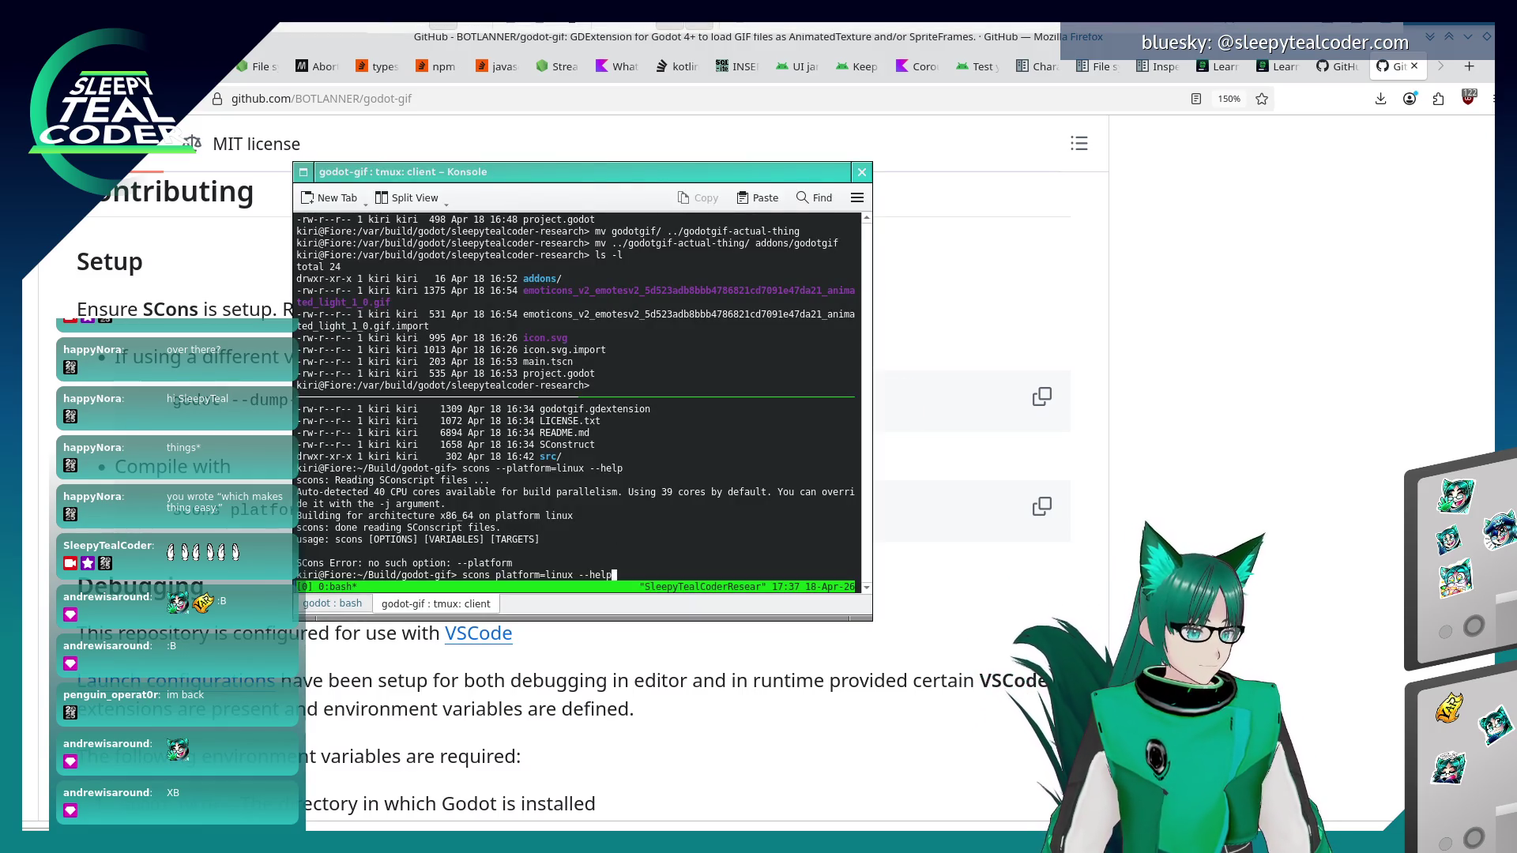
# - Run scons platform=linux --help, interrupt it, and run plain scons --help instead
pyautogui.press('Return')
pyautogui.write('scons platform=linux --hel')
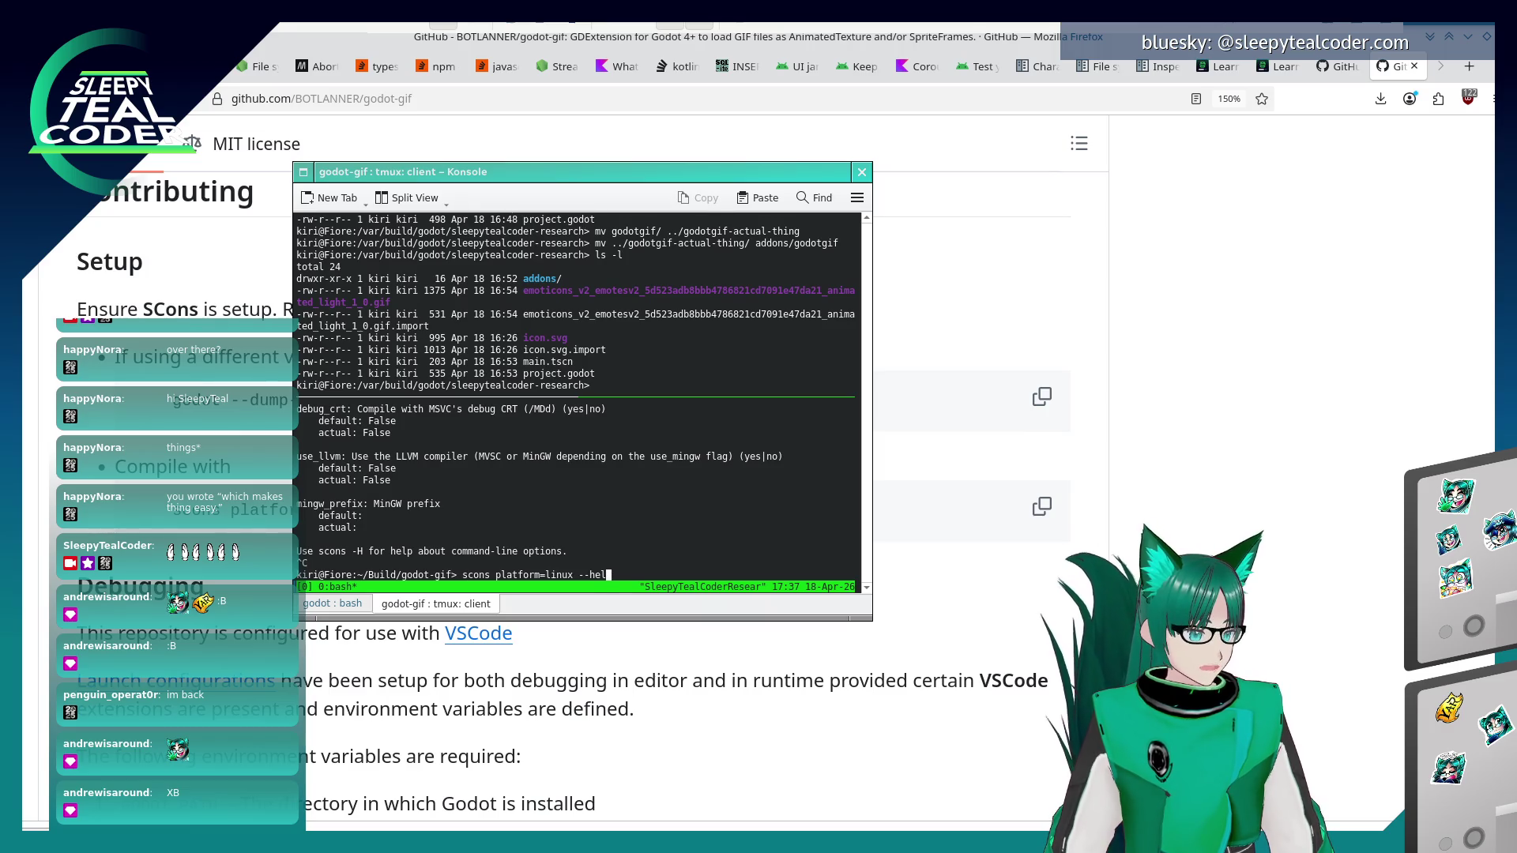
pyautogui.hotkey('ctrl', 'c')
pyautogui.write('scons platfor')
pyautogui.press('BackSpace')
pyautogui.press('BackSpace')
pyautogui.press('BackSpace')
pyautogui.write('--help')
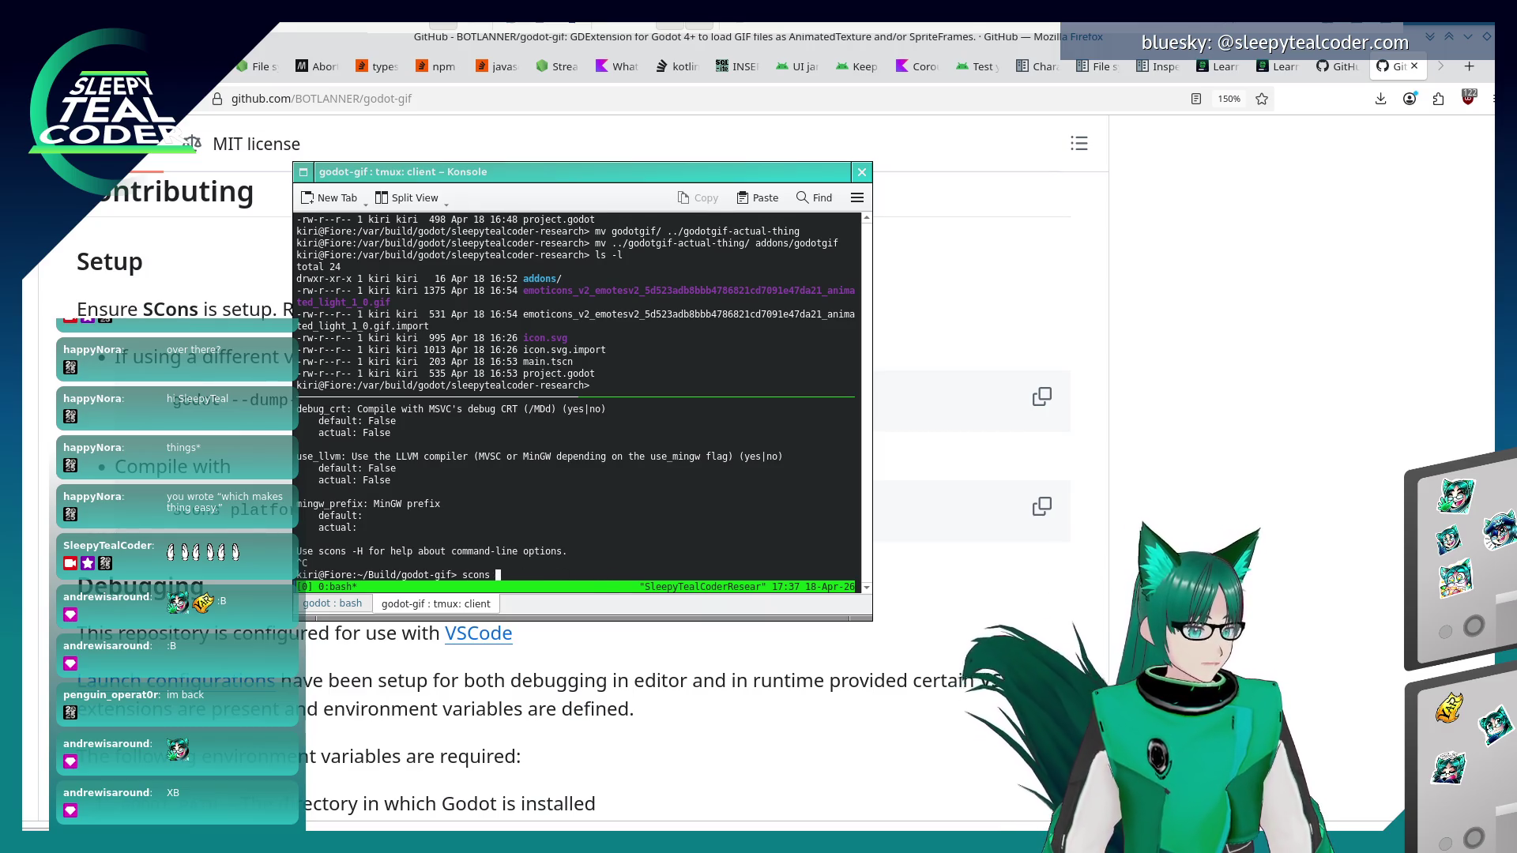
pyautogui.press('Return')
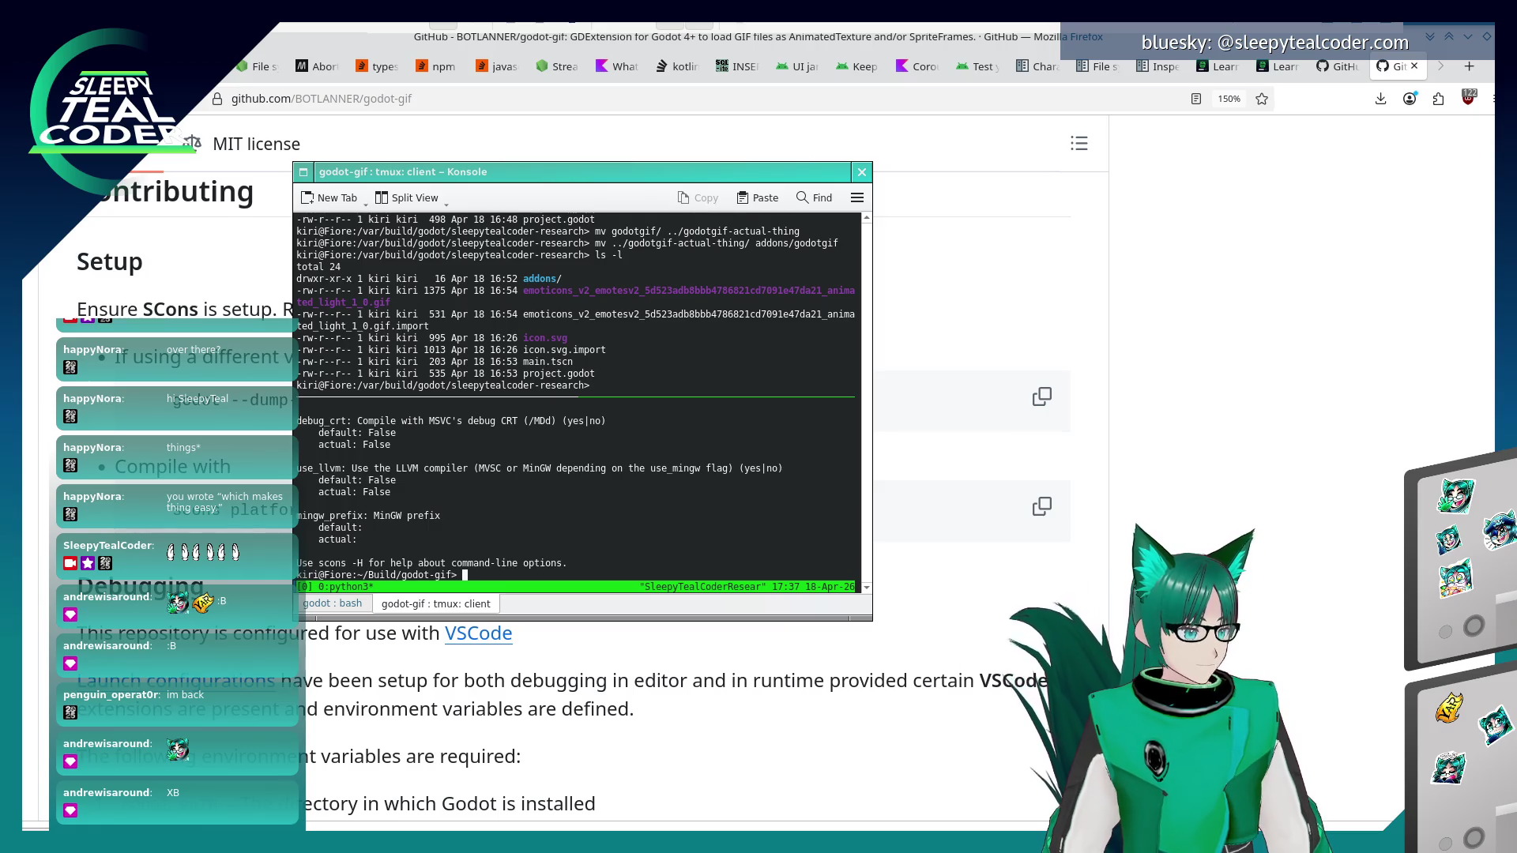
pyautogui.press('Up')
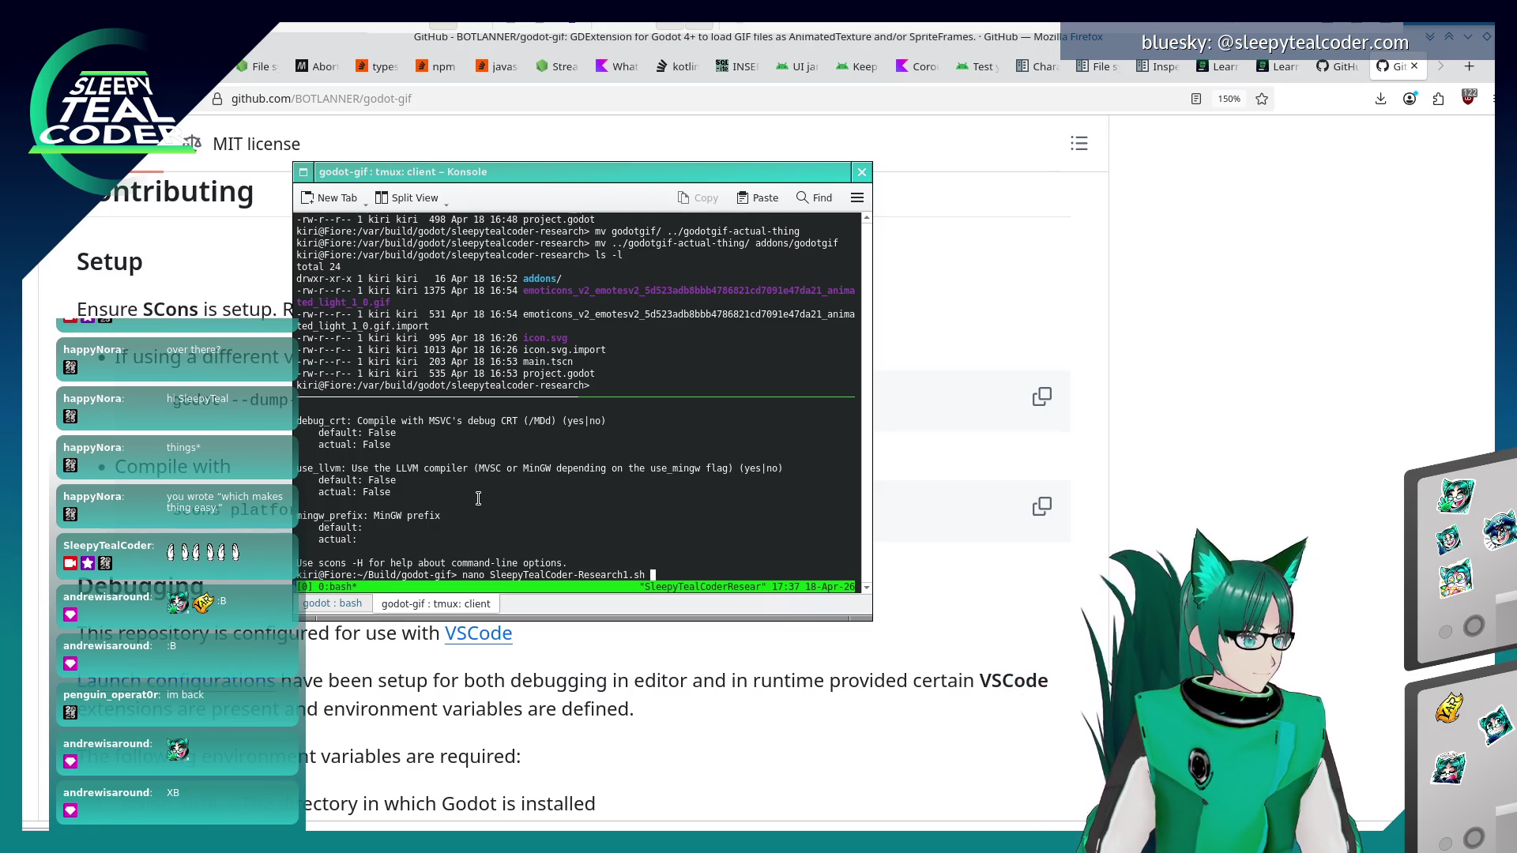
pyautogui.press('Down')
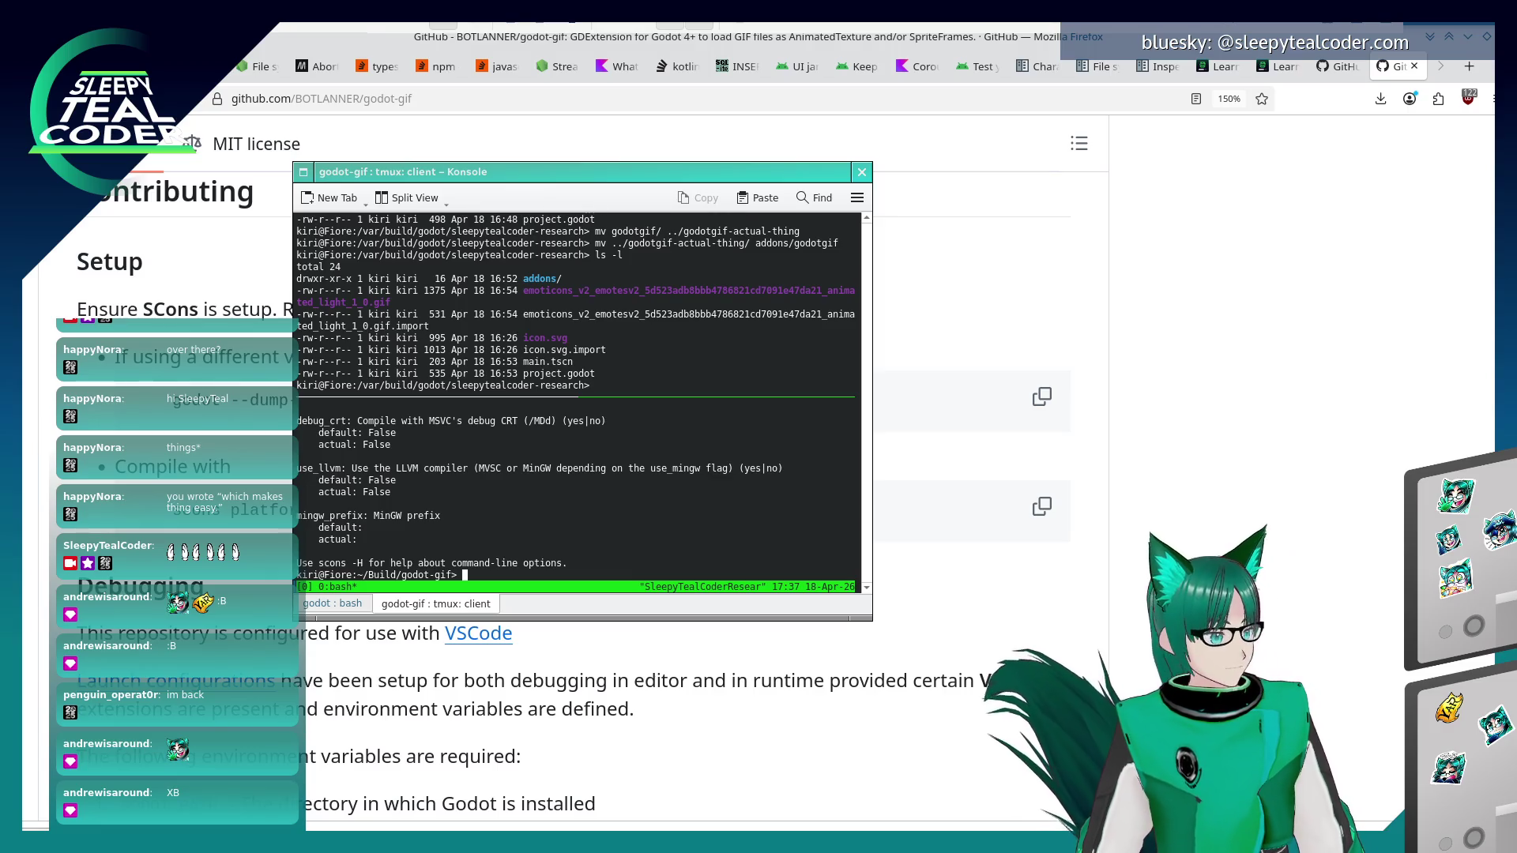
# - Scroll back through the scons build-options help output and exit copy mode
pyautogui.scroll(8, 577, 490)
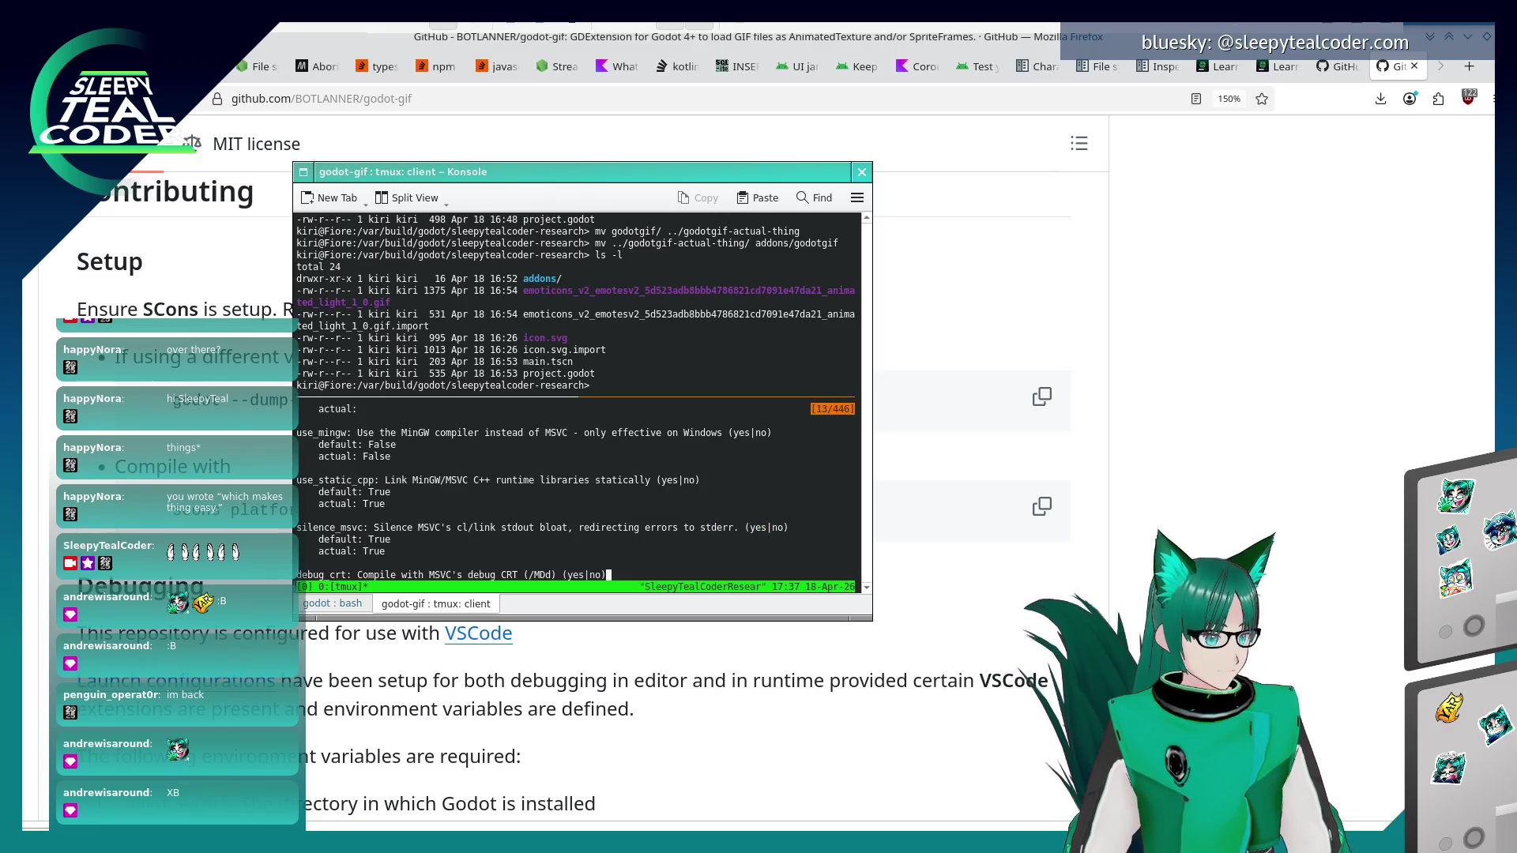
pyautogui.scroll(4, 576, 490)
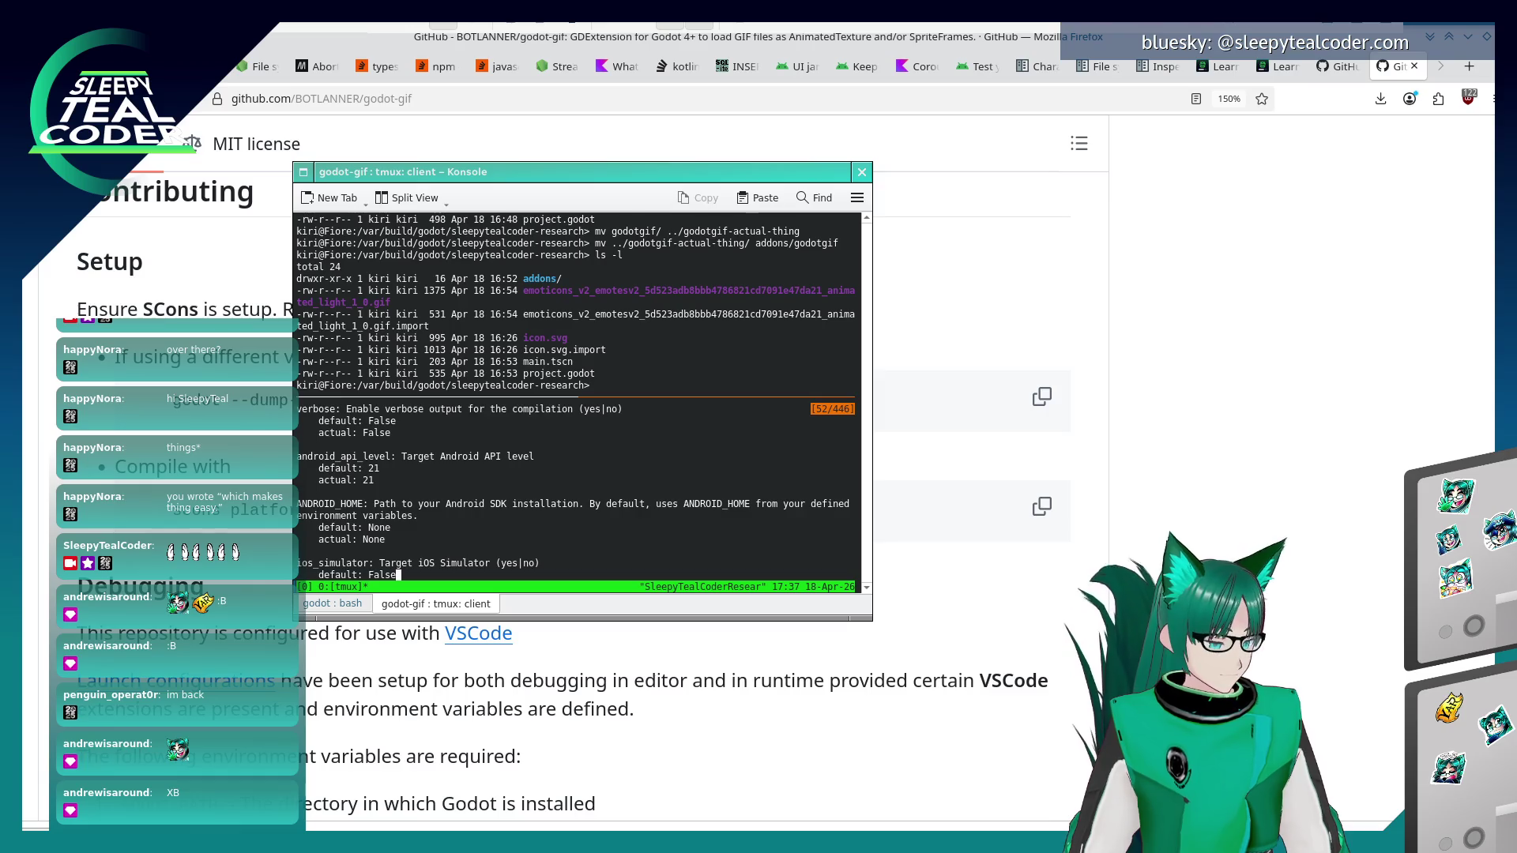
pyautogui.scroll(4, 577, 490)
pyautogui.scroll(5, 577, 489)
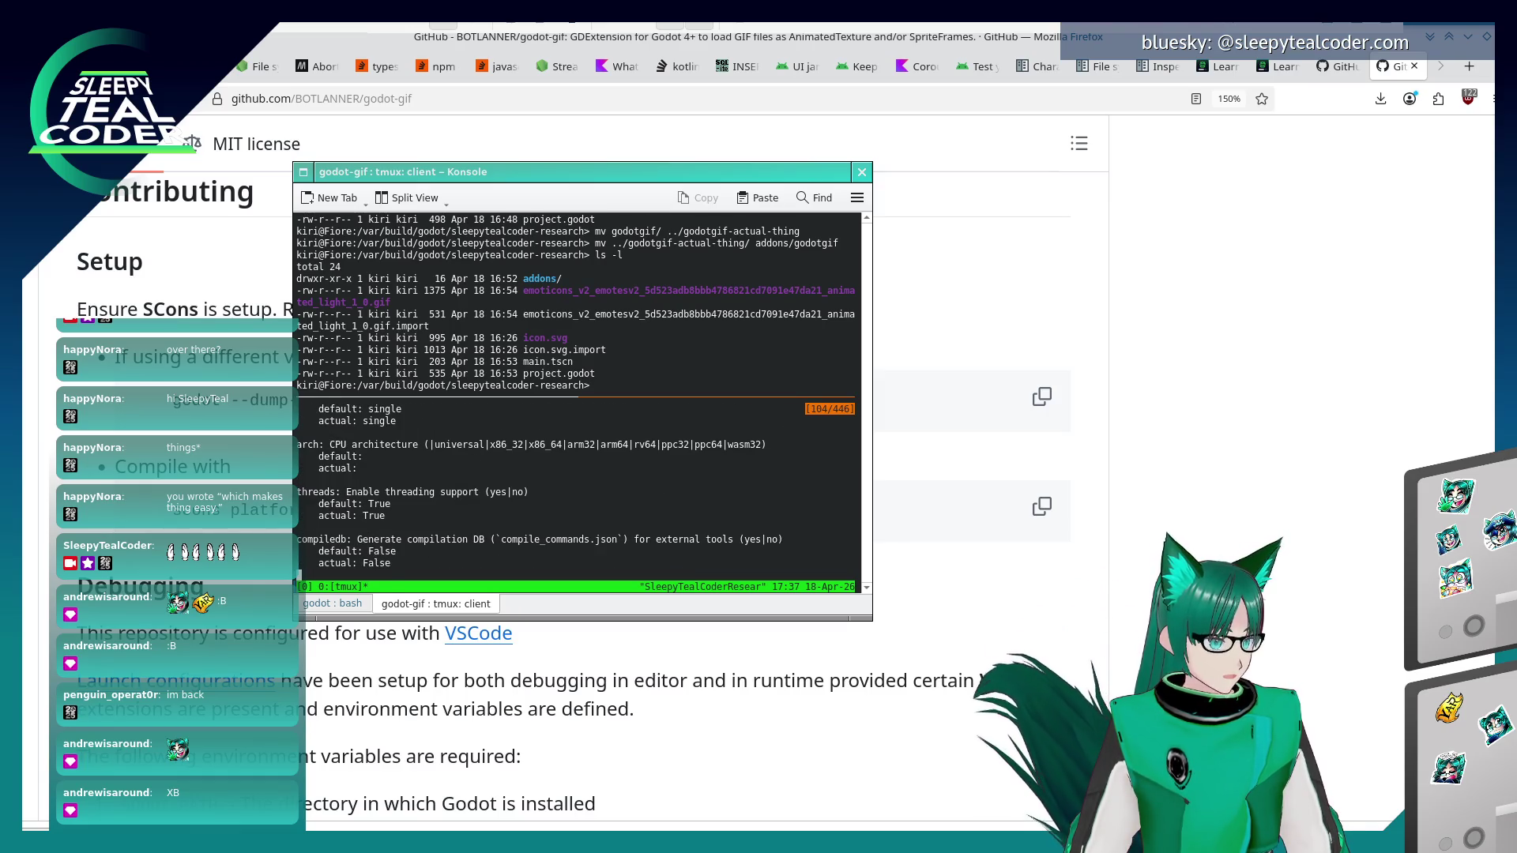
pyautogui.scroll(8, 577, 489)
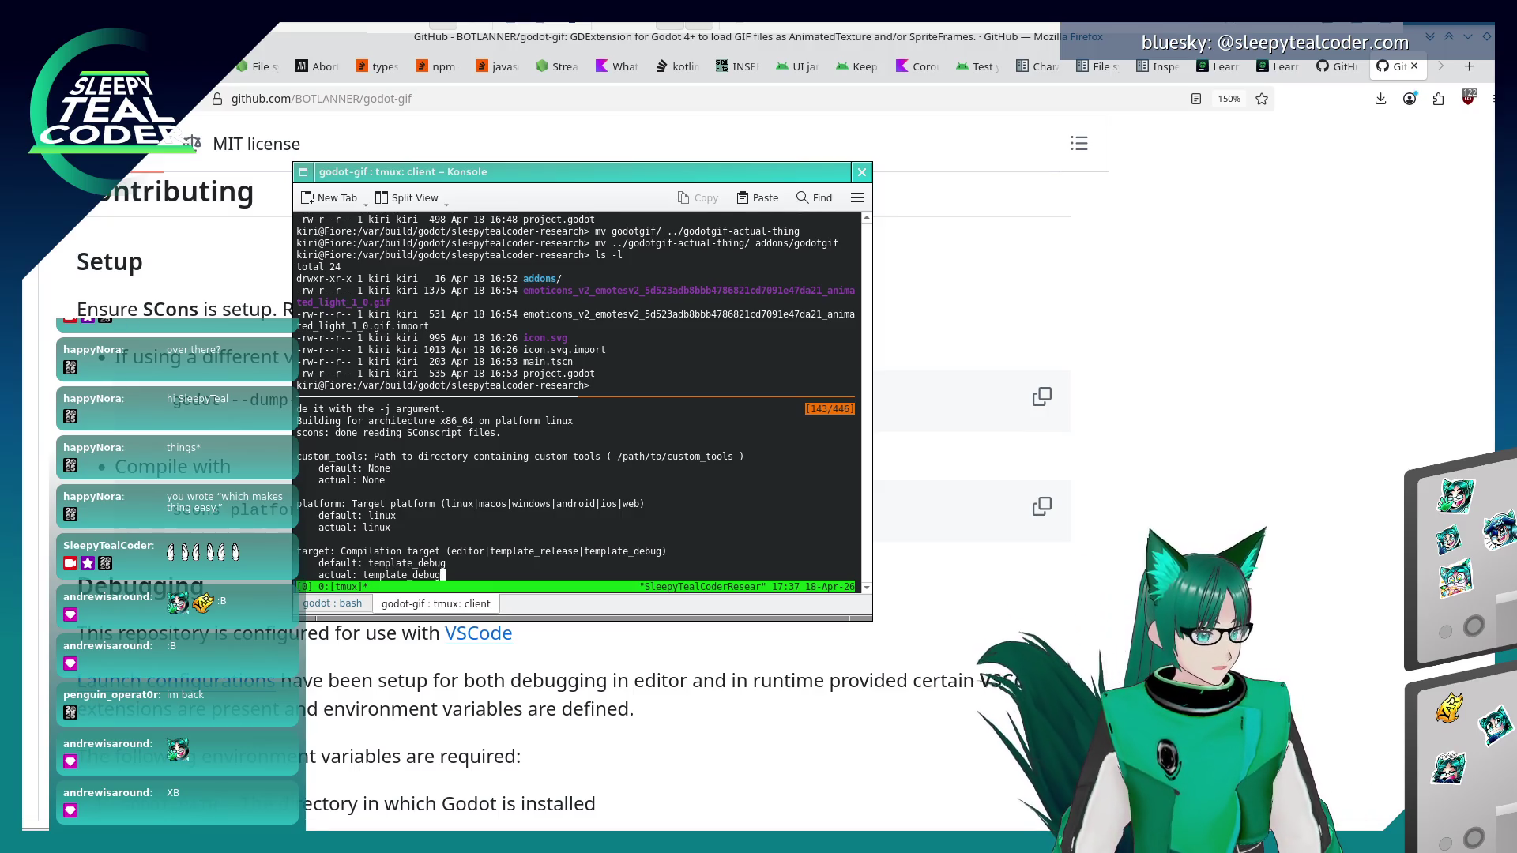
pyautogui.press('q')
# - Replace --help with target=template_release and begin typing custom_api_file=extens, checking the GitHub instructions
pyautogui.press('Up')
pyautogui.press('Up')
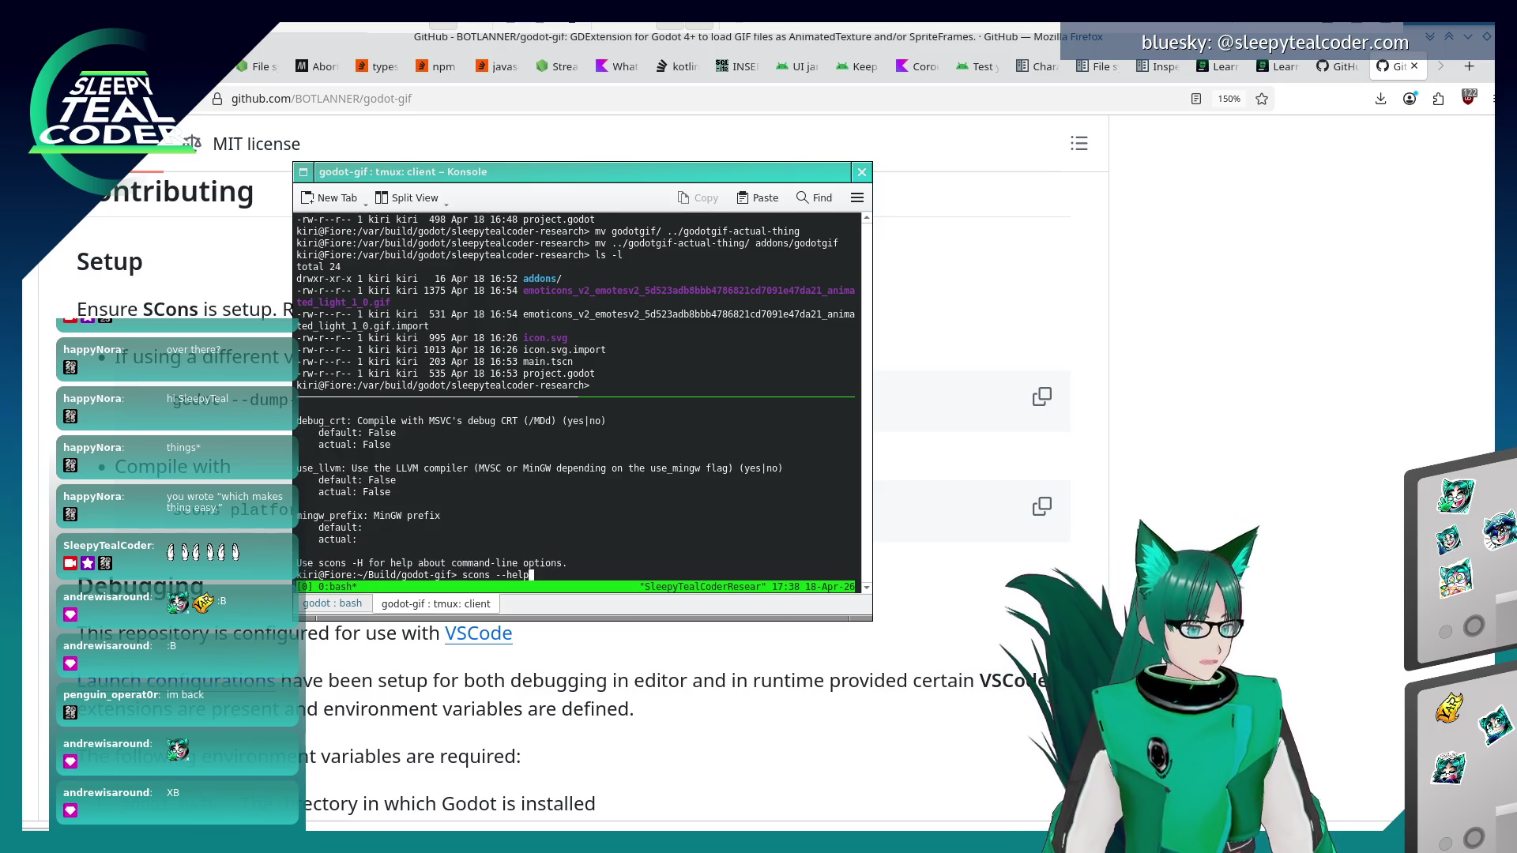
pyautogui.press('Left')
pyautogui.press('Left')
pyautogui.press('Left')
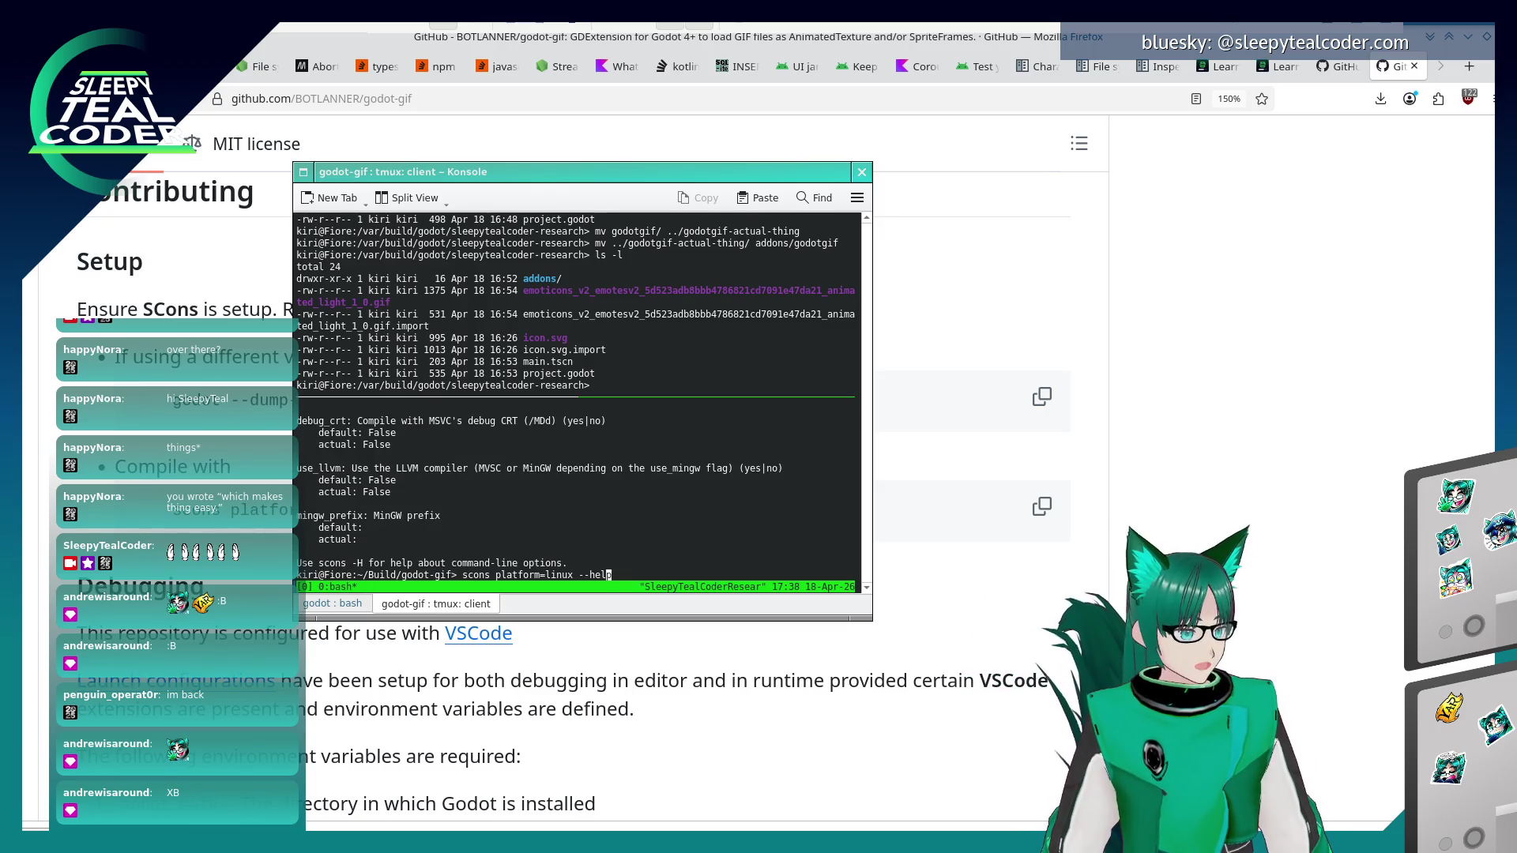
pyautogui.press('Delete')
pyautogui.press('Delete')
pyautogui.press('Delete')
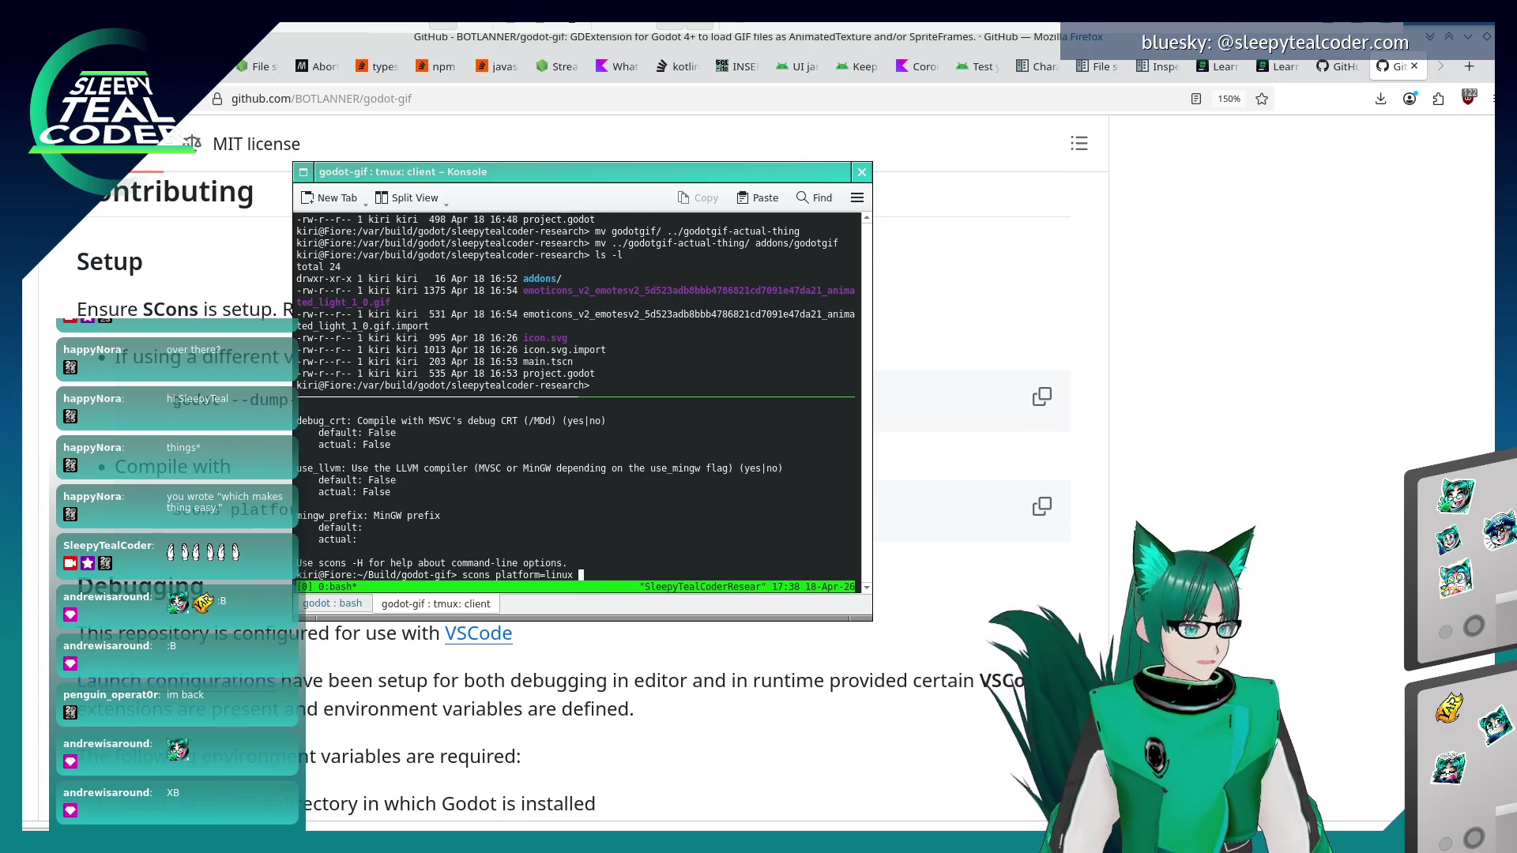
pyautogui.write('target=template_releas')
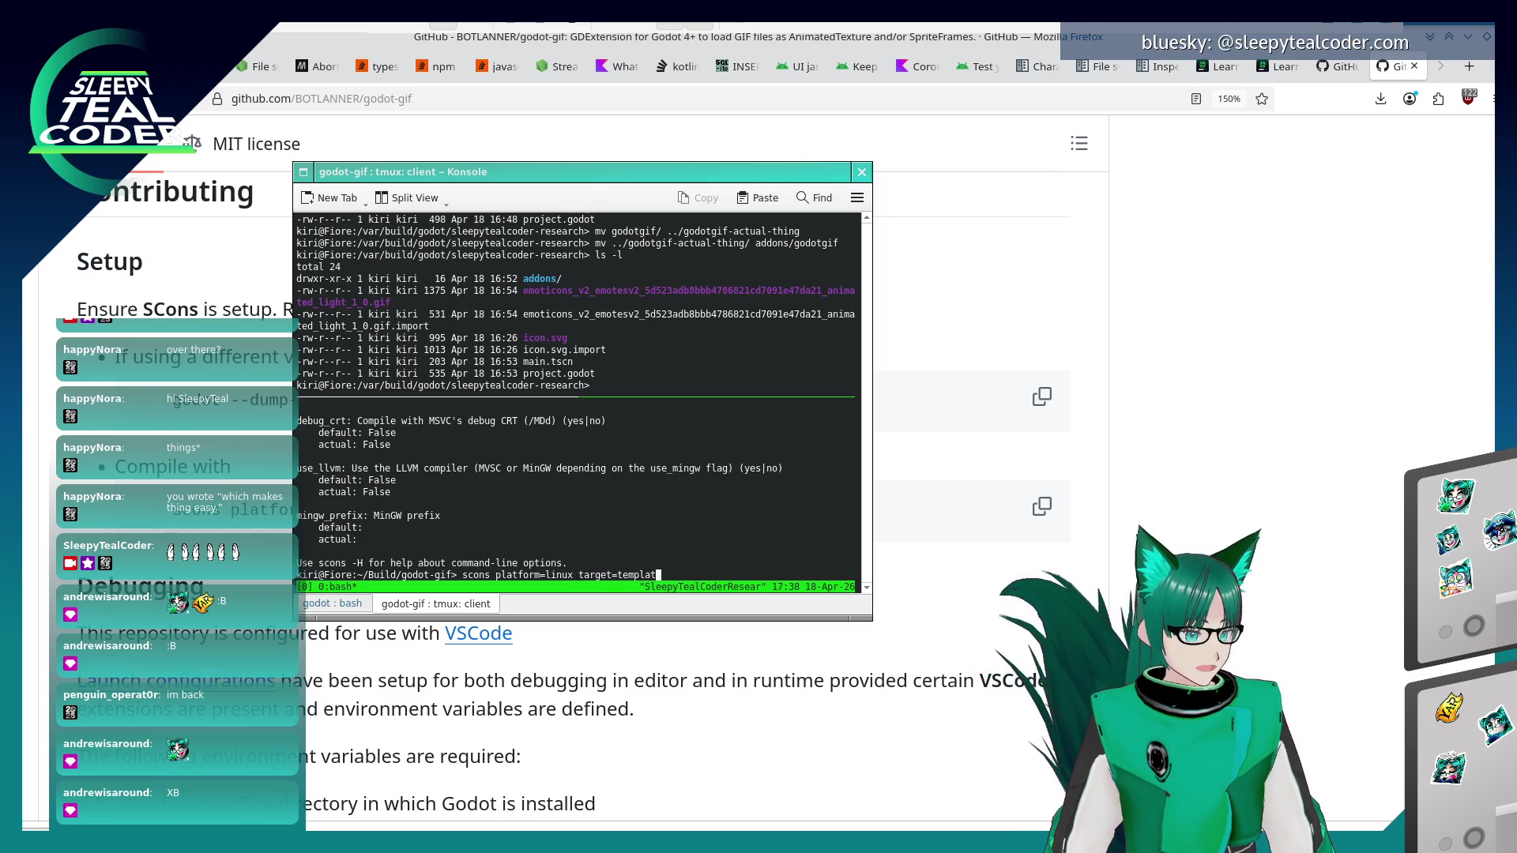
pyautogui.write('e')
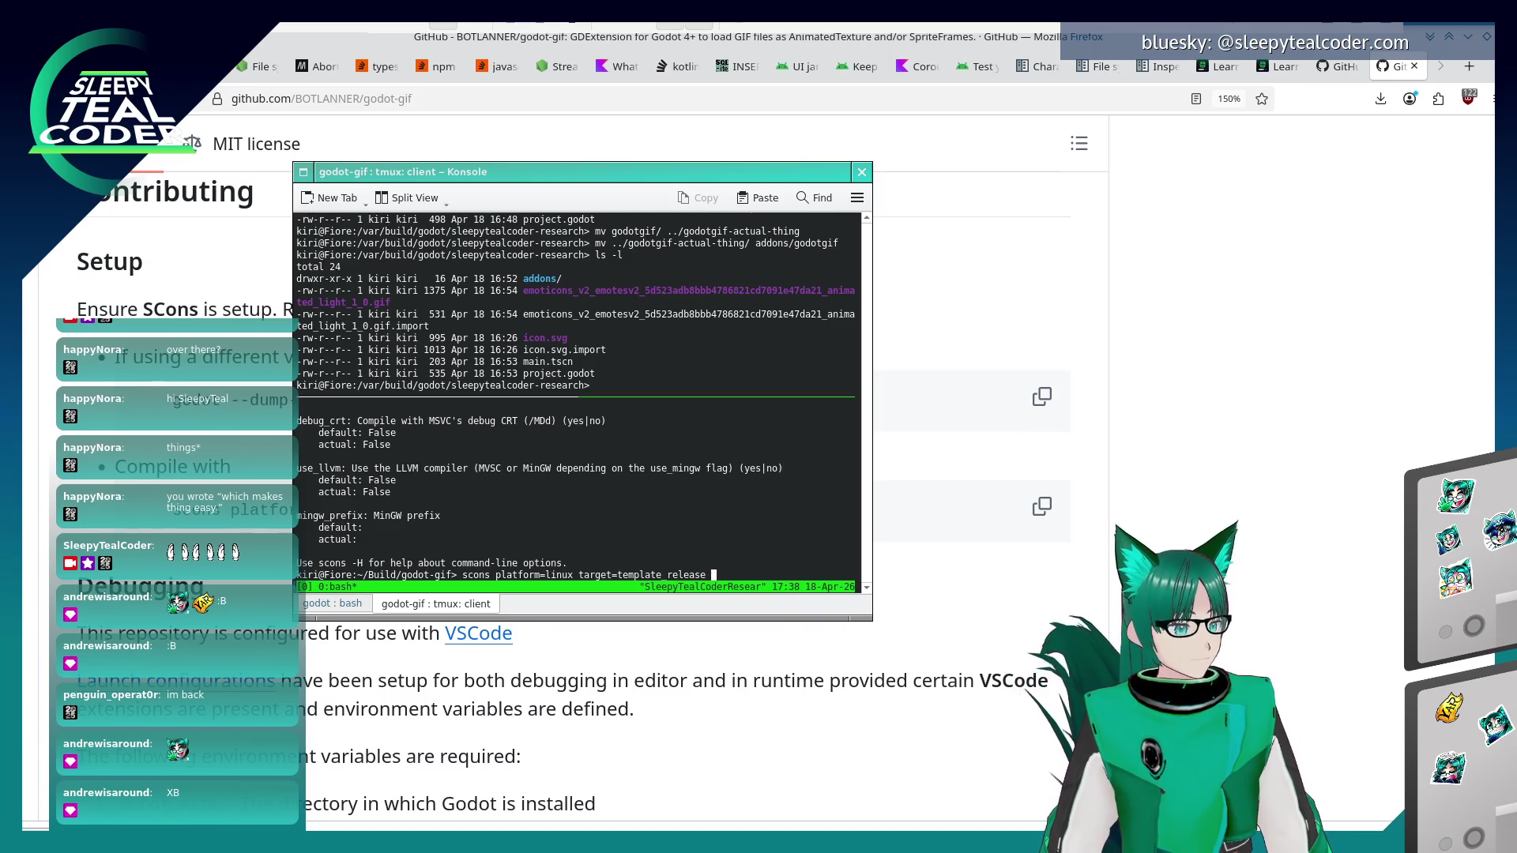
pyautogui.hotkey('alt', 'Tab')
pyautogui.hotkey('alt', 'Tab')
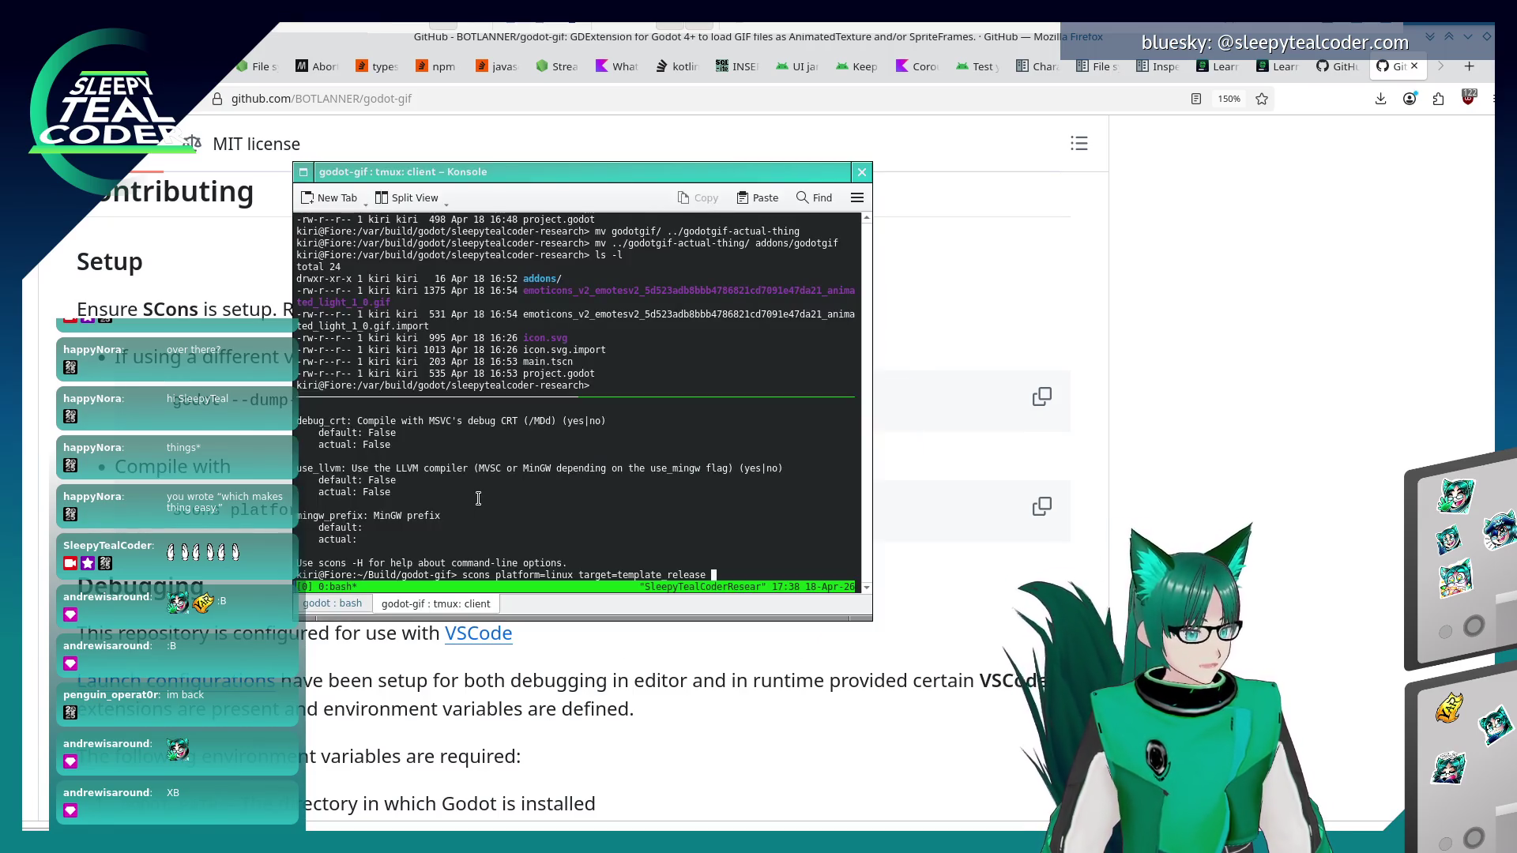
pyautogui.write('custom file')
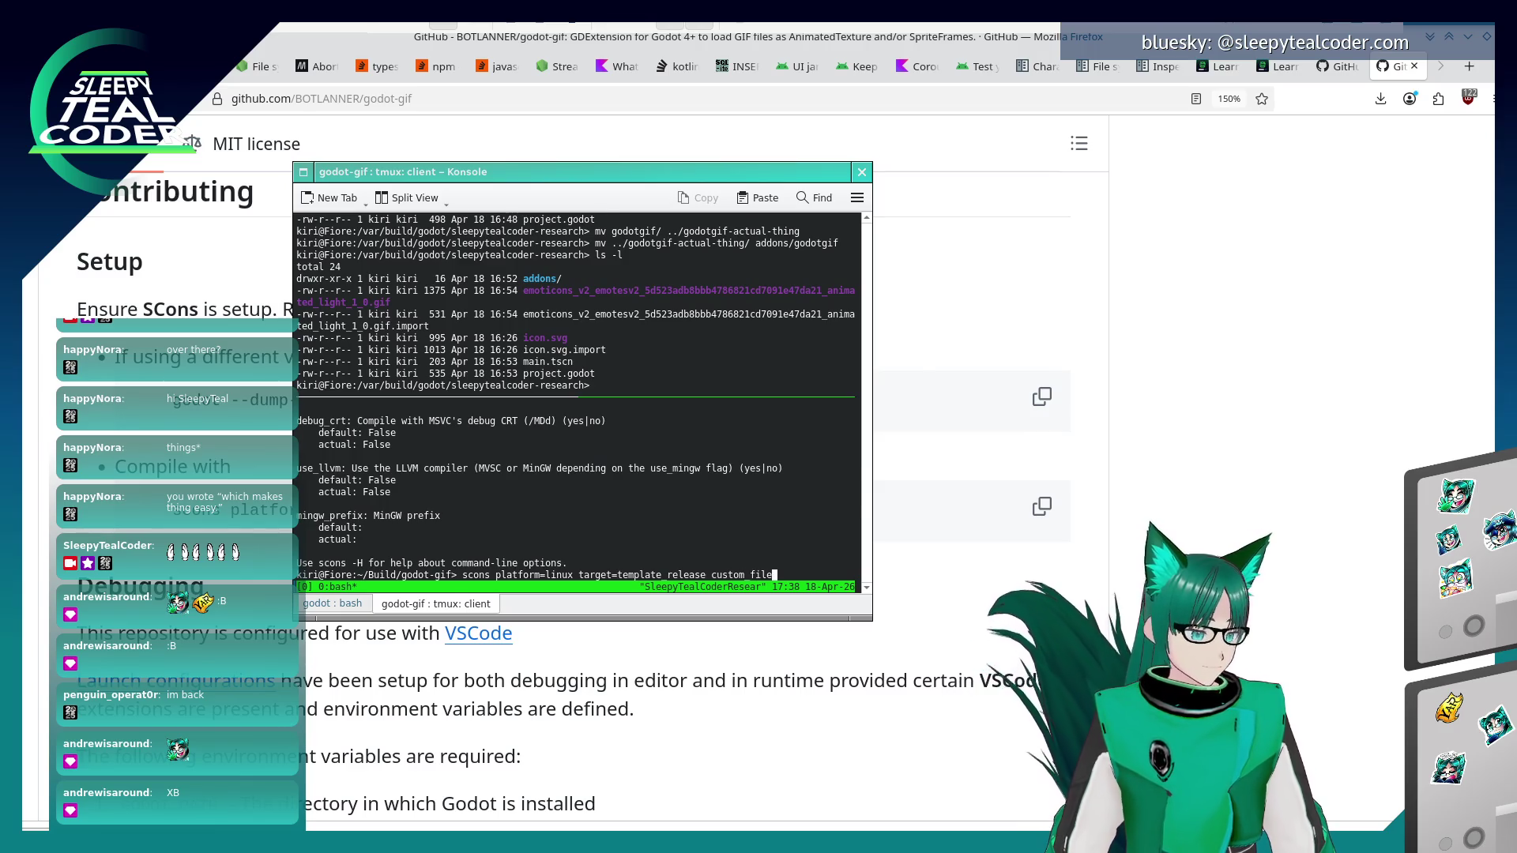
pyautogui.hotkey('alt', 'Tab')
pyautogui.hotkey('alt', 'Tab')
pyautogui.write('i')
pyautogui.press('BackSpace')
pyautogui.press('BackSpace')
pyautogui.write('ap')
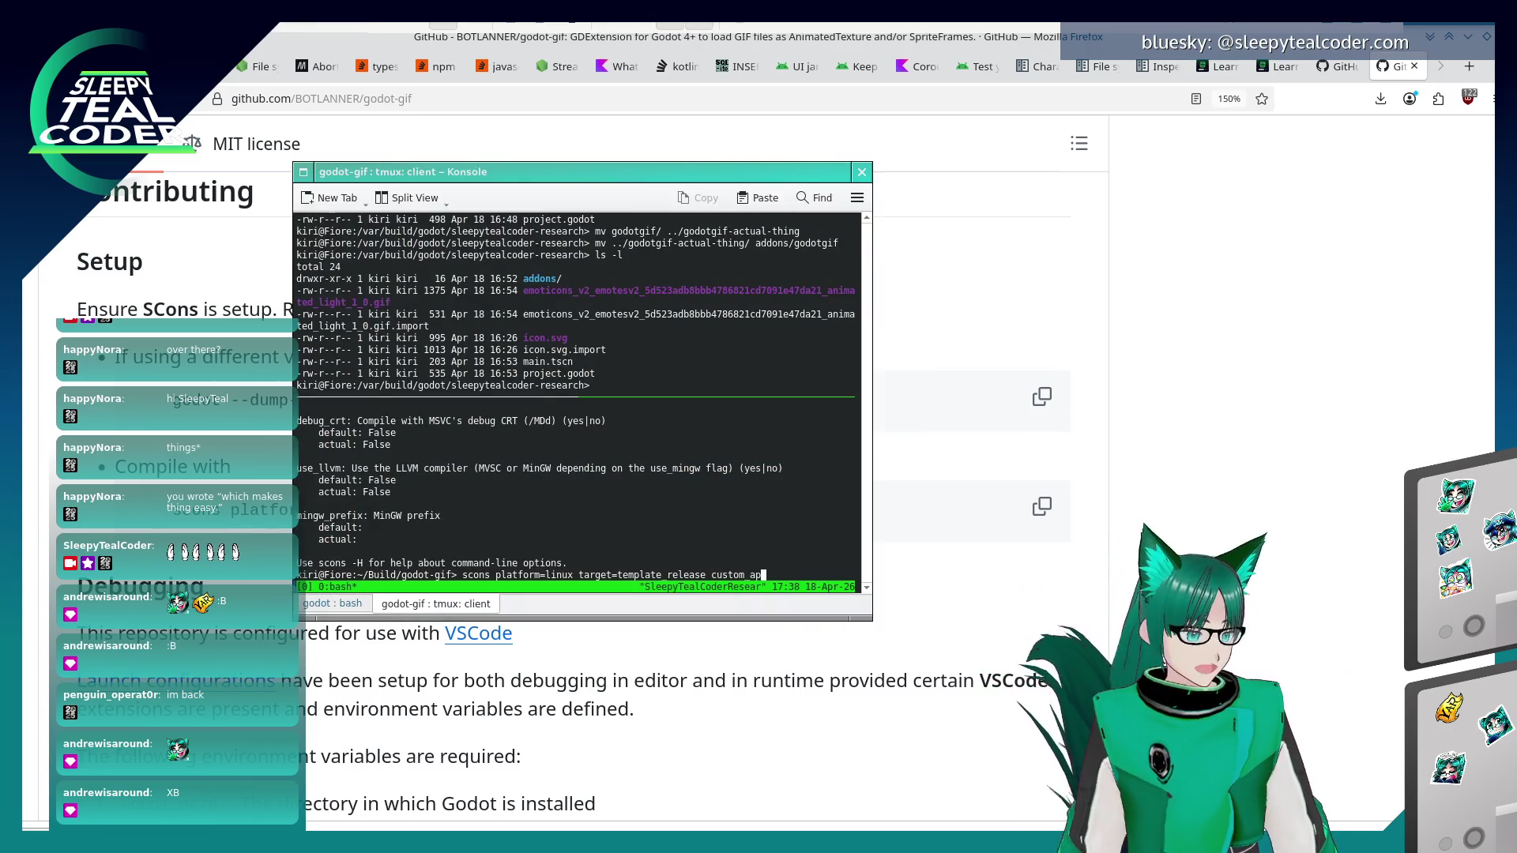
pyautogui.write('i_file=')
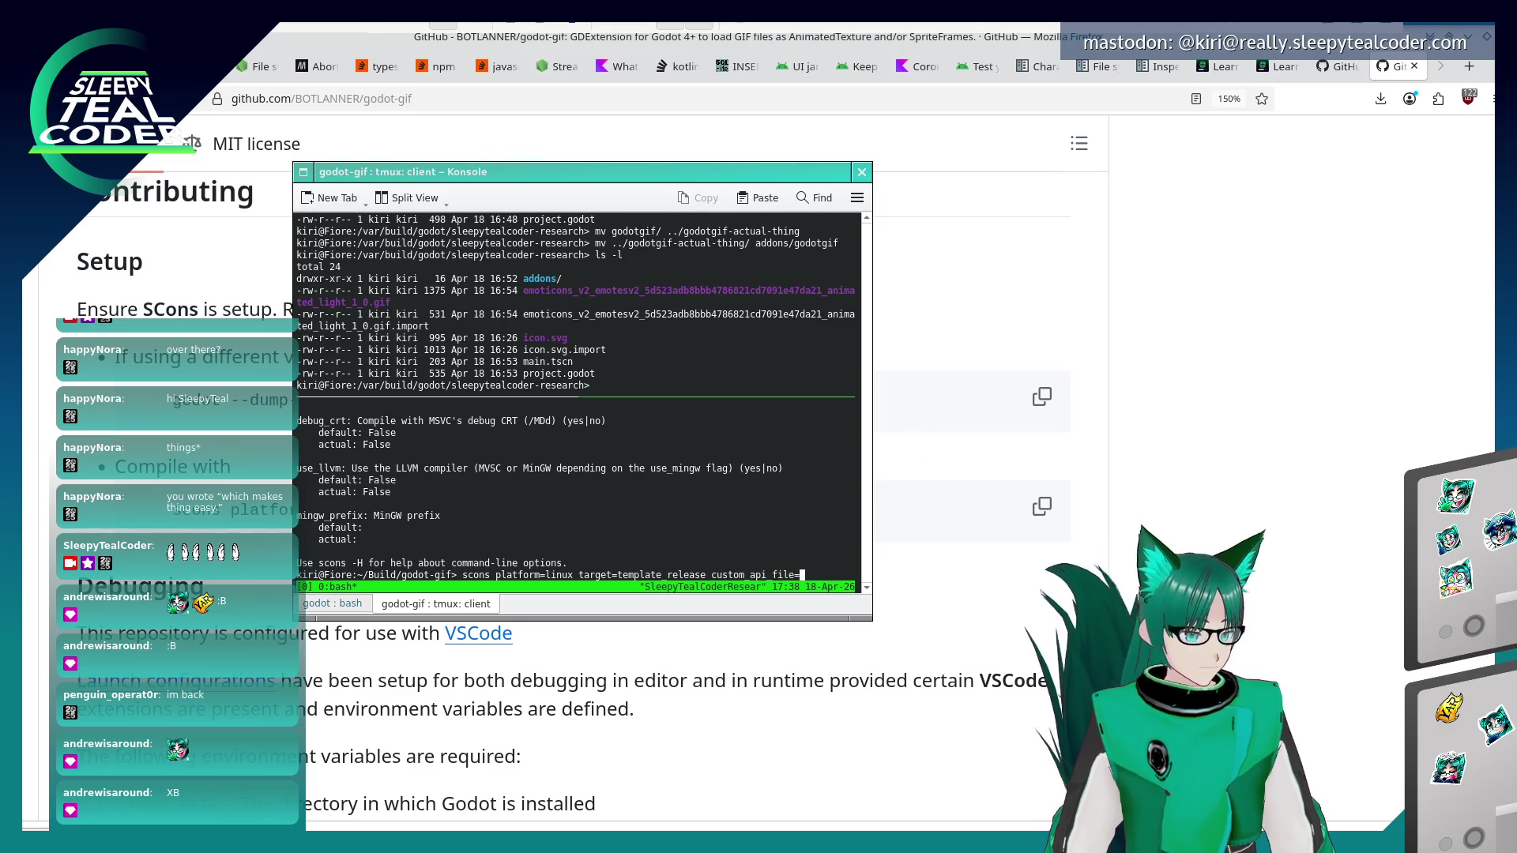
pyautogui.hotkey('alt', 'Tab')
pyautogui.hotkey('alt', 'Tab')
pyautogui.write('exte')
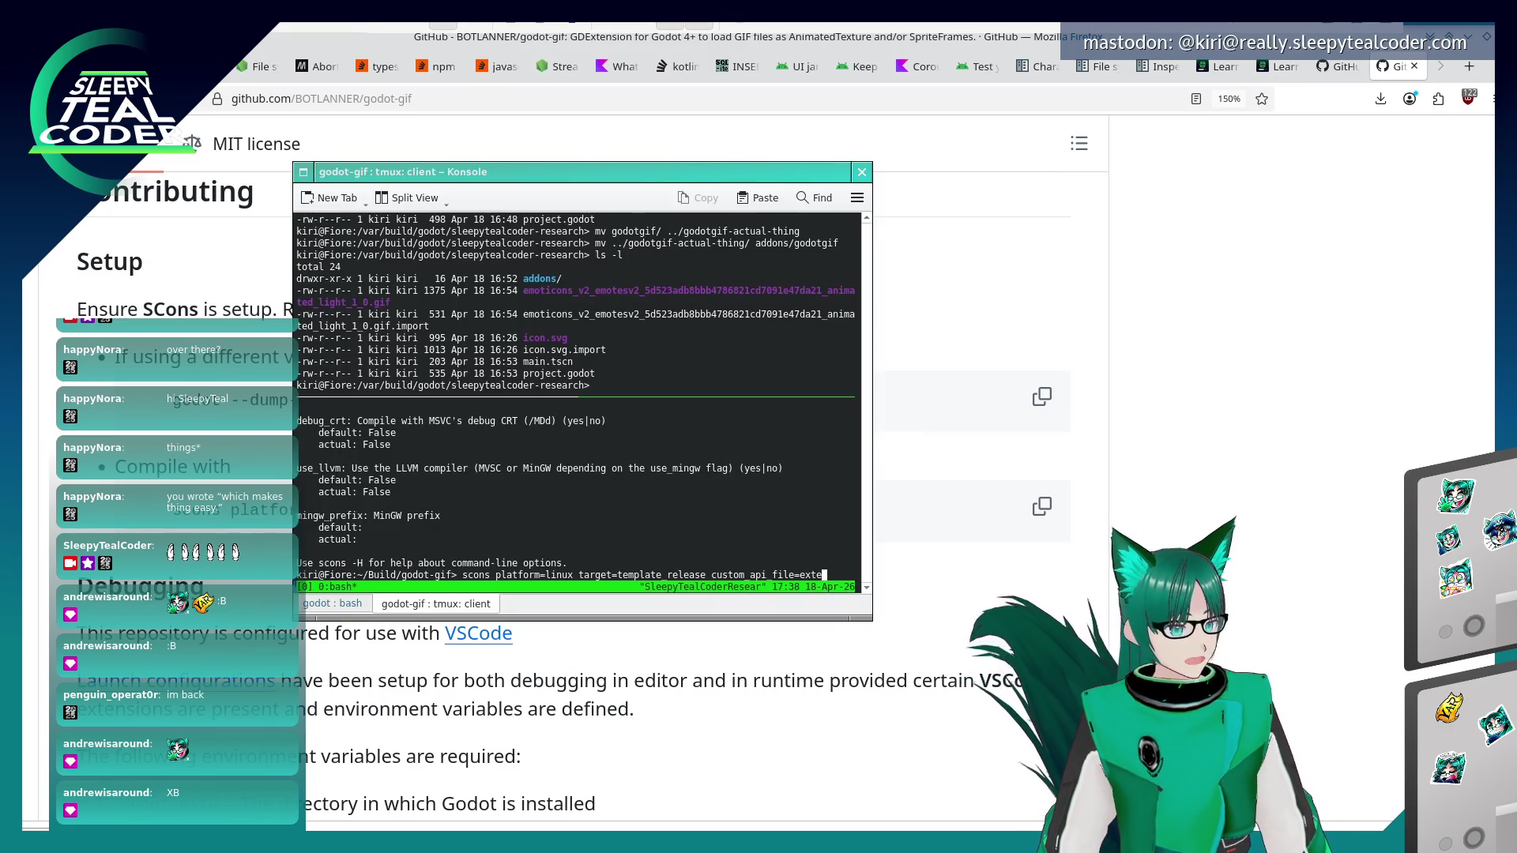
pyautogui.write('ns')
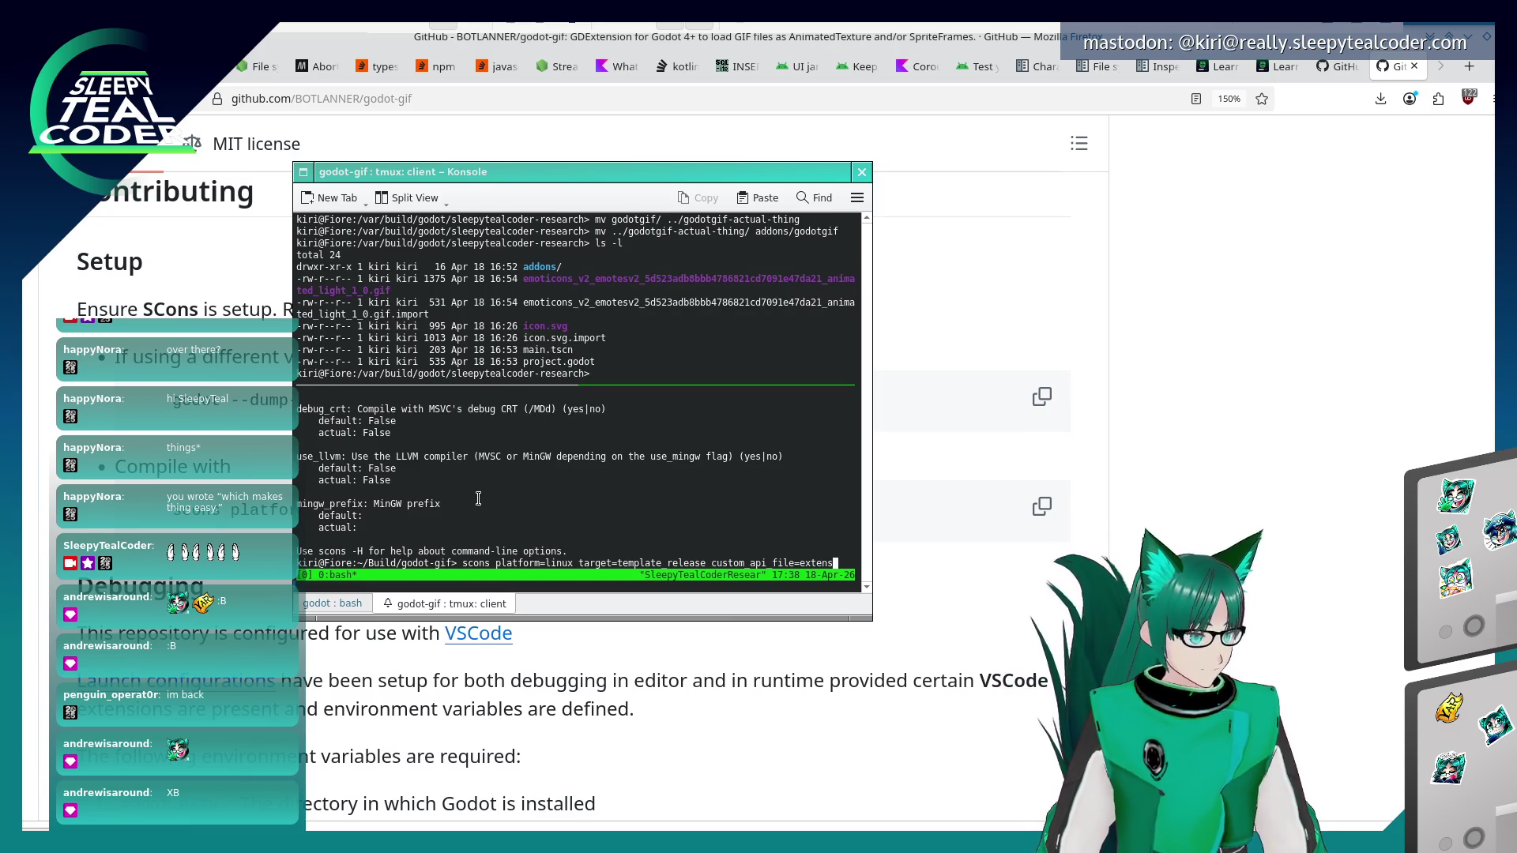
# - Finish the argument as custom_api_file=extension_api.json and run the template_release scons build
pyautogui.hotkey('alt', 'Tab')
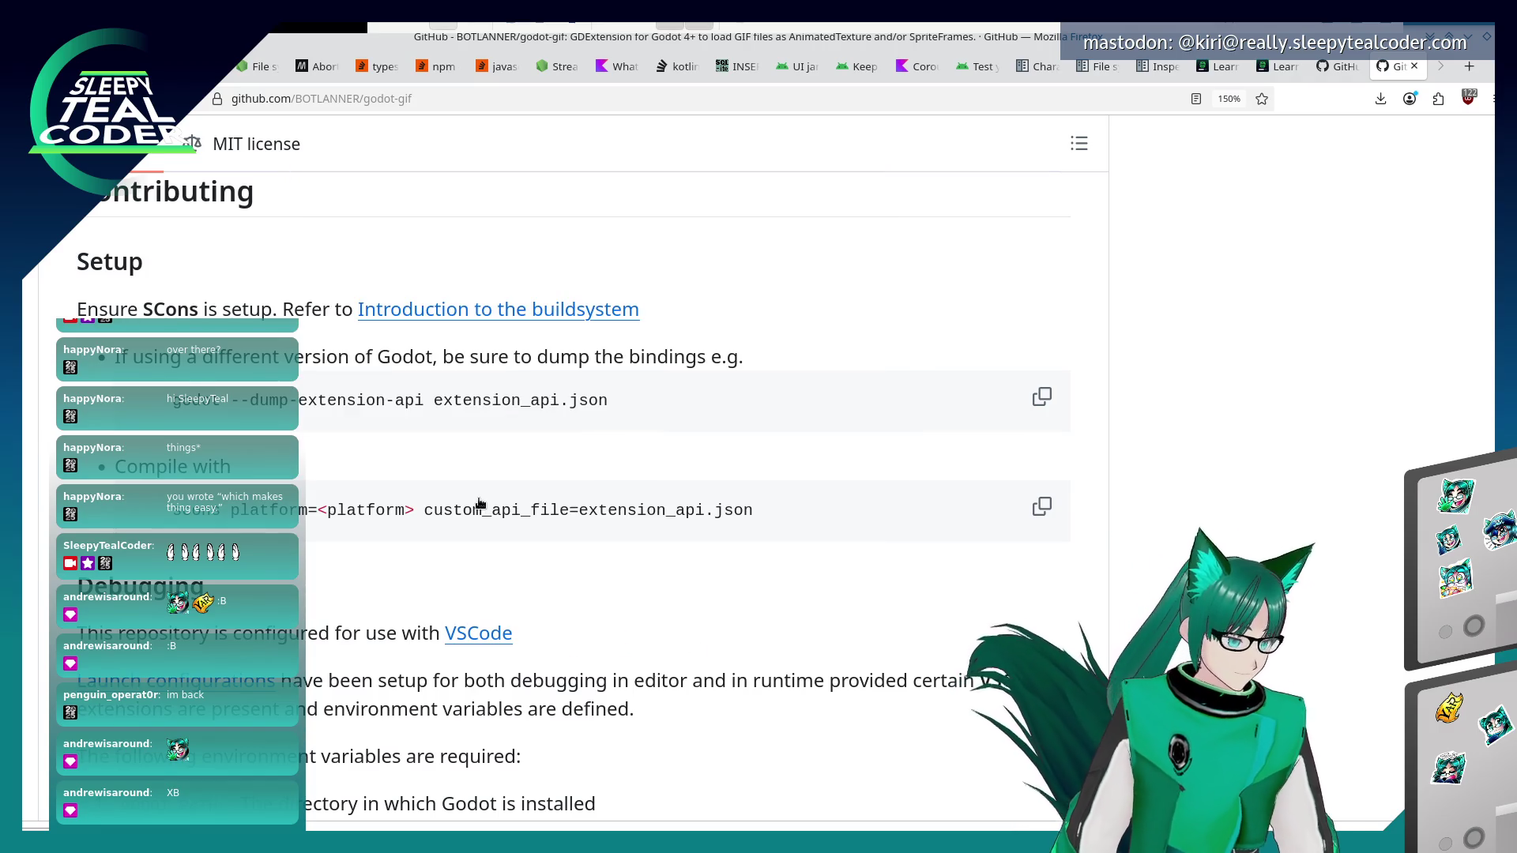
pyautogui.hotkey('alt', 'Tab')
pyautogui.write('ion_api.json')
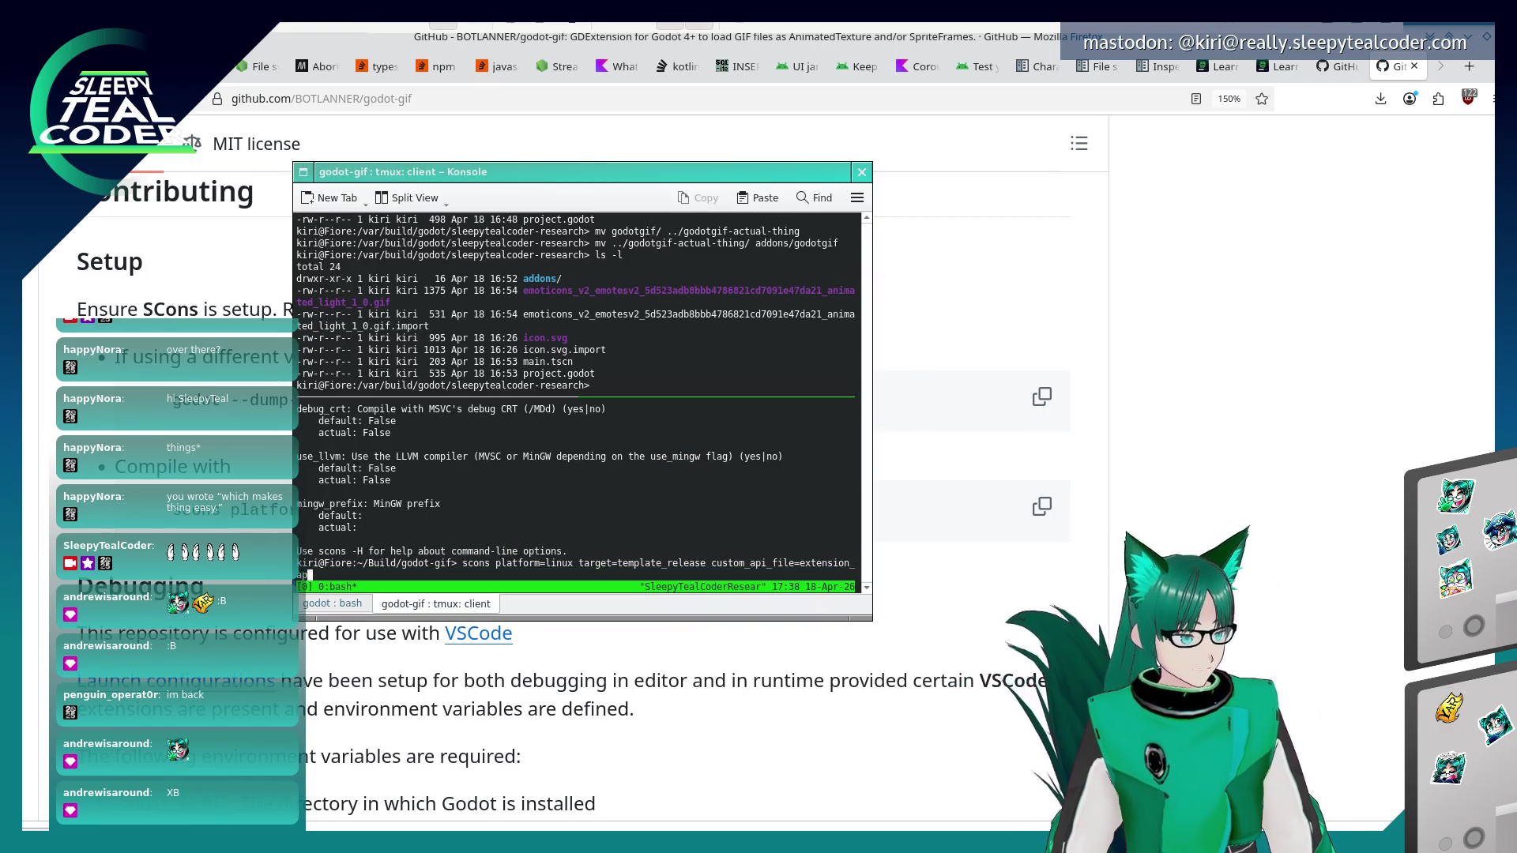
pyautogui.press('Return')
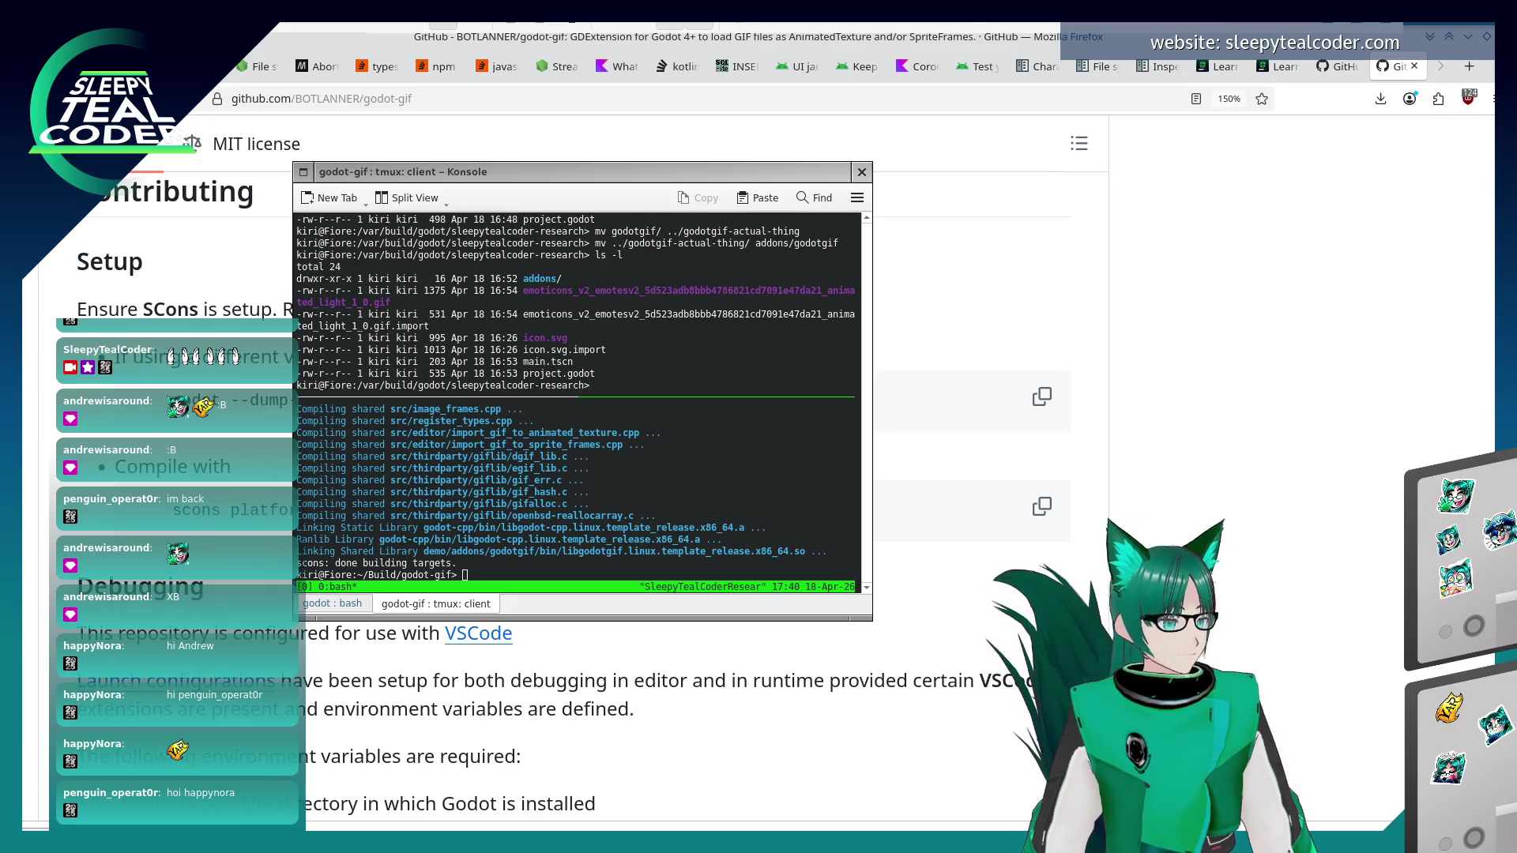
# - Discard a find attempt and start a cp command from demo/addons/godotgif/bin/li
pyautogui.click(531, 476)
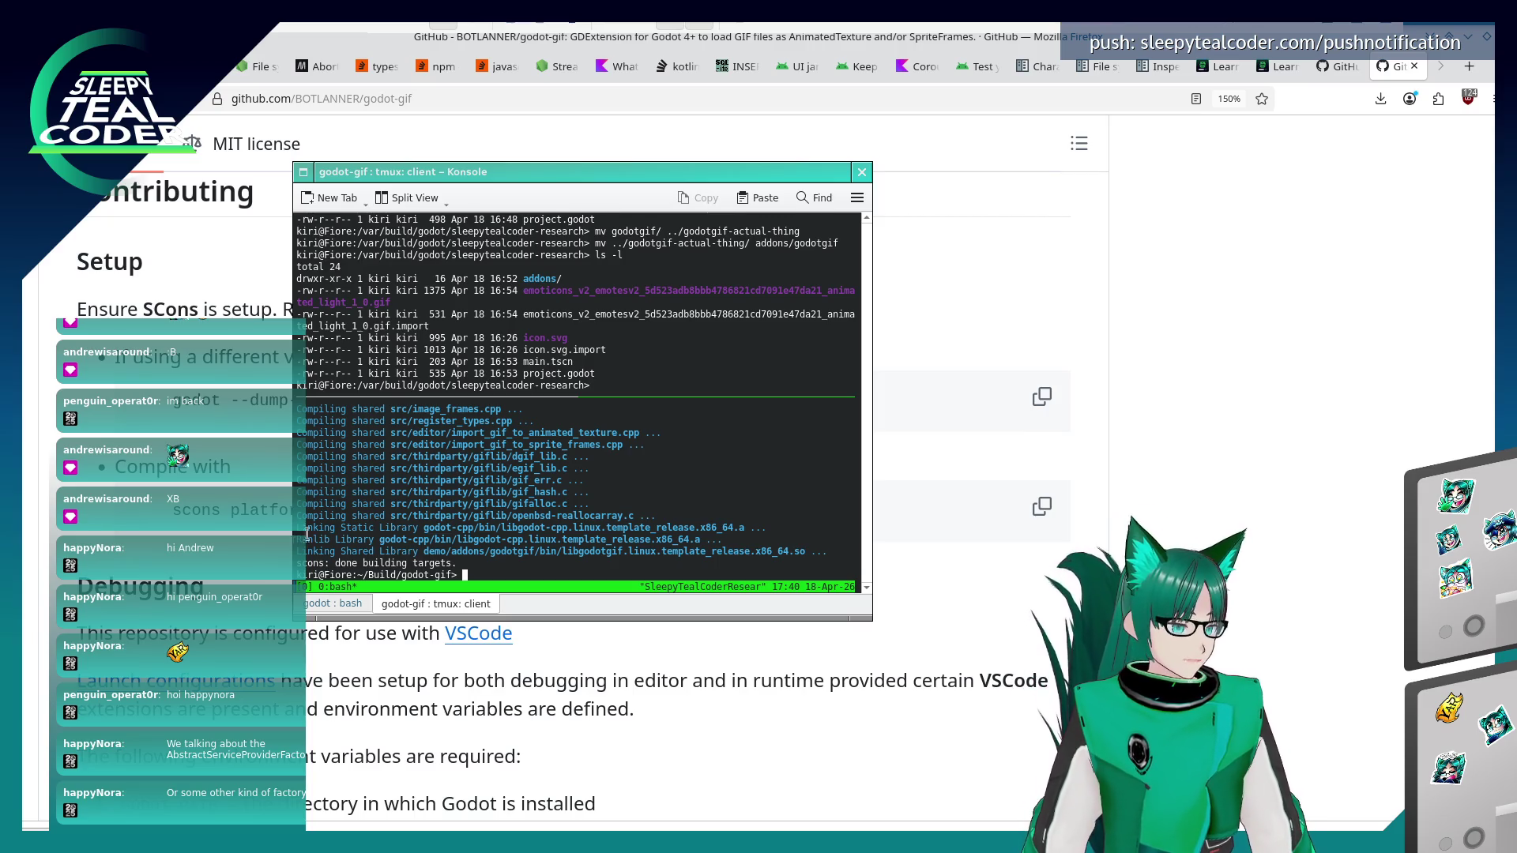
pyautogui.write('find *')
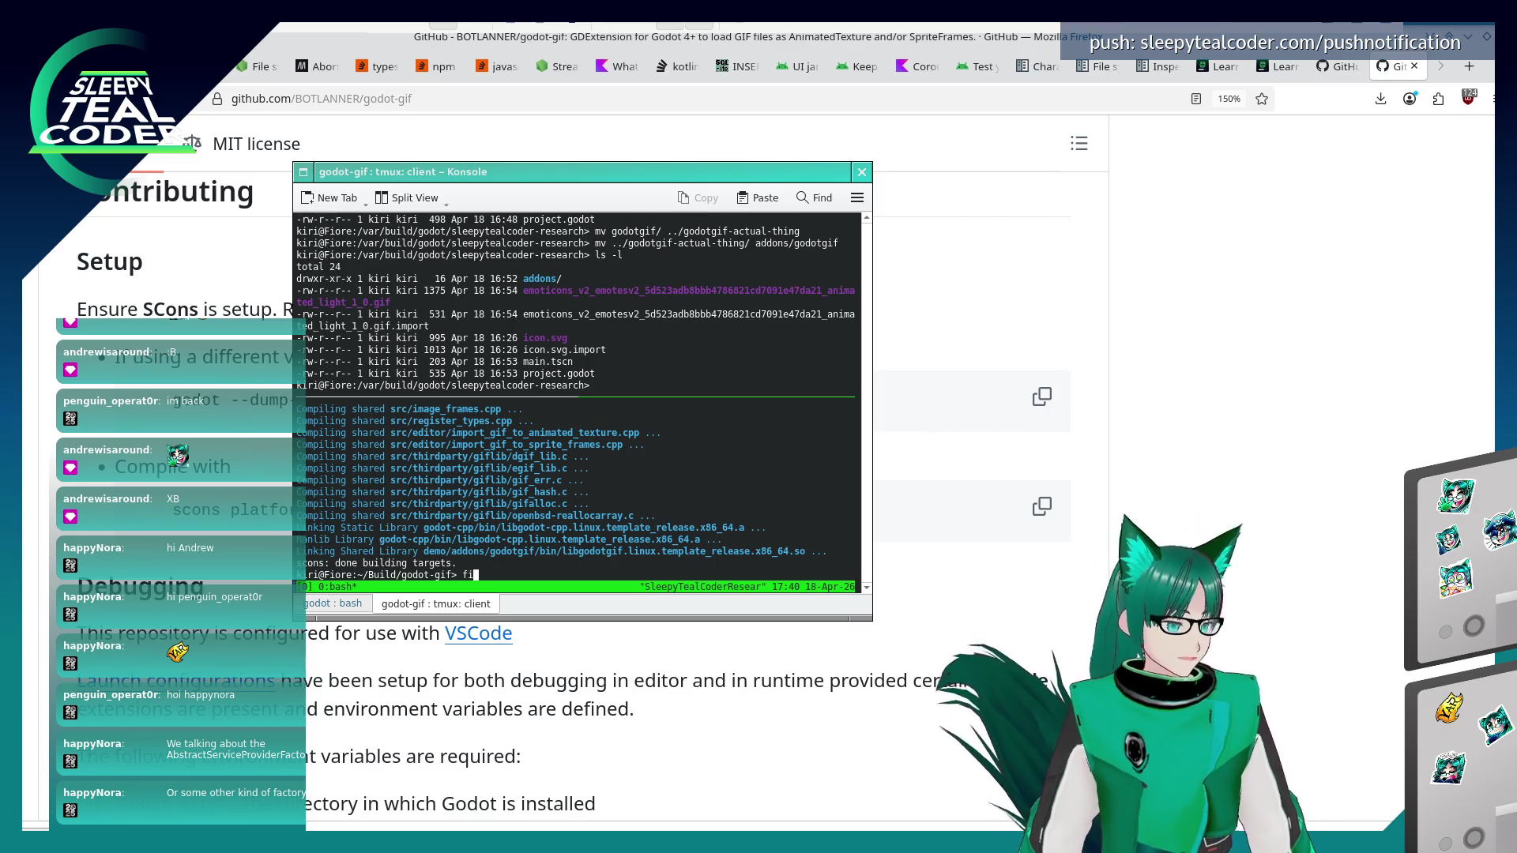
pyautogui.press('BackSpace')
pyautogui.press('BackSpace')
pyautogui.press('BackSpace')
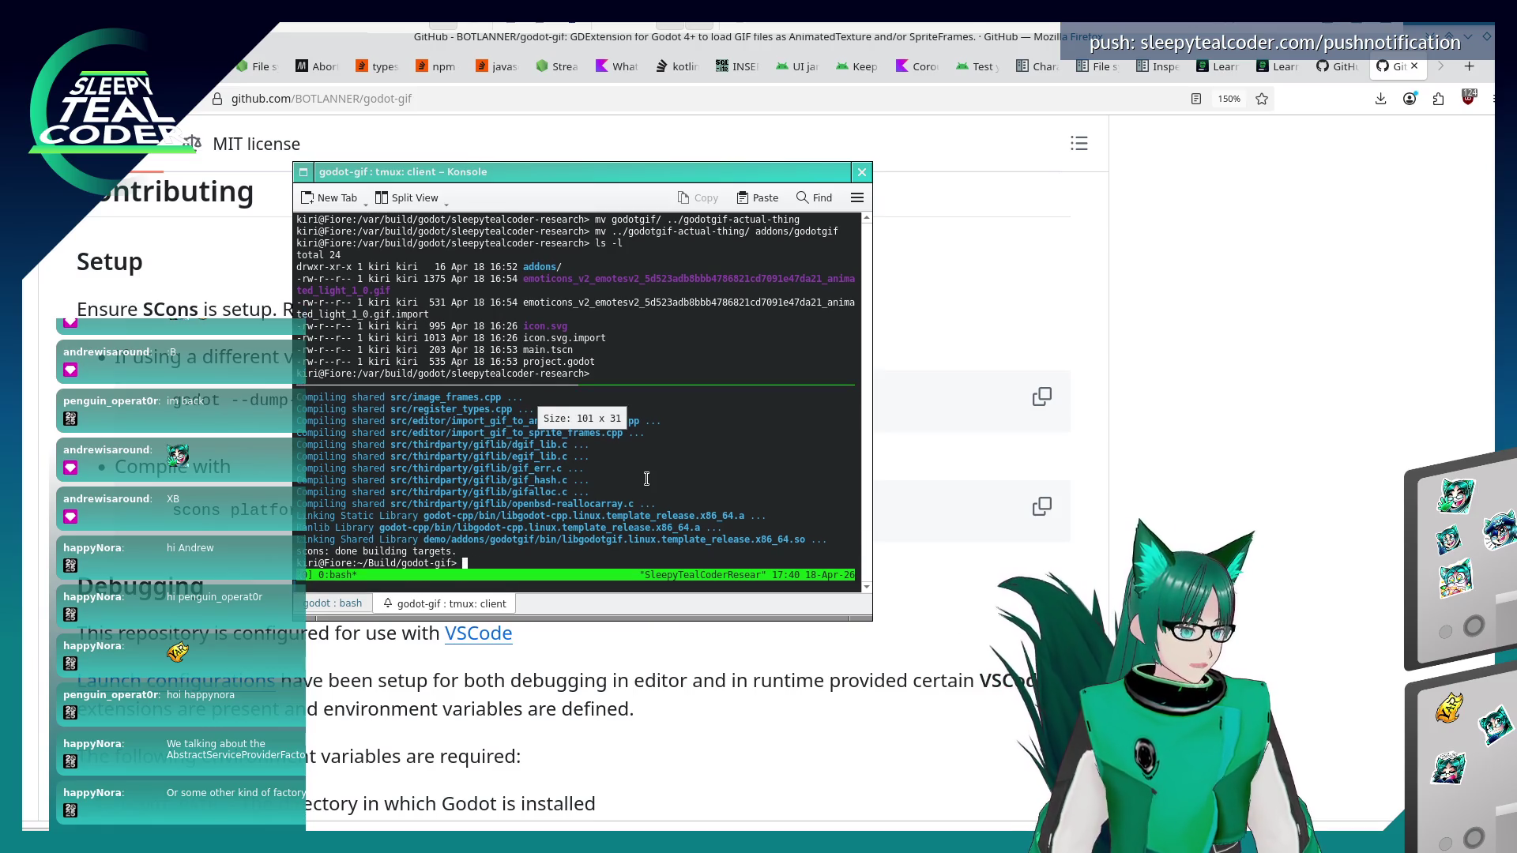
pyautogui.write('cp demo/ad')
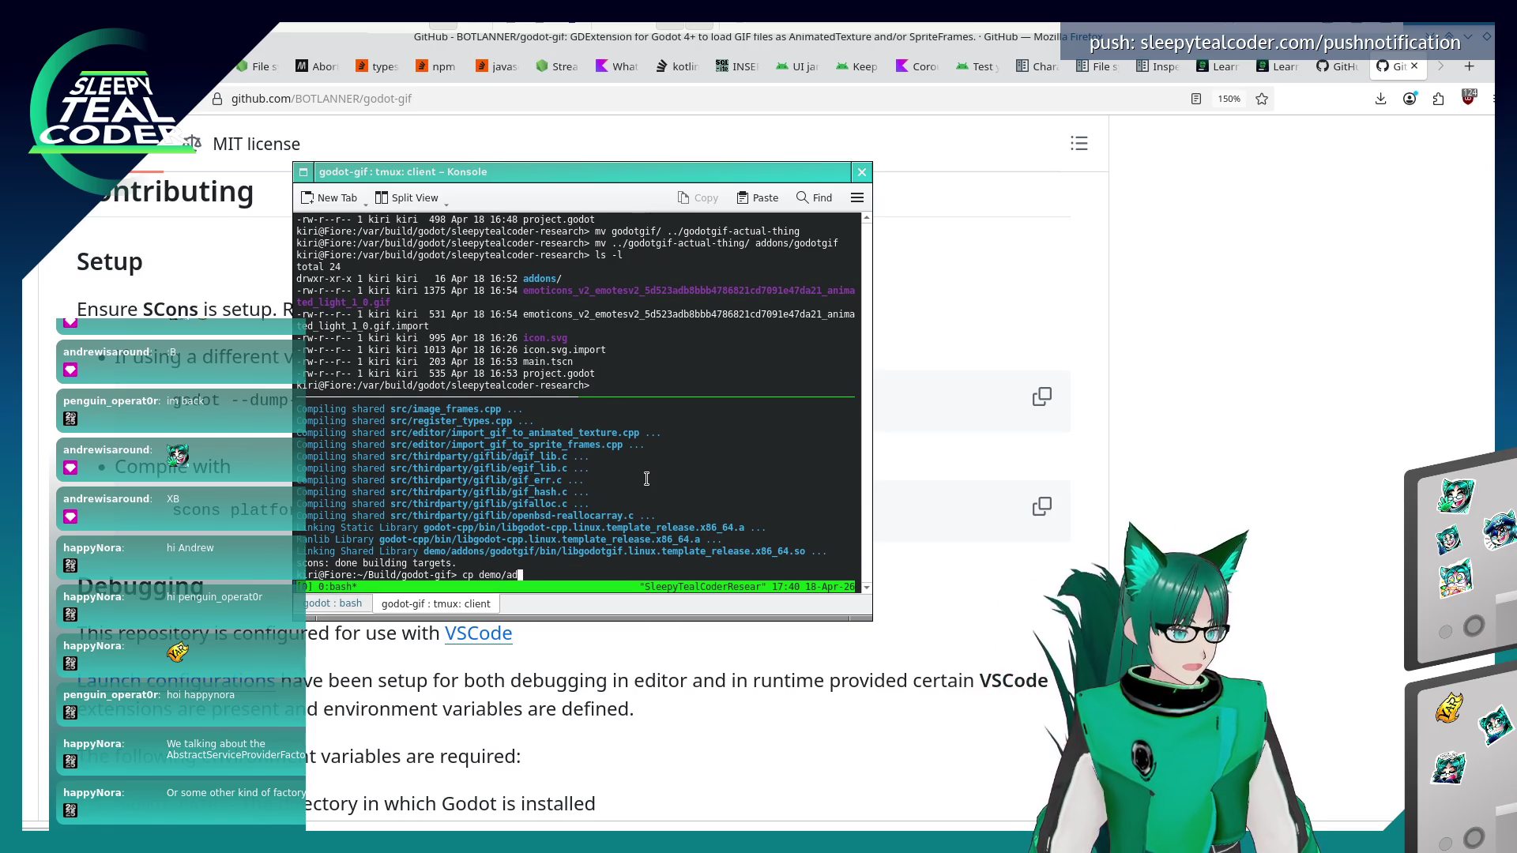
pyautogui.write('dons/godotgif/b')
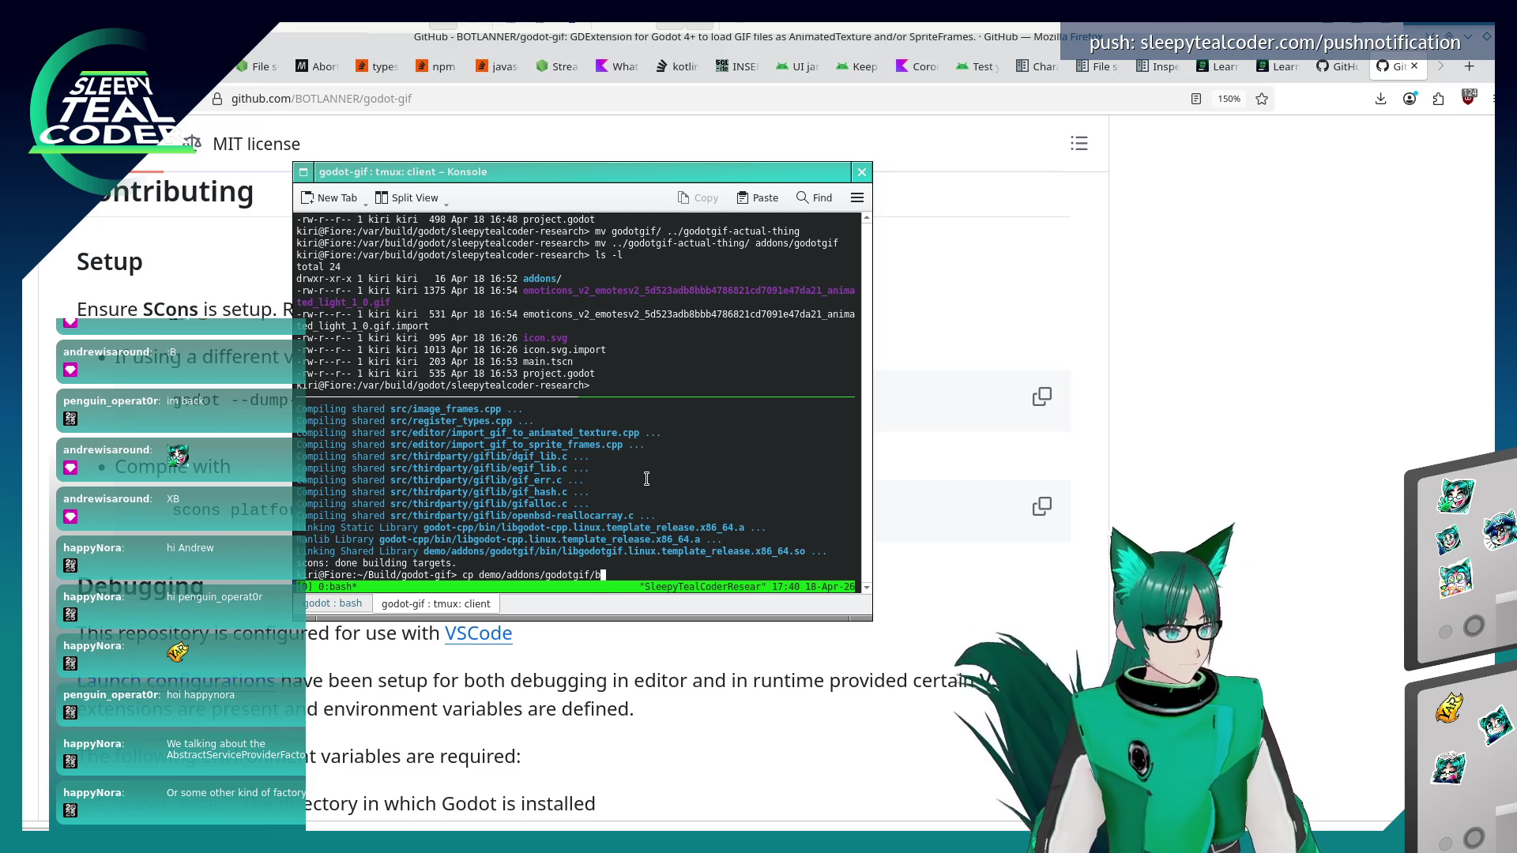
pyautogui.write('in/li')
# - Complete the cp source libgodotgif.linux.template_release.x86_64.so and destination path to the sleepytealcoder-research project
pyautogui.press('Tab')
pyautogui.write('r')
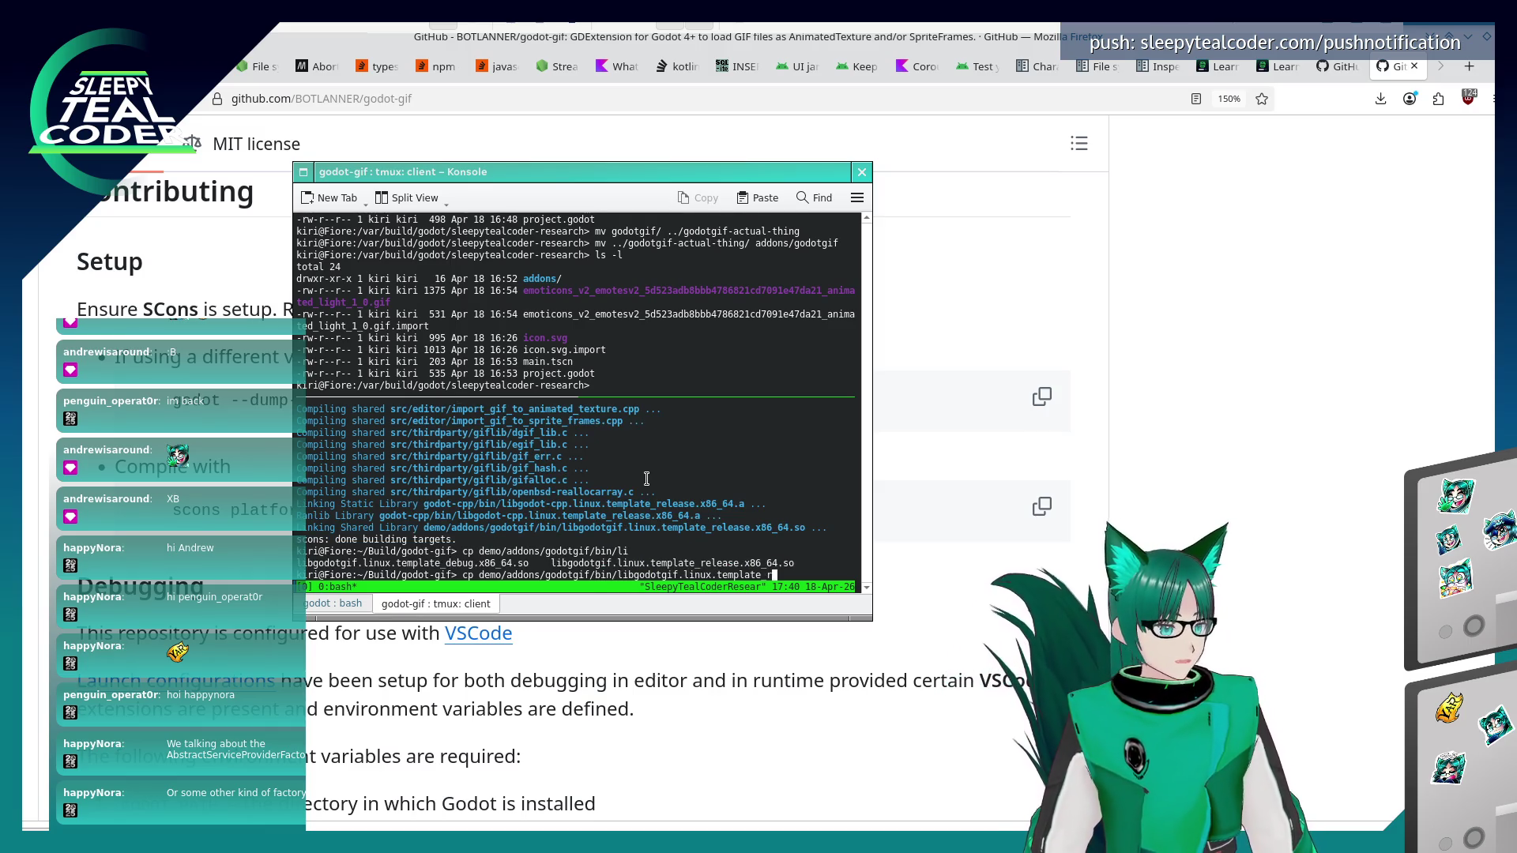
pyautogui.press('Tab')
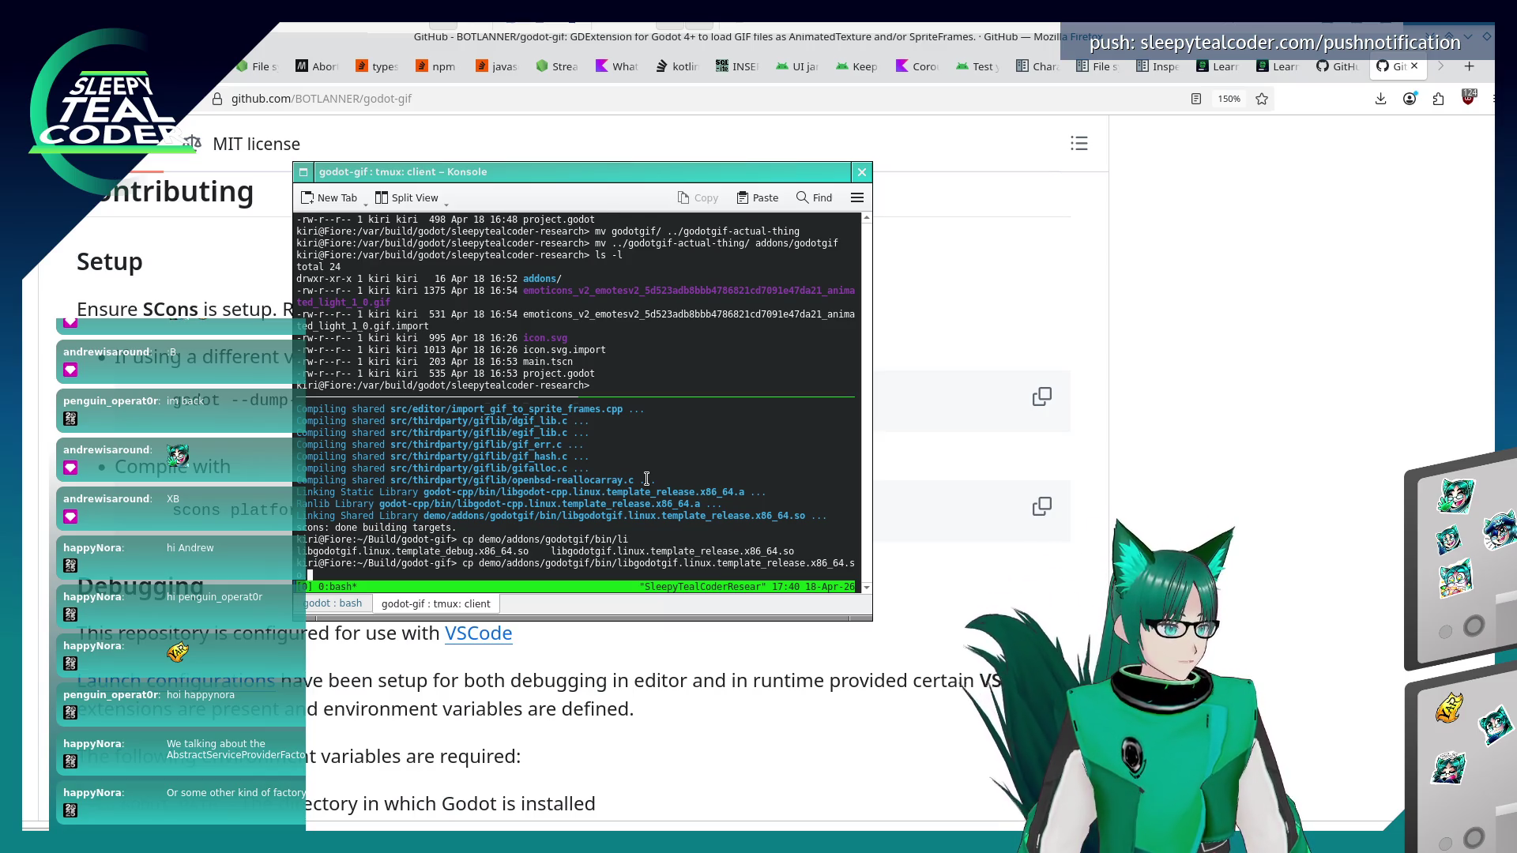
pyautogui.write('/var/v')
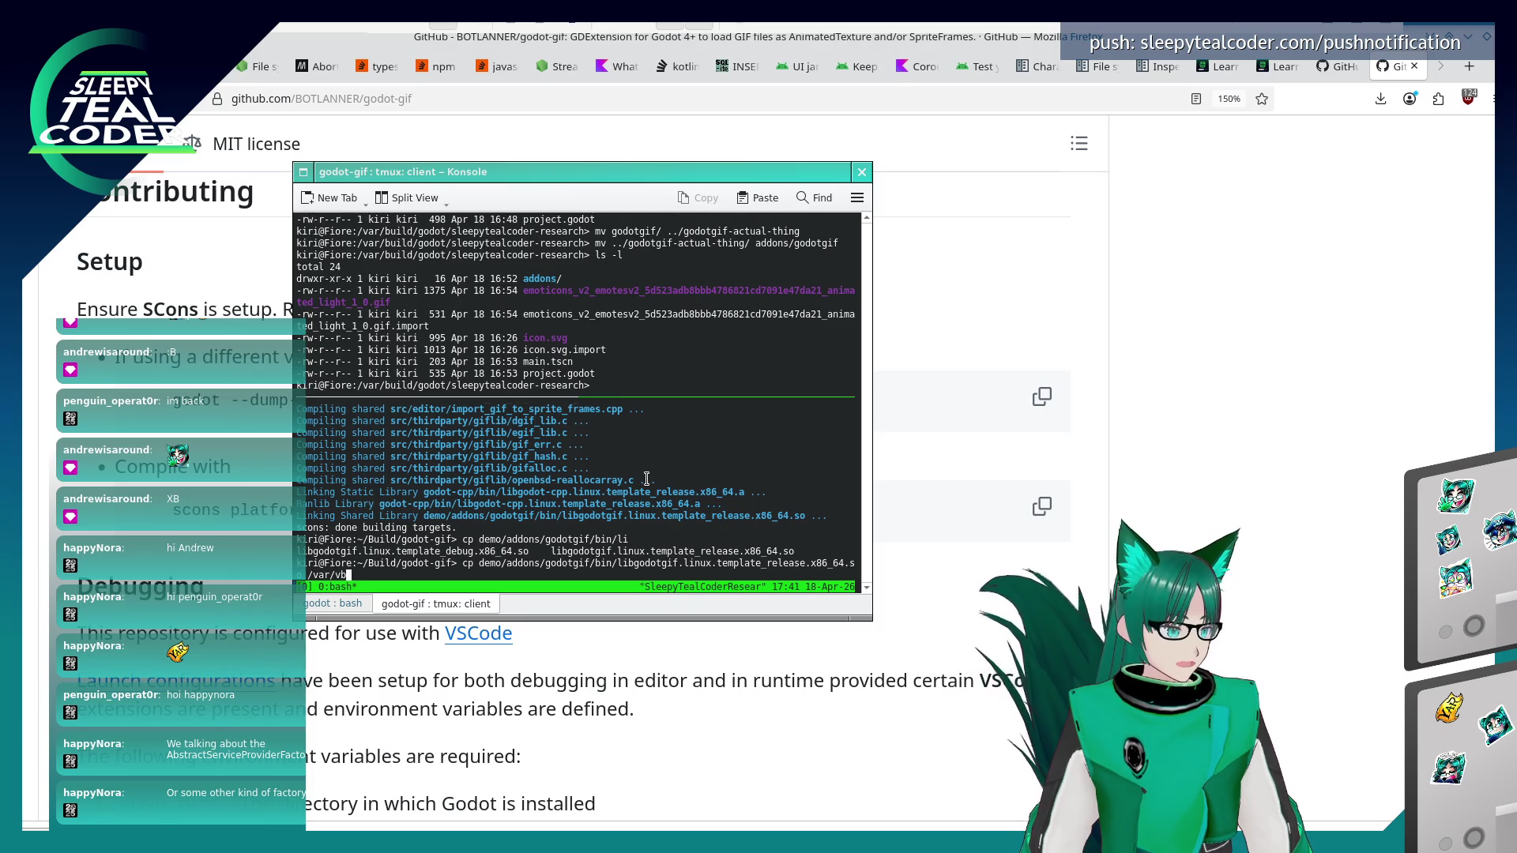
pyautogui.write('b')
pyautogui.press('Tab')
pyautogui.press('Tab')
pyautogui.write('u')
pyautogui.press('Tab')
pyautogui.write('godo')
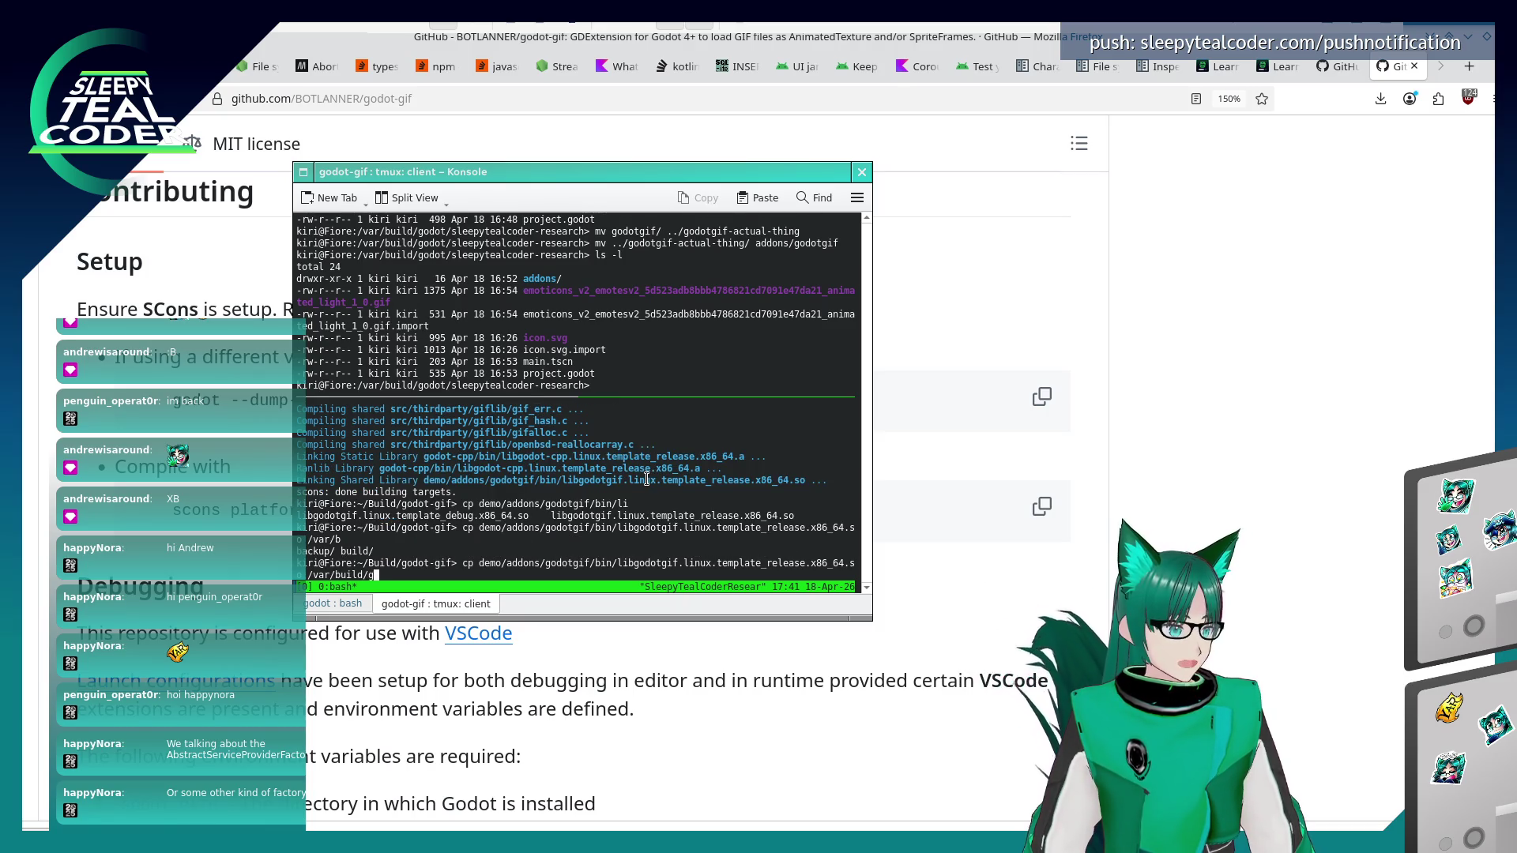
pyautogui.press('Tab')
pyautogui.press('Tab')
pyautogui.write('t/s')
pyautogui.press('Tab')
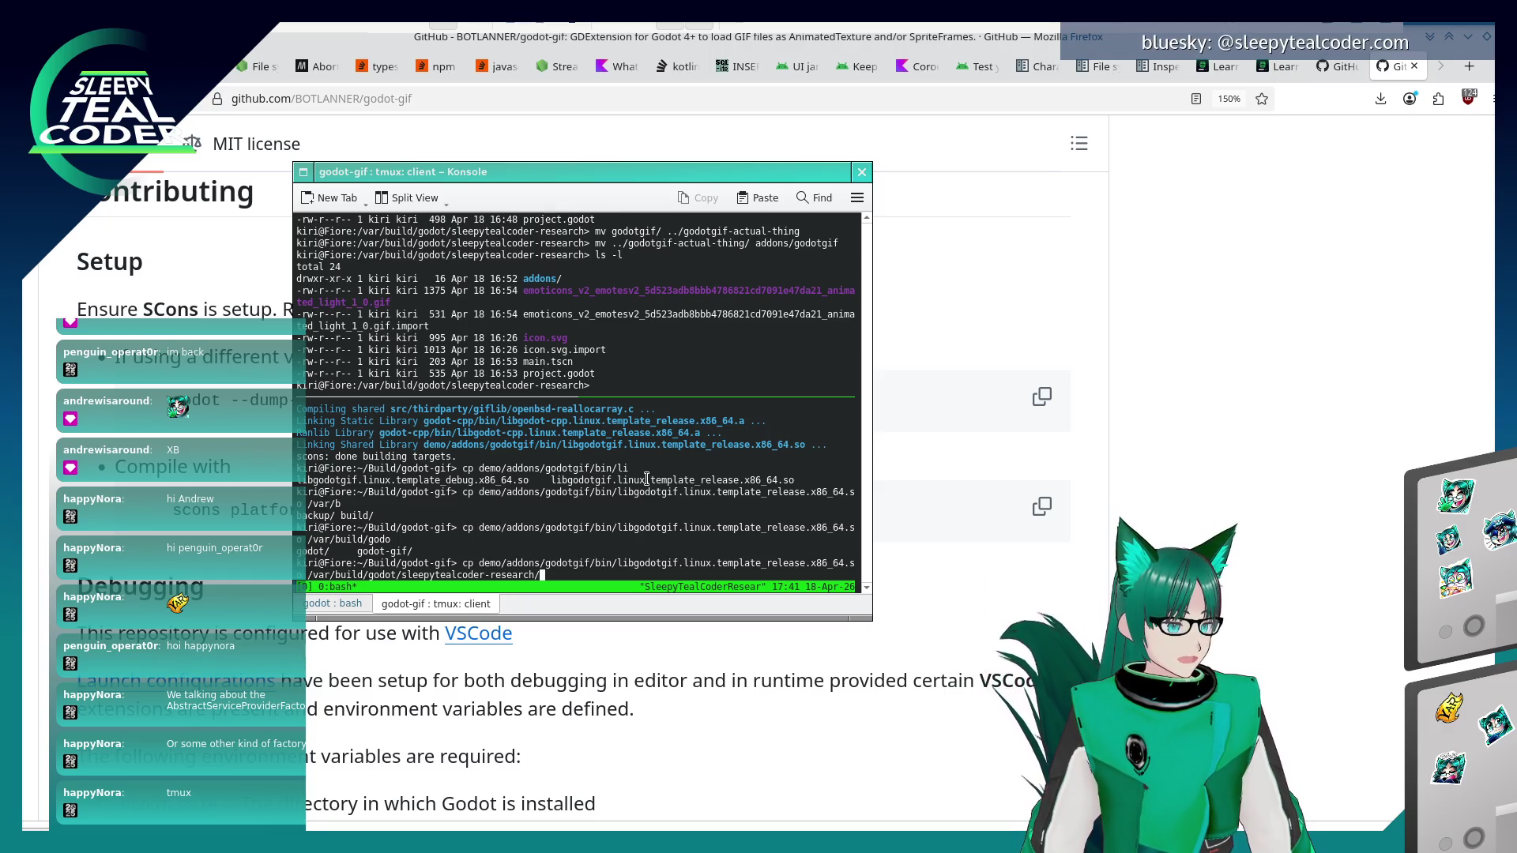
# - Finish the destination as the project's addons/godotgif/bin/ and run the copy
pyautogui.press('Tab')
pyautogui.press('Tab')
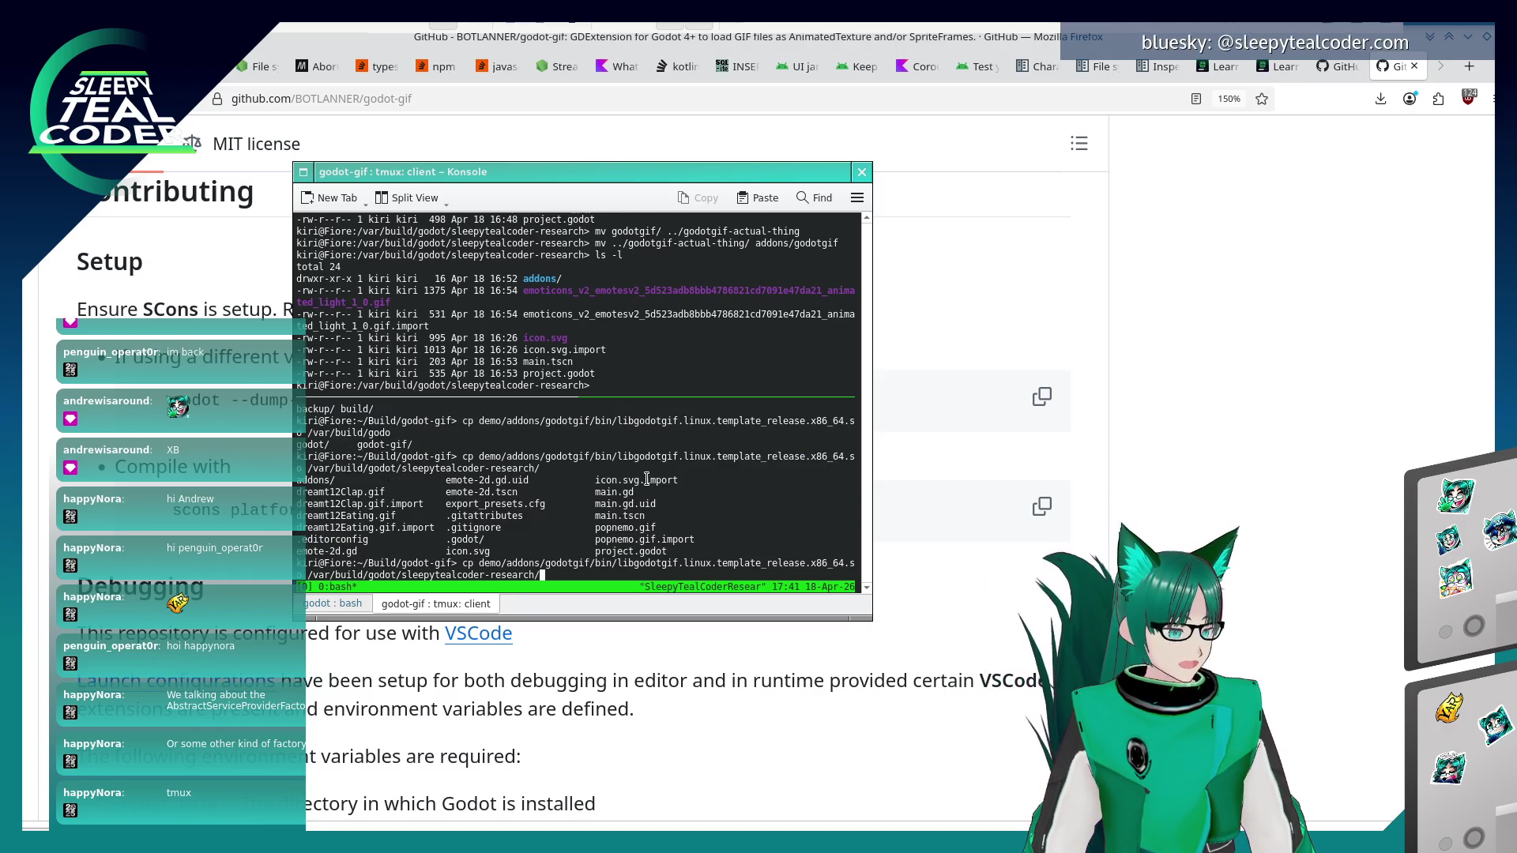
pyautogui.write('addons/')
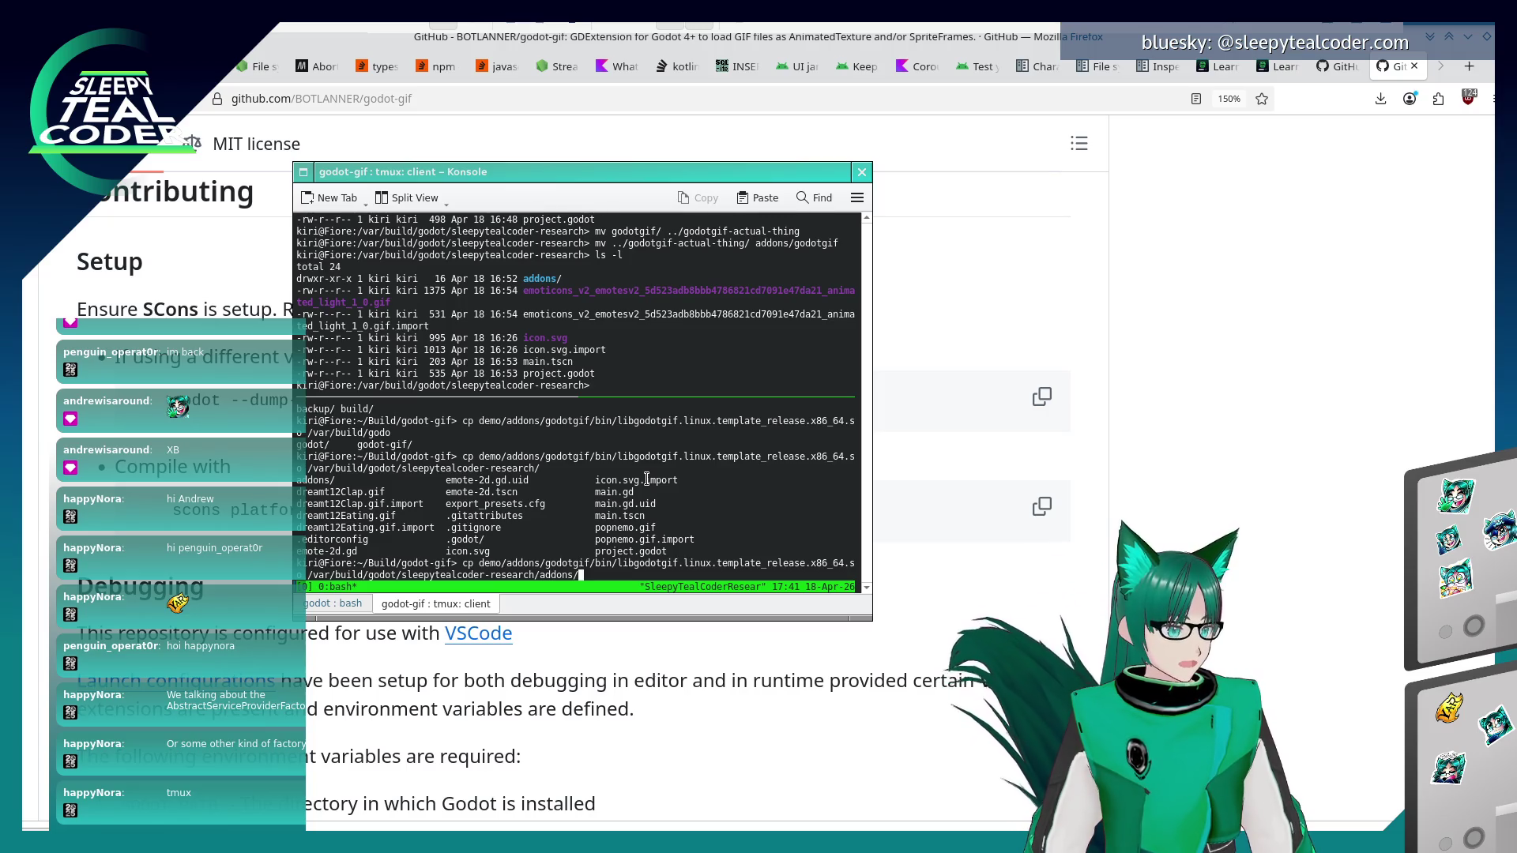
pyautogui.press('Tab')
pyautogui.press('Tab')
pyautogui.press('Tab')
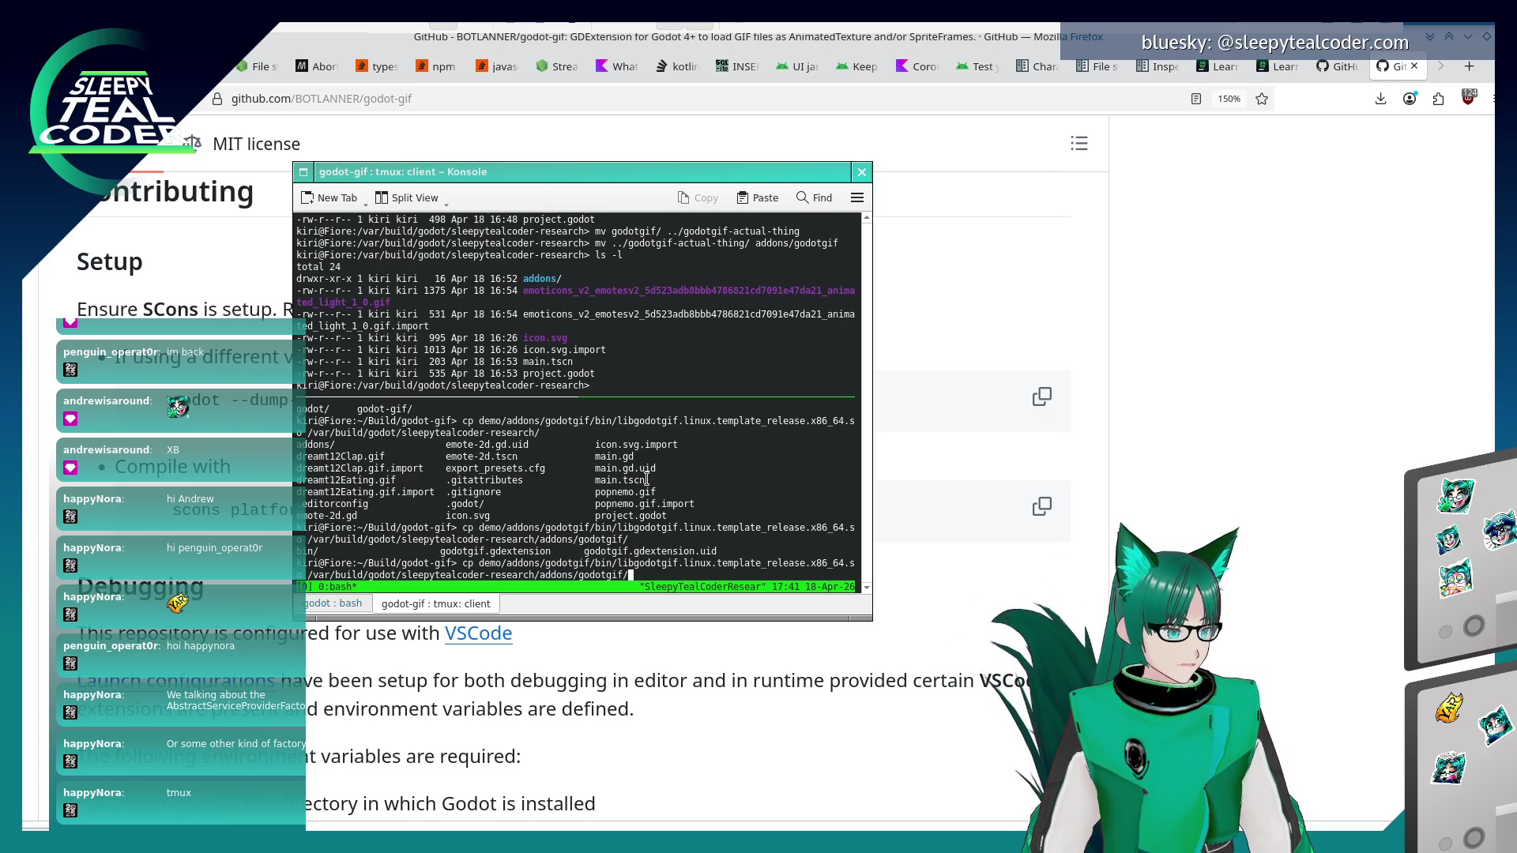
pyautogui.write('bin/')
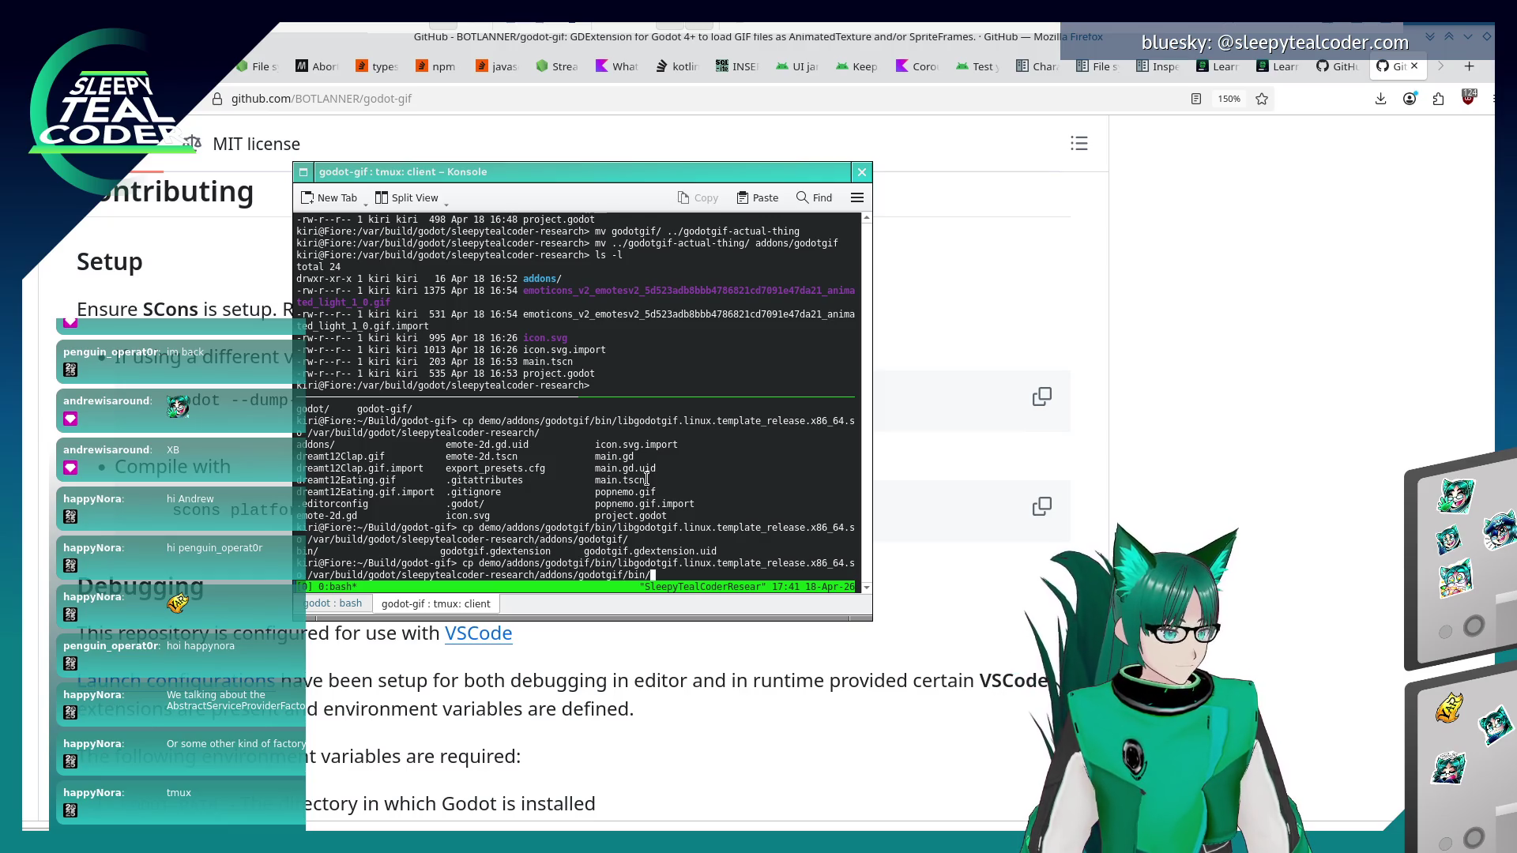
pyautogui.press('Return')
pyautogui.hotkey('alt', 'Tab')
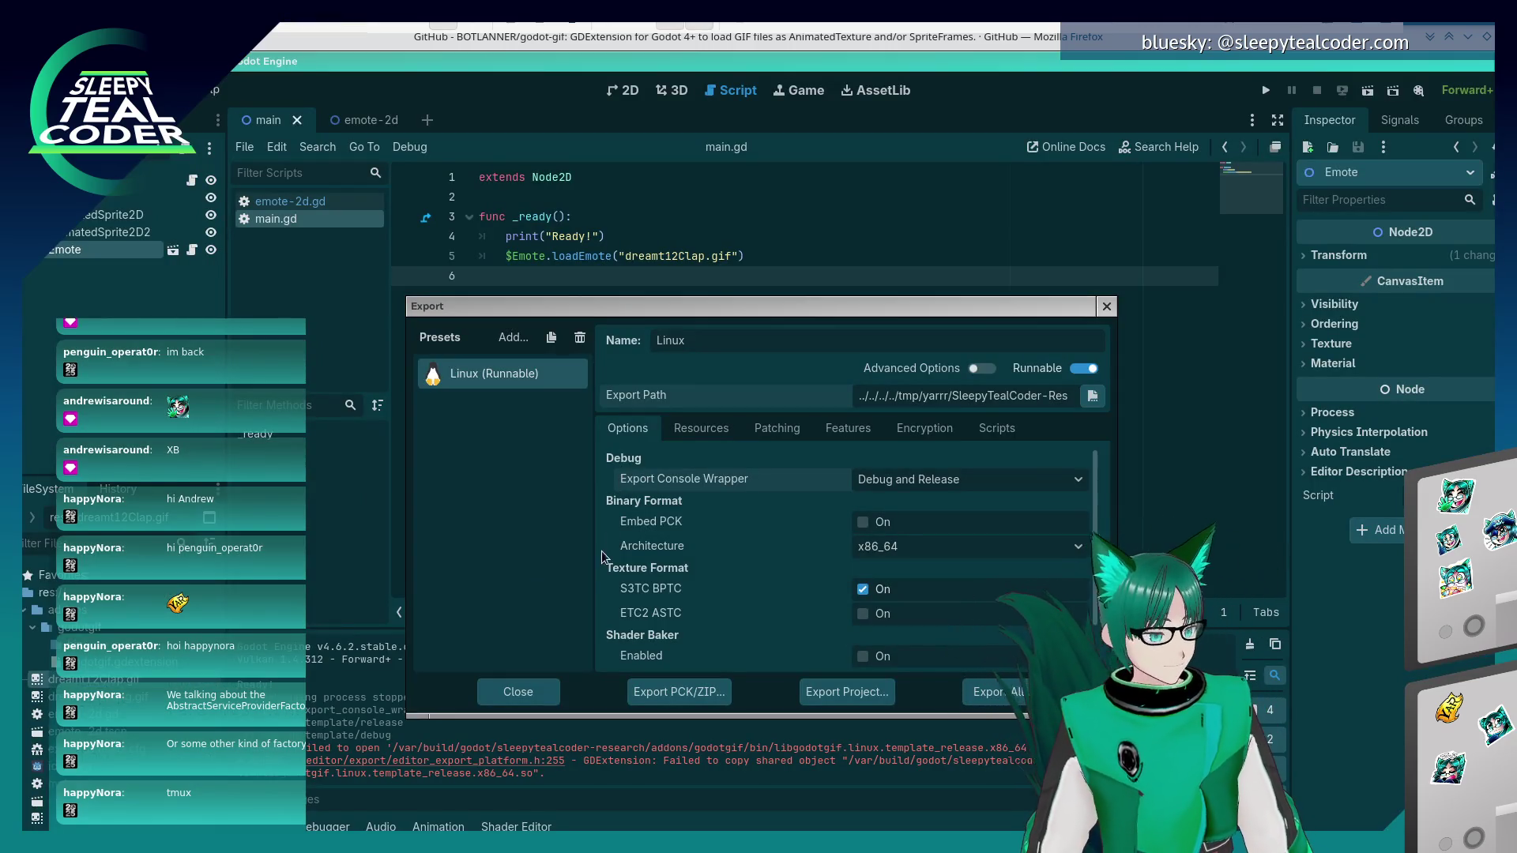
# - Export all presets in Release, close the Export dialog, and reopen SleepyTealCoderResearch from the project list
pyautogui.click(1003, 692)
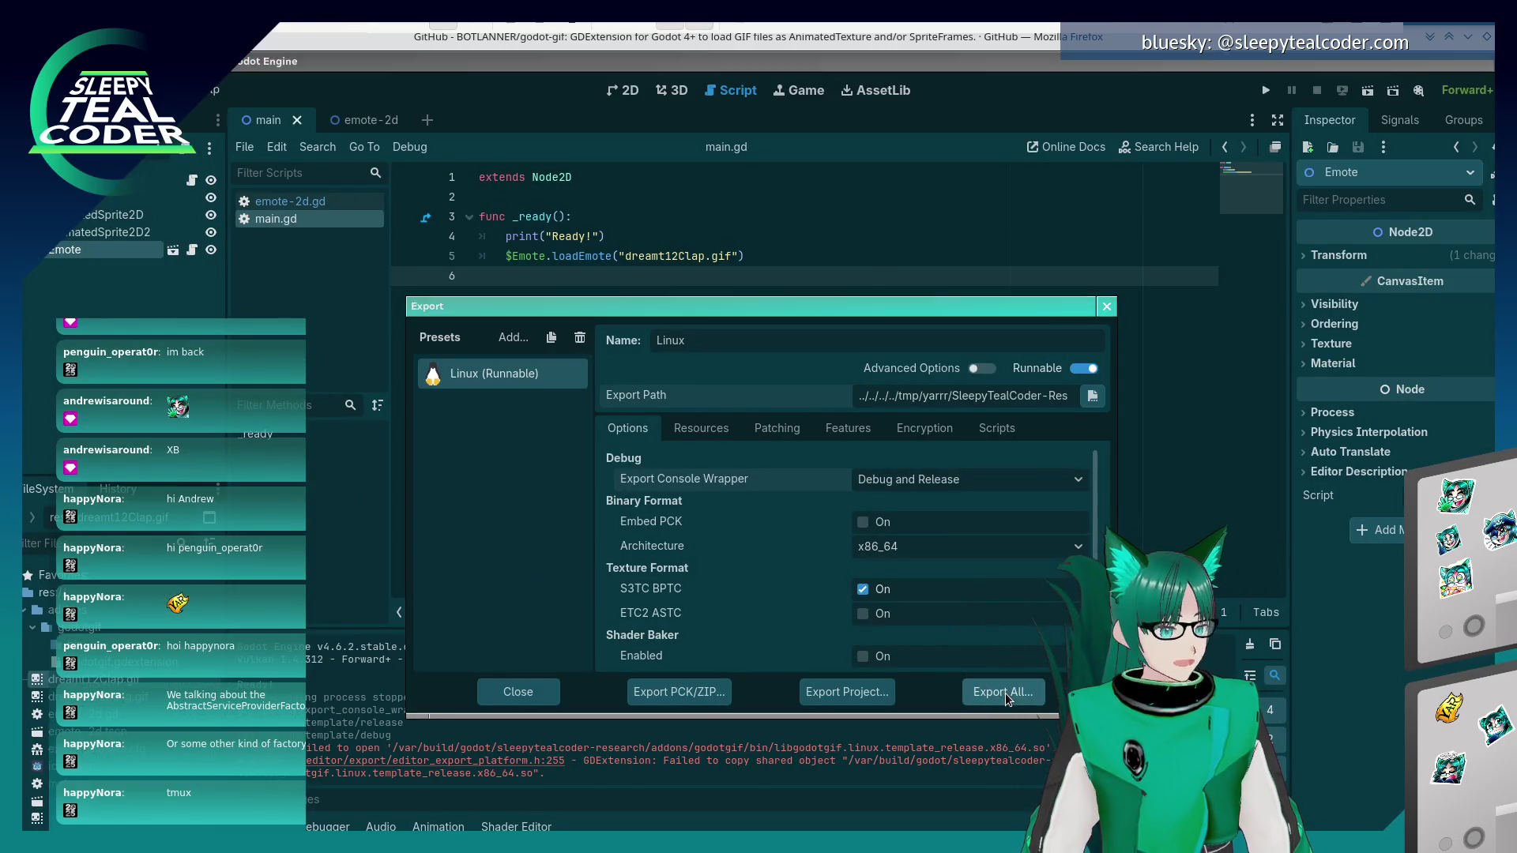
pyautogui.click(845, 450)
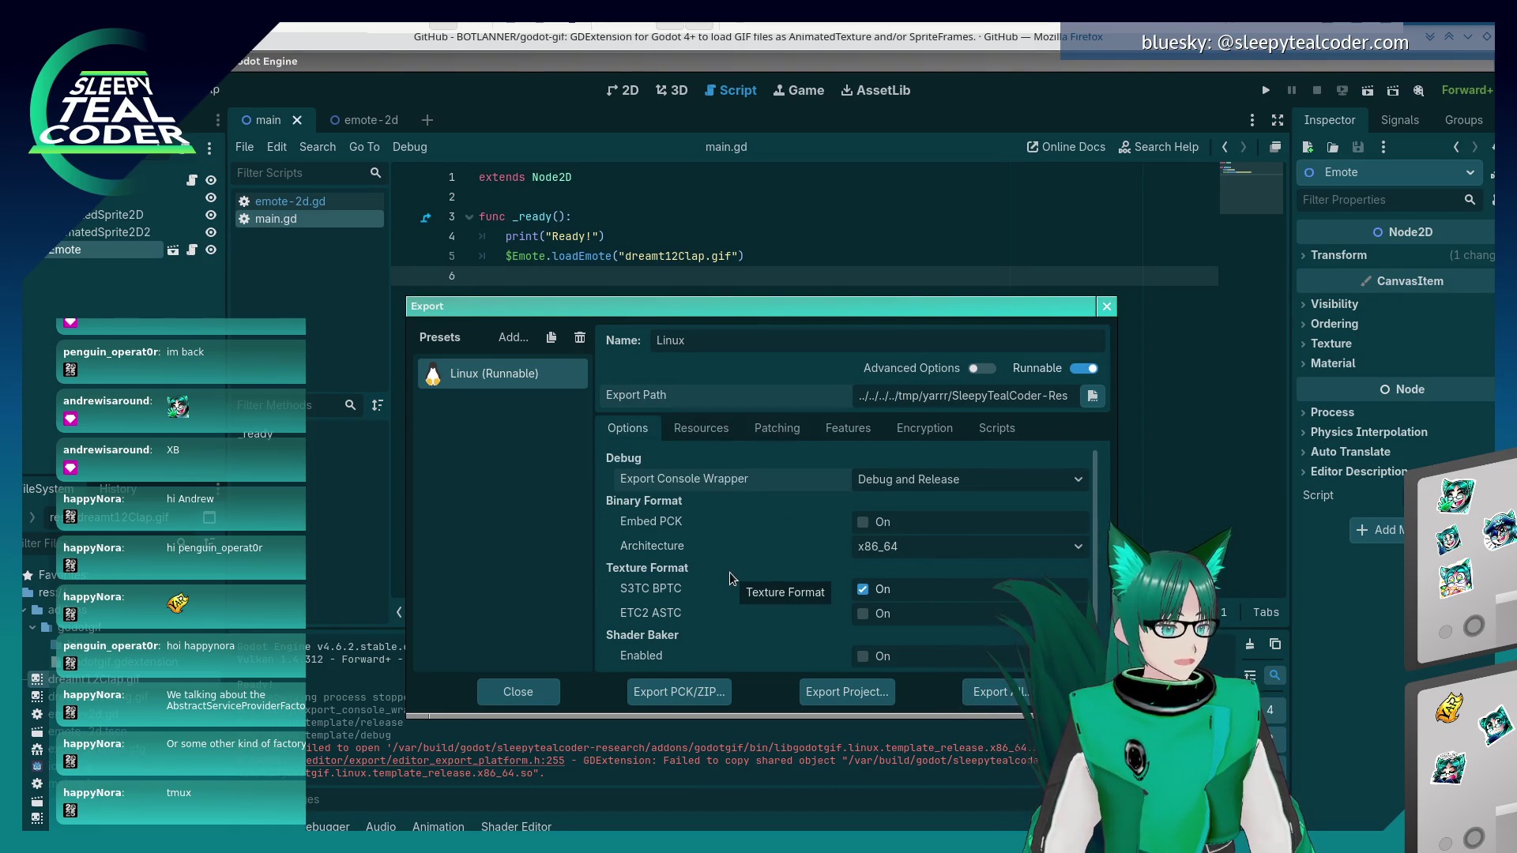
pyautogui.click(521, 693)
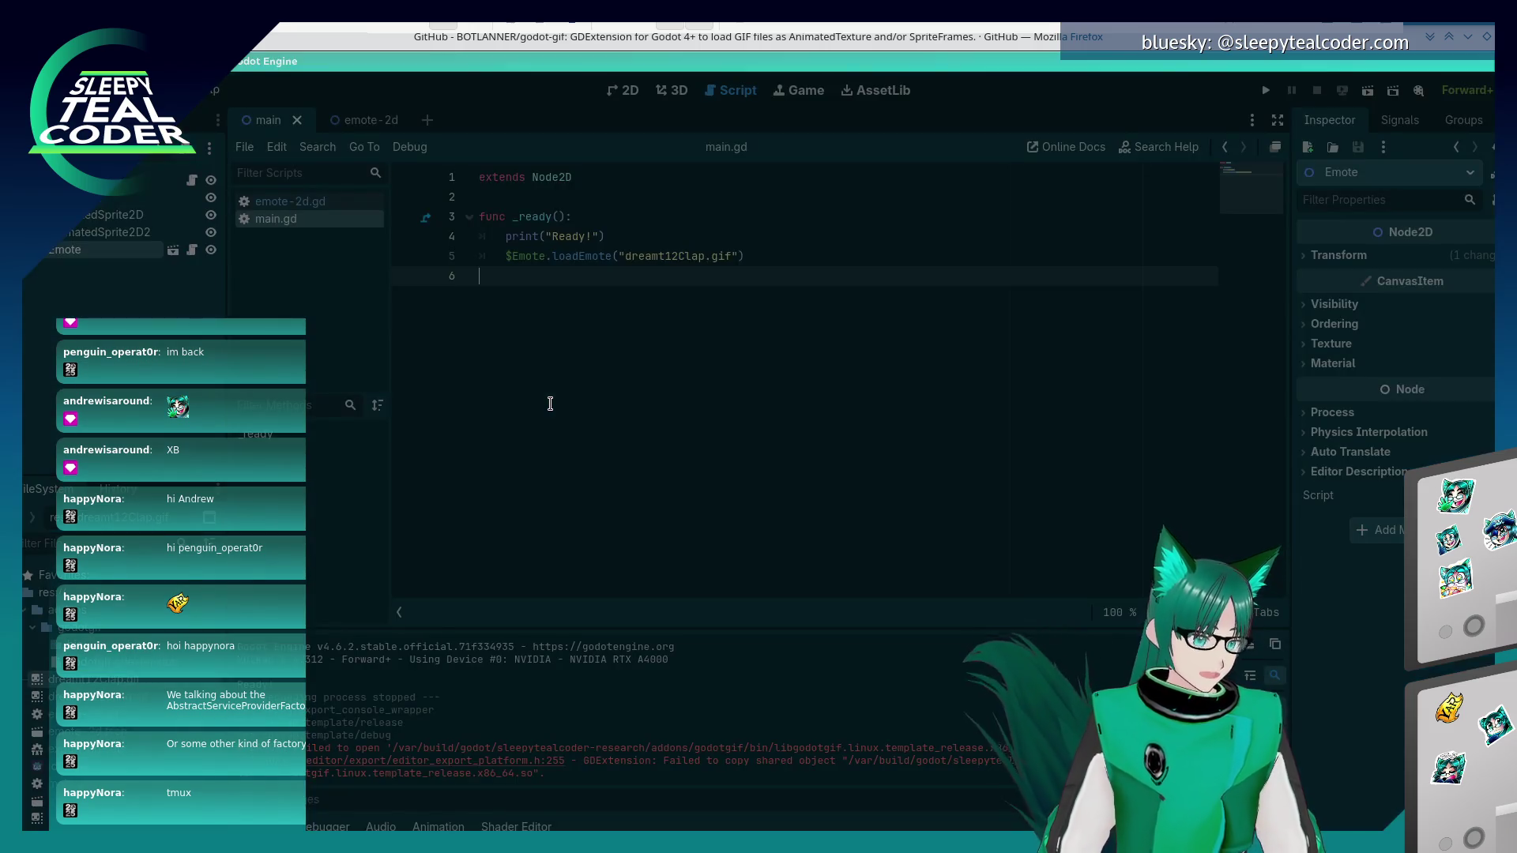
pyautogui.hotkey('alt', 'Tab')
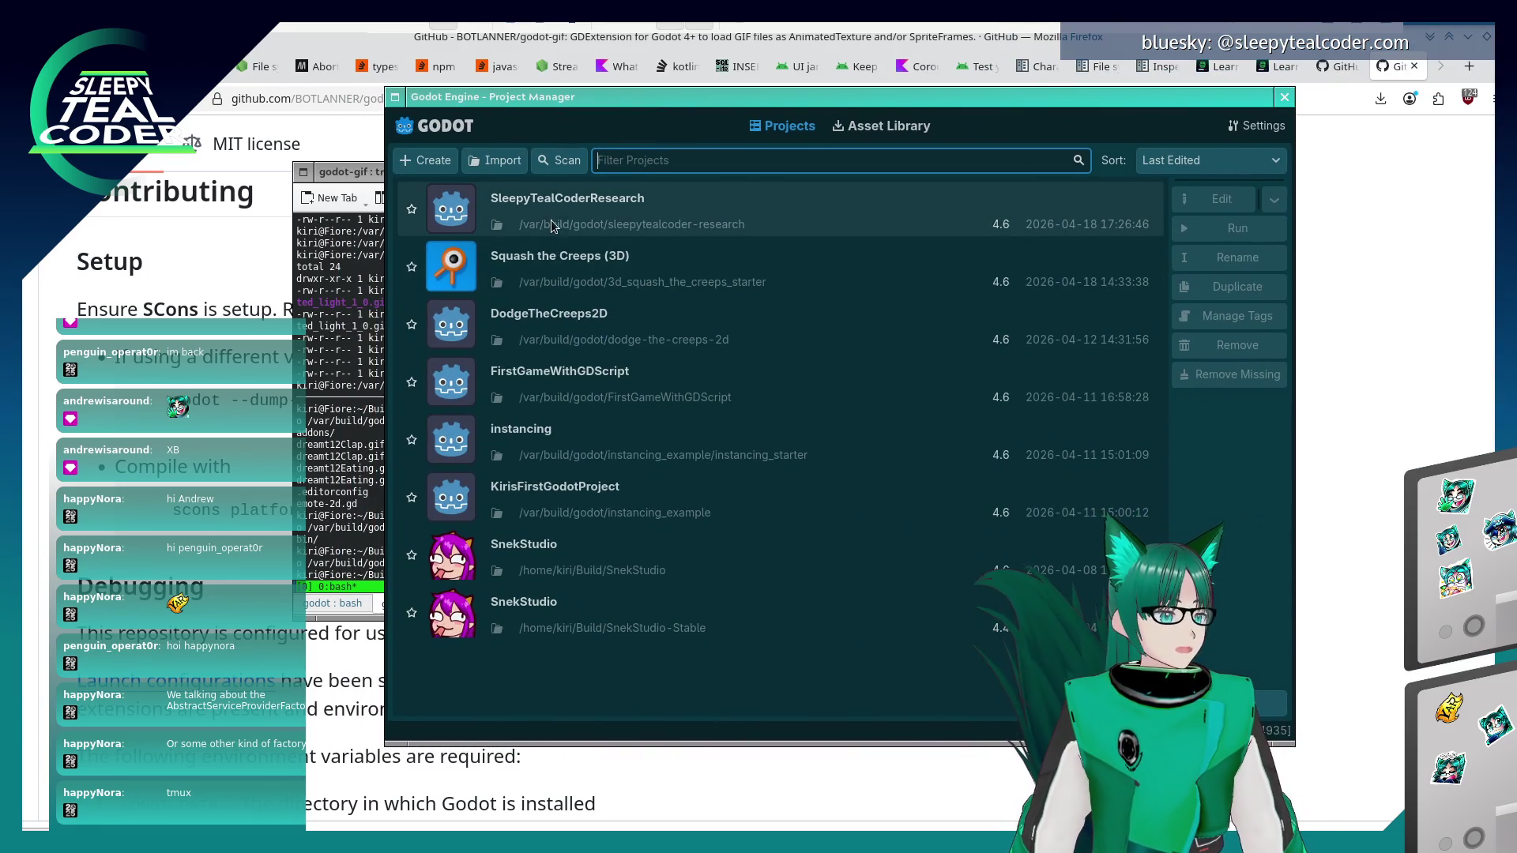
pyautogui.doubleClick(553, 208)
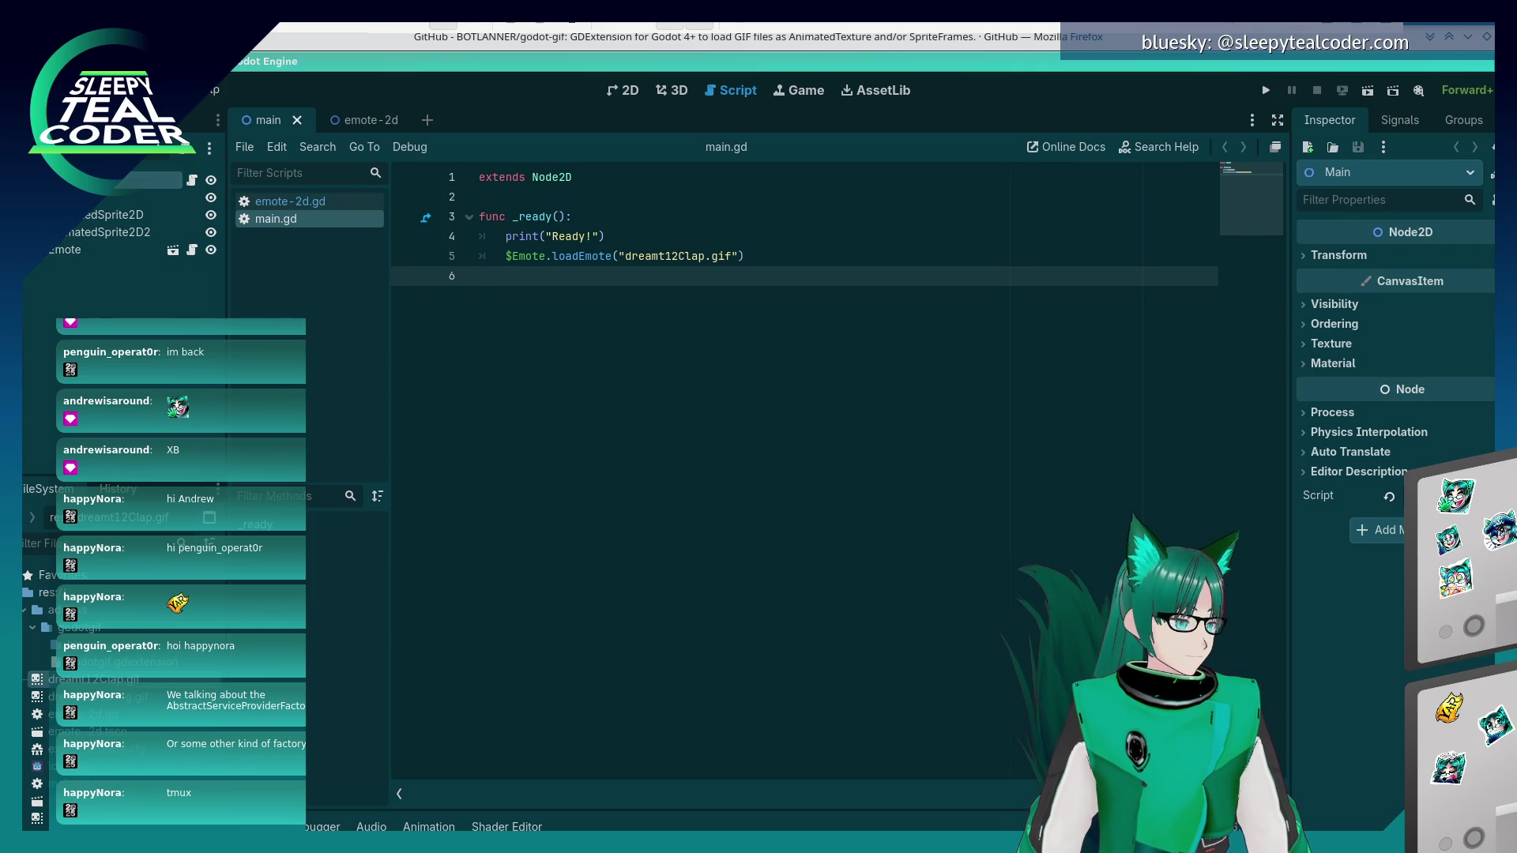
# - Export all presets in Release from Project > Export, keeping the Debug and Release console wrapper
pyautogui.click(39, 90)
pyautogui.moveTo(79, 90)
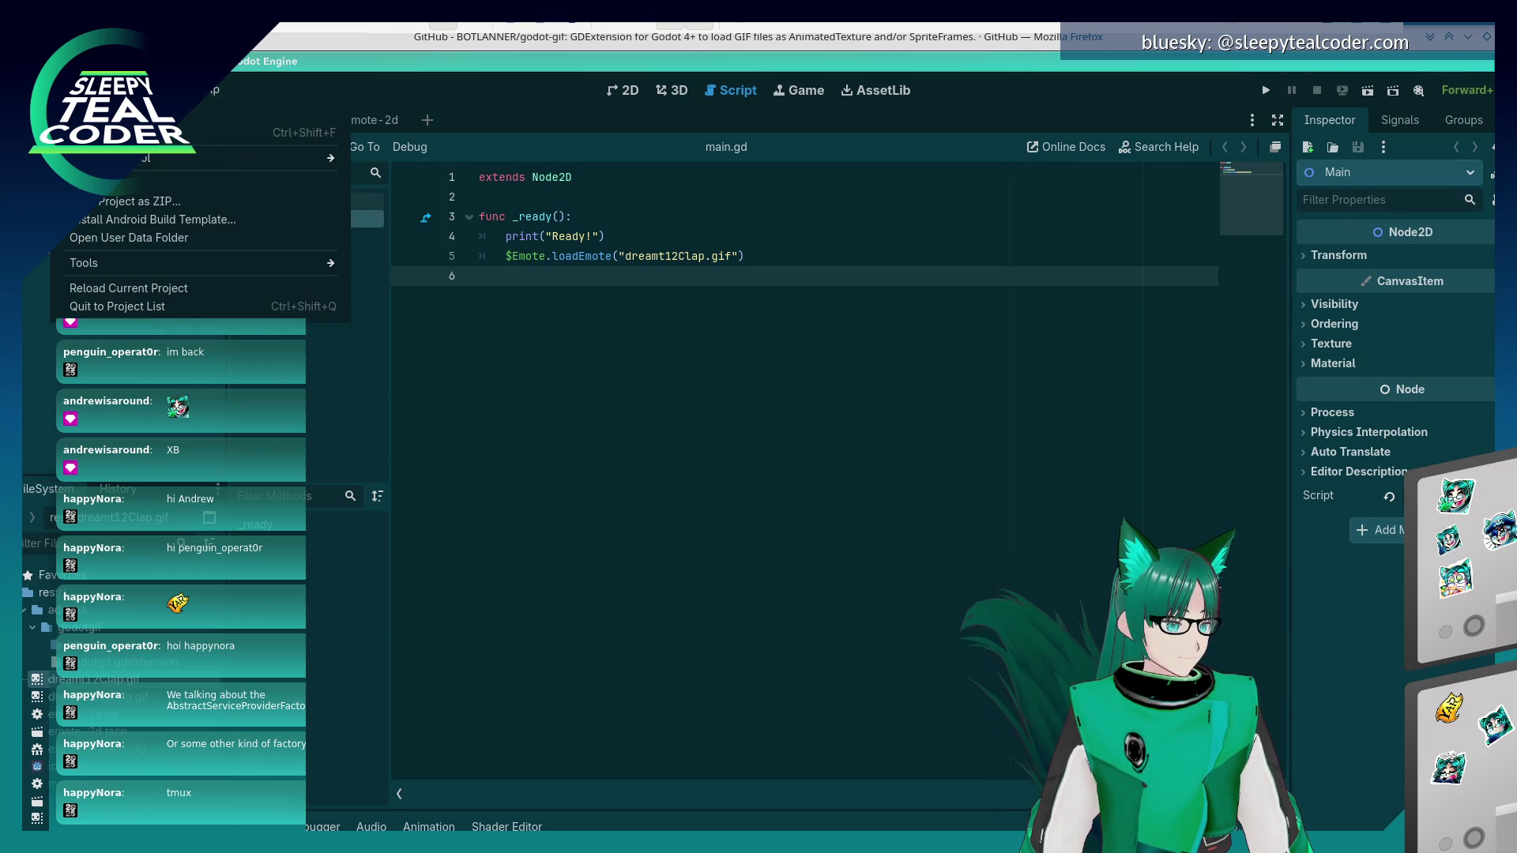
pyautogui.click(118, 184)
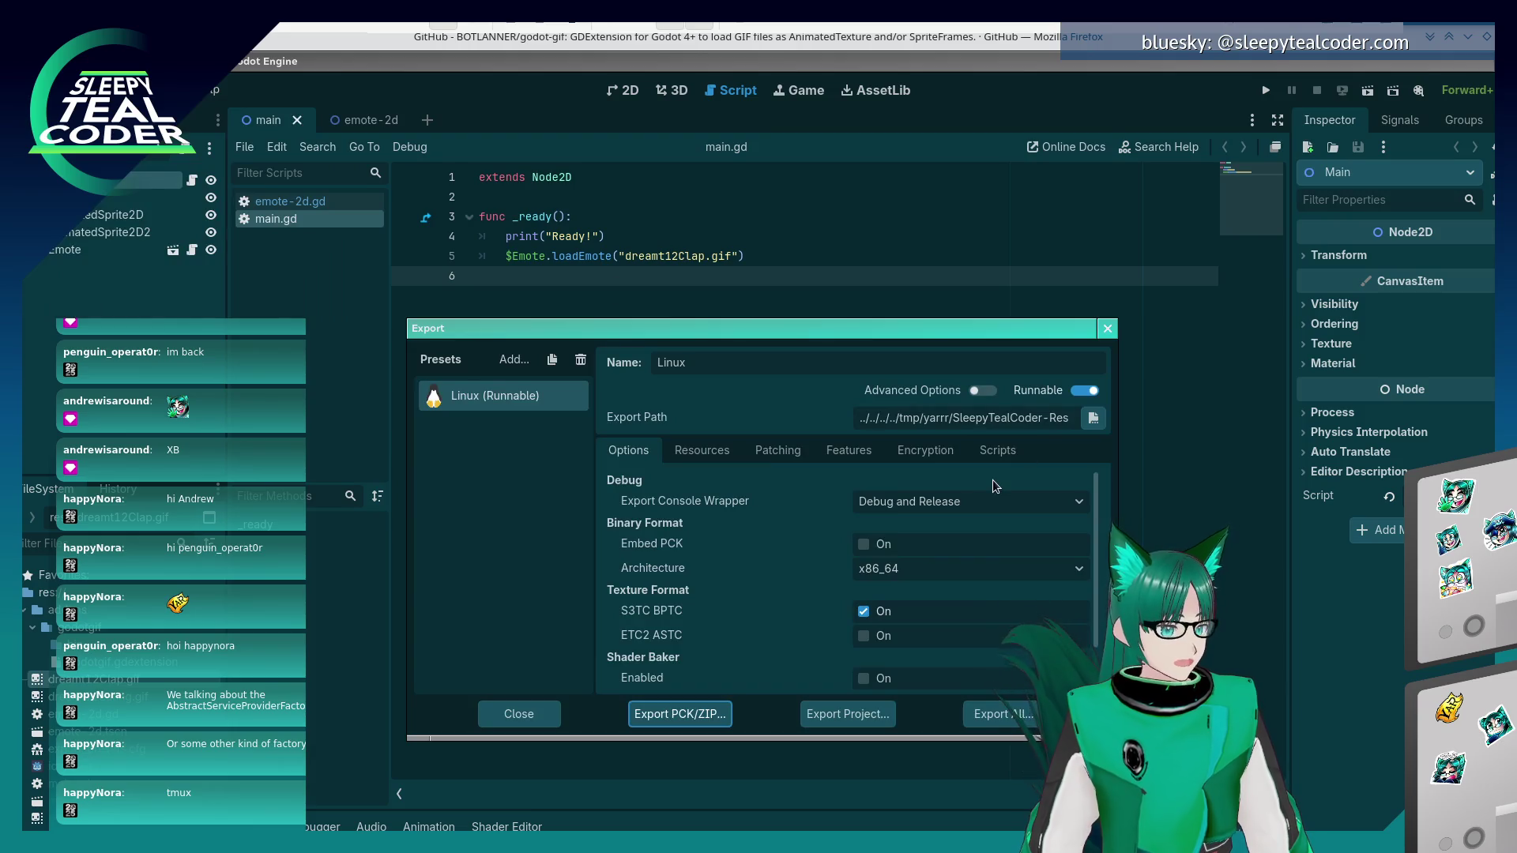
pyautogui.click(985, 506)
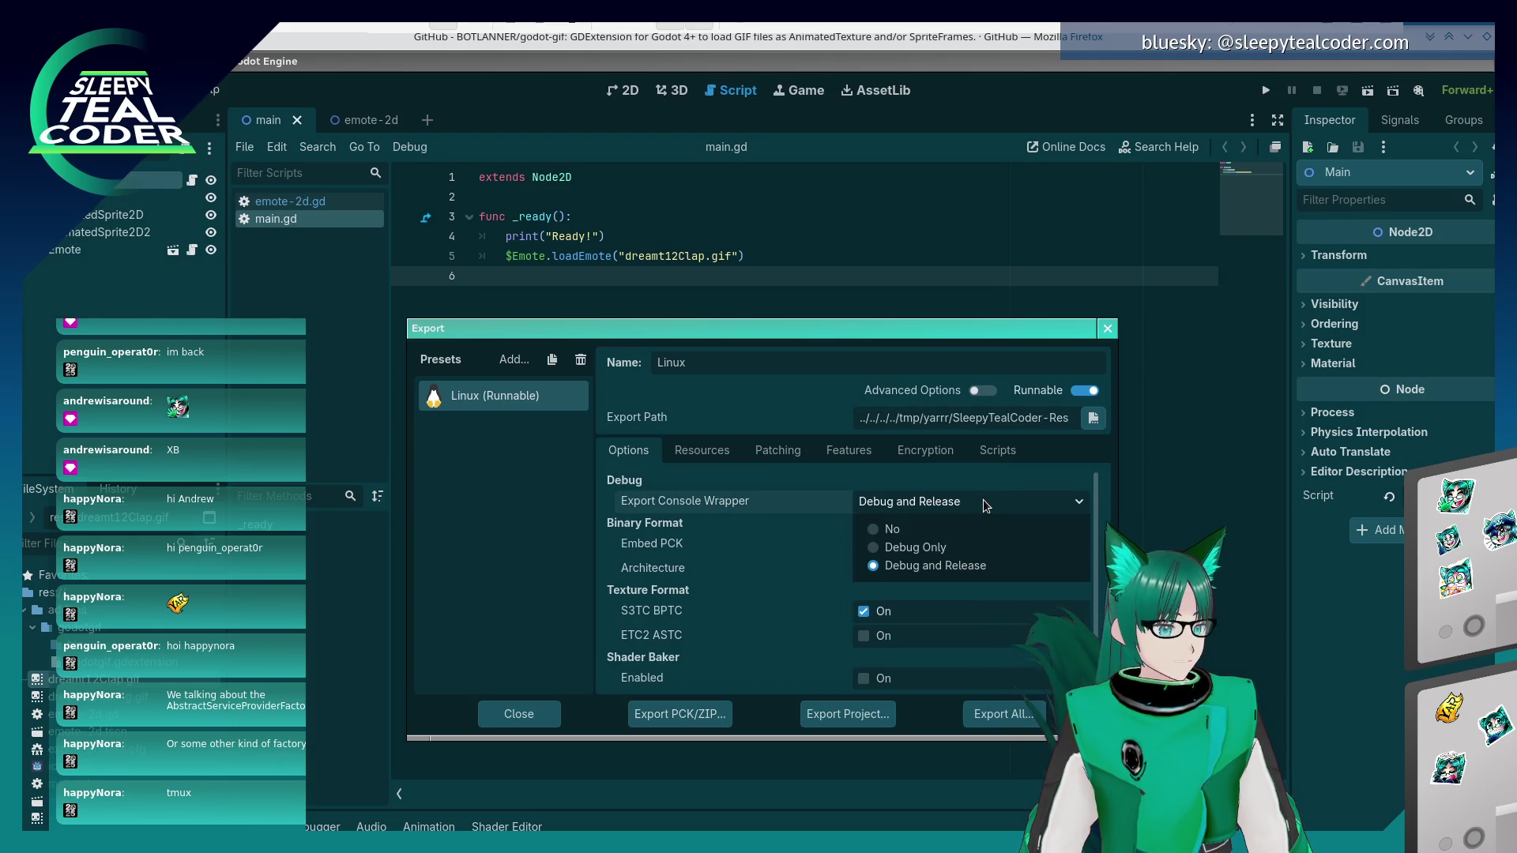
pyautogui.click(961, 565)
pyautogui.click(1002, 714)
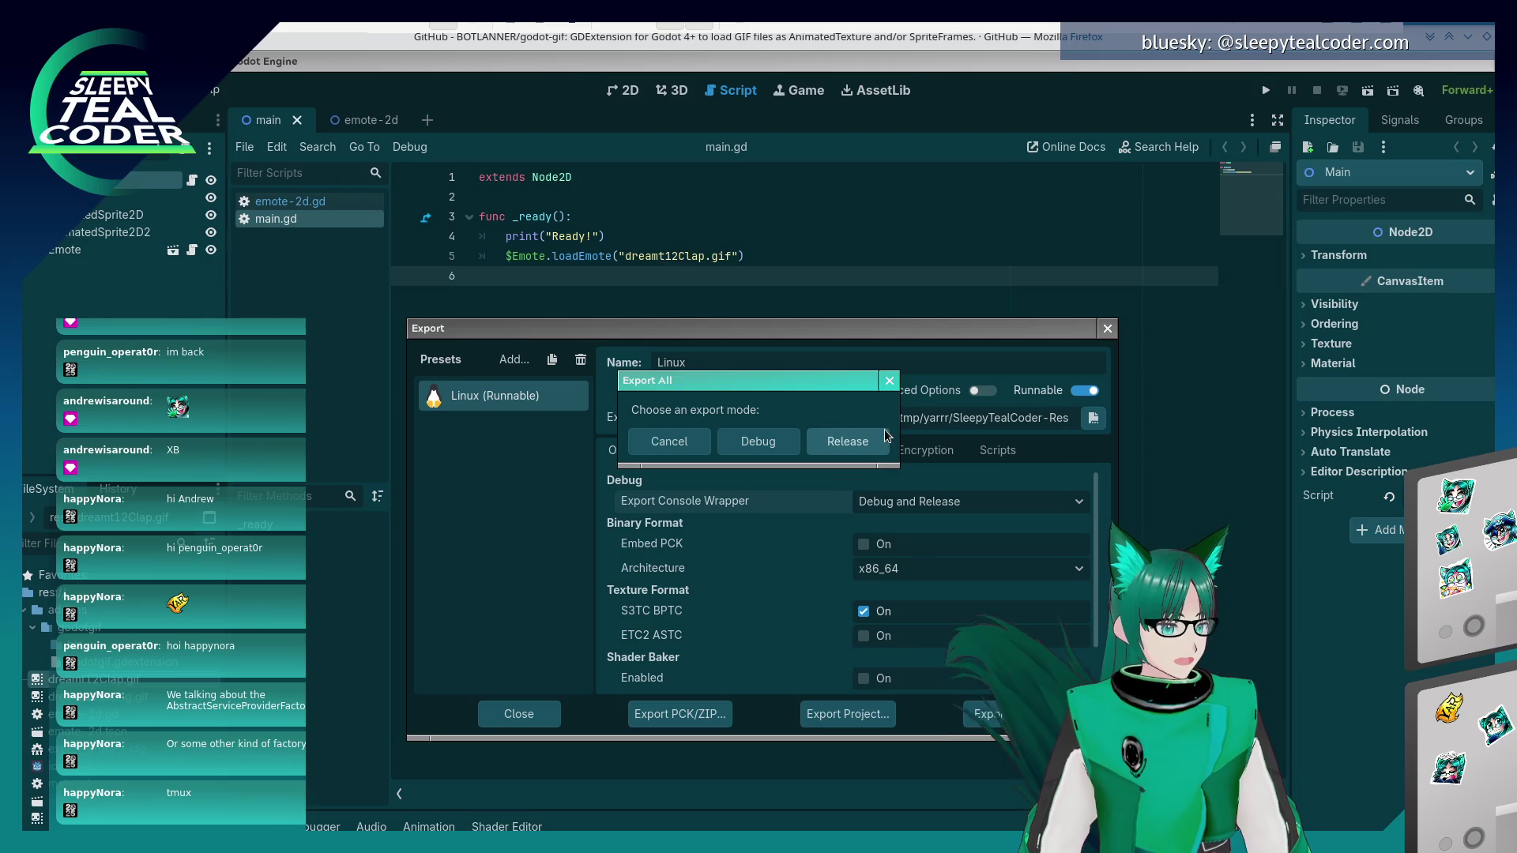
pyautogui.click(867, 442)
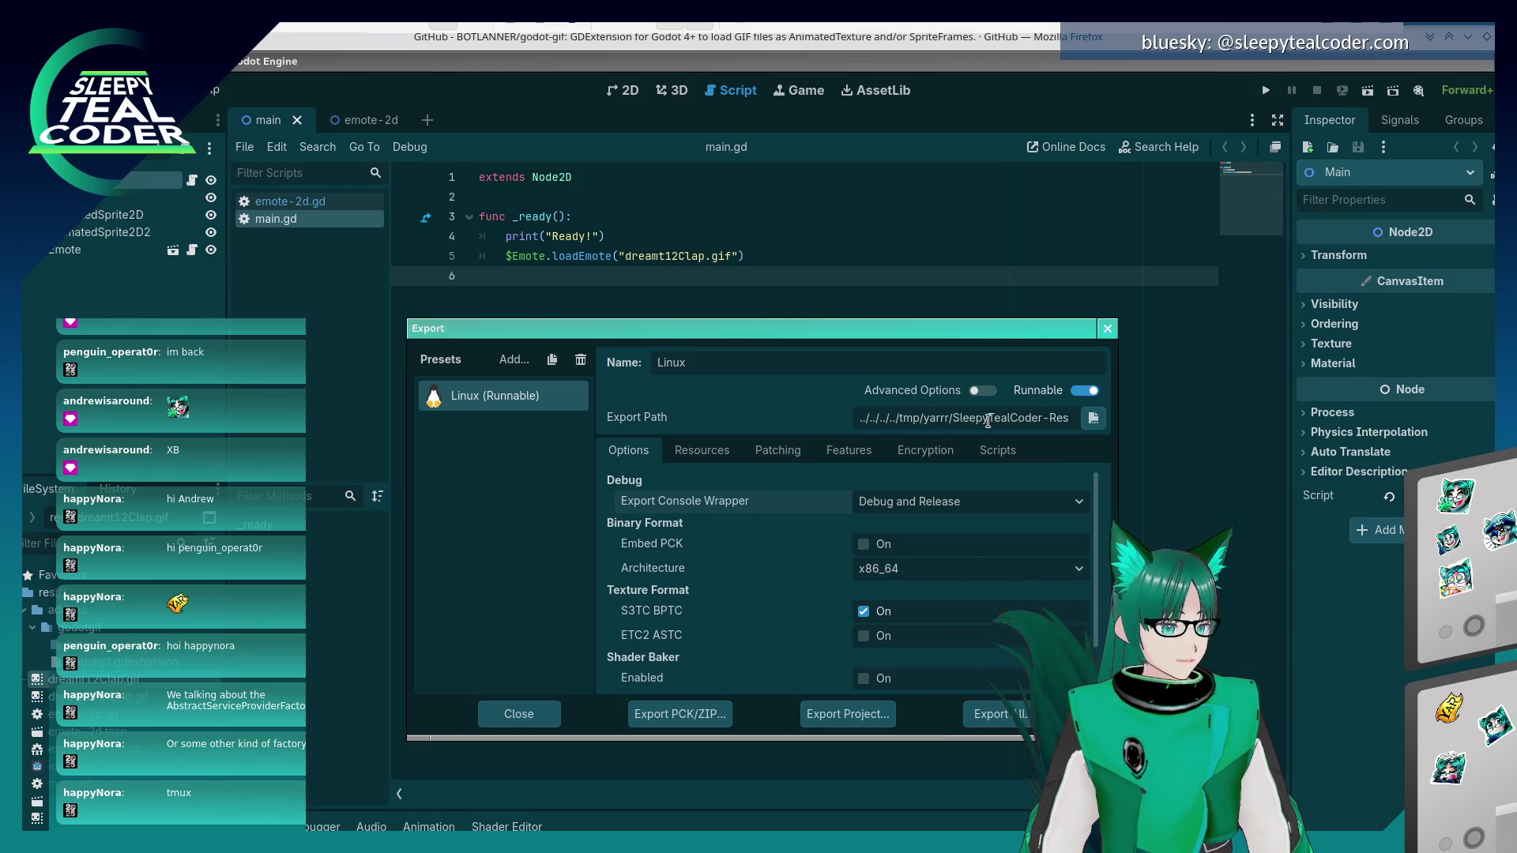
pyautogui.click(983, 419)
pyautogui.click(903, 417)
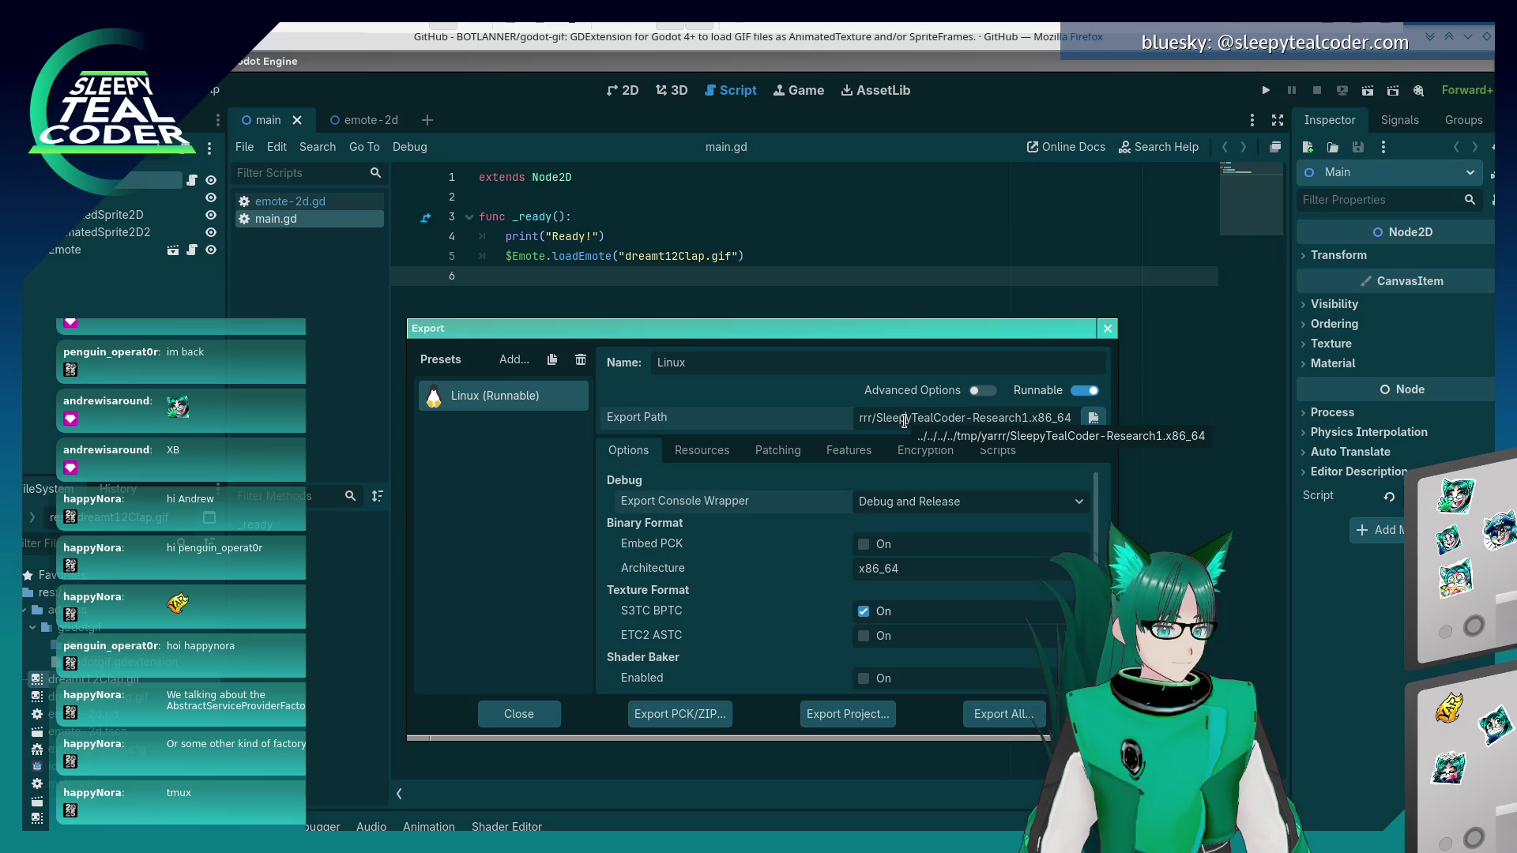
# - Change into /tmp/yarrr in Konsole and list the exported files with ls -l
pyautogui.hotkey('alt', 'Tab')
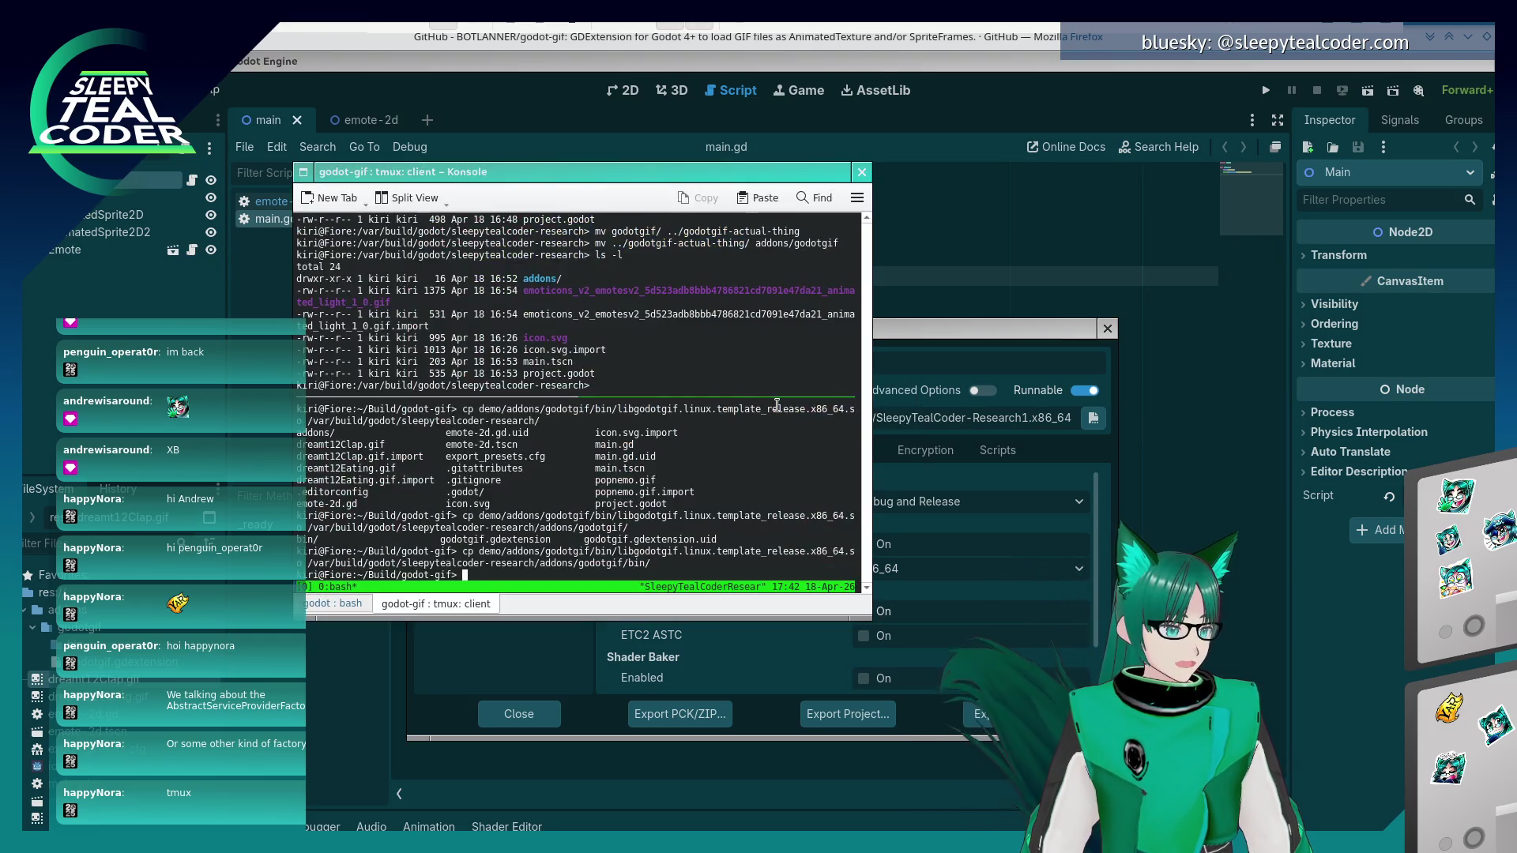
pyautogui.write('cd ')
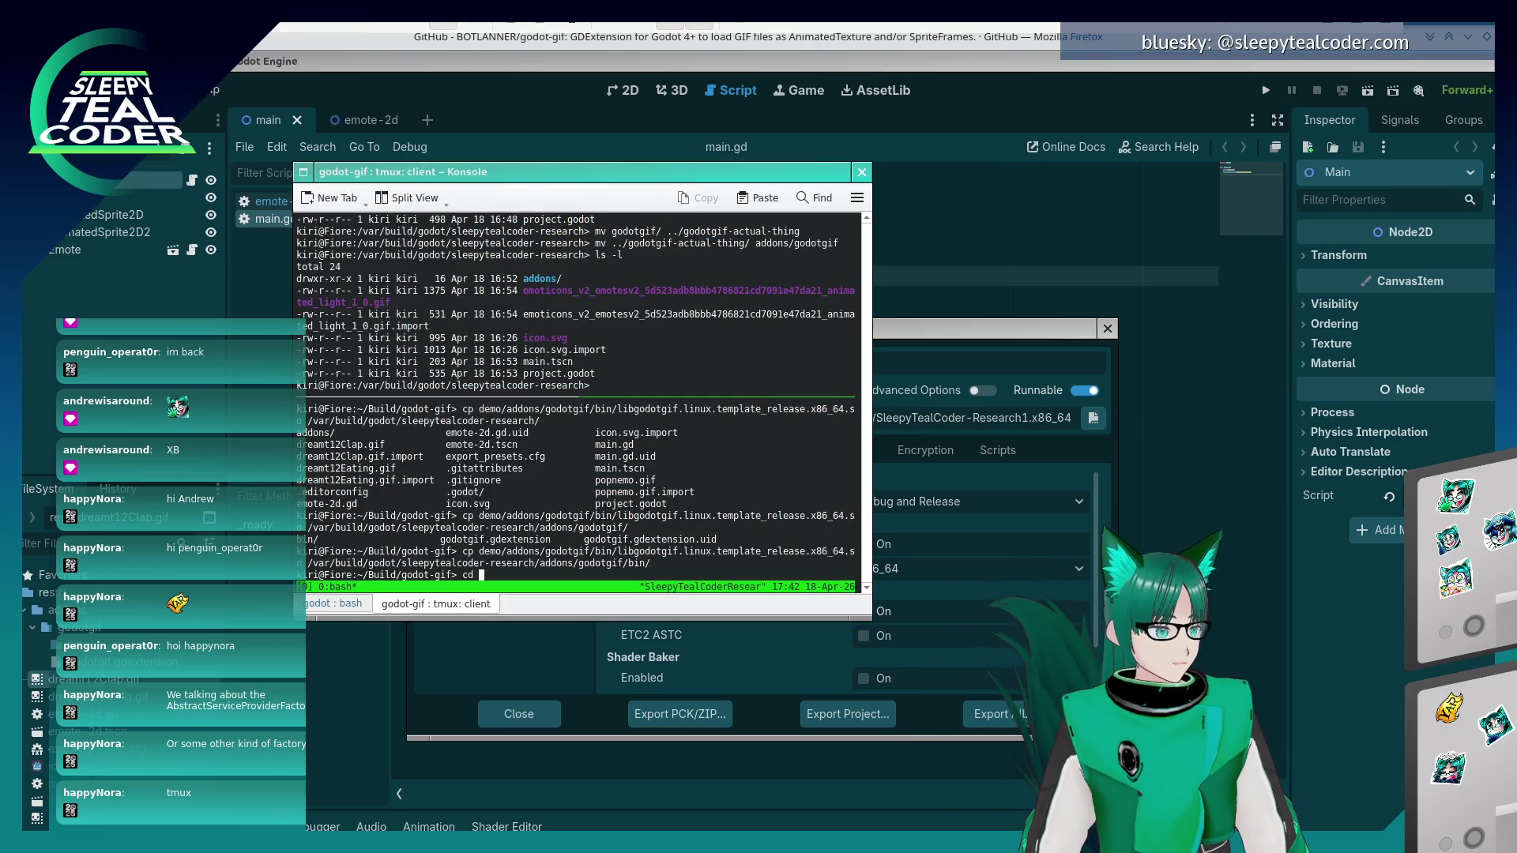
pyautogui.write('/tmp/yarrr/')
pyautogui.press('Return')
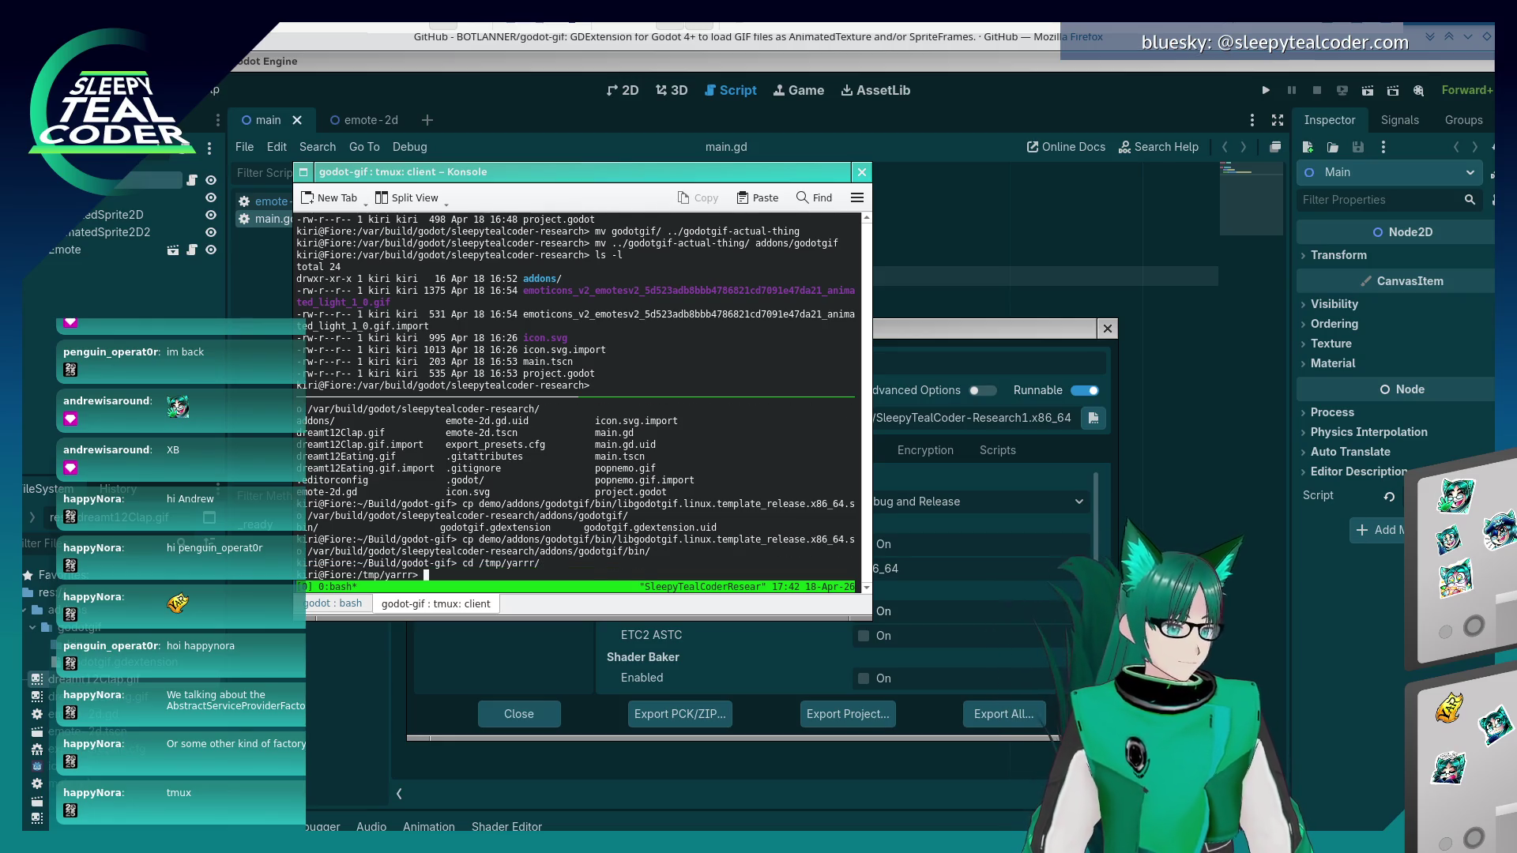
pyautogui.write('ls -l')
pyautogui.press('Return')
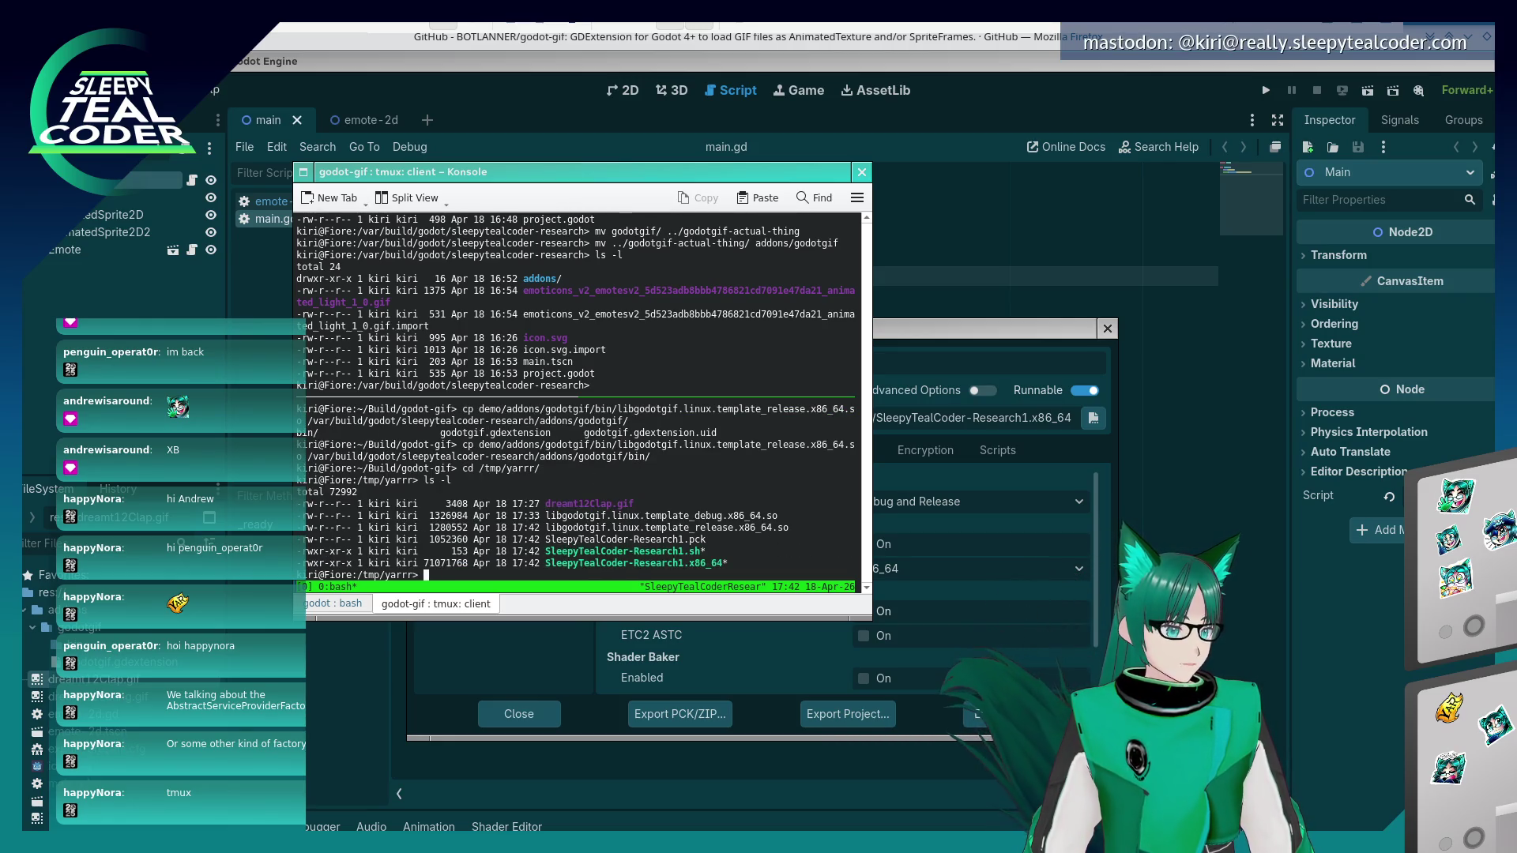
# - Run ./SleepyTealCoder-Research1.x86_64 to see the emotes, then close the game window
pyautogui.write('./Sl')
pyautogui.press('Tab')
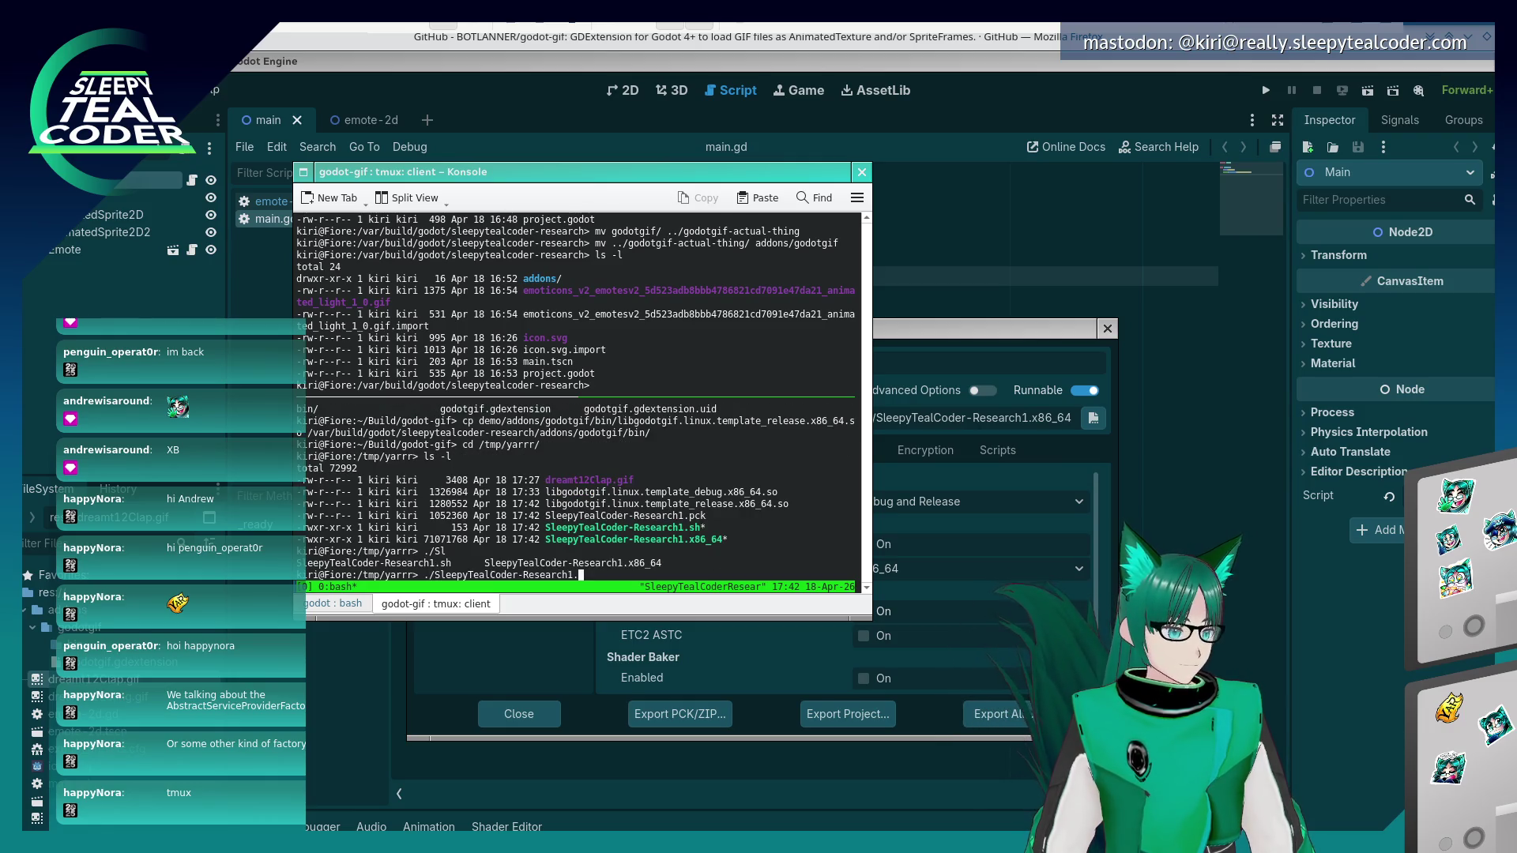
pyautogui.write('x')
pyautogui.press('Tab')
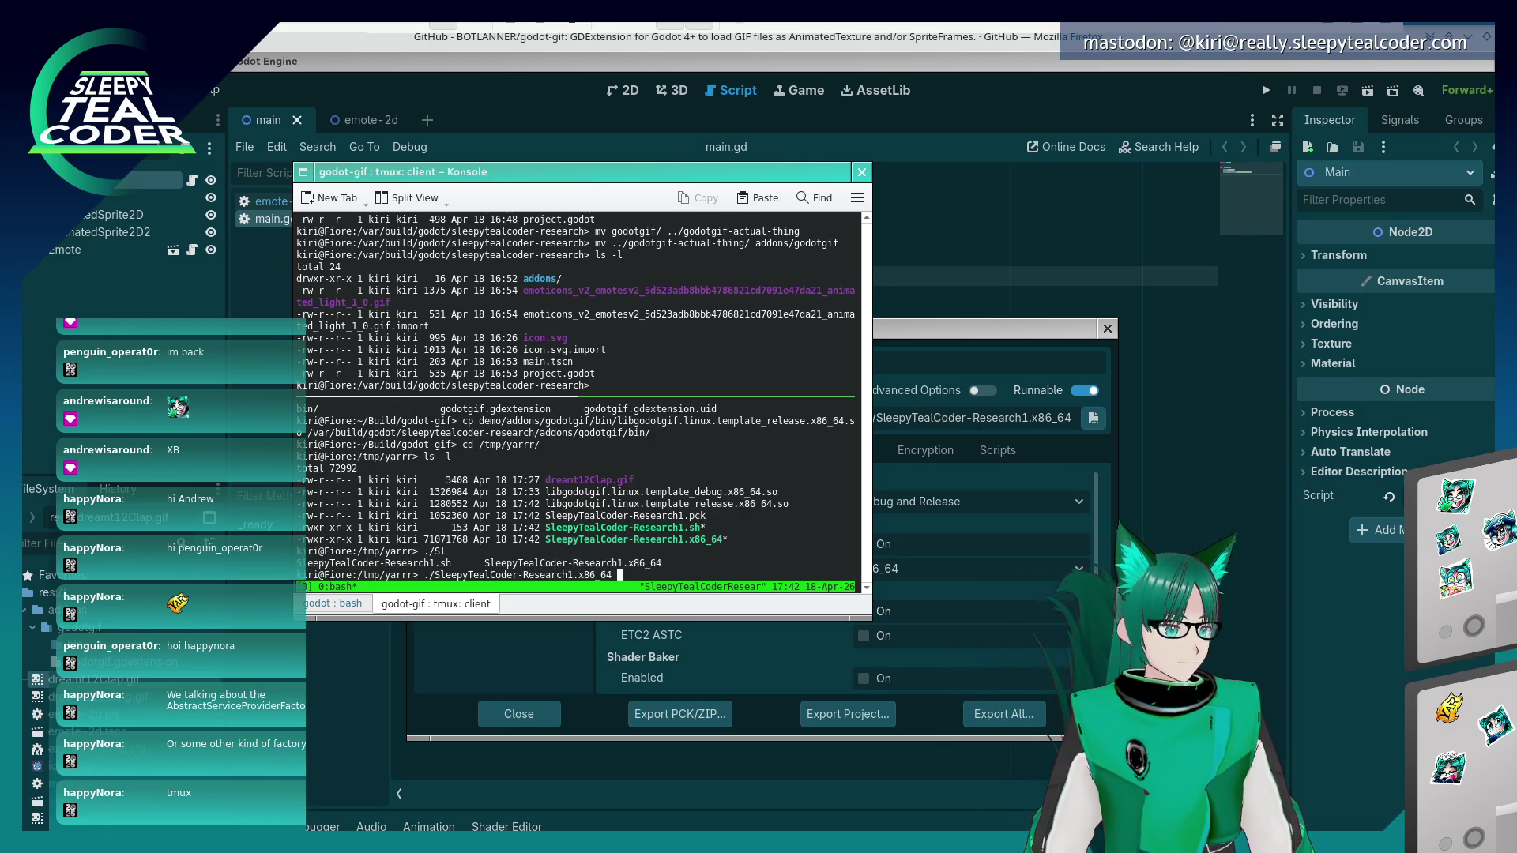
pyautogui.press('Return')
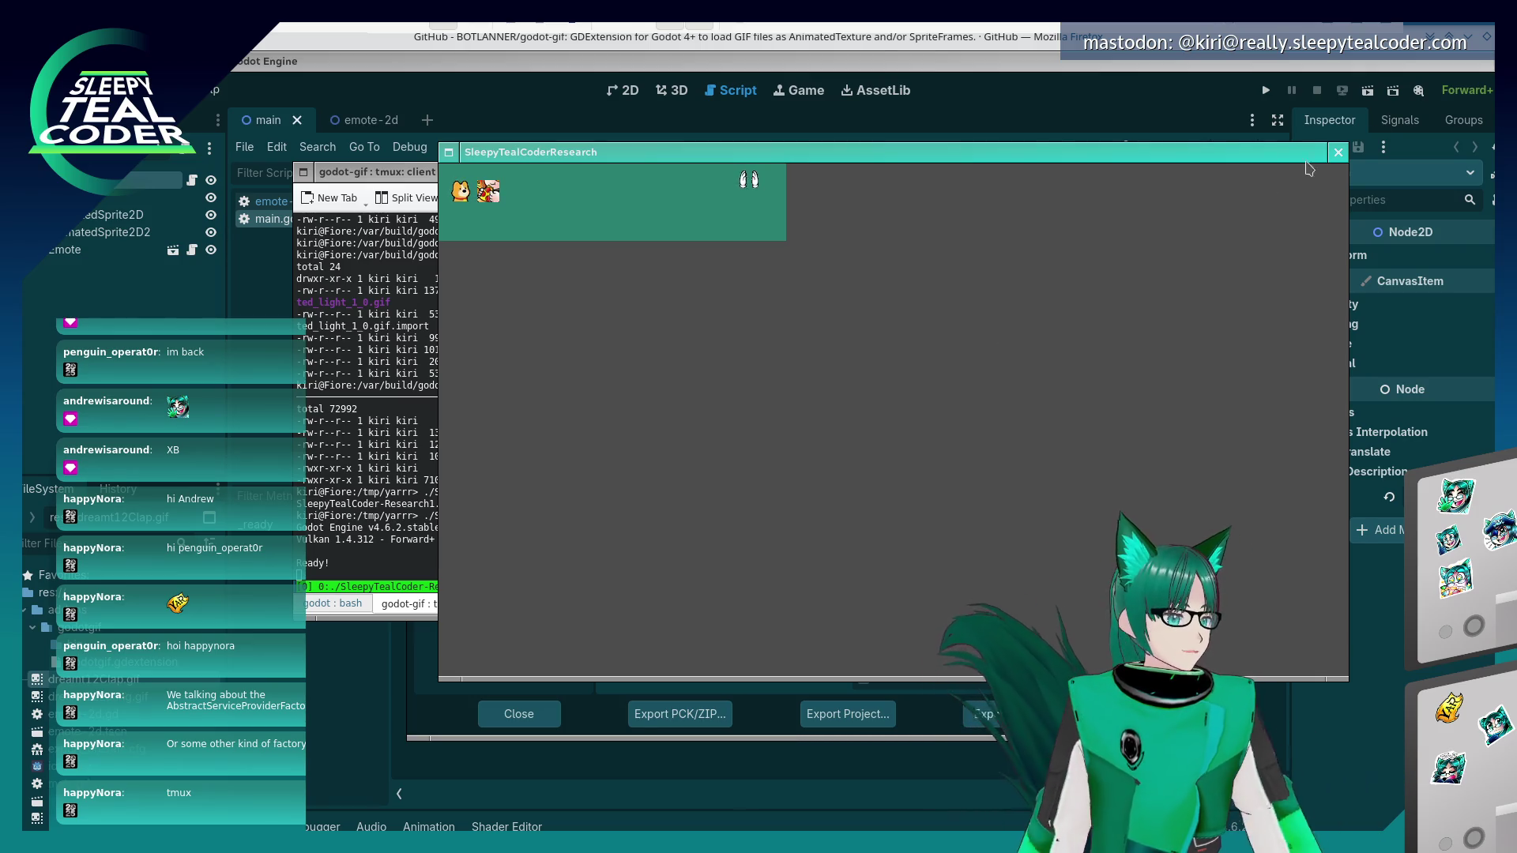
pyautogui.click(1337, 152)
pyautogui.click(1138, 100)
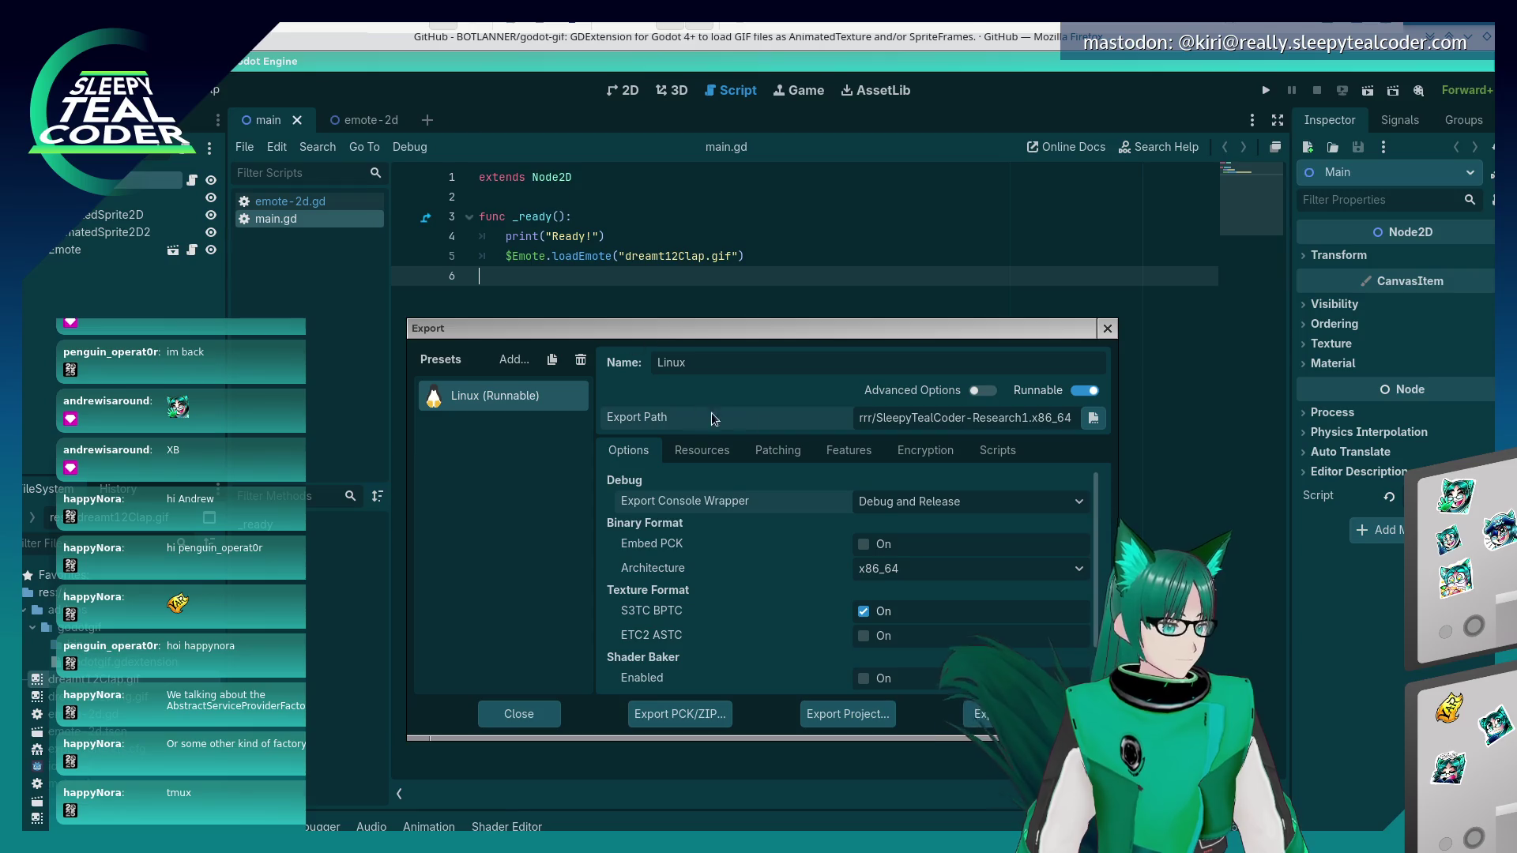
# - Set Display > Window > V-Sync Mode to Disabled in Project Settings, found by searching 'vsync'
pyautogui.press('Escape')
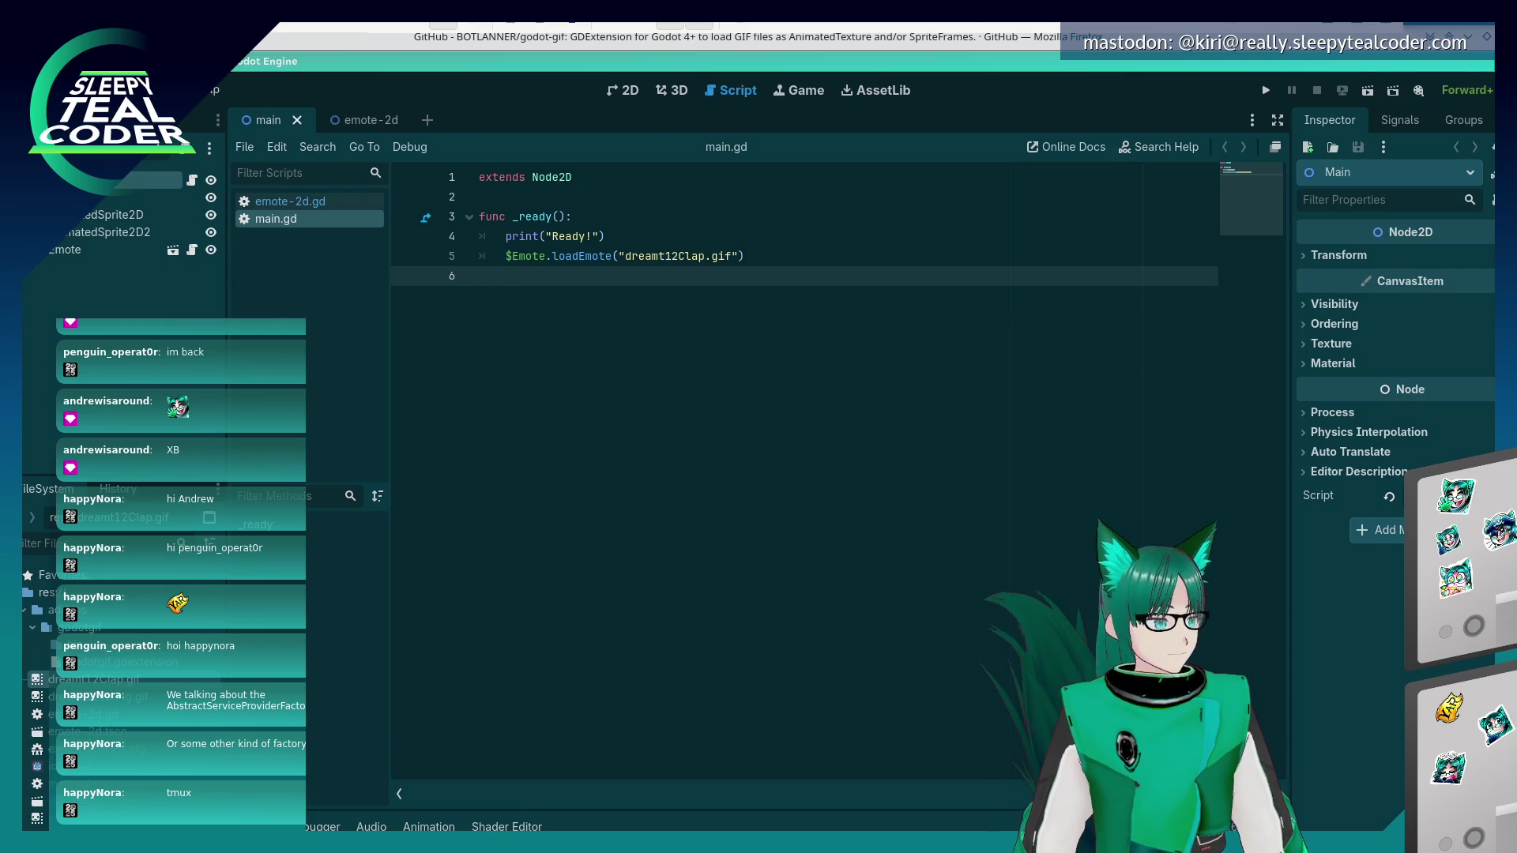
pyautogui.click(39, 89)
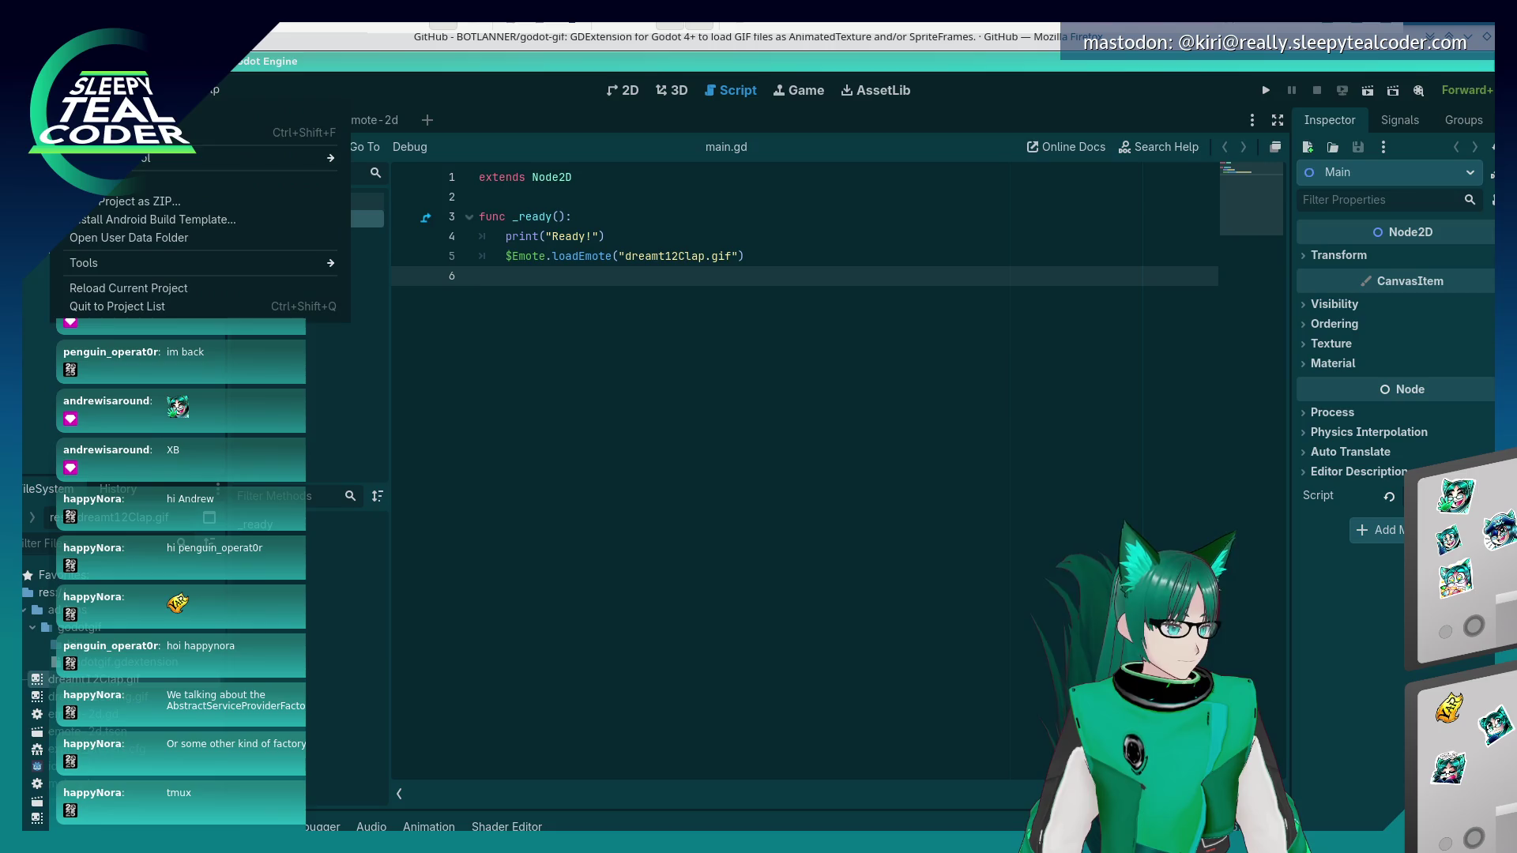
pyautogui.click(237, 115)
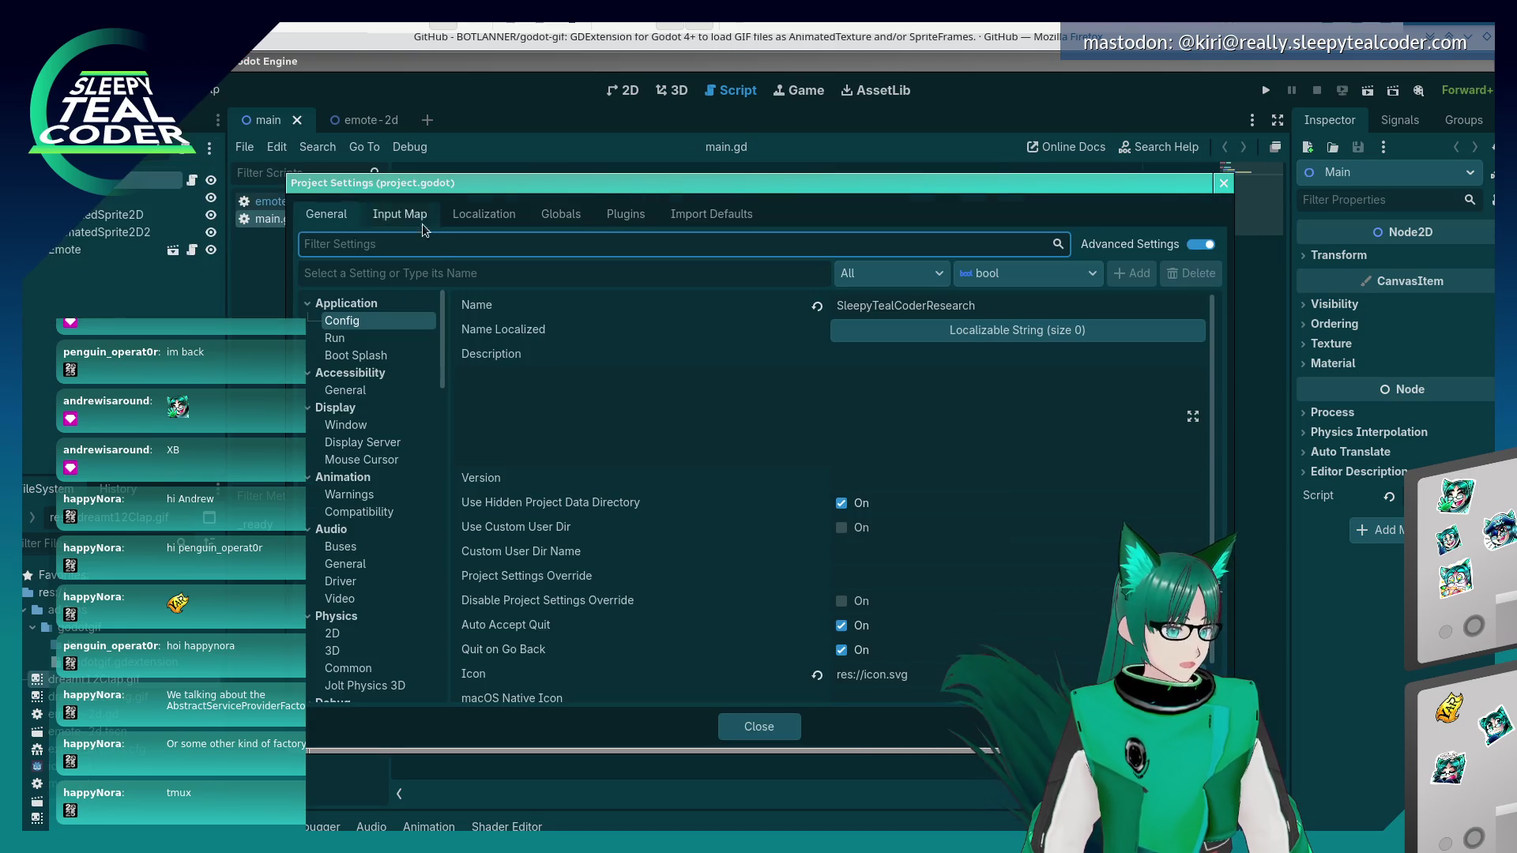
pyautogui.write('vsync')
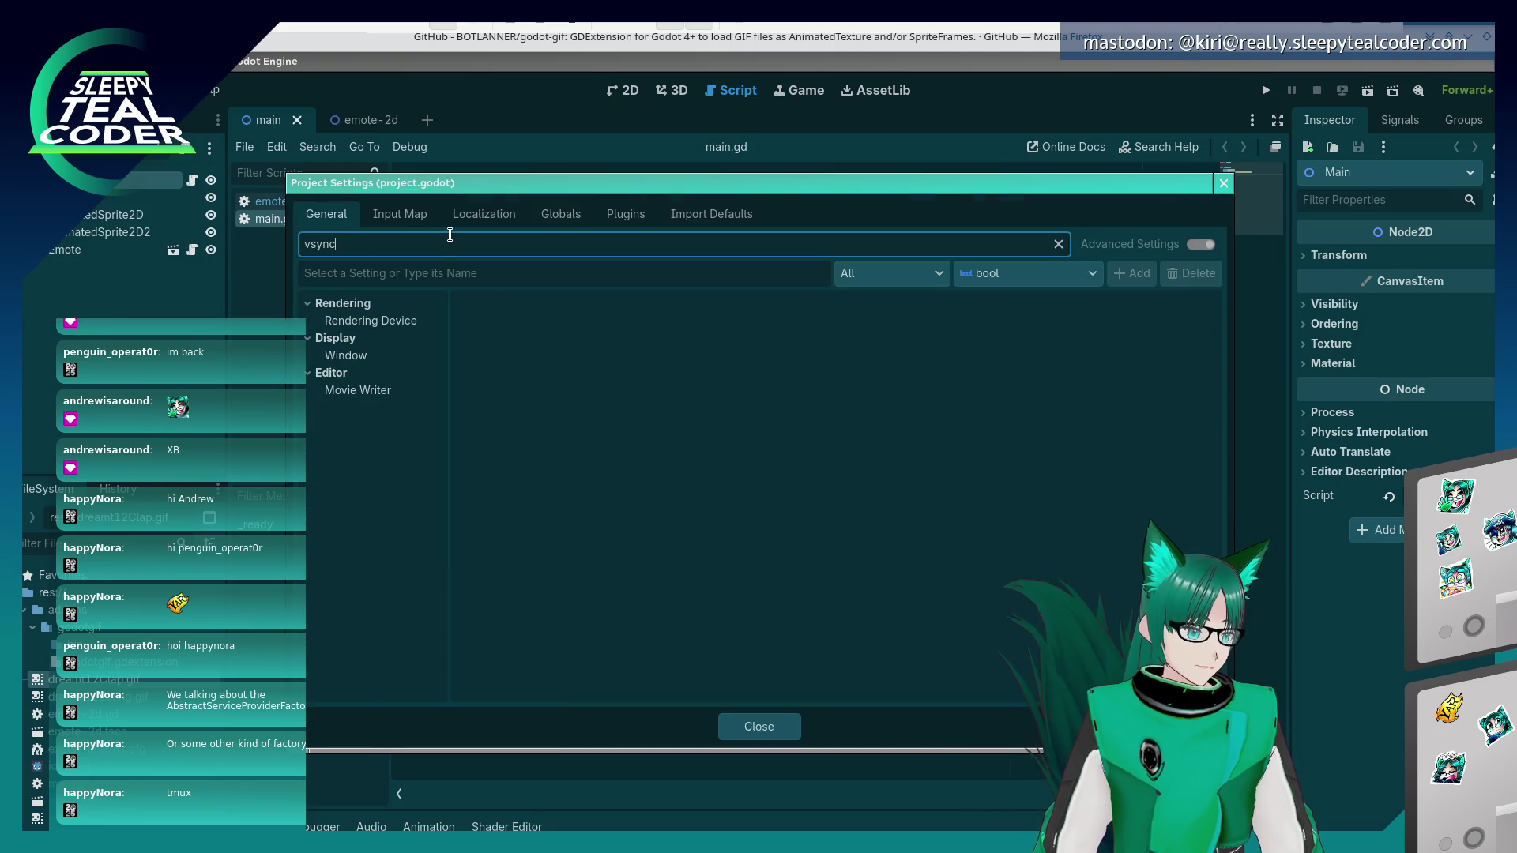
pyautogui.click(392, 321)
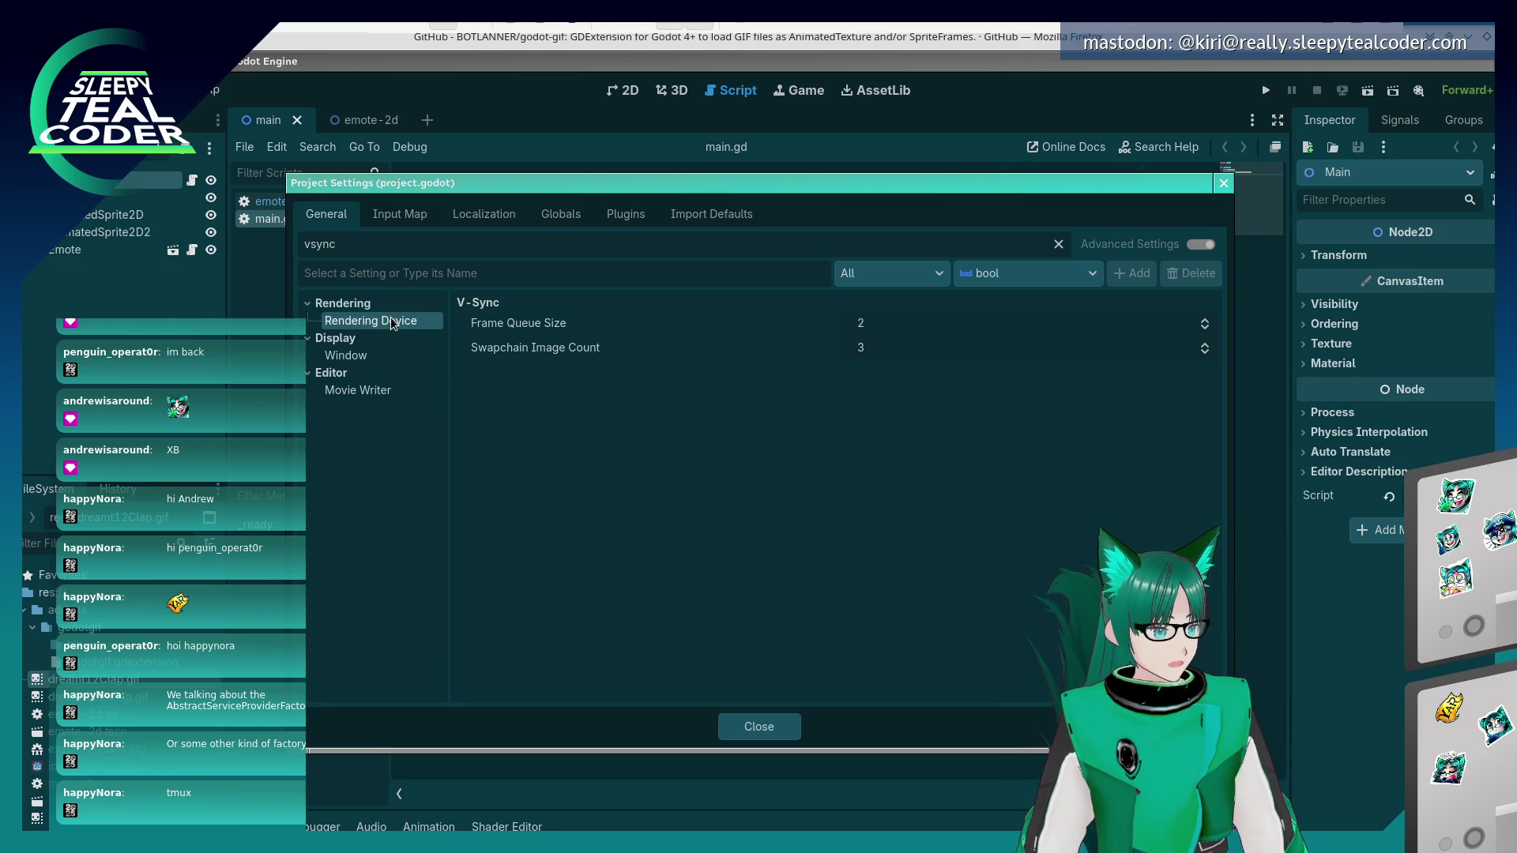
pyautogui.click(365, 361)
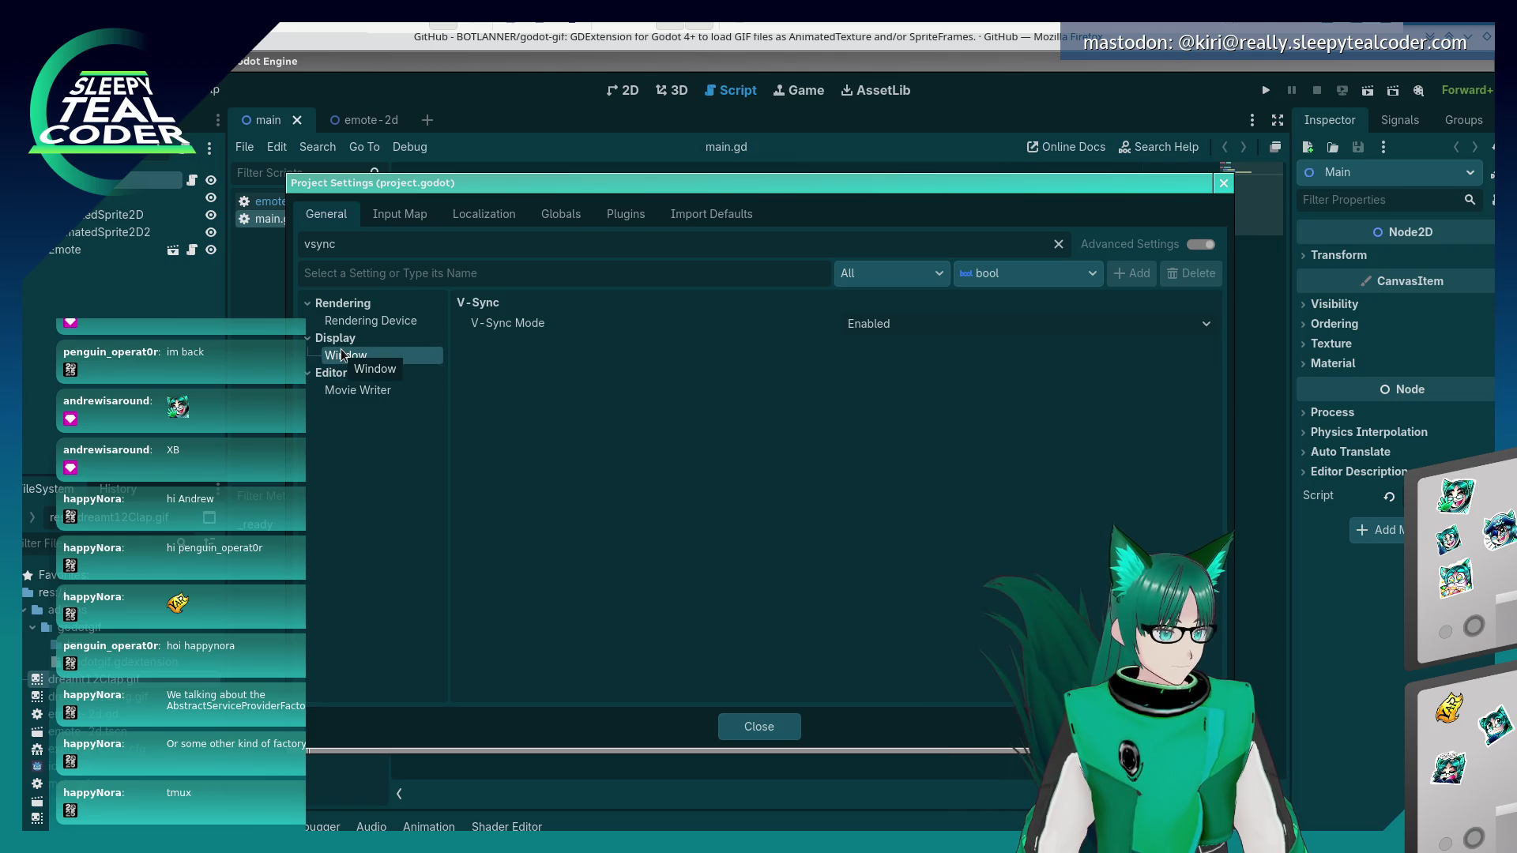
pyautogui.click(902, 318)
pyautogui.click(893, 350)
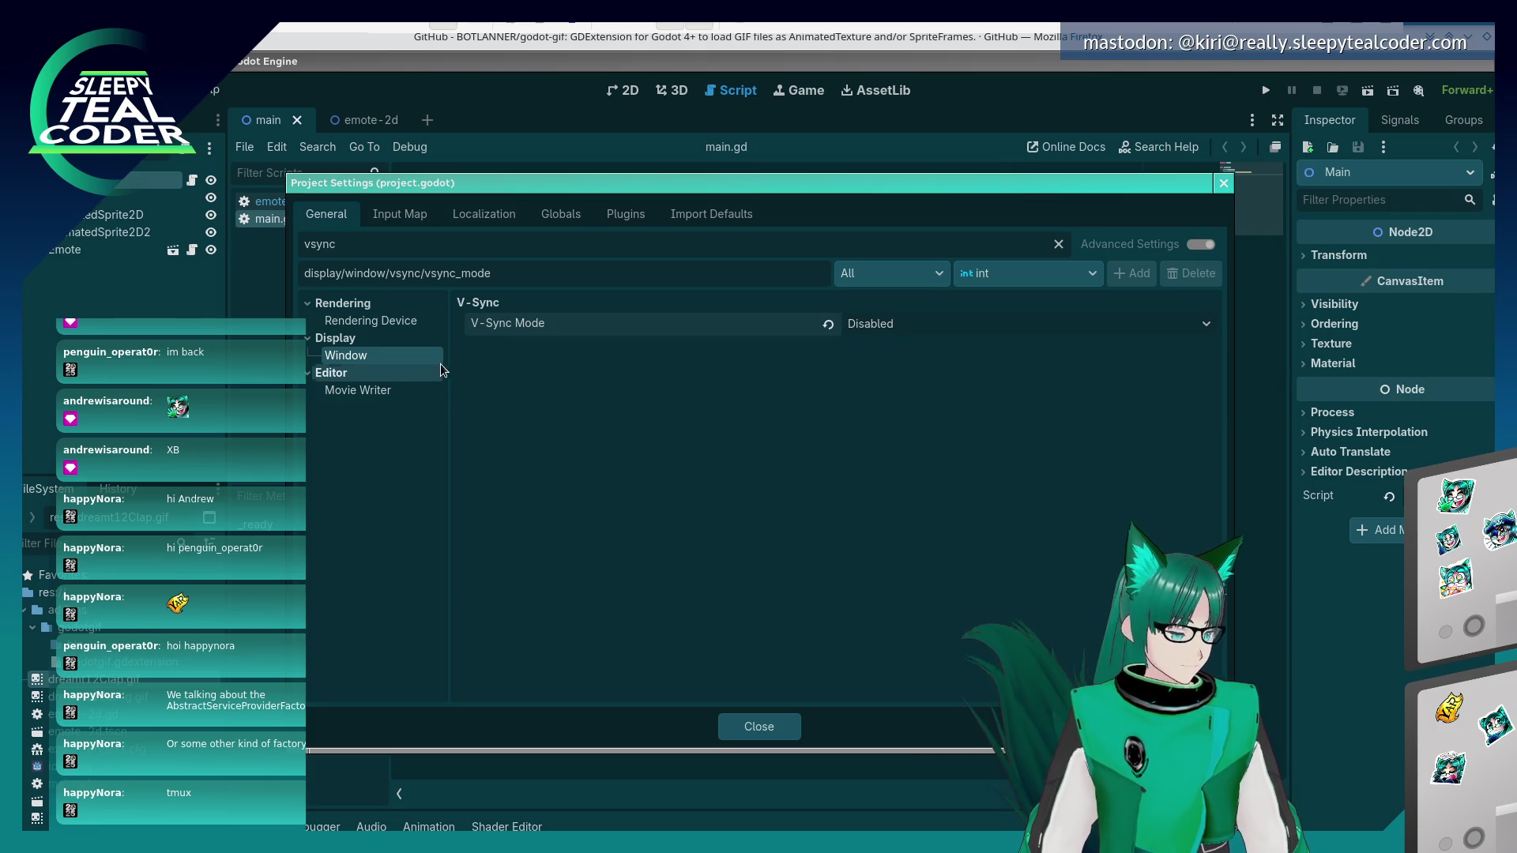
pyautogui.click(766, 723)
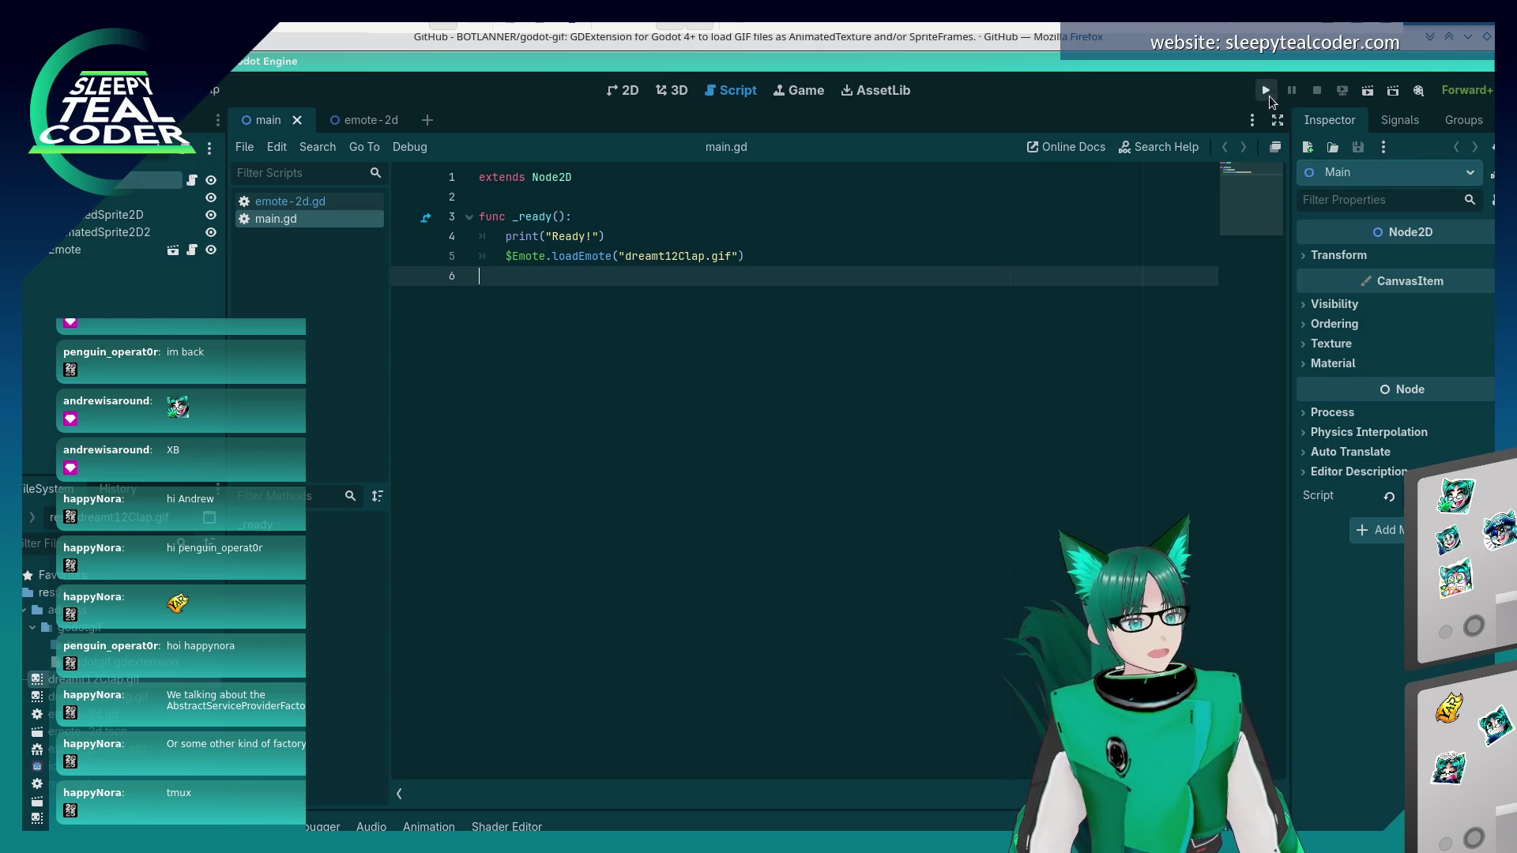
# - Run the project in a debug window to check the emotes, then stop it
pyautogui.click(1266, 90)
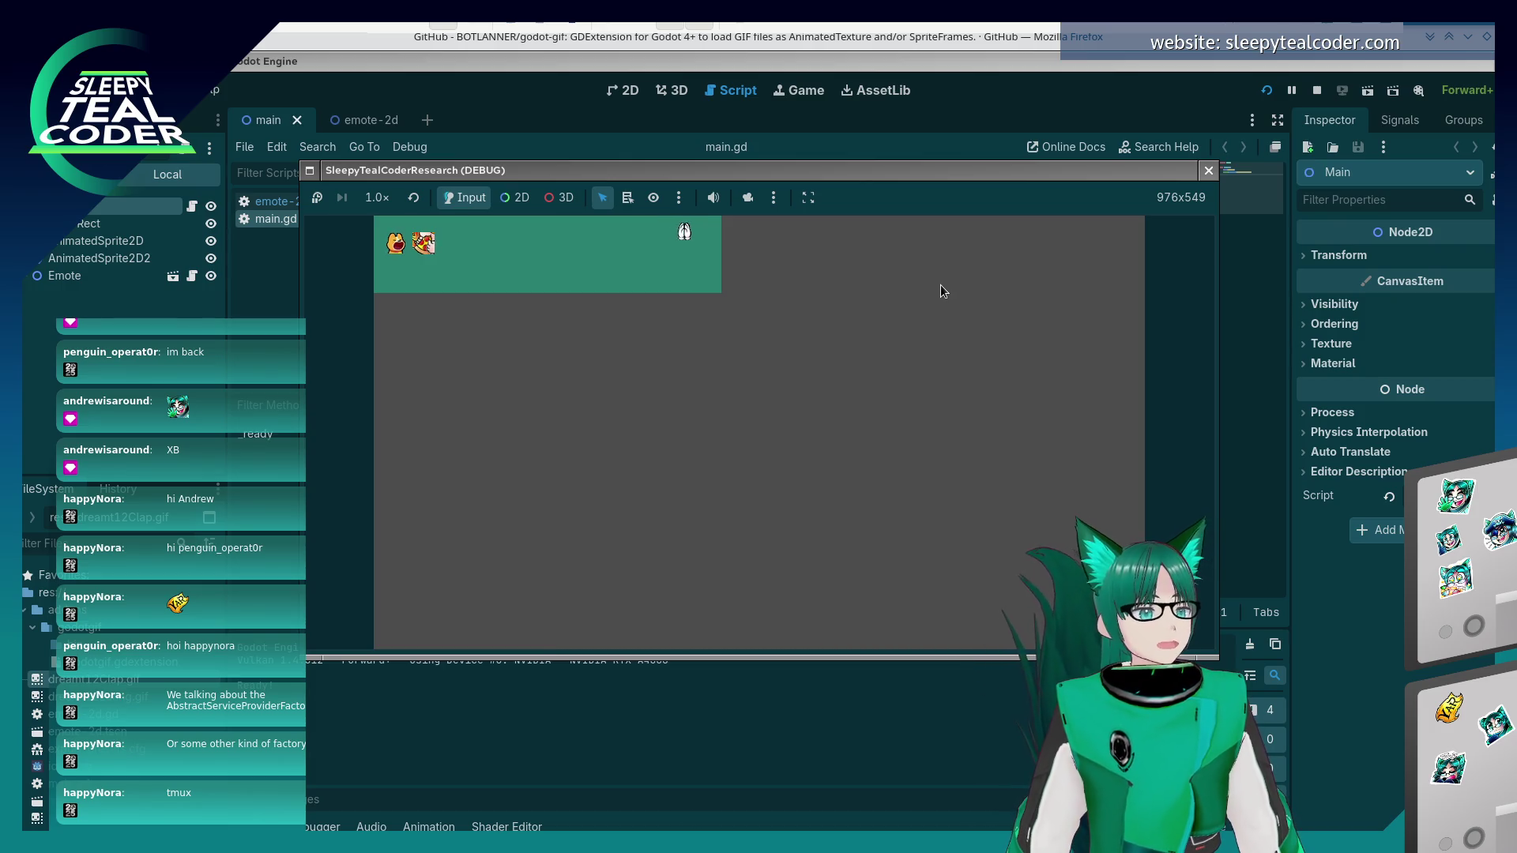
pyautogui.click(1207, 170)
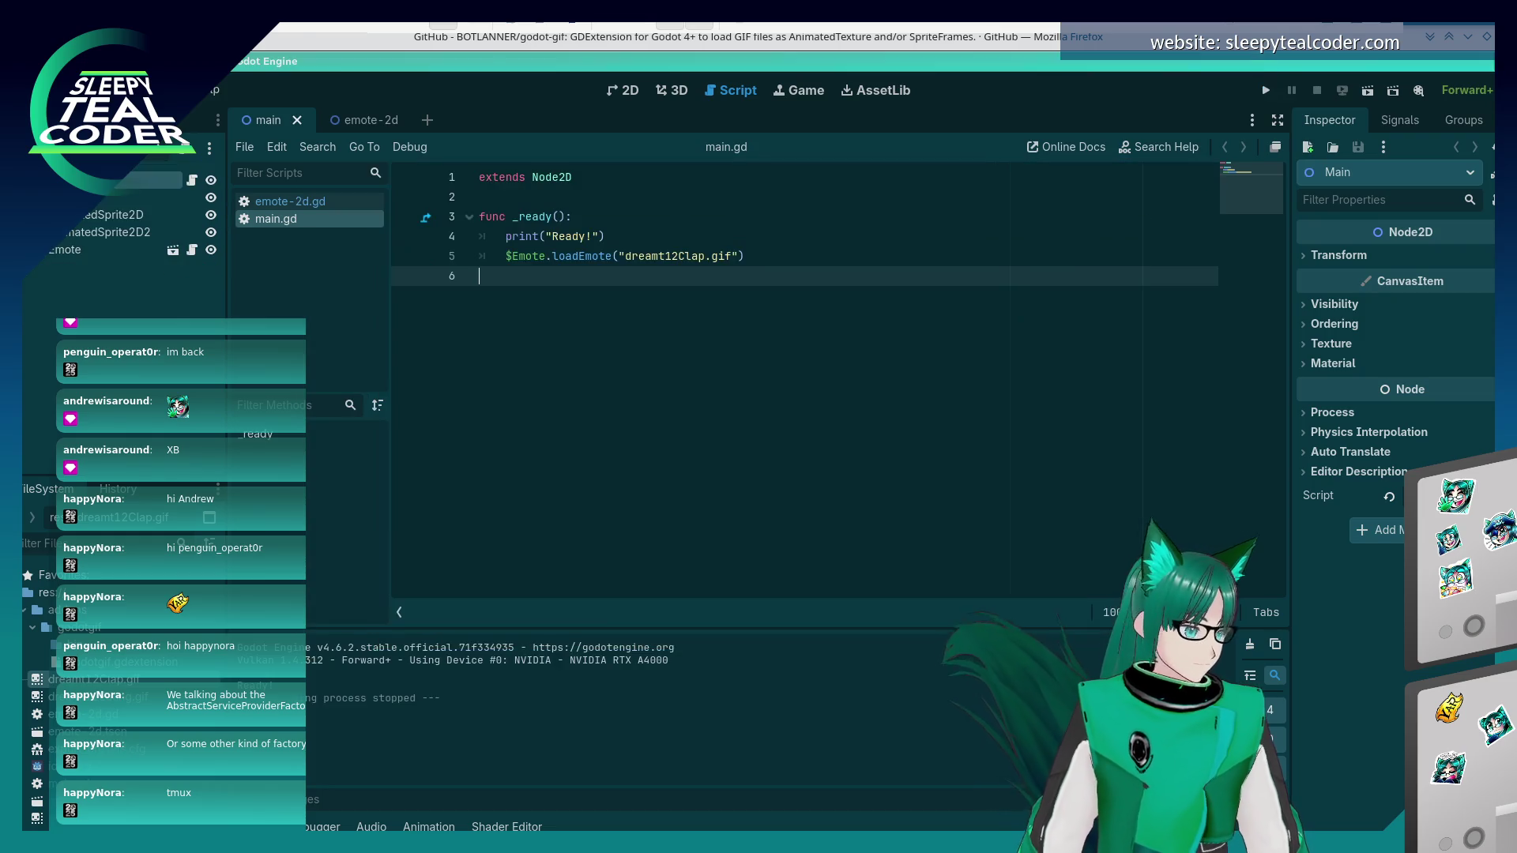
# - Export all presets, including the Linux preset, as a release build
pyautogui.click(213, 90)
pyautogui.click(237, 183)
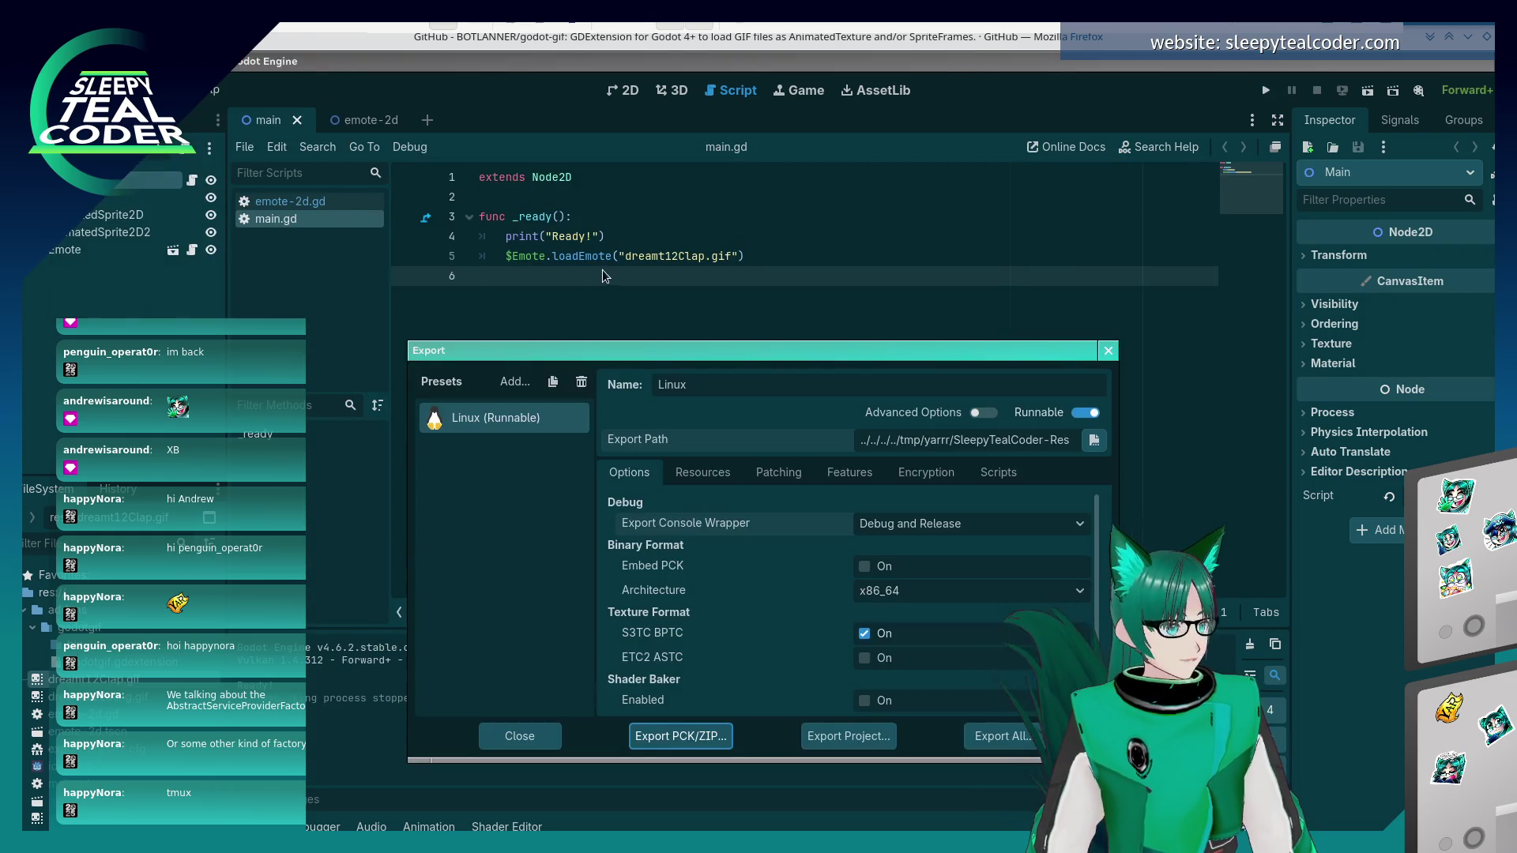
pyautogui.click(1011, 741)
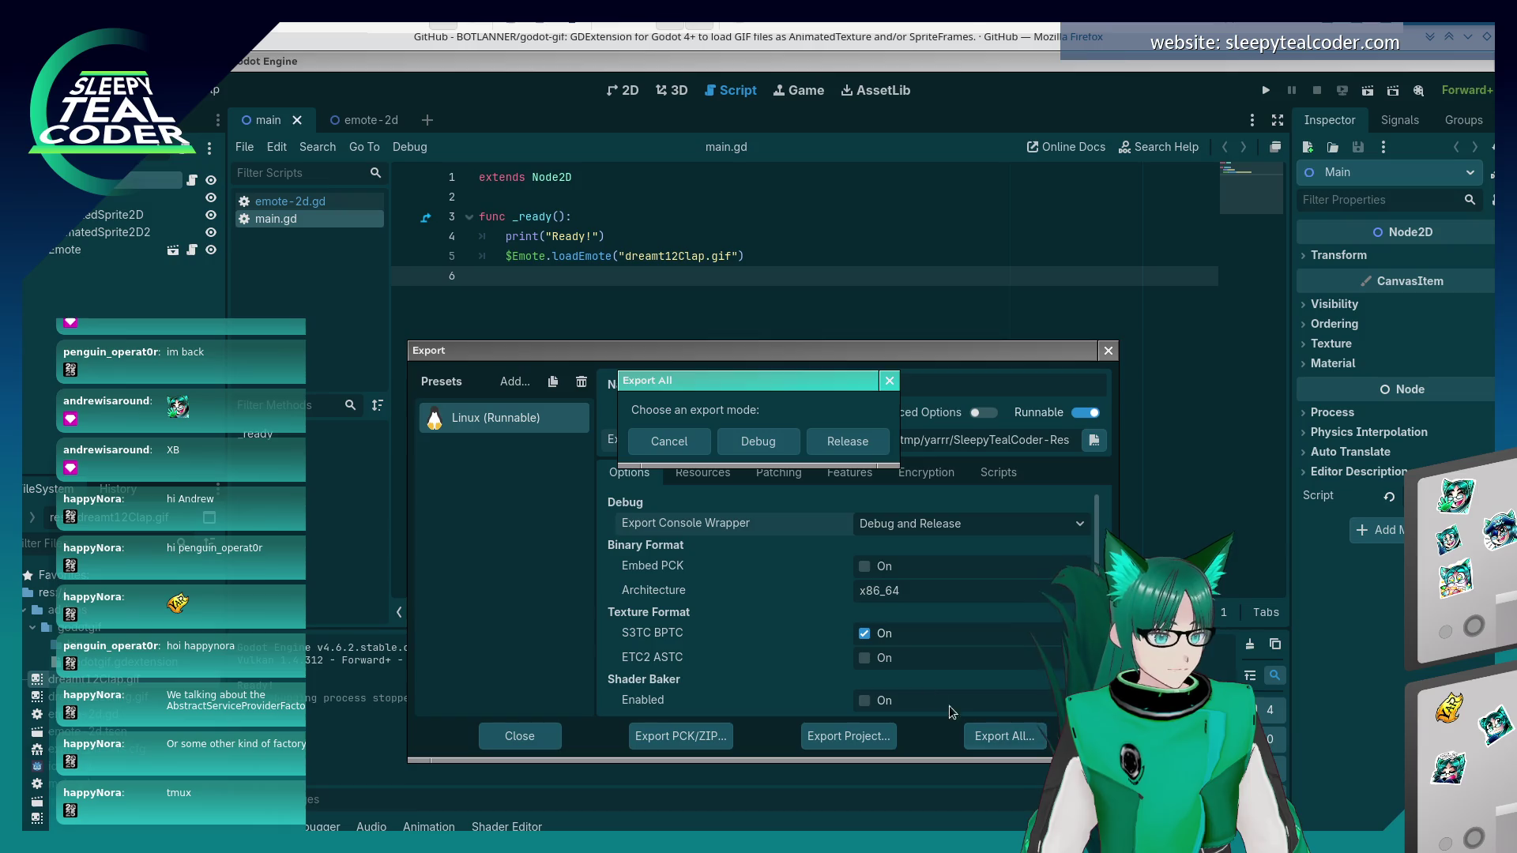
pyautogui.click(834, 441)
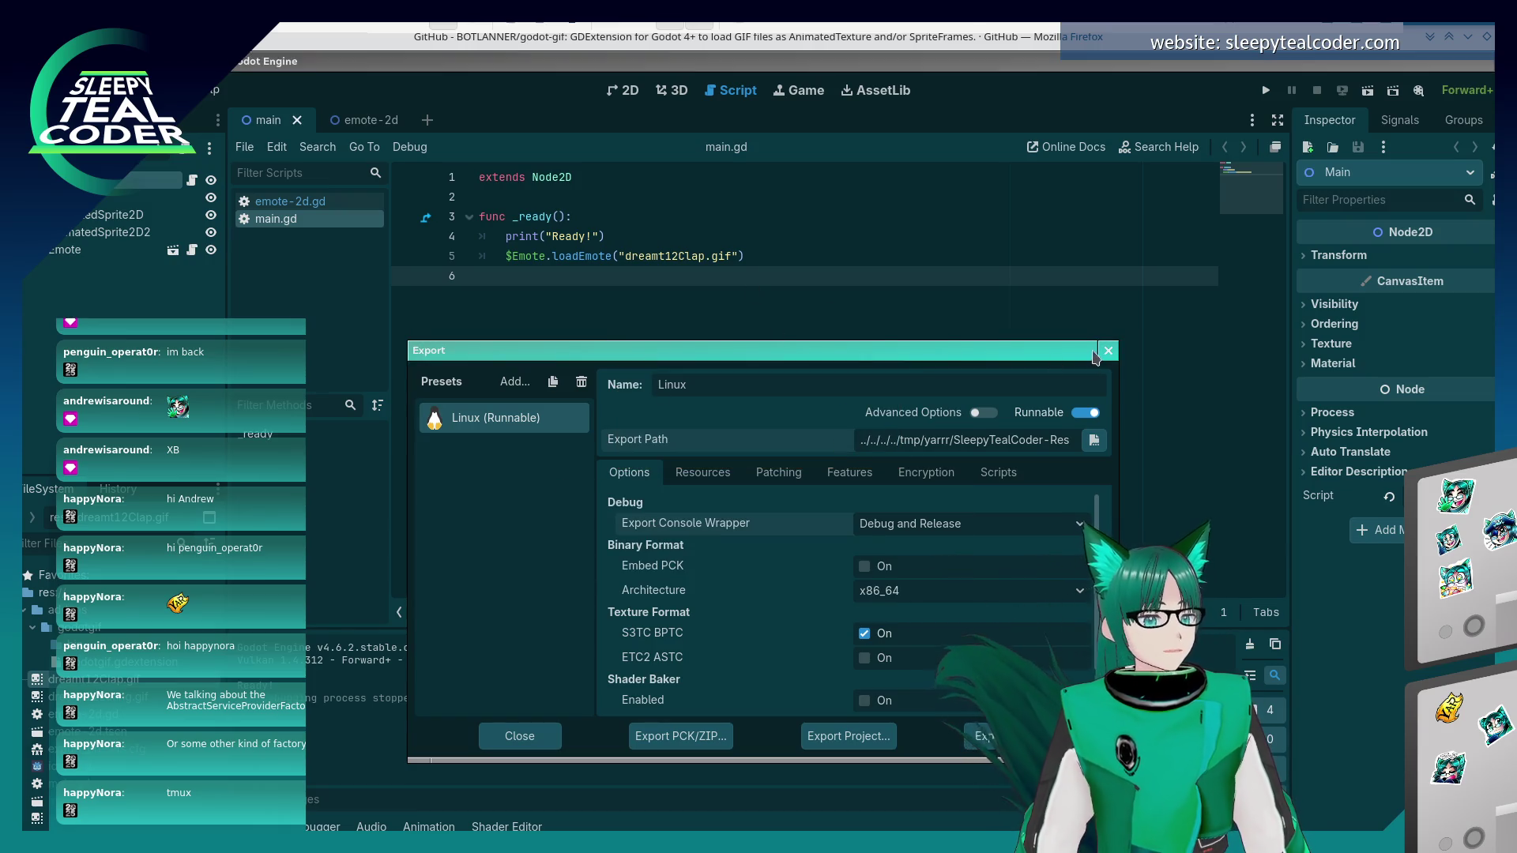
pyautogui.click(1106, 351)
# - Relaunch ./SleepyTealCoder-Research1.x86_64 in Konsole using the previous command
pyautogui.hotkey('alt', 'Tab')
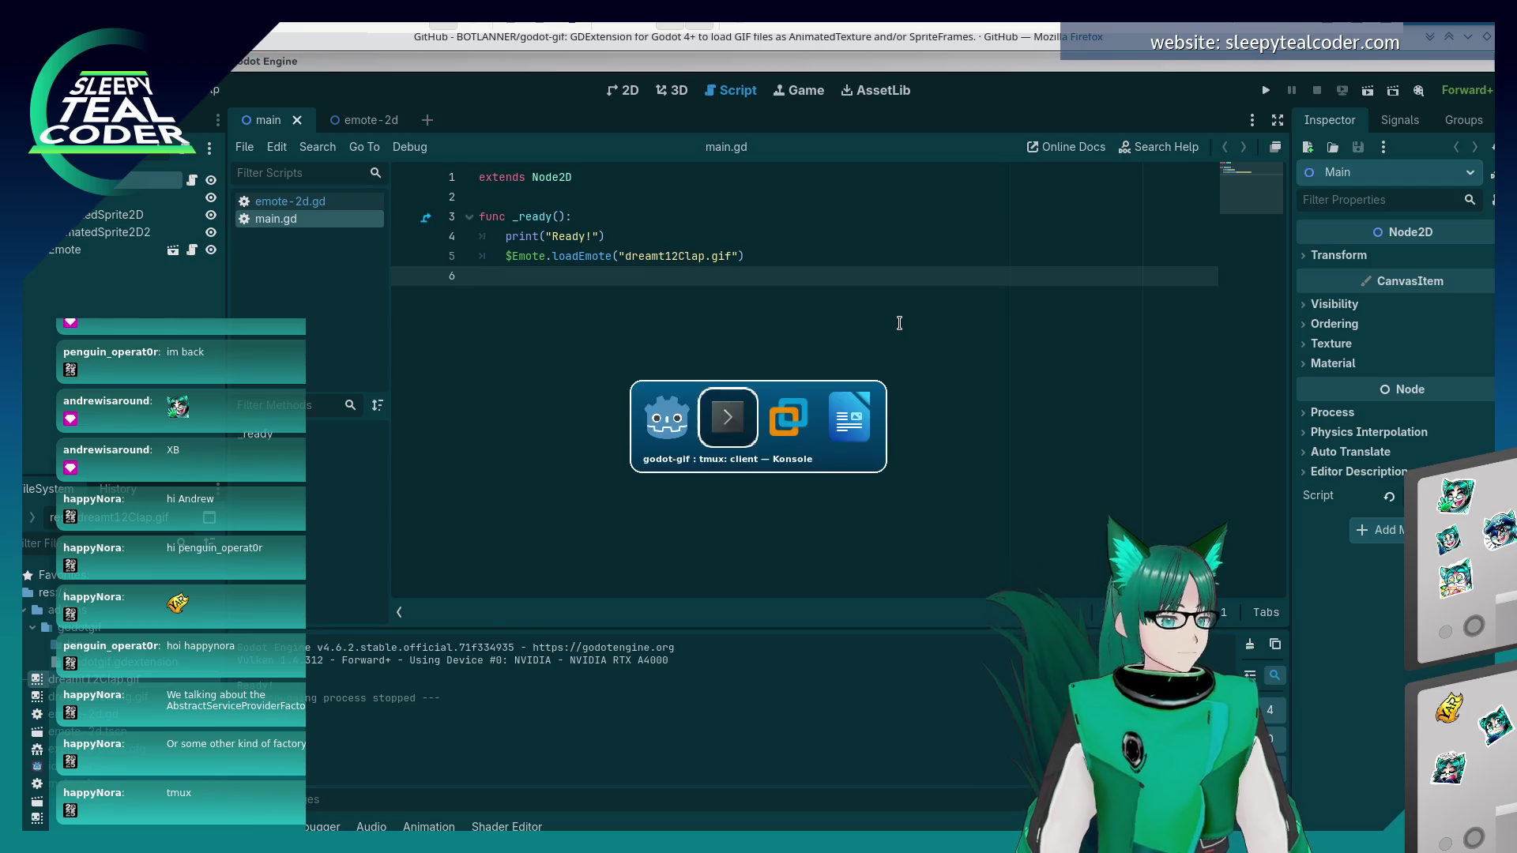
pyautogui.press('Up')
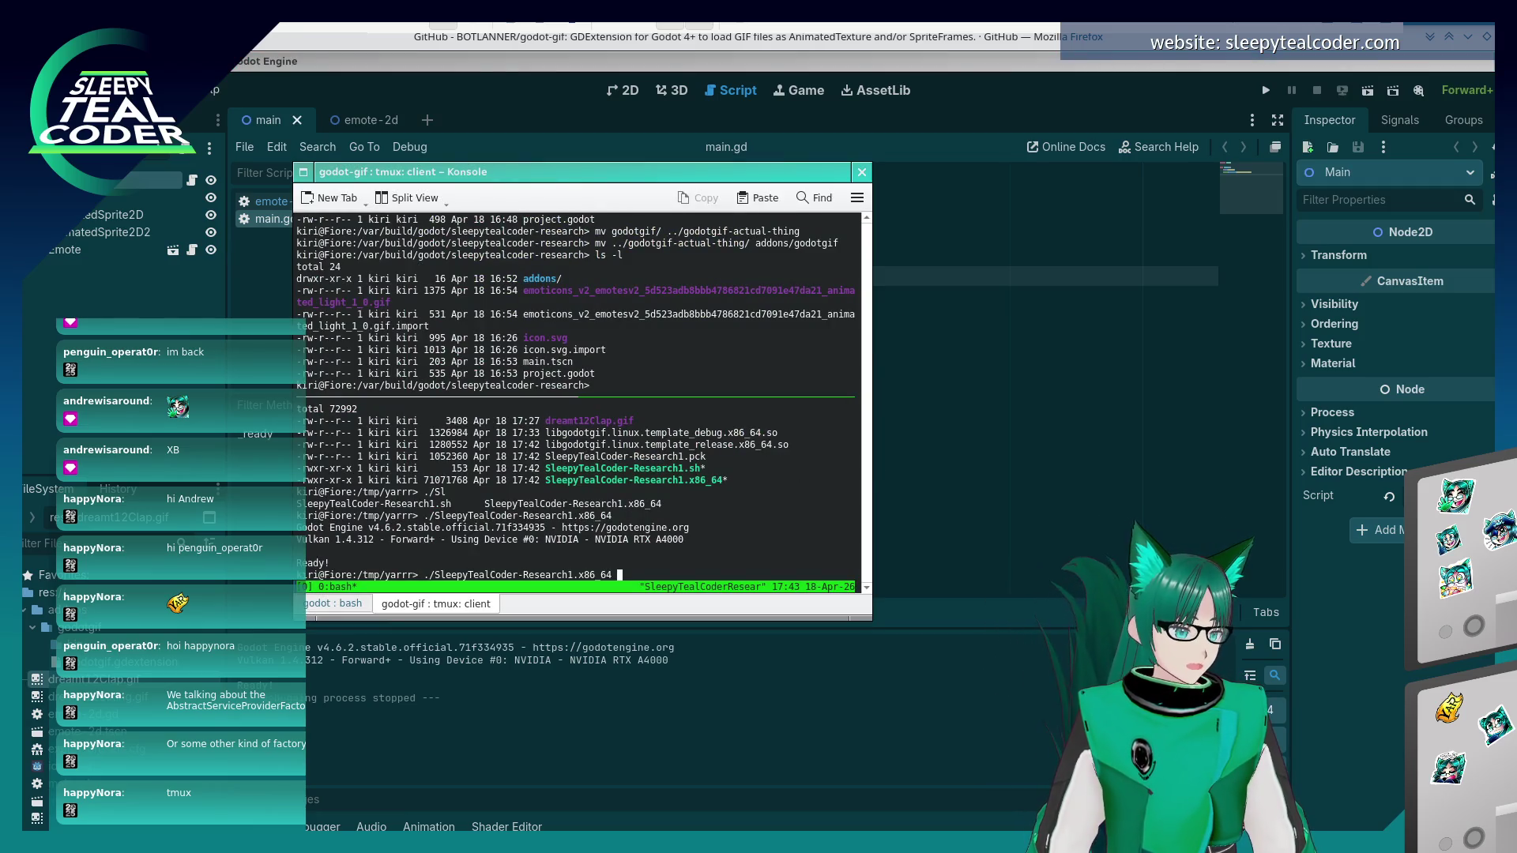
pyautogui.press('Return')
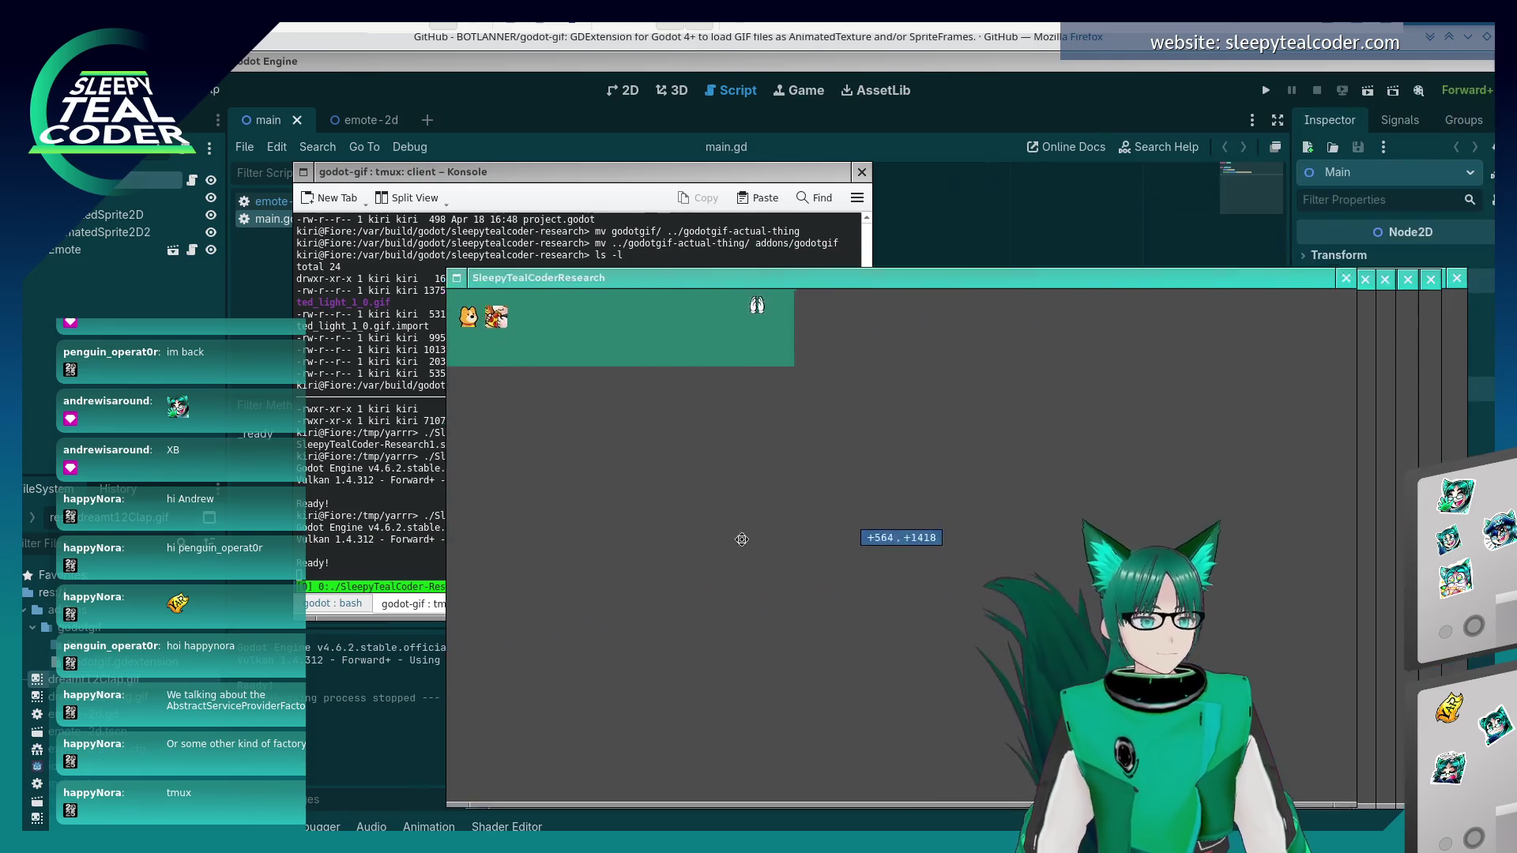
# - Arrange the SleepyTealCoderResearch game window and the Twitch chat popup side by side
pyautogui.press('Escape')
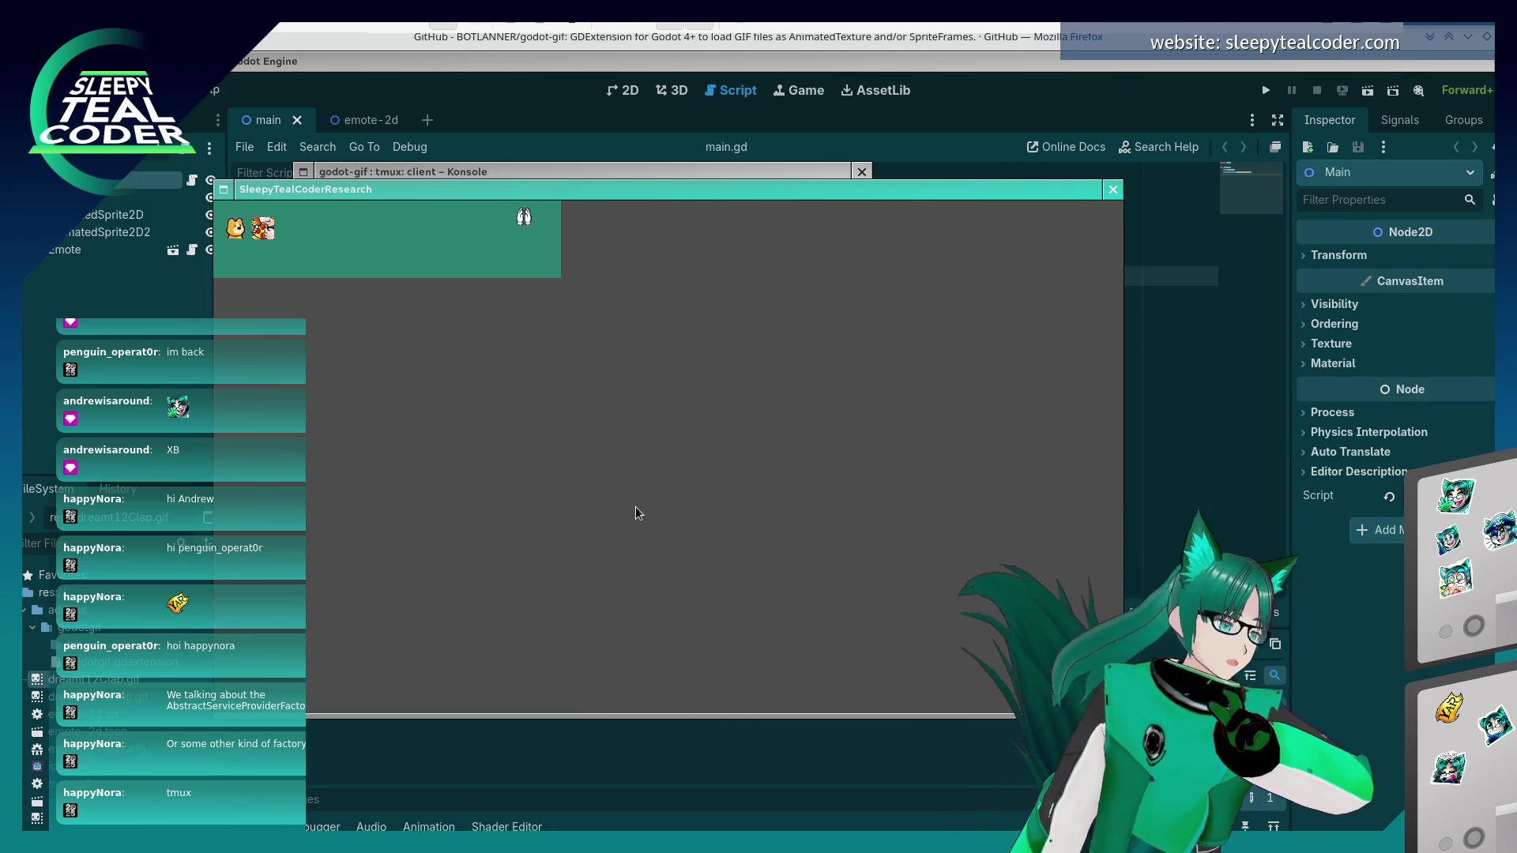
pyautogui.moveTo(579, 345); pyautogui.dragTo(822, 348)
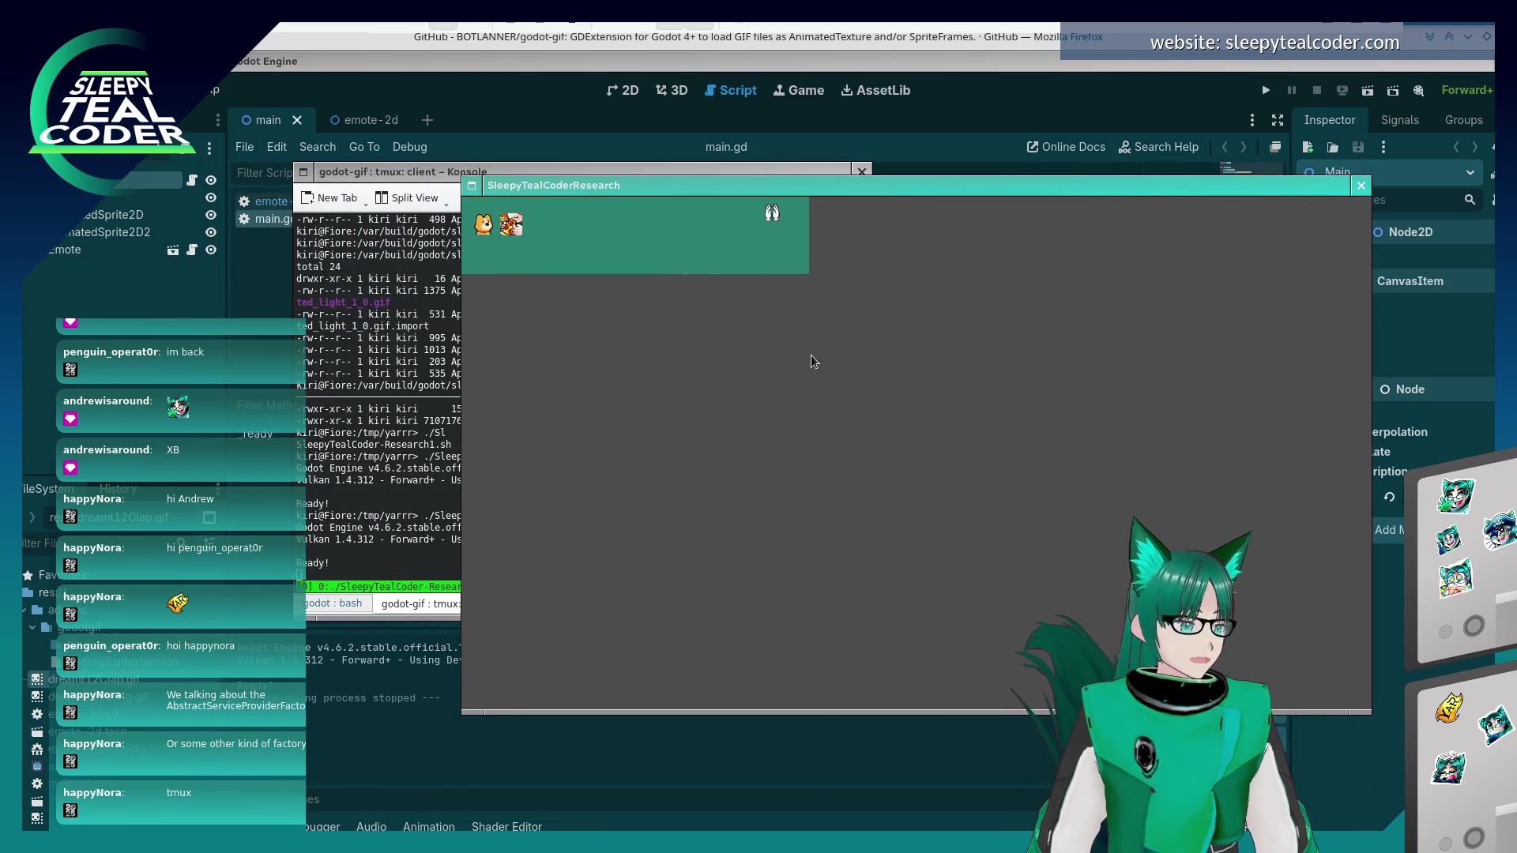
pyautogui.hotkey('alt', 'Tab')
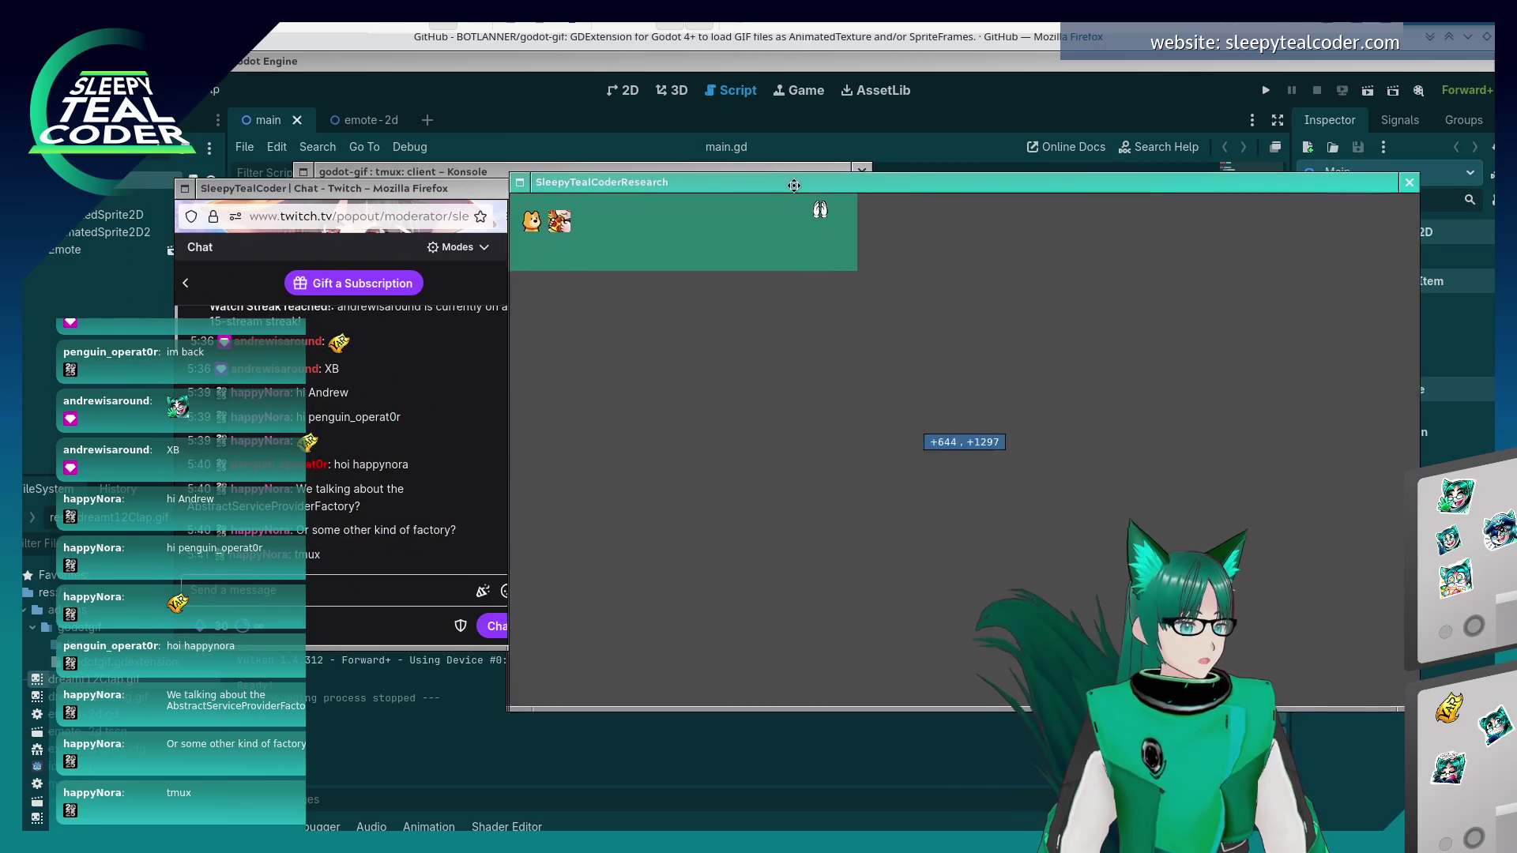
pyautogui.click(387, 412)
pyautogui.scroll(10, 368, 449)
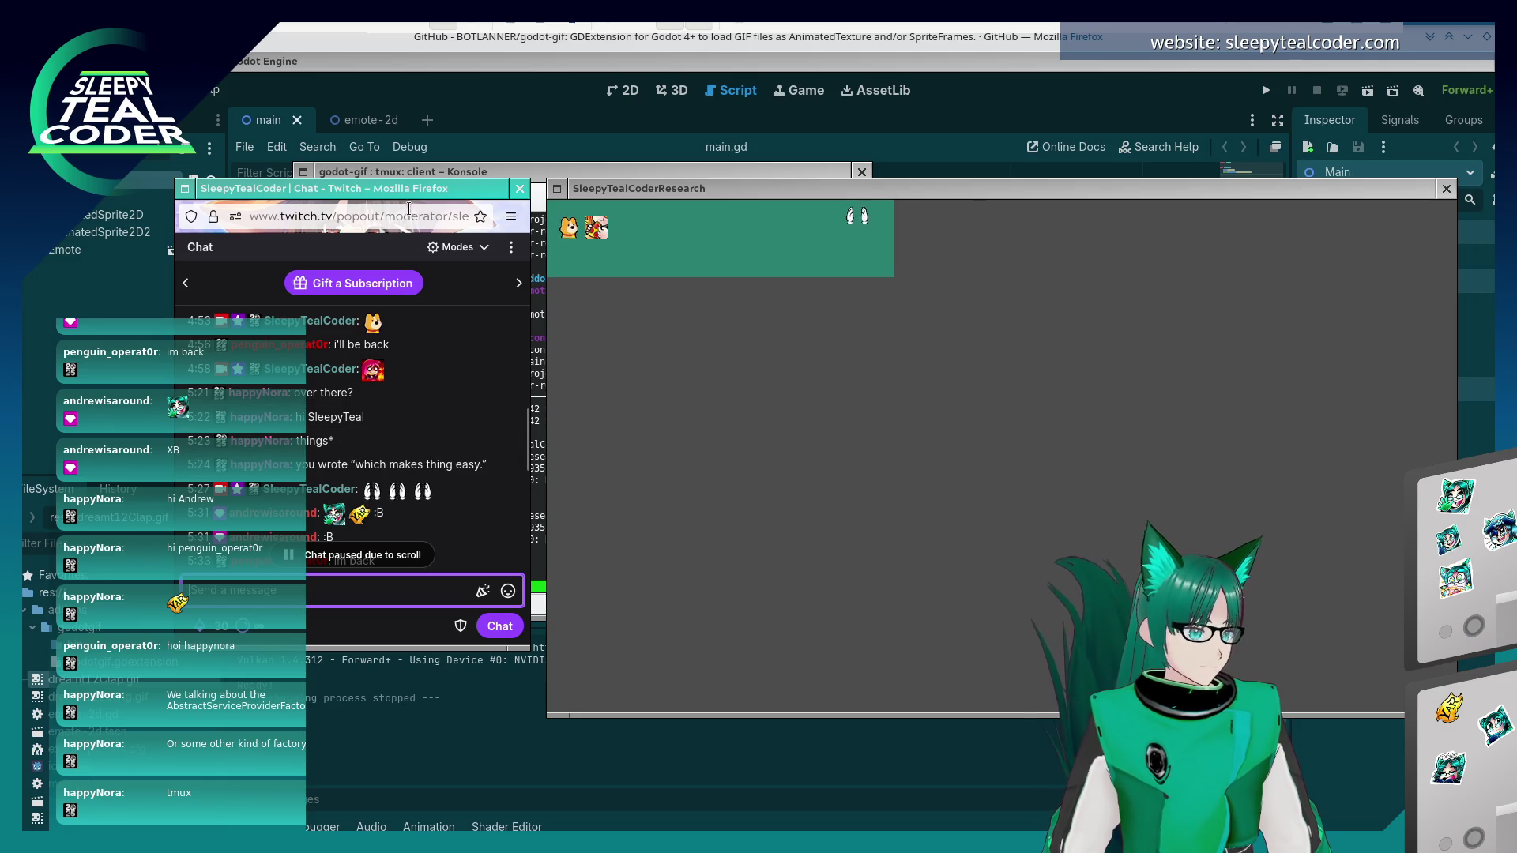
pyautogui.moveTo(423, 188); pyautogui.dragTo(435, 150)
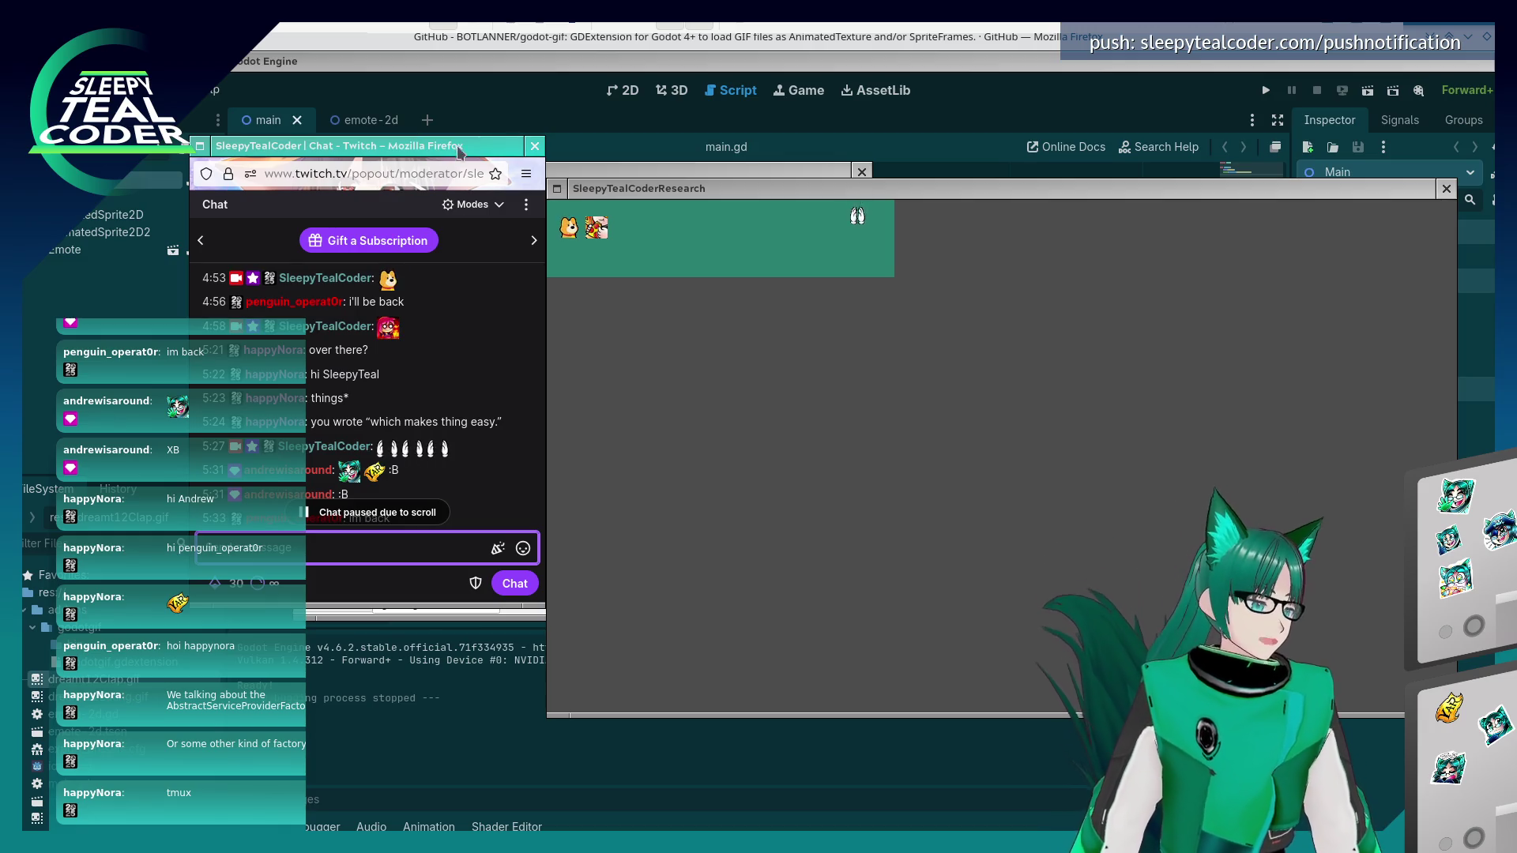
pyautogui.moveTo(645, 197)
pyautogui.mouseDown()
pyautogui.moveTo(599, 229)
pyautogui.moveTo(527, 244)
pyautogui.mouseUp()
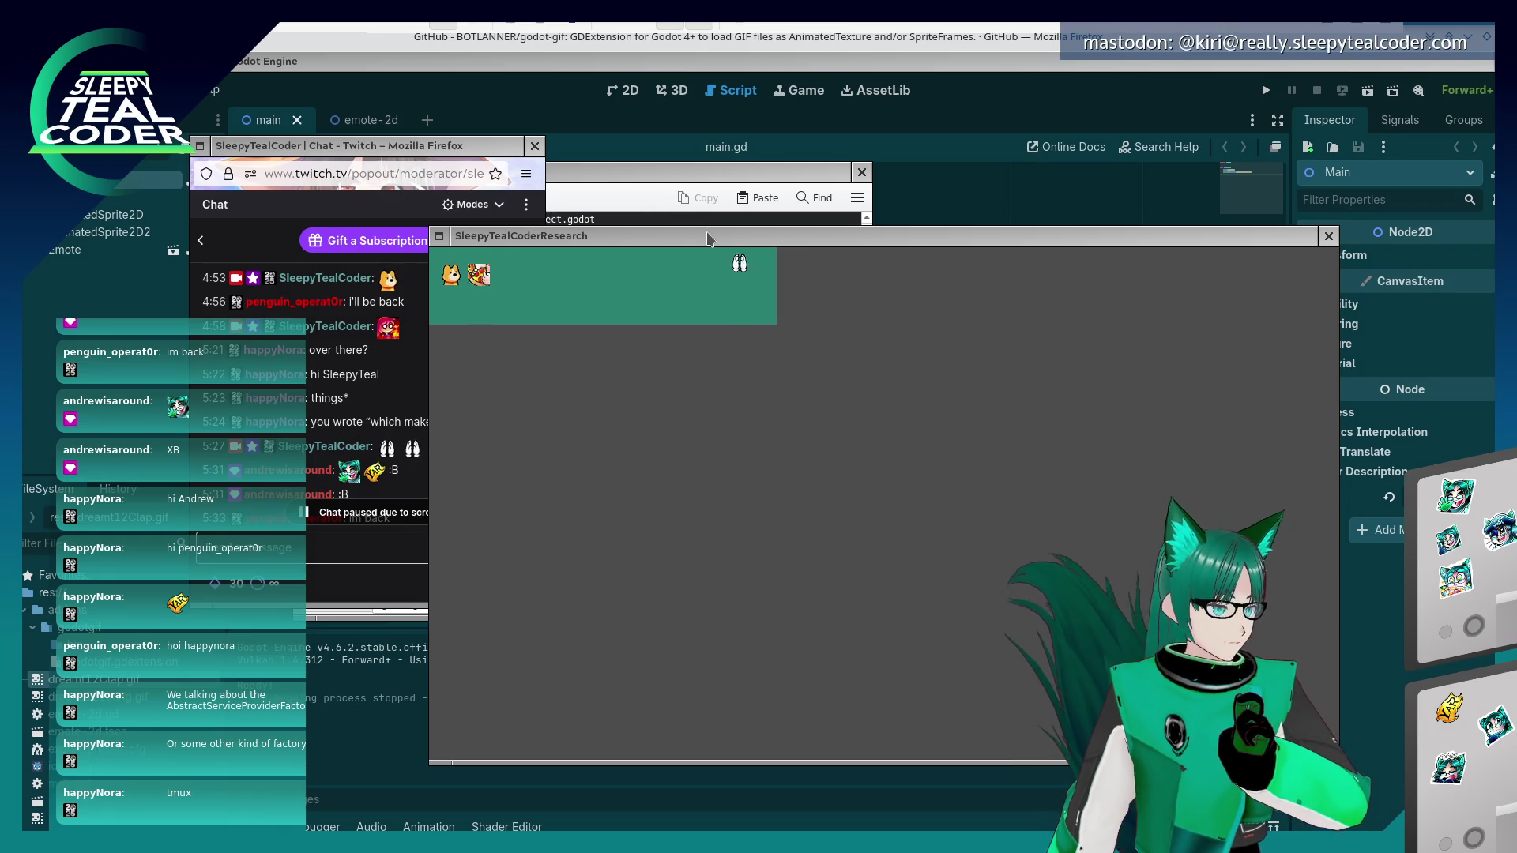
pyautogui.moveTo(716, 234)
pyautogui.mouseDown()
pyautogui.moveTo(936, 161)
pyautogui.moveTo(804, 162)
pyautogui.mouseUp()
pyautogui.click(490, 407)
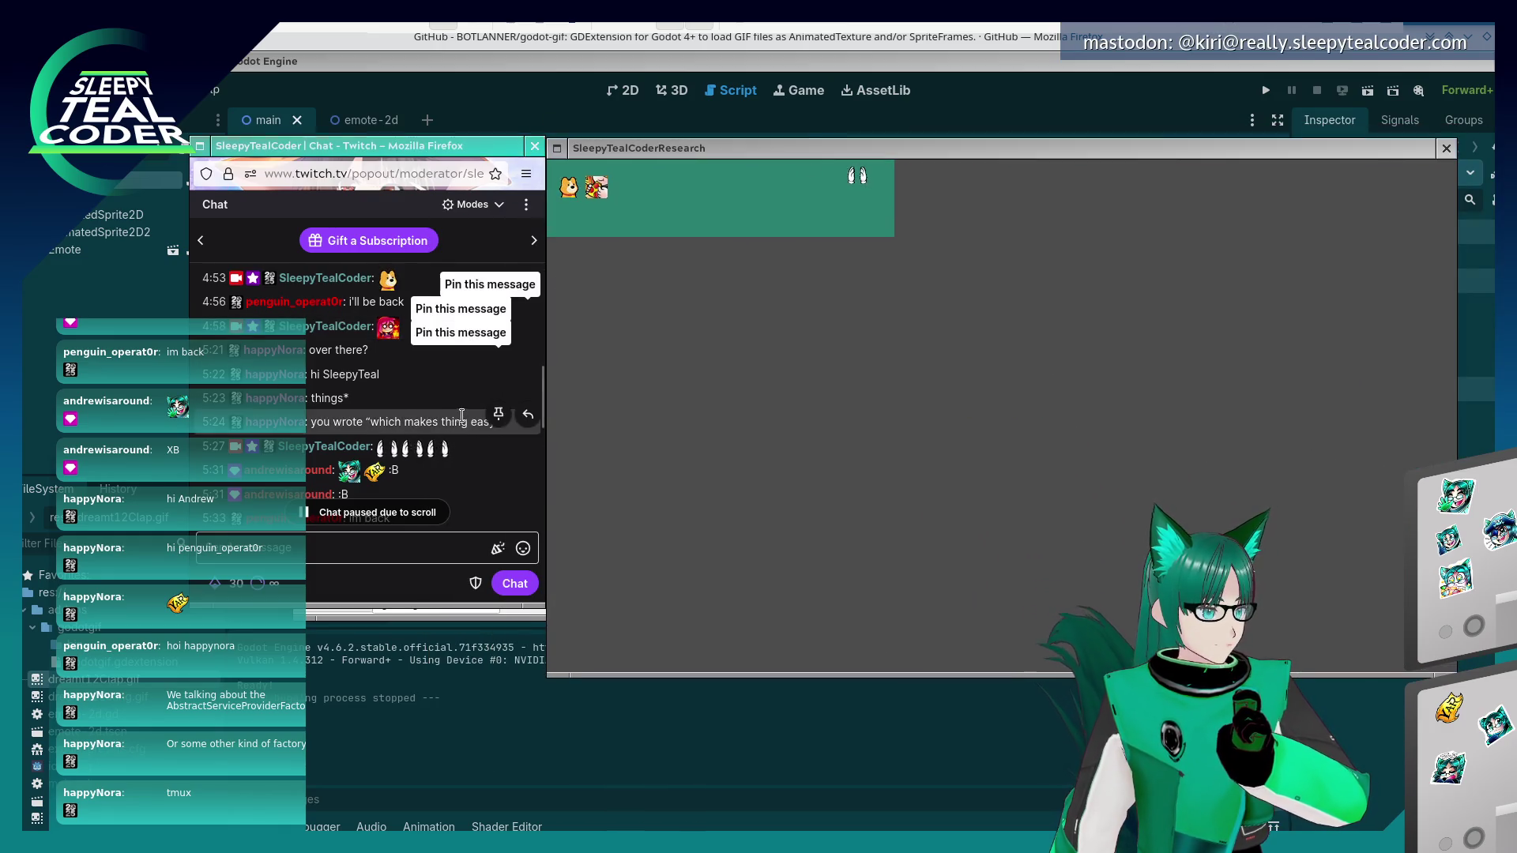
pyautogui.scroll(-5, 490, 407)
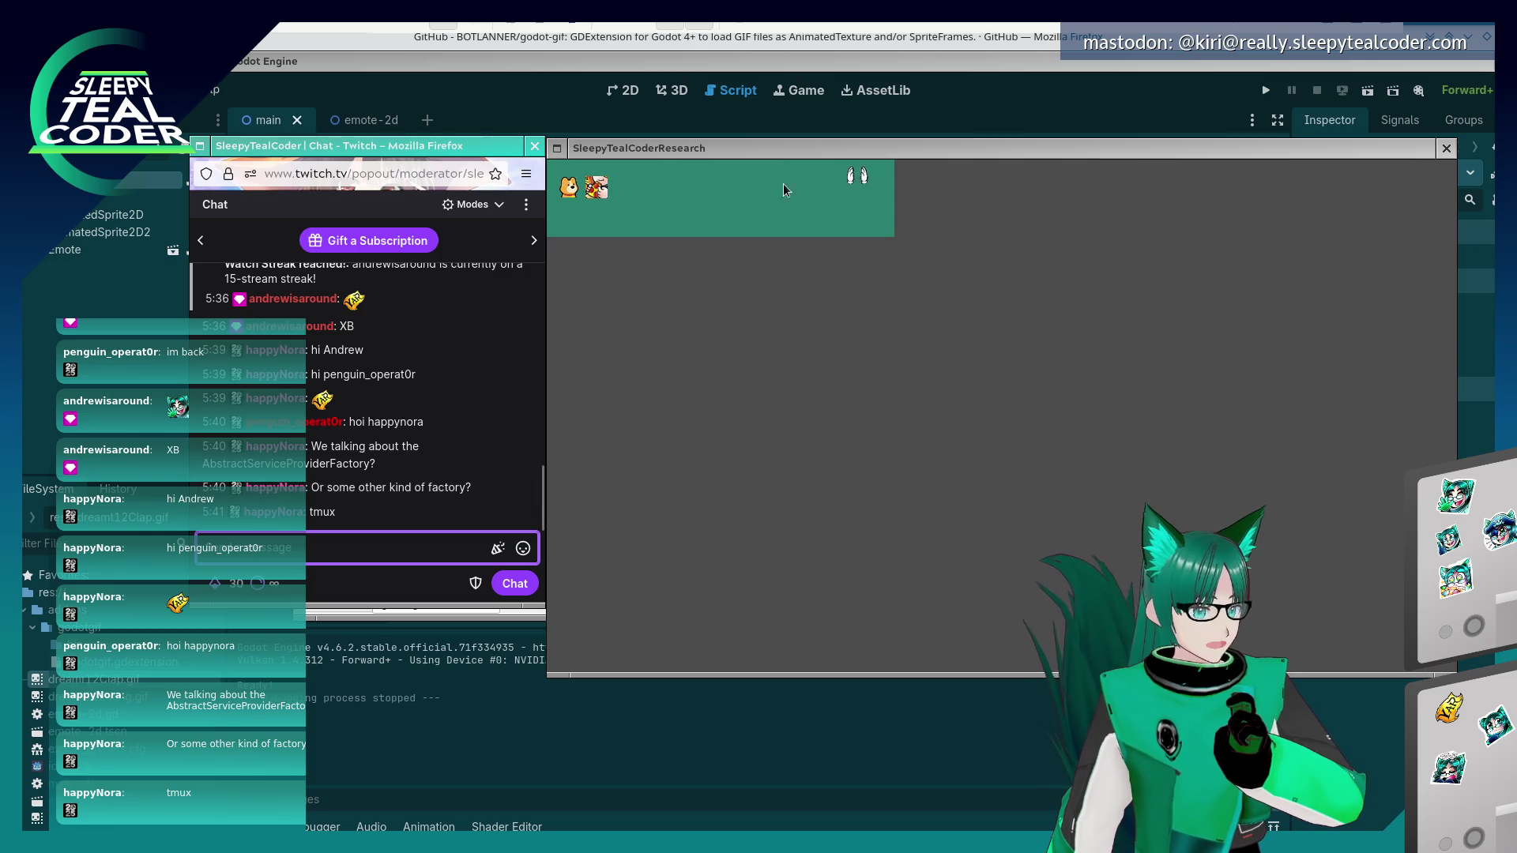
pyautogui.click(823, 207)
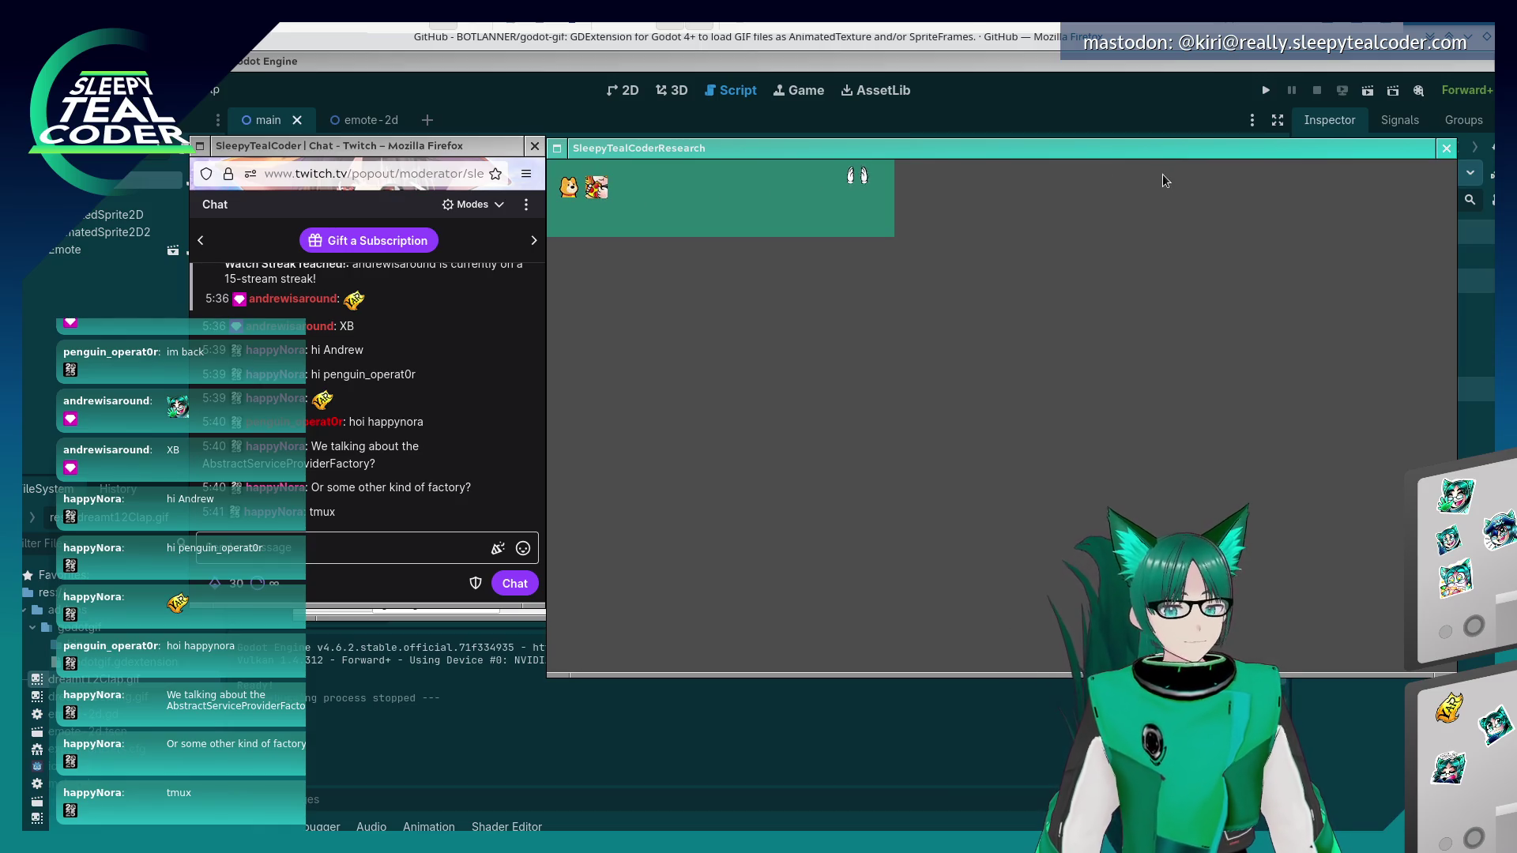
pyautogui.click(970, 85)
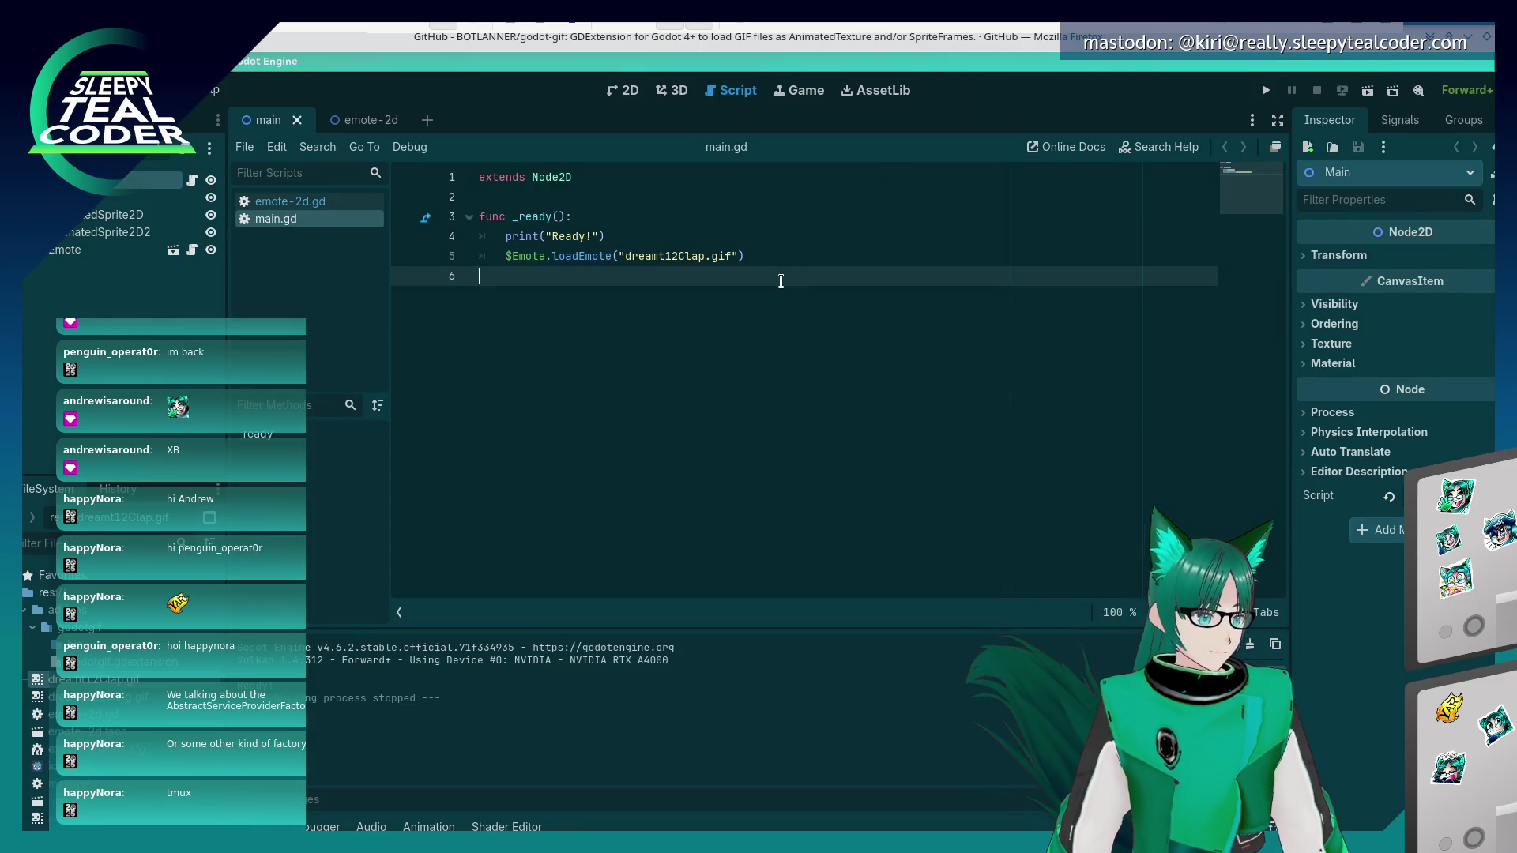
# - Stop the running build in Konsole and list the export folder with ls -l
pyautogui.hotkey('alt', 'Tab')
pyautogui.hotkey('alt', 'Tab')
pyautogui.hotkey('alt', 'Tab')
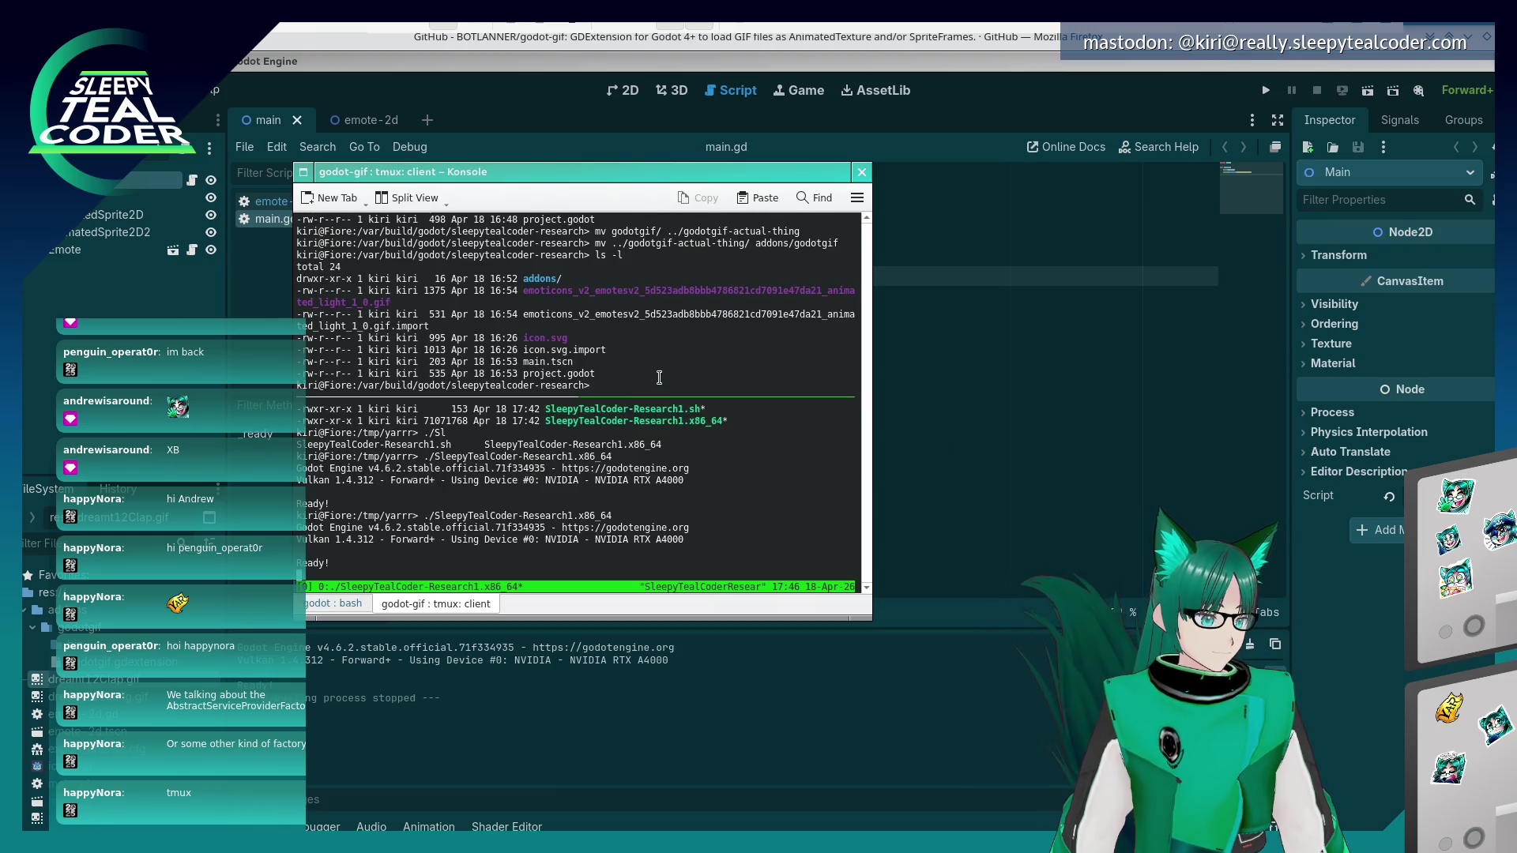
pyautogui.hotkey('ctrl', 'c')
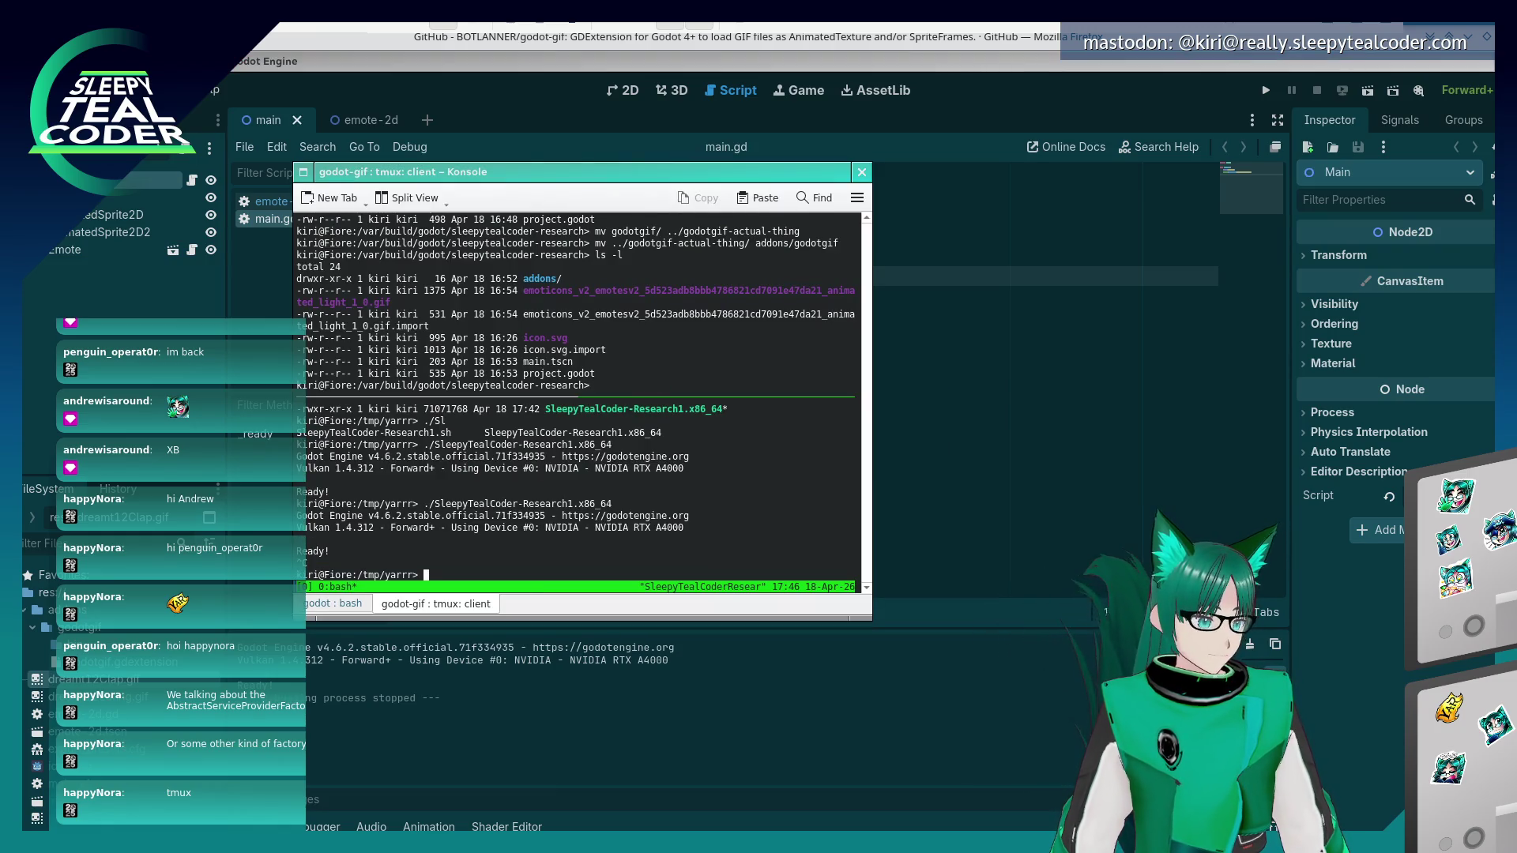
pyautogui.write('ls -l')
pyautogui.press('Return')
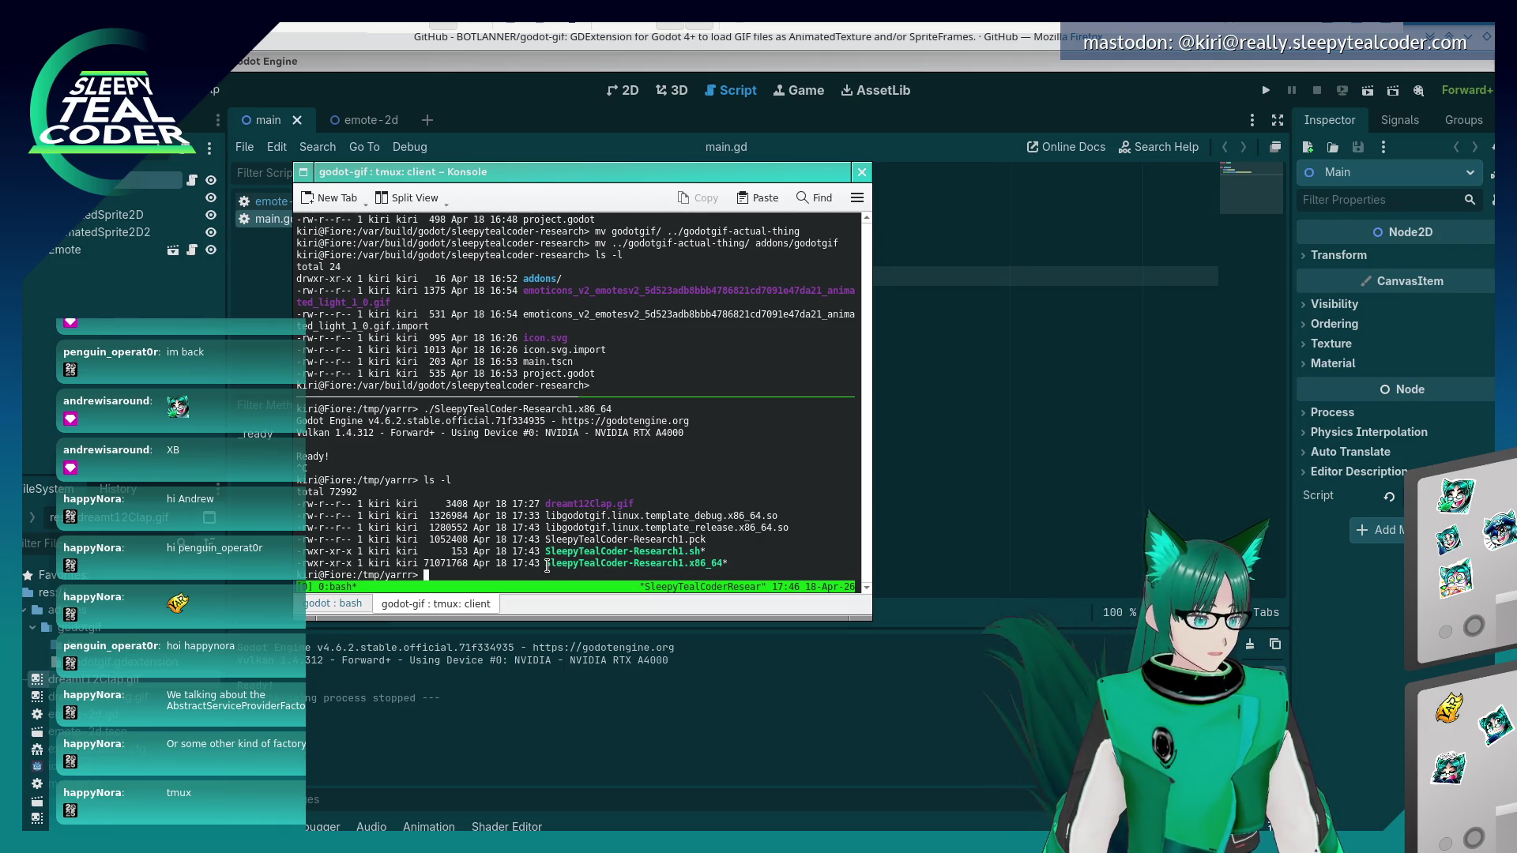
# - Highlight the SleepyTealCoder-Research1.x86_64, SleepyTealCoder-Research1.sh and dreamt12Clap.gif entries in the listing
pyautogui.moveTo(545, 563); pyautogui.dragTo(723, 563)
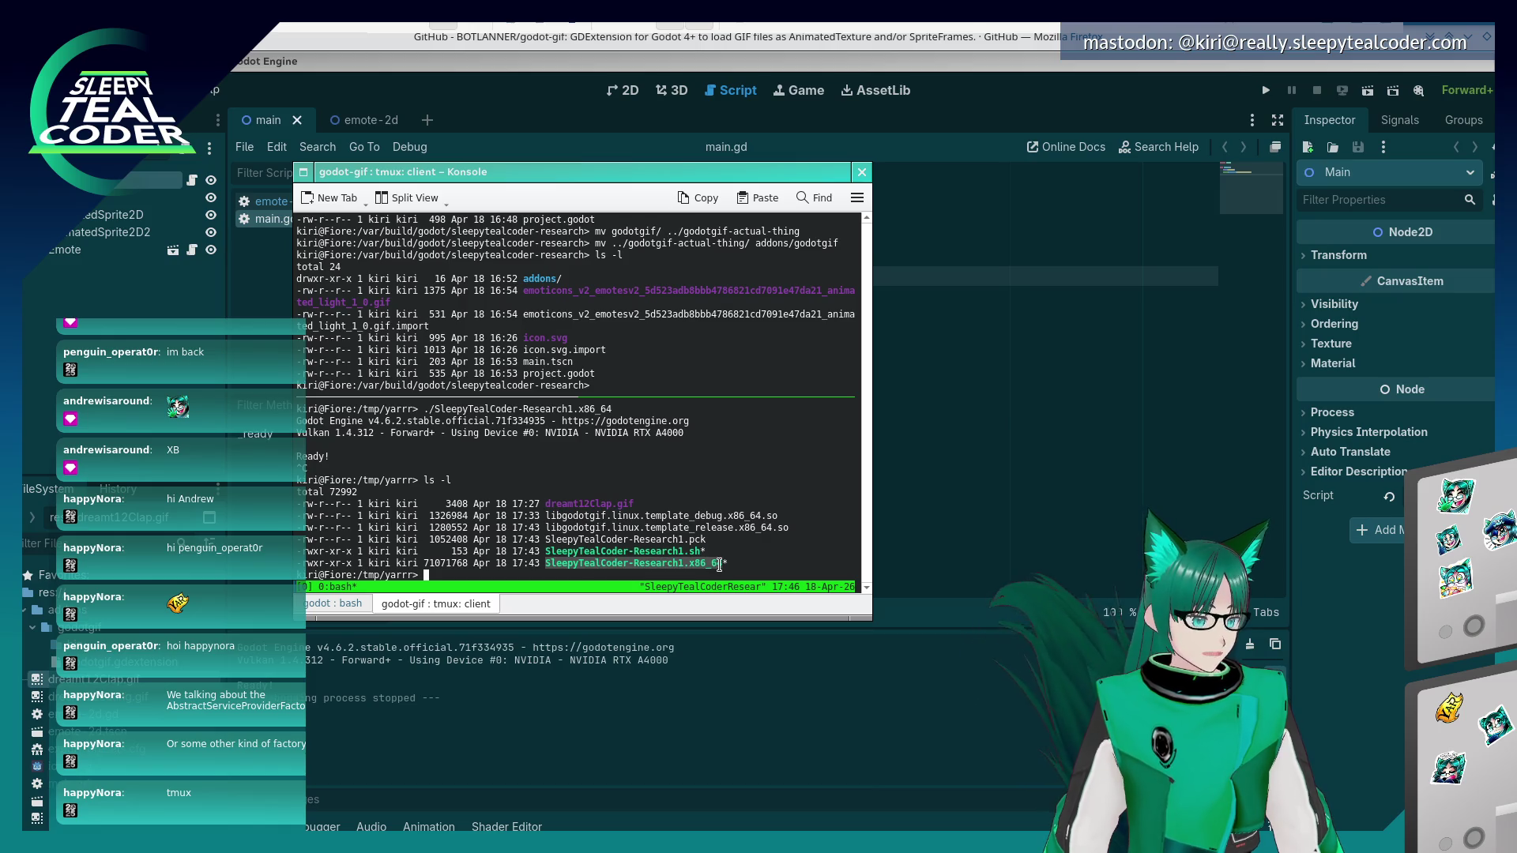
pyautogui.click(560, 553)
pyautogui.moveTo(545, 551); pyautogui.dragTo(700, 551)
pyautogui.click(594, 510)
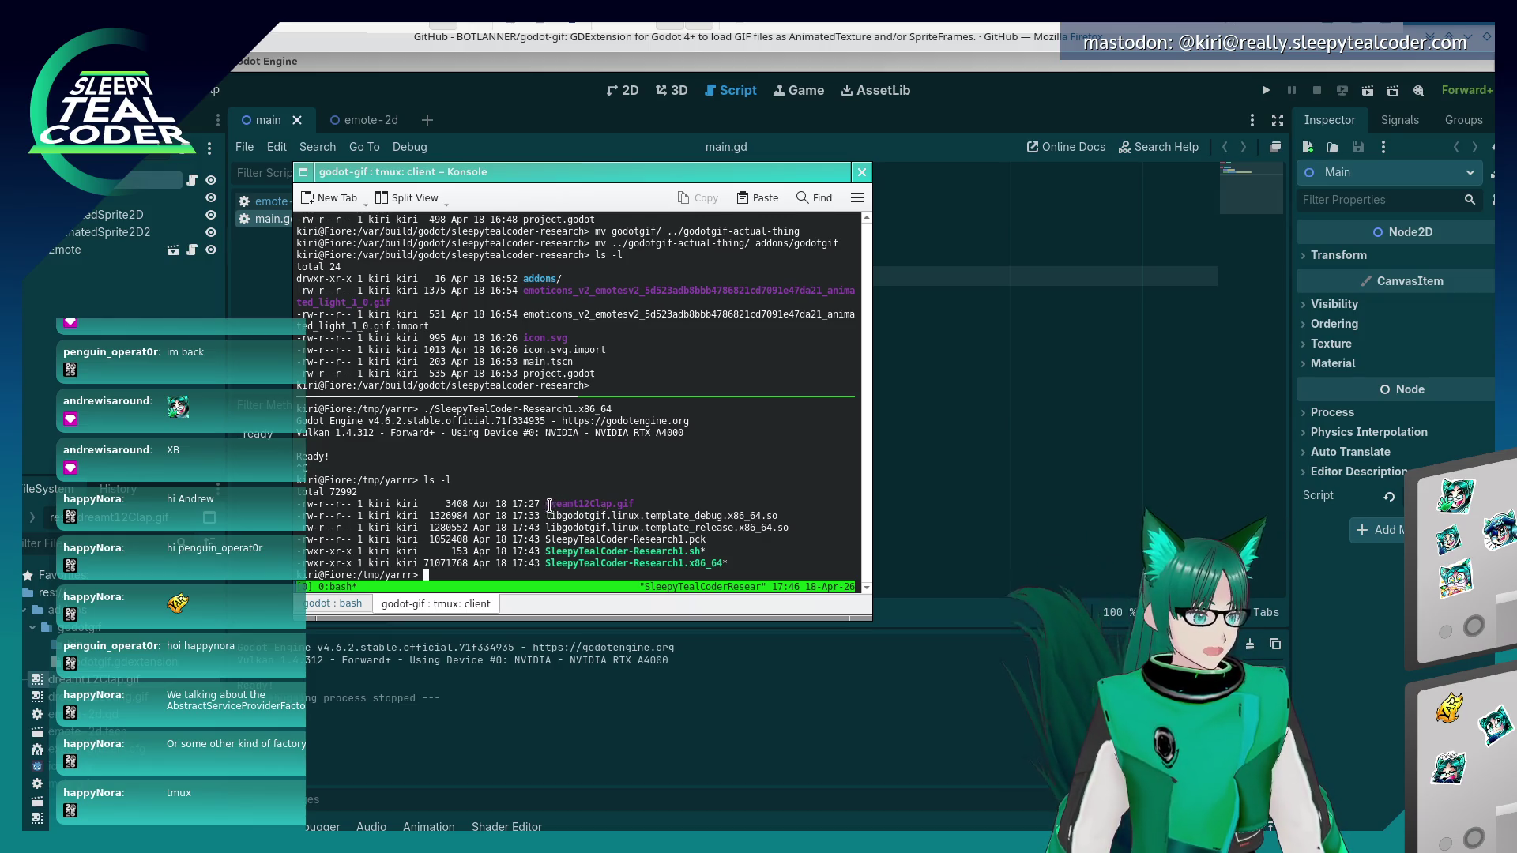
pyautogui.moveTo(548, 503); pyautogui.dragTo(635, 503)
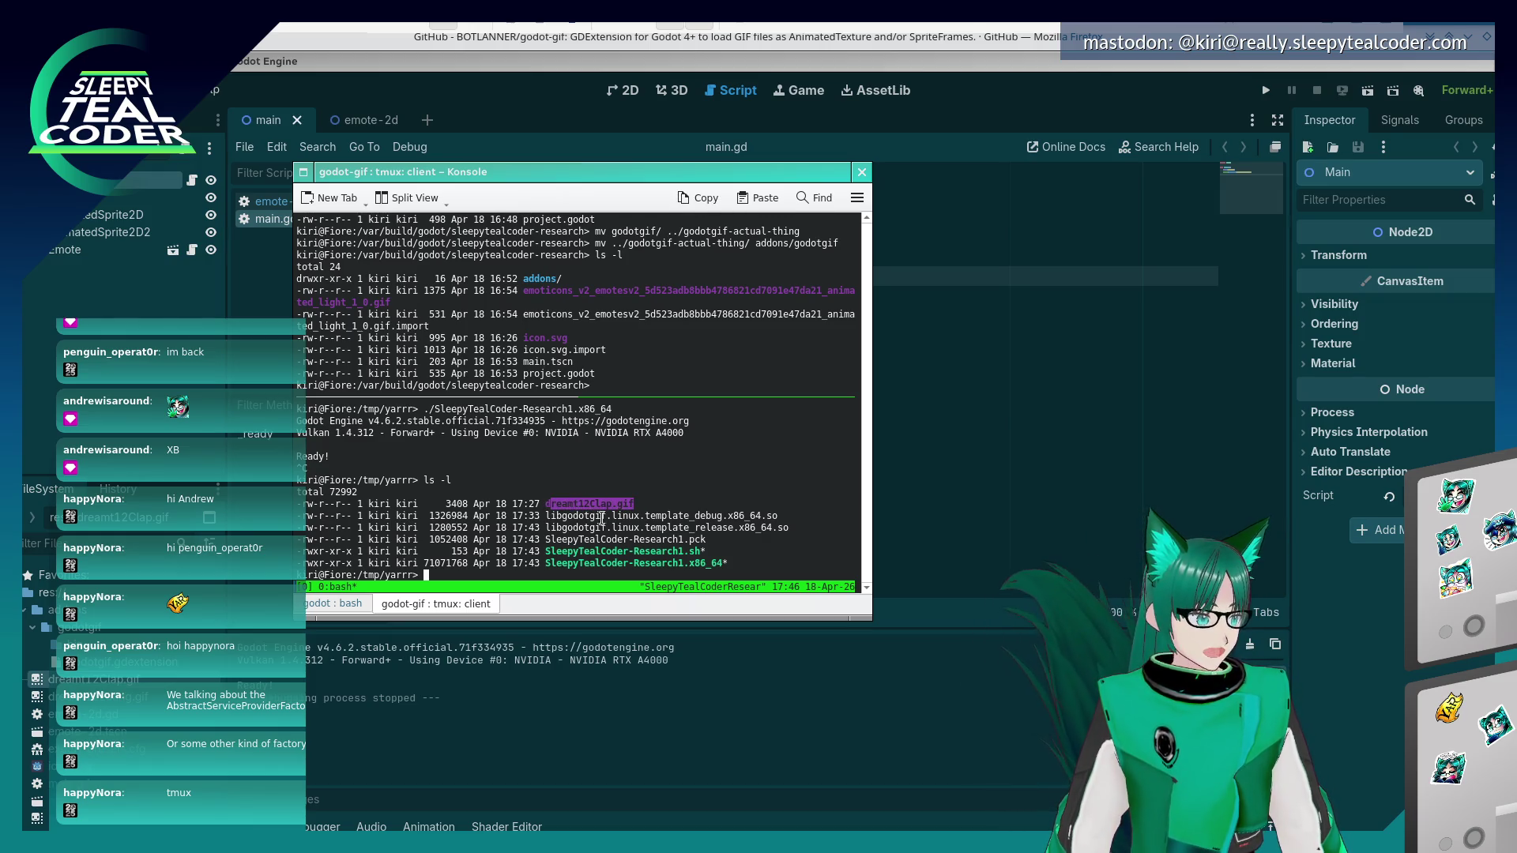
# - Shift the terminal window slightly right, then return to the Godot editor
pyautogui.moveTo(520, 175); pyautogui.dragTo(613, 180)
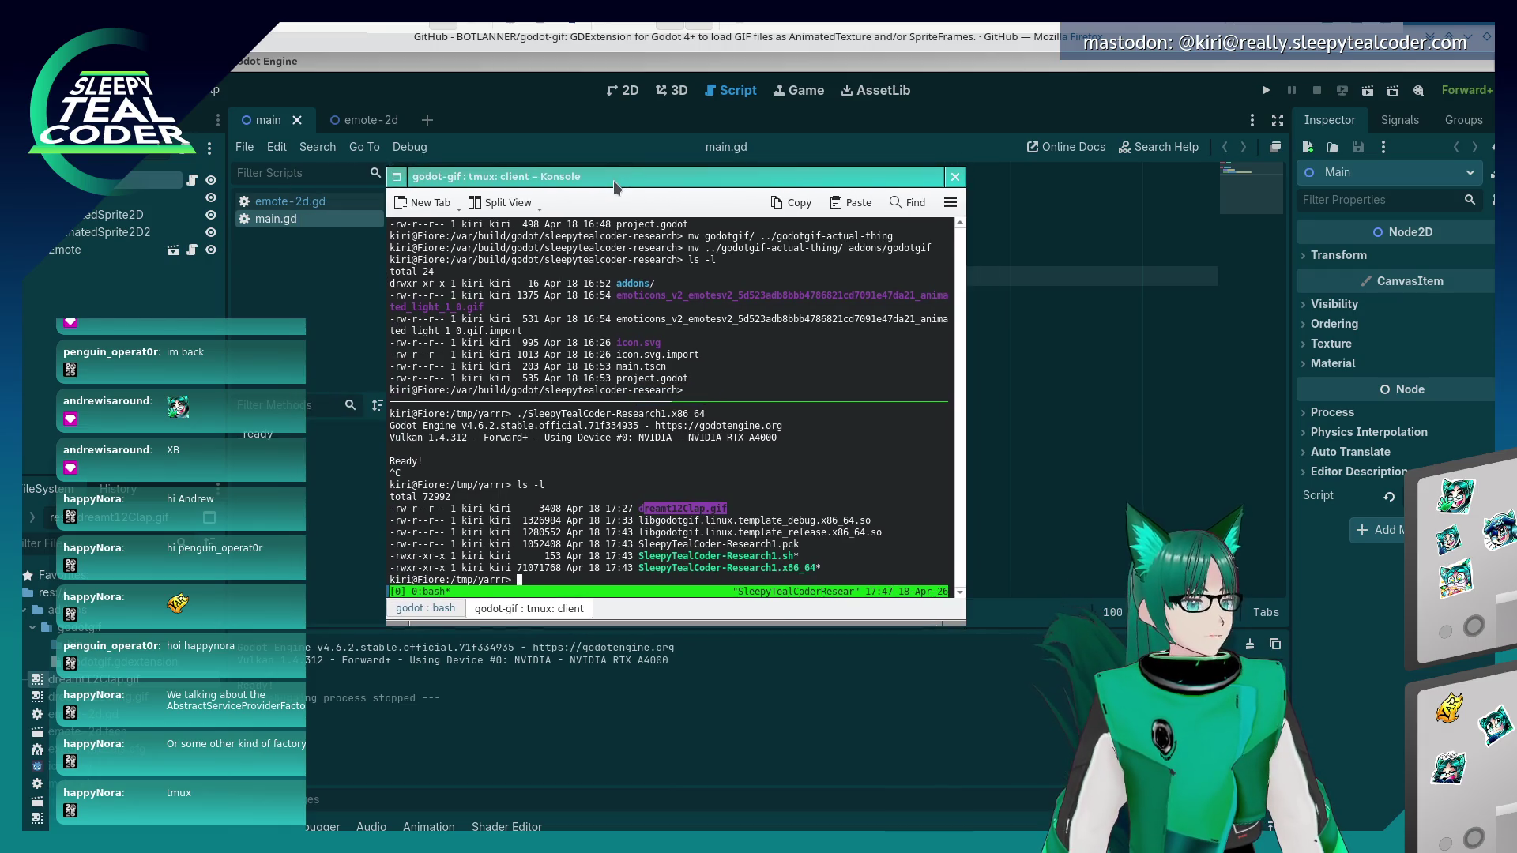
pyautogui.hotkey('alt', 'Tab')
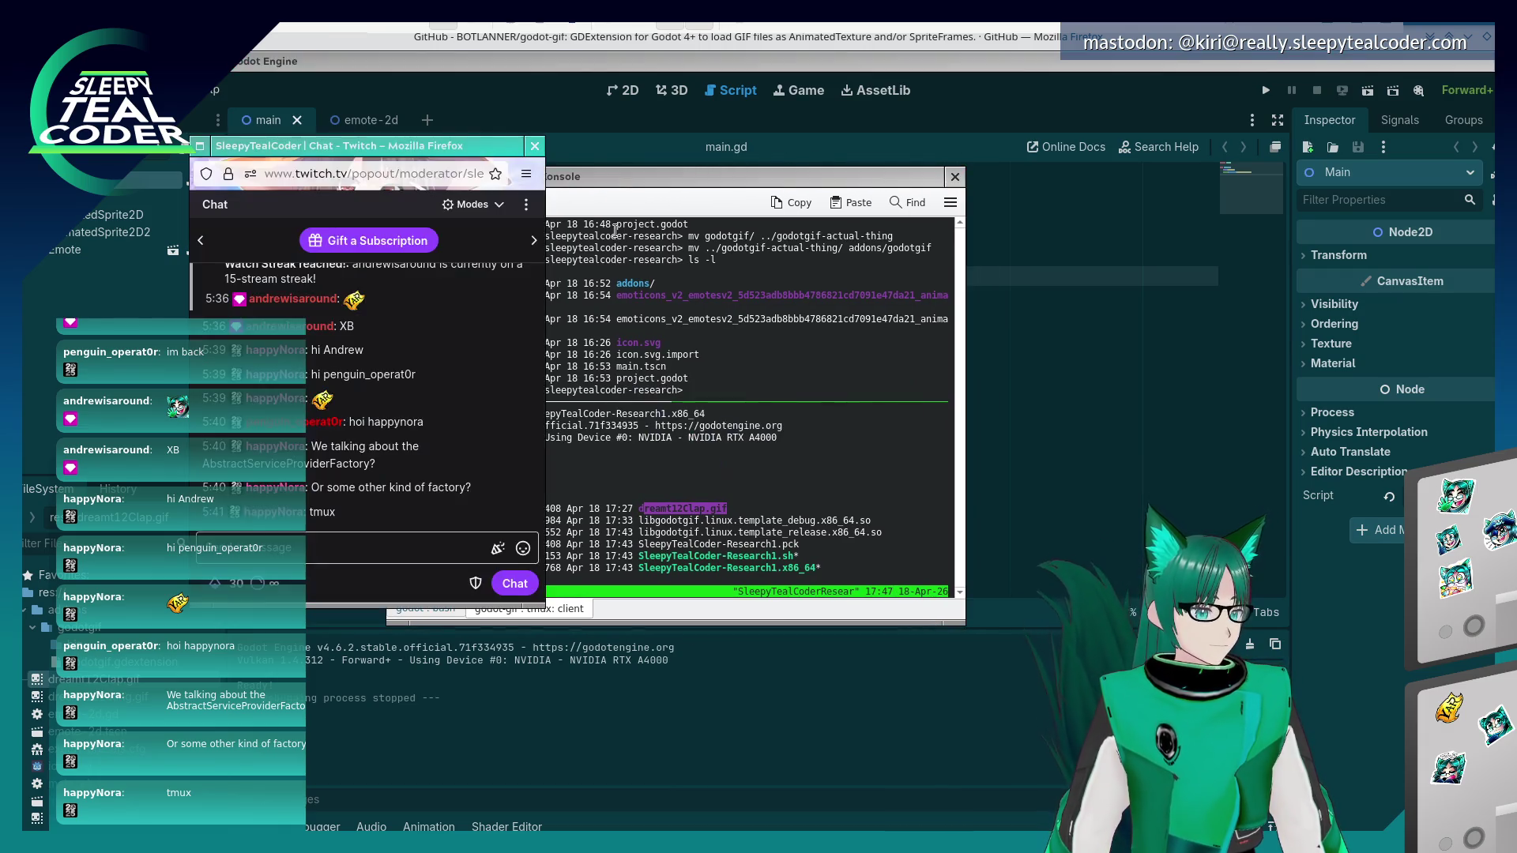
pyautogui.hotkey('alt', 'Tab')
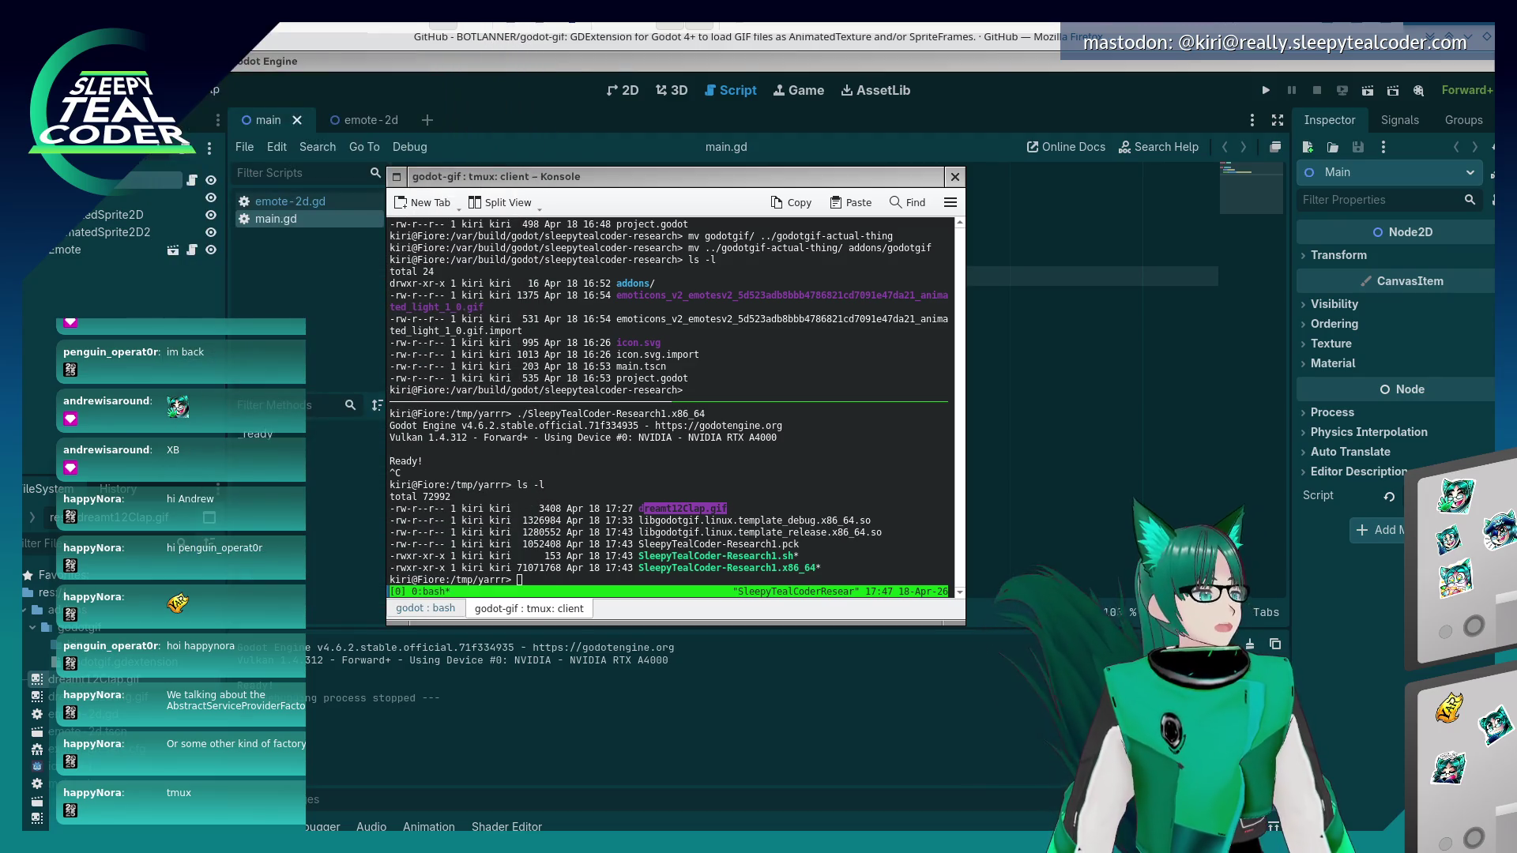
pyautogui.click(827, 457)
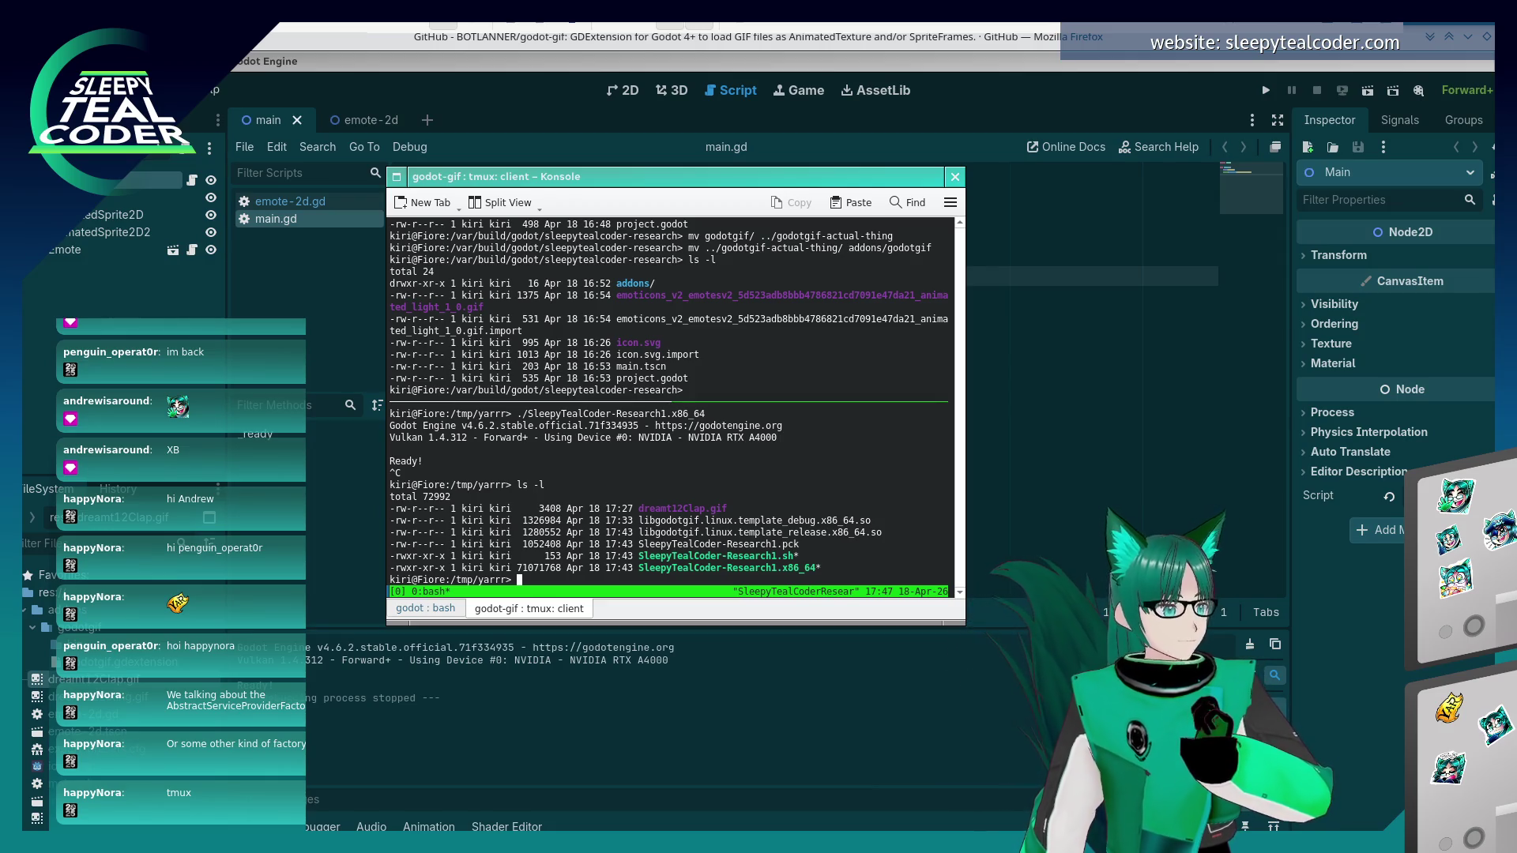
pyautogui.click(170, 252)
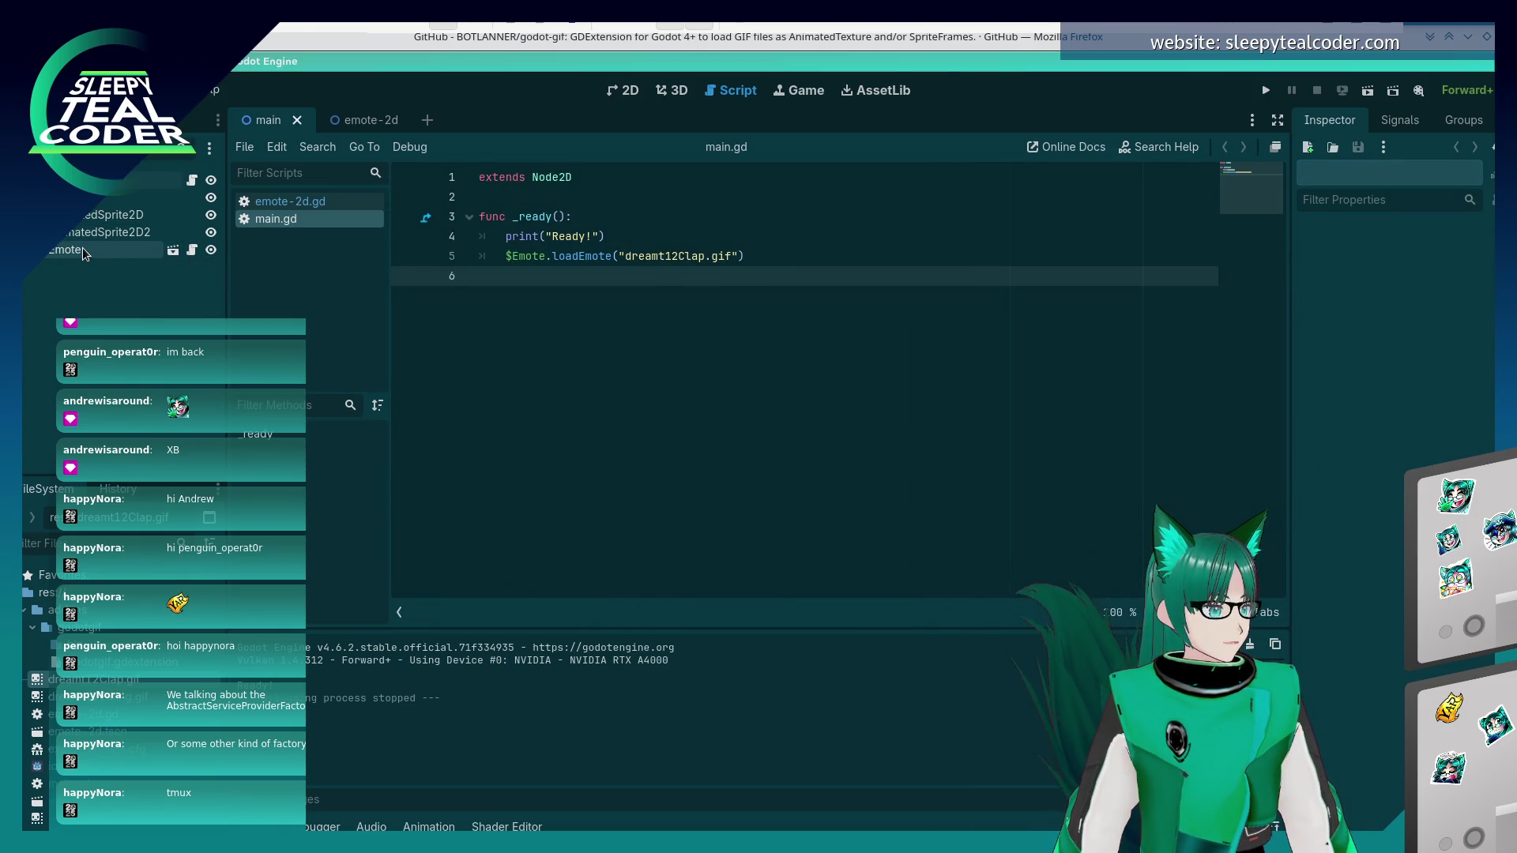
# - Instantiate emote-2d.tscn as a child scene, adding the Emote2 node
pyautogui.click(83, 248)
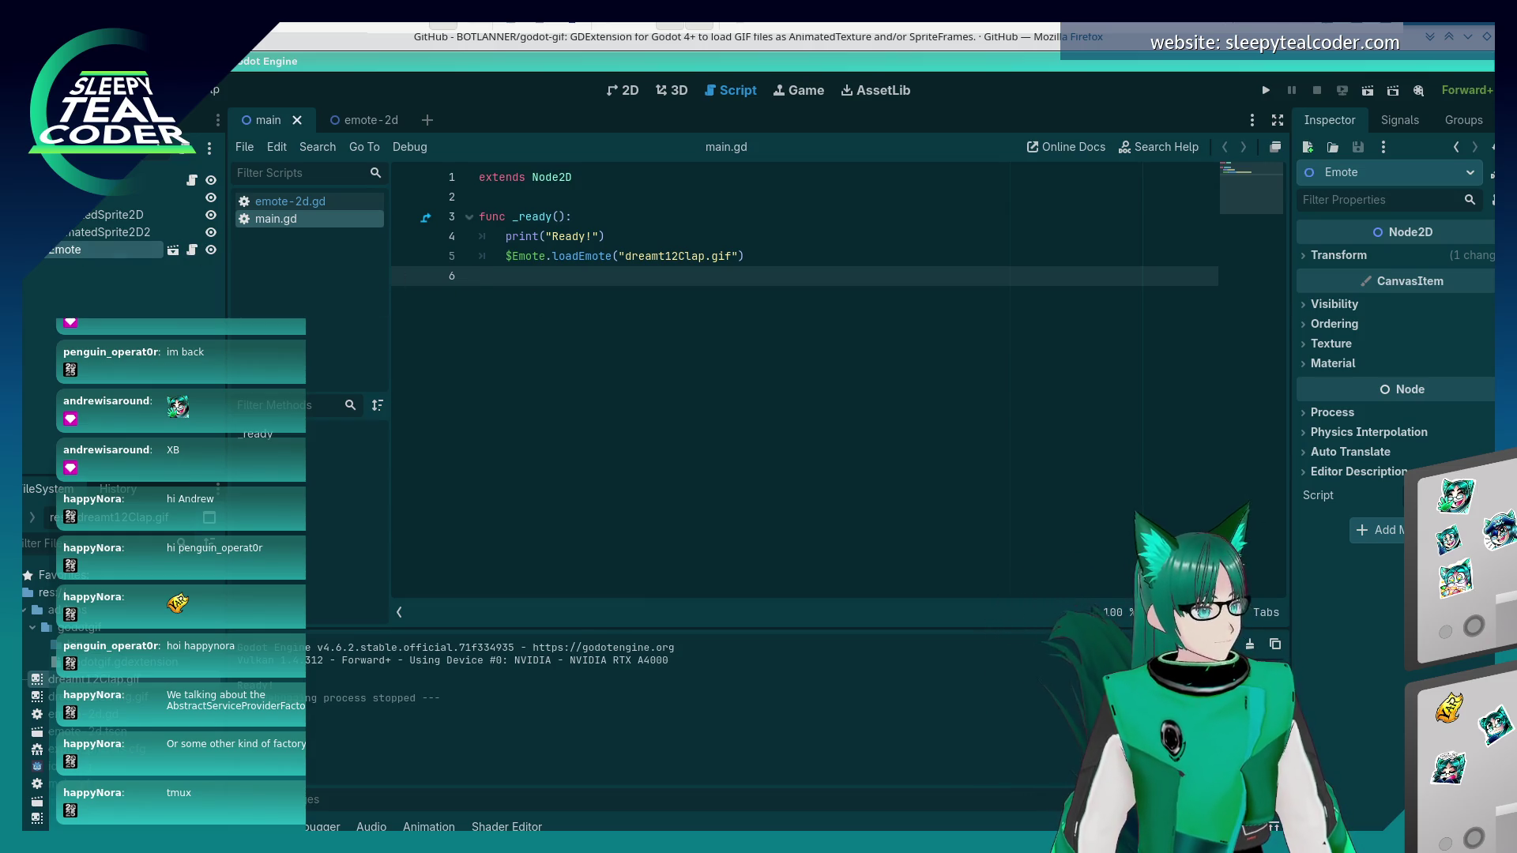
pyautogui.rightClick(57, 254)
pyautogui.click(103, 320)
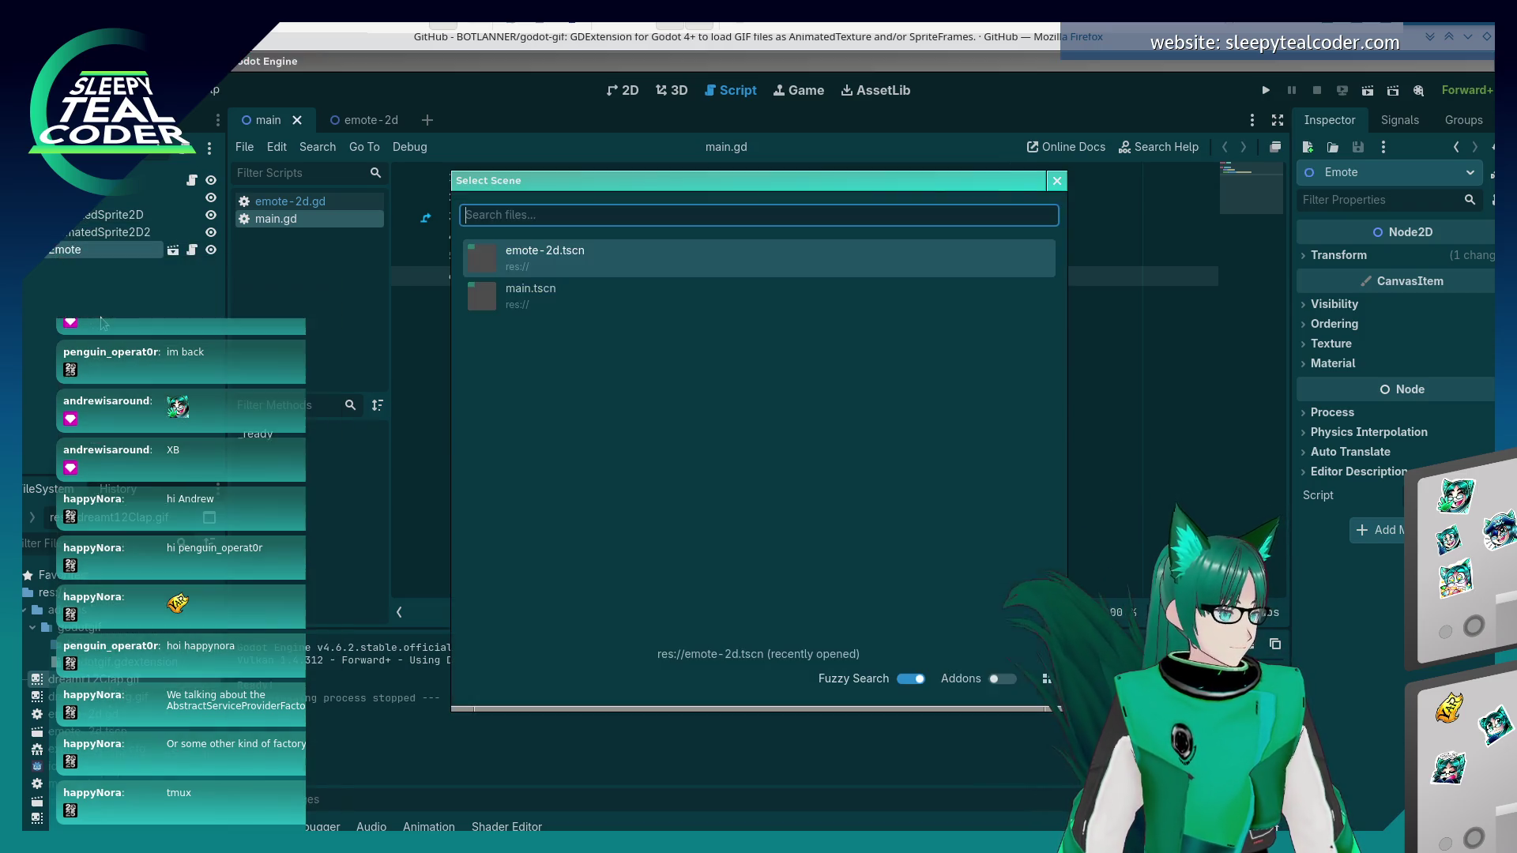
pyautogui.press('Escape')
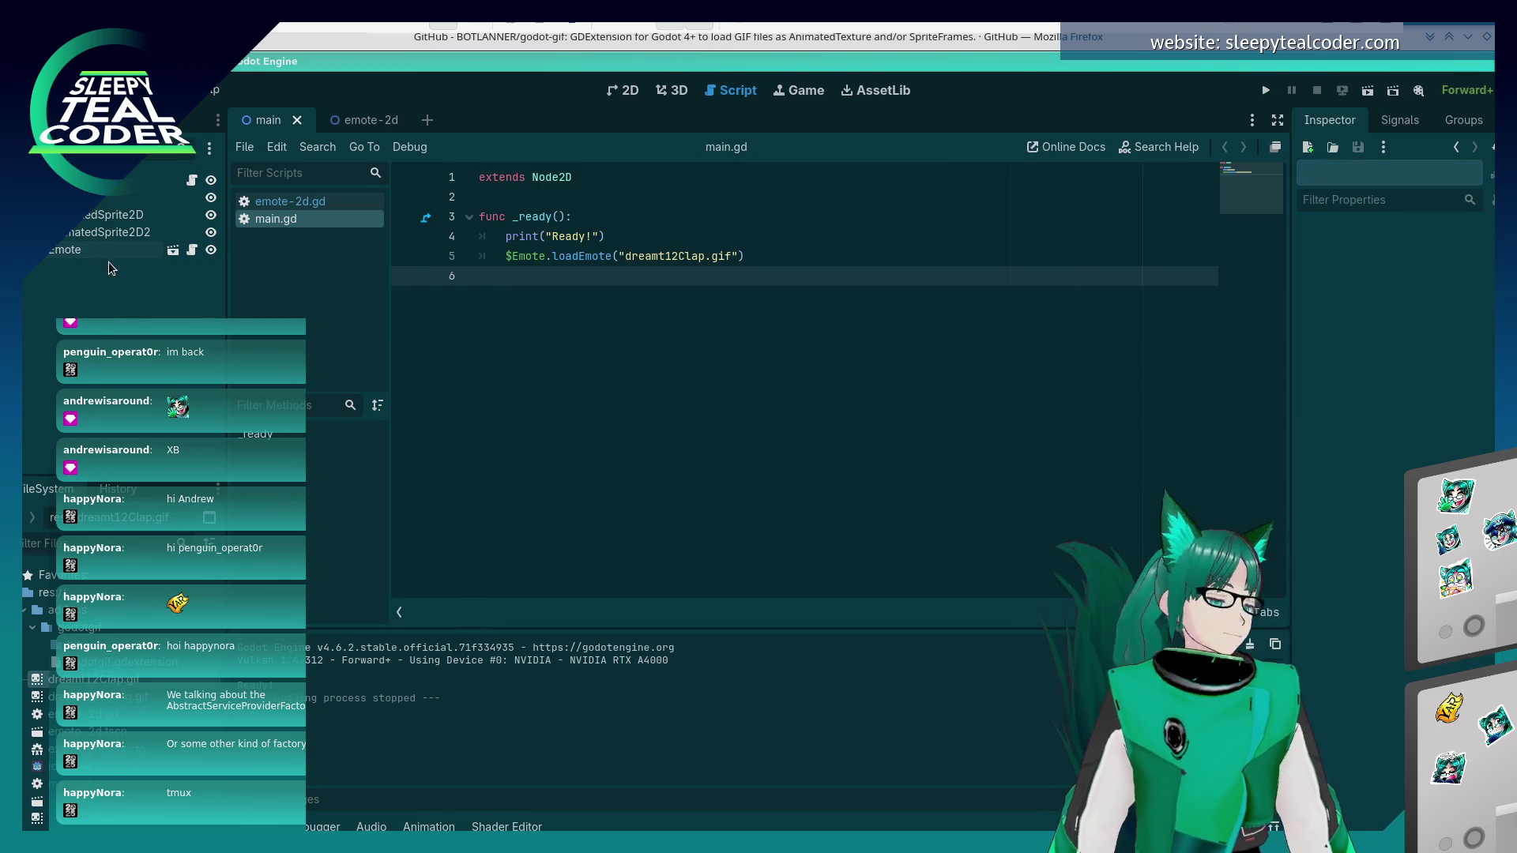
pyautogui.rightClick(78, 287)
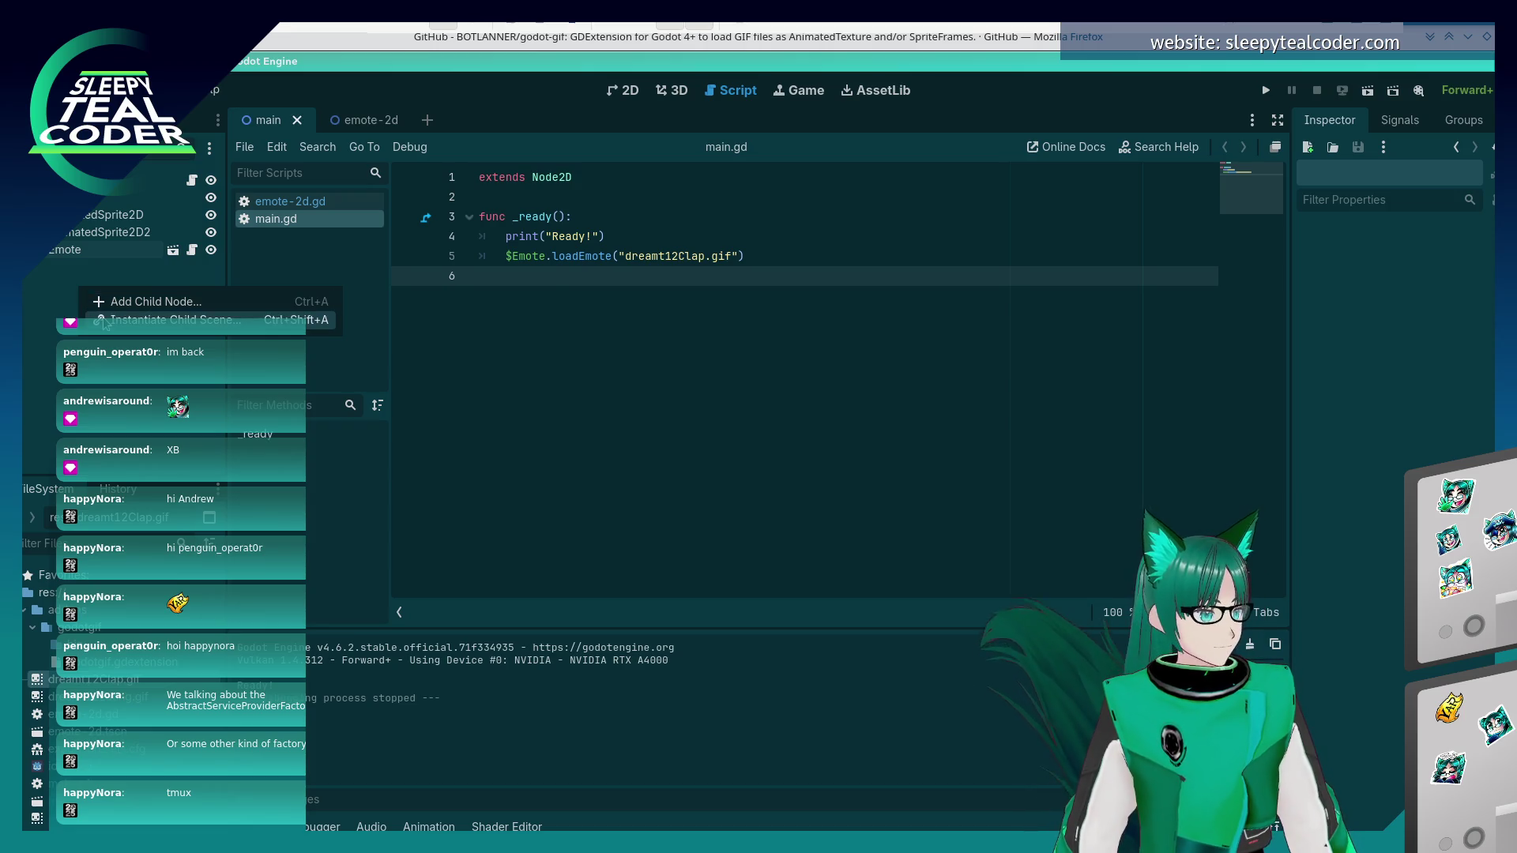
pyautogui.click(103, 320)
pyautogui.doubleClick(519, 261)
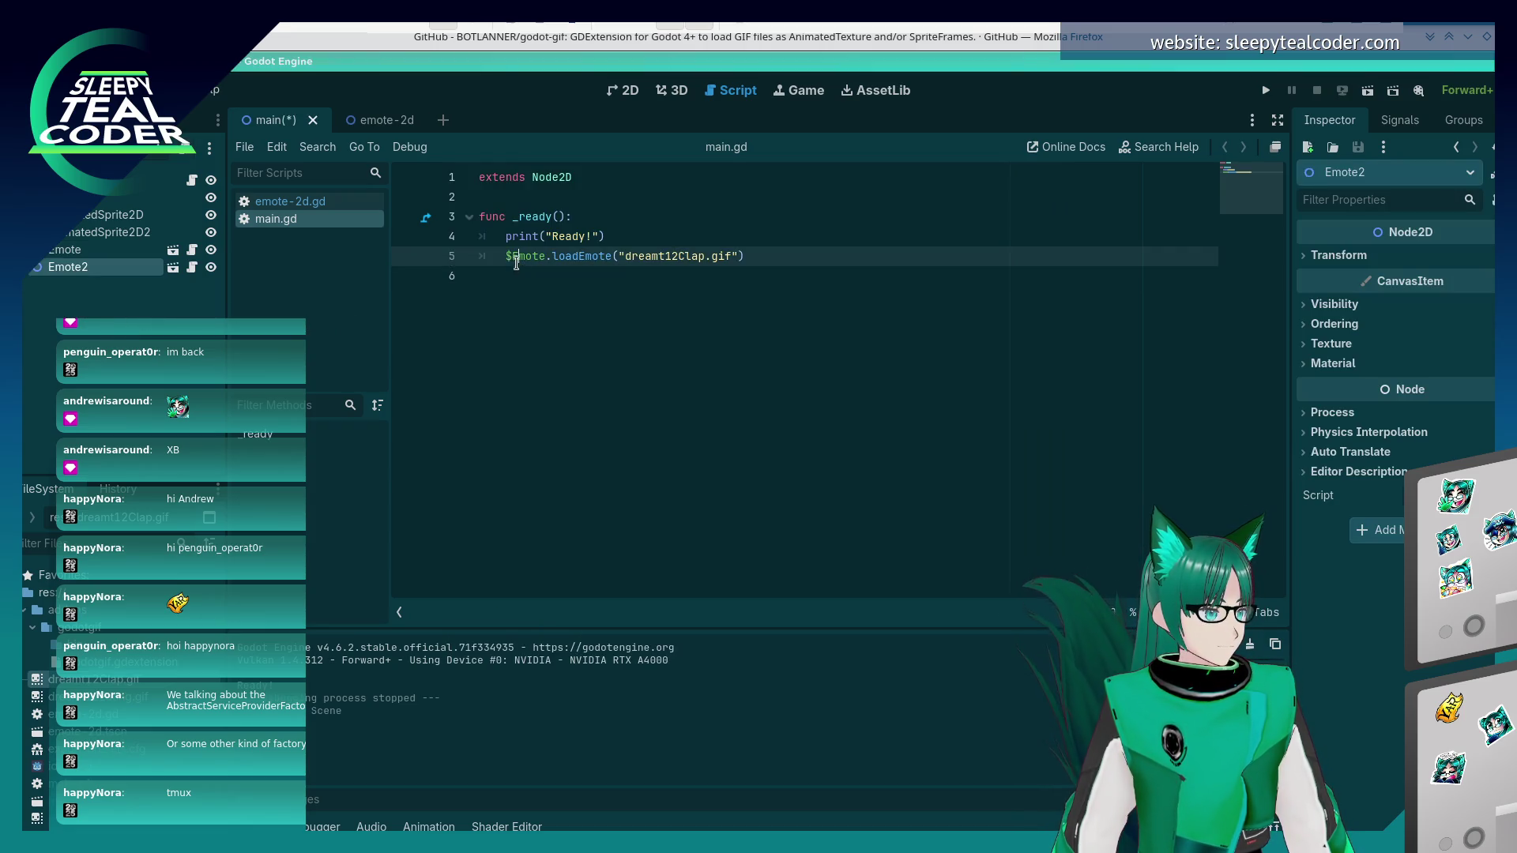
# - Open Emote2's attached emote-2d.gd script
pyautogui.rightClick(73, 275)
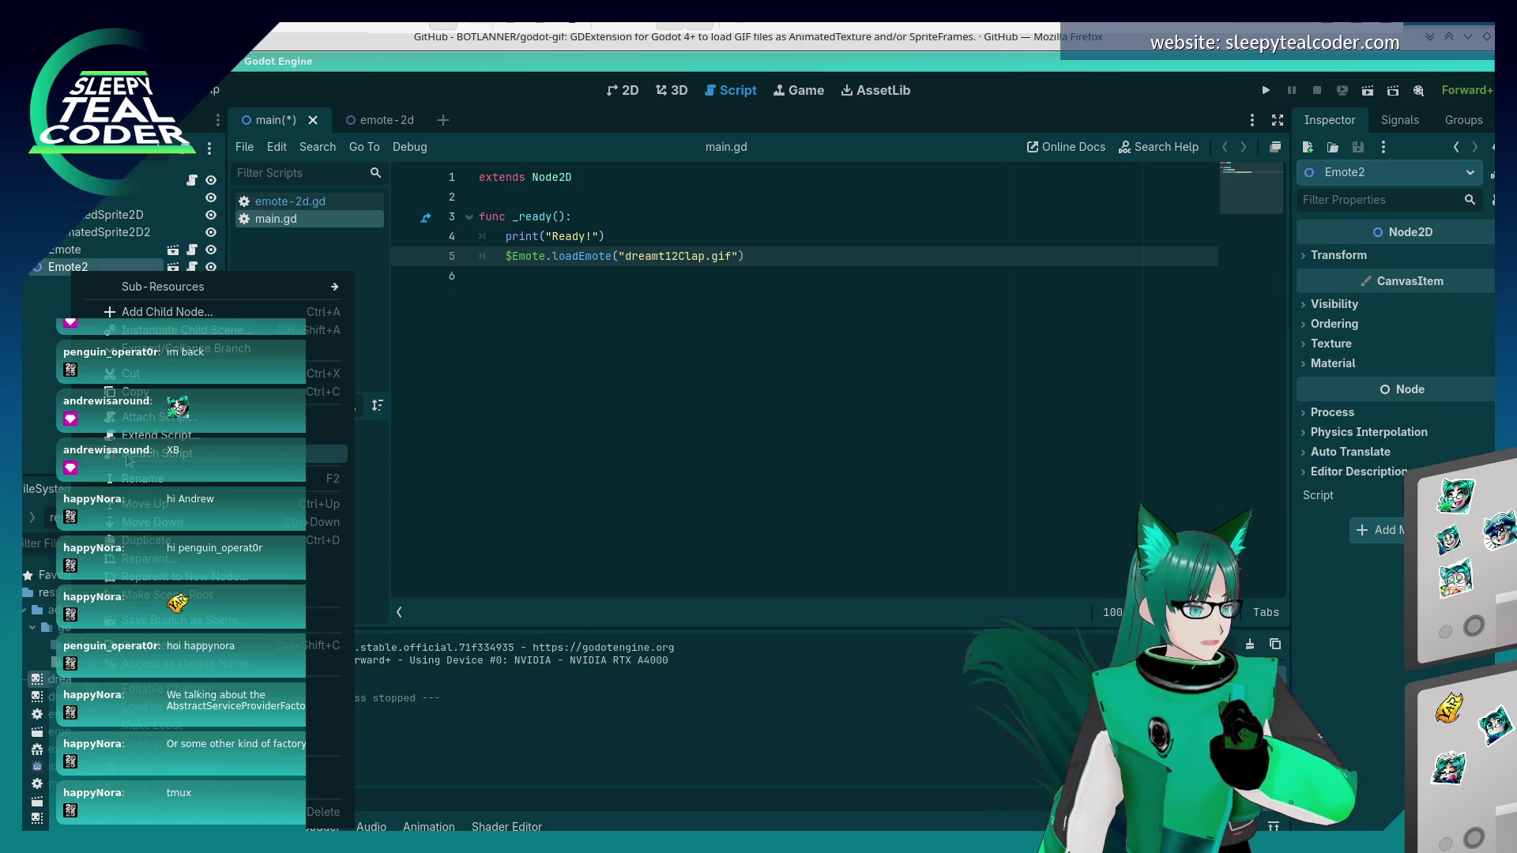
pyautogui.click(61, 270)
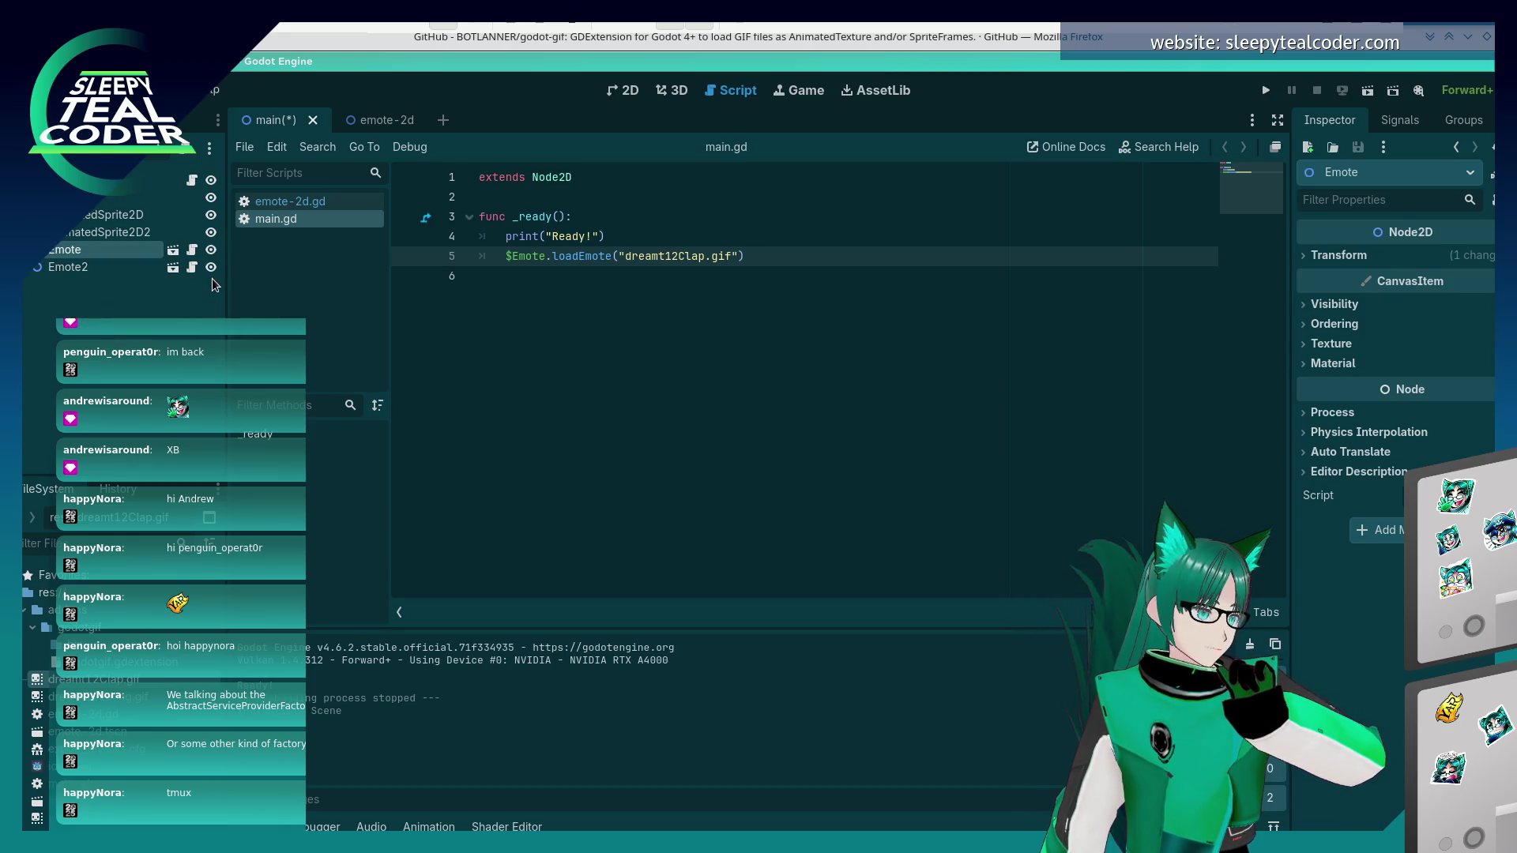
pyautogui.click(193, 268)
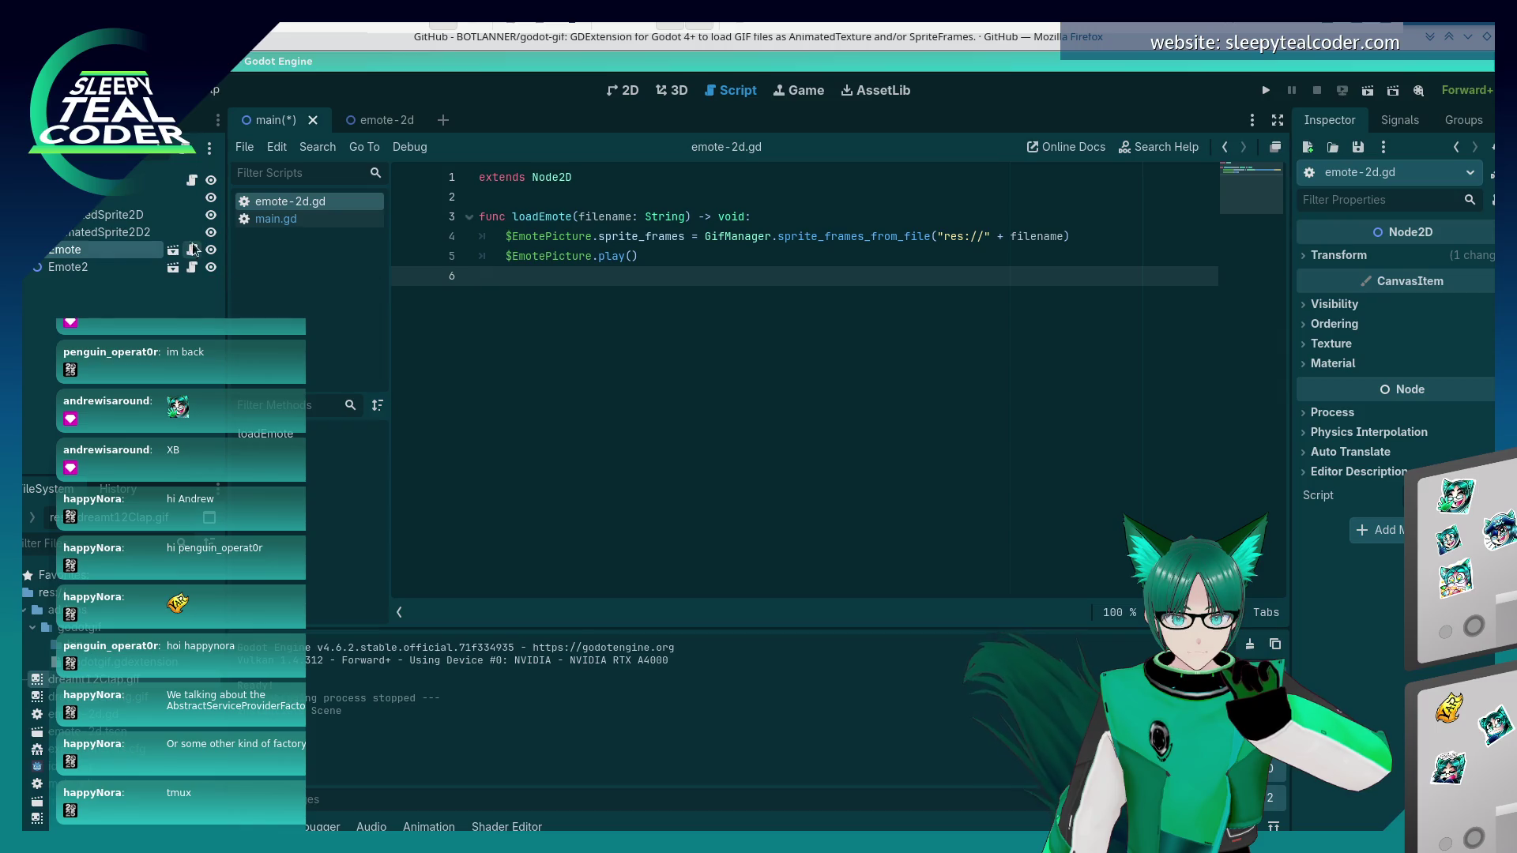
# - Add $Emote2.loadEmote("dreamt12Clap.gif") as line 6 in main.gd's _ready and save the script
pyautogui.click(196, 182)
pyautogui.click(774, 259)
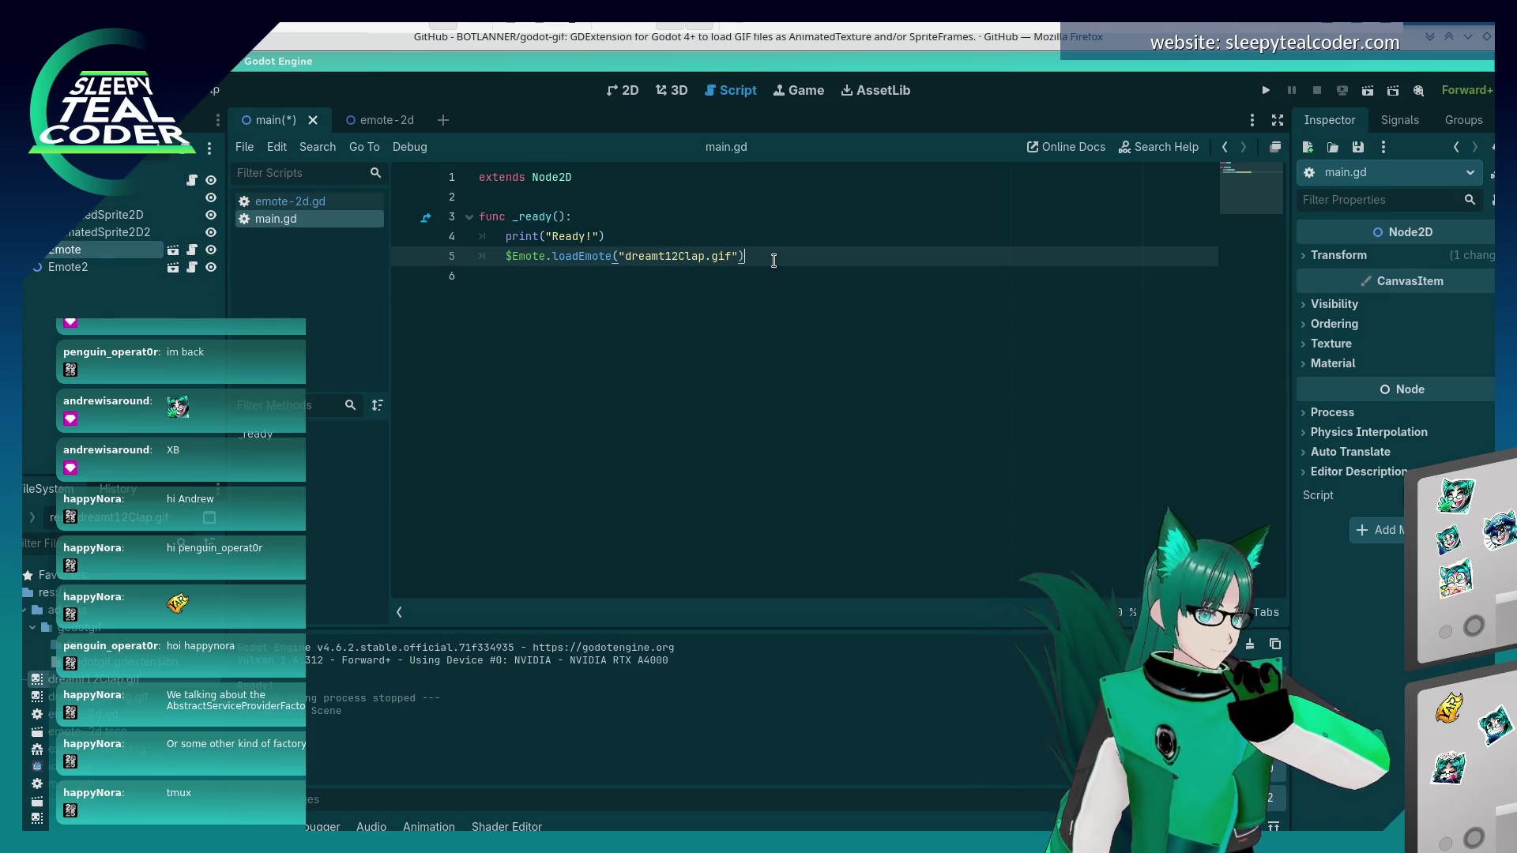
pyautogui.press('Return')
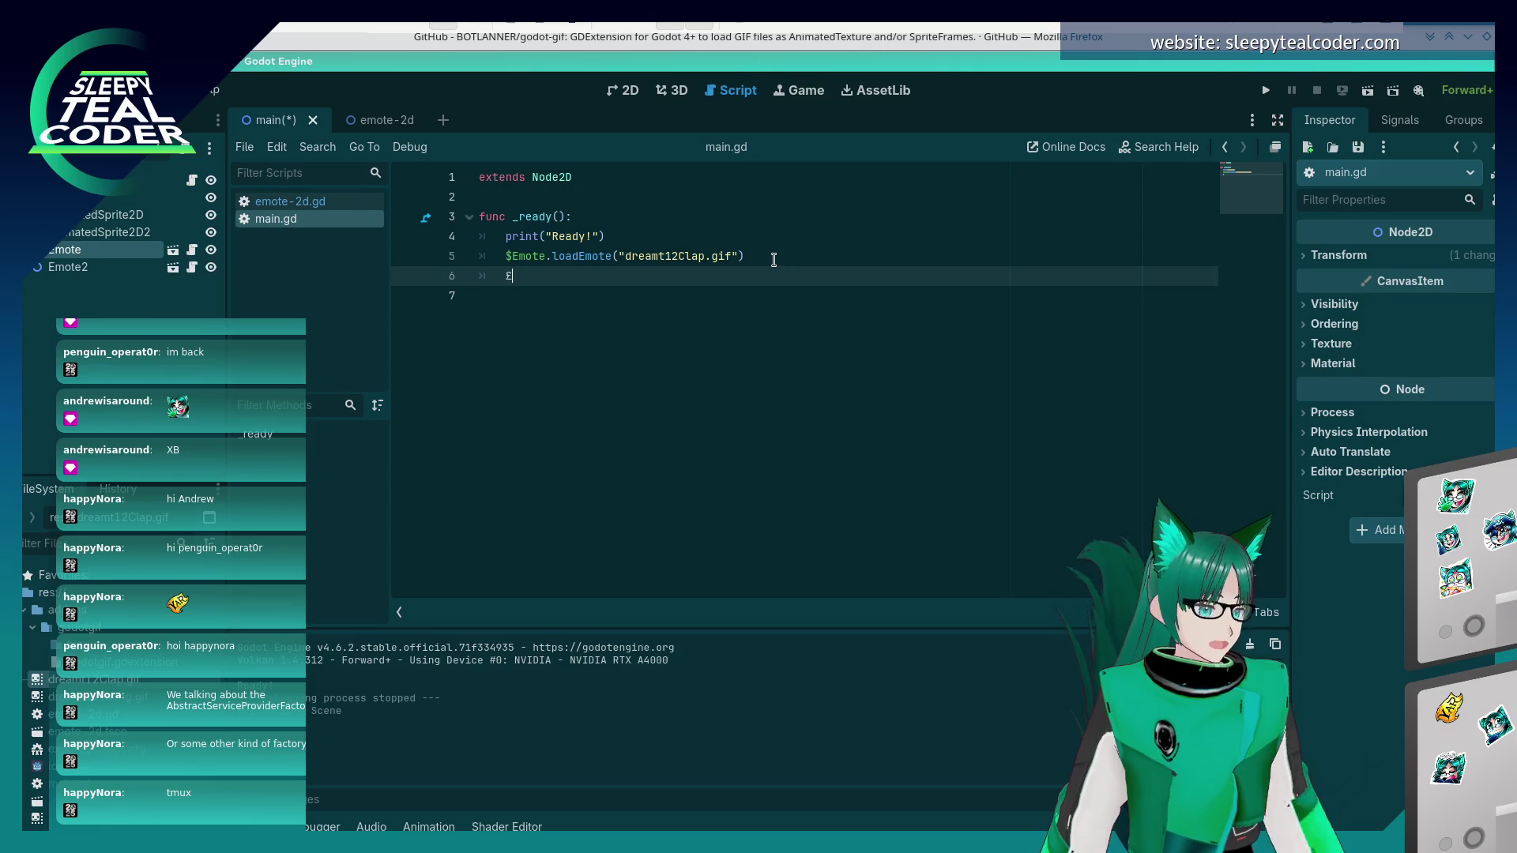
pyautogui.write('$Emote2.loa')
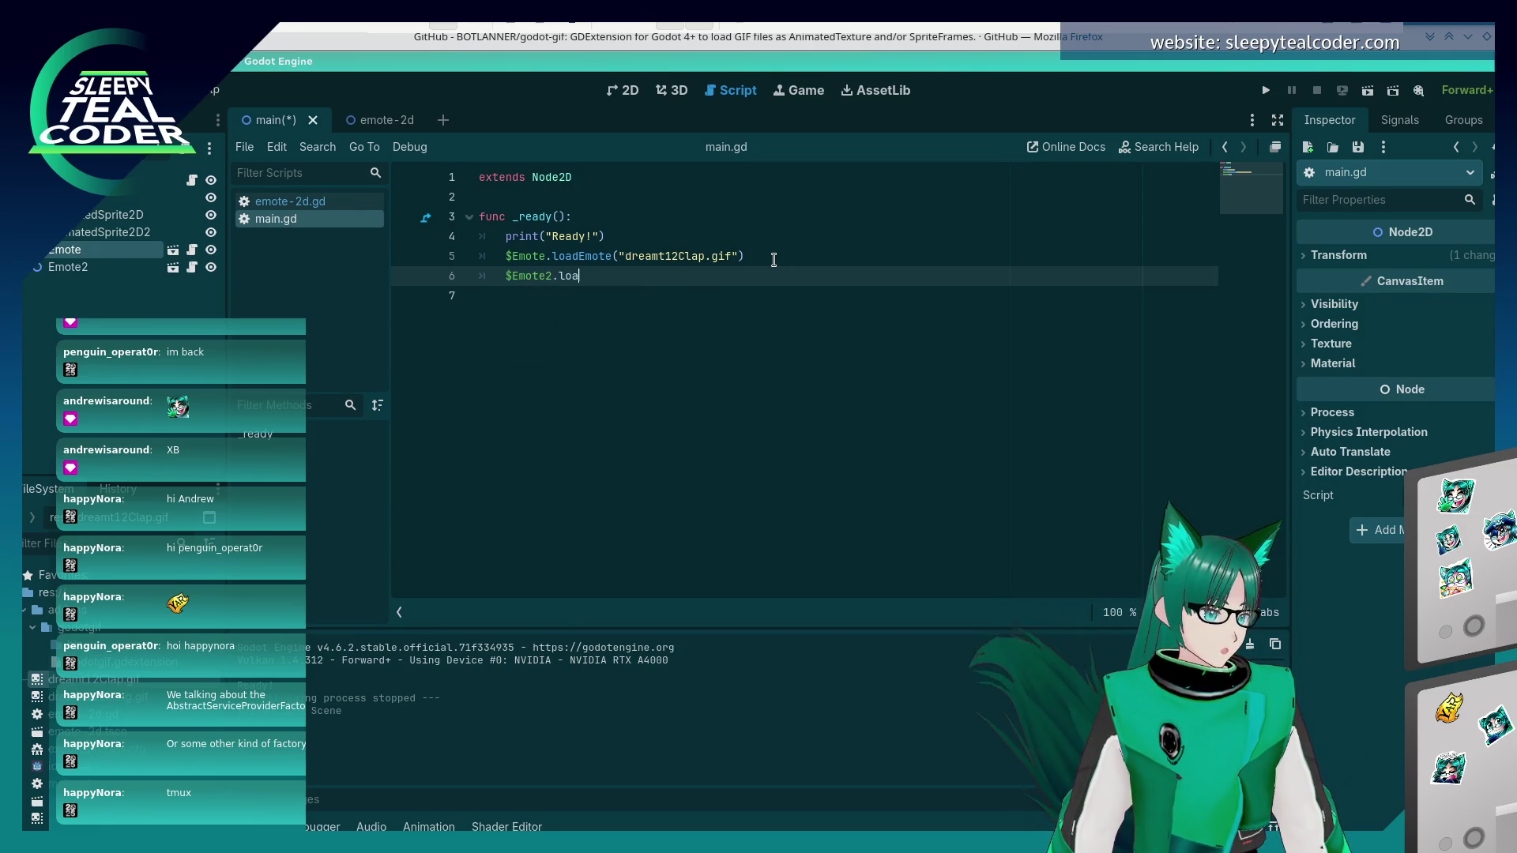
pyautogui.write('dEmote("dream')
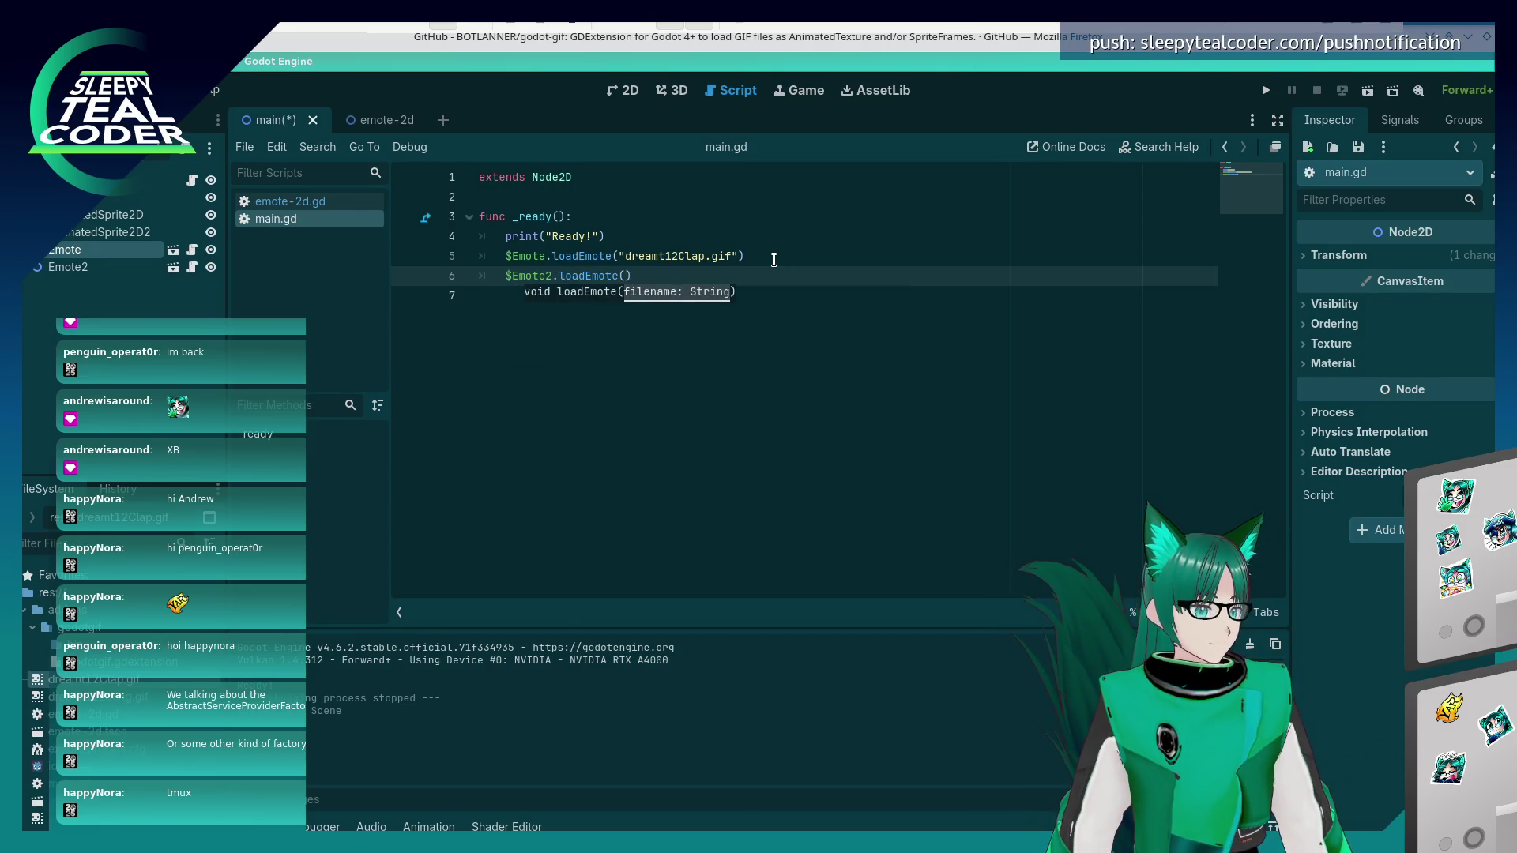
pyautogui.write('t12Clap')
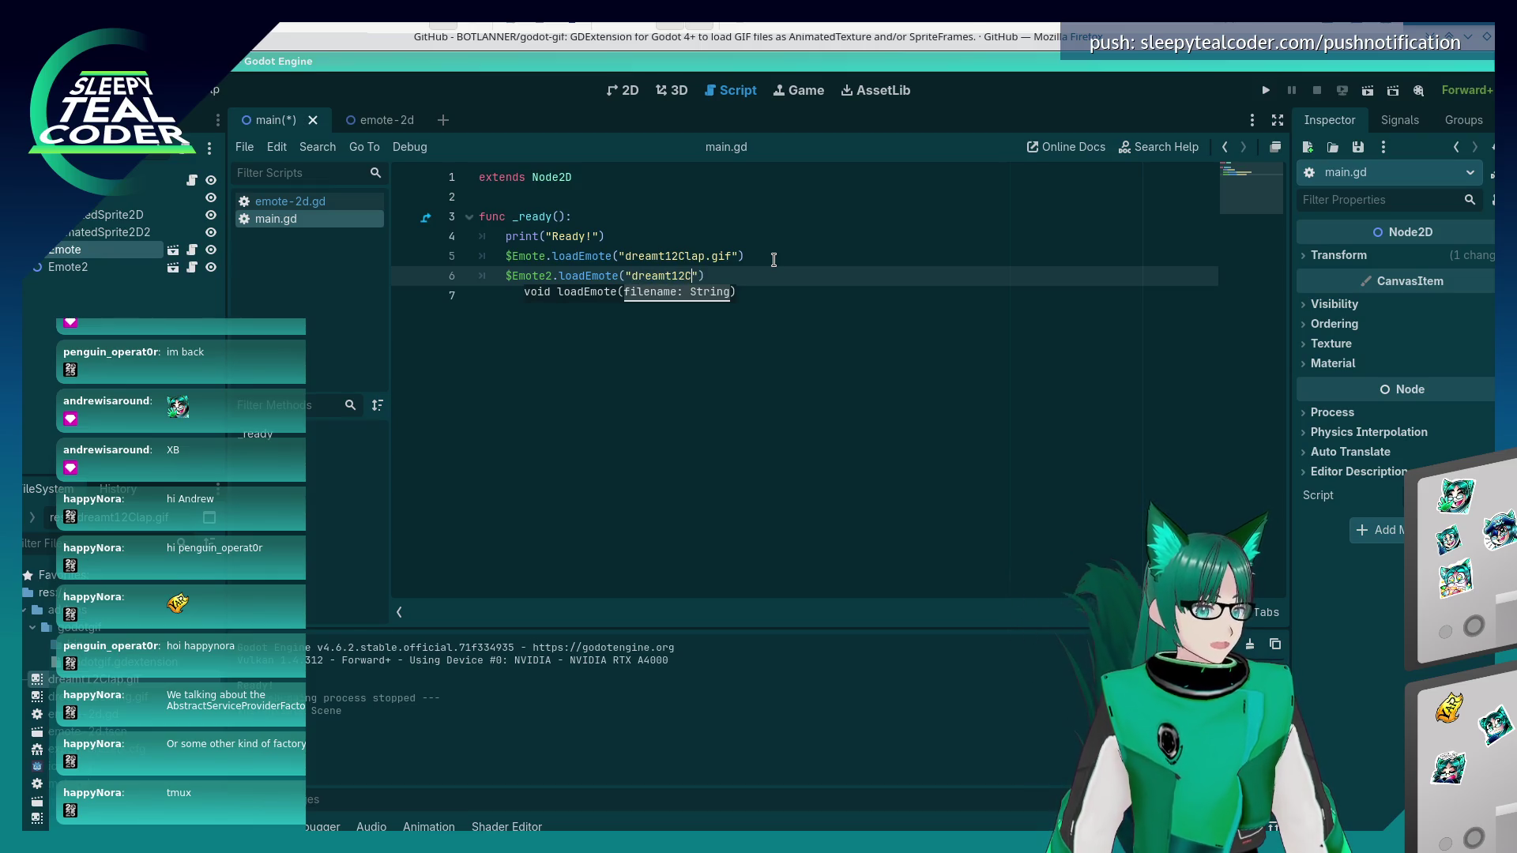
pyautogui.write('.gif')
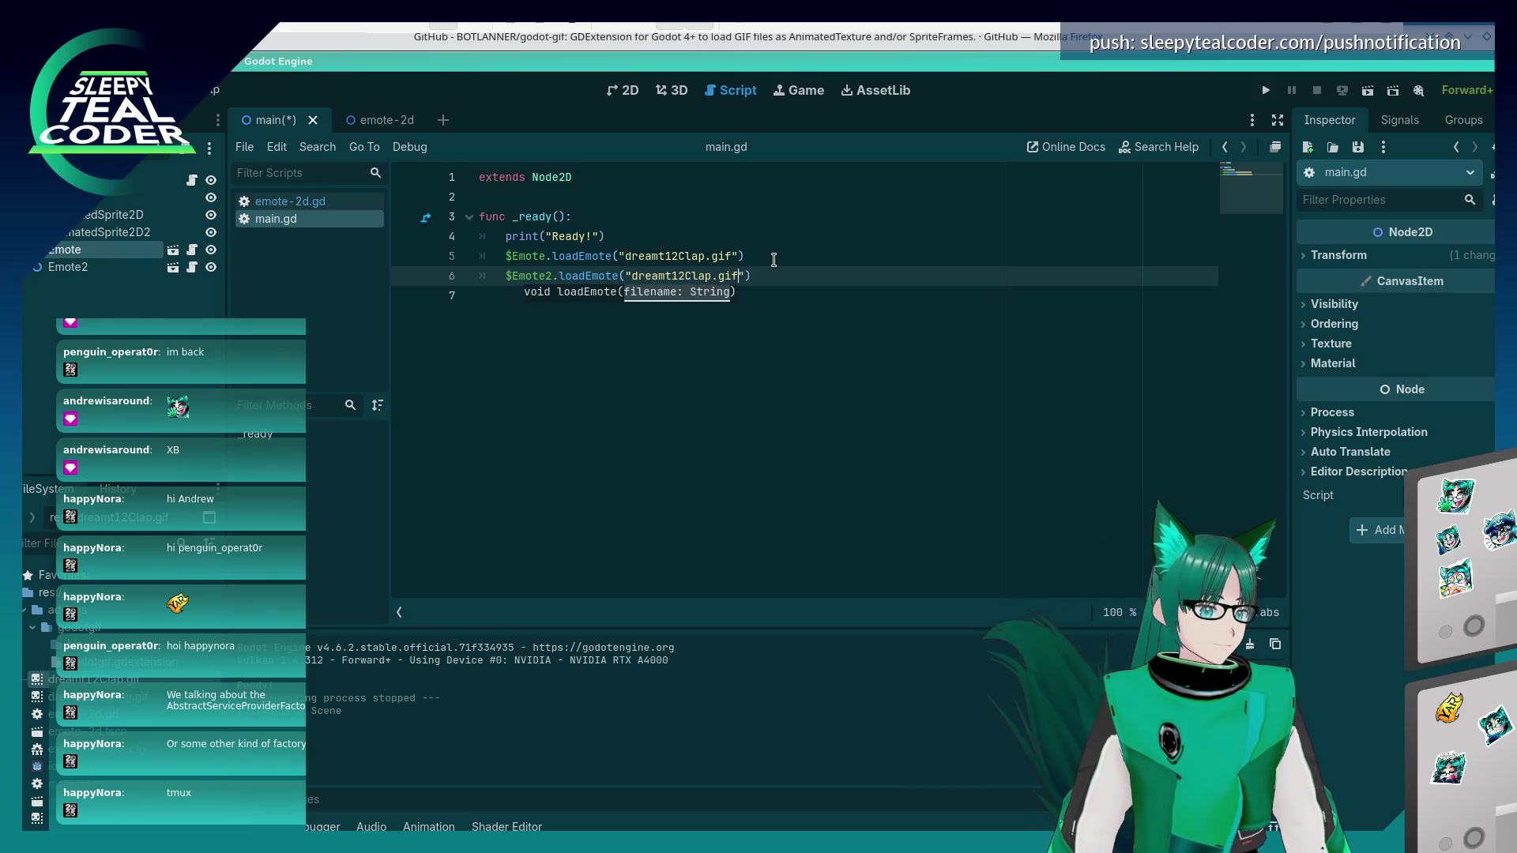
pyautogui.press('End')
pyautogui.hotkey('ctrl', 's')
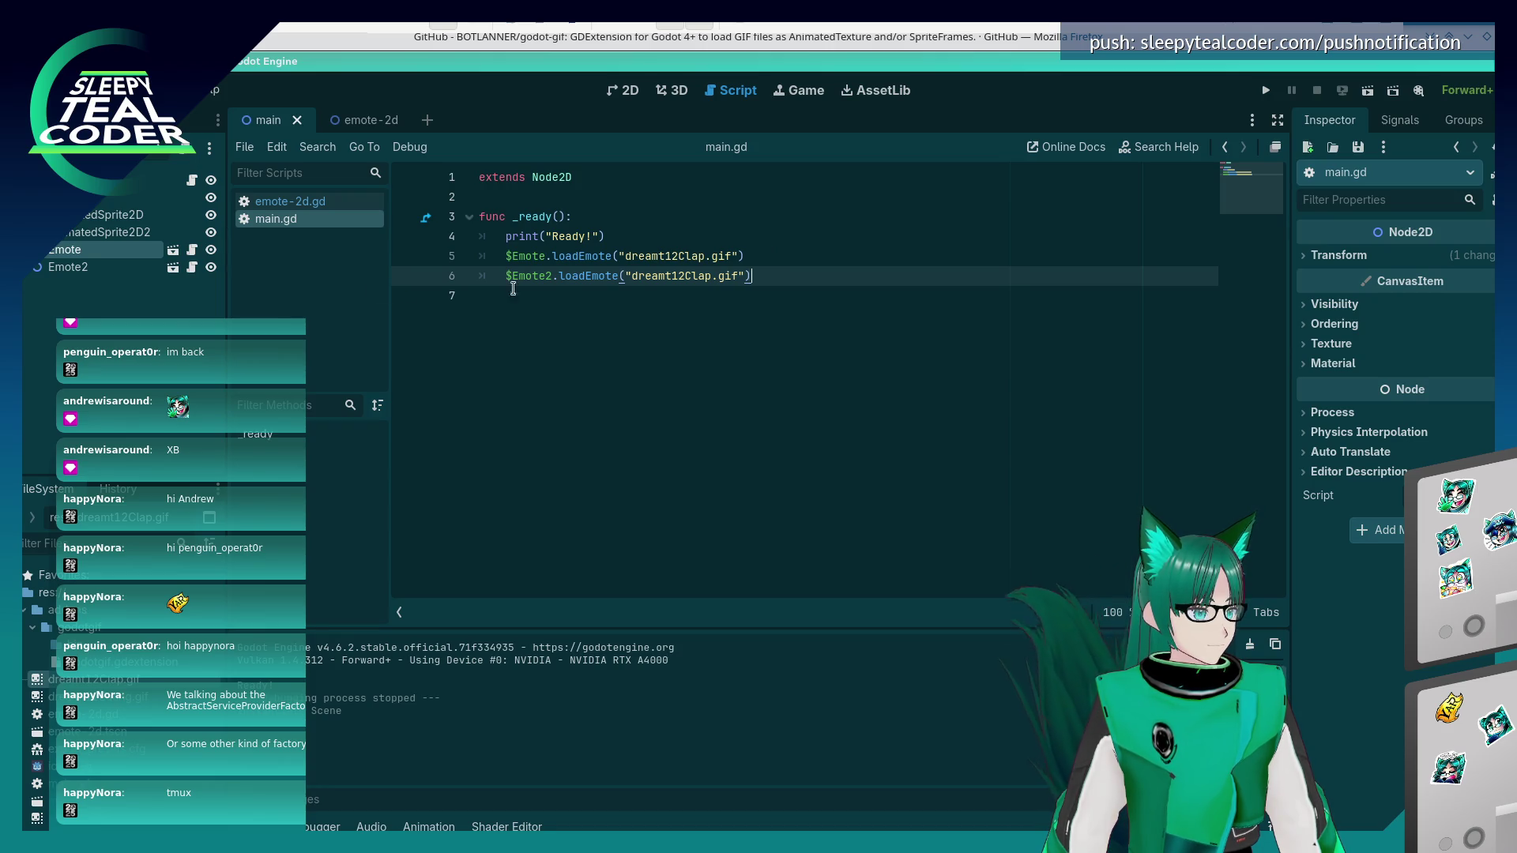
# - Drag Emote2 to (390, 55), below the first emote, in the 2D view
pyautogui.click(623, 90)
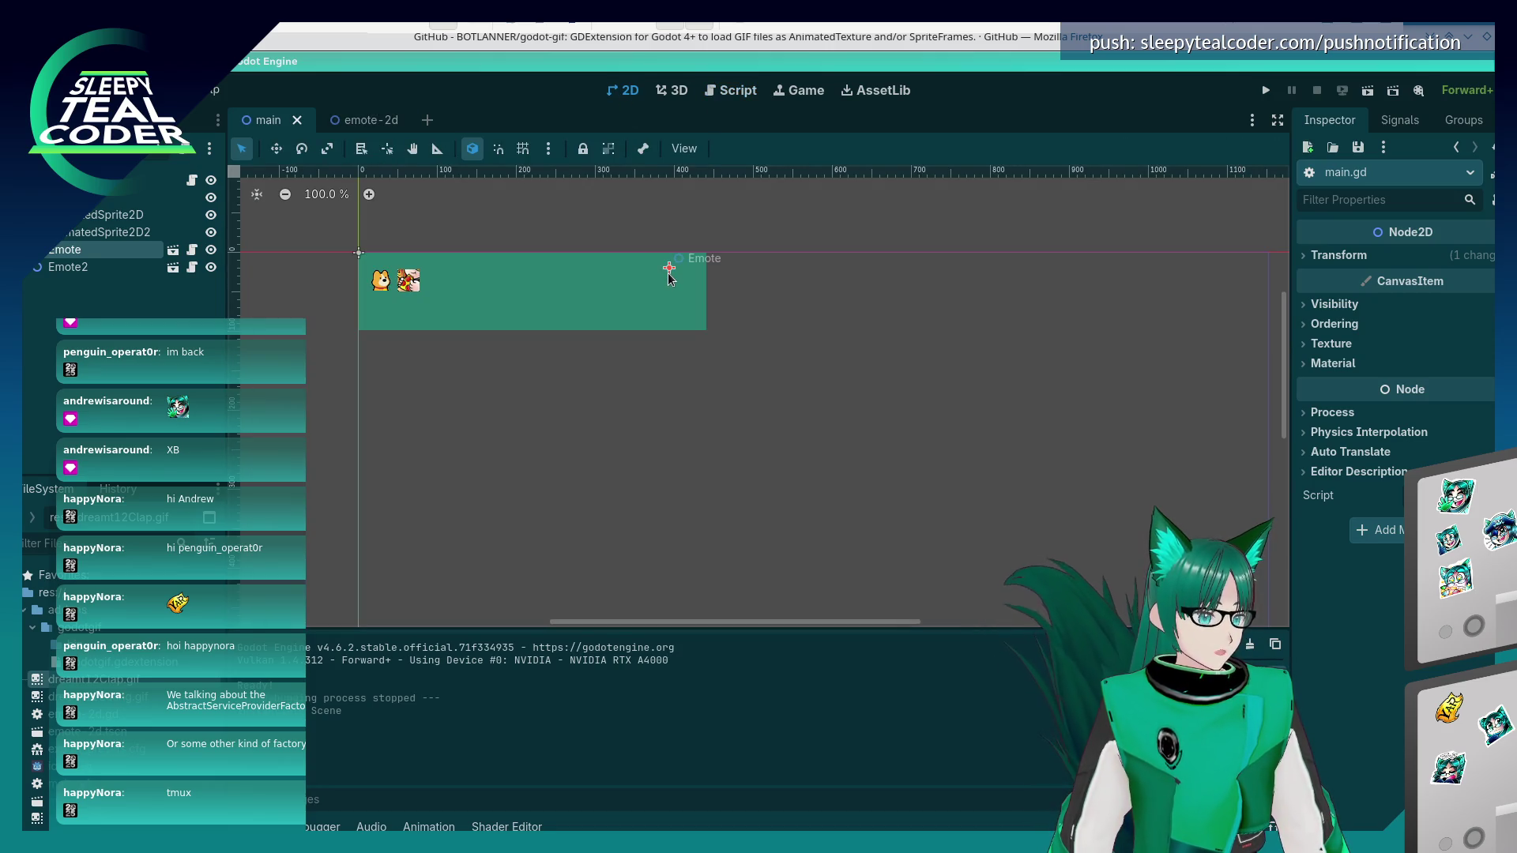
pyautogui.click(95, 267)
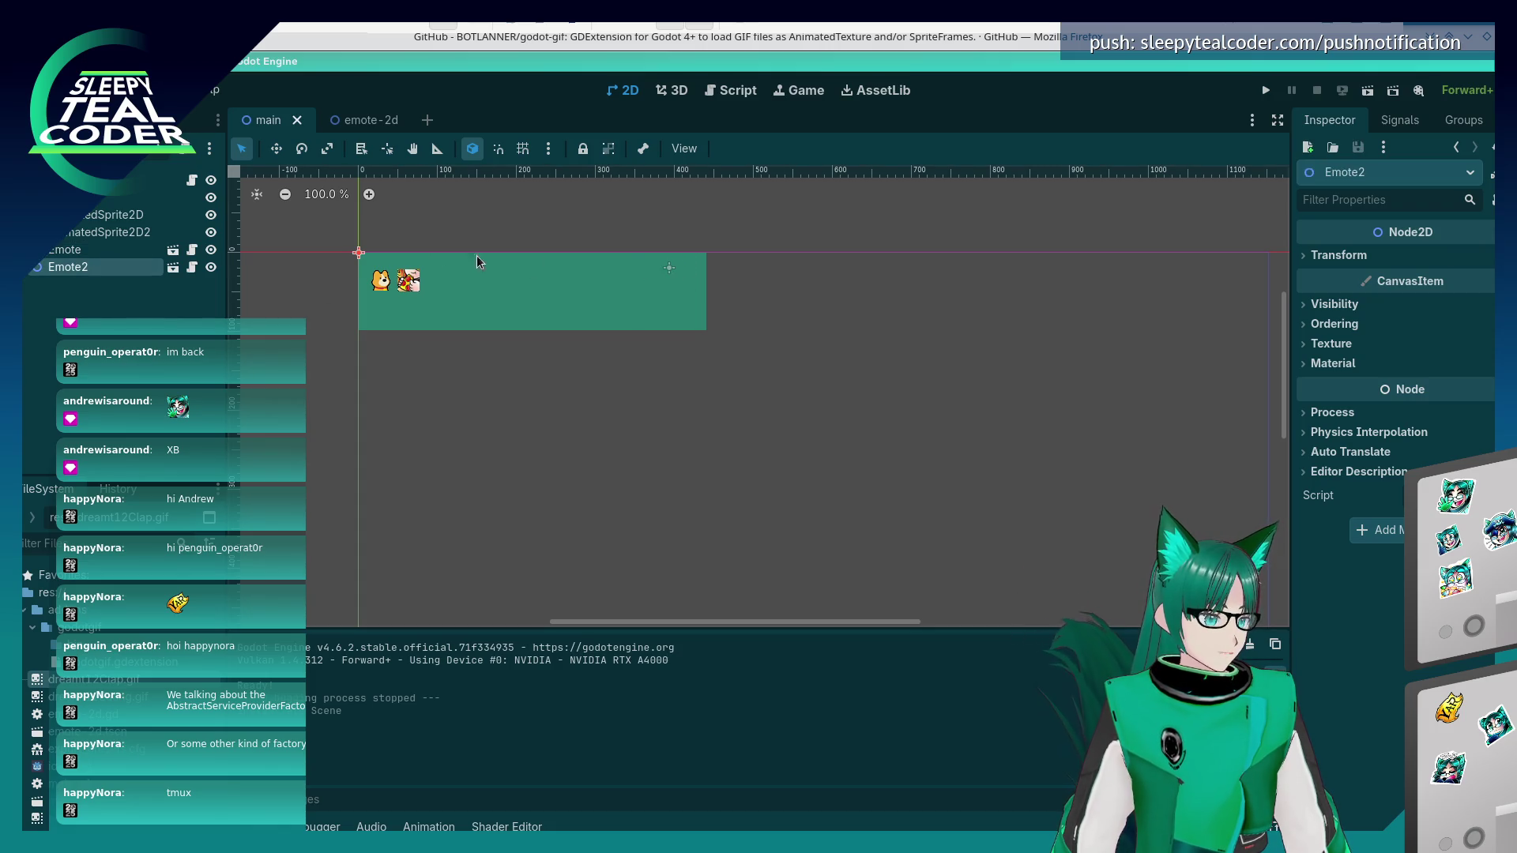
pyautogui.moveTo(360, 256)
pyautogui.mouseDown()
pyautogui.moveTo(639, 308)
pyautogui.moveTo(669, 300)
pyautogui.mouseUp()
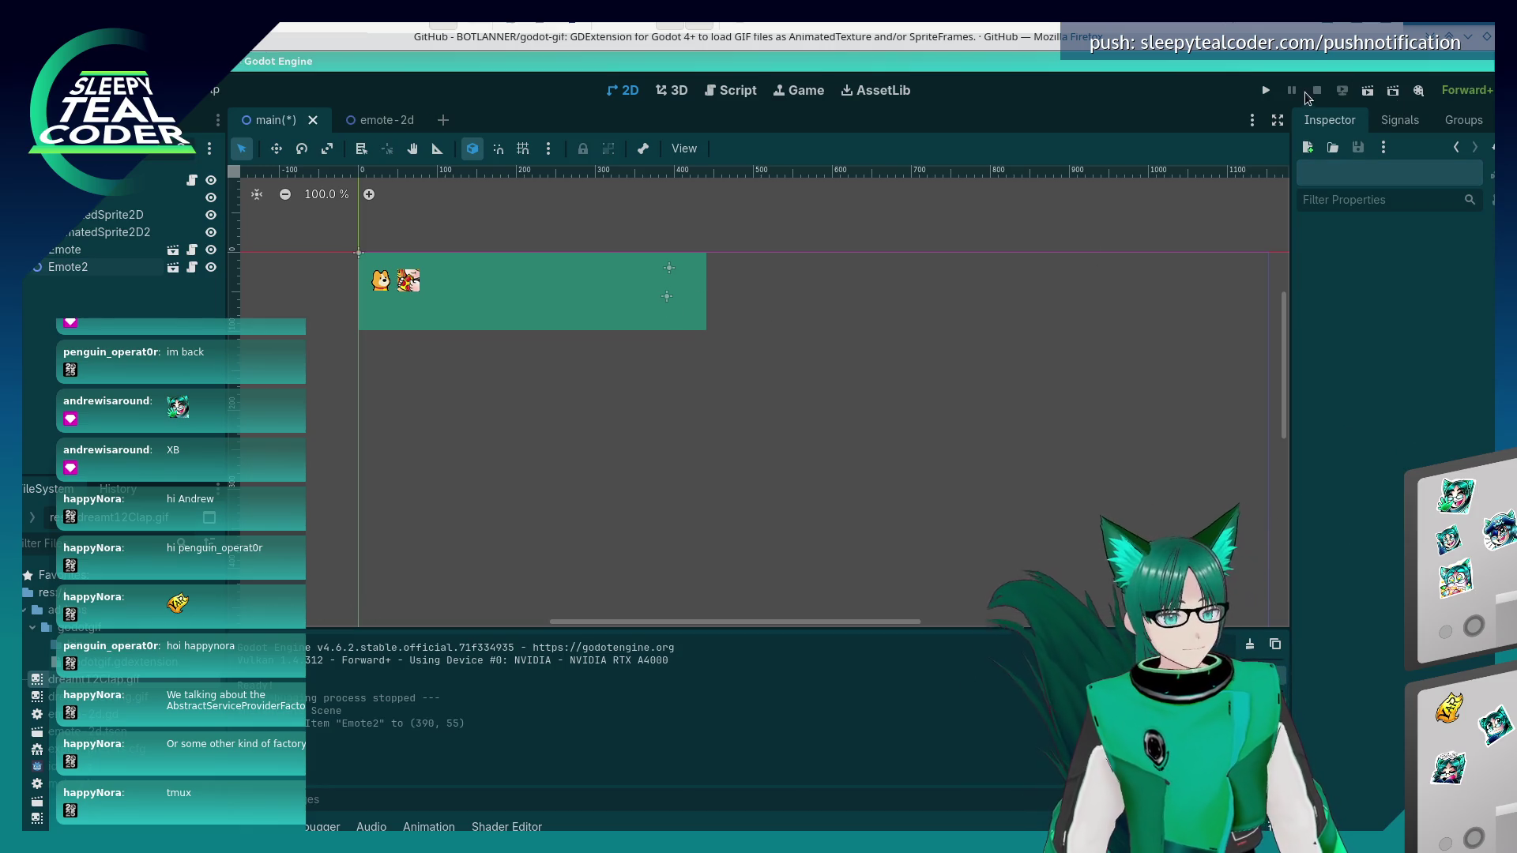
# - Save and test-run the game showing both clap emotes, then go back to the script editor
pyautogui.click(1266, 90)
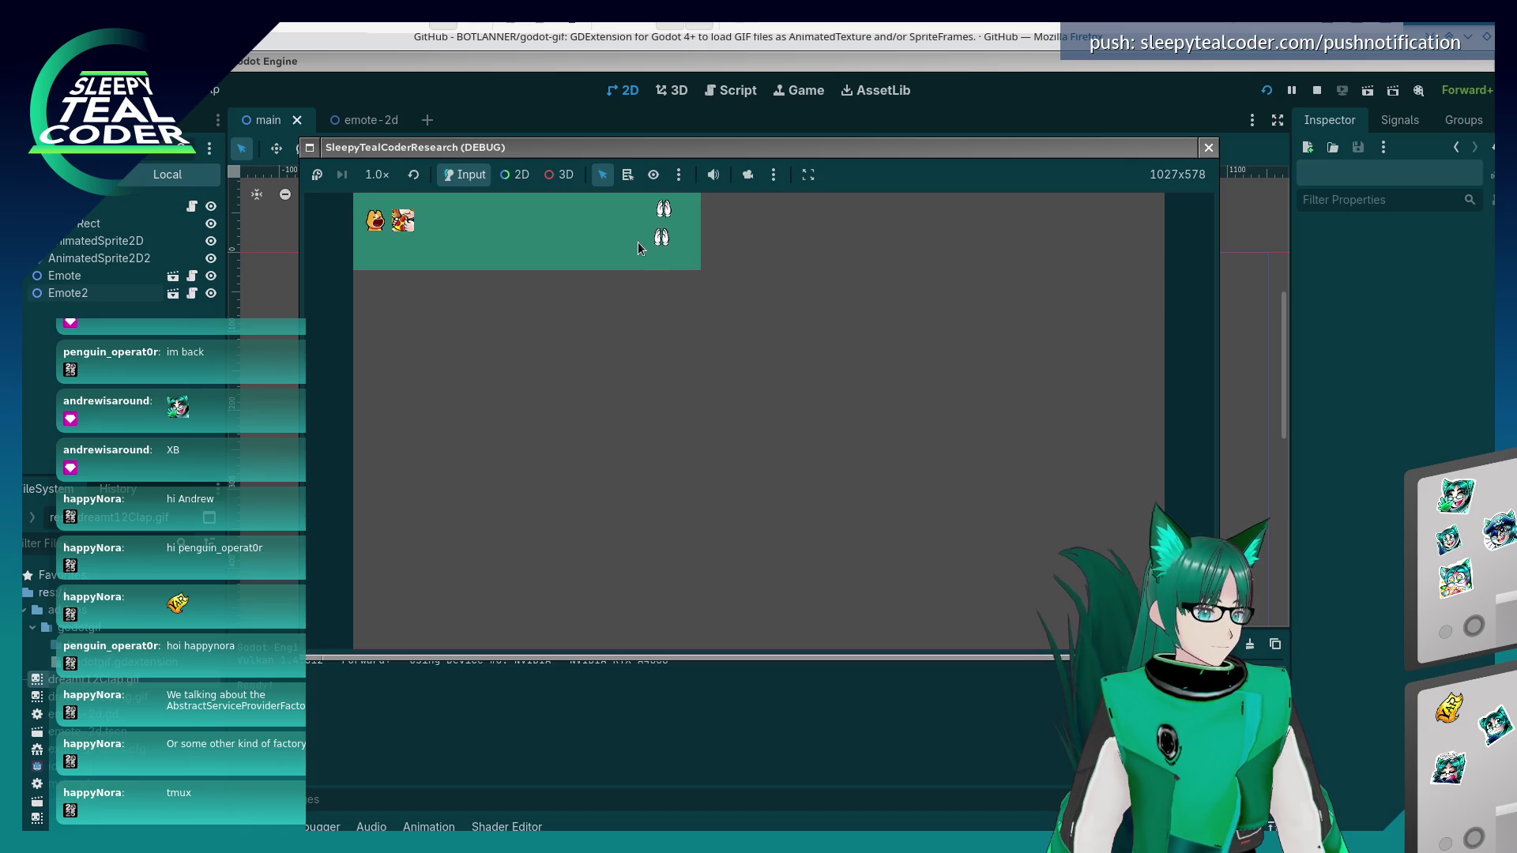
pyautogui.click(1209, 149)
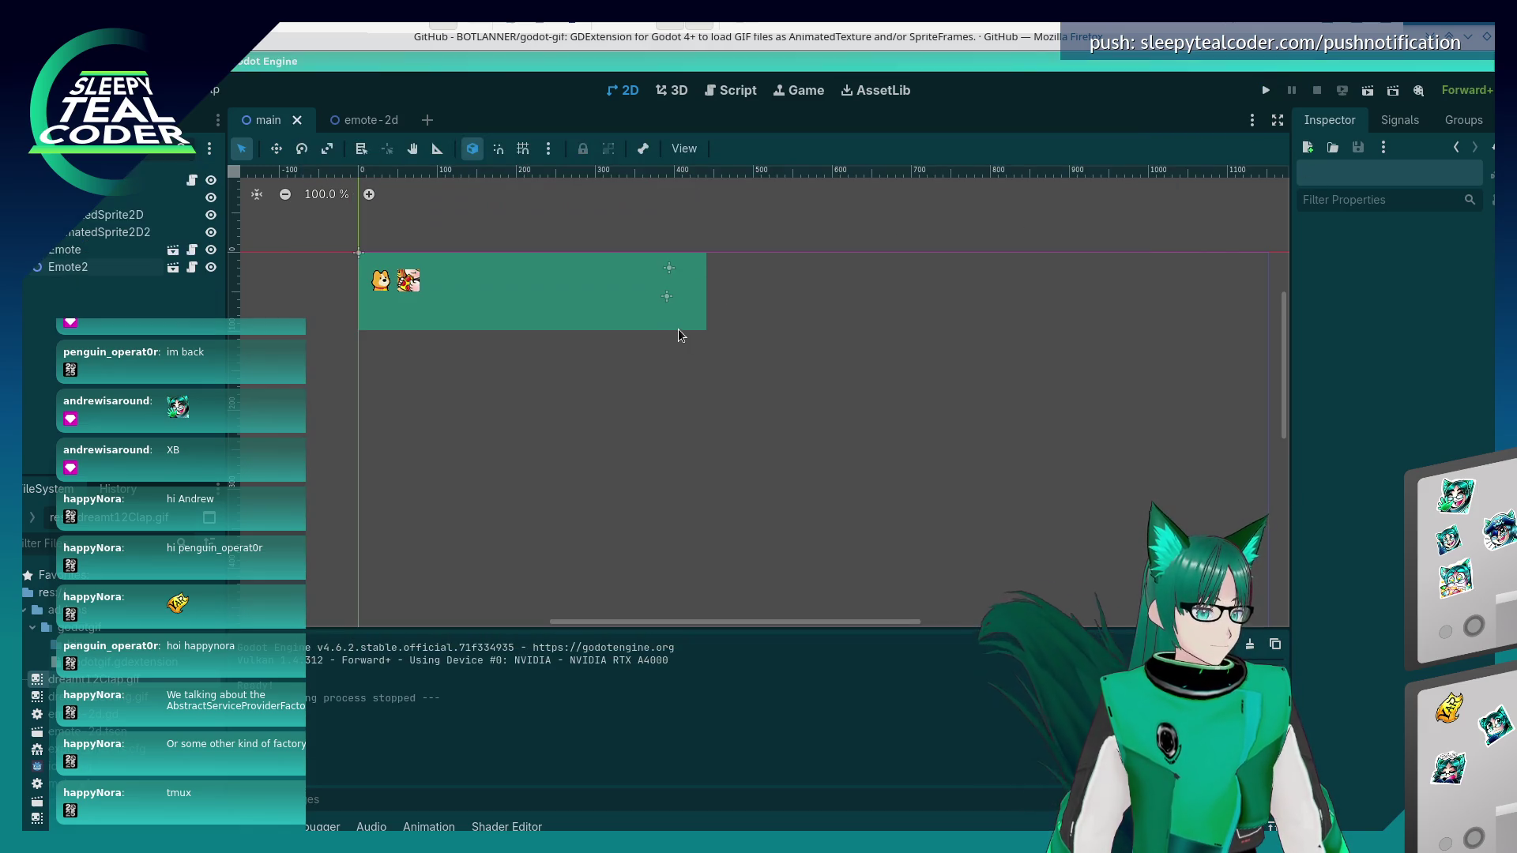
pyautogui.click(366, 121)
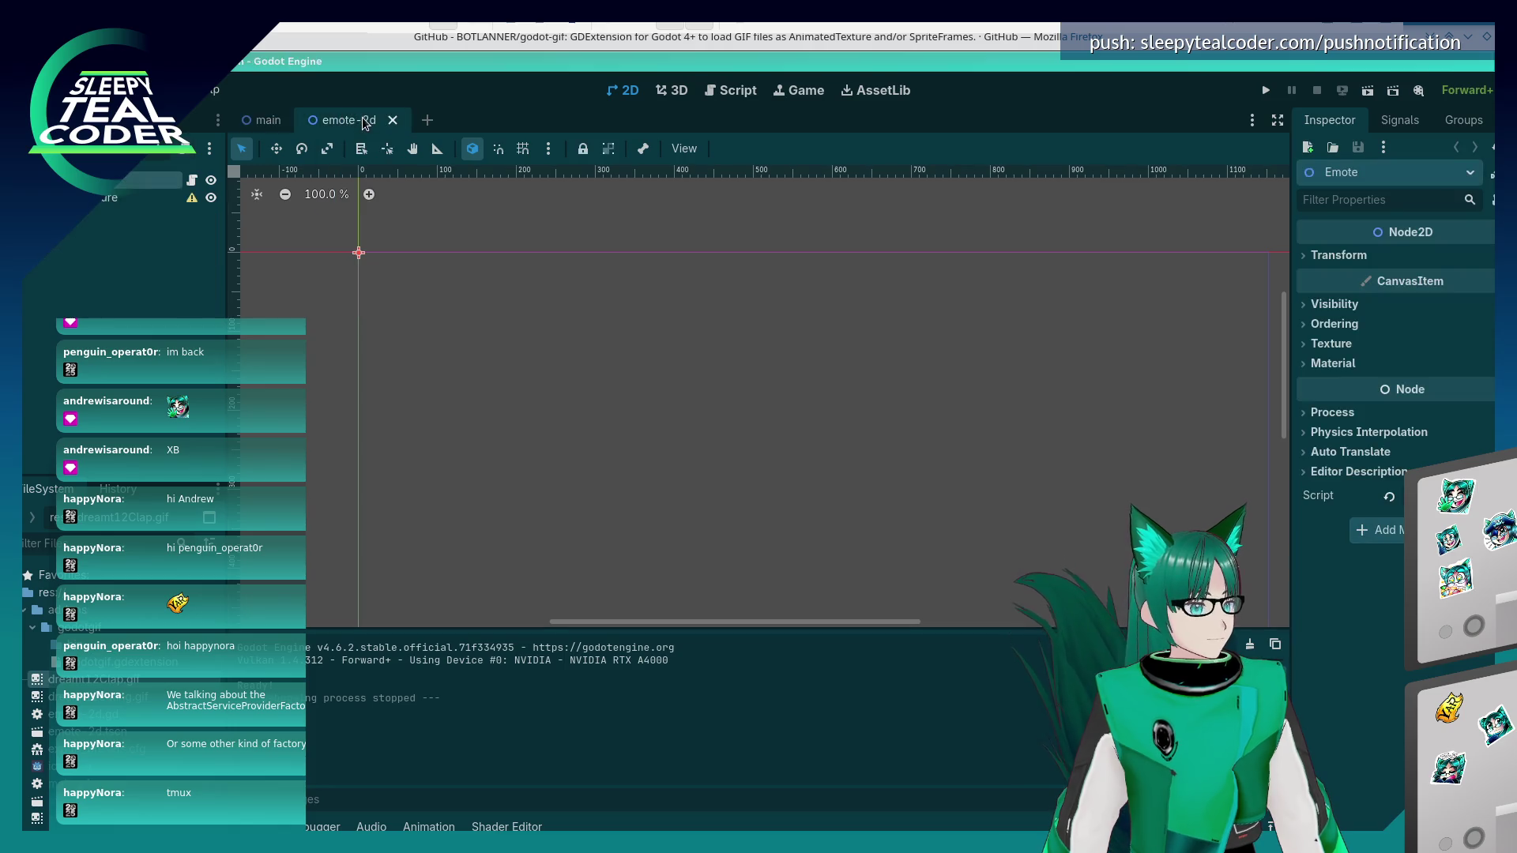
pyautogui.click(268, 124)
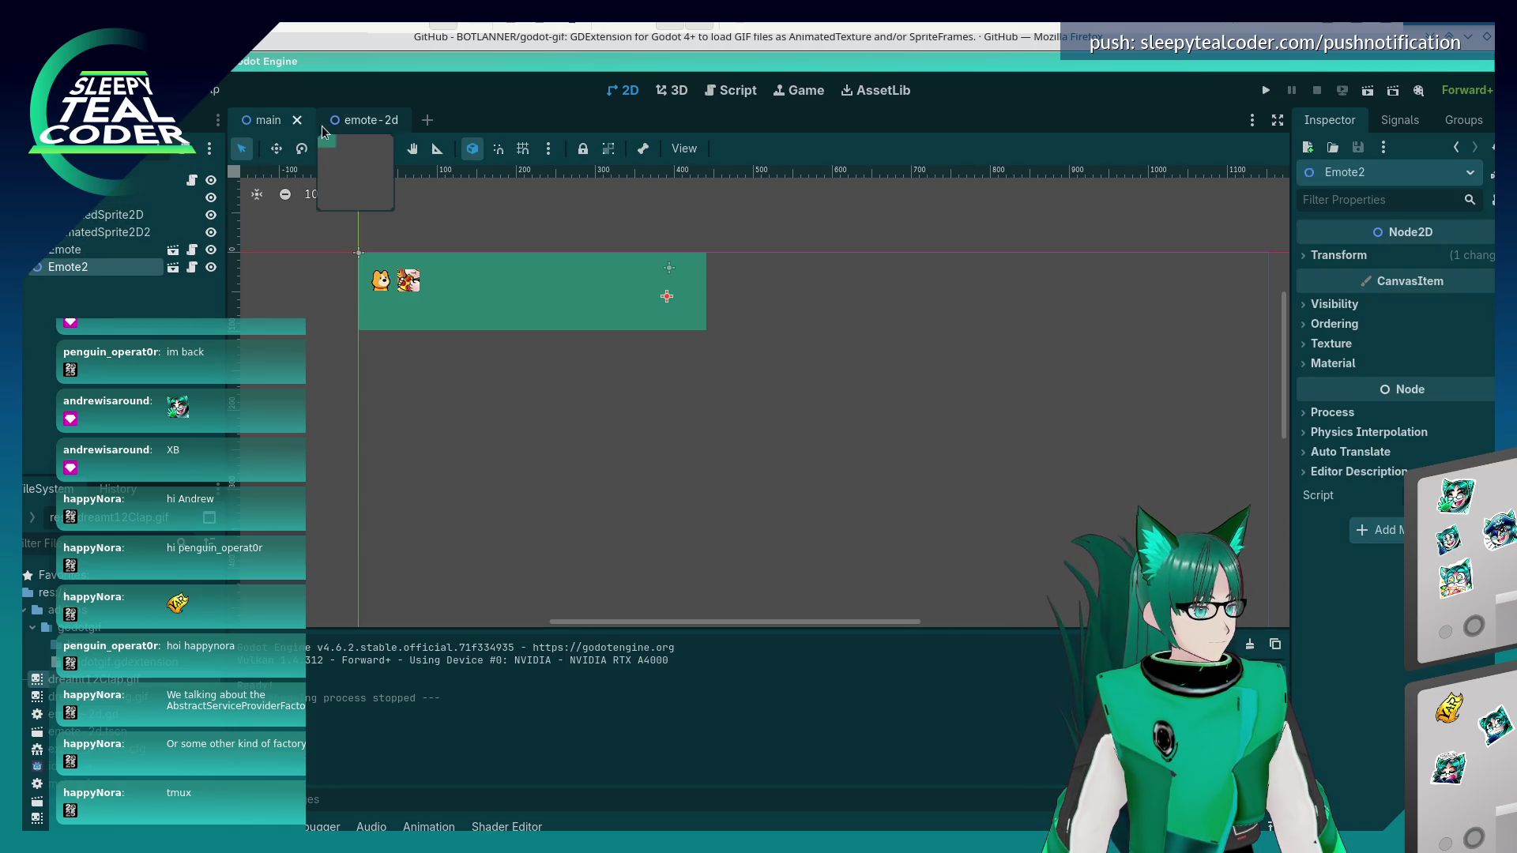
pyautogui.click(731, 90)
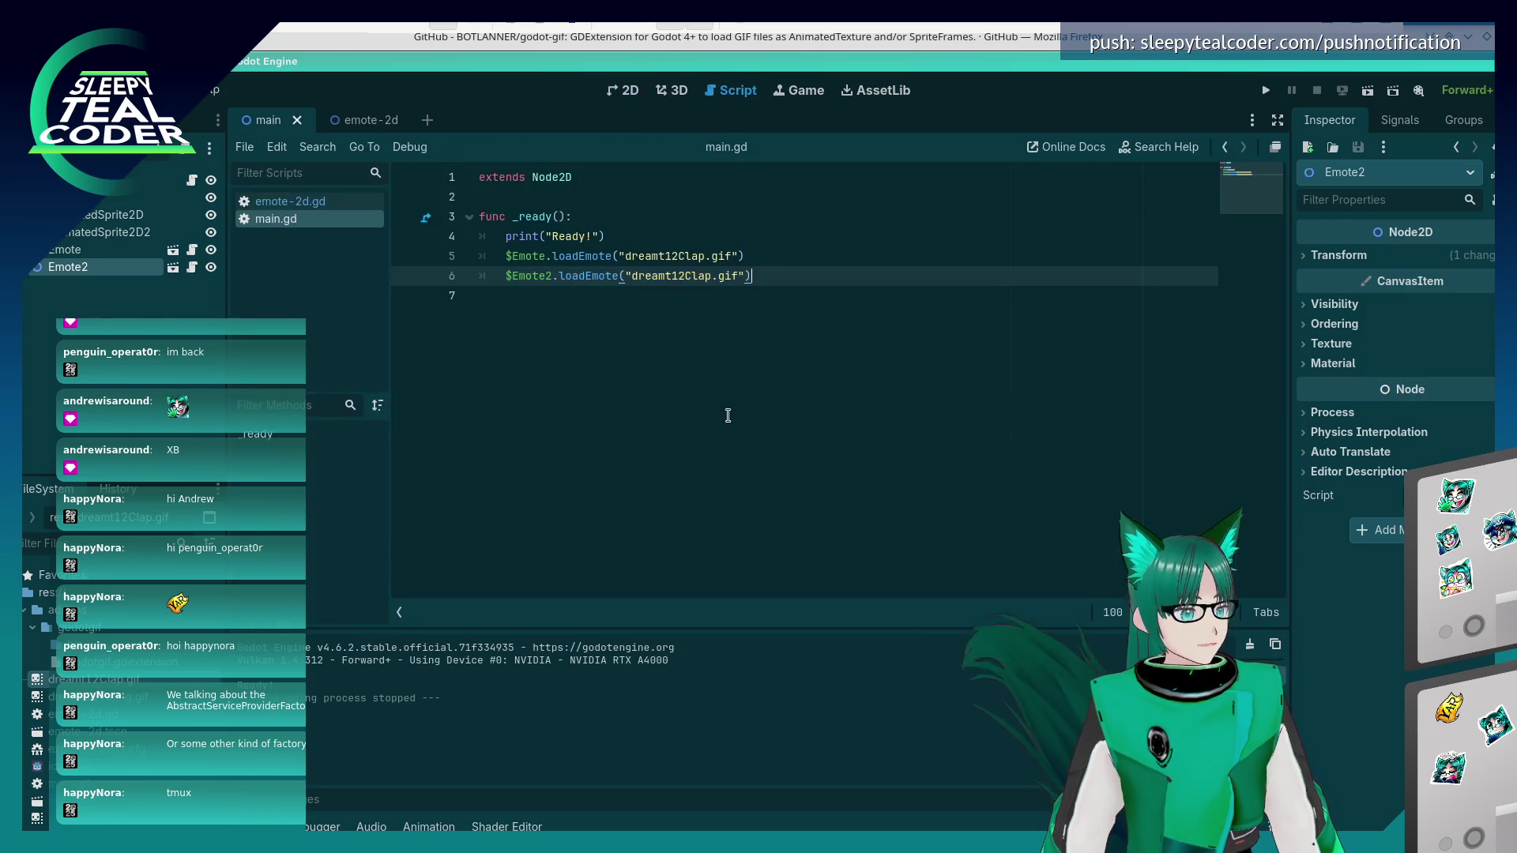
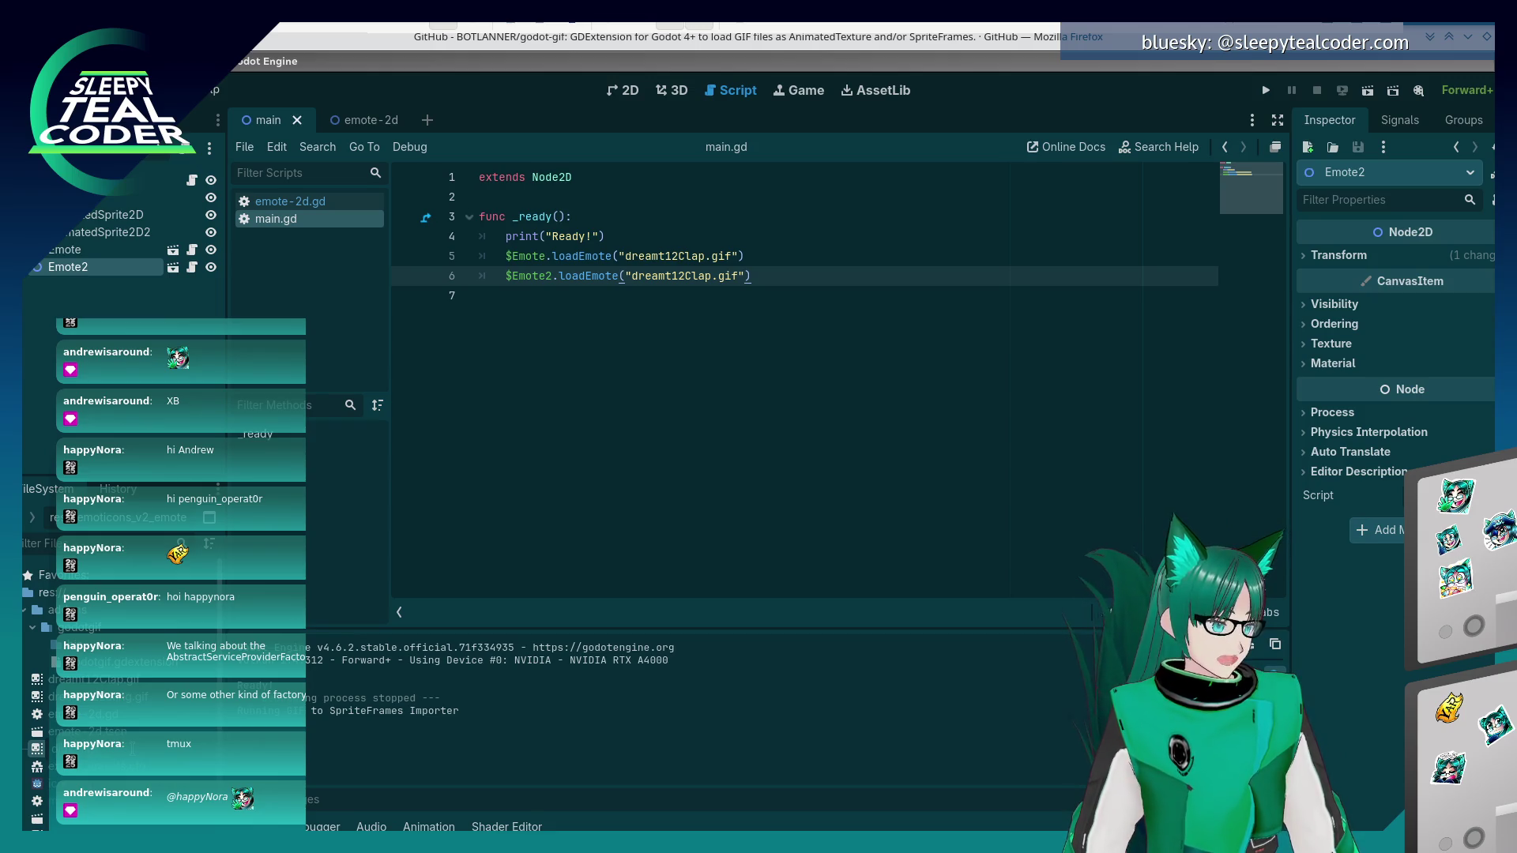
# - Replace Emote2's GIF in main.gd with "dinoDance.gif" and run the project
pyautogui.click(583, 458)
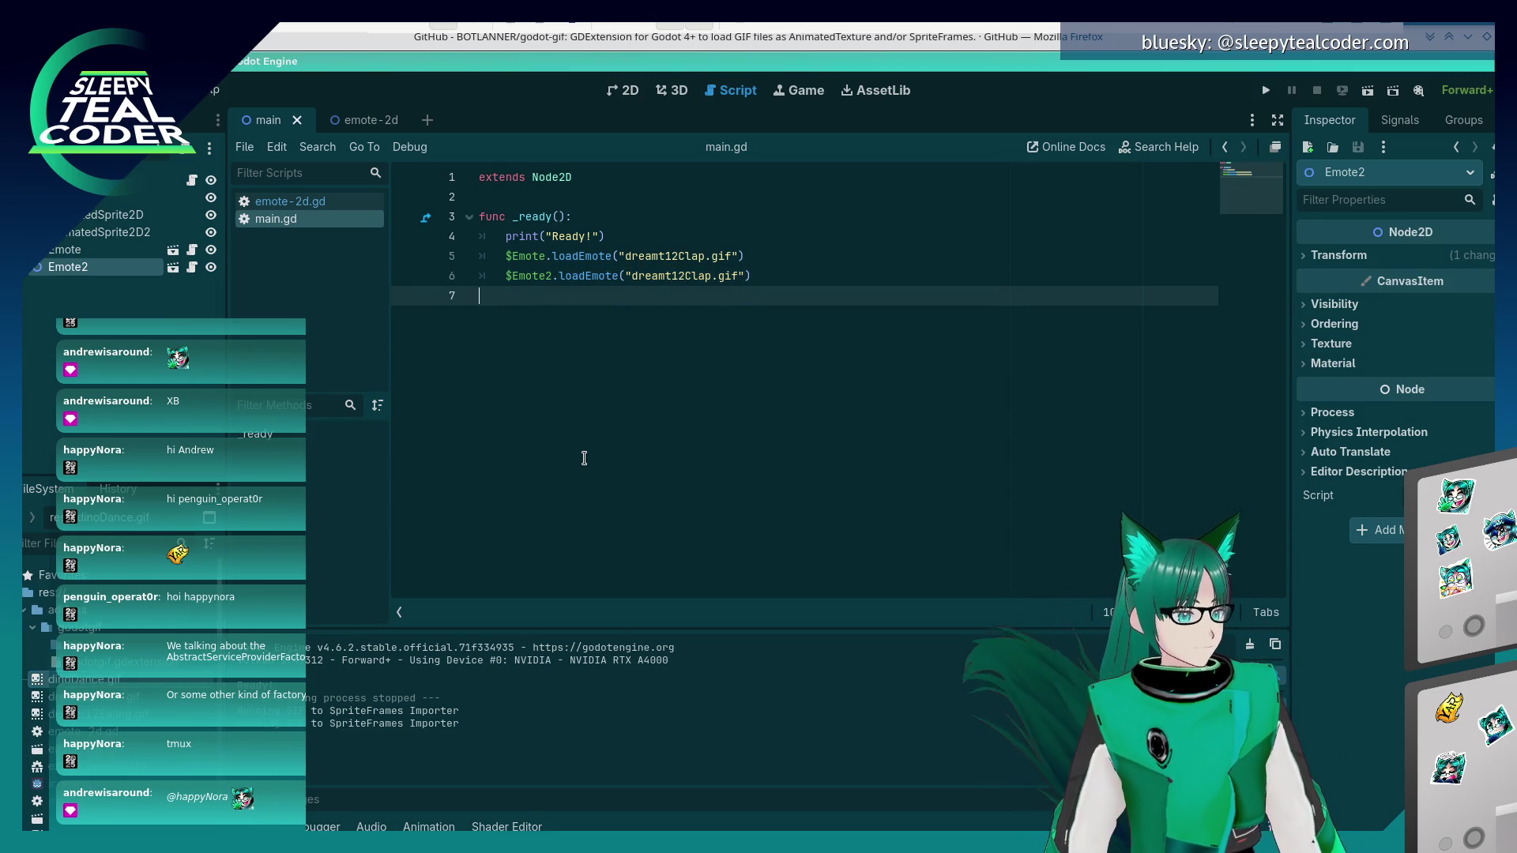
pyautogui.moveTo(710, 276); pyautogui.dragTo(639, 280)
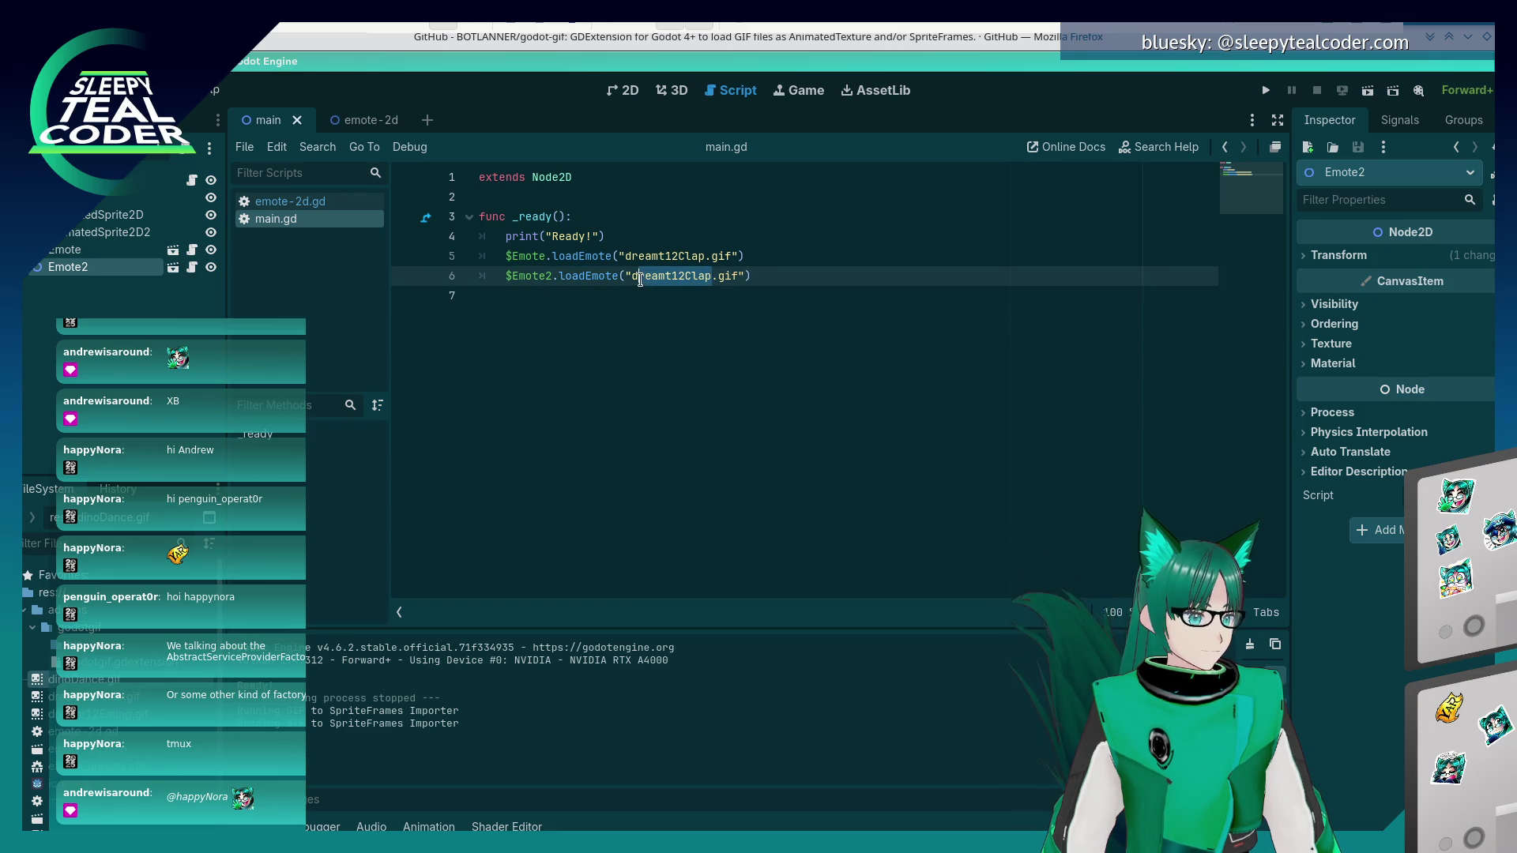
pyautogui.write('inoDance')
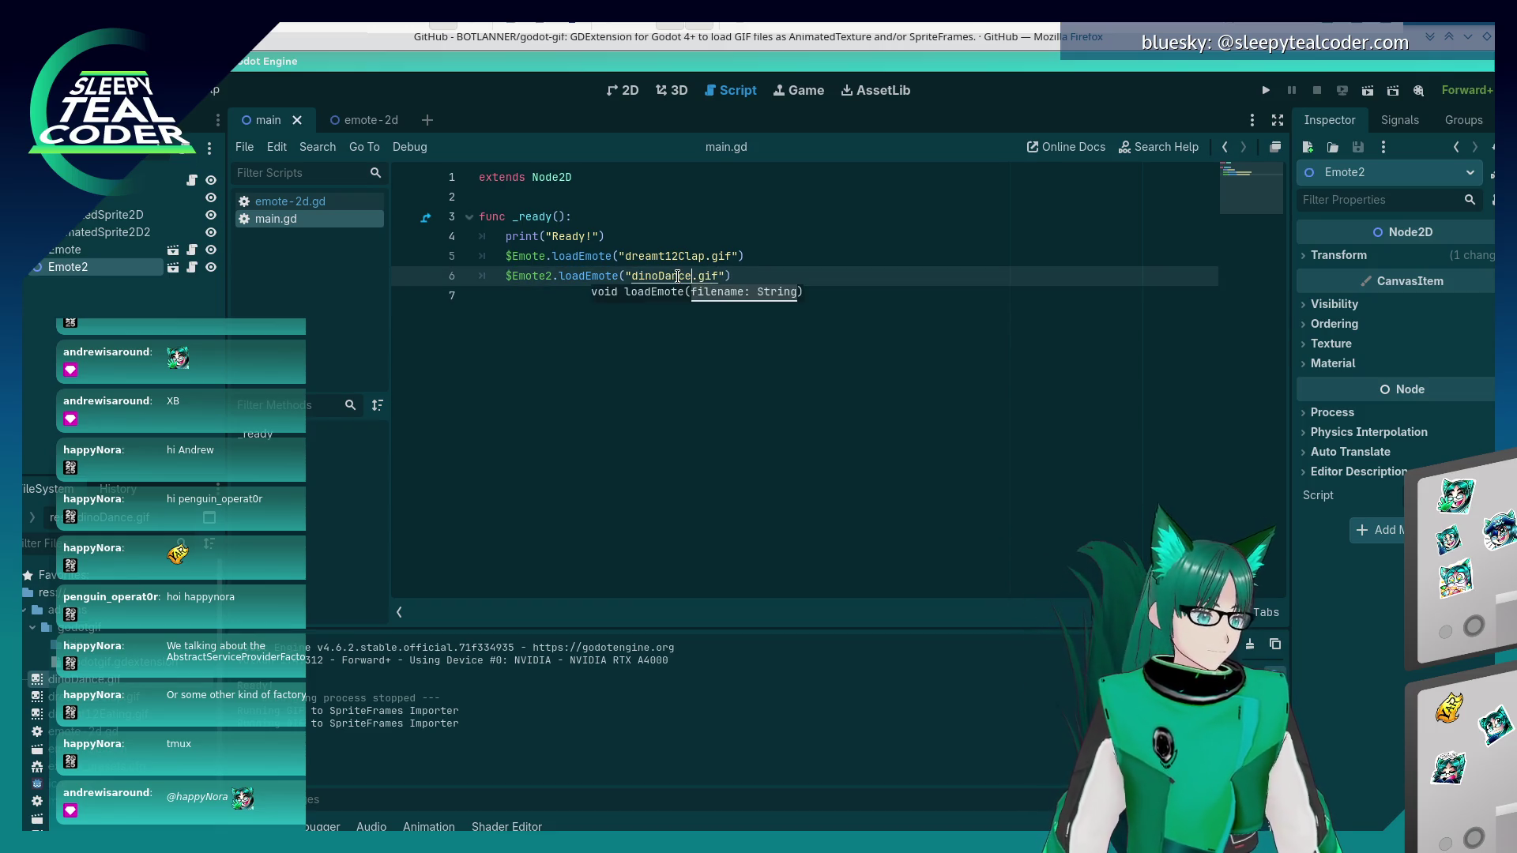
pyautogui.click(1267, 91)
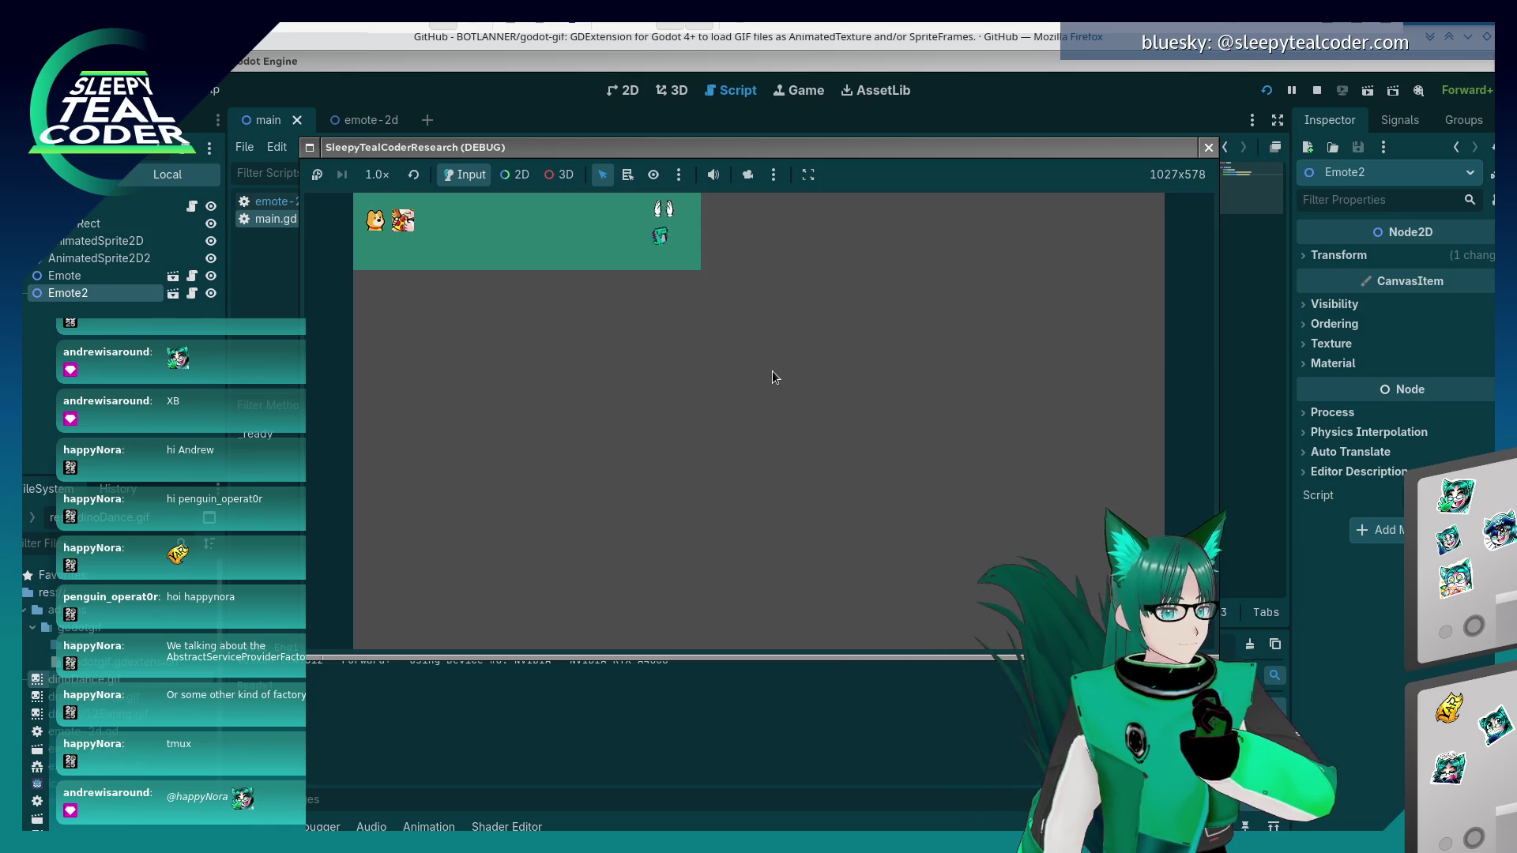
# - Bring Konsole to the front and move and widen it away from the game emotes
pyautogui.hotkey('alt', 'Tab')
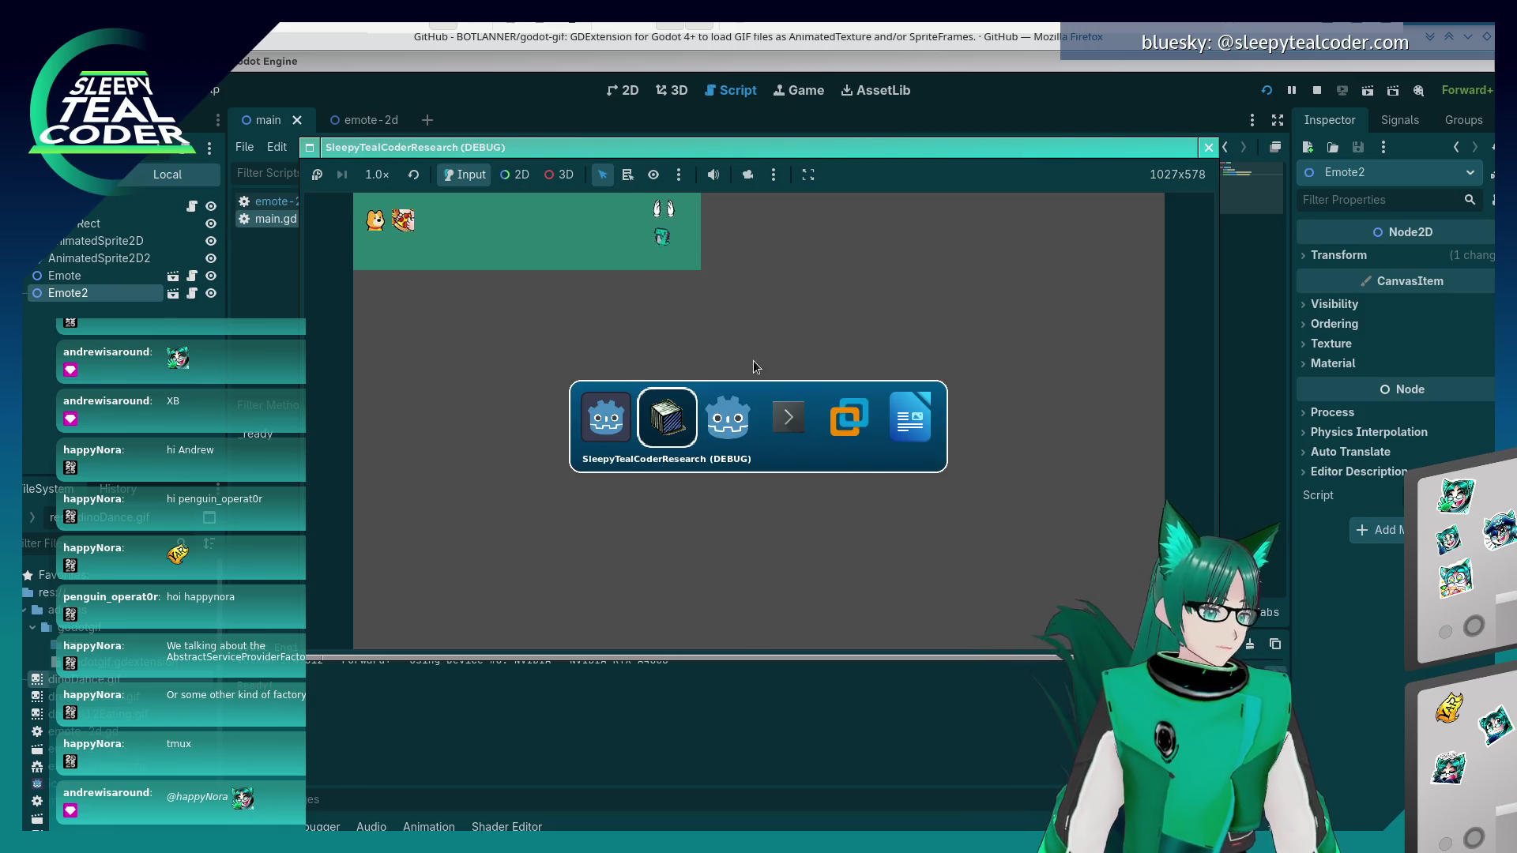
pyautogui.hotkey('alt', 'Tab')
pyautogui.hotkey('alt', 'Tab')
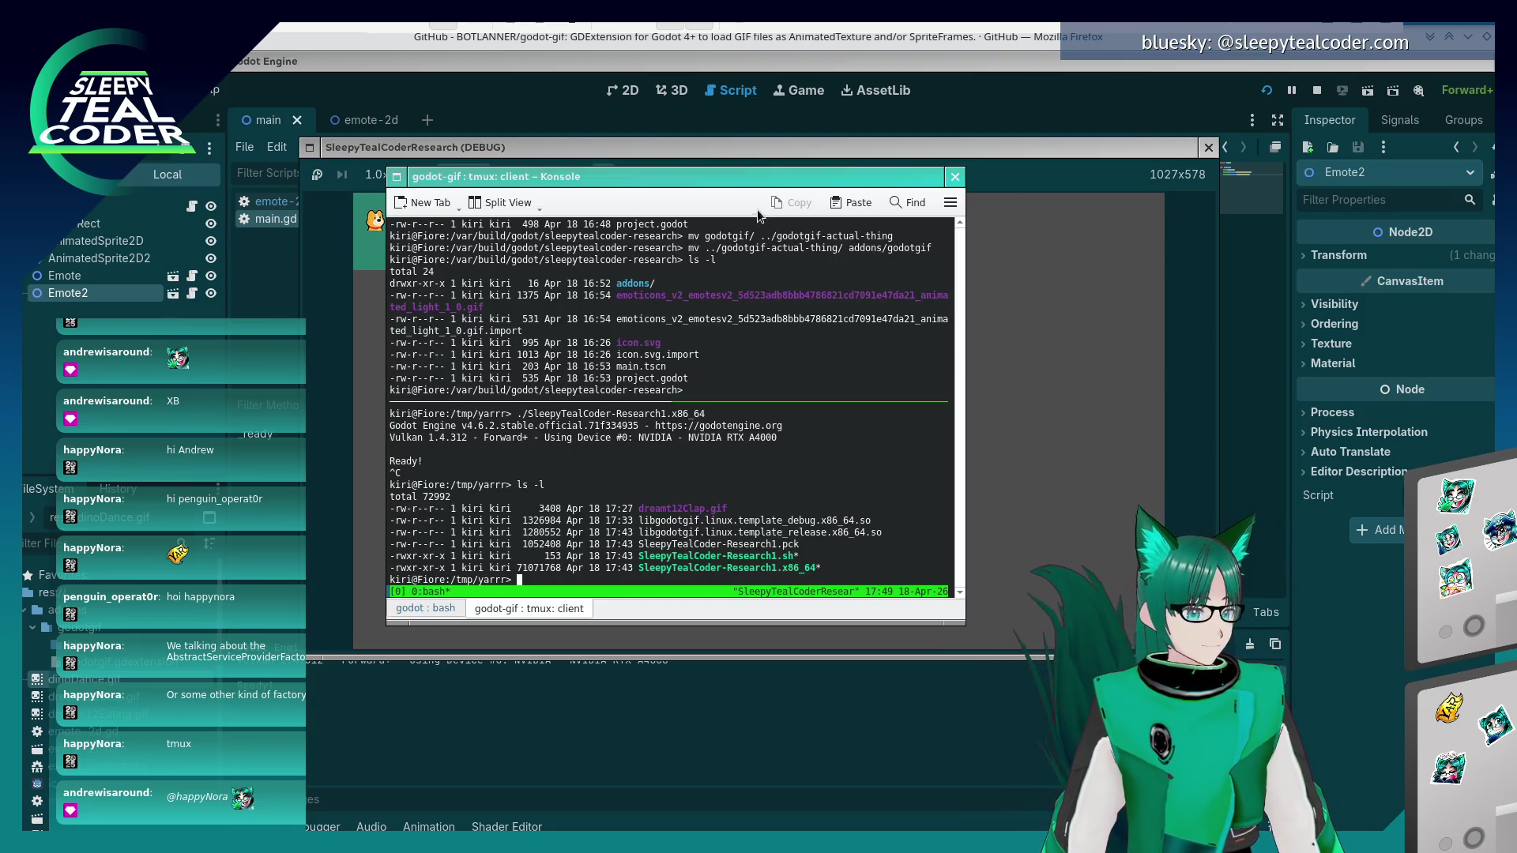
pyautogui.moveTo(737, 179); pyautogui.dragTo(782, 320)
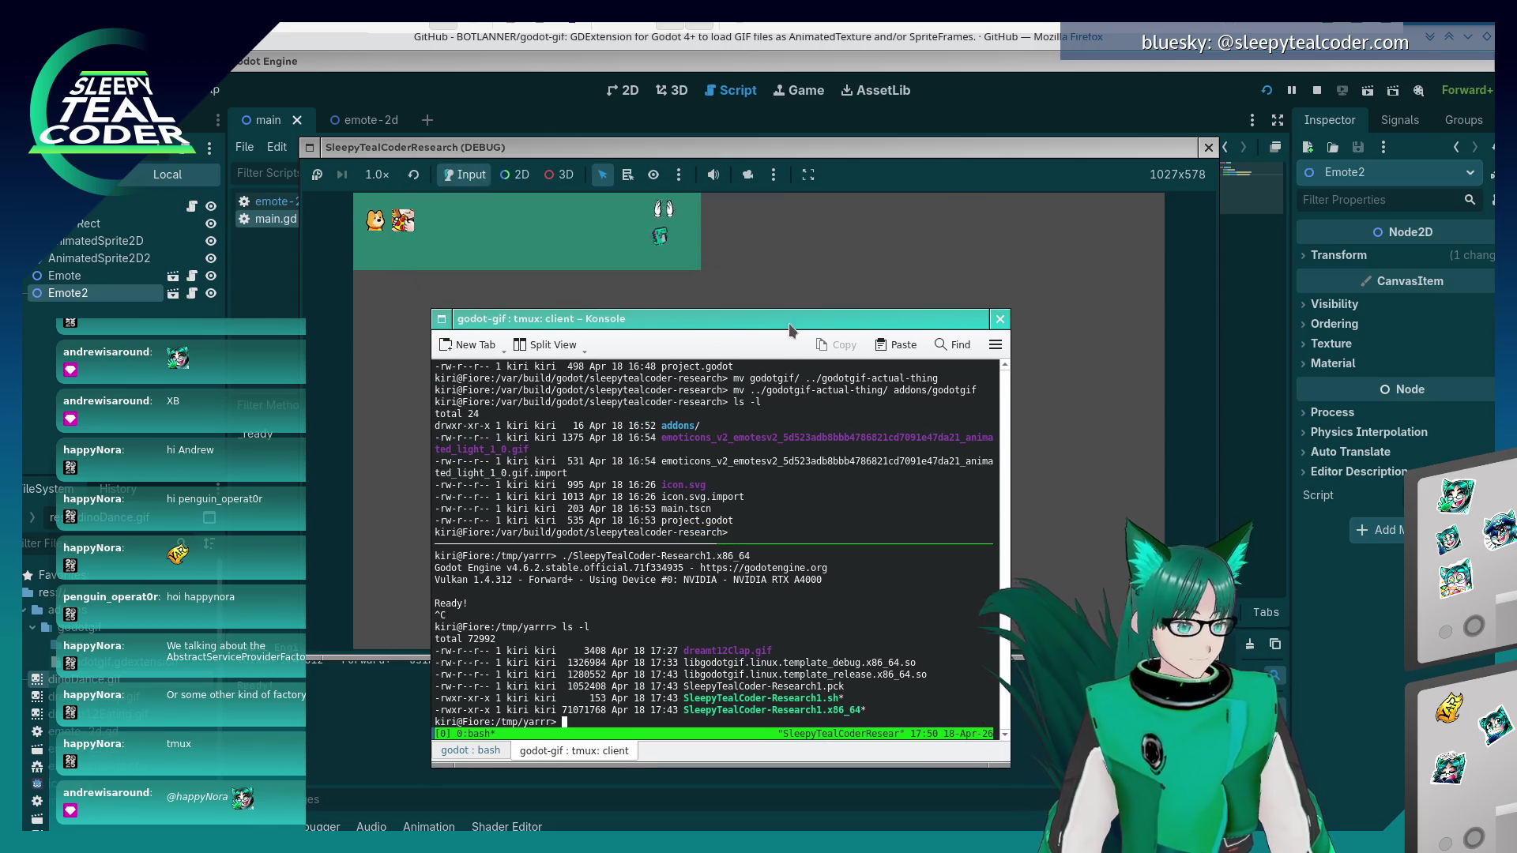
pyautogui.moveTo(1010, 710); pyautogui.dragTo(1192, 710)
# - Split the tmux pane side by side, run top there, then close that right-hand pane
pyautogui.hotkey('ctrl', 'b')
pyautogui.press('%')
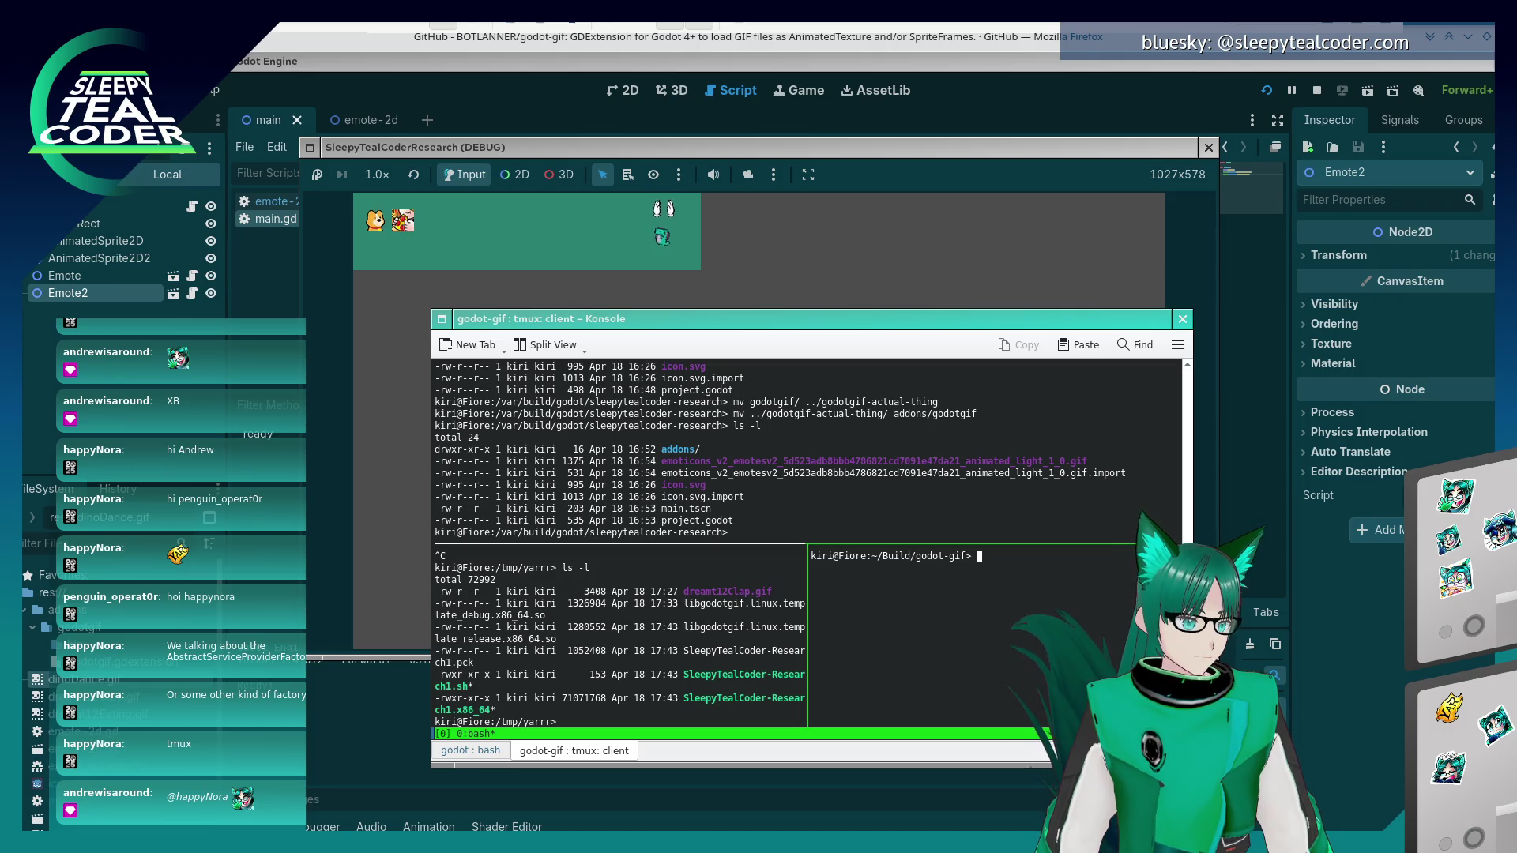
pyautogui.write('top')
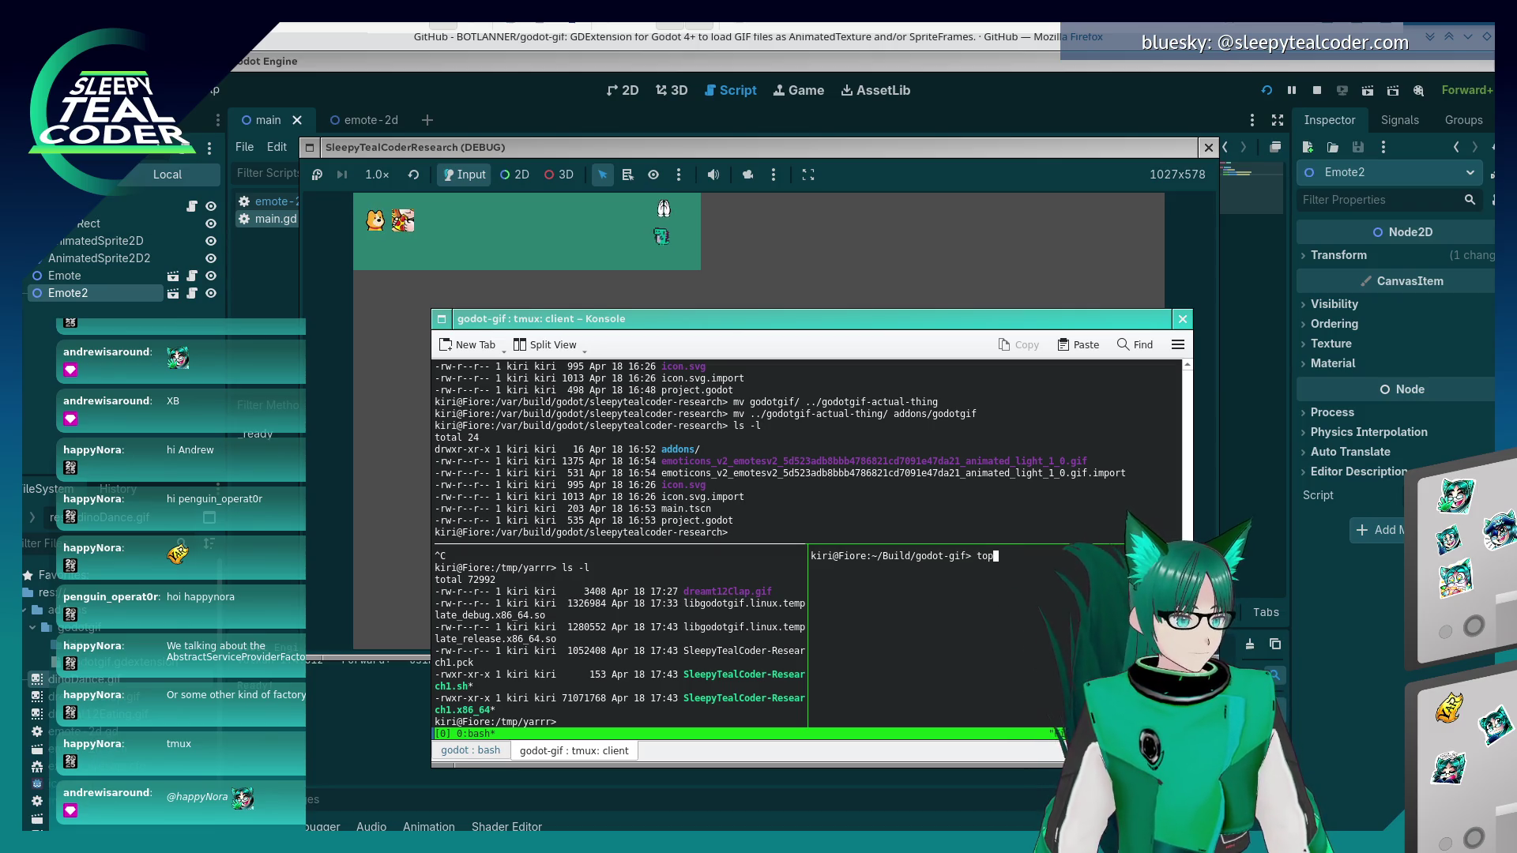
pyautogui.press('BackSpace')
pyautogui.press('BackSpace')
pyautogui.press('BackSpace')
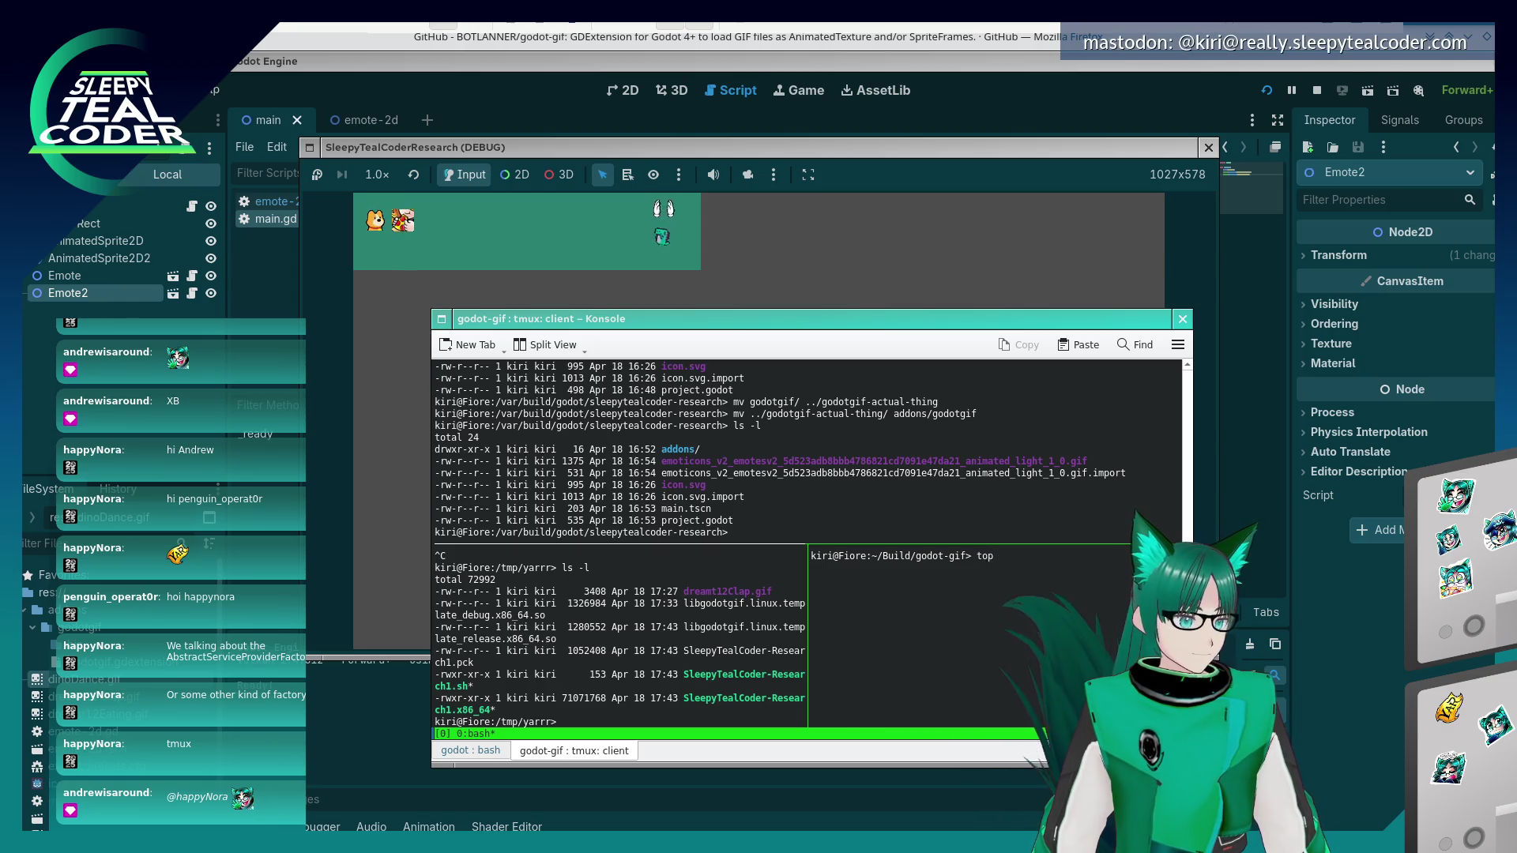
pyautogui.press('Return')
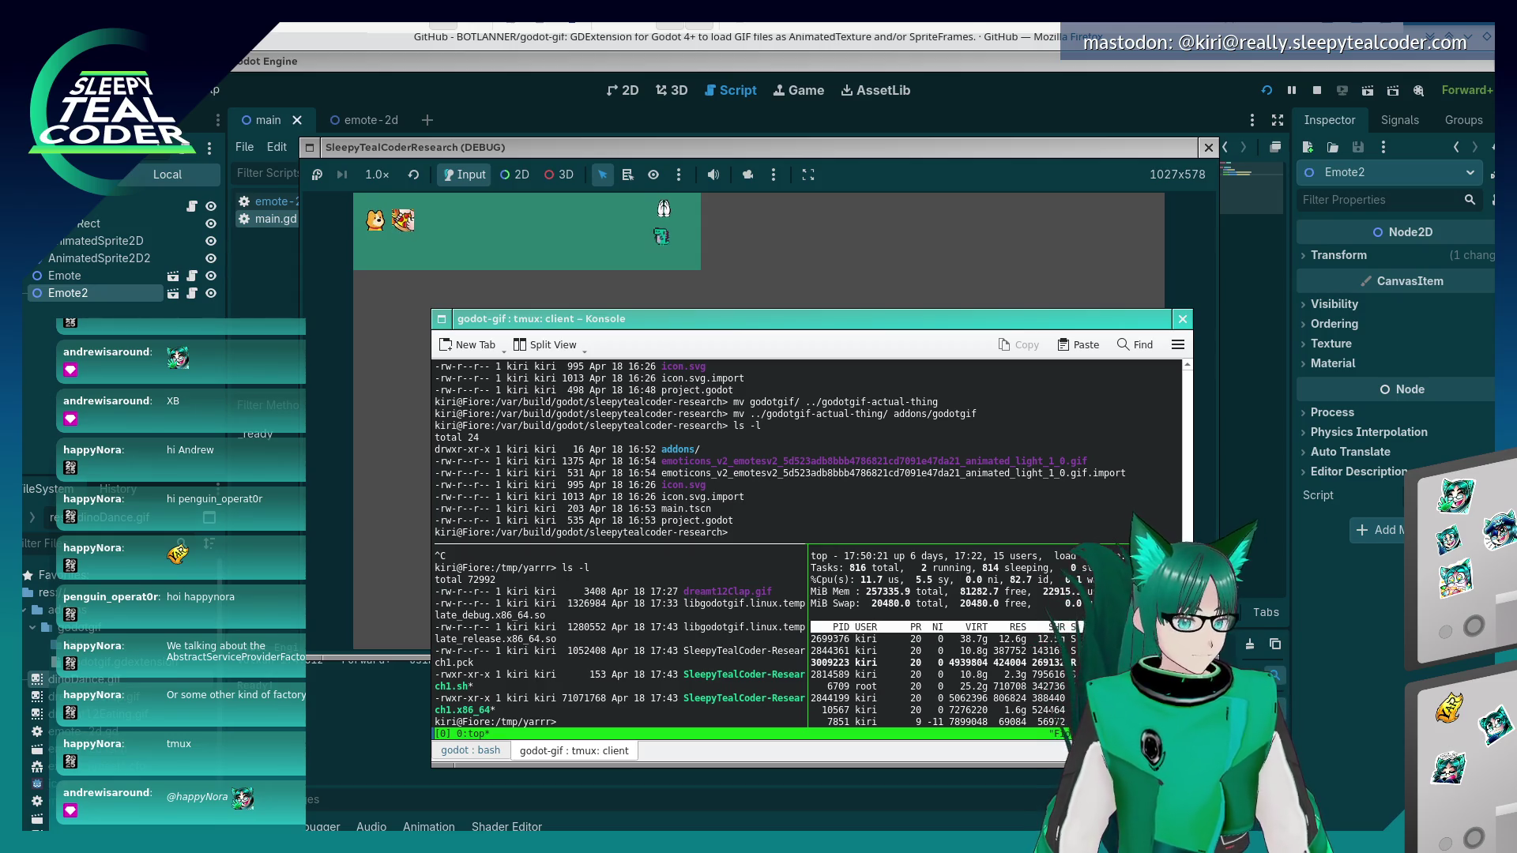
pyautogui.moveTo(1058, 615)
pyautogui.mouseDown()
pyautogui.moveTo(1130, 615)
pyautogui.moveTo(1090, 615)
pyautogui.mouseUp()
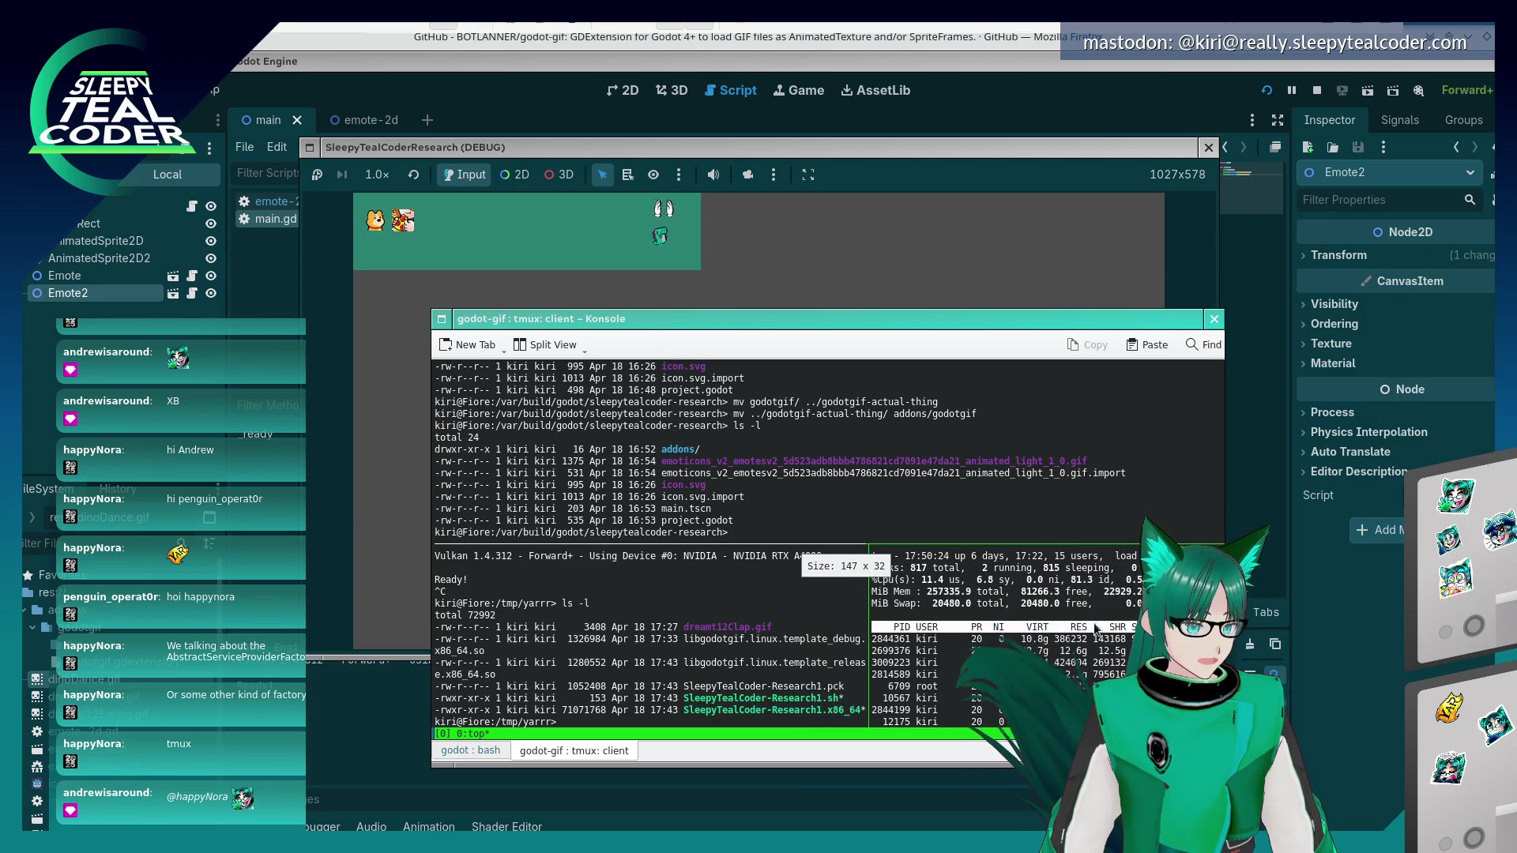
pyautogui.write('q')
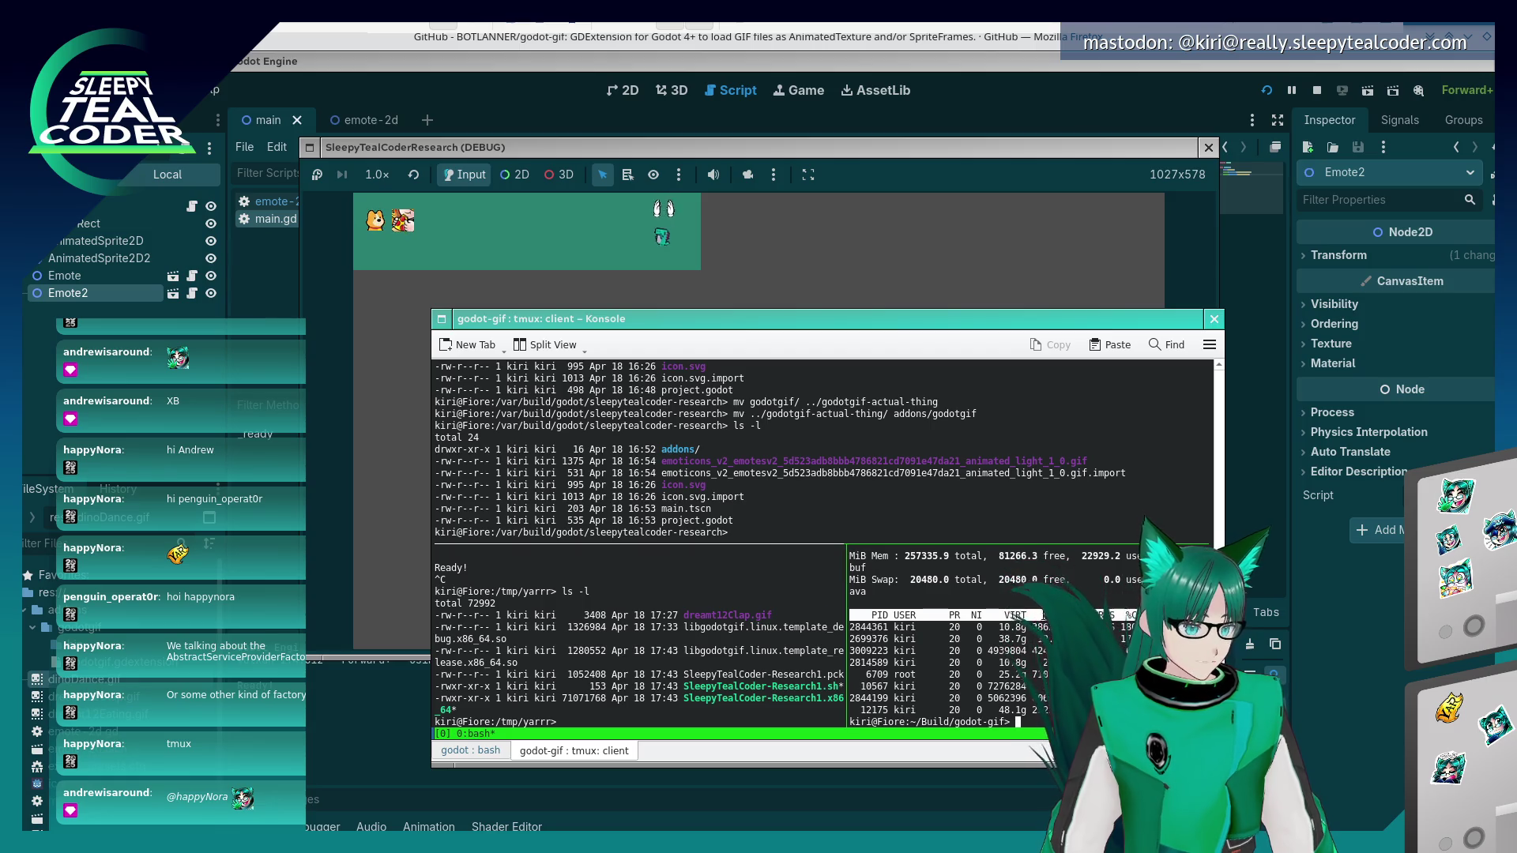
pyautogui.write('t')
pyautogui.press('Return')
# - Split tmux into top and bottom panes, resize the terminal, and run top below
pyautogui.hotkey('ctrl', 'b')
pyautogui.press('"')
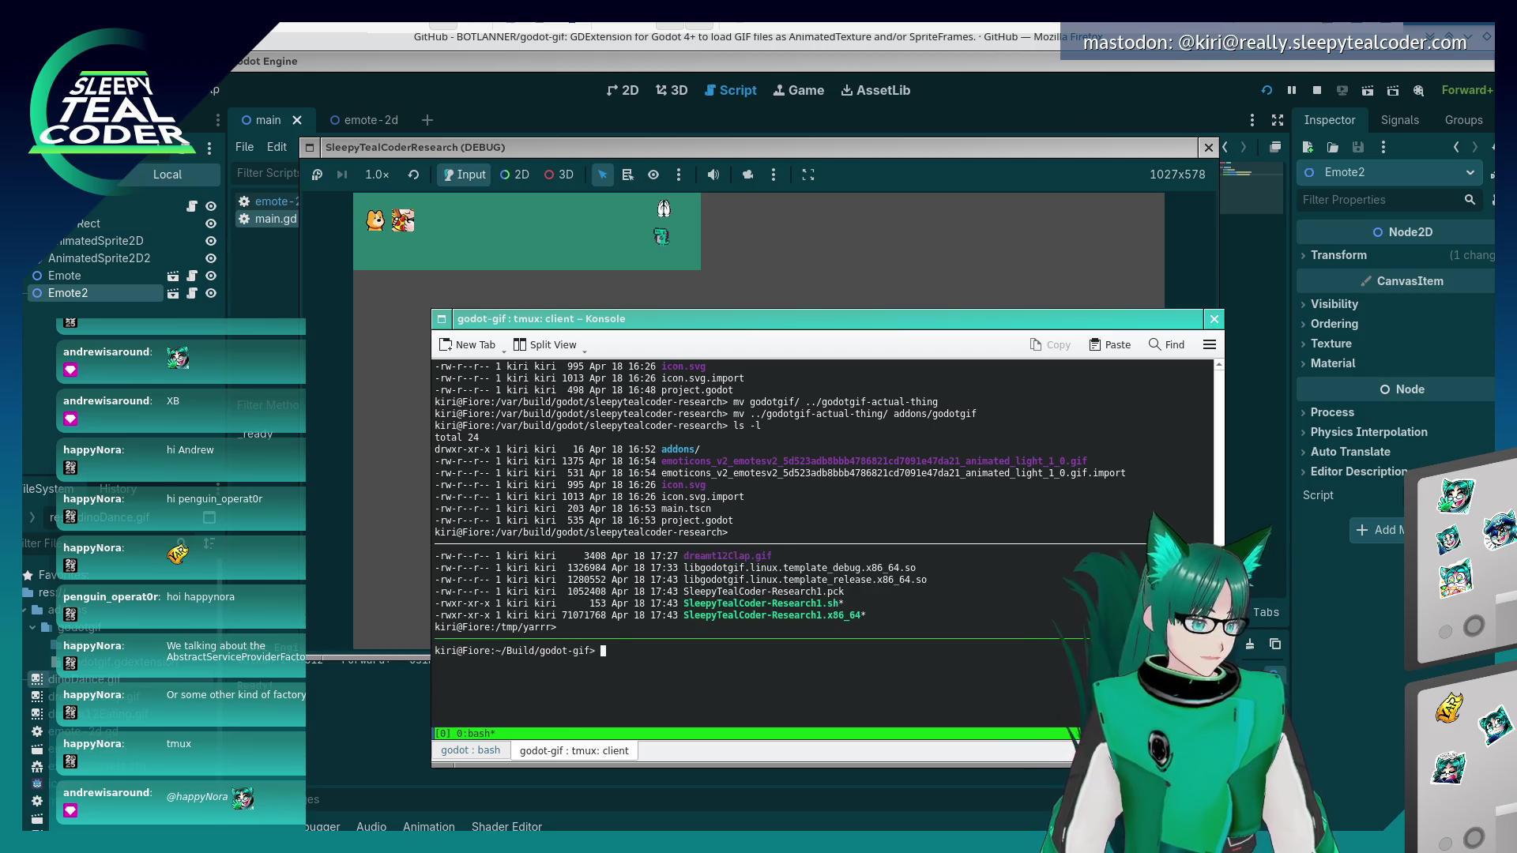
pyautogui.moveTo(890, 332); pyautogui.dragTo(922, 213)
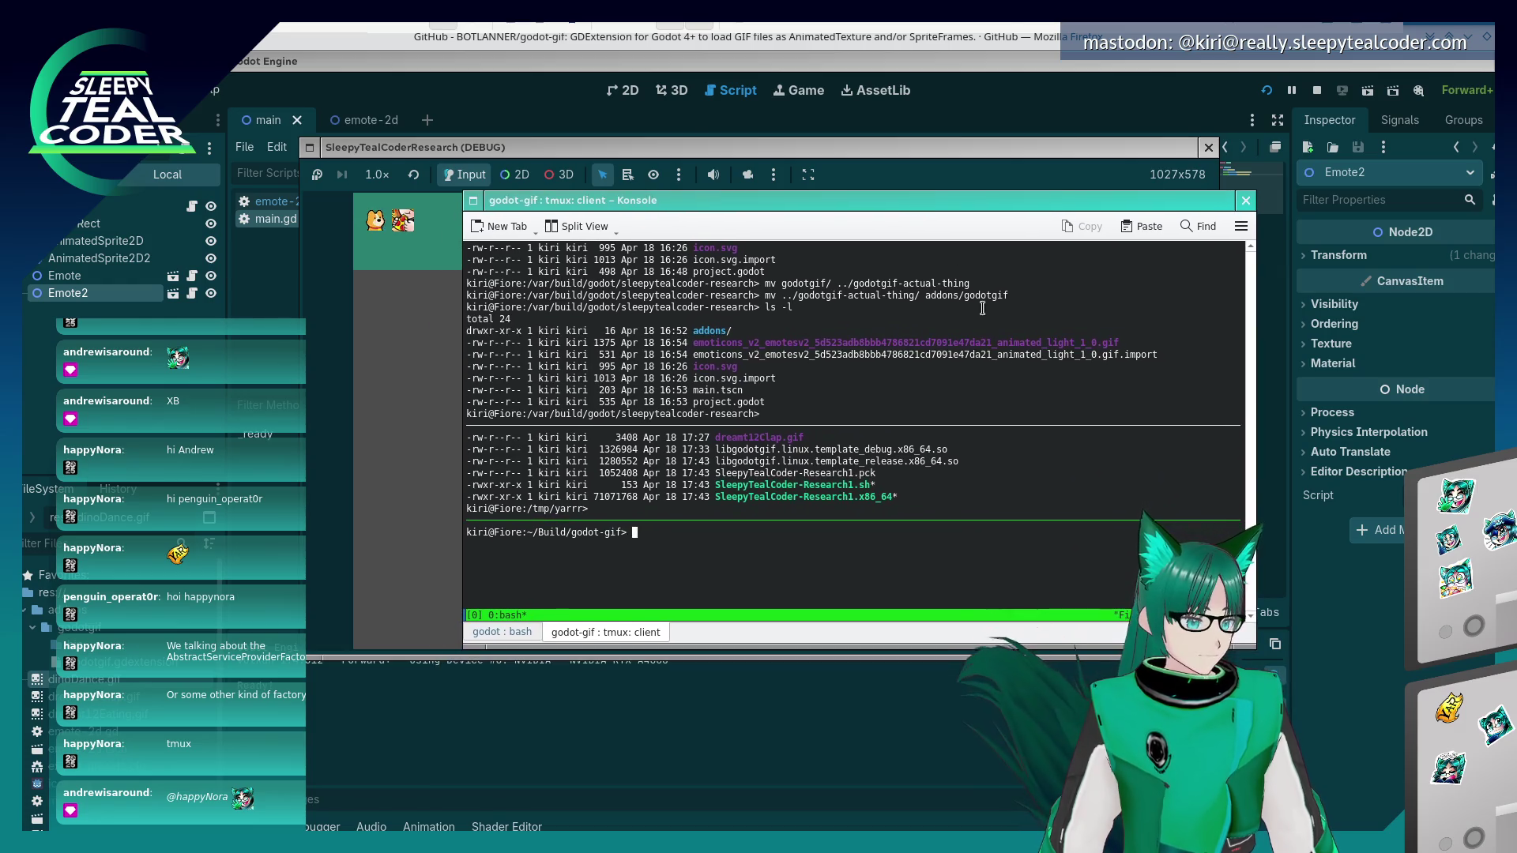
pyautogui.moveTo(1251, 652)
pyautogui.mouseDown()
pyautogui.moveTo(1214, 755)
pyautogui.moveTo(901, 690)
pyautogui.mouseUp()
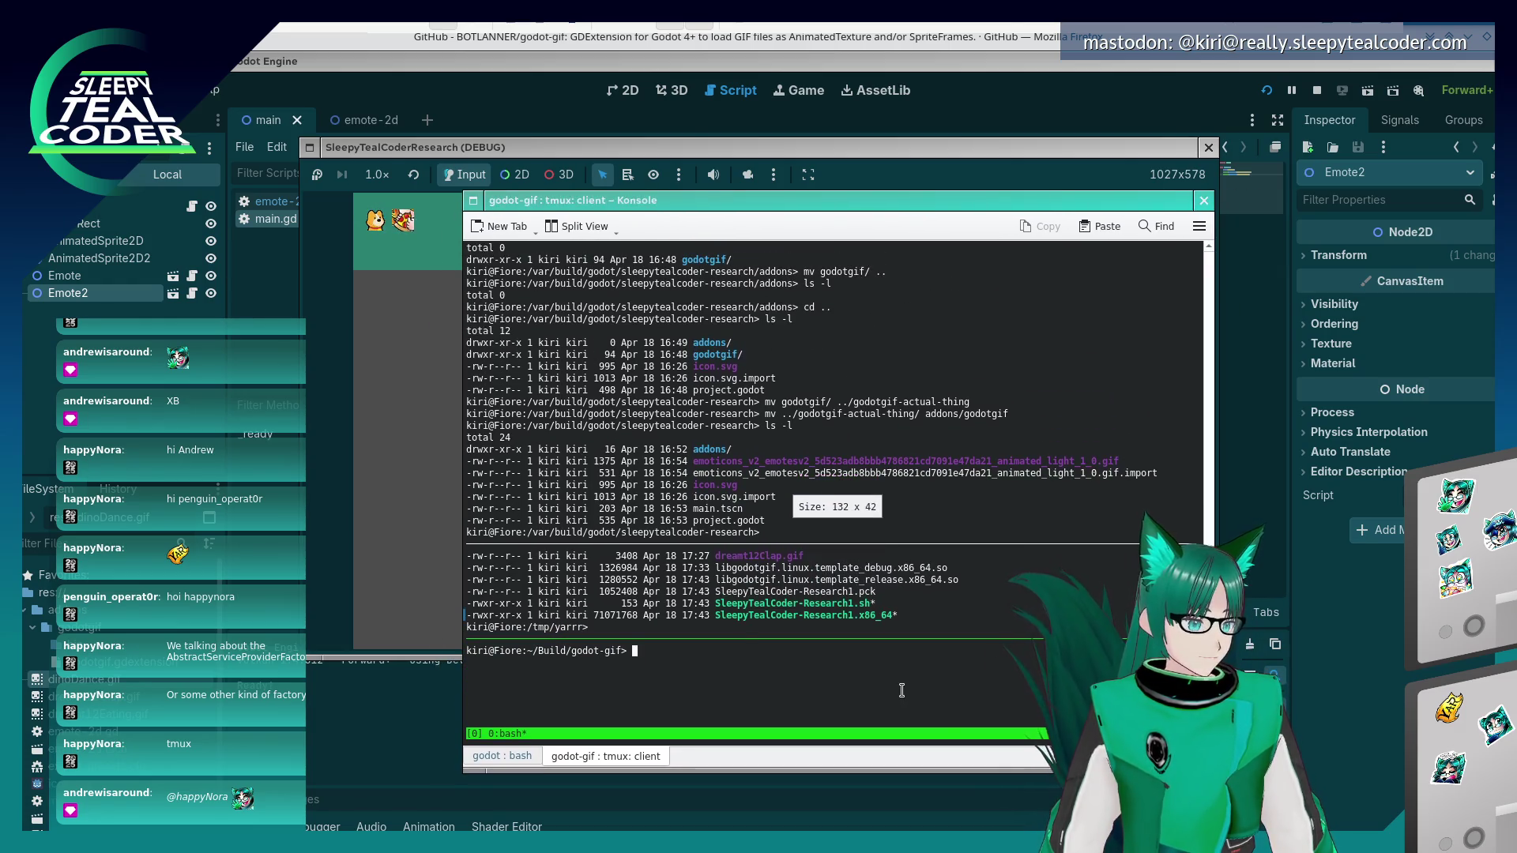
pyautogui.write('top')
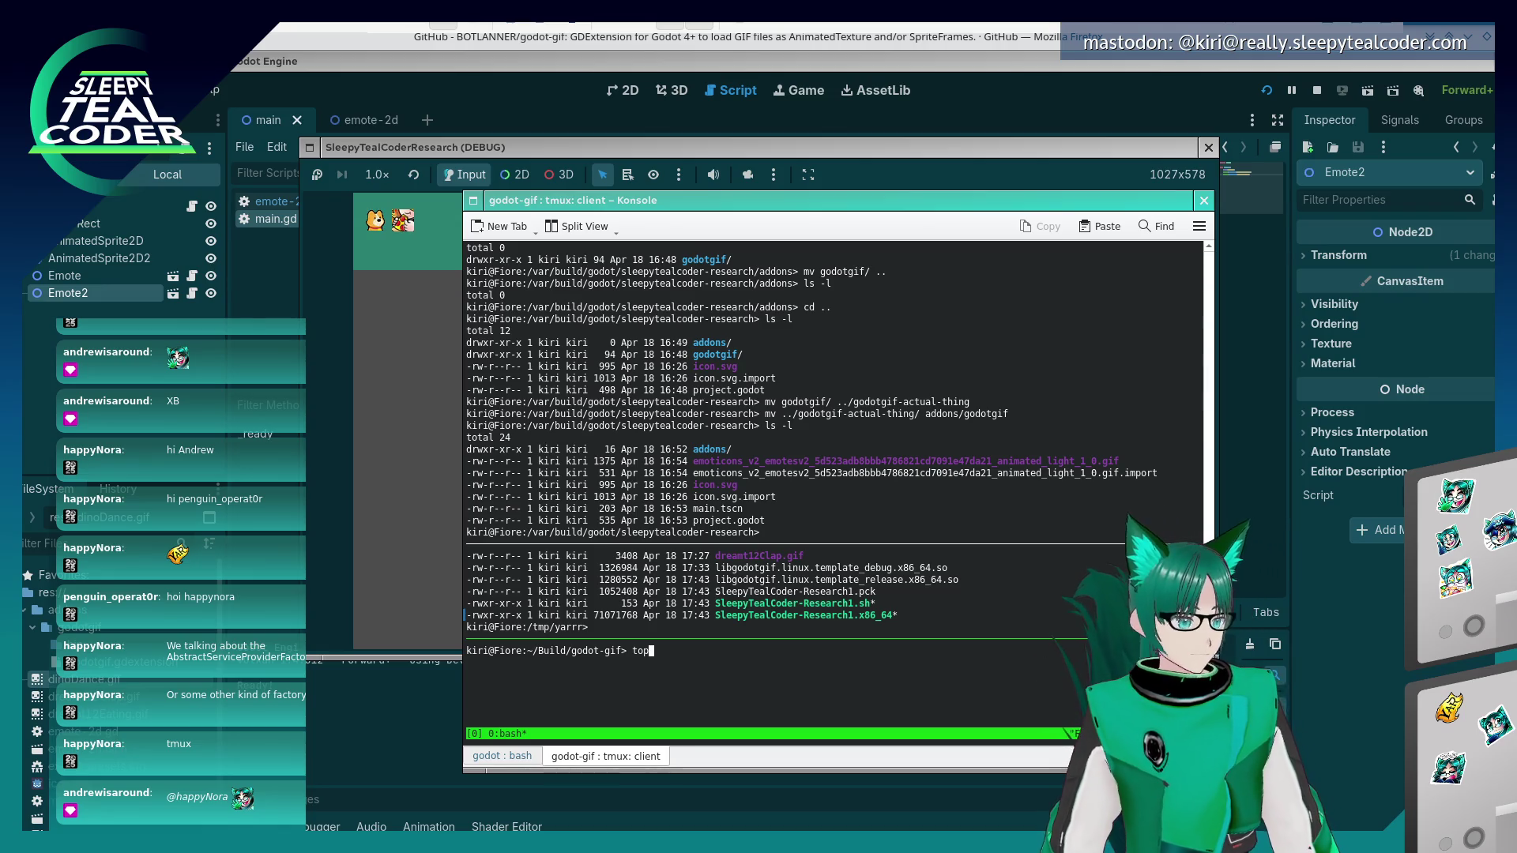
pyautogui.press('Return')
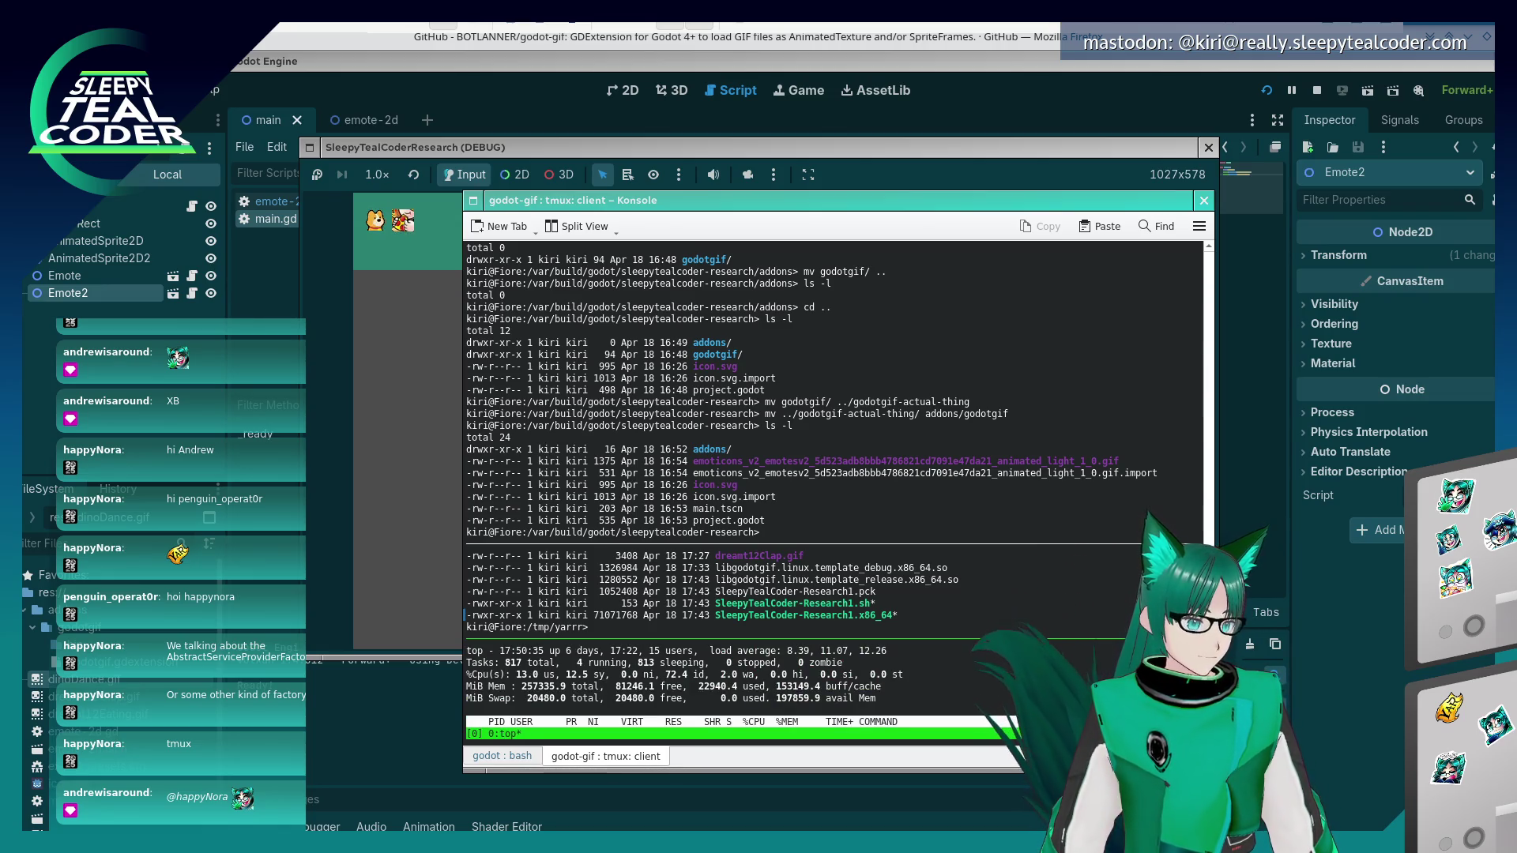
# - Split and close an extra upper pane, then drag dividers to enlarge the top pane
pyautogui.click(595, 626)
pyautogui.hotkey('ctrl', 'b')
pyautogui.press('"')
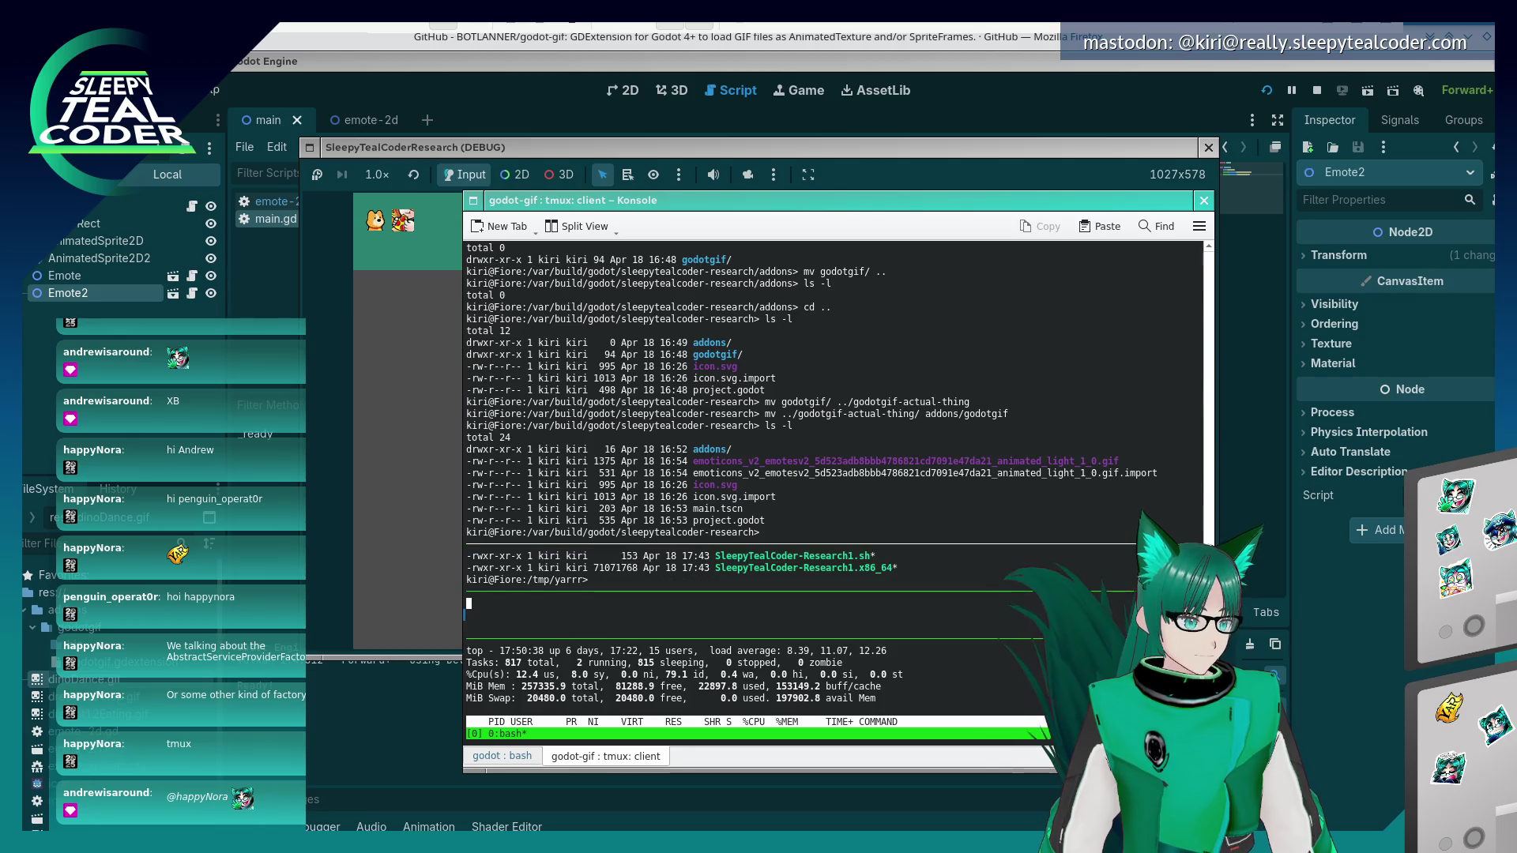
pyautogui.write('exit')
pyautogui.press('Return')
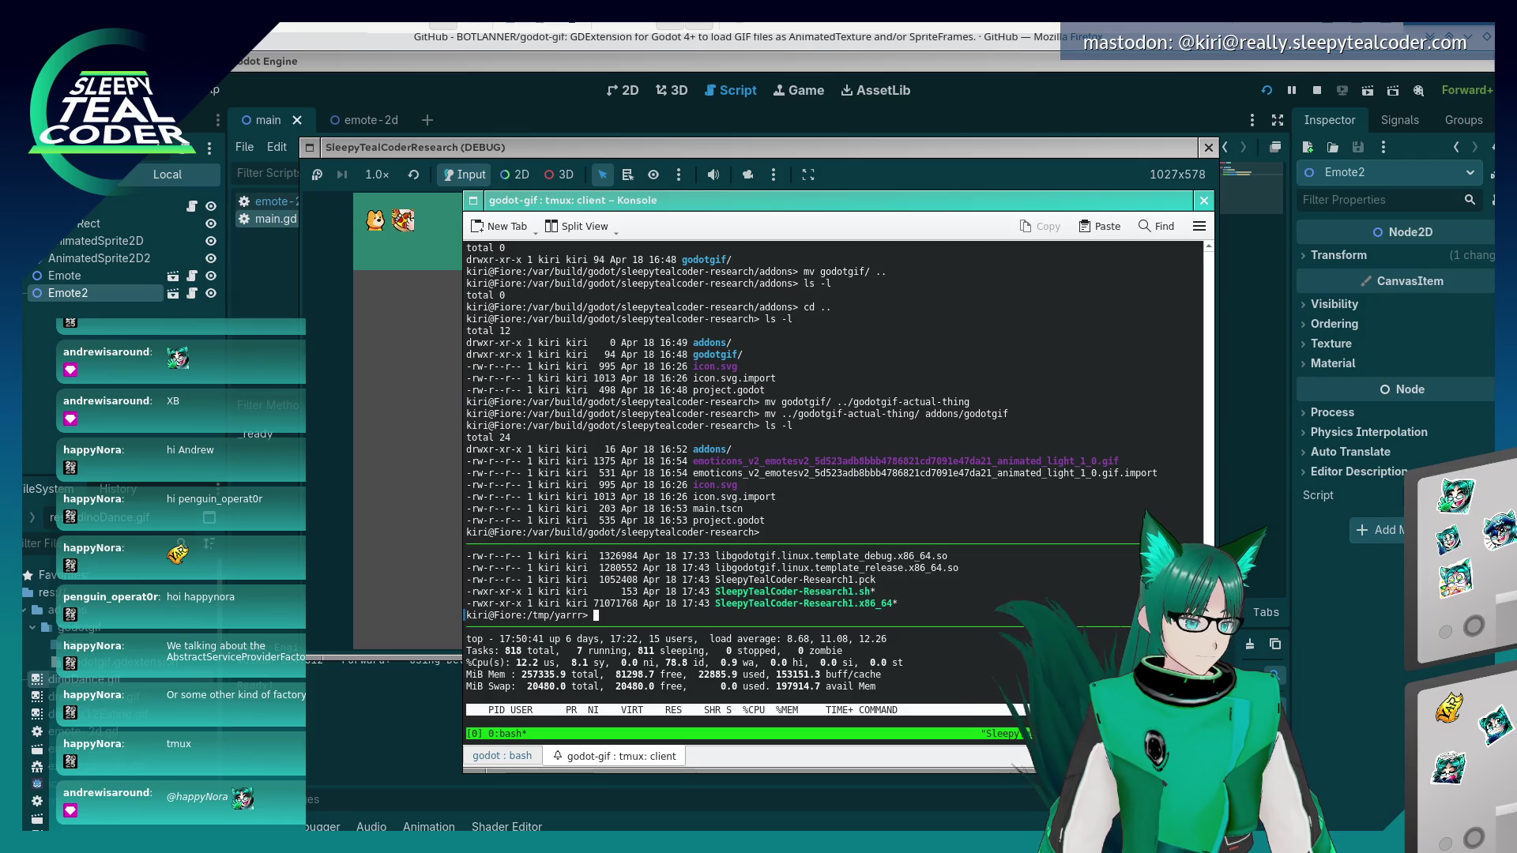
pyautogui.click(766, 532)
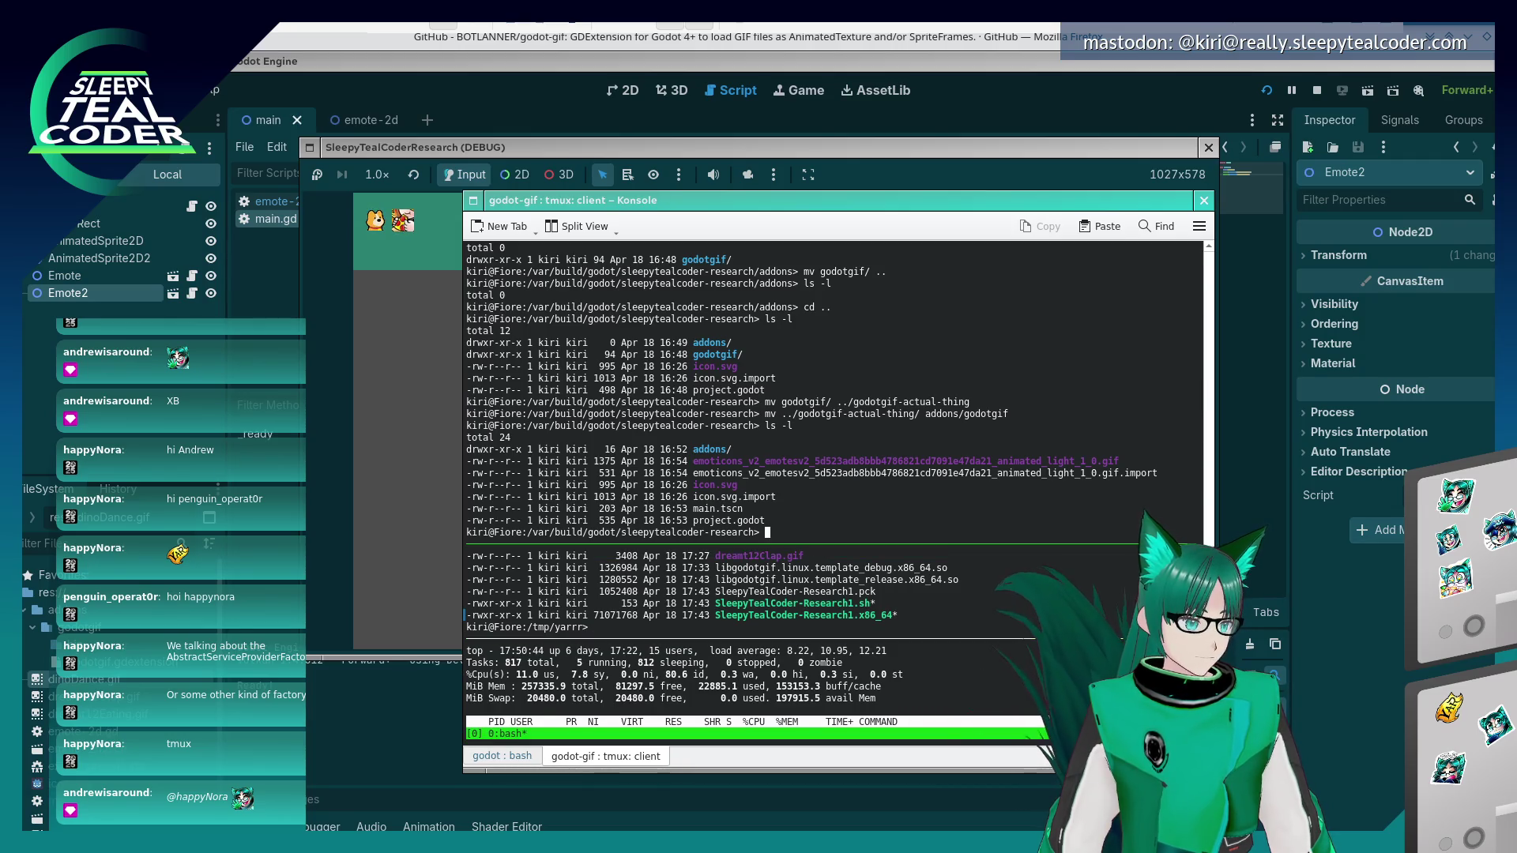
pyautogui.moveTo(767, 544); pyautogui.dragTo(767, 401)
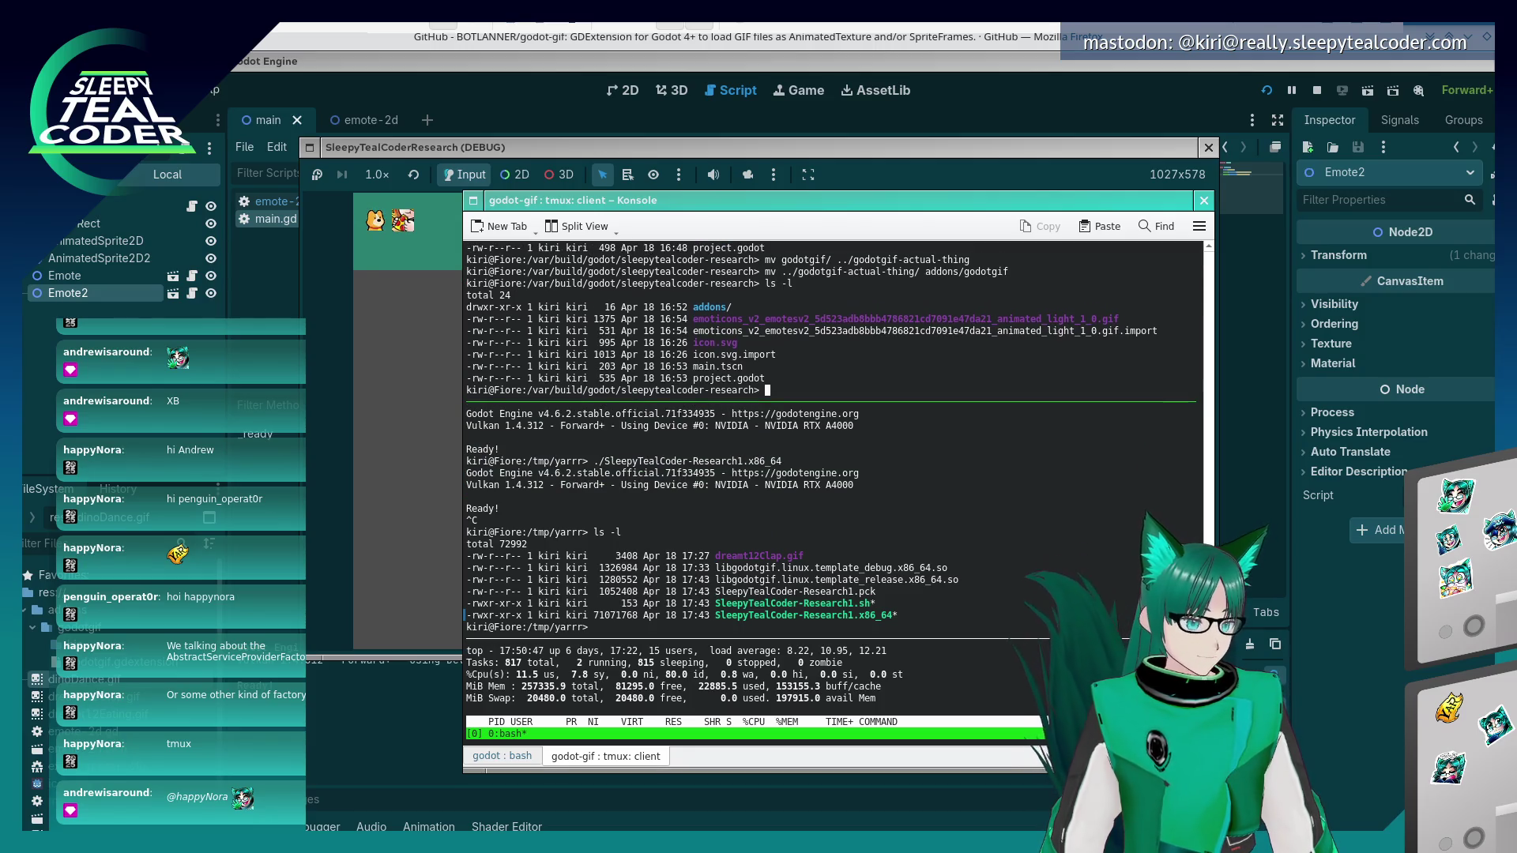
pyautogui.moveTo(766, 638); pyautogui.dragTo(766, 520)
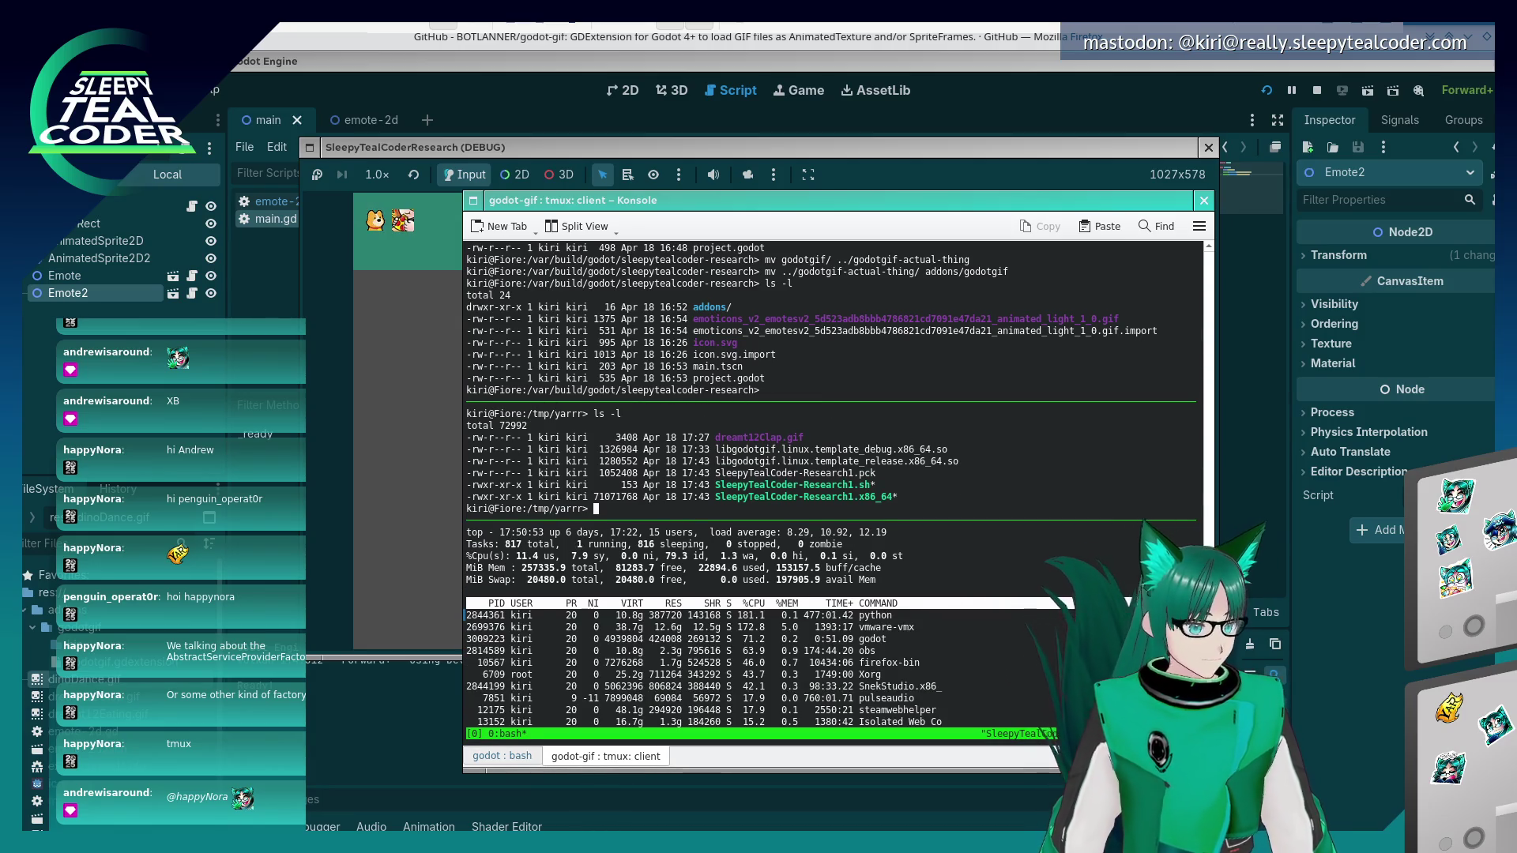
pyautogui.click(954, 605)
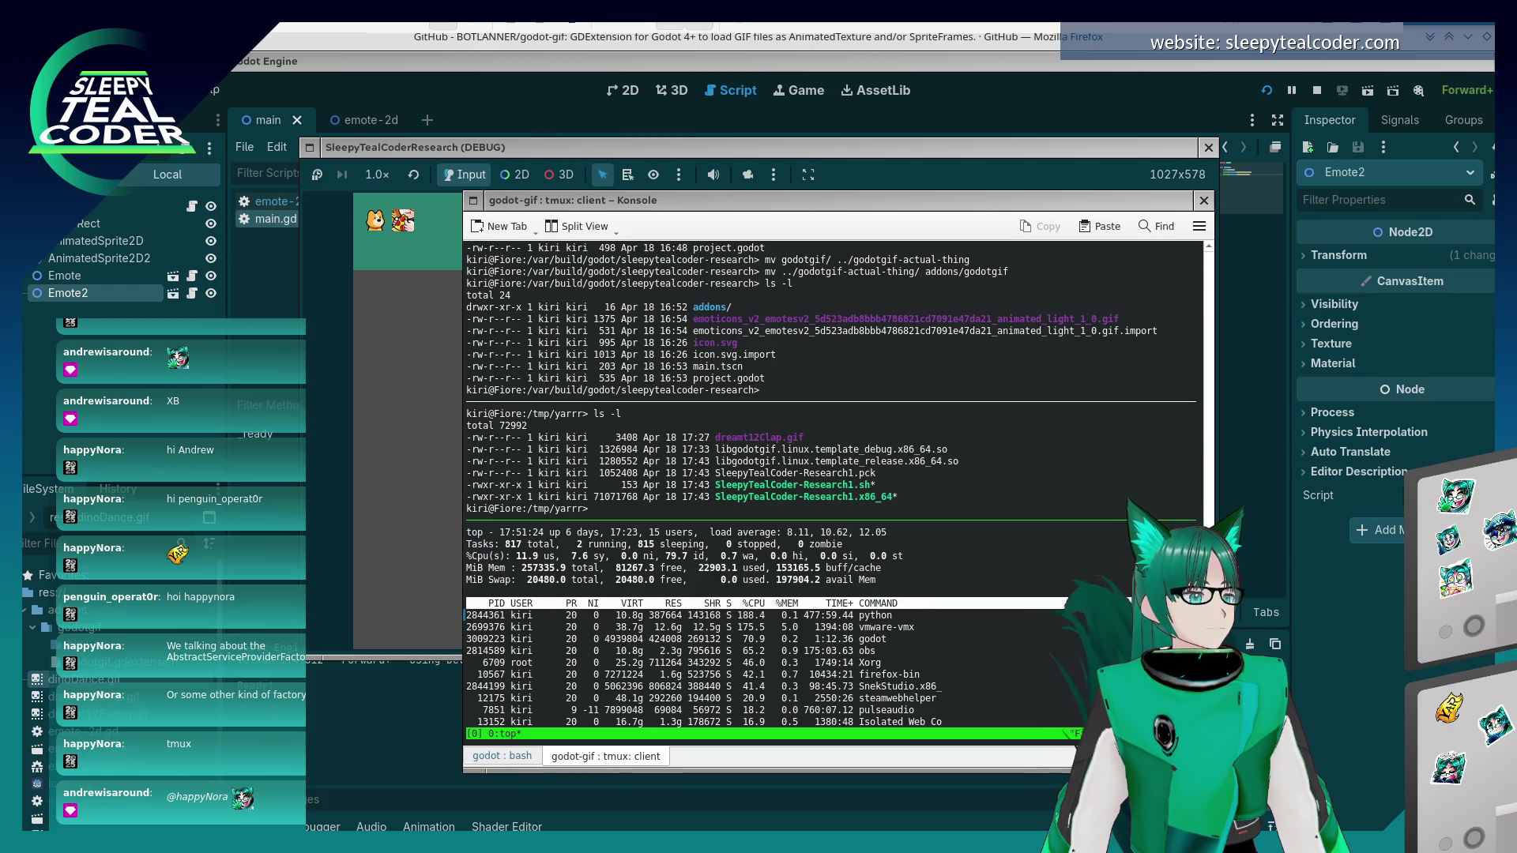
pyautogui.click(411, 303)
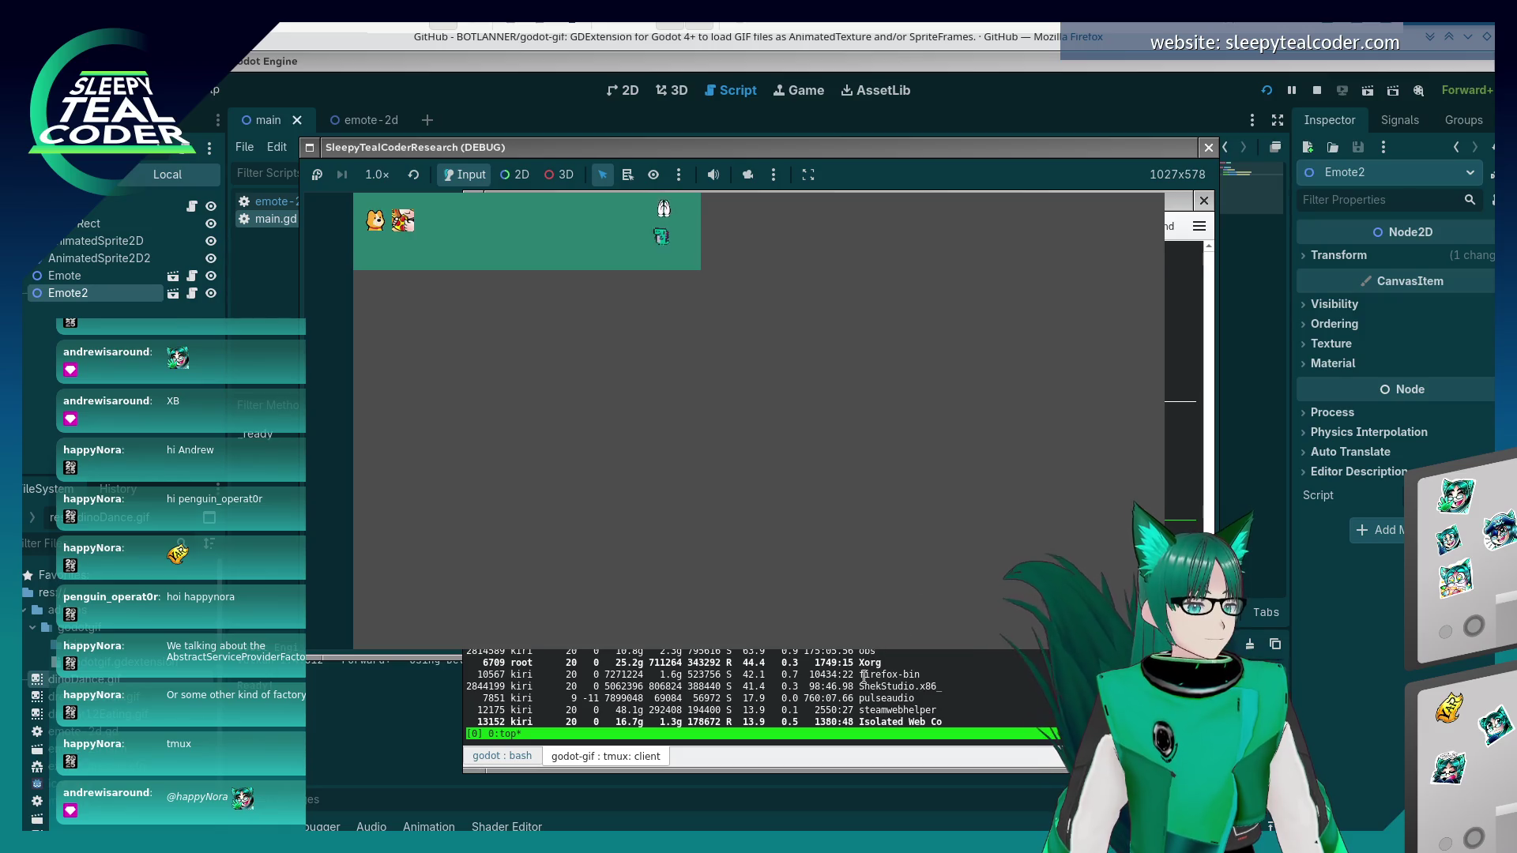
pyautogui.click(848, 681)
pyautogui.write('qnvidia-sm')
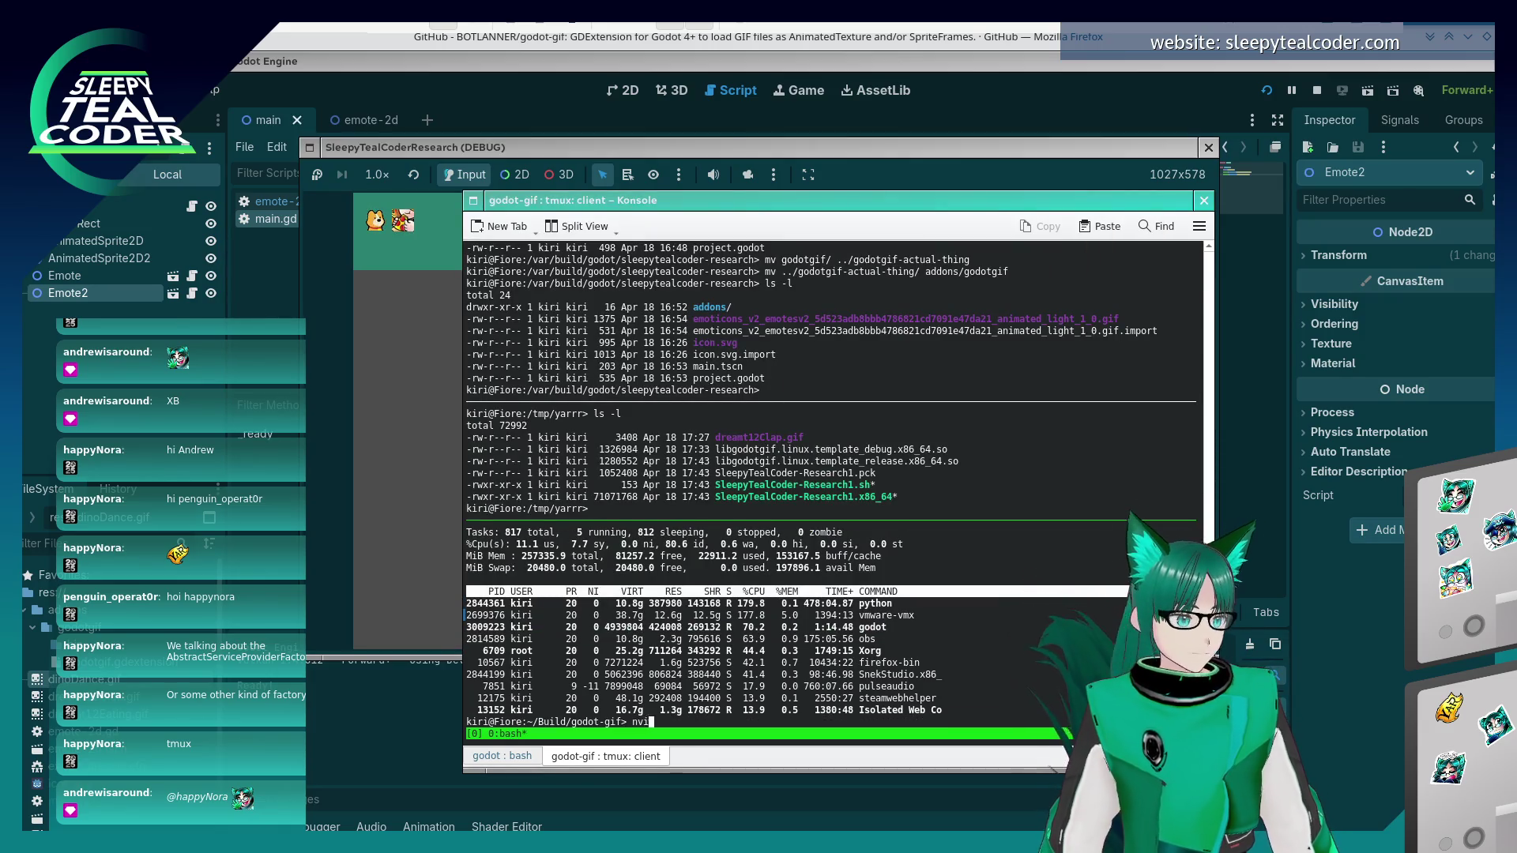
pyautogui.write('i')
# - Run nvidia-smi and scroll through its GPU process list in tmux copy mode
pyautogui.press('Return')
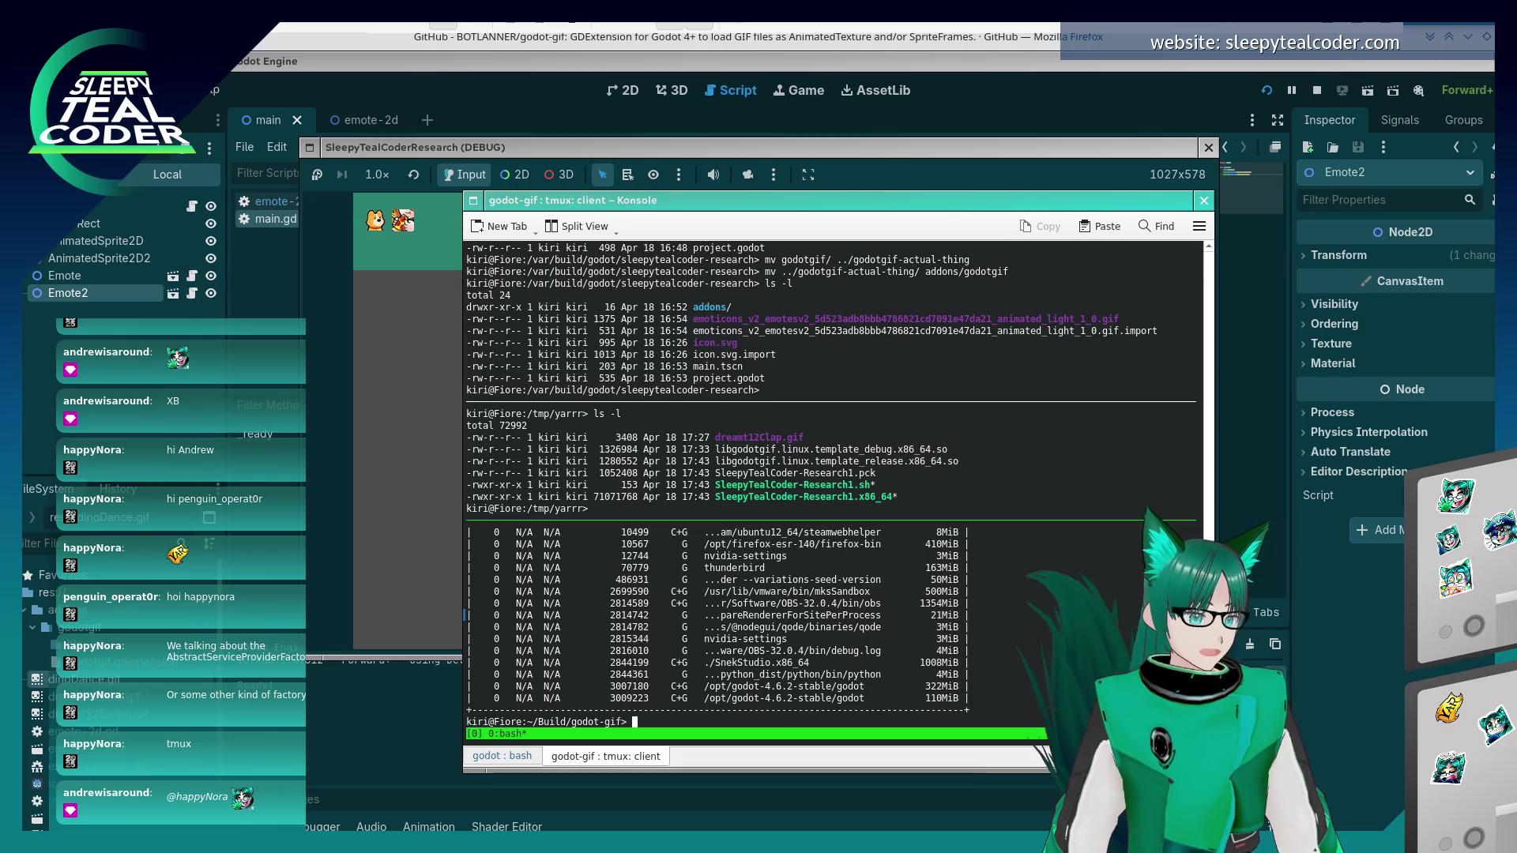
pyautogui.press('Up')
pyautogui.press('Up')
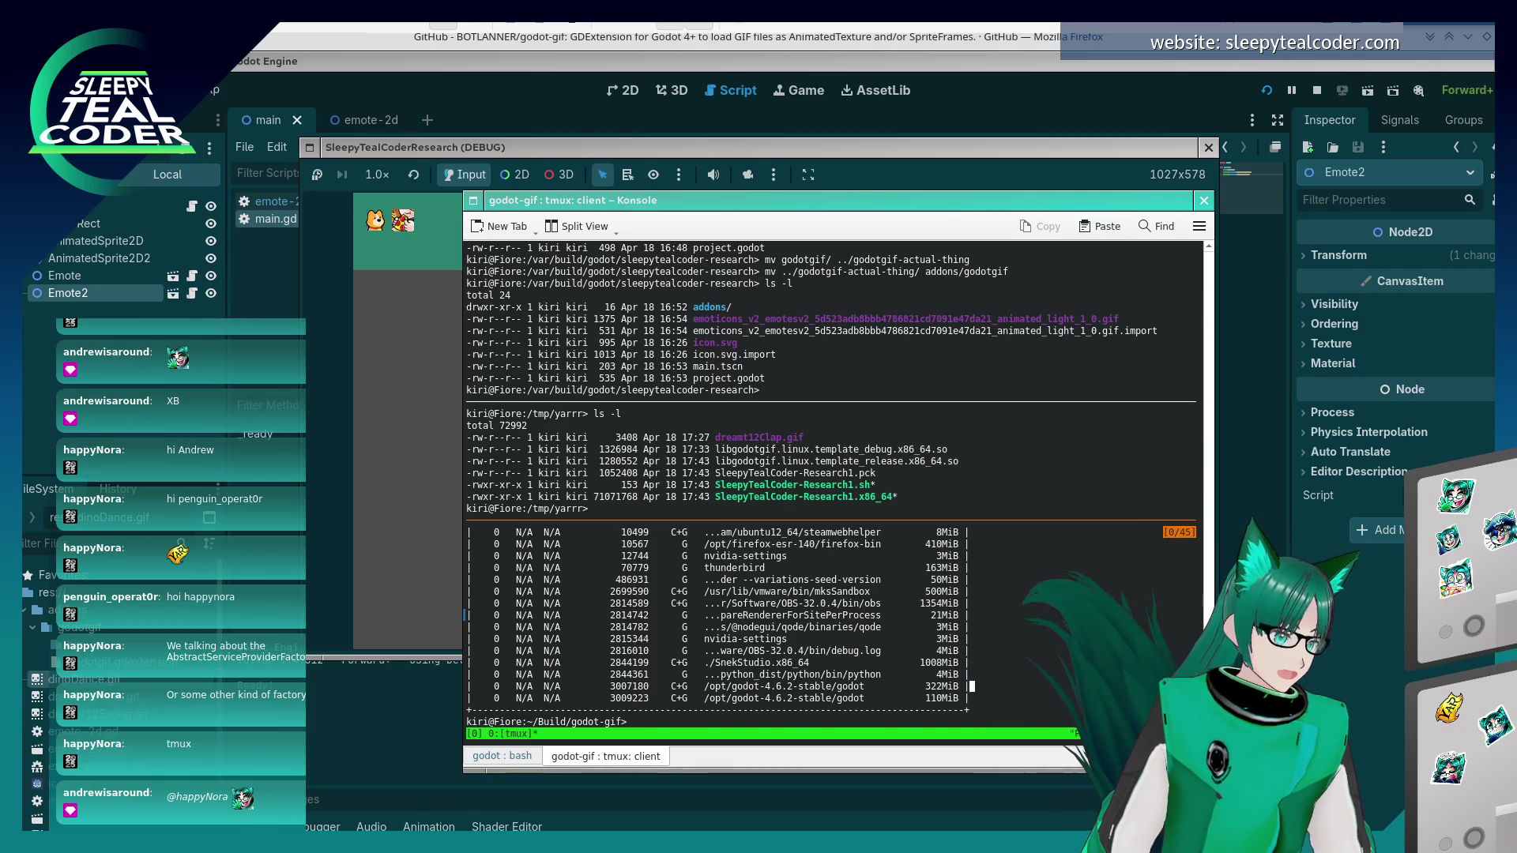
pyautogui.press('Up')
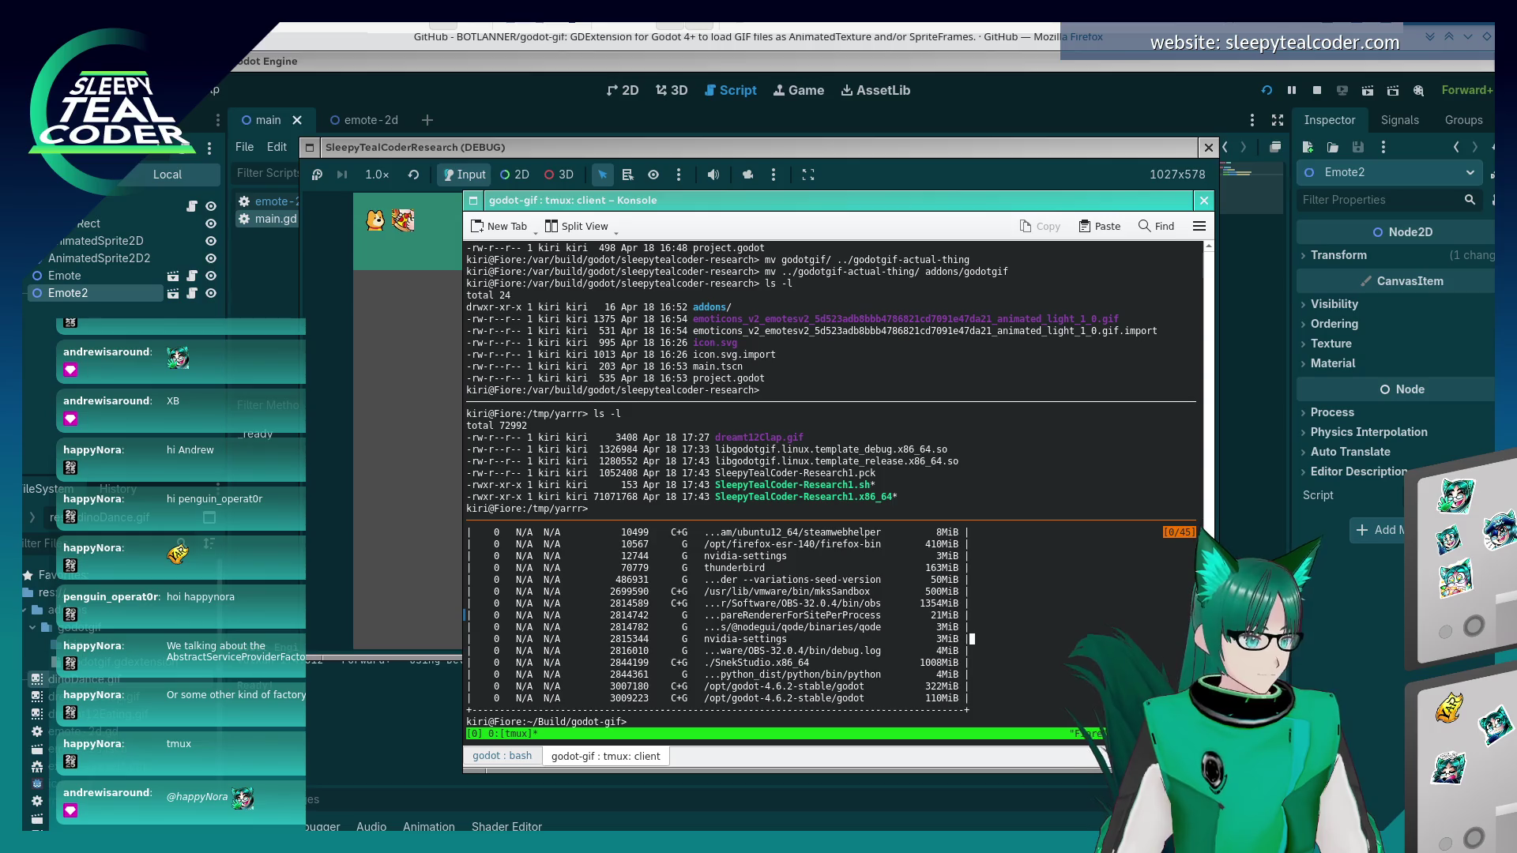
pyautogui.press('Up')
pyautogui.press('Up')
pyautogui.press('Up')
pyautogui.press('Down')
pyautogui.press('Down')
pyautogui.press('Down')
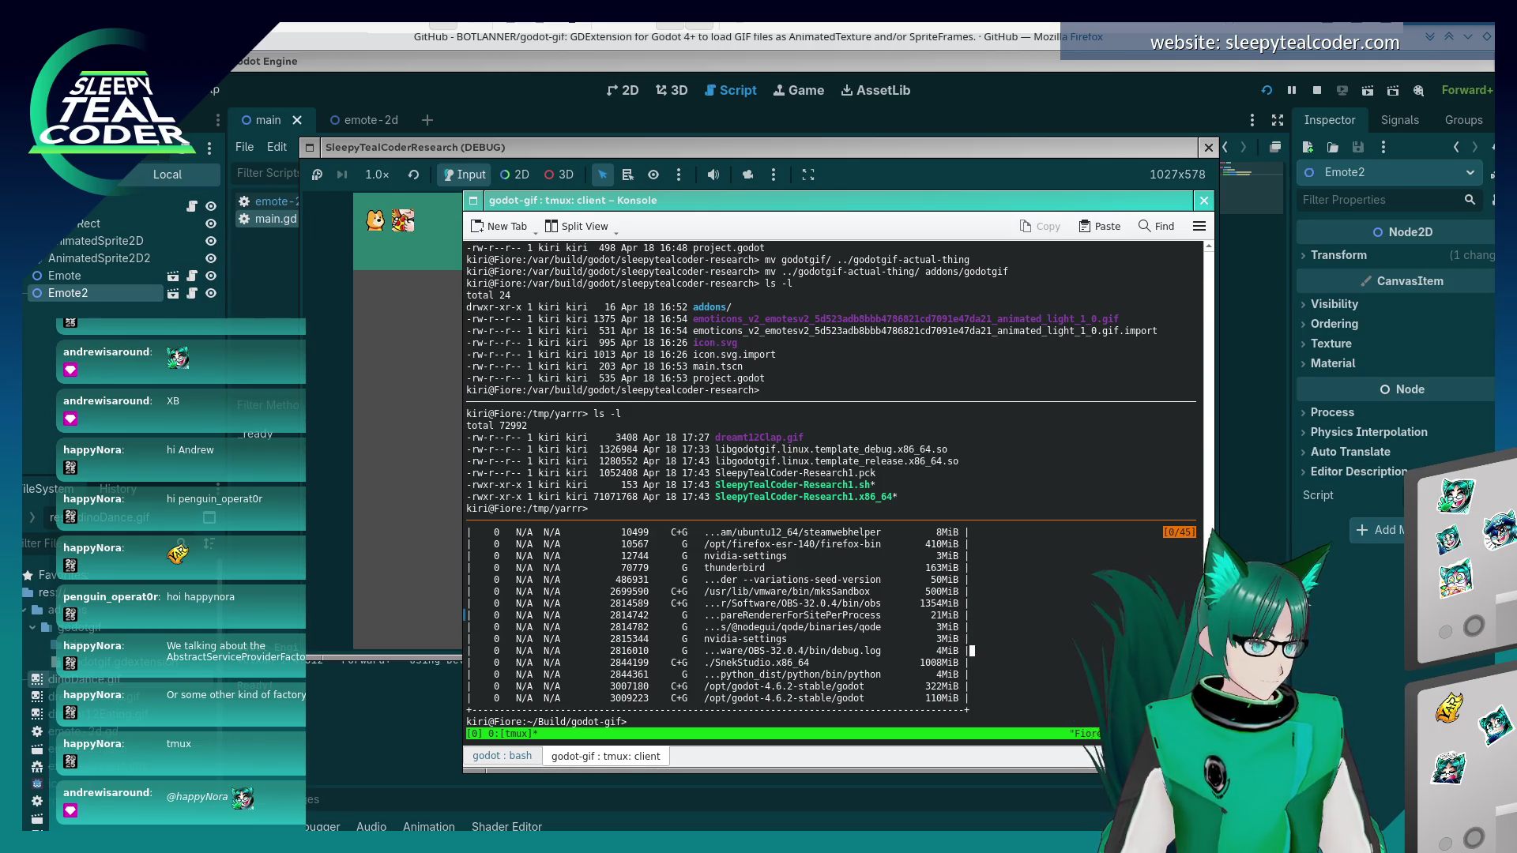
pyautogui.press('Up')
pyautogui.press('Up')
pyautogui.press('Up')
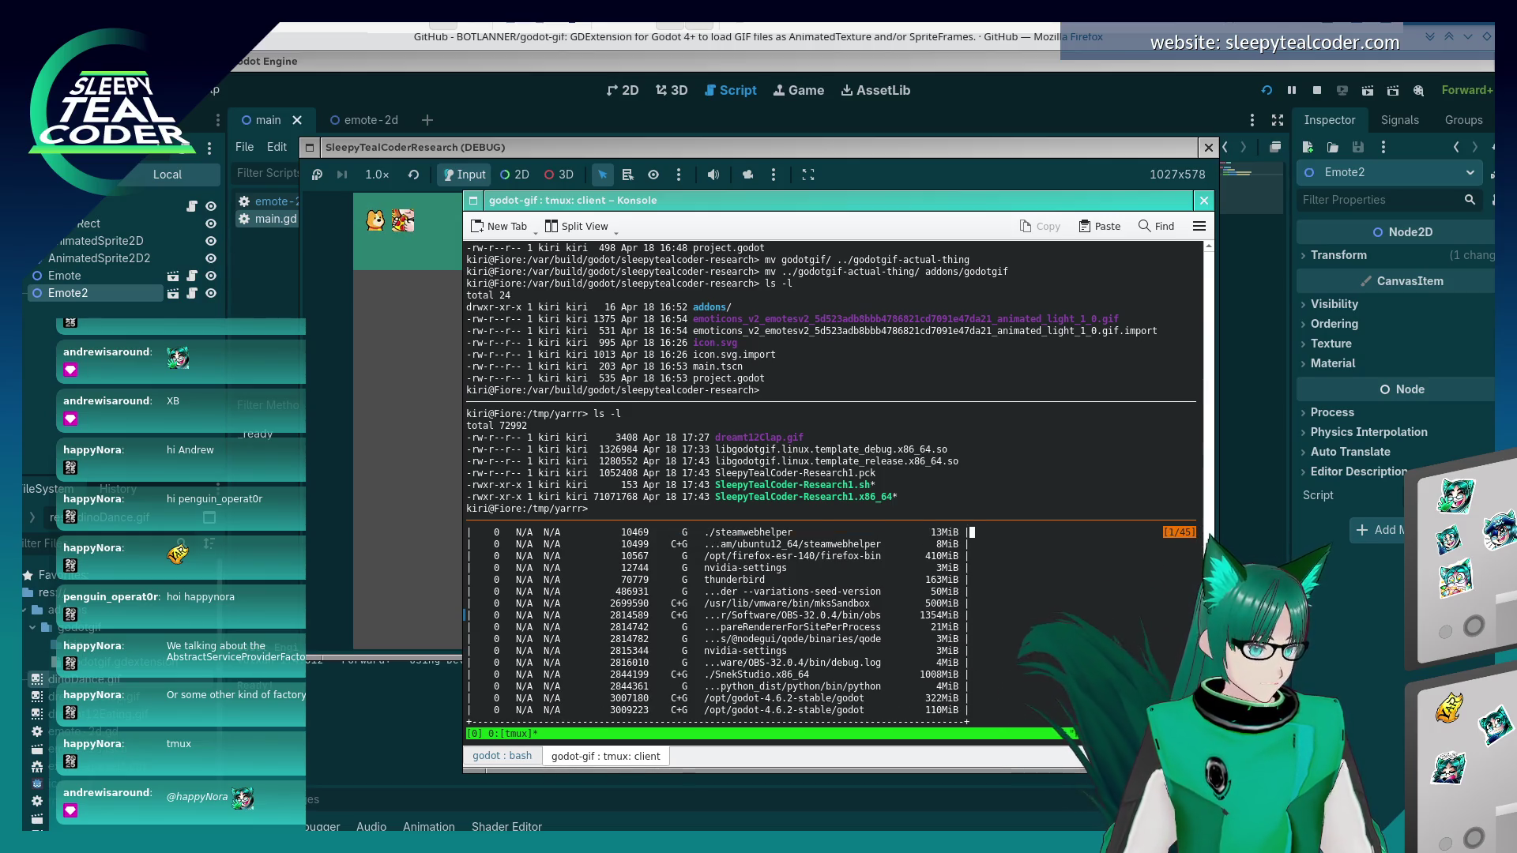
pyautogui.press('Up')
pyautogui.press('Up')
pyautogui.press('Up')
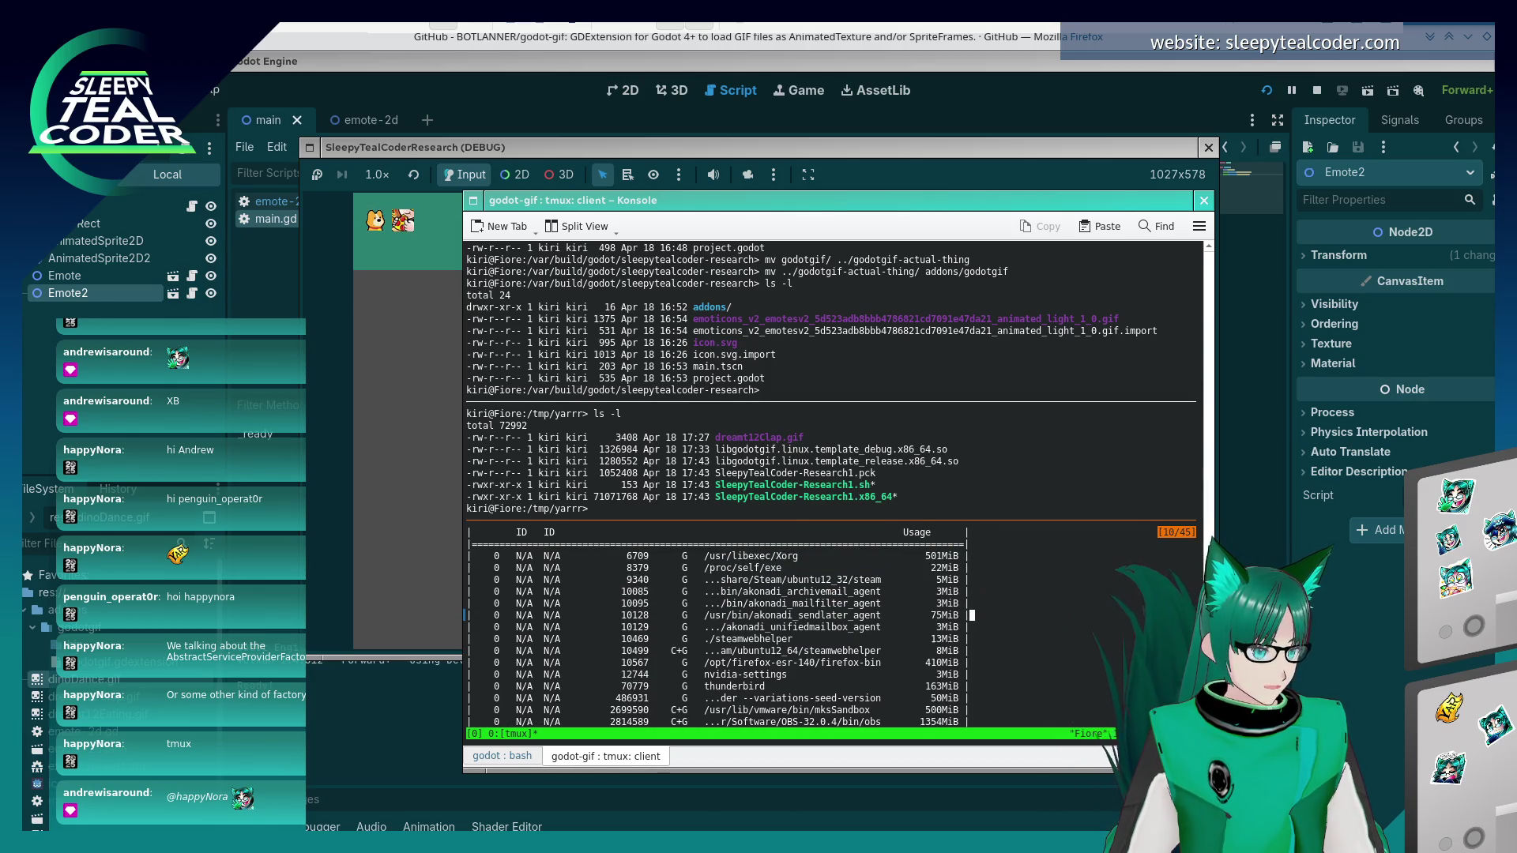
pyautogui.press('Down')
pyautogui.press('Down')
pyautogui.press('Down')
pyautogui.press('Down')
pyautogui.press('Down')
pyautogui.press('Down')
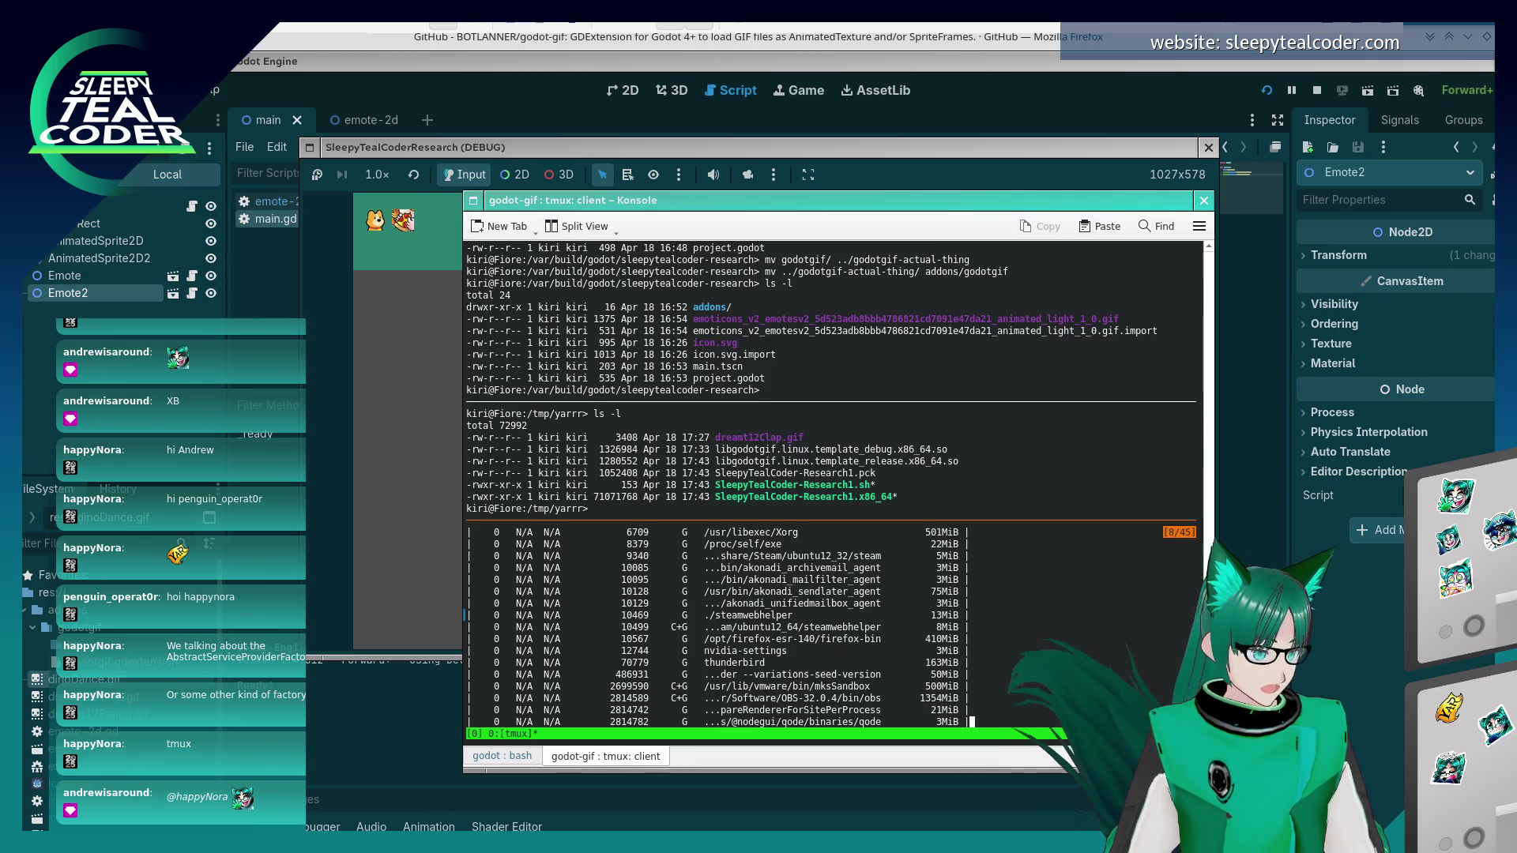
pyautogui.press('Down')
pyautogui.press('Down')
pyautogui.press('Down')
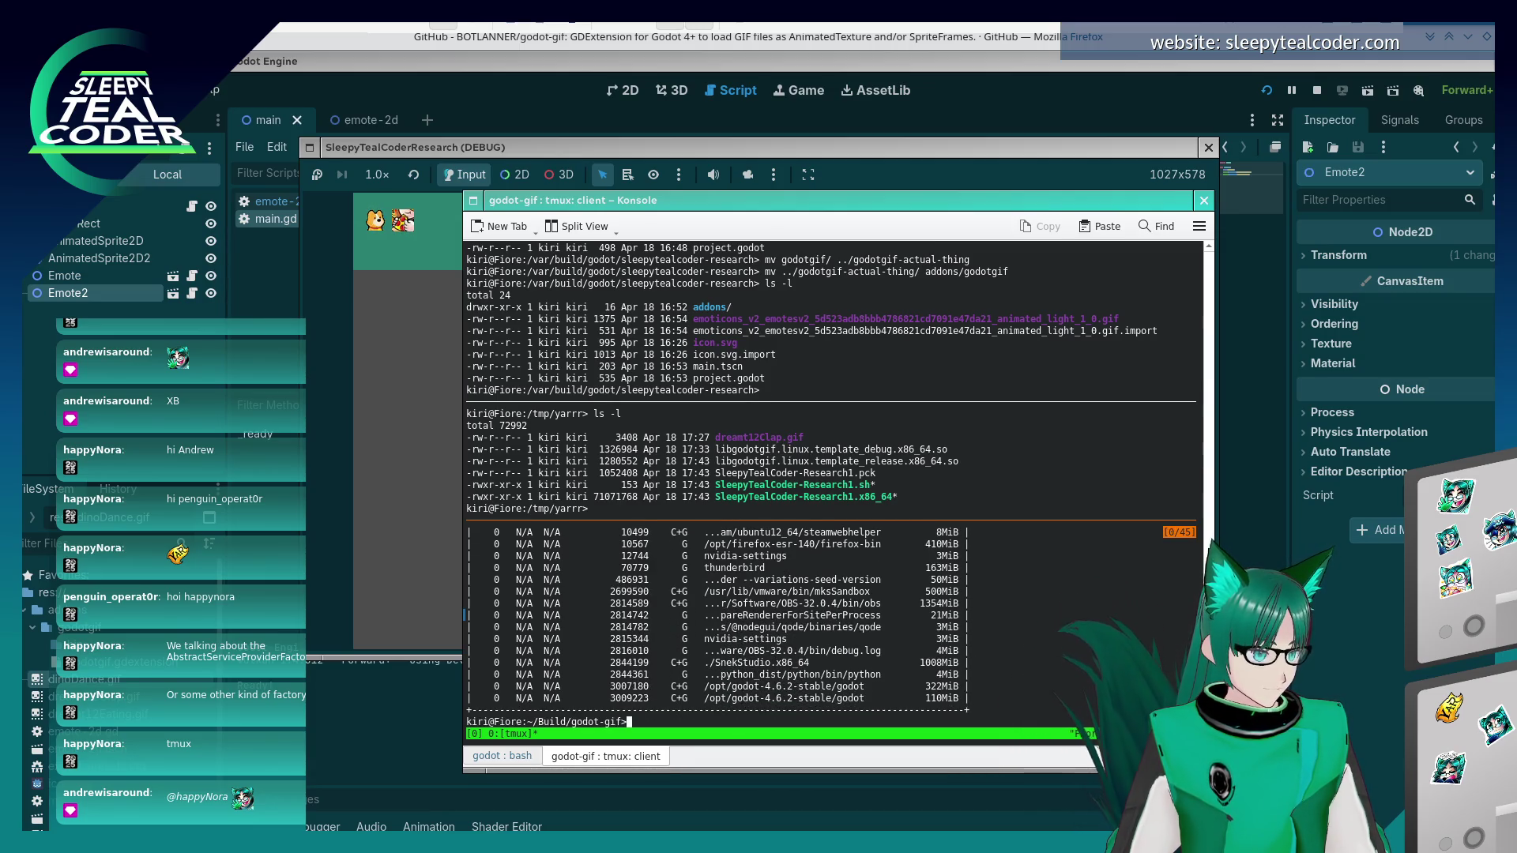
pyautogui.press('Up')
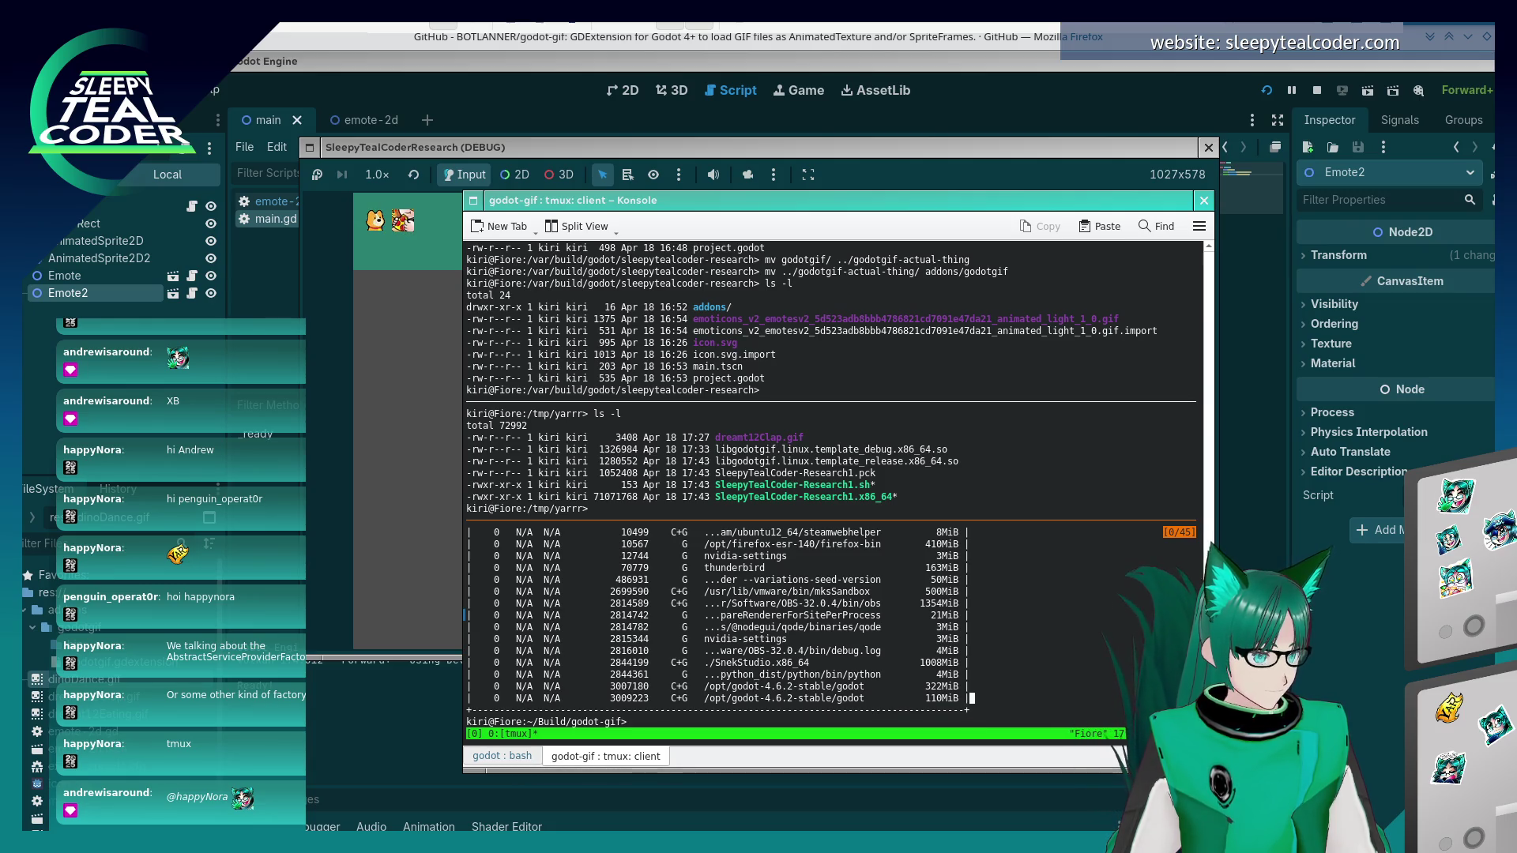
pyautogui.press('Up')
pyautogui.press('Up')
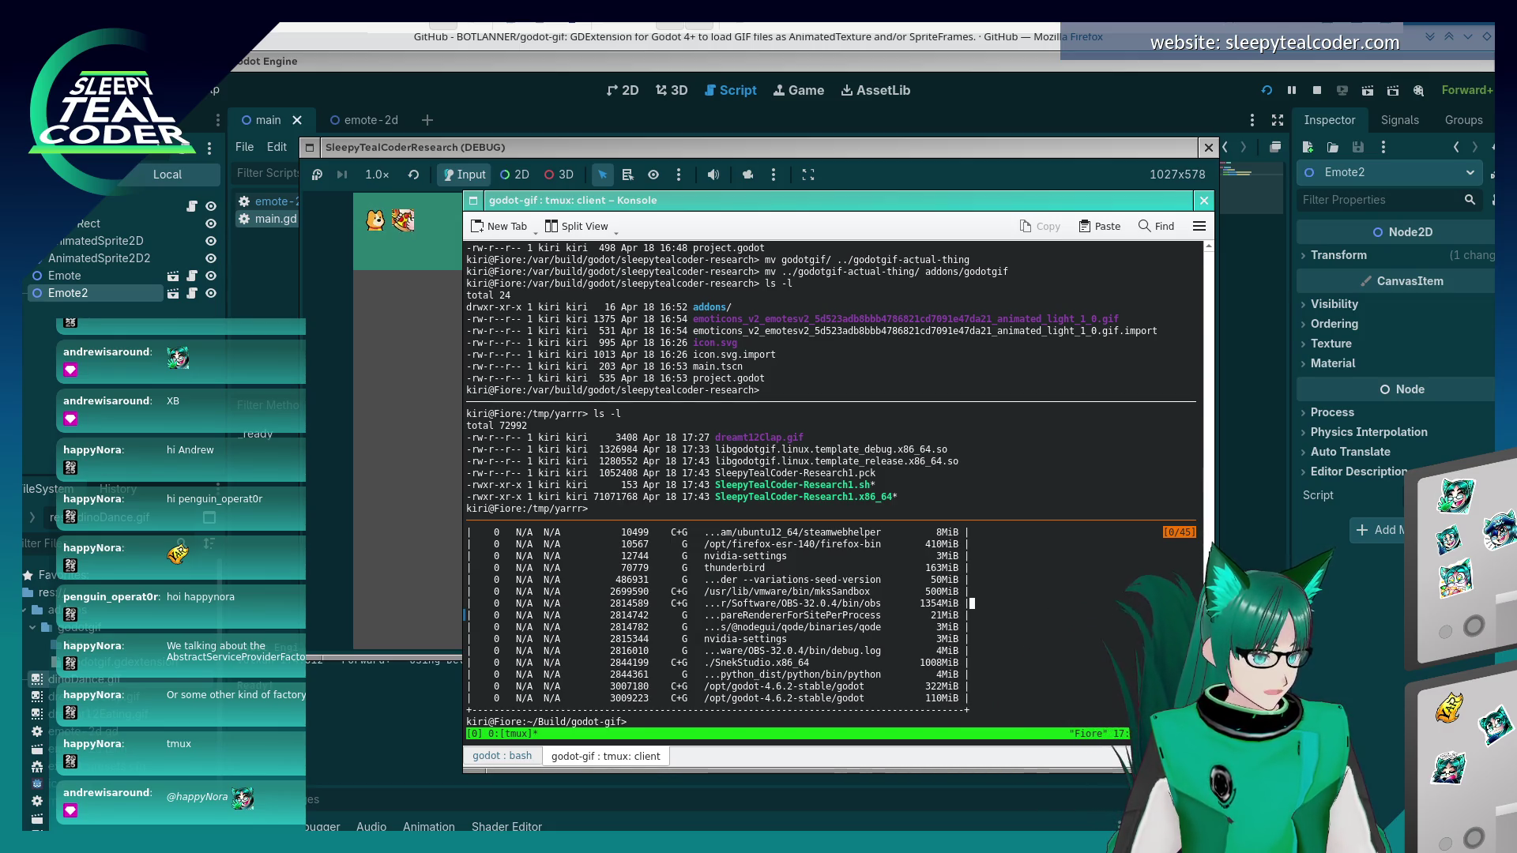
pyautogui.press('Up')
pyautogui.press('Up')
pyautogui.press('Up')
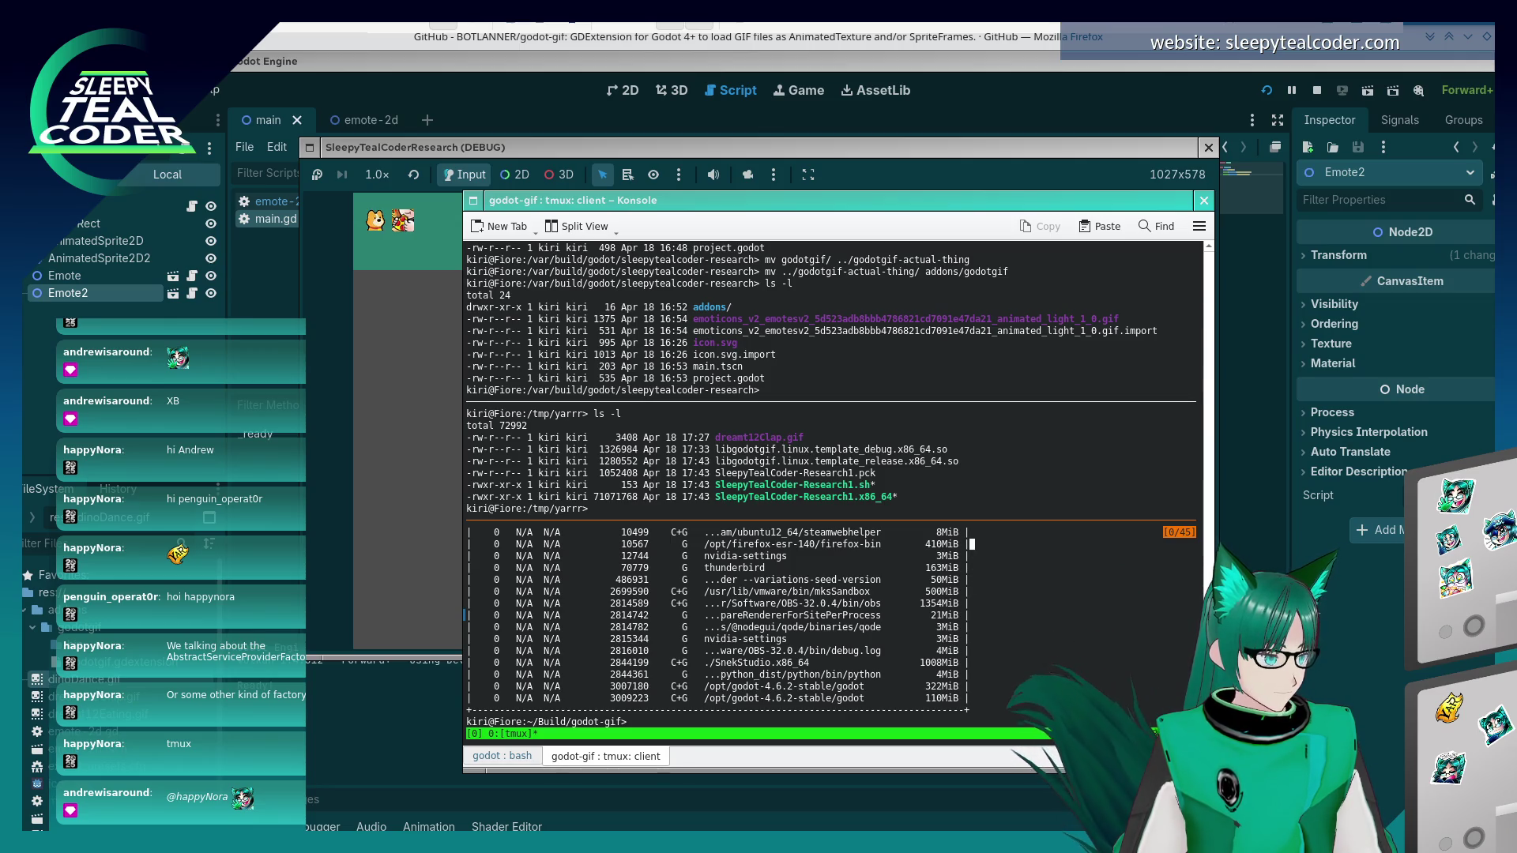
pyautogui.press('Up')
pyautogui.press('Up')
pyautogui.press('Up')
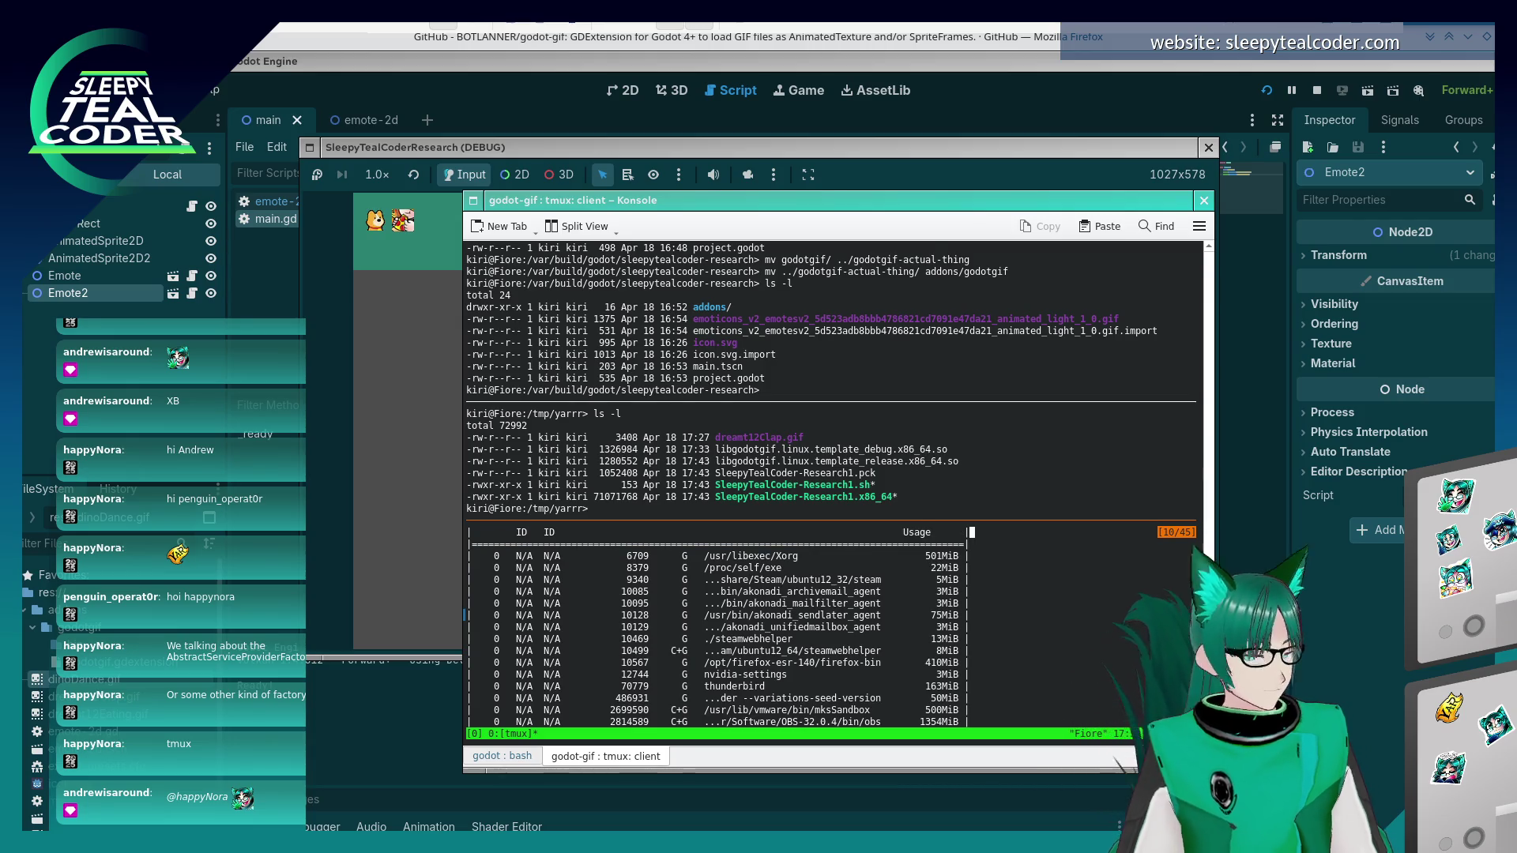
pyautogui.press('q')
# - Filter nvidia-smi output with grep for /tmp, yarr and Sleep in turn
pyautogui.press('Up')
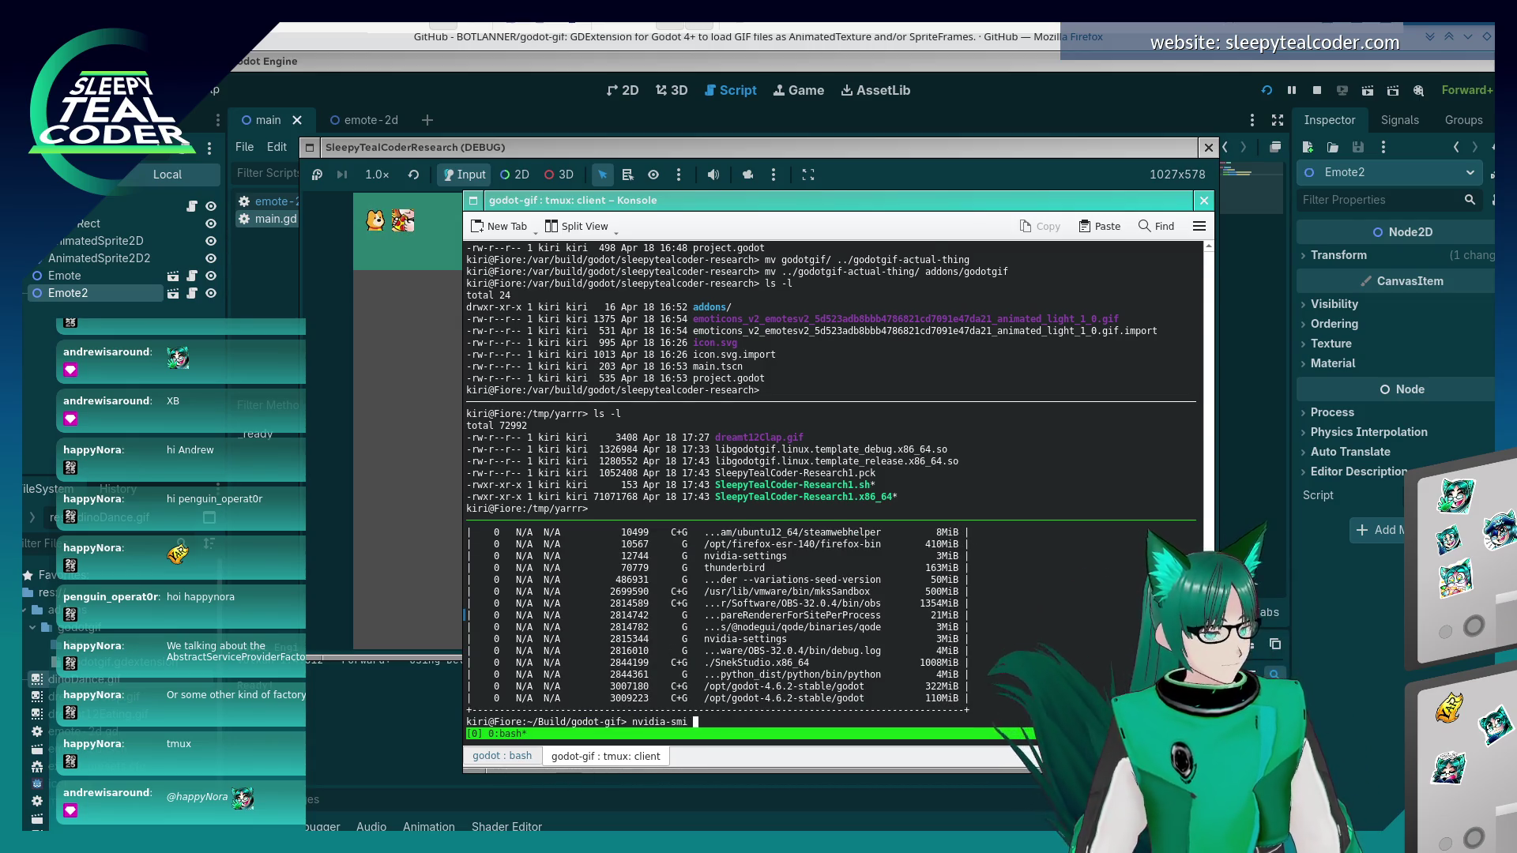
pyautogui.write('| grep /tmp')
pyautogui.press('Return')
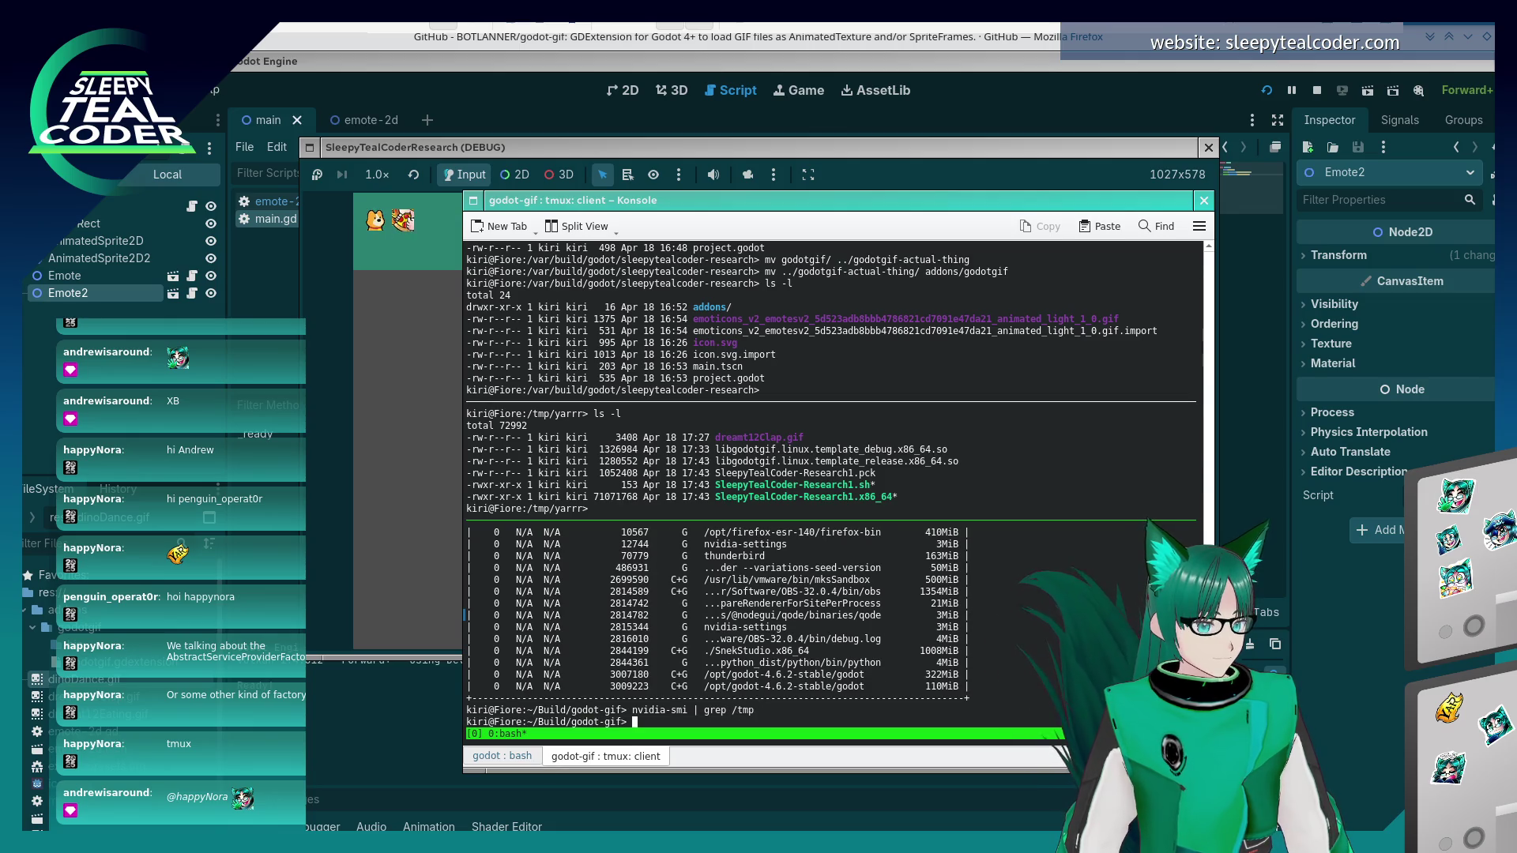
pyautogui.press('Up')
pyautogui.press('BackSpace')
pyautogui.press('BackSpace')
pyautogui.press('BackSpace')
pyautogui.write('ya')
pyautogui.press('Return')
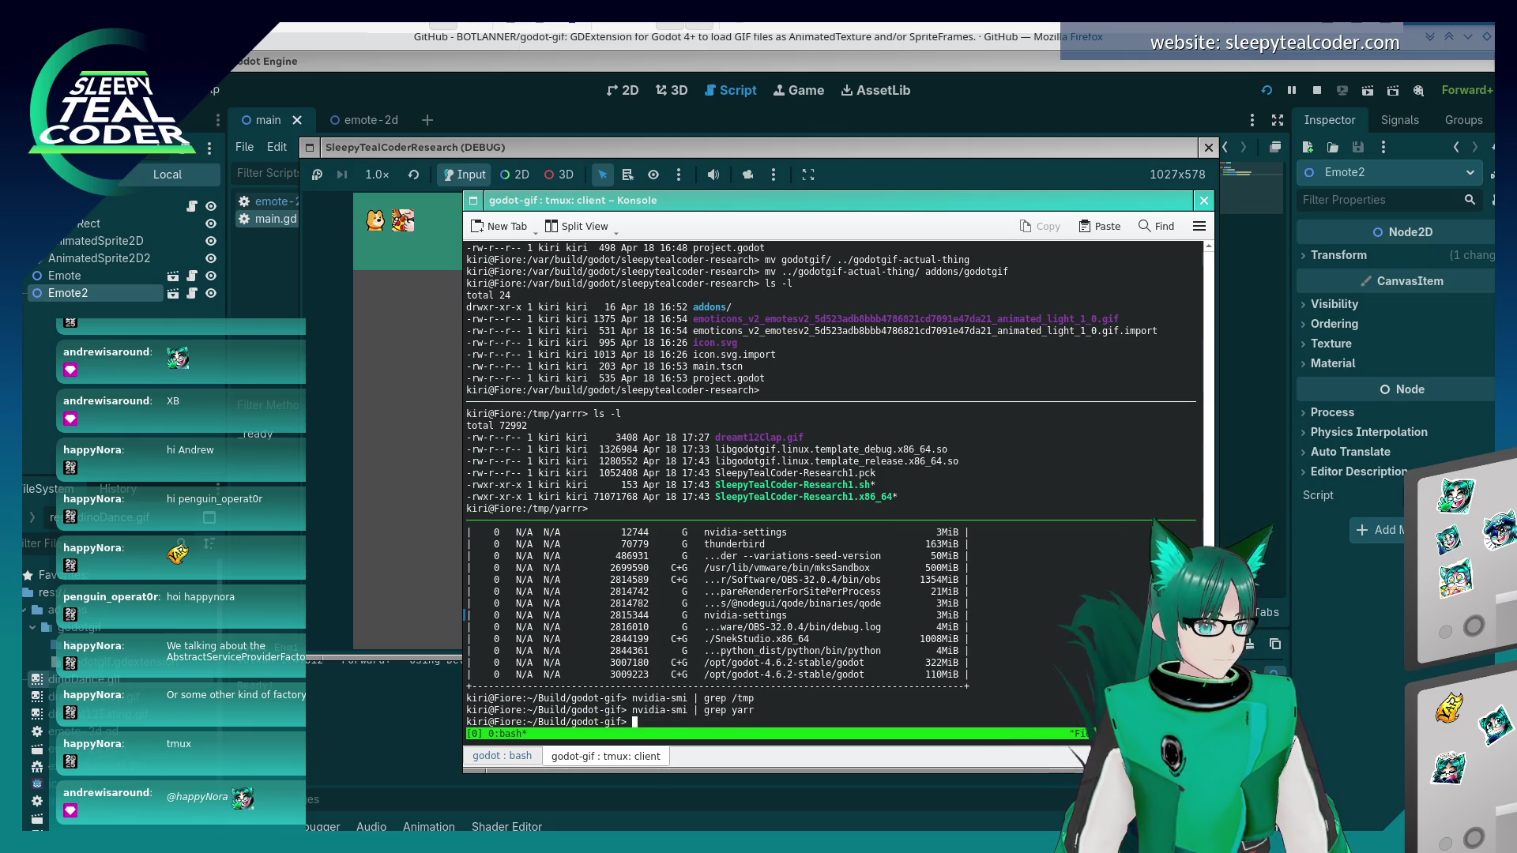
pyautogui.press('Up')
pyautogui.press('BackSpace')
pyautogui.press('BackSpace')
pyautogui.press('BackSpace')
pyautogui.write('Sleep')
pyautogui.press('Return')
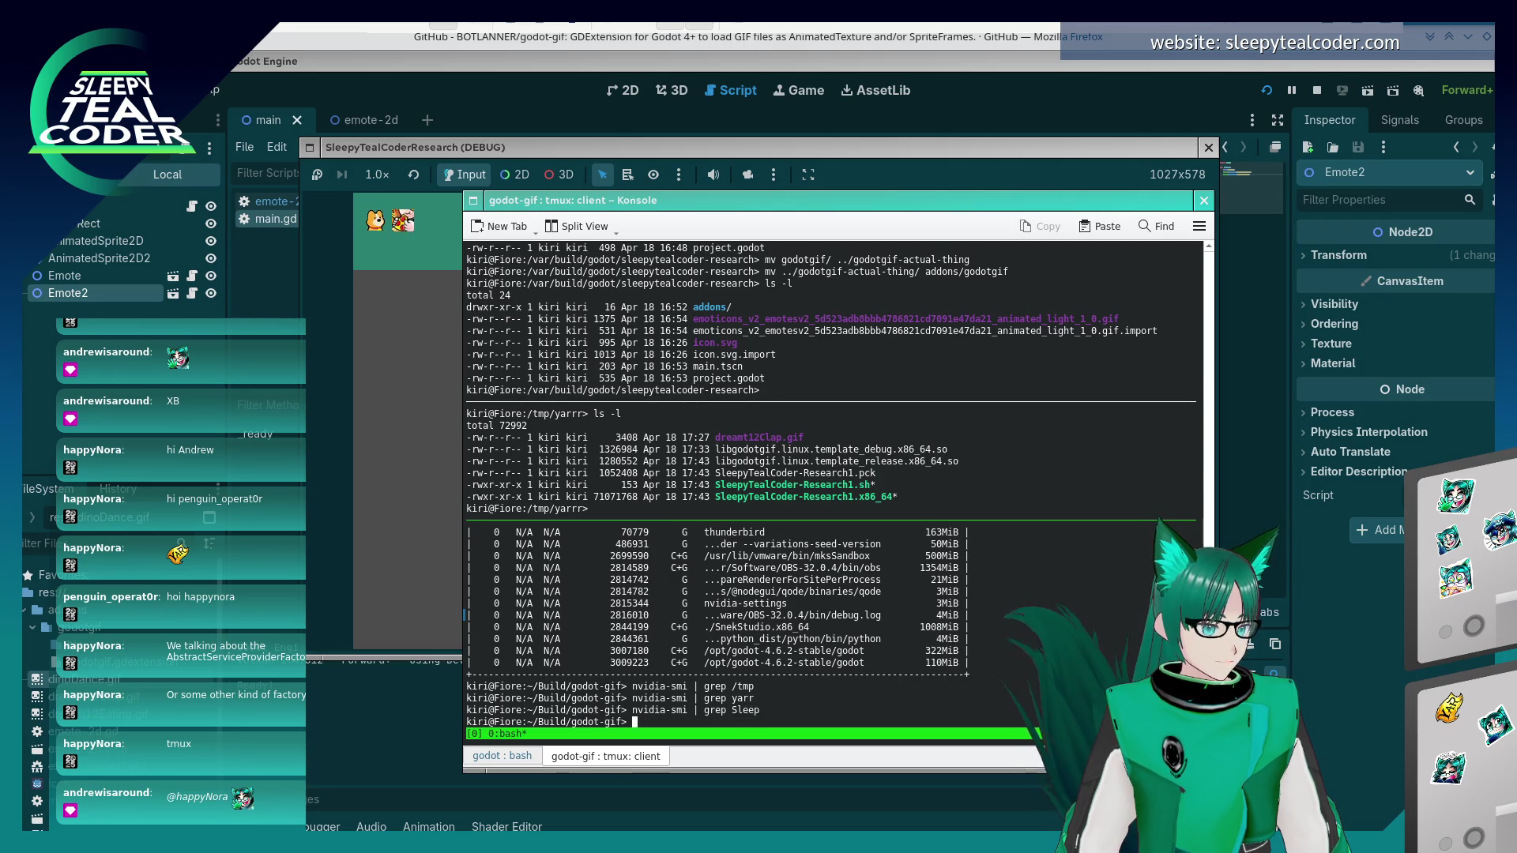
pyautogui.press('Up')
pyautogui.press('Up')
pyautogui.press('Up')
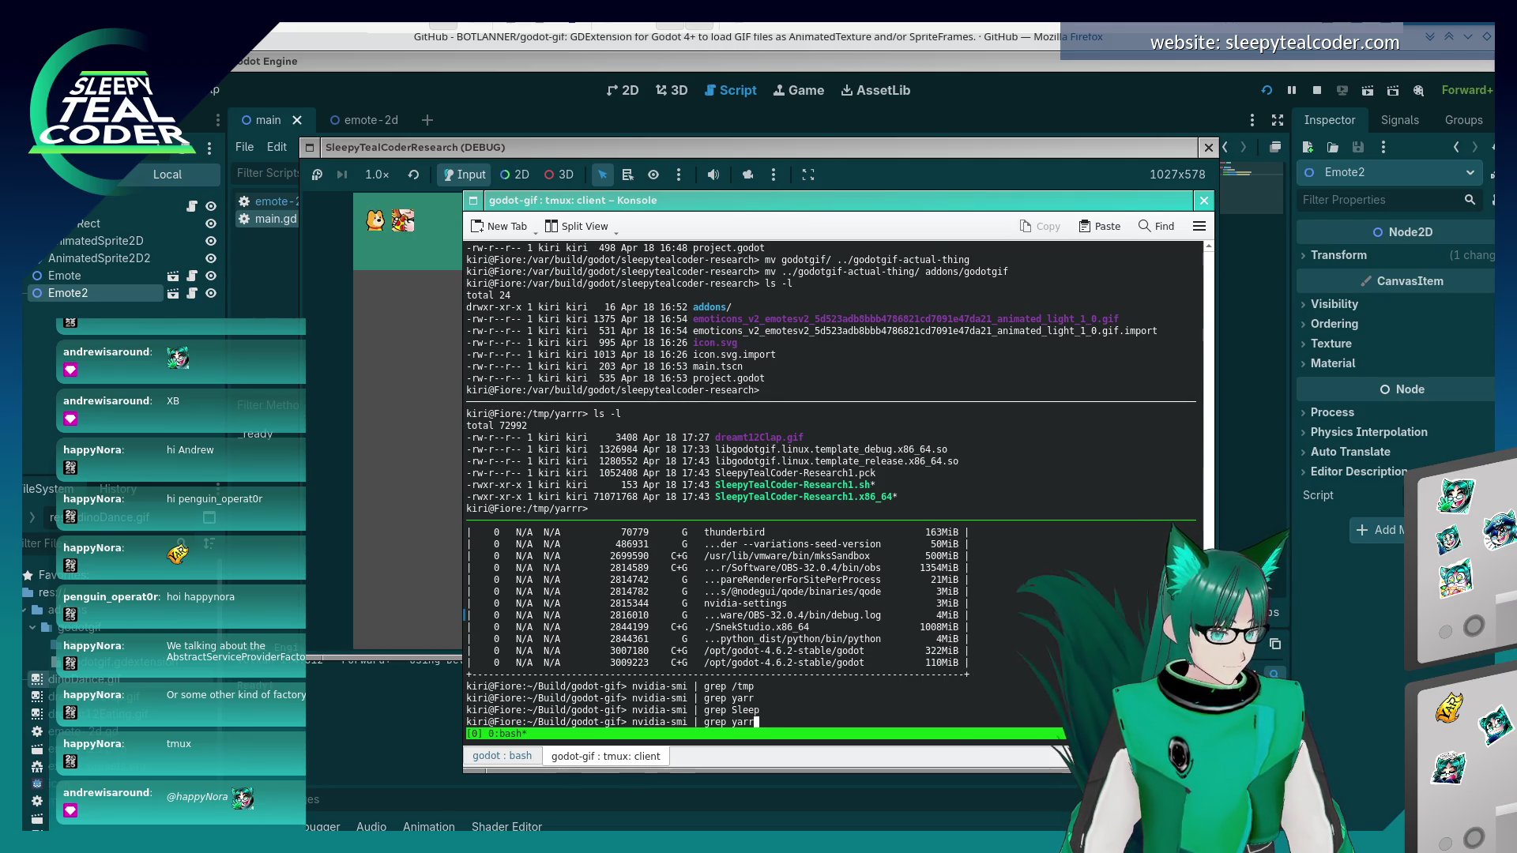
pyautogui.press('BackSpace')
pyautogui.press('BackSpace')
pyautogui.press('BackSpace')
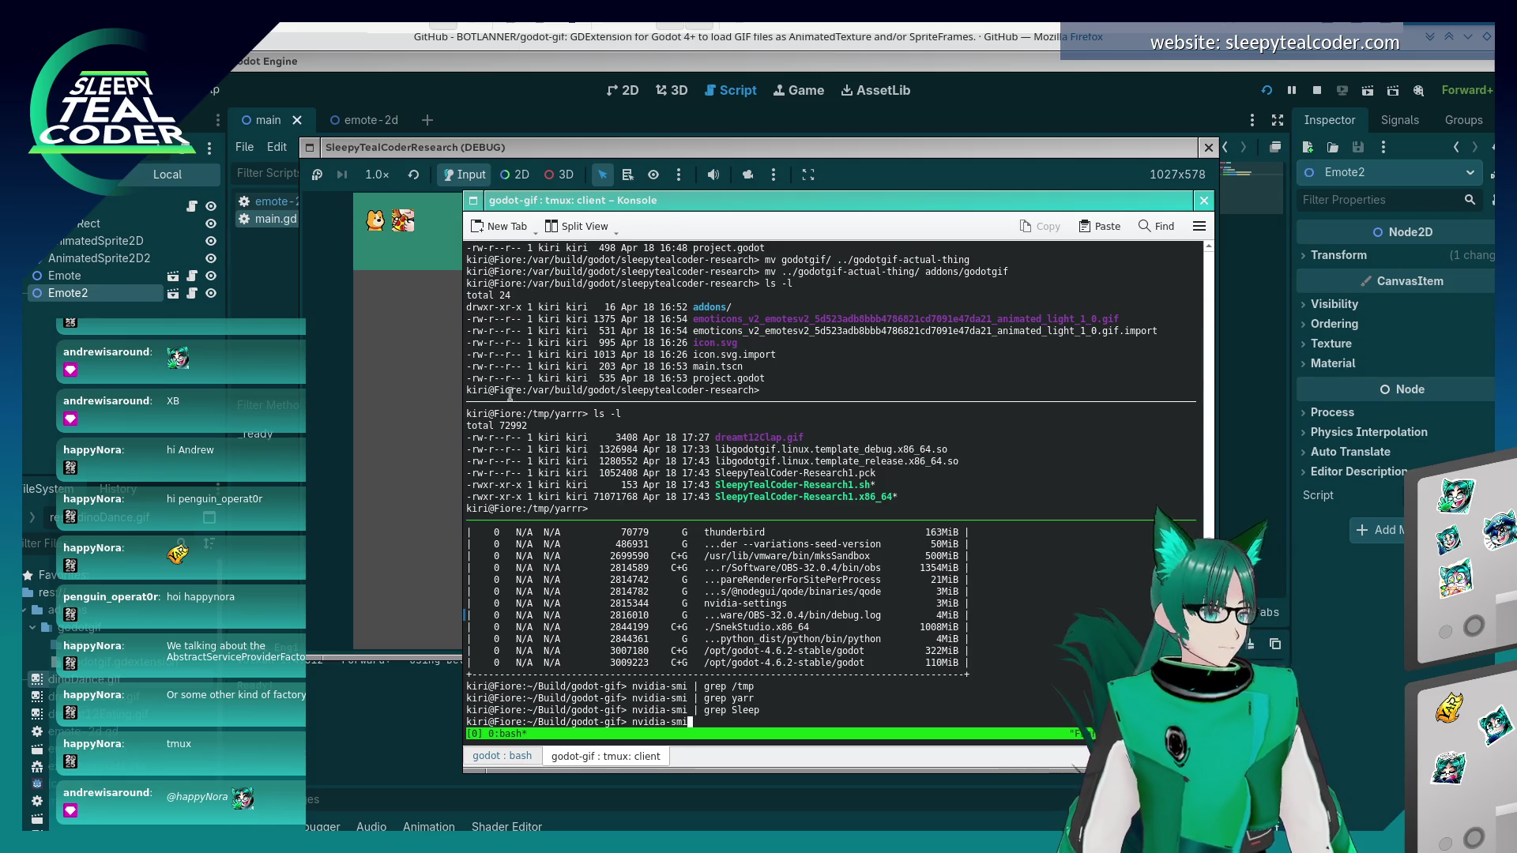
# - Close the debug game and tab-complete ./SleepyTealCoder-Research1 in the /tmp/yarrr pane
pyautogui.click(1208, 147)
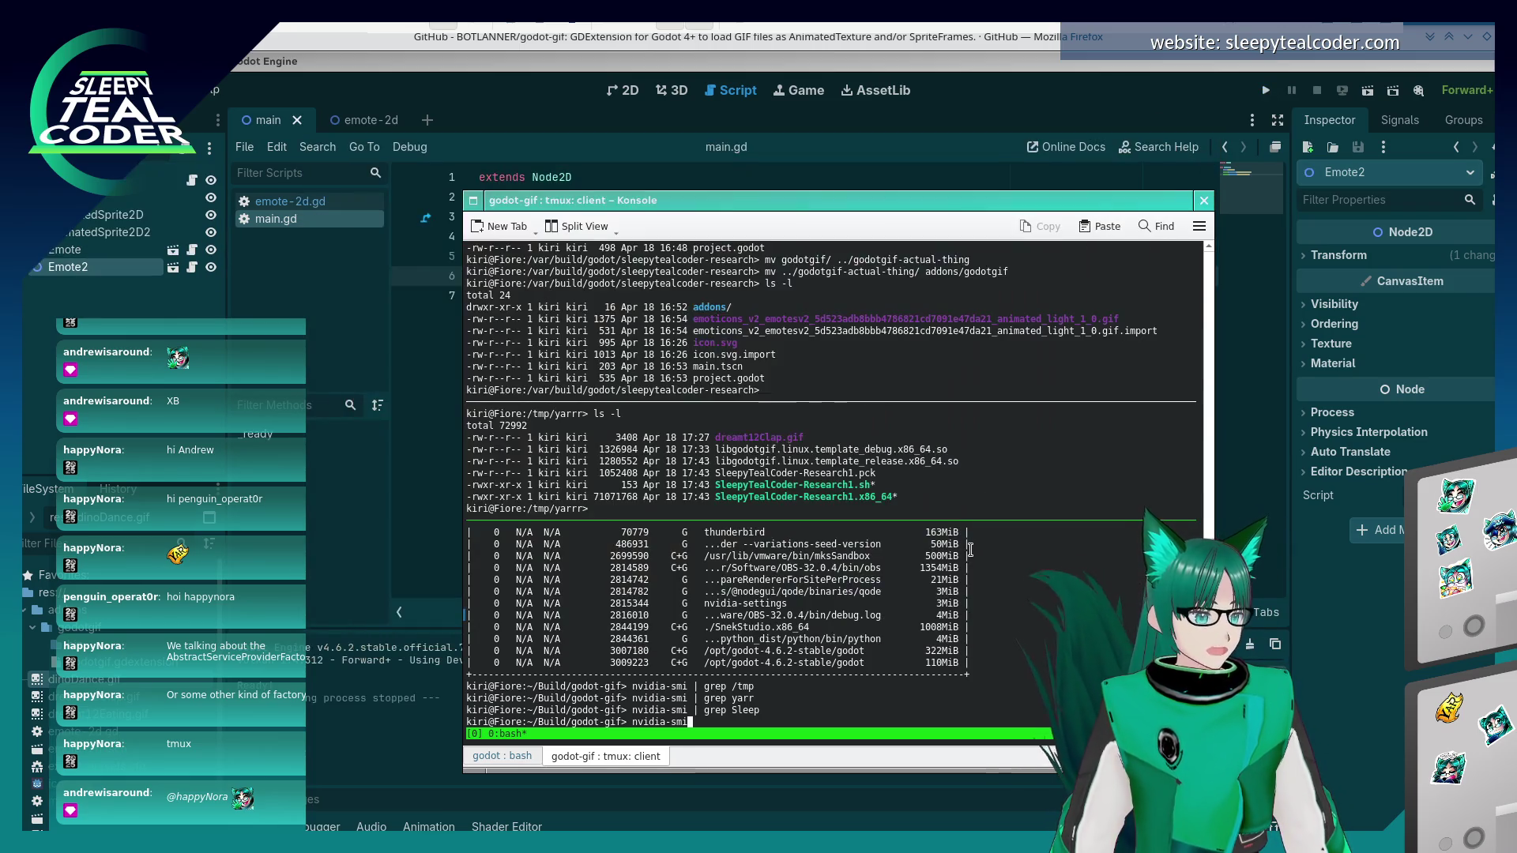
pyautogui.hotkey('ctrl', 'b')
pyautogui.press('Up')
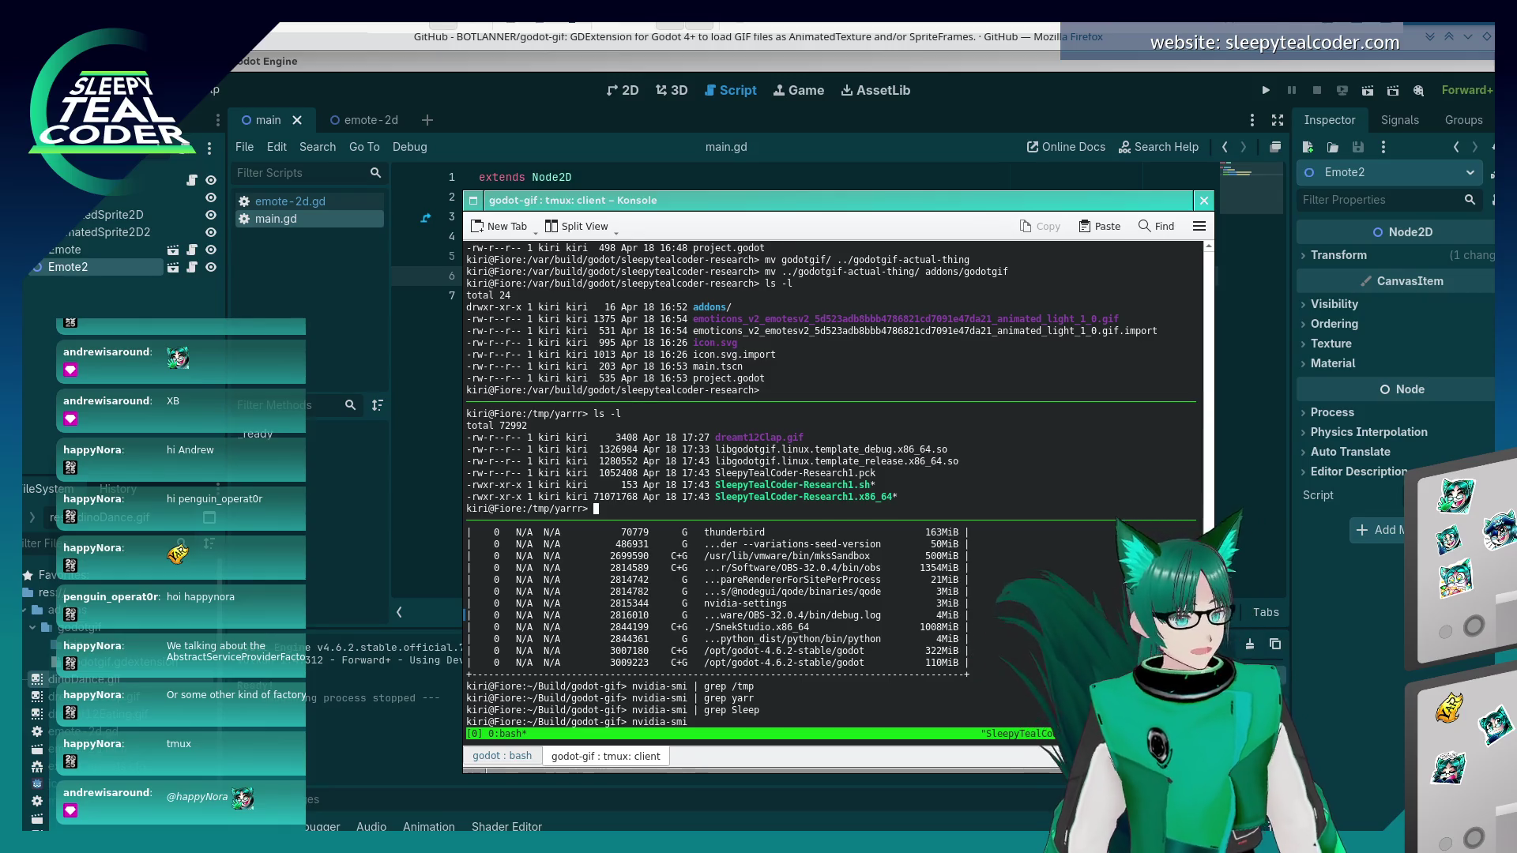
pyautogui.write('./Sl')
pyautogui.press('Tab')
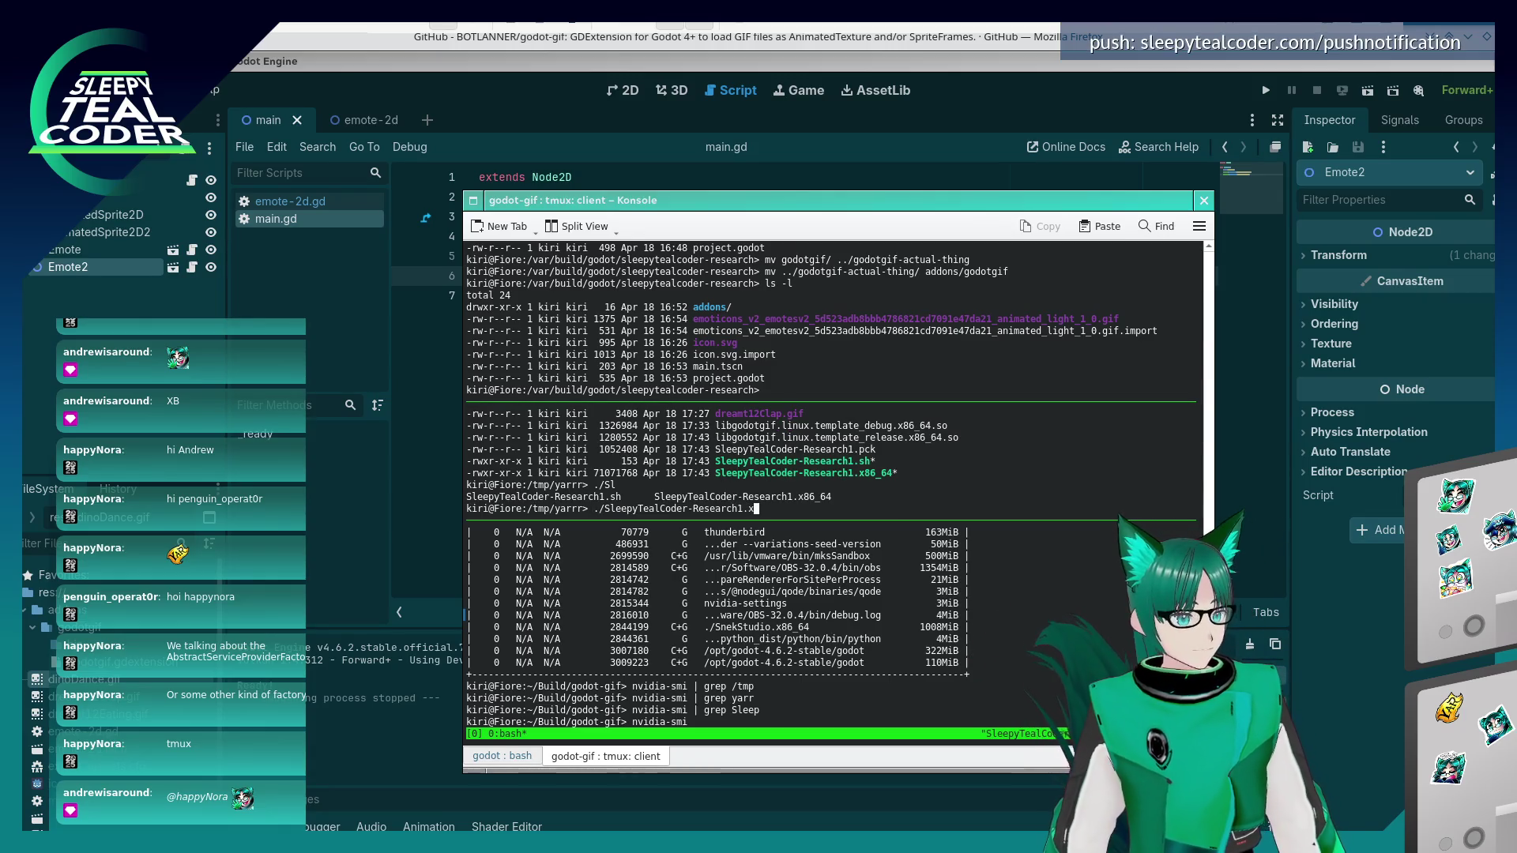
# - Launch the exported SleepyTealCoder build and run nvidia-smi in the lower pane to see its 110MiB
pyautogui.press('Return')
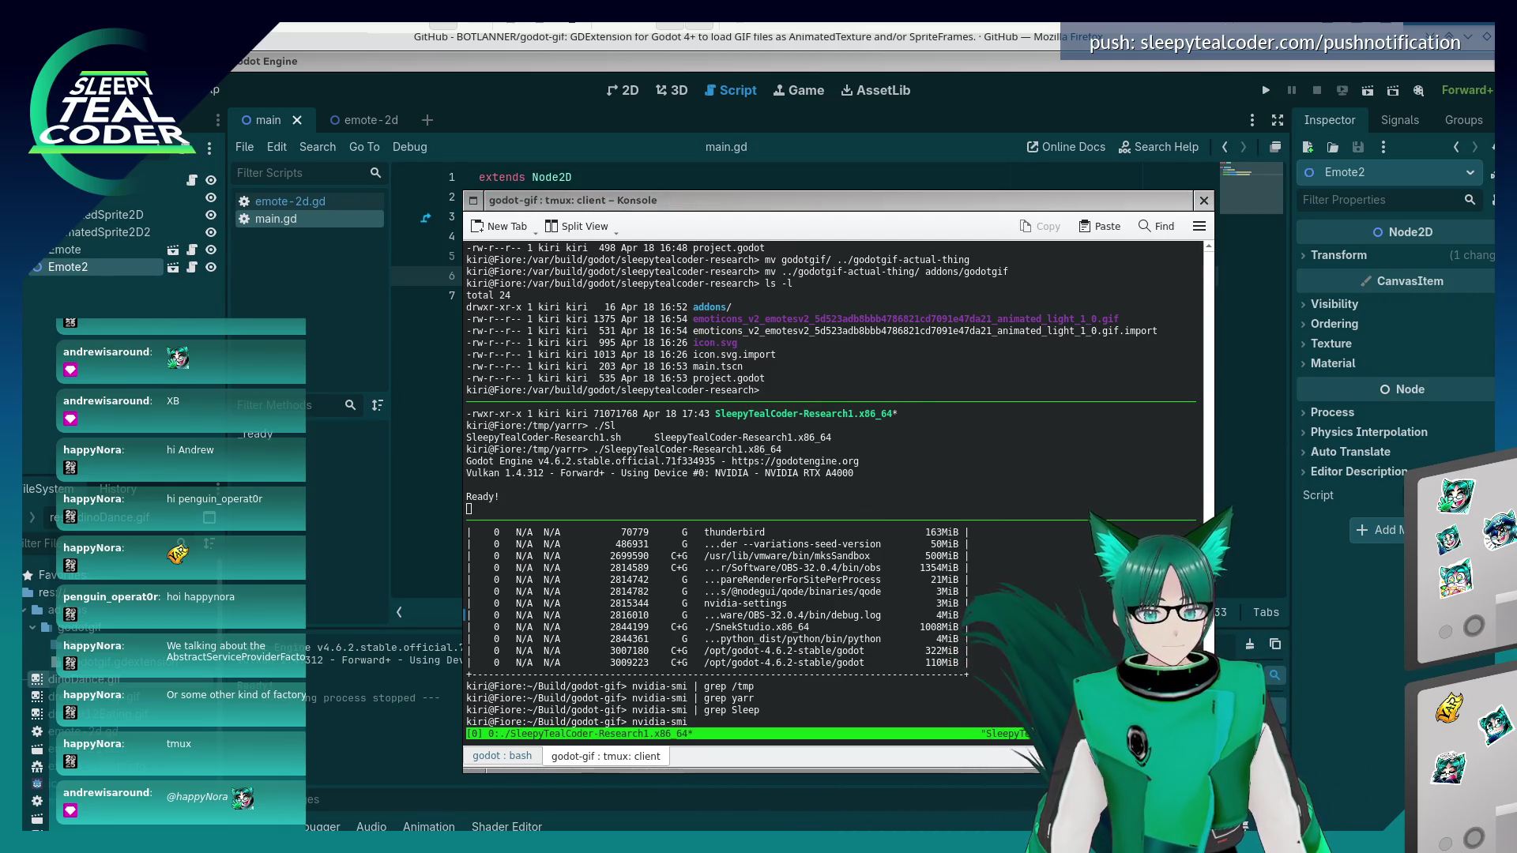
pyautogui.hotkey('alt', 'Tab')
pyautogui.hotkey('alt', 'Tab')
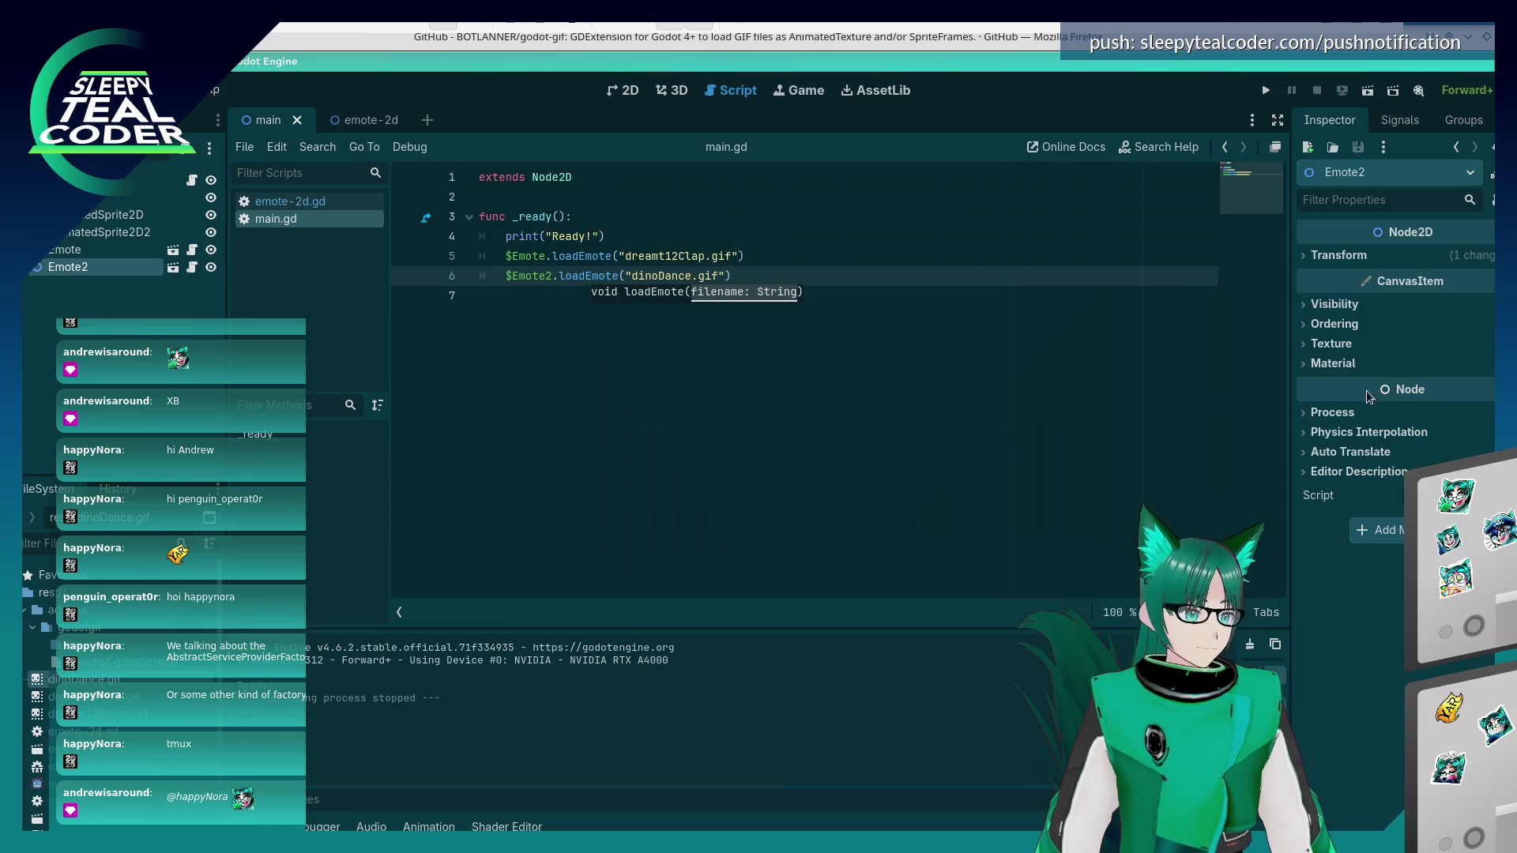
pyautogui.hotkey('alt', 'Tab')
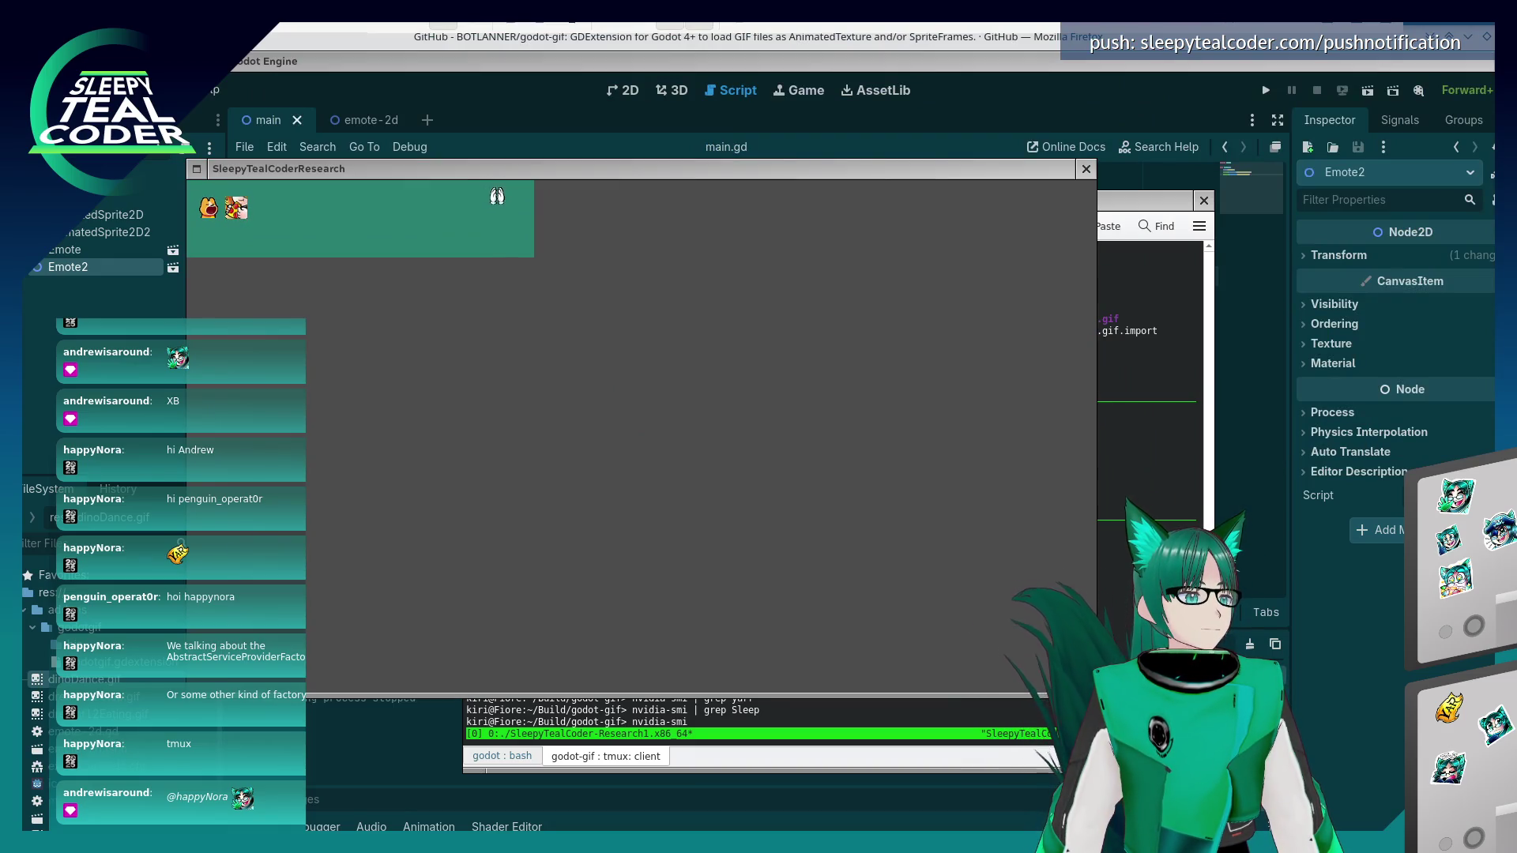
pyautogui.click(1170, 325)
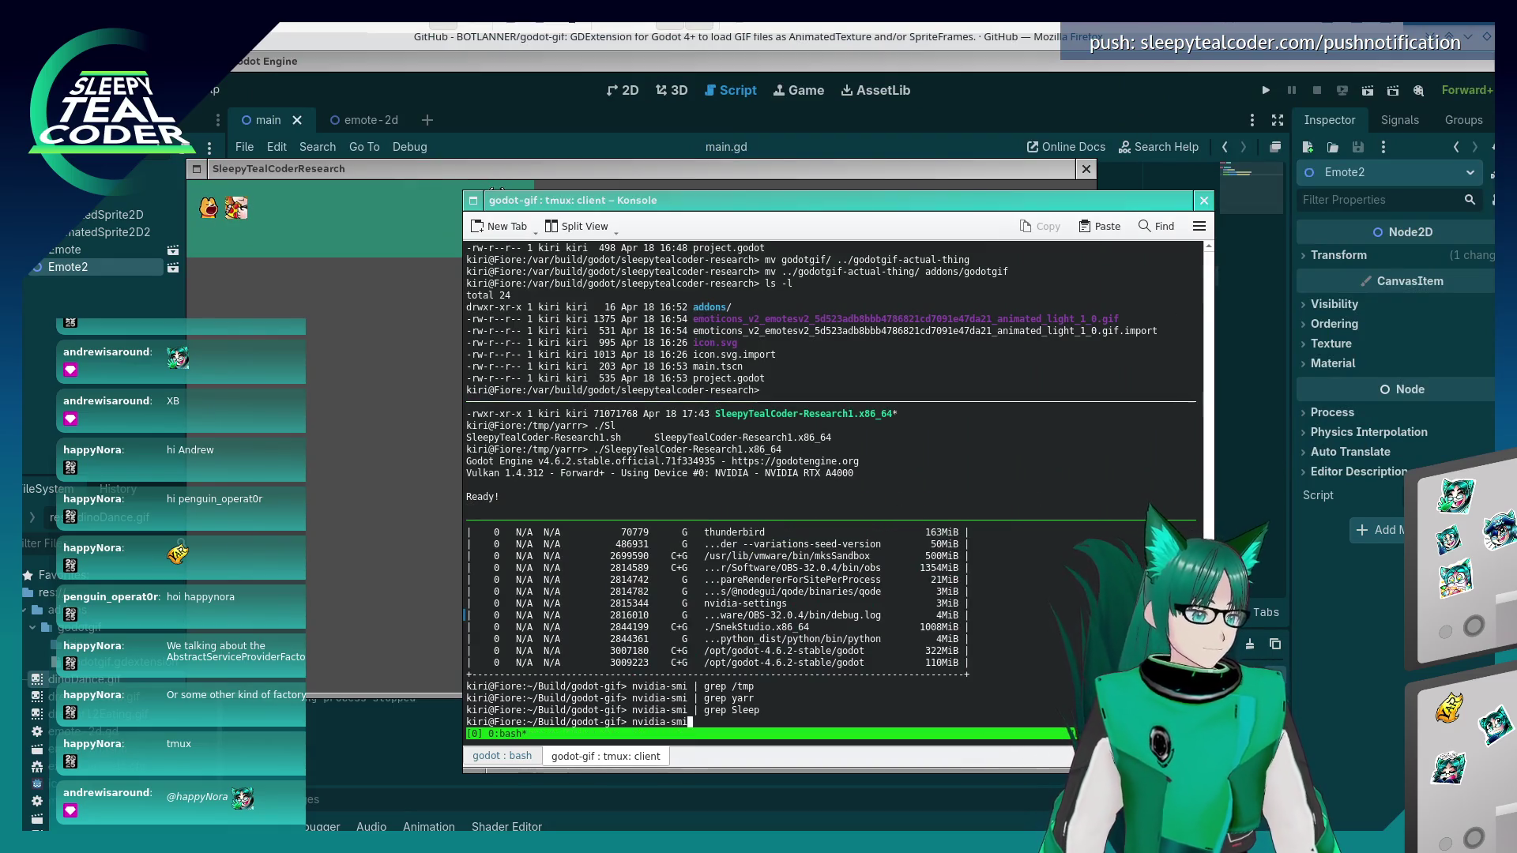
pyautogui.press('BackSpace')
pyautogui.press('BackSpace')
pyautogui.press('BackSpace')
pyautogui.write('exit')
pyautogui.press('BackSpace')
pyautogui.press('BackSpace')
pyautogui.press('BackSpace')
pyautogui.write('nvidia-smi')
pyautogui.press('Return')
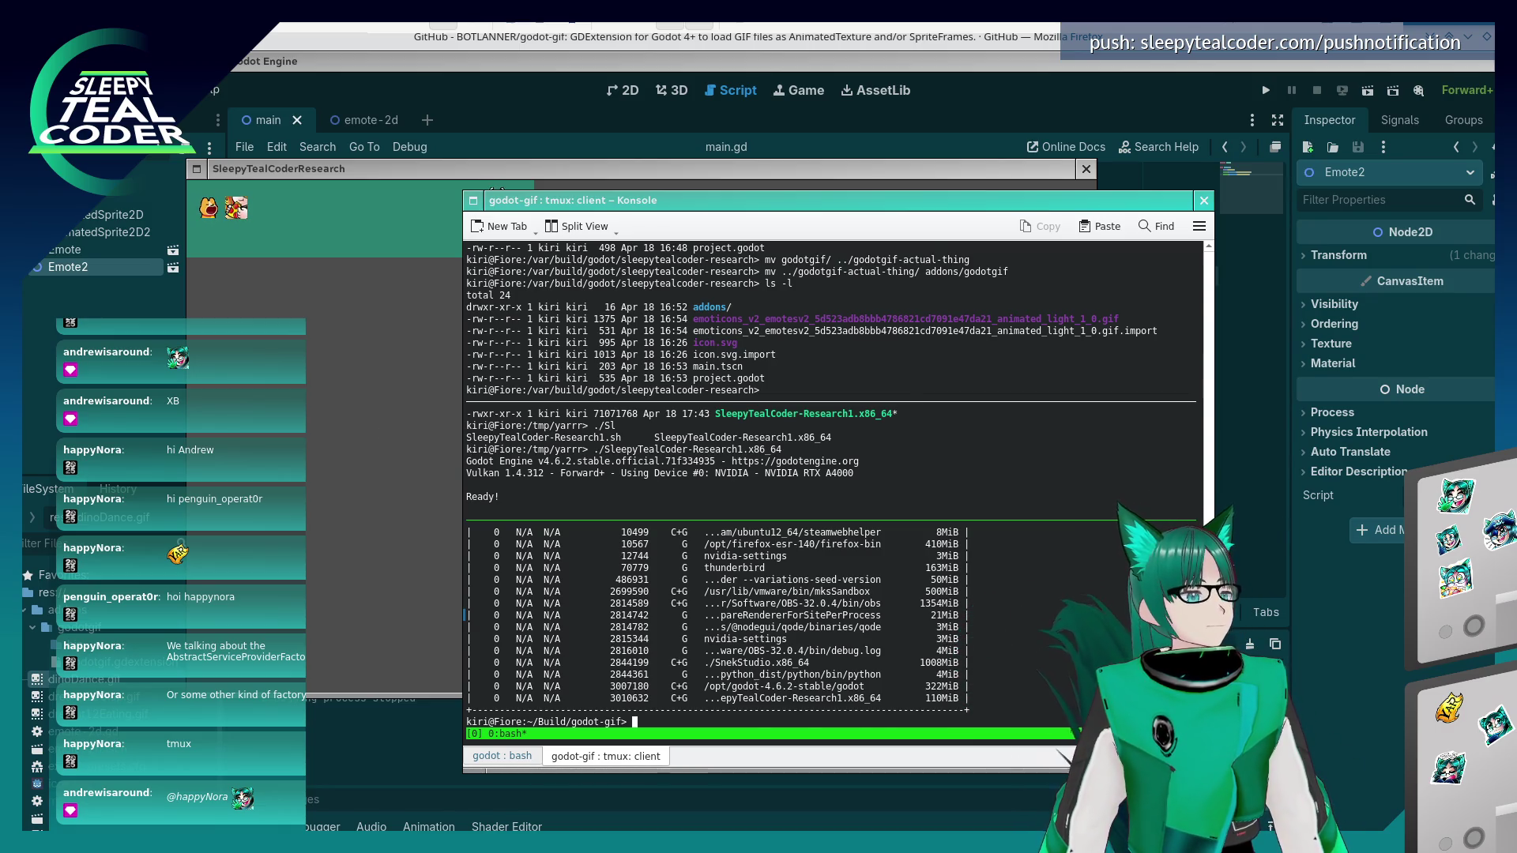
# - Close the exported game window and relaunch the build from the upper pane
pyautogui.click(1076, 172)
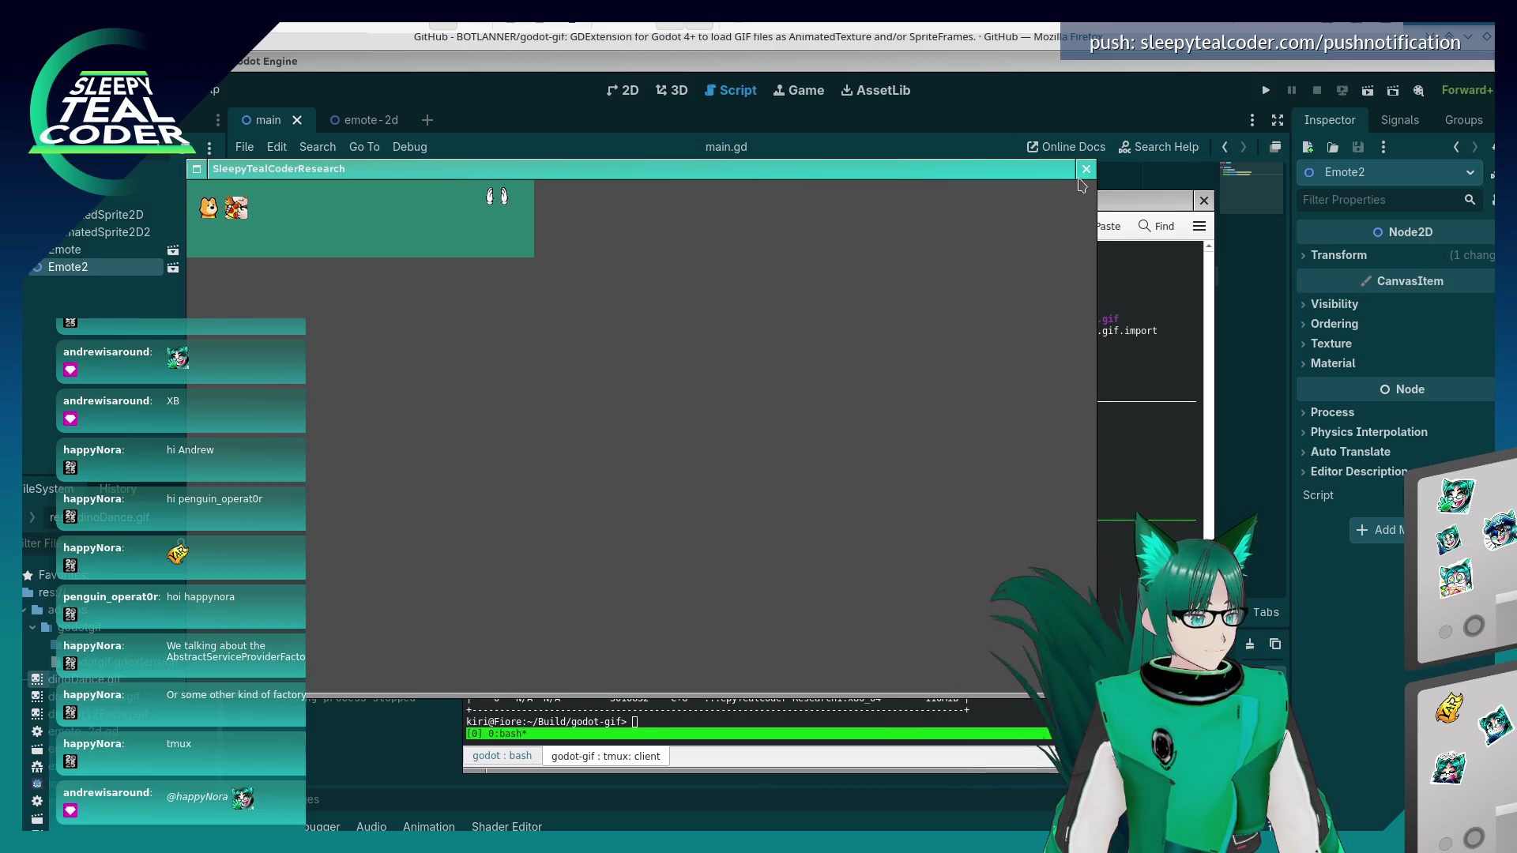
pyautogui.click(1086, 171)
pyautogui.click(918, 414)
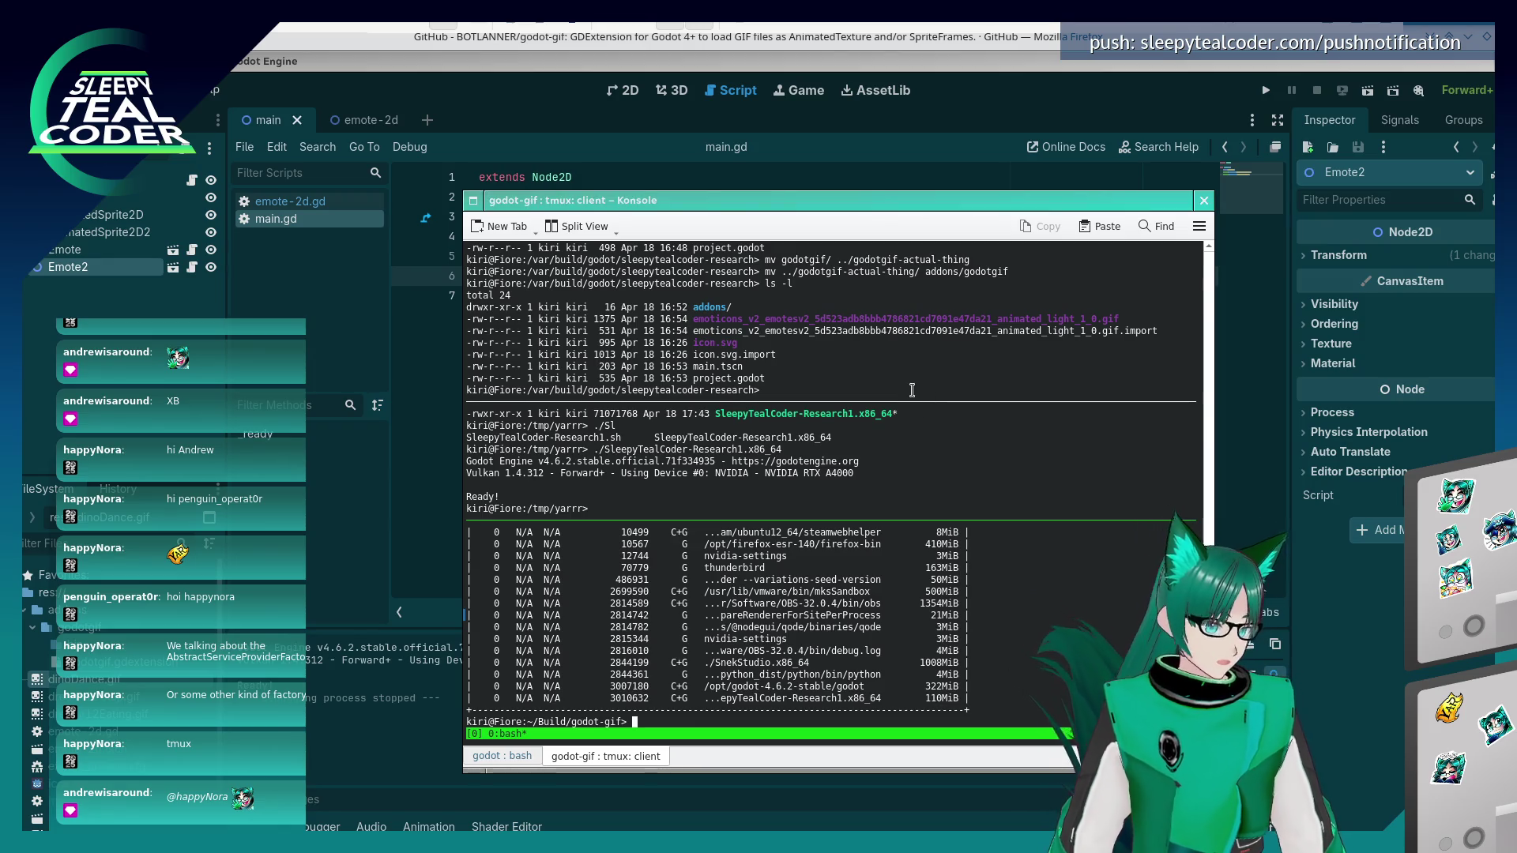
pyautogui.hotkey('ctrl', 'b')
pyautogui.press('Up')
pyautogui.press('Up')
pyautogui.press('Return')
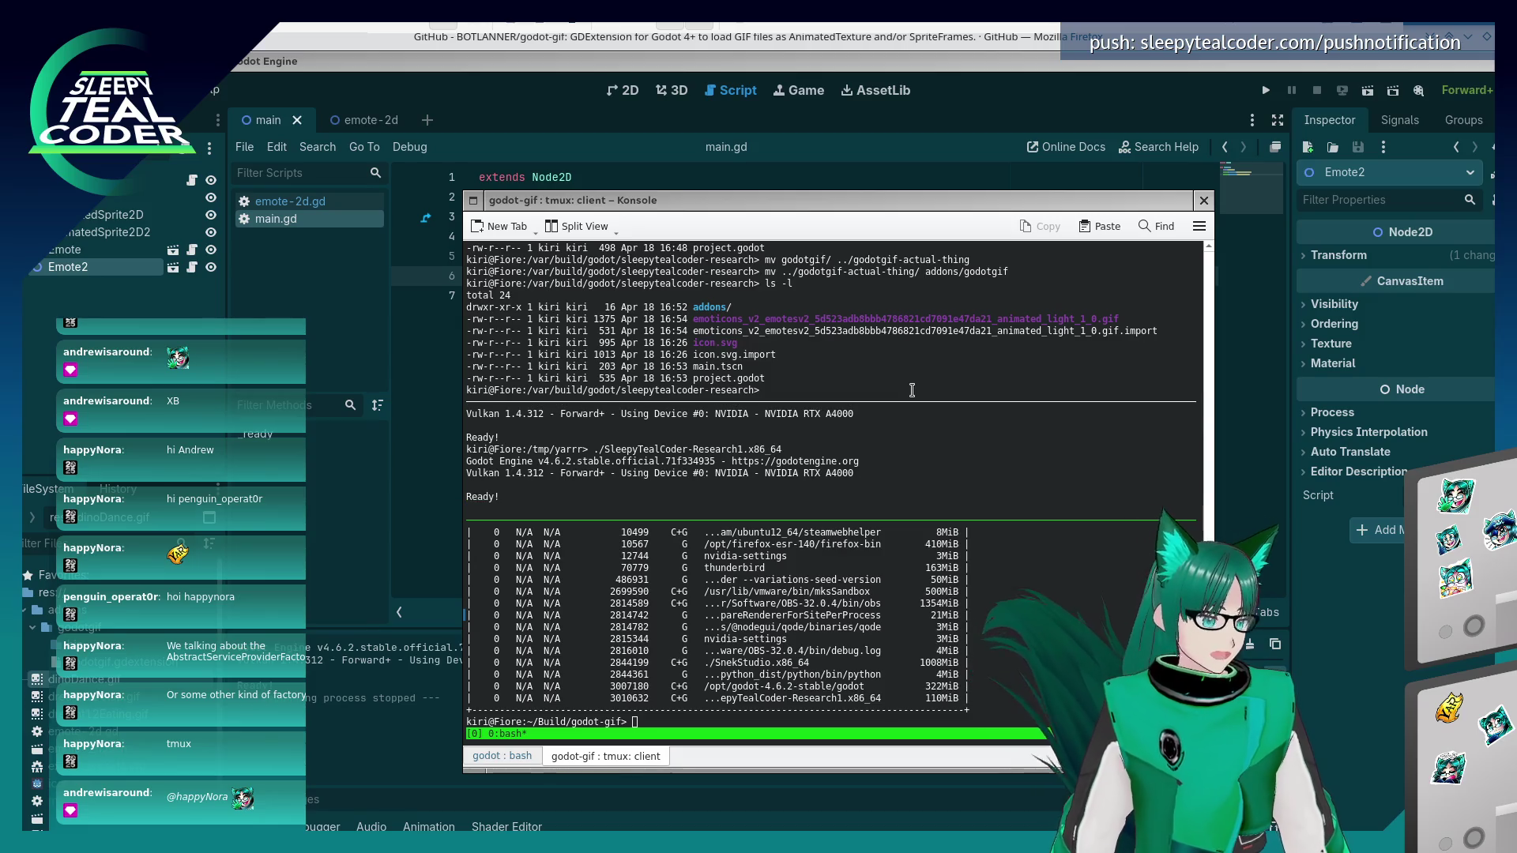
pyautogui.click(878, 655)
# - Run top to see the SleepyTealCoder game at about 70% CPU, then close the game
pyautogui.write('top')
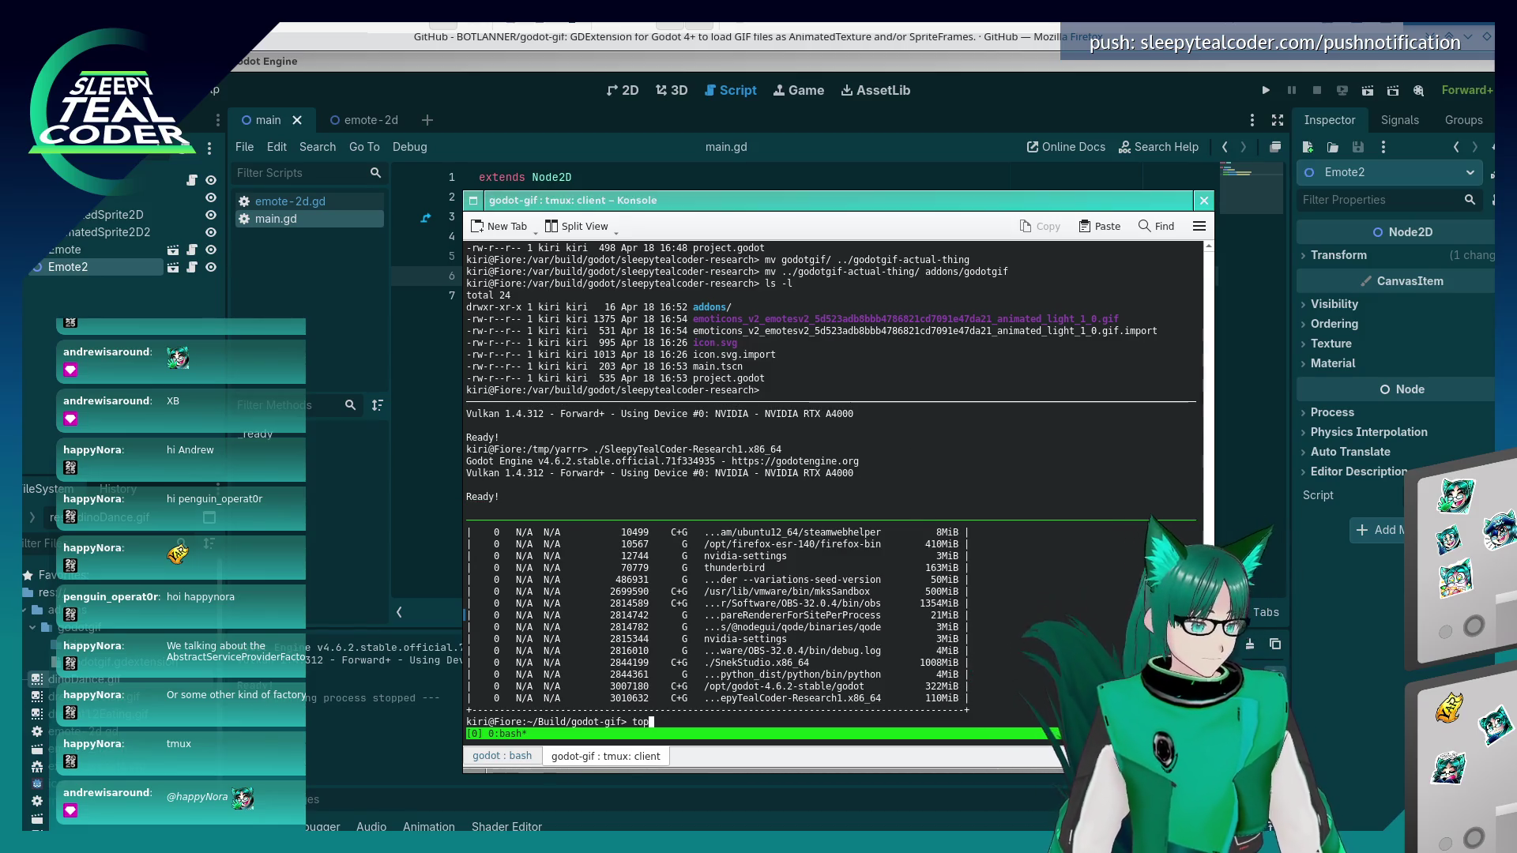
pyautogui.press('Return')
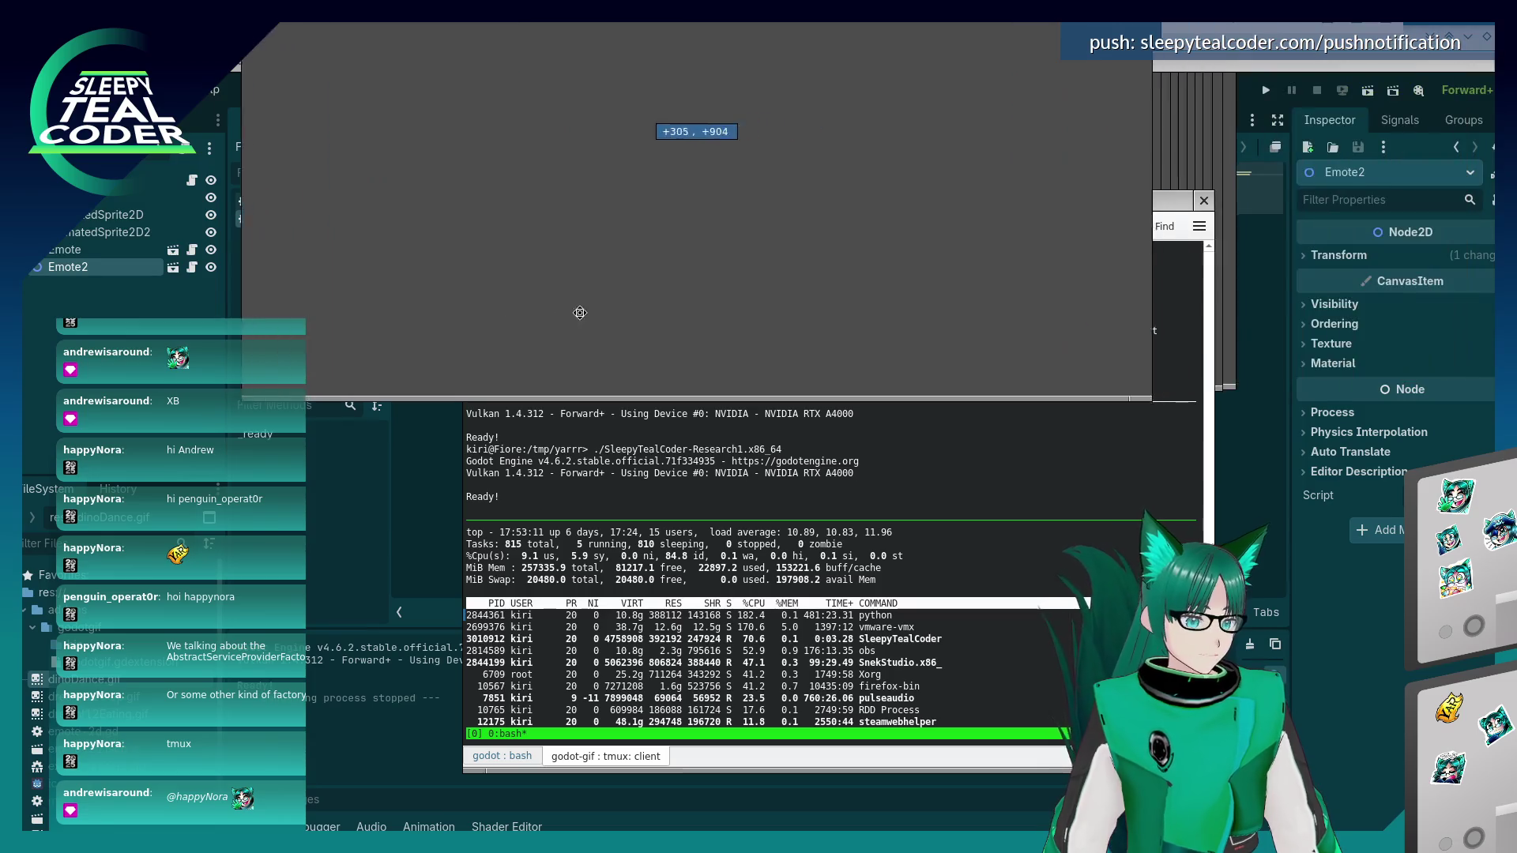
pyautogui.moveTo(537, 312)
pyautogui.mouseDown()
pyautogui.moveTo(379, 342)
pyautogui.moveTo(424, 440)
pyautogui.moveTo(589, 531)
pyautogui.mouseUp()
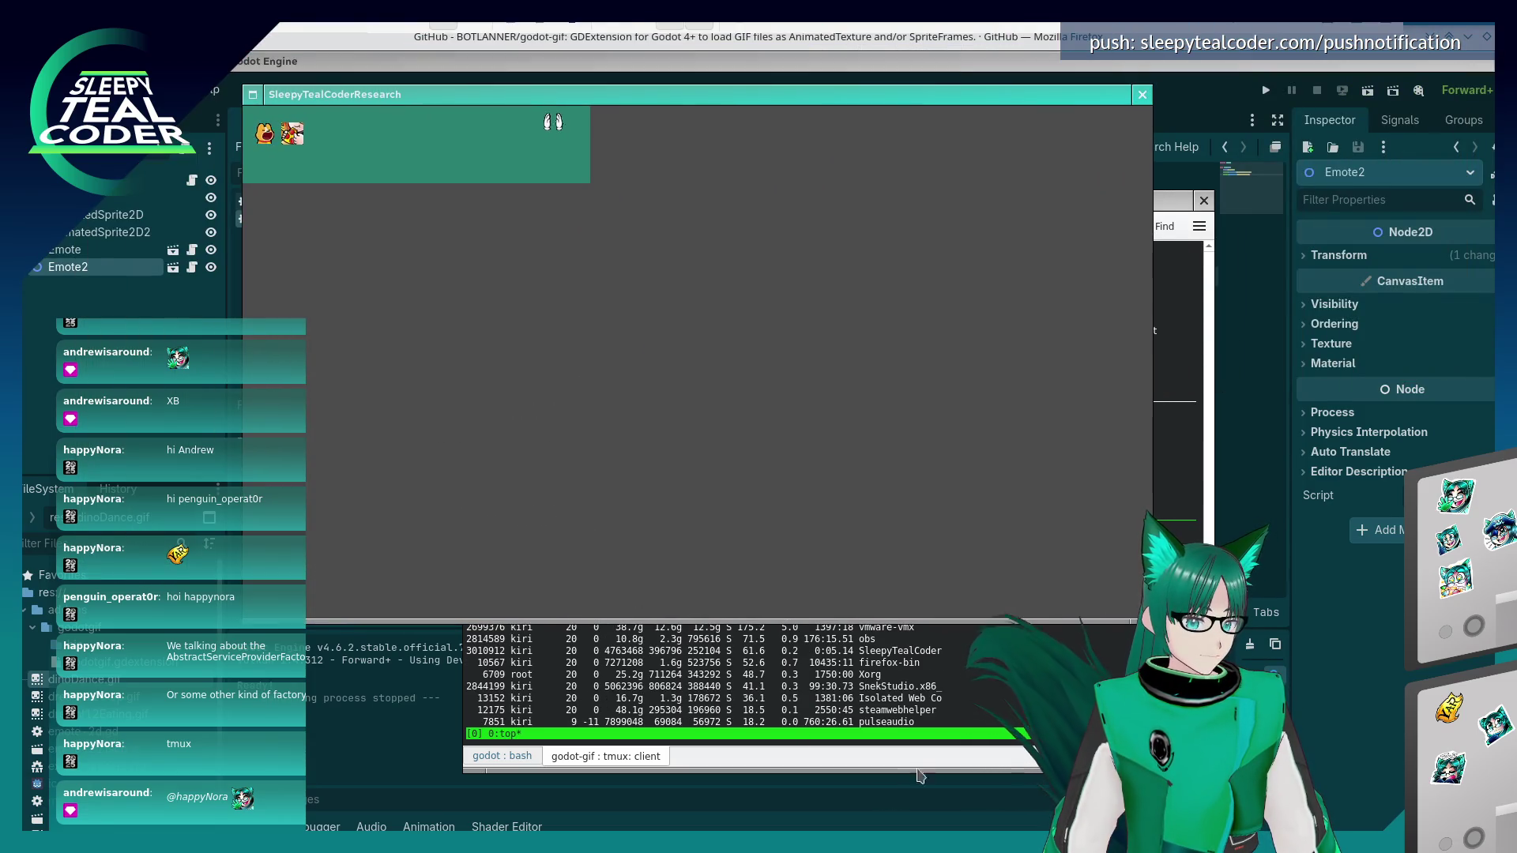
pyautogui.click(909, 687)
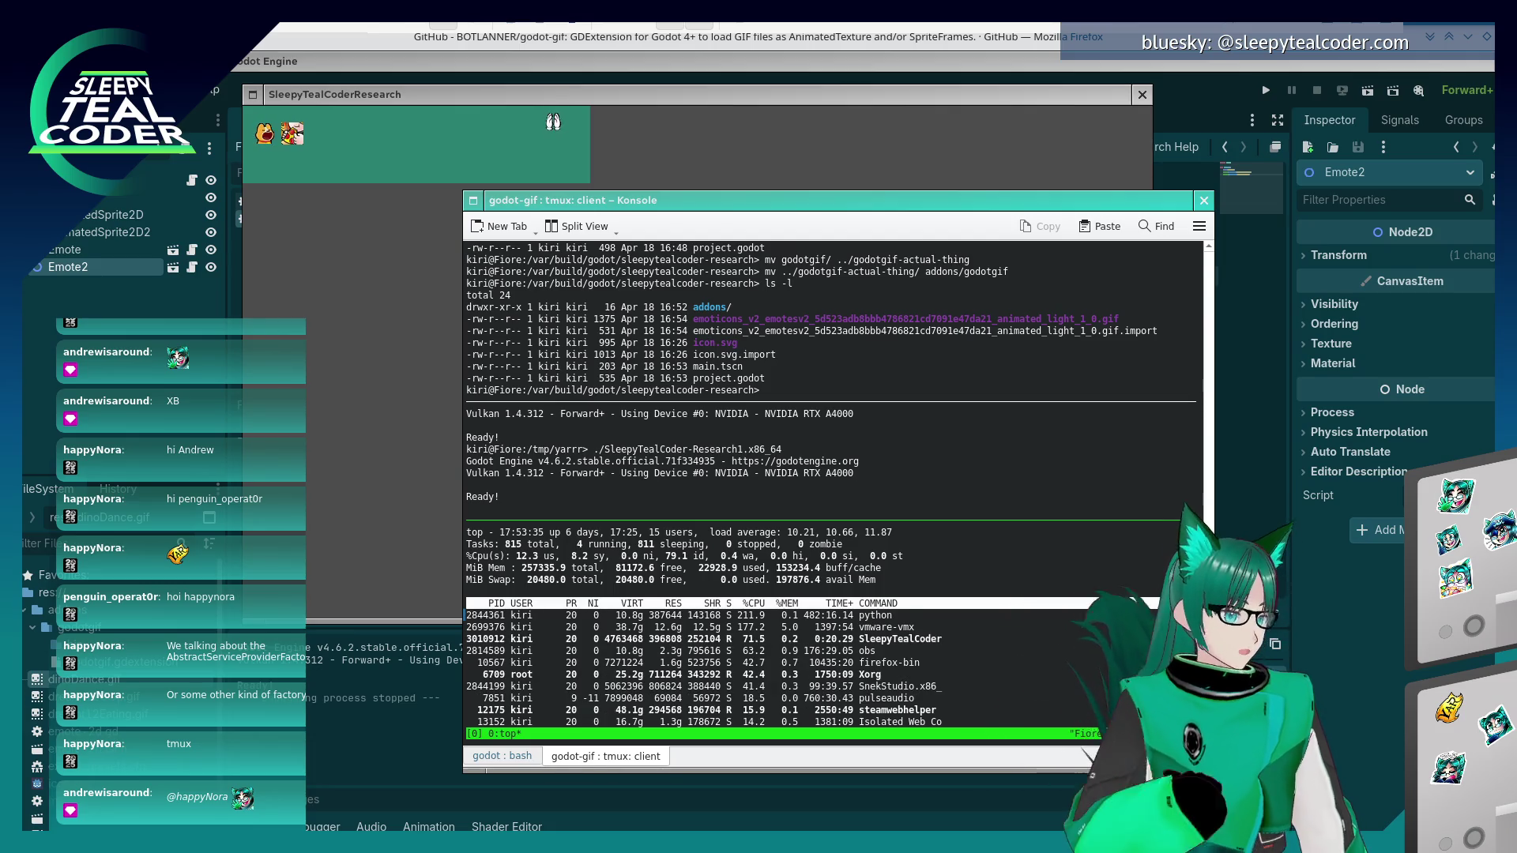
pyautogui.click(1084, 101)
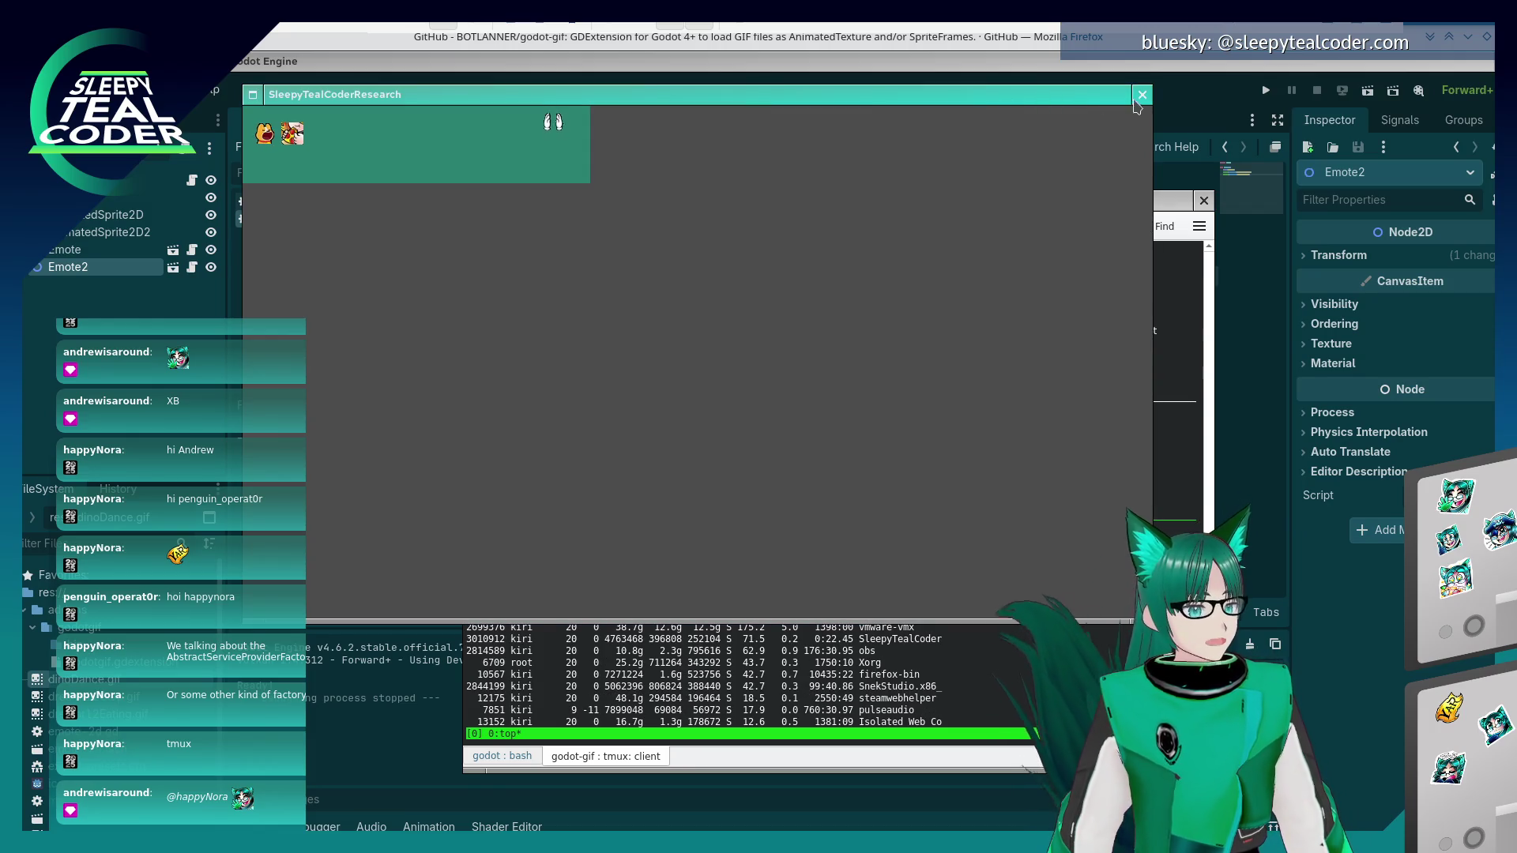
pyautogui.click(1142, 94)
pyautogui.click(201, 90)
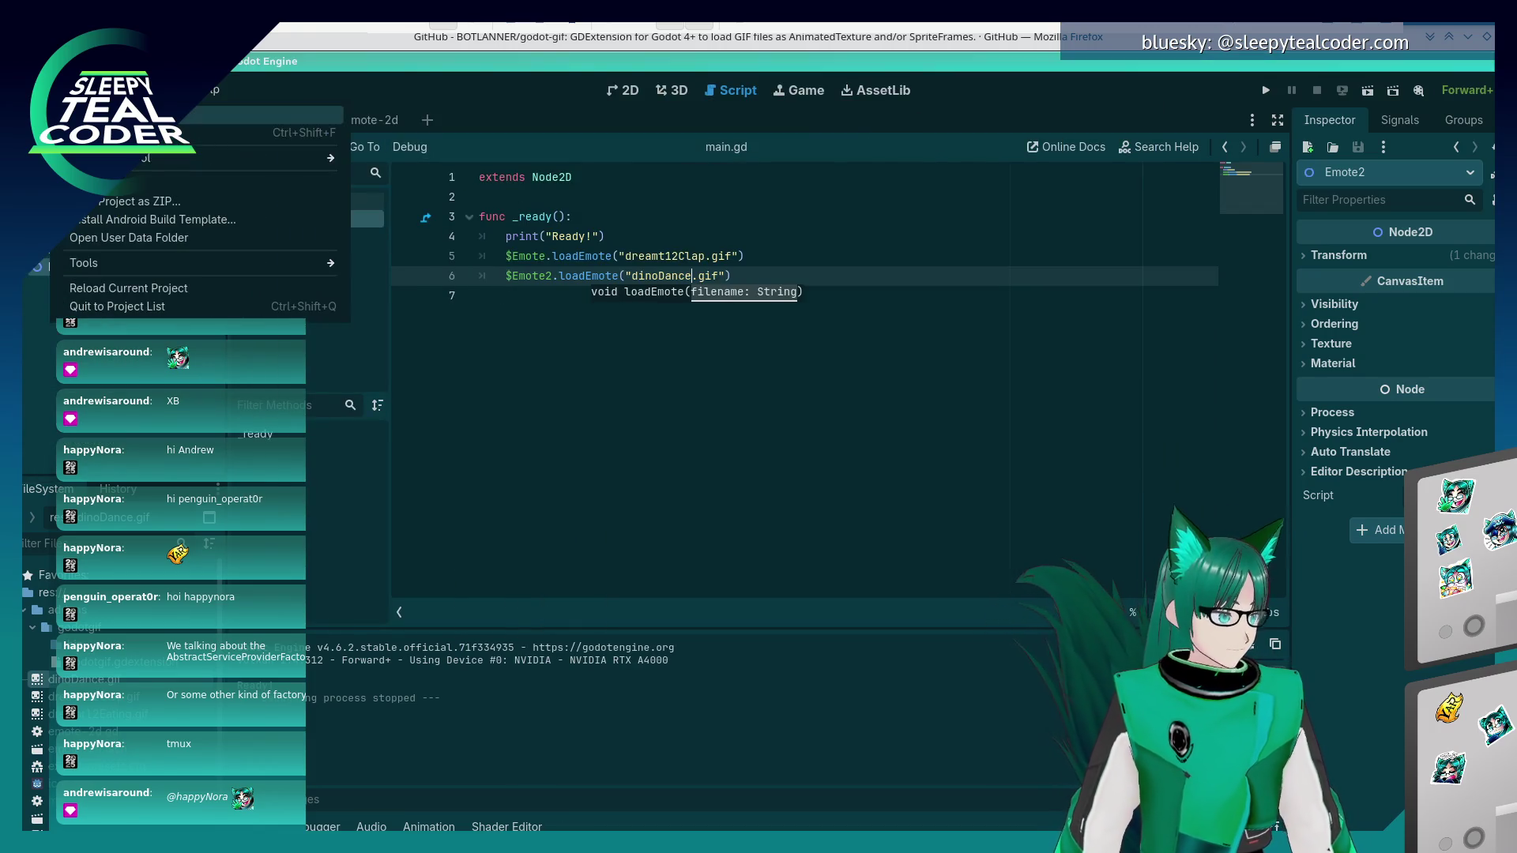
# - In Project Settings, search 'framerate' and 'limit', browsing the Memory and Rendering Limits sections
pyautogui.click(261, 118)
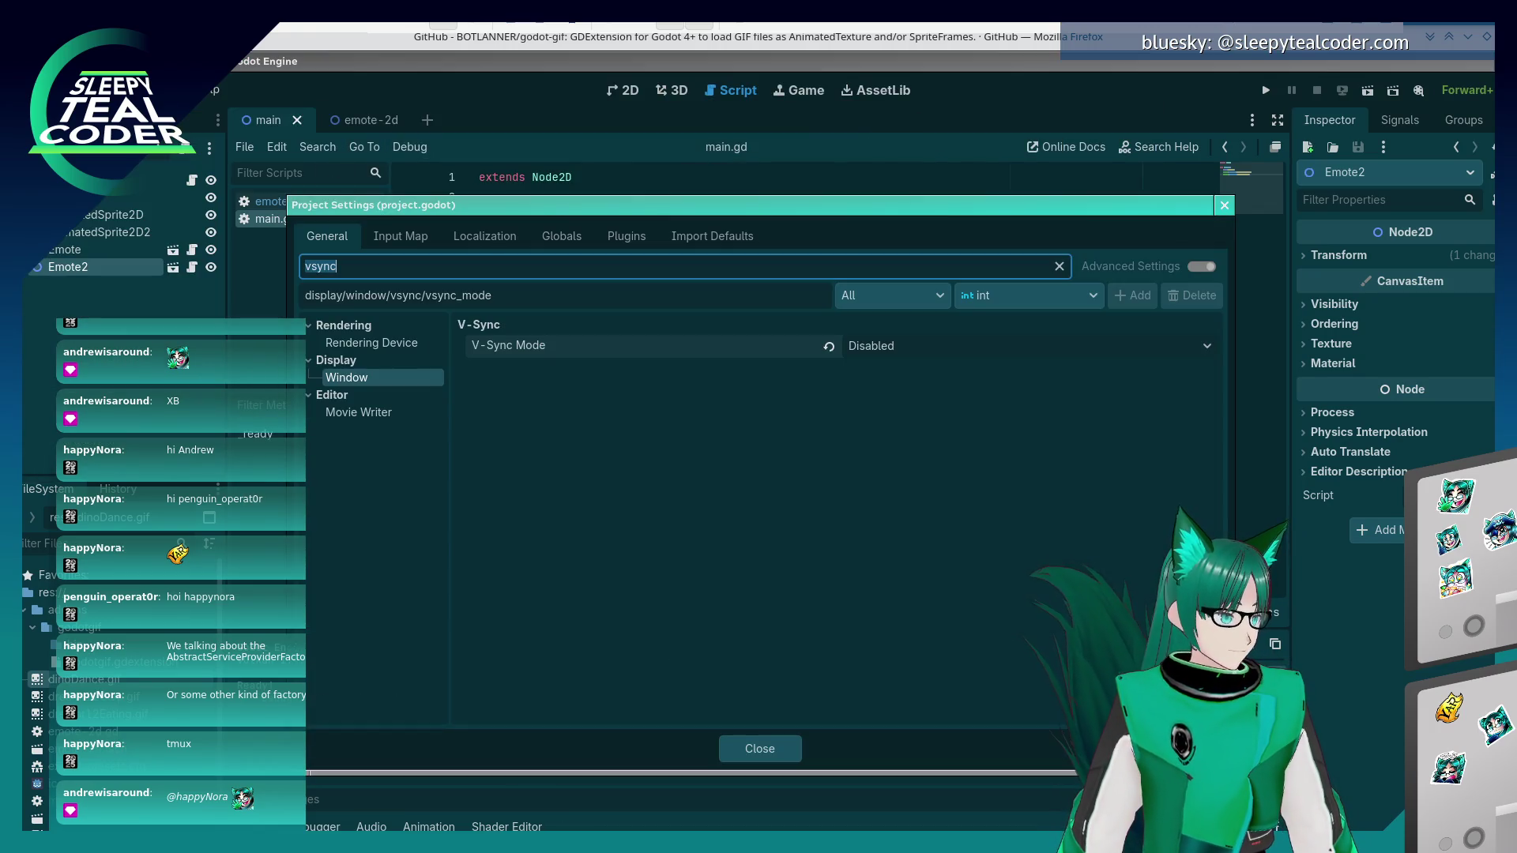
pyautogui.click(372, 265)
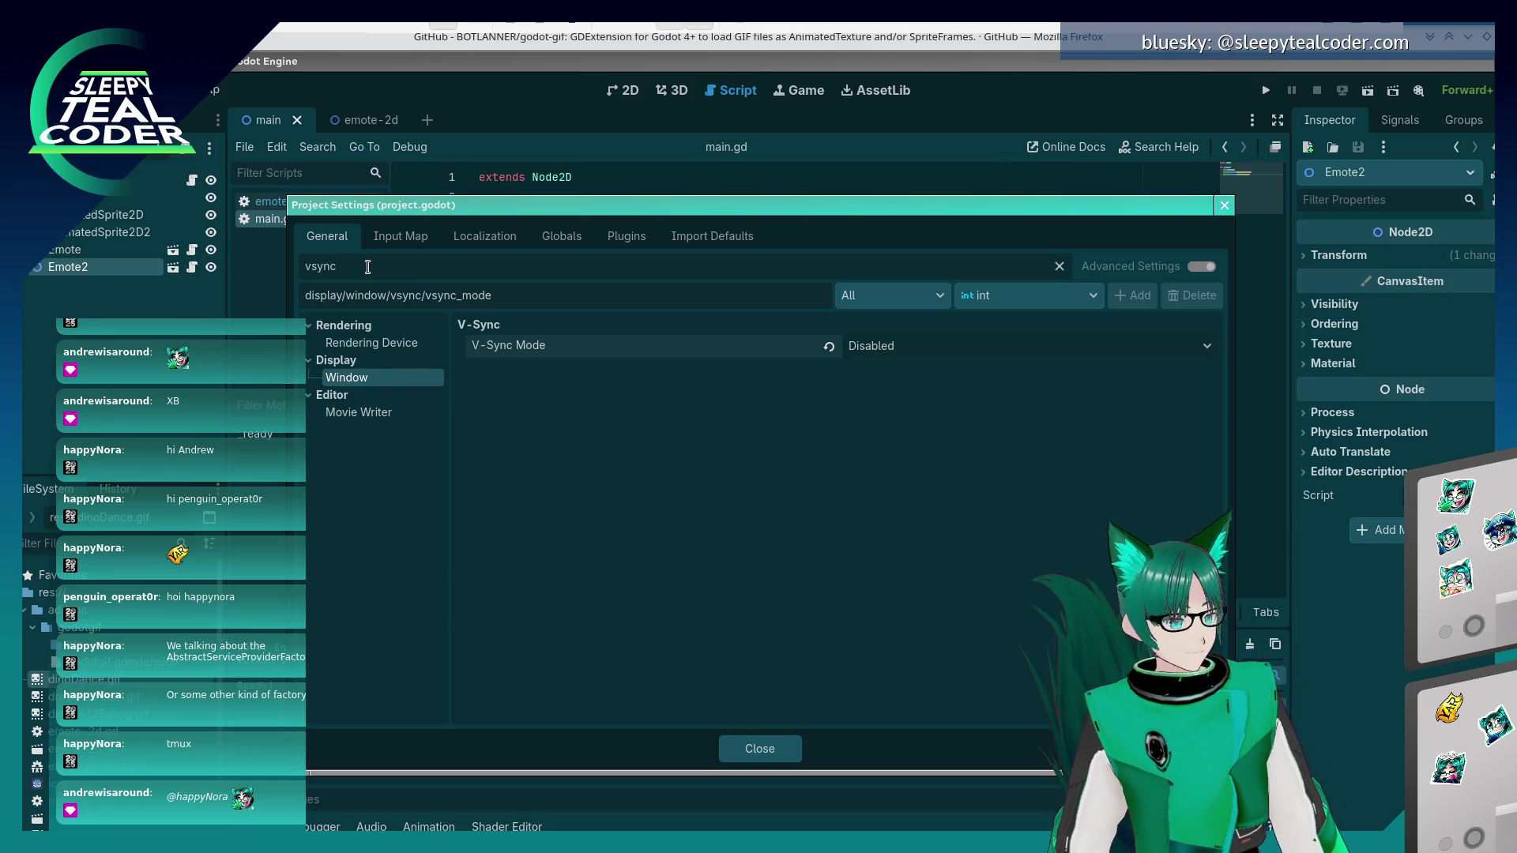
pyautogui.press('BackSpace')
pyautogui.press('BackSpace')
pyautogui.press('BackSpace')
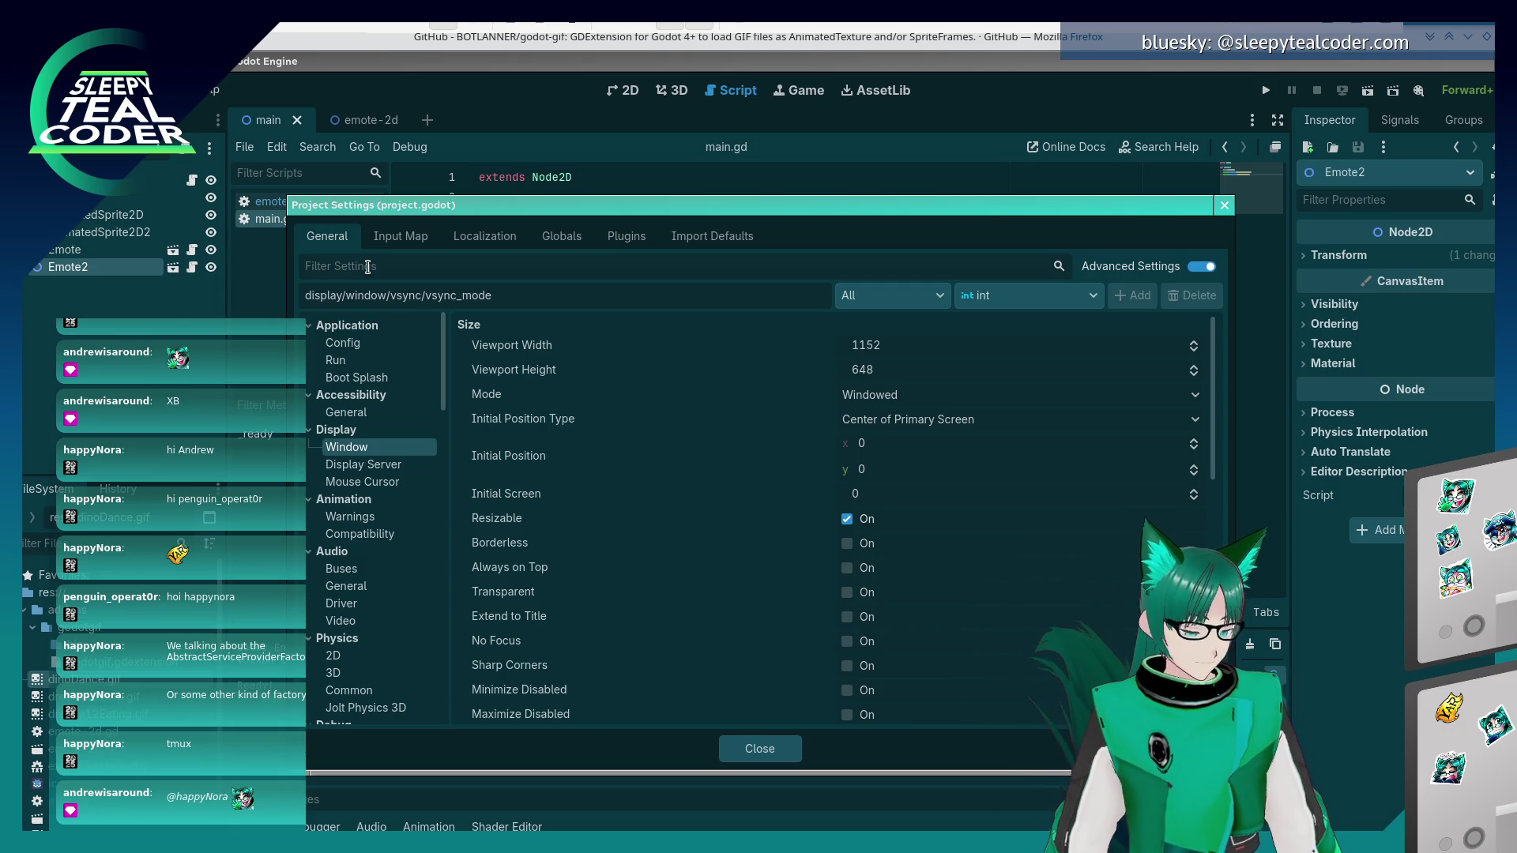
pyautogui.write('frame')
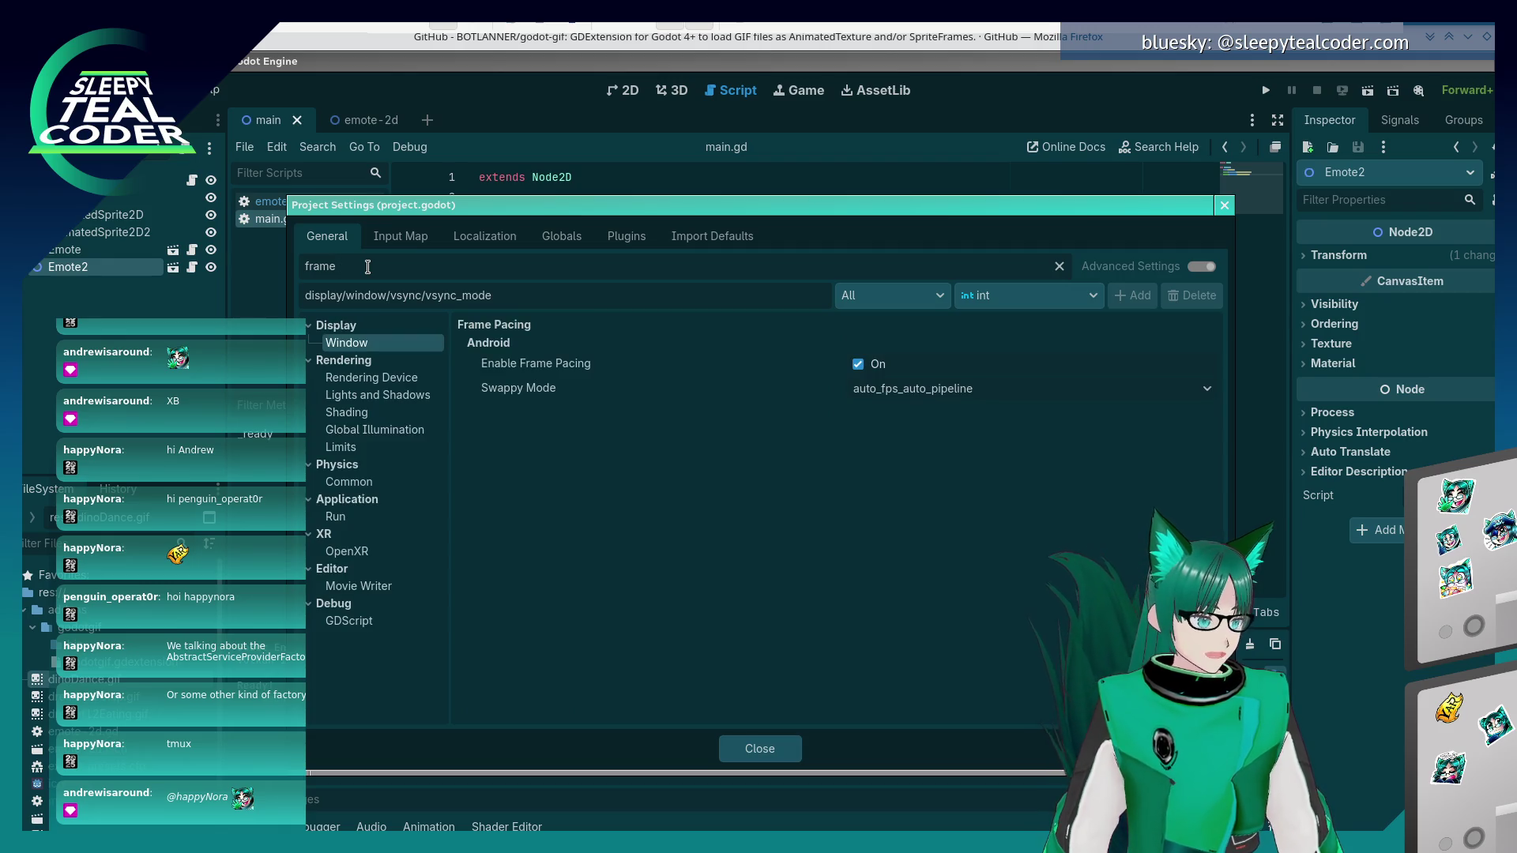
pyautogui.write('rate')
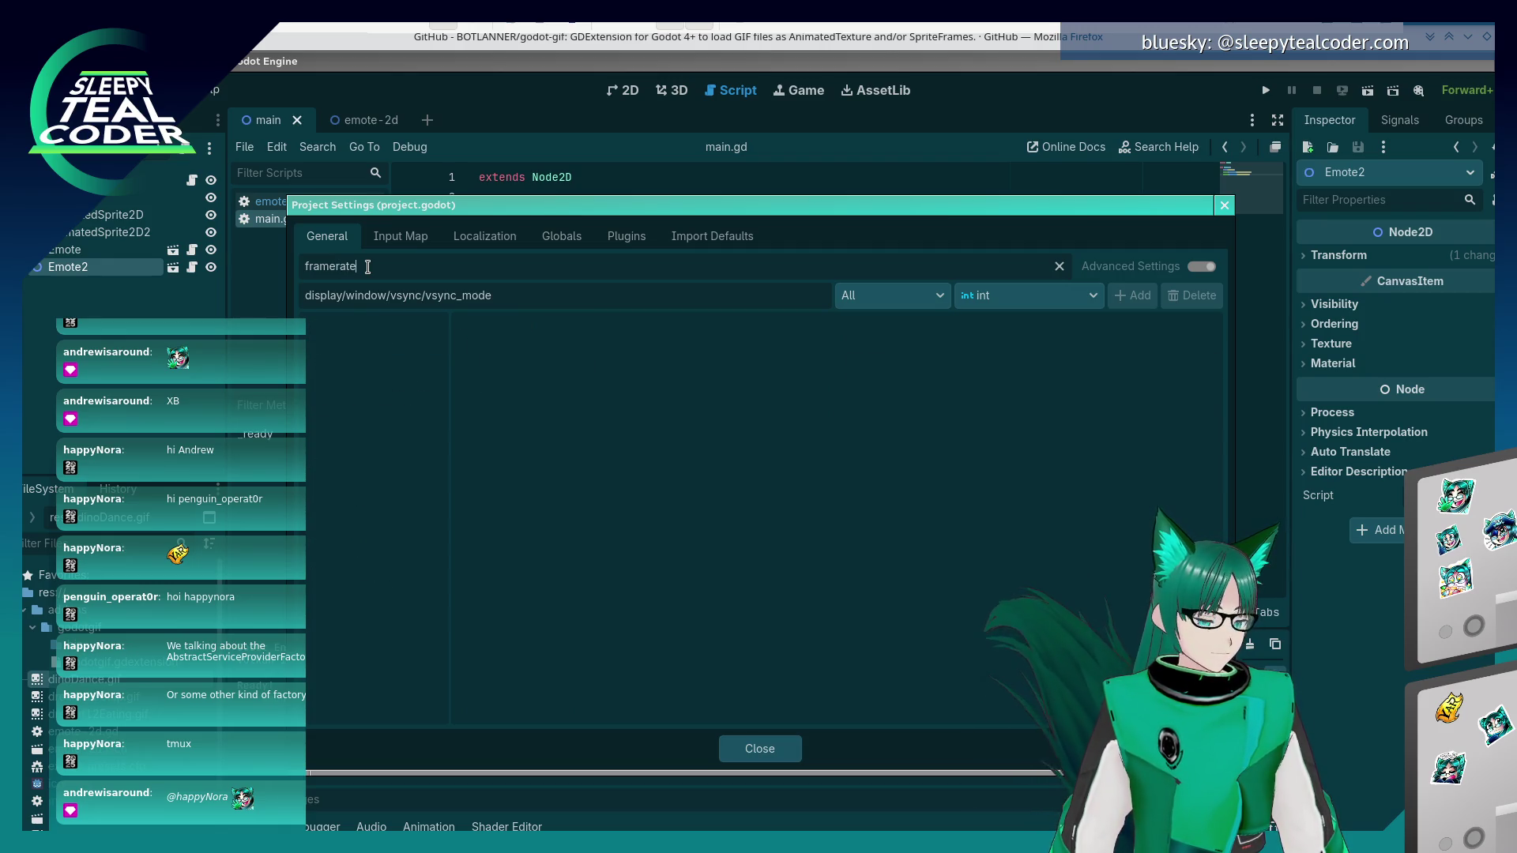
pyautogui.press('BackSpace')
pyautogui.press('BackSpace')
pyautogui.press('BackSpace')
pyautogui.write('limit')
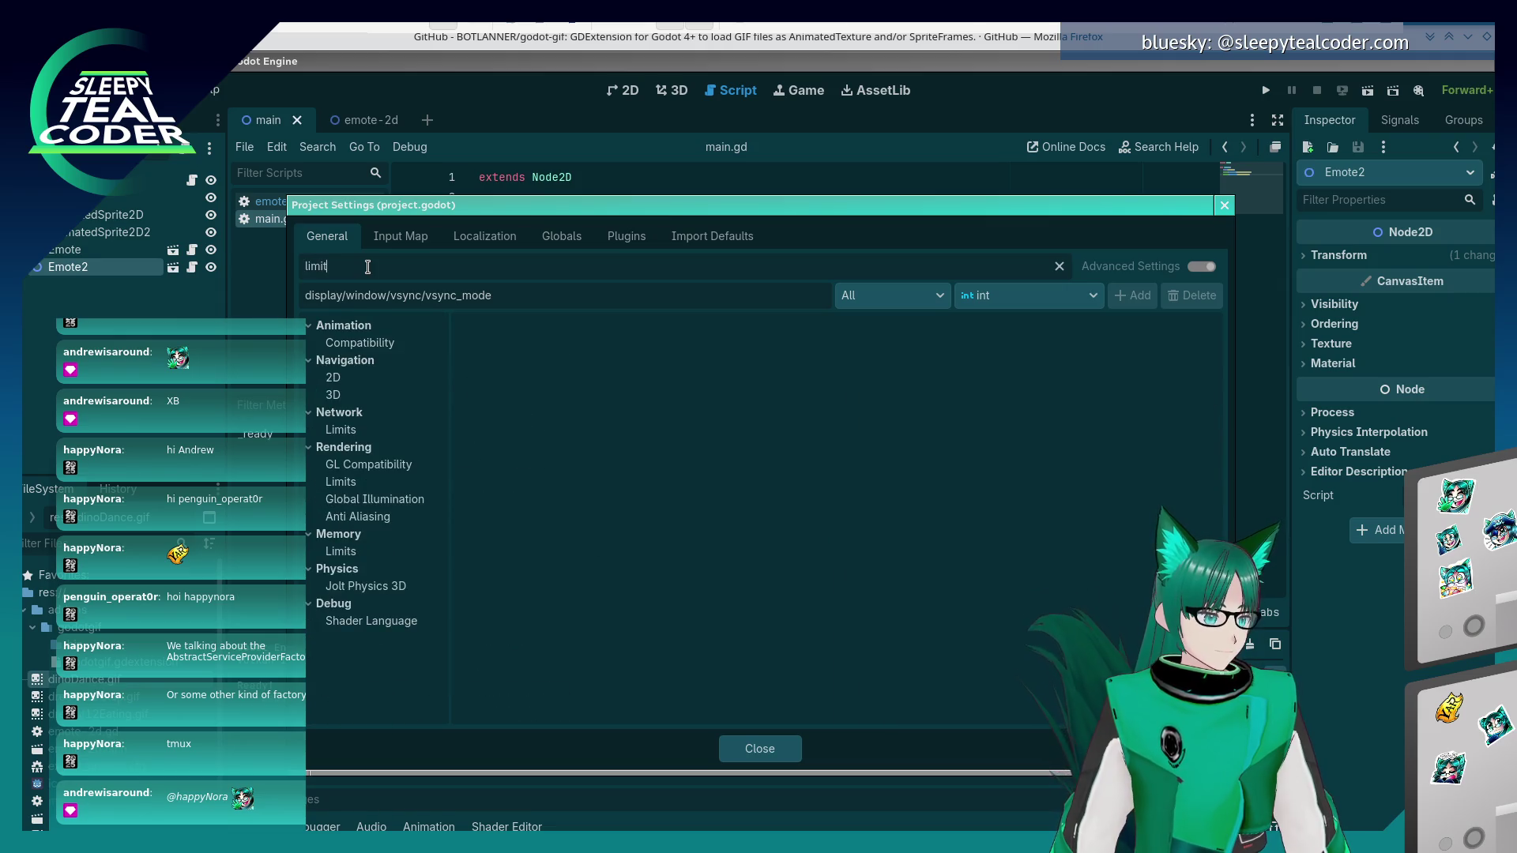
pyautogui.click(359, 448)
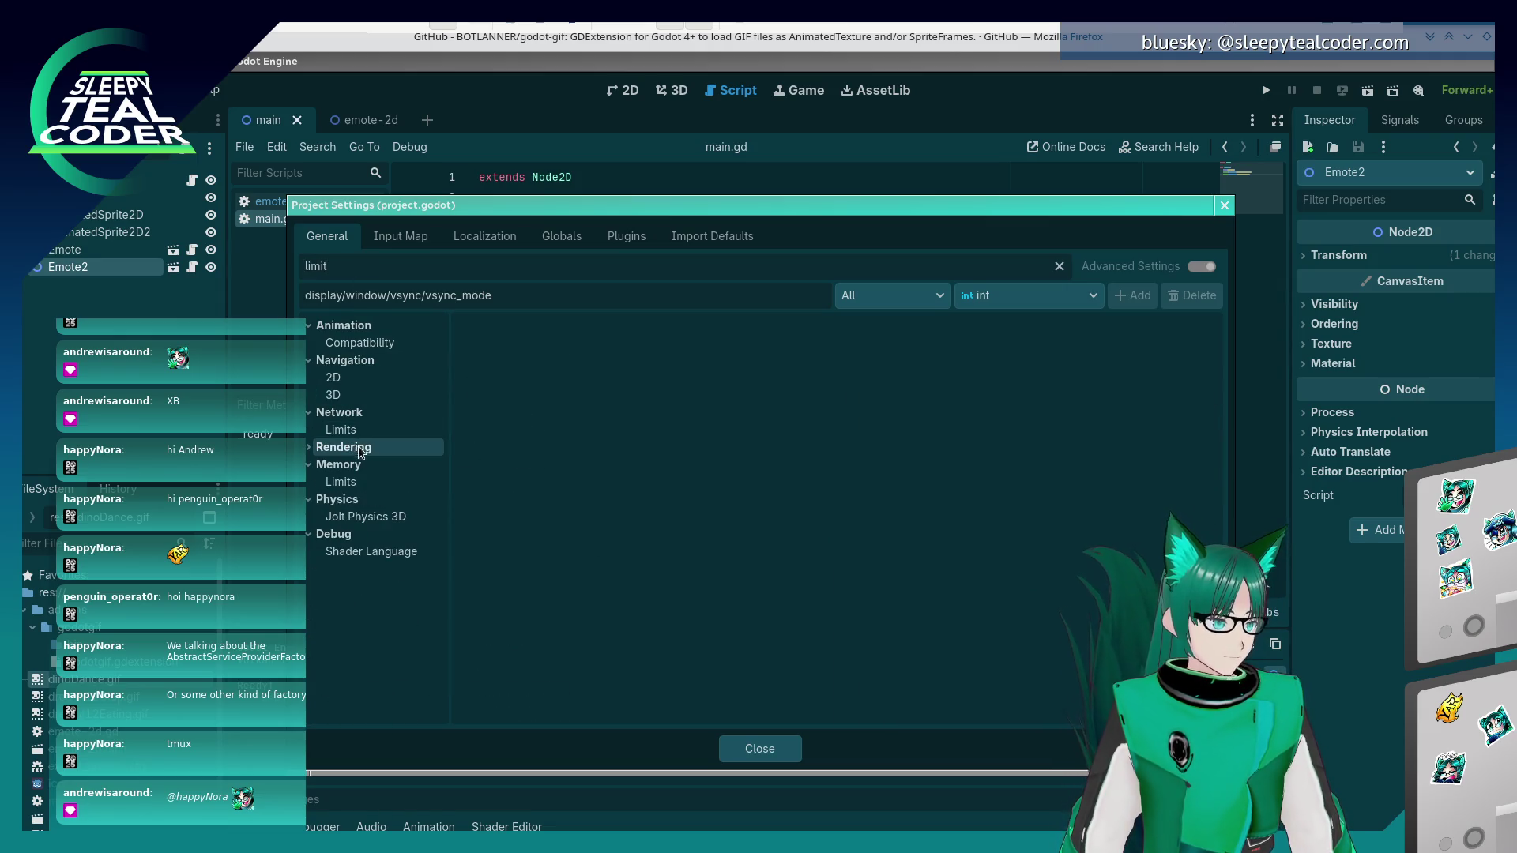
pyautogui.click(357, 478)
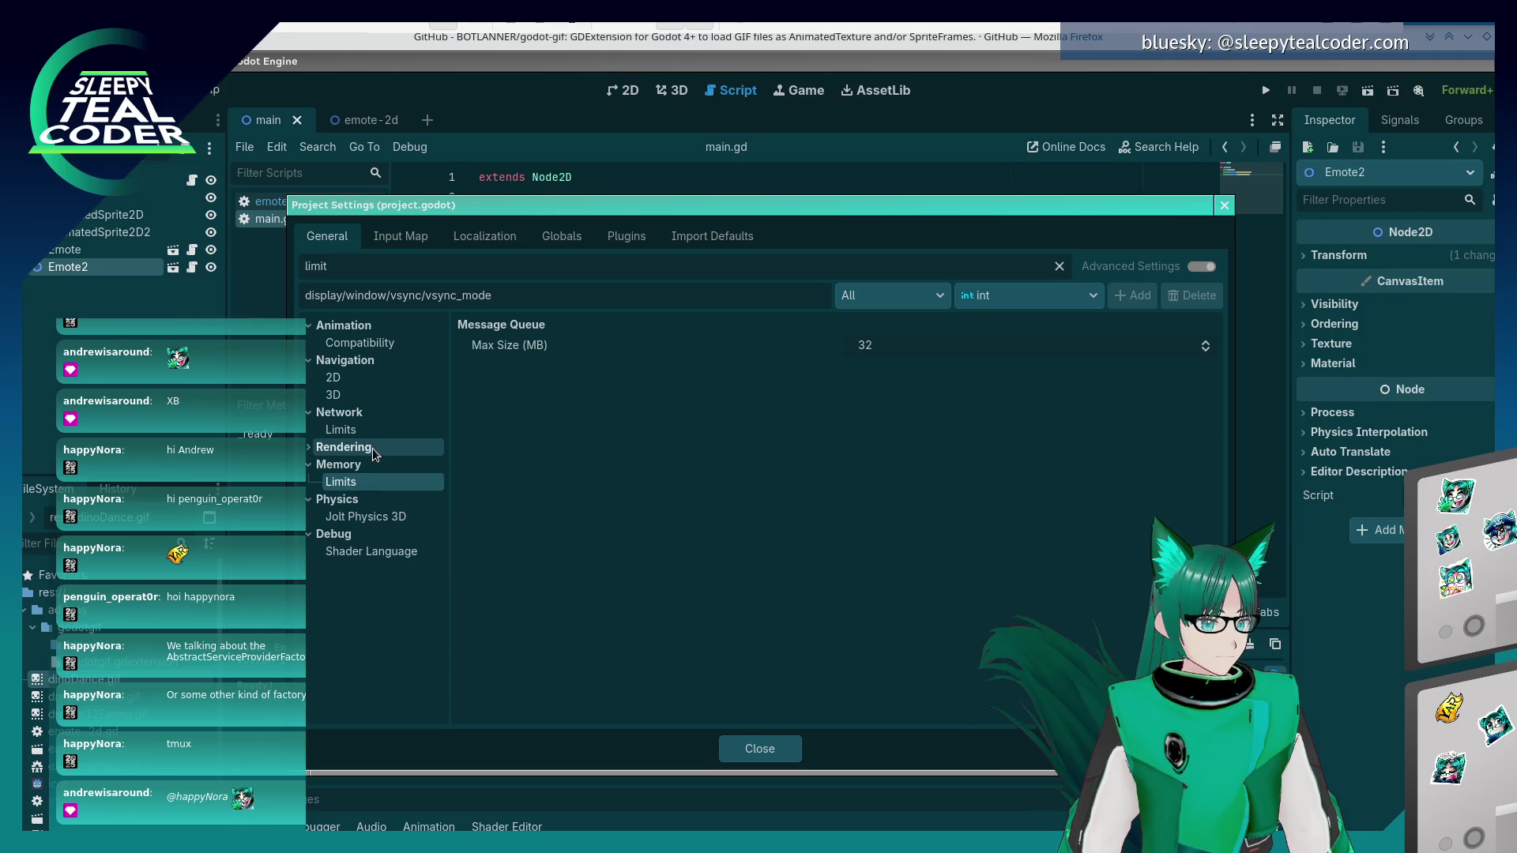
pyautogui.click(372, 448)
pyautogui.click(366, 464)
pyautogui.click(365, 479)
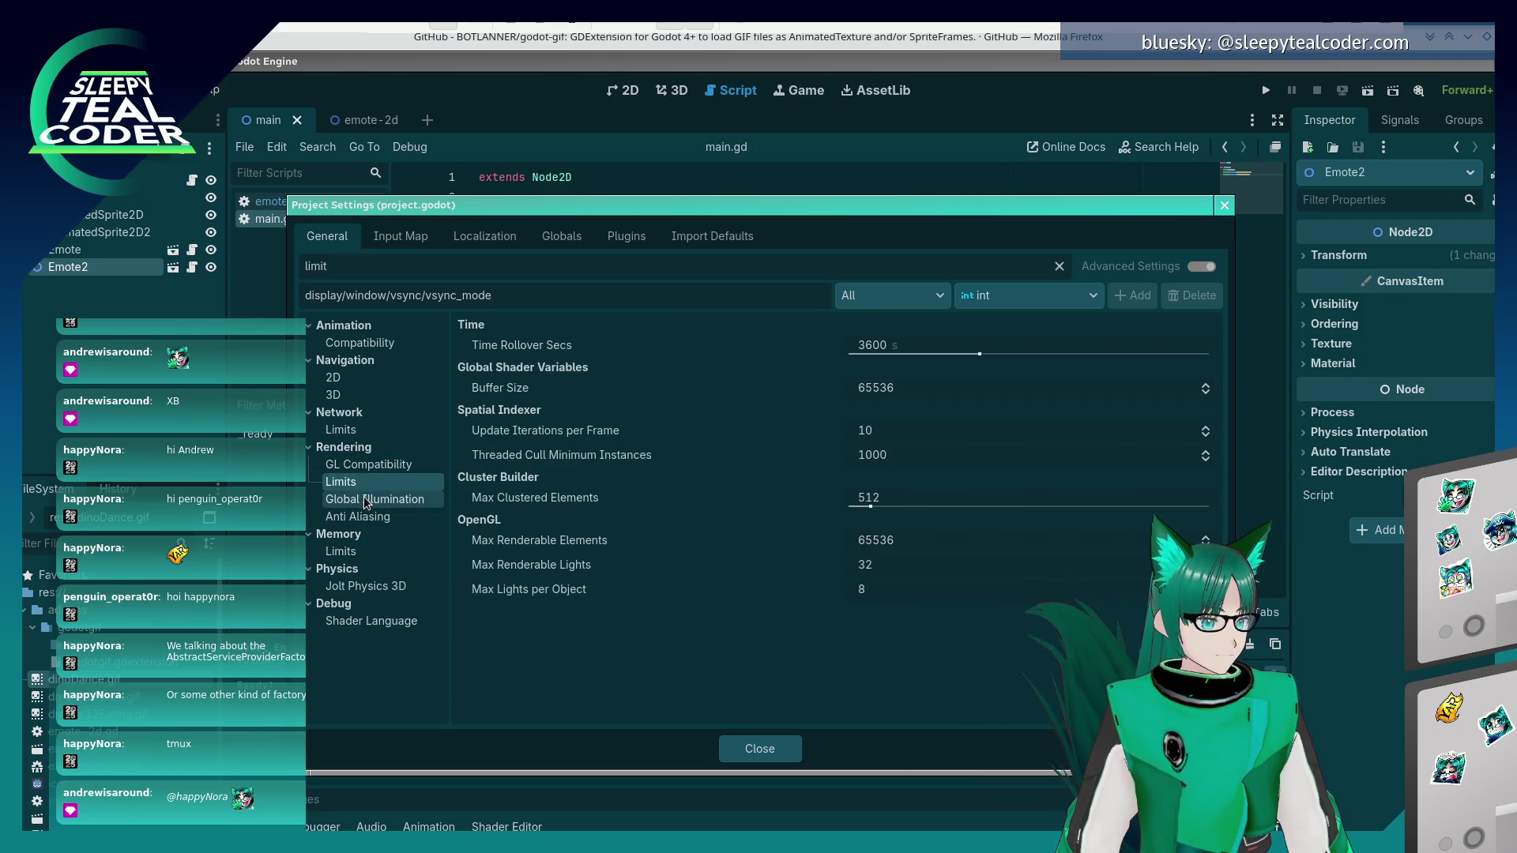
pyautogui.hotkey('ctrl', 'a')
pyautogui.press('BackSpace')
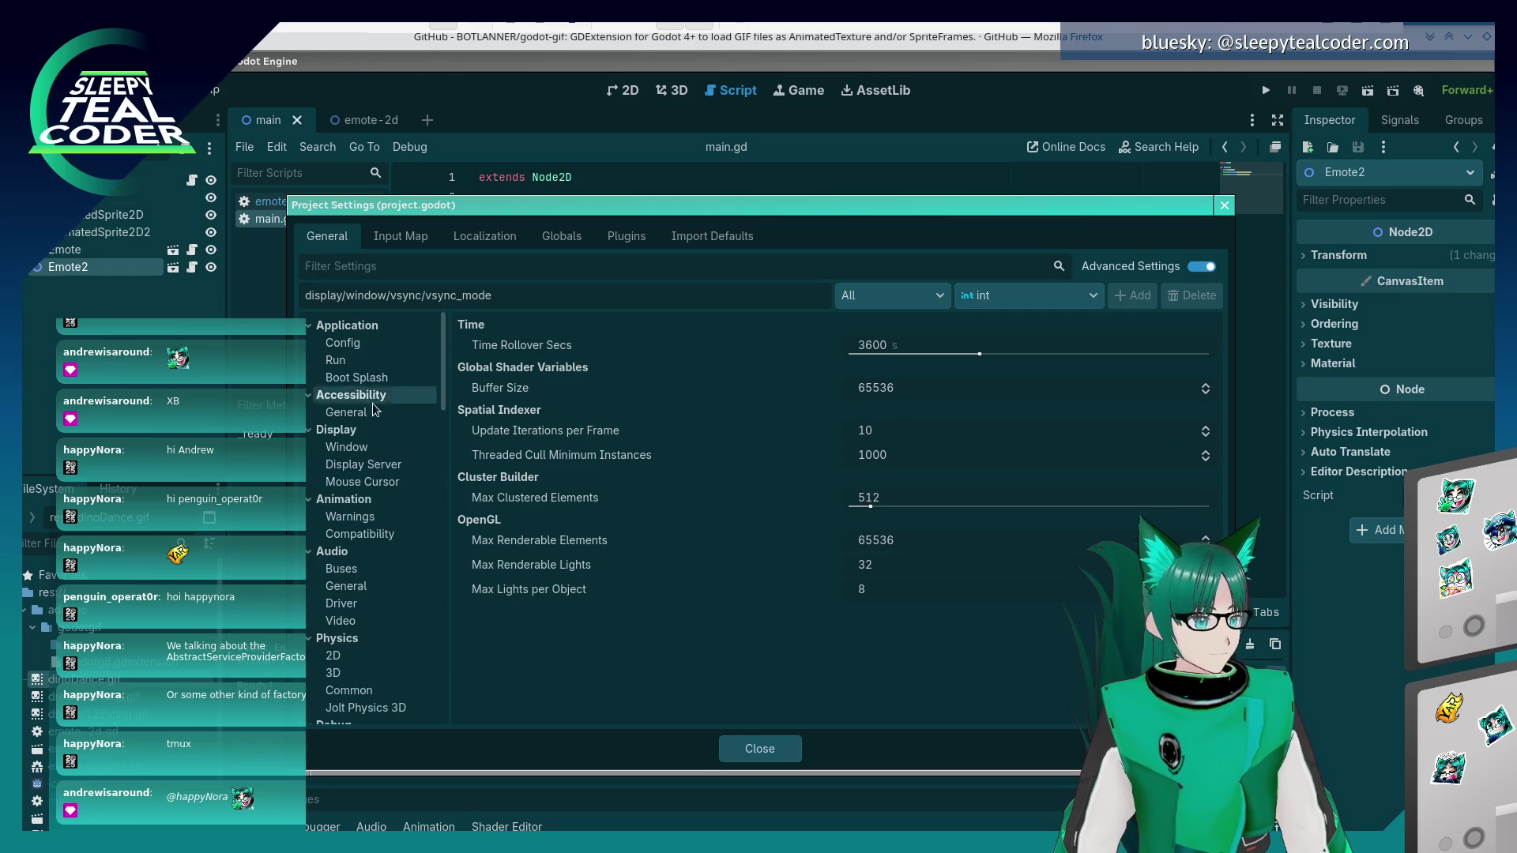
# - Search the settings for 'frames pe' and then 'fps', checking the matching sections
pyautogui.scroll(-8, 341, 381)
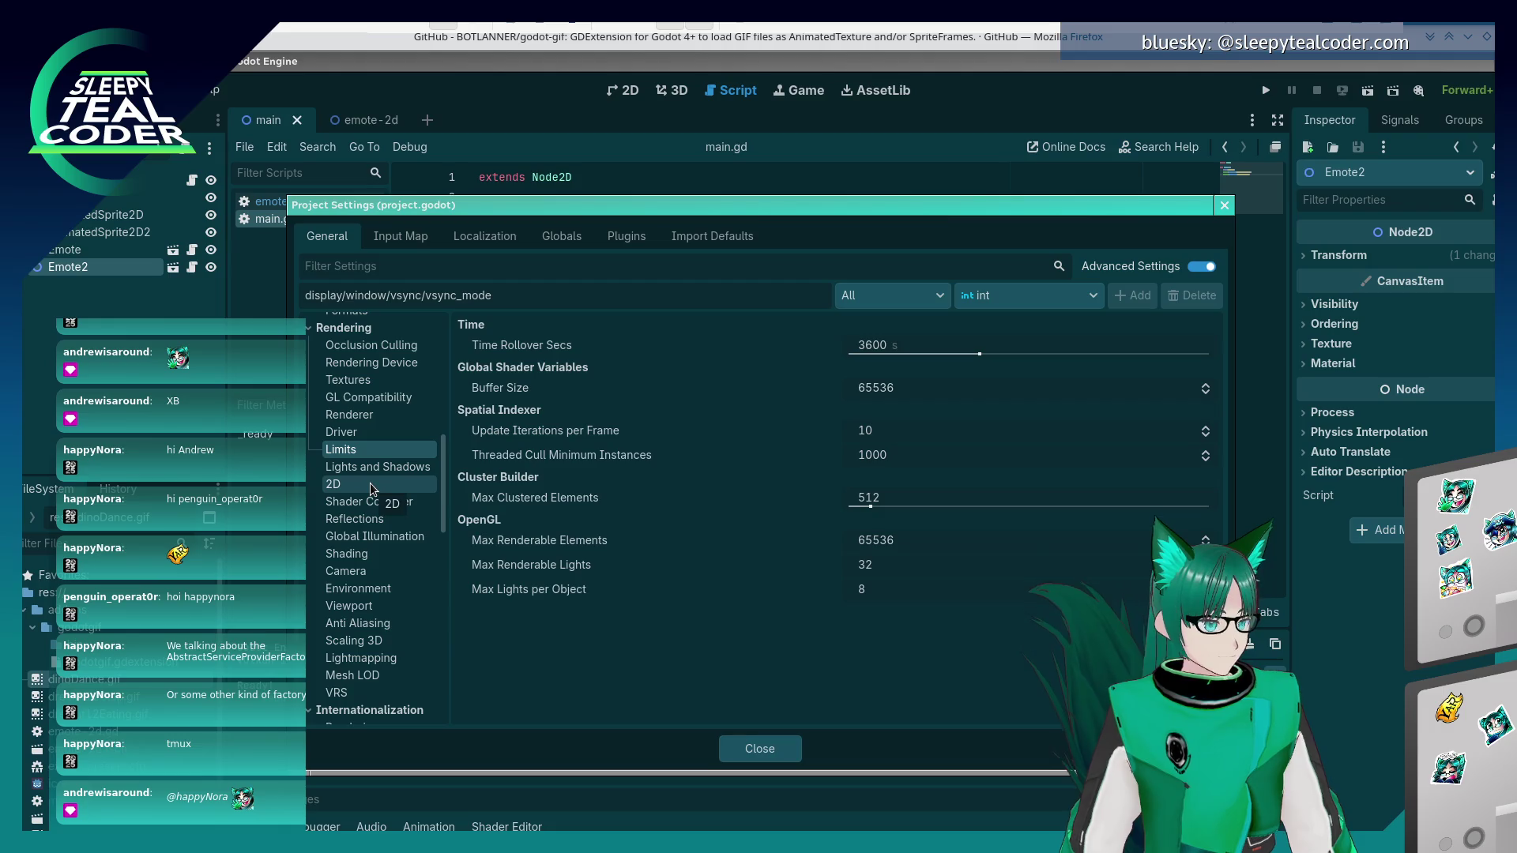
pyautogui.click(368, 470)
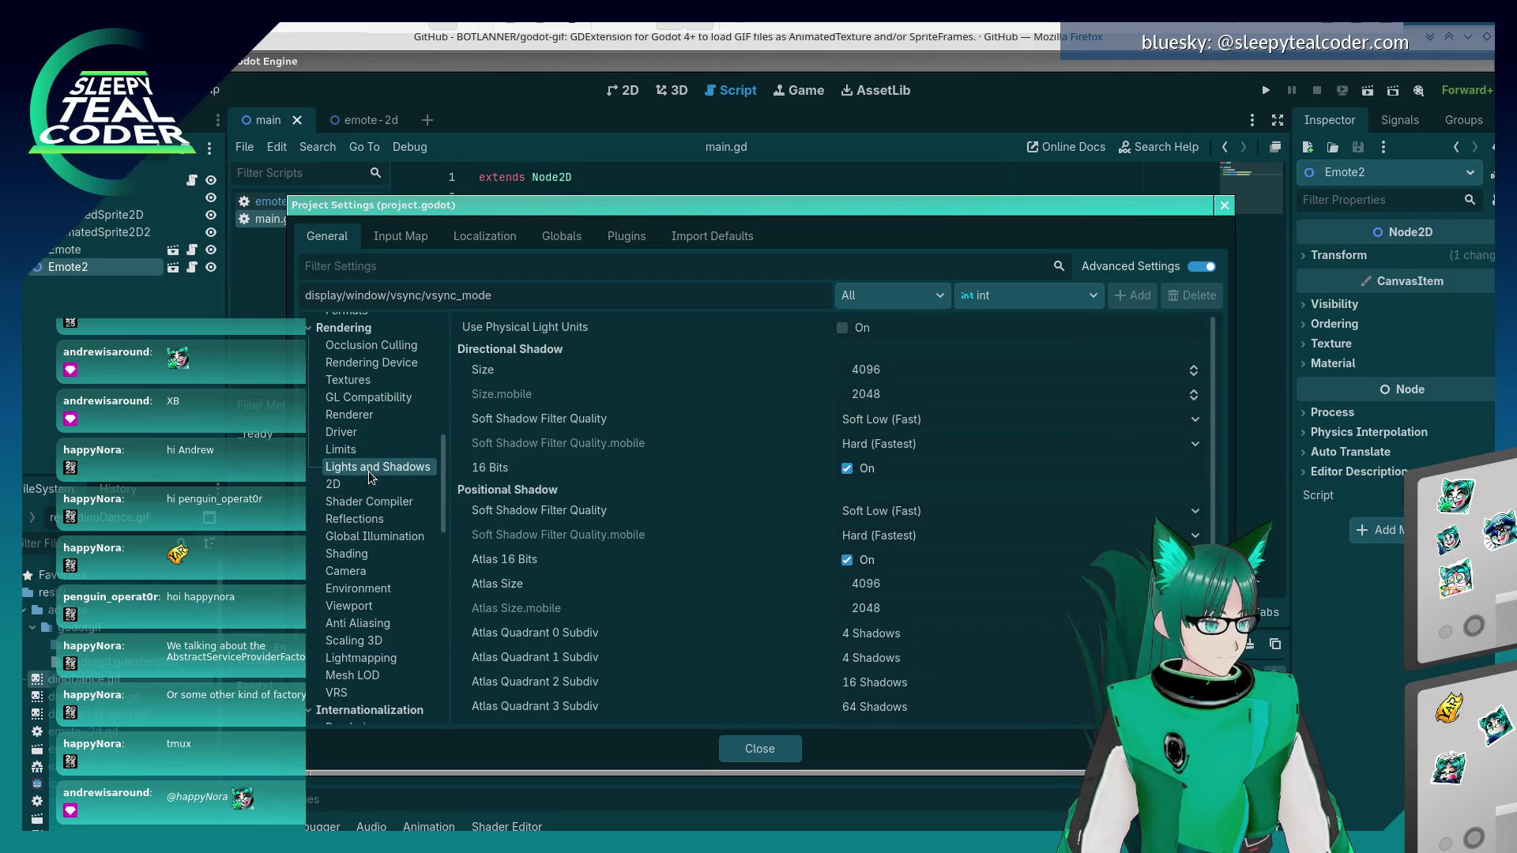
pyautogui.click(387, 274)
pyautogui.write('frames p')
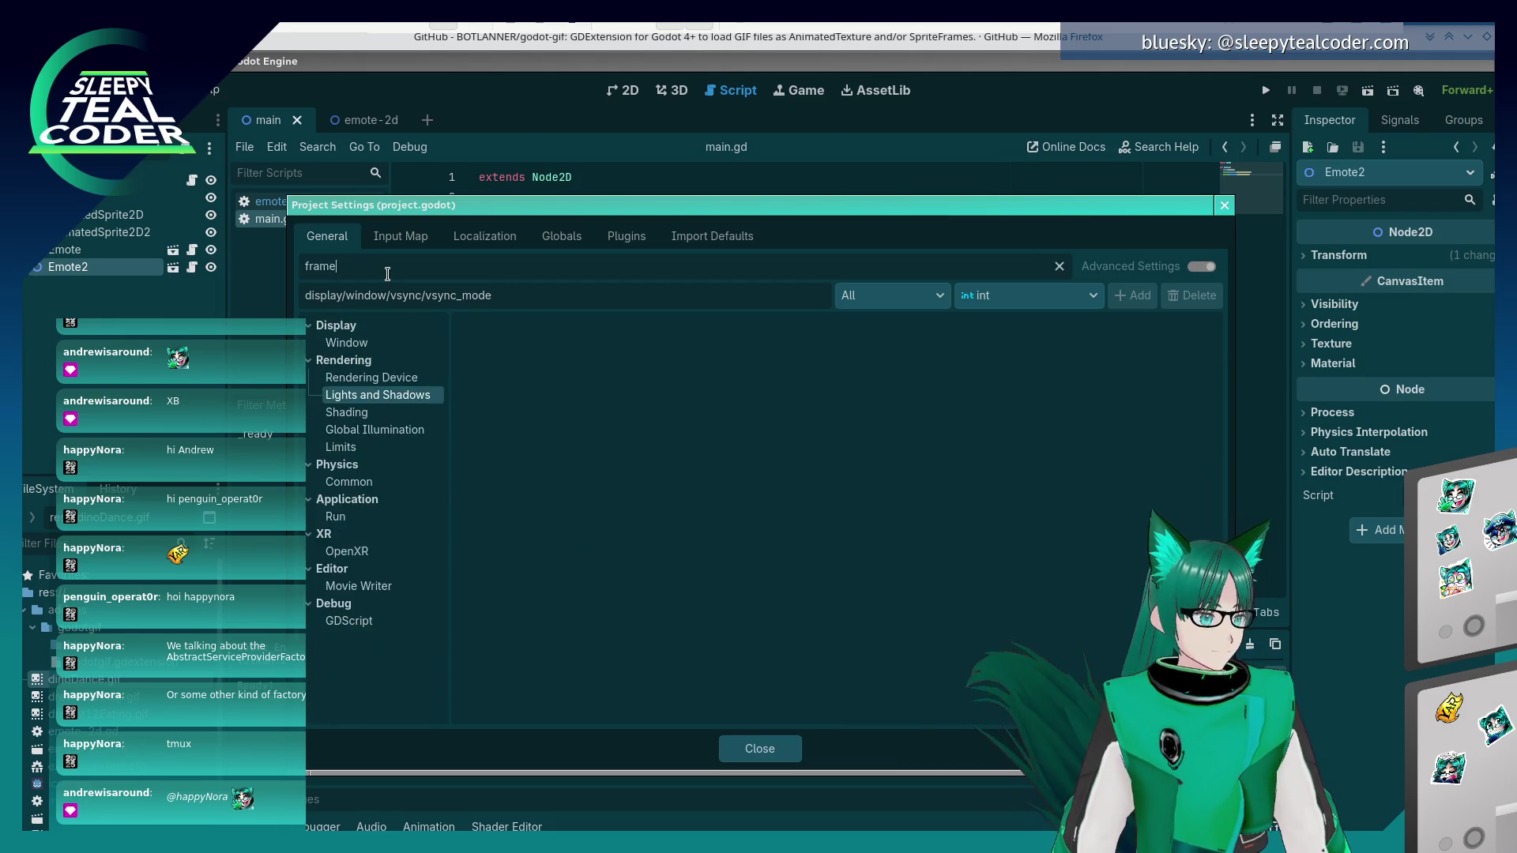
pyautogui.write('e')
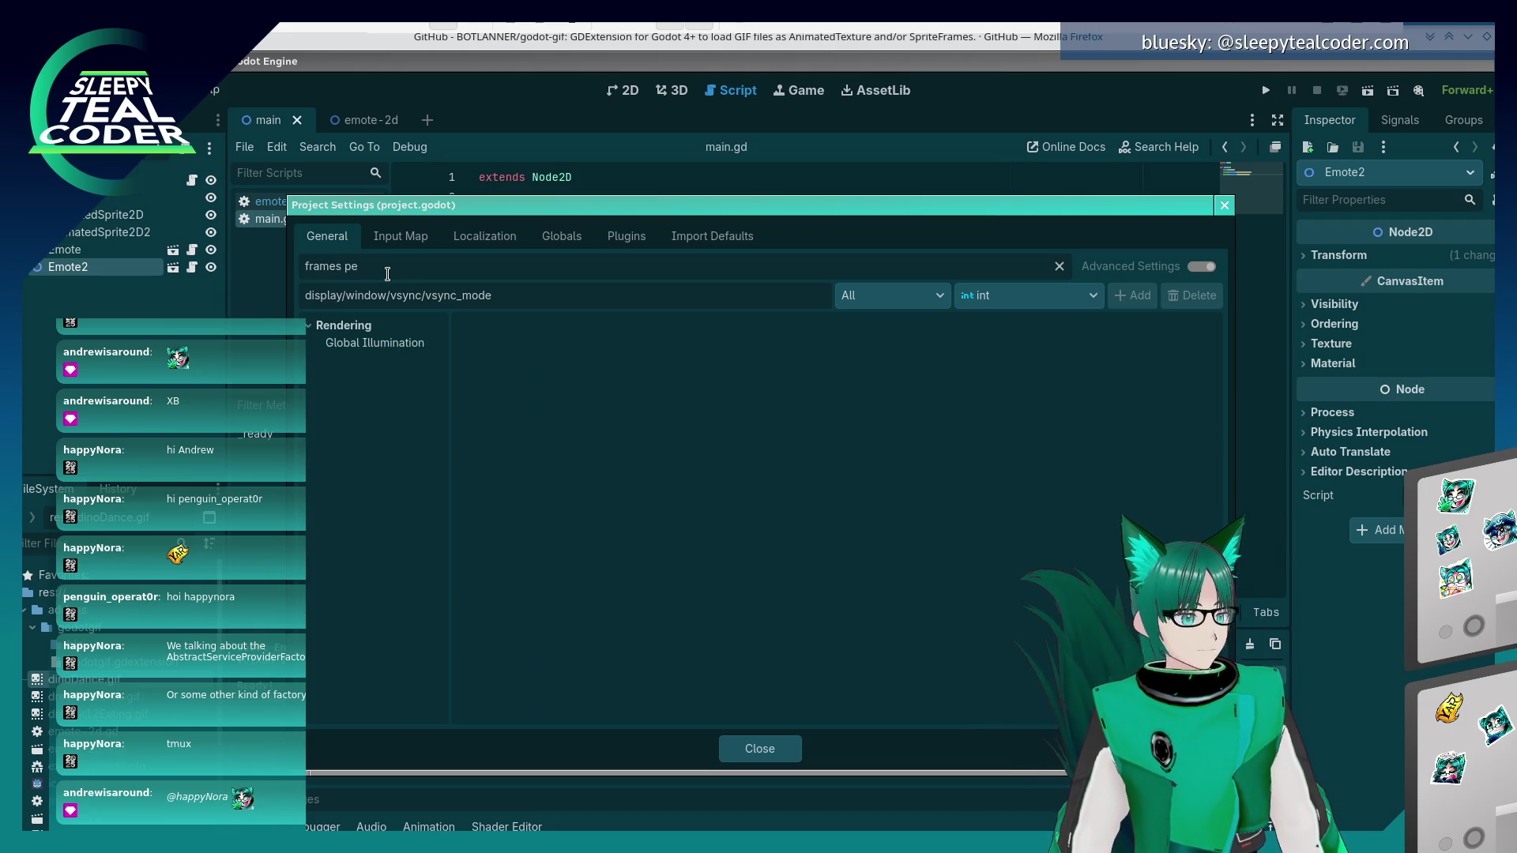
pyautogui.click(357, 341)
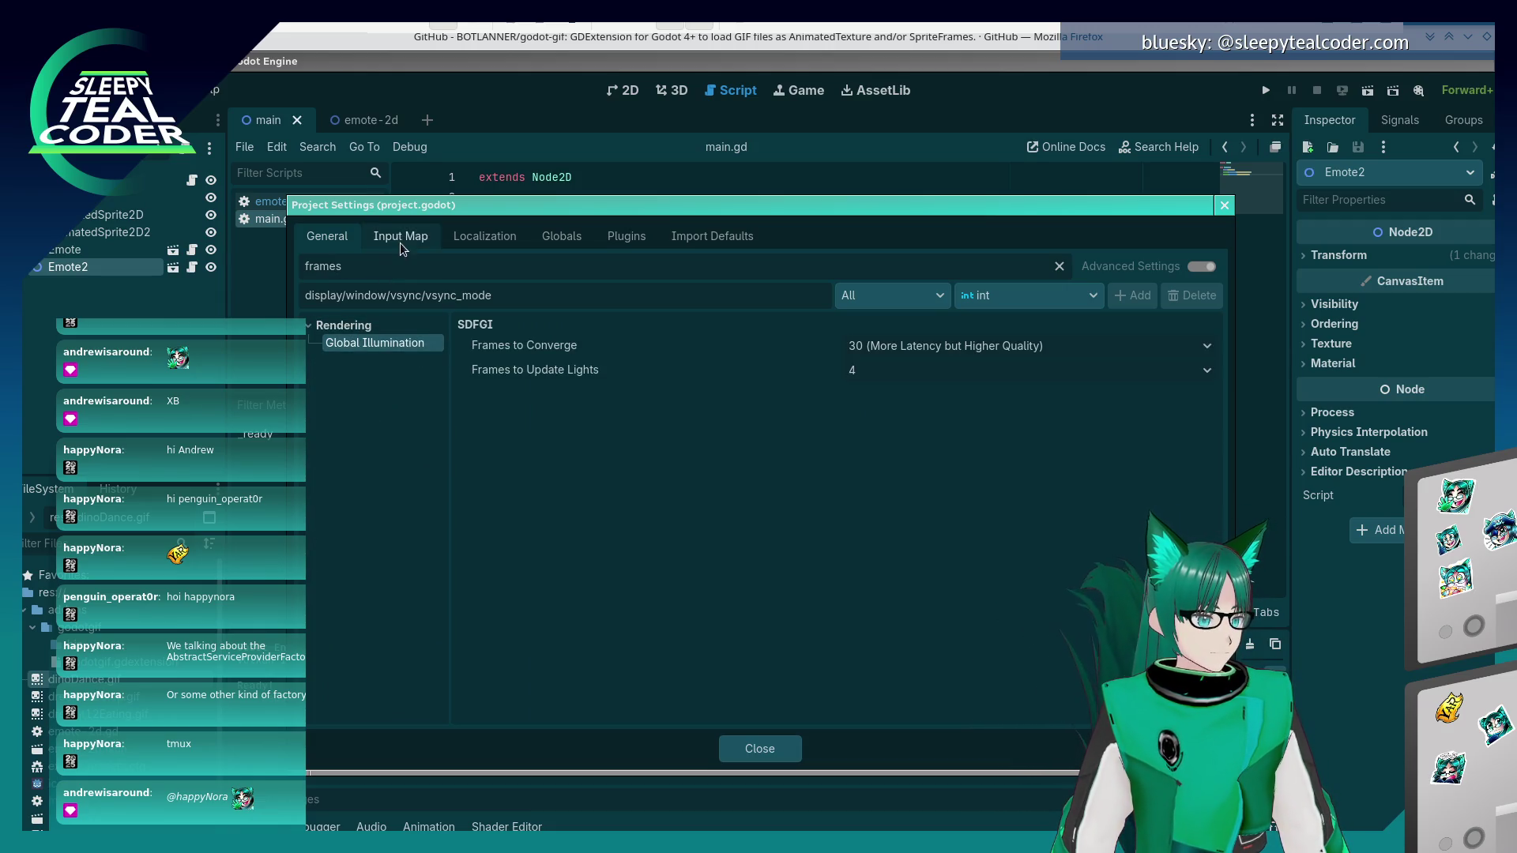
pyautogui.press('BackSpace')
pyautogui.press('BackSpace')
pyautogui.press('BackSpace')
pyautogui.press('BackSpace')
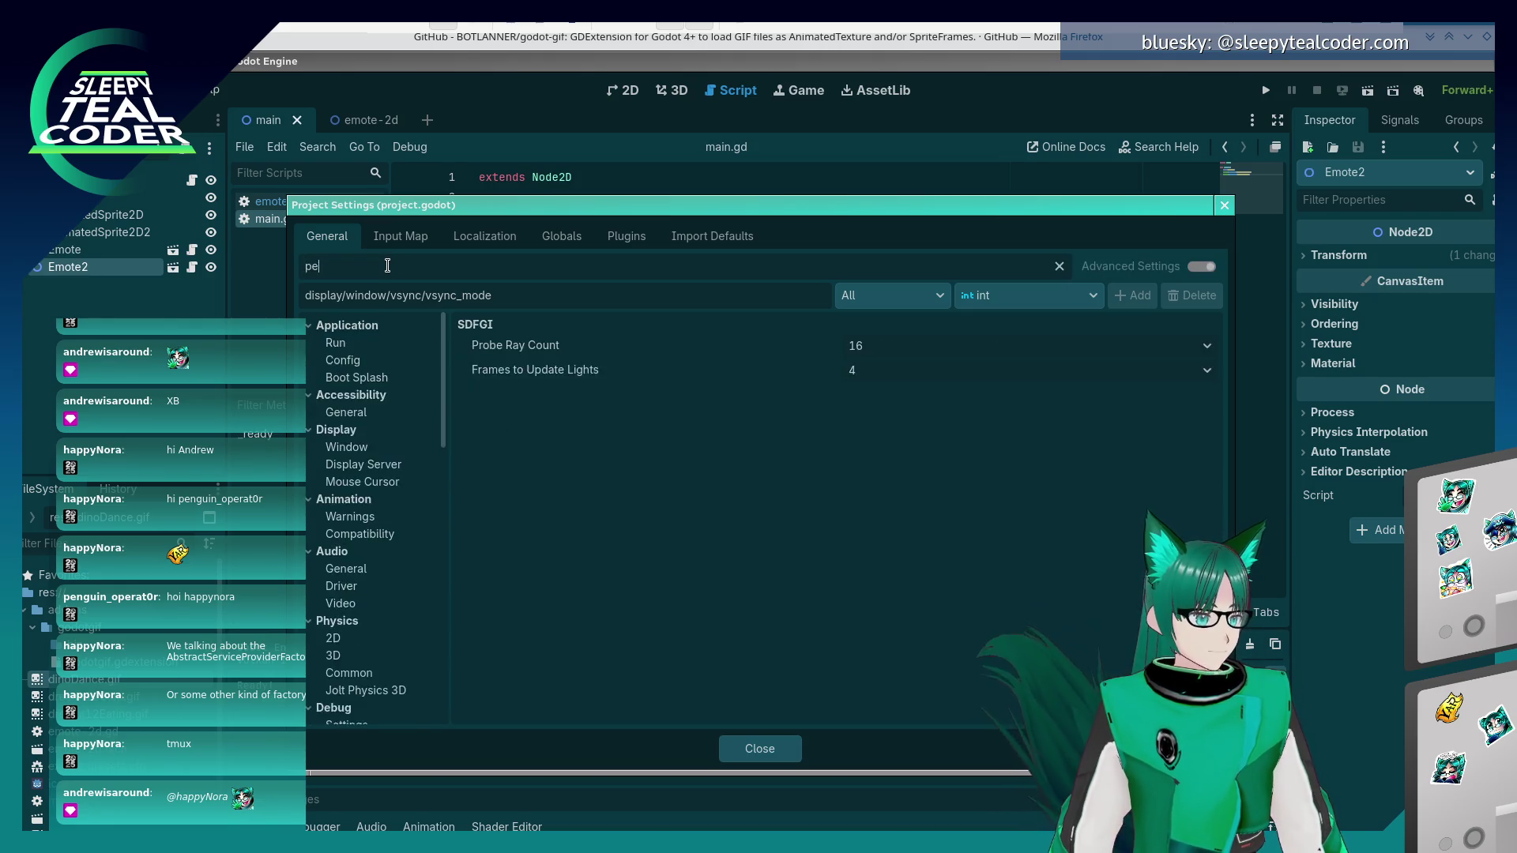
pyautogui.write('ps')
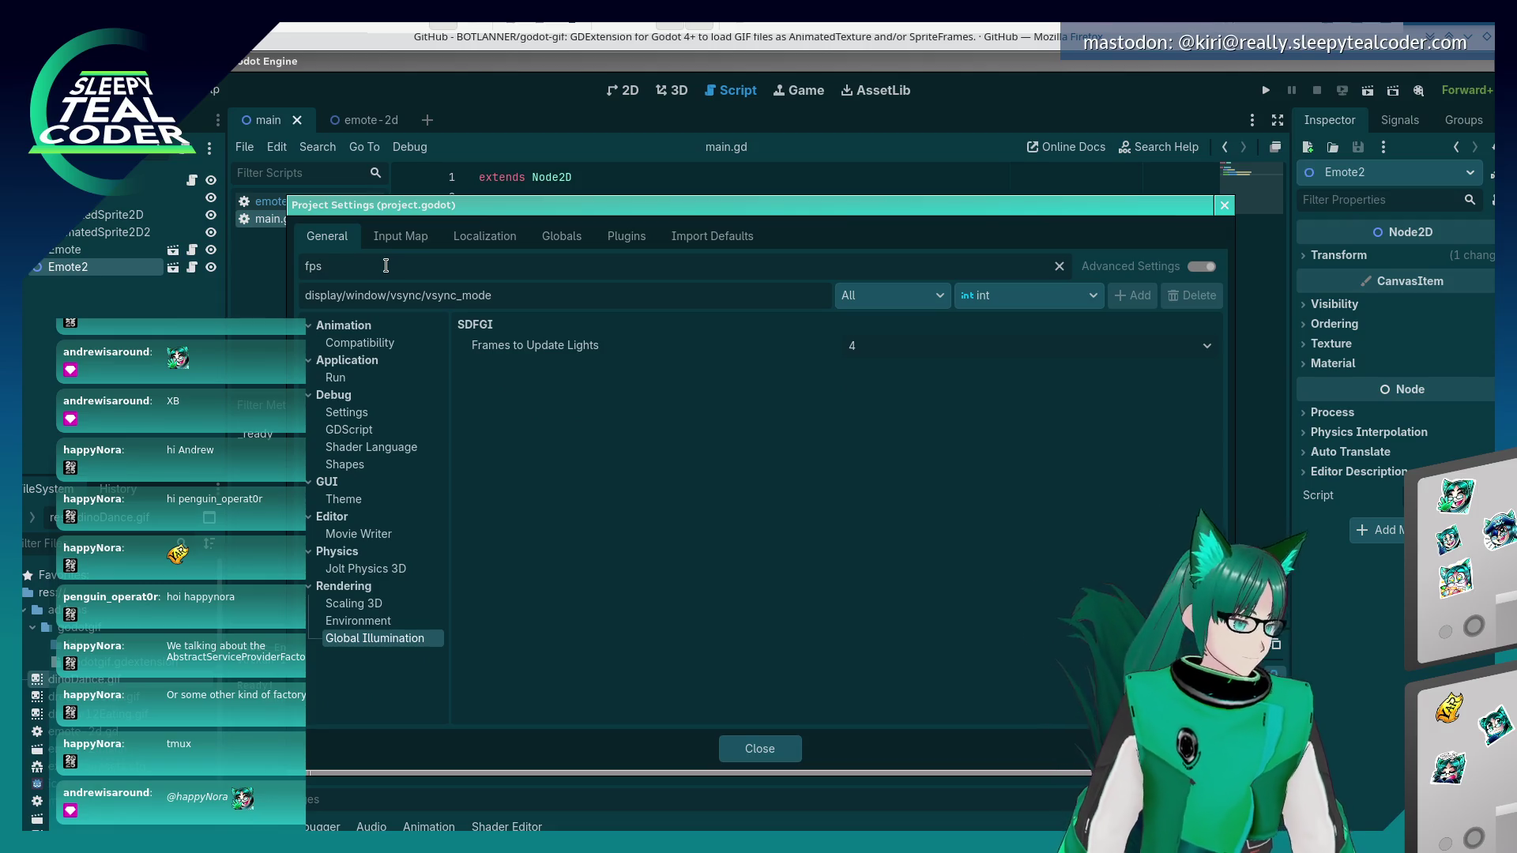
pyautogui.click(364, 344)
# - Set Application > Run Max FPS to 30 and close Project Settings
pyautogui.click(357, 379)
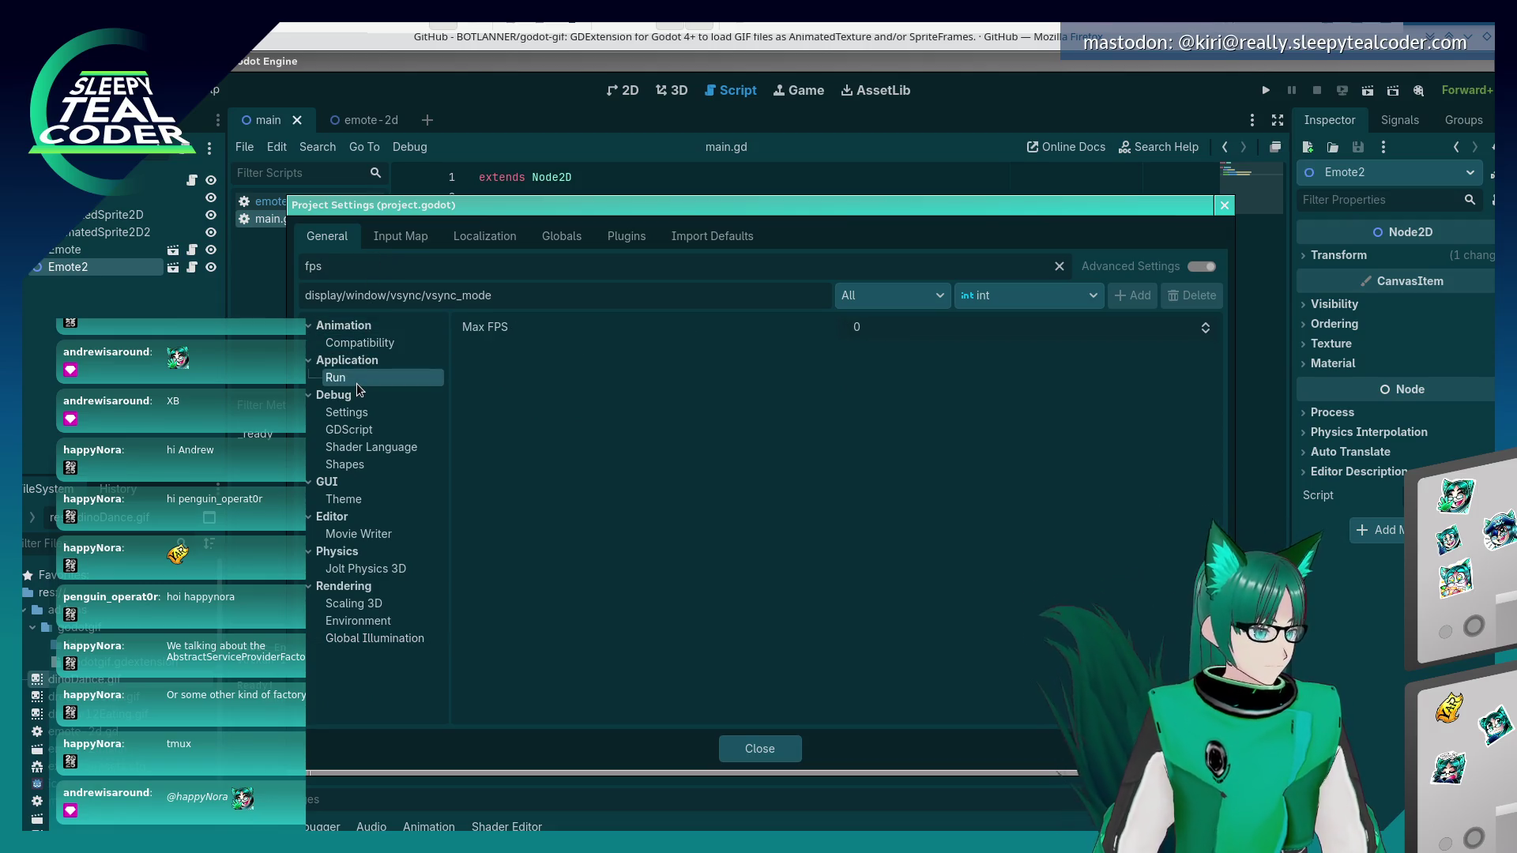
pyautogui.click(890, 325)
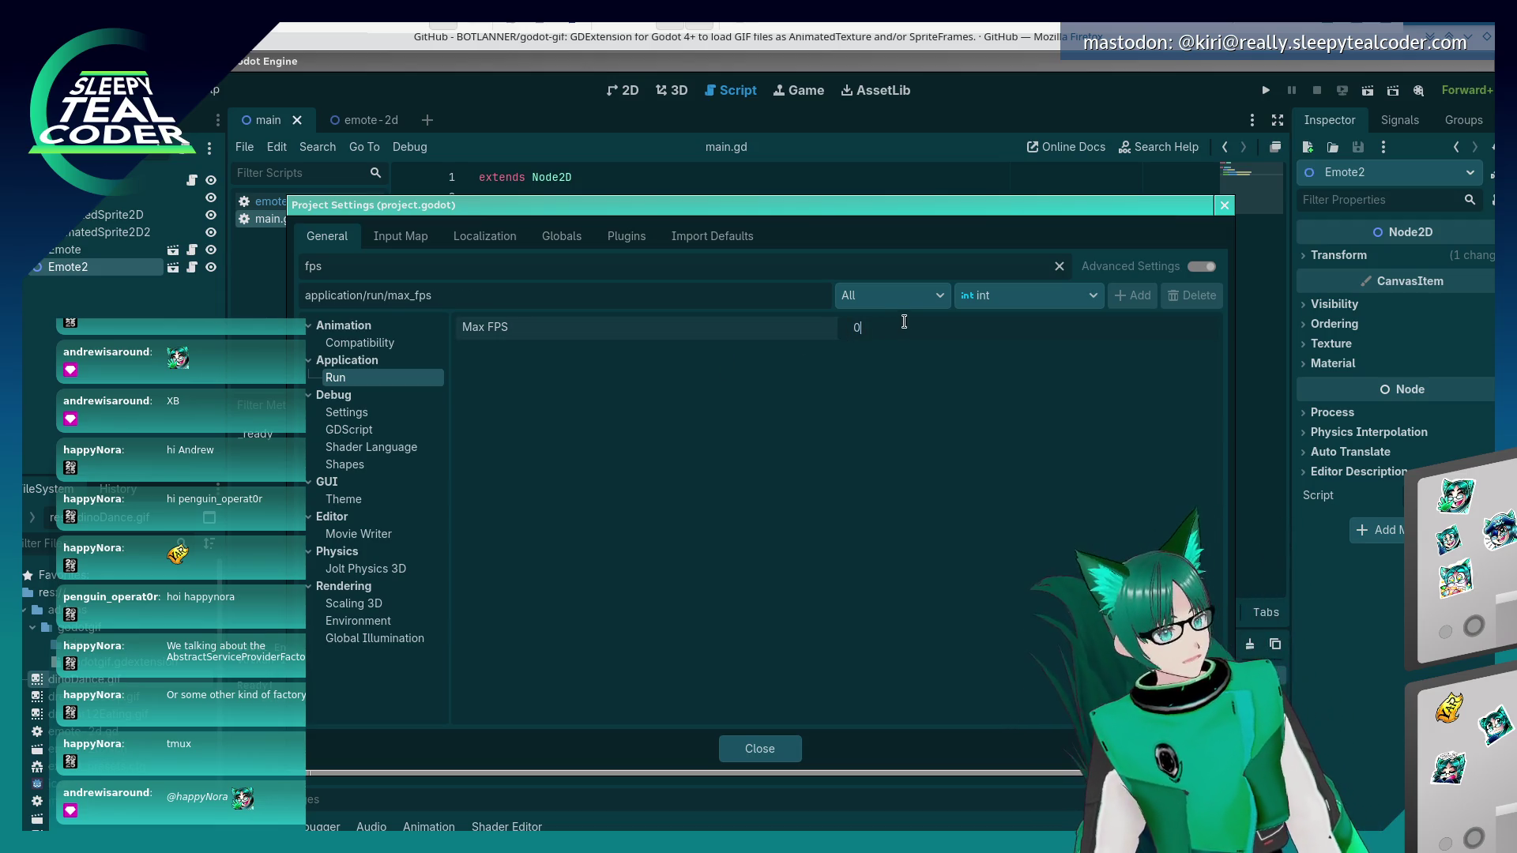
pyautogui.write('30')
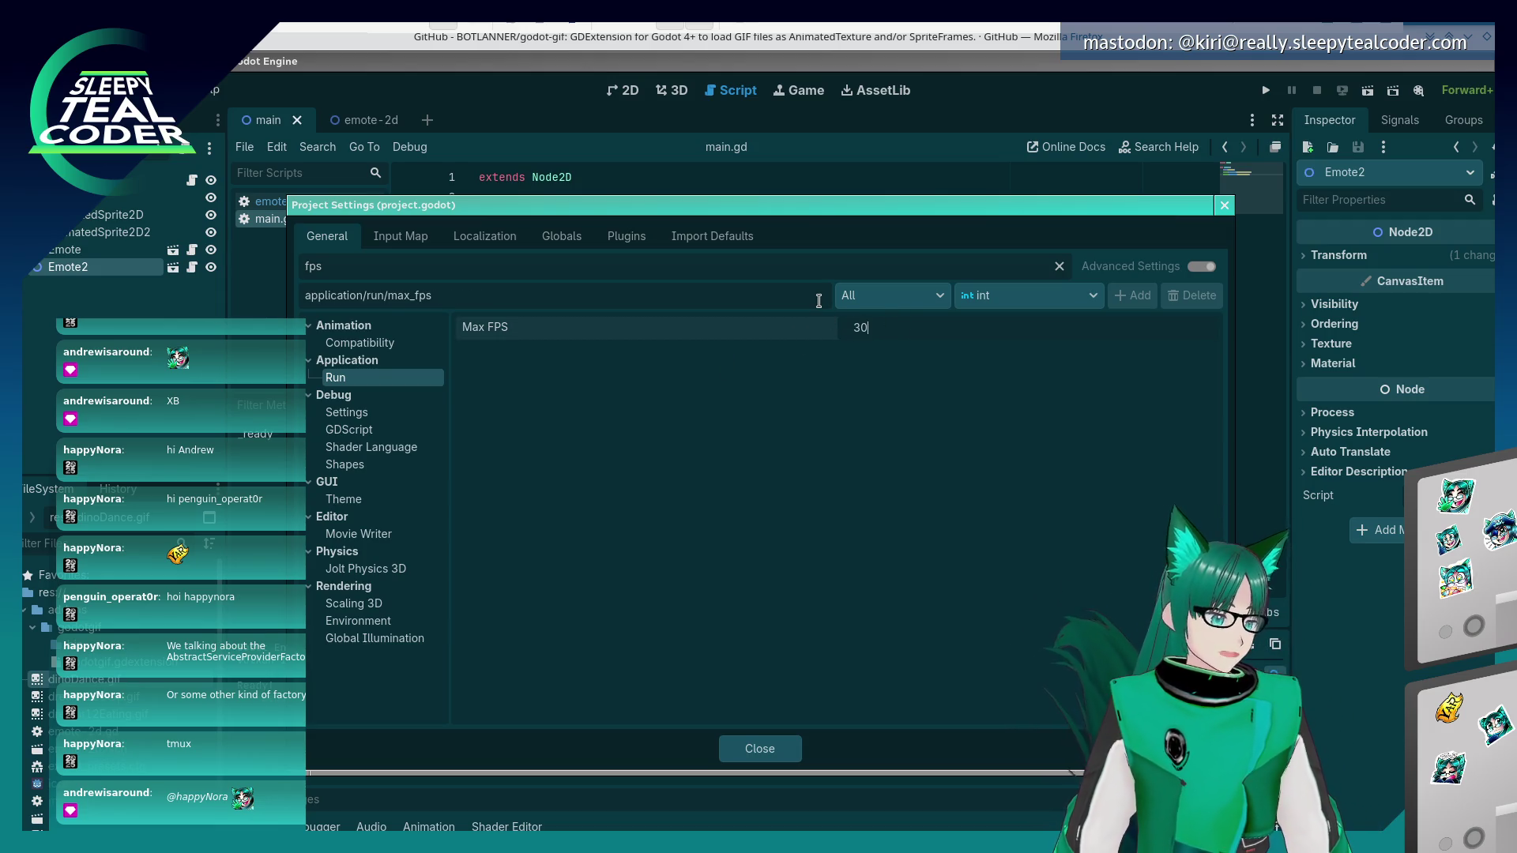
pyautogui.click(769, 750)
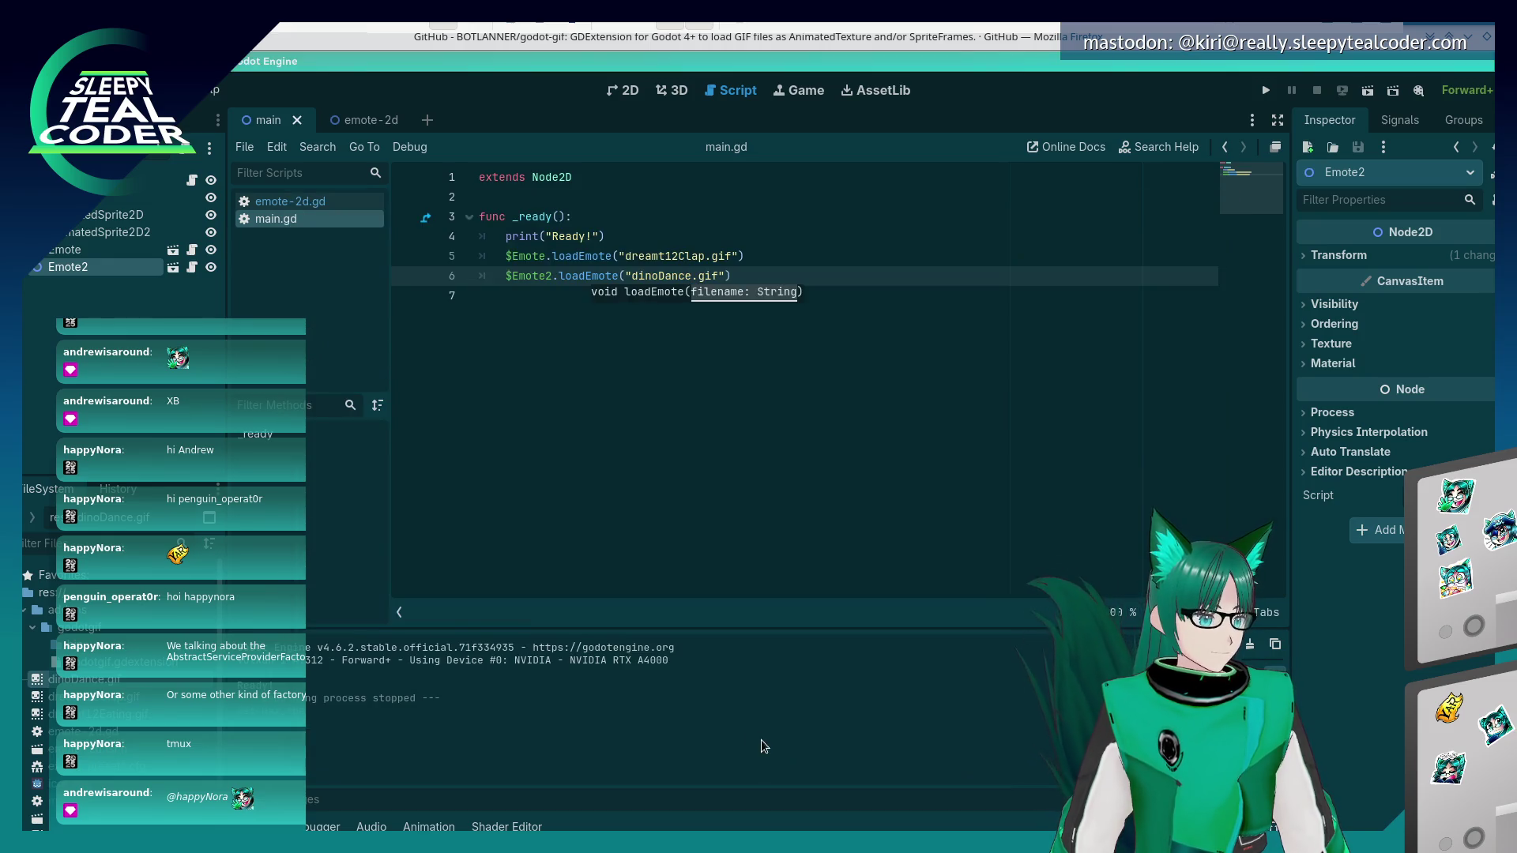
# - Export all presets as a Release build from the Export dialog, then return to Konsole
pyautogui.click(48, 90)
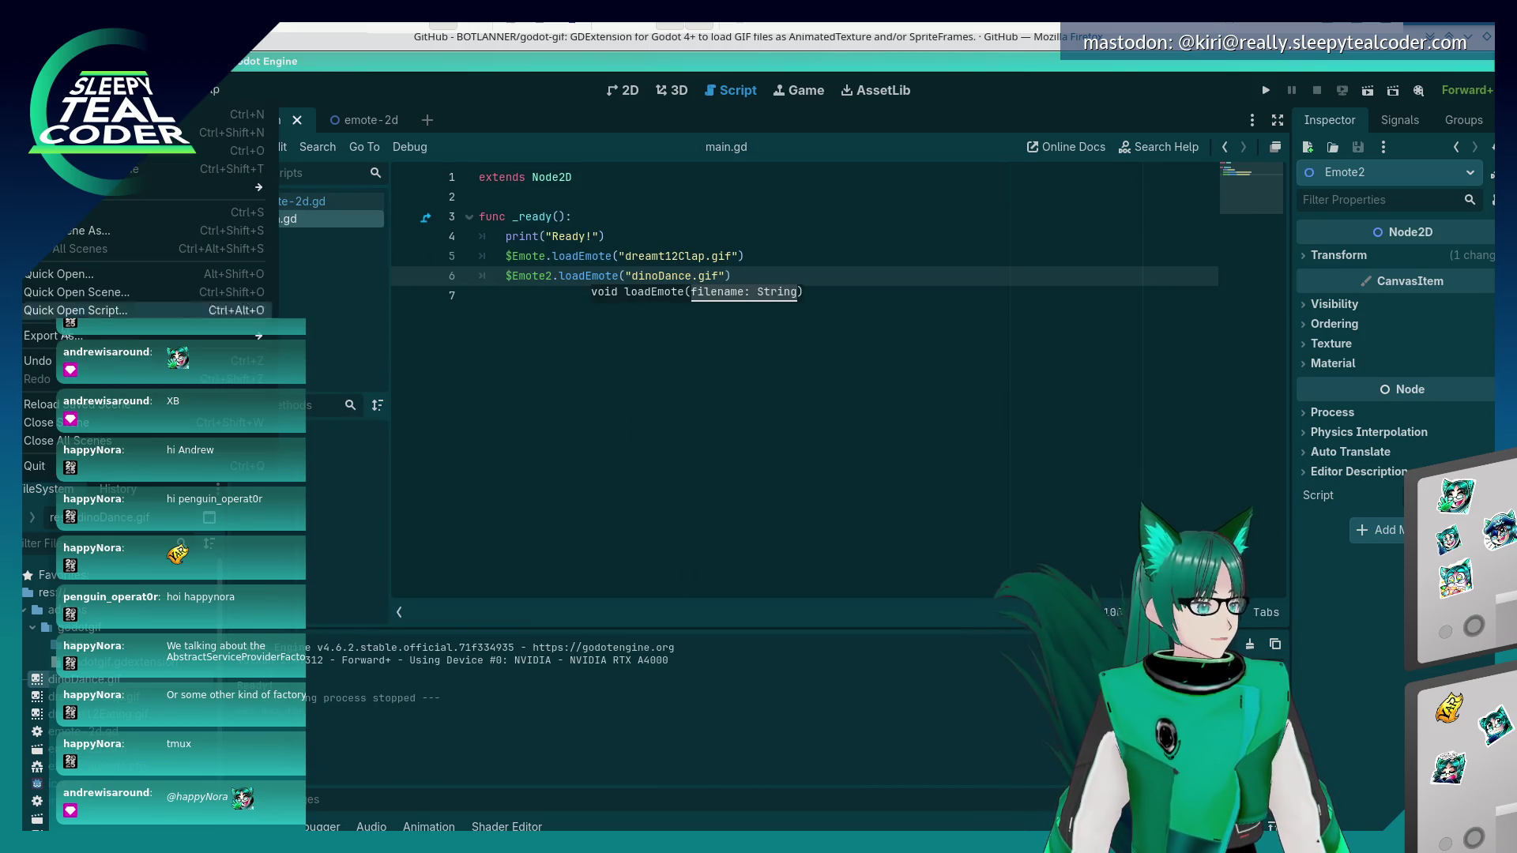
pyautogui.moveTo(261, 336)
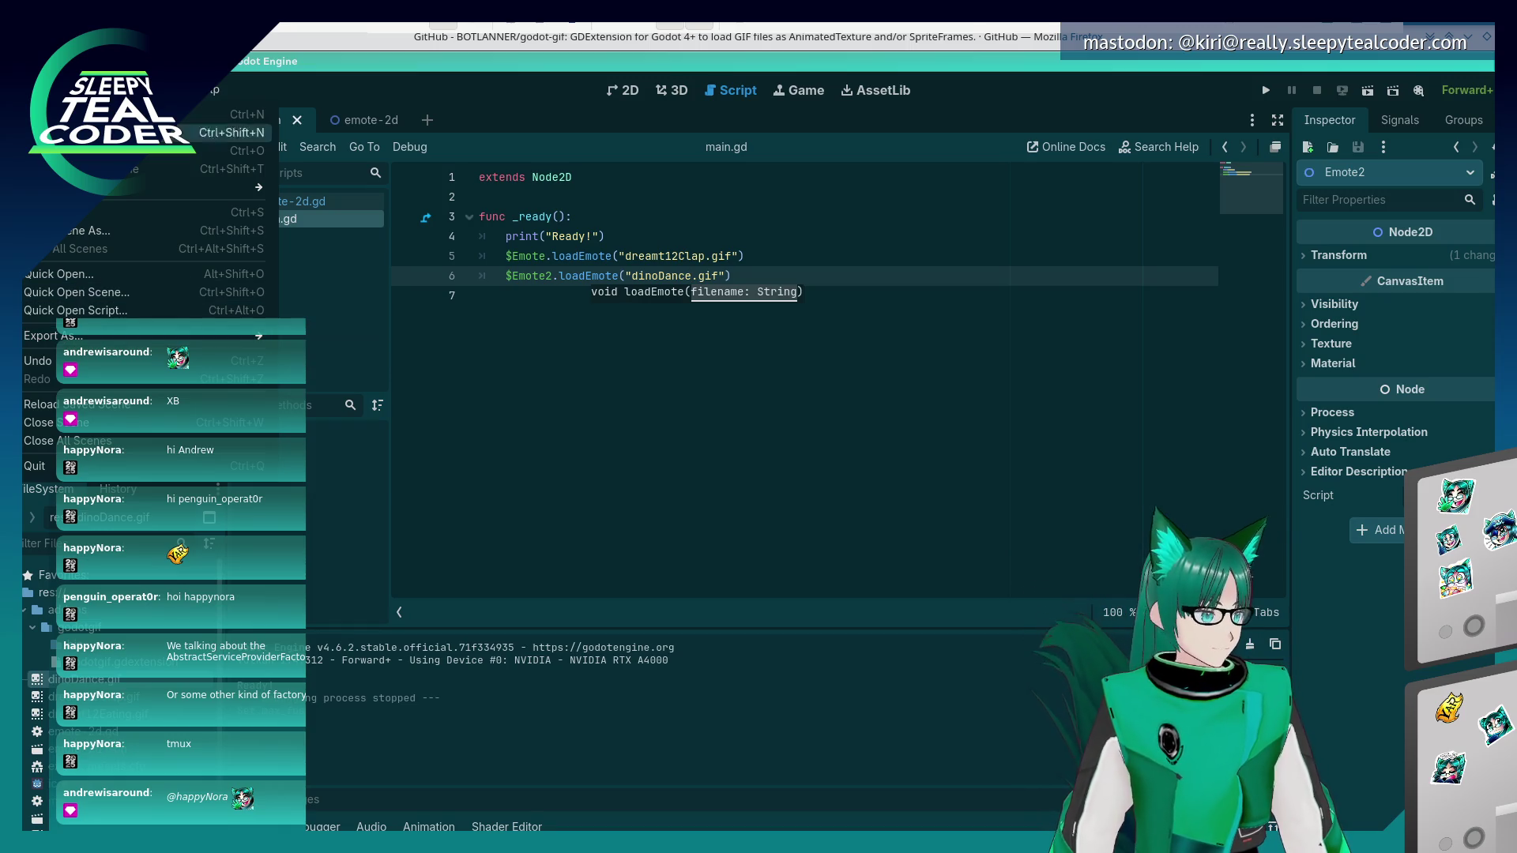
pyautogui.moveTo(91, 90)
pyautogui.click(119, 183)
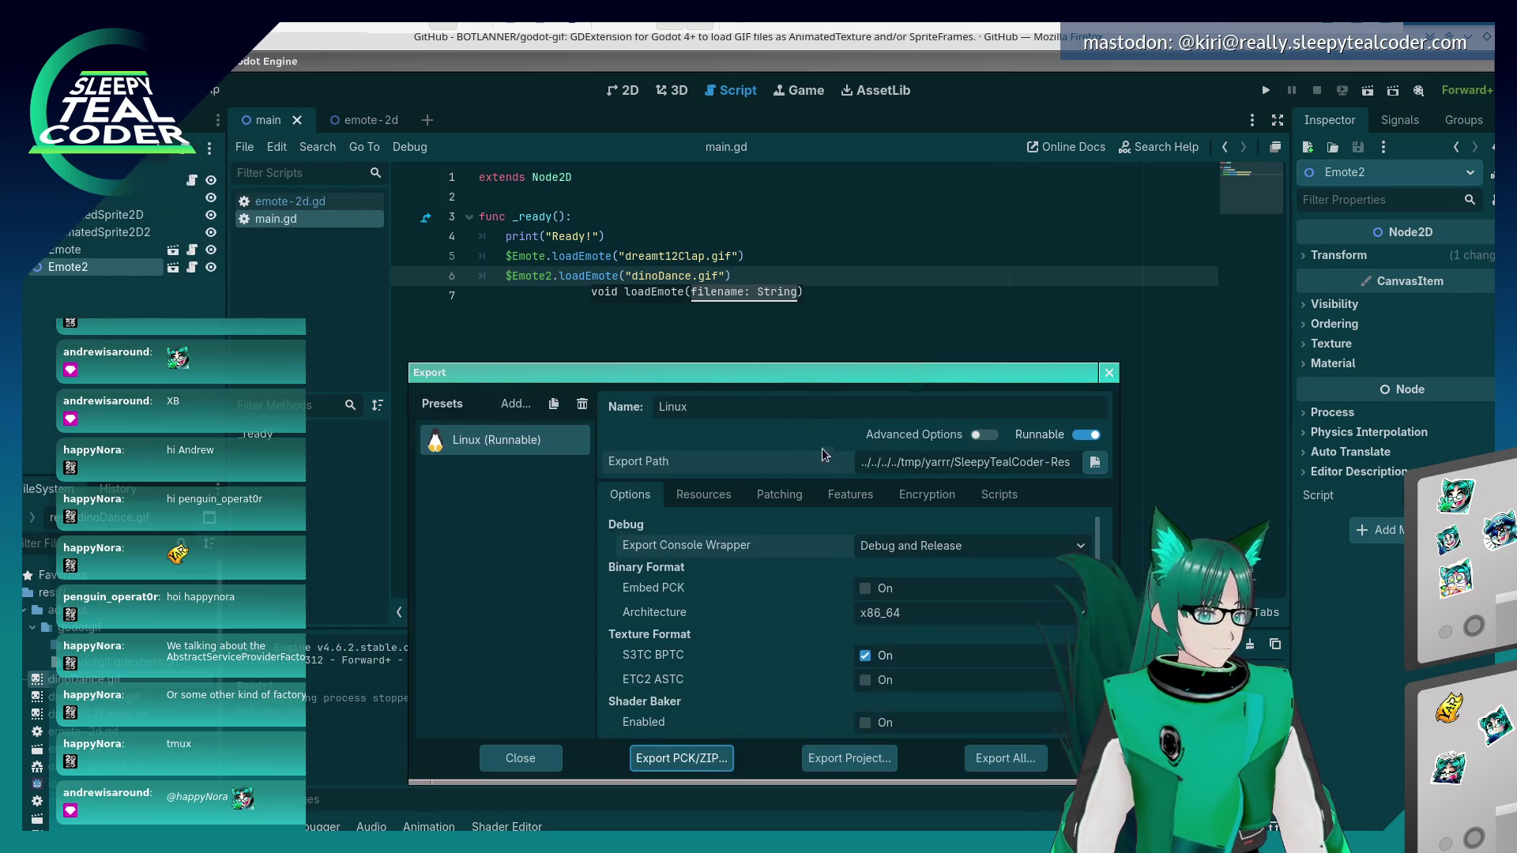
pyautogui.click(999, 758)
pyautogui.click(827, 458)
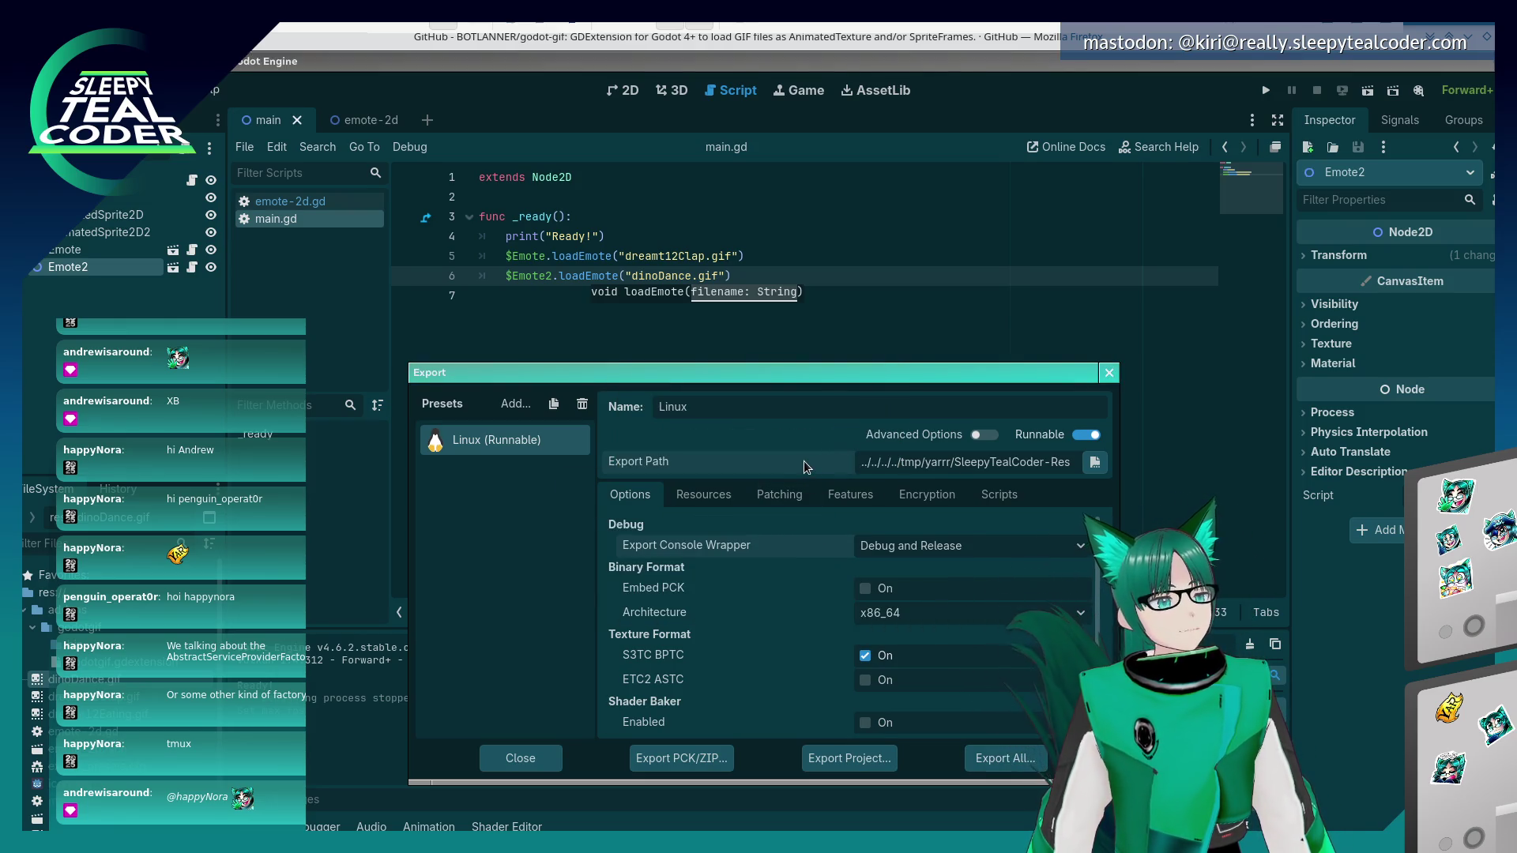
pyautogui.hotkey('alt', 'Tab')
pyautogui.hotkey('alt', 'Tab')
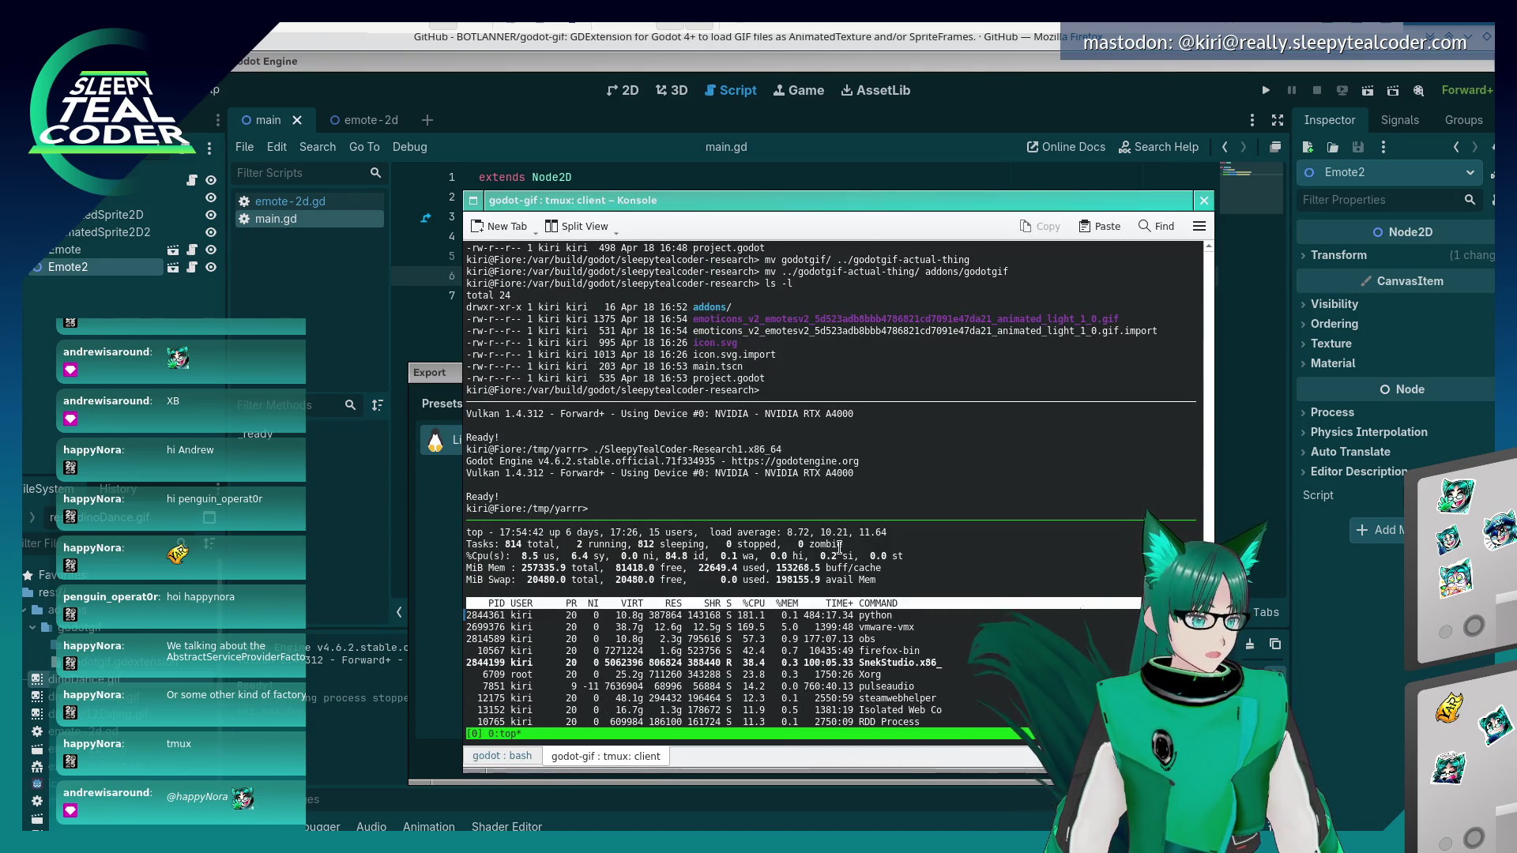
# - Rerun the freshly exported Linux build and arrange its game window against the terminal
pyautogui.hotkey('ctrl', 'b')
pyautogui.press('Up')
pyautogui.press('Up')
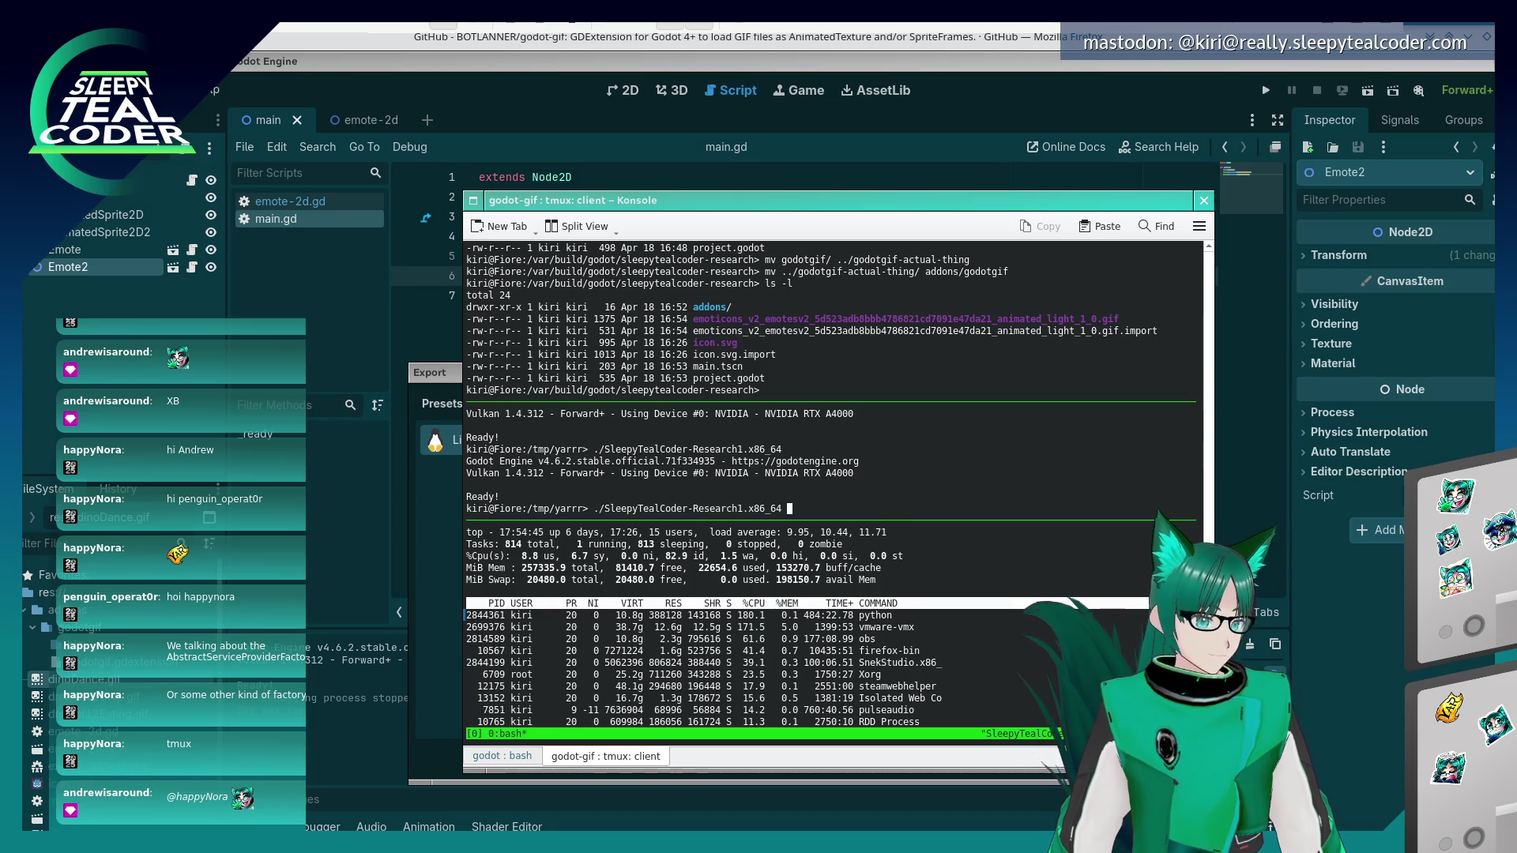
pyautogui.press('Return')
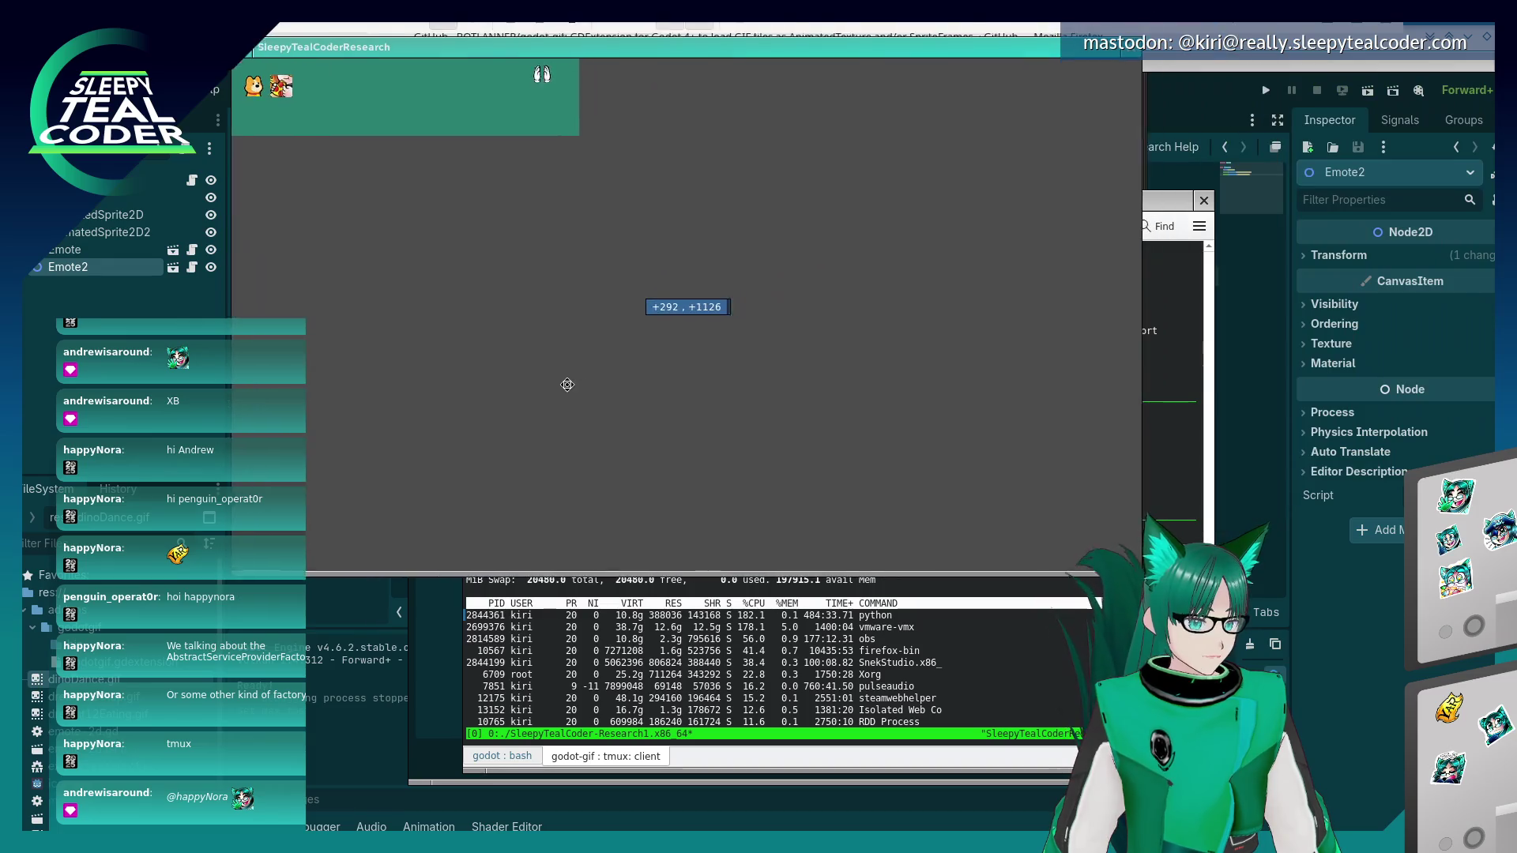
pyautogui.click(853, 708)
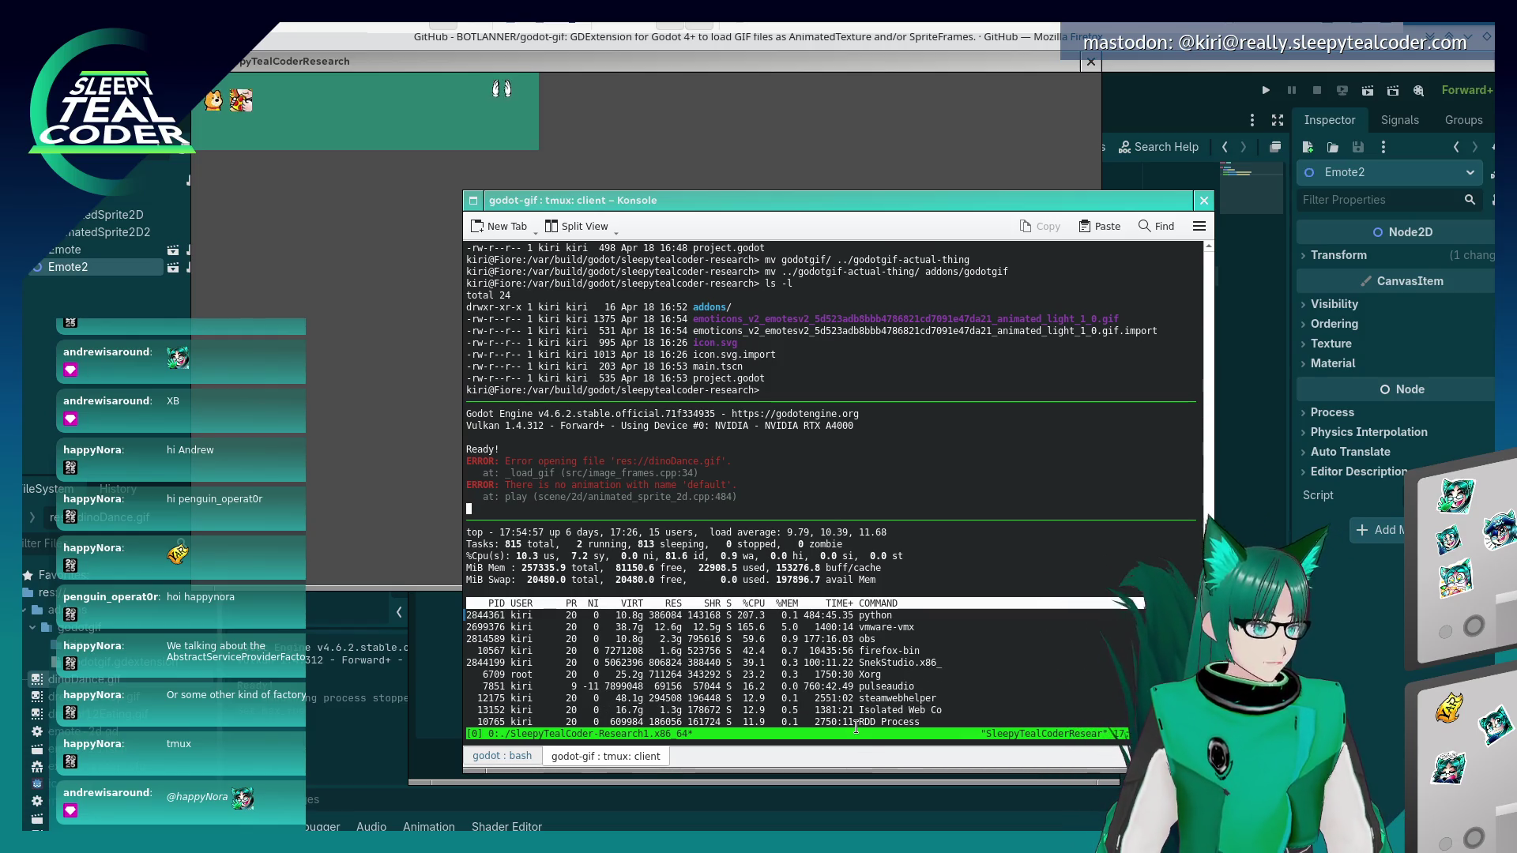
pyautogui.click(263, 297)
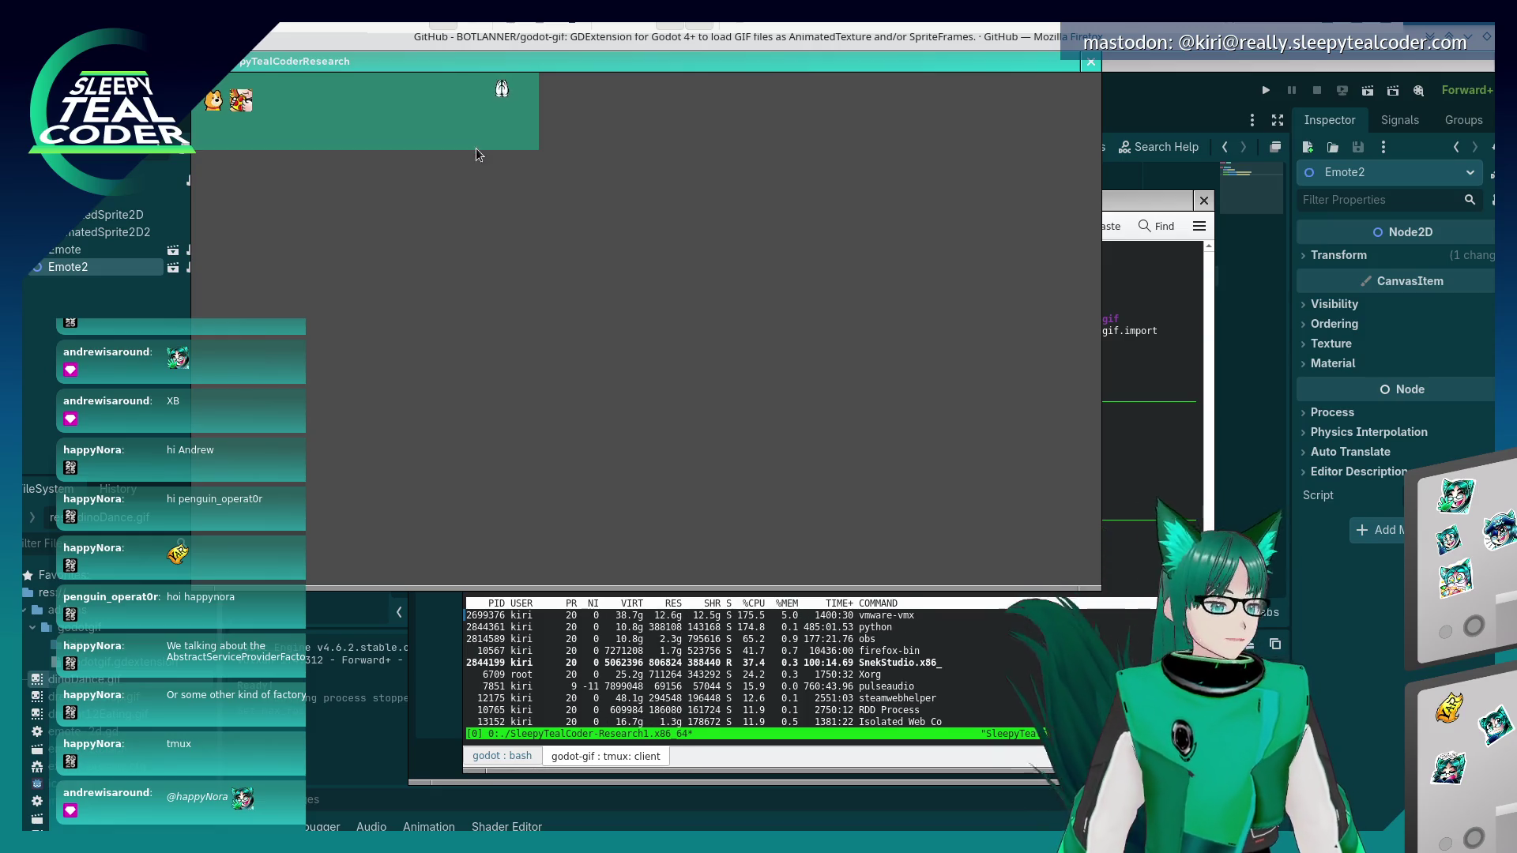
pyautogui.click(864, 662)
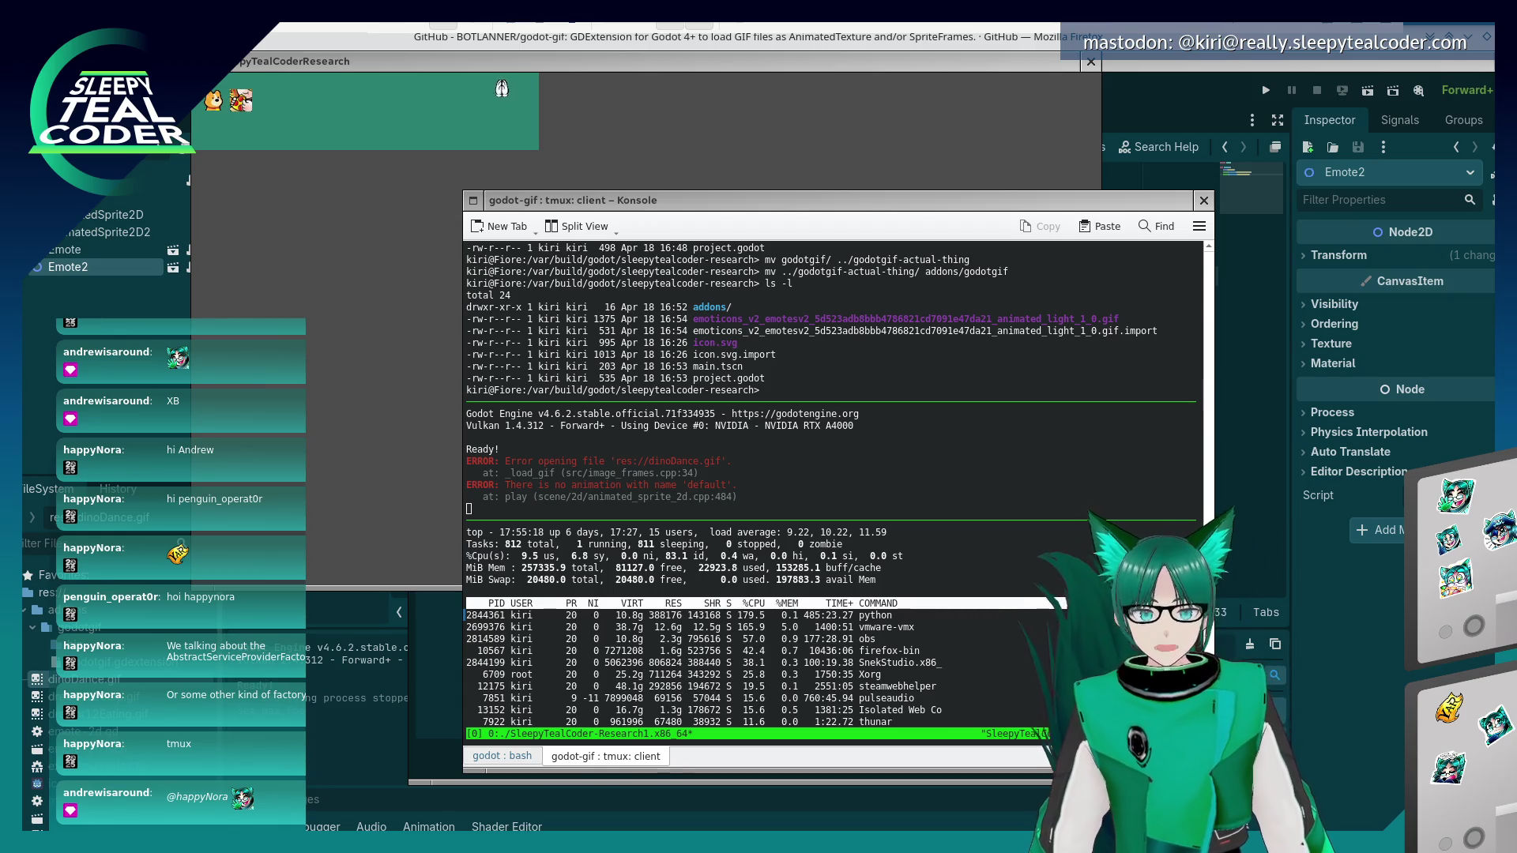
# - Stop the running build with Ctrl+C in its pane and relaunch ./SleepyTealCoder-Research1.x86_64
pyautogui.click(790, 200)
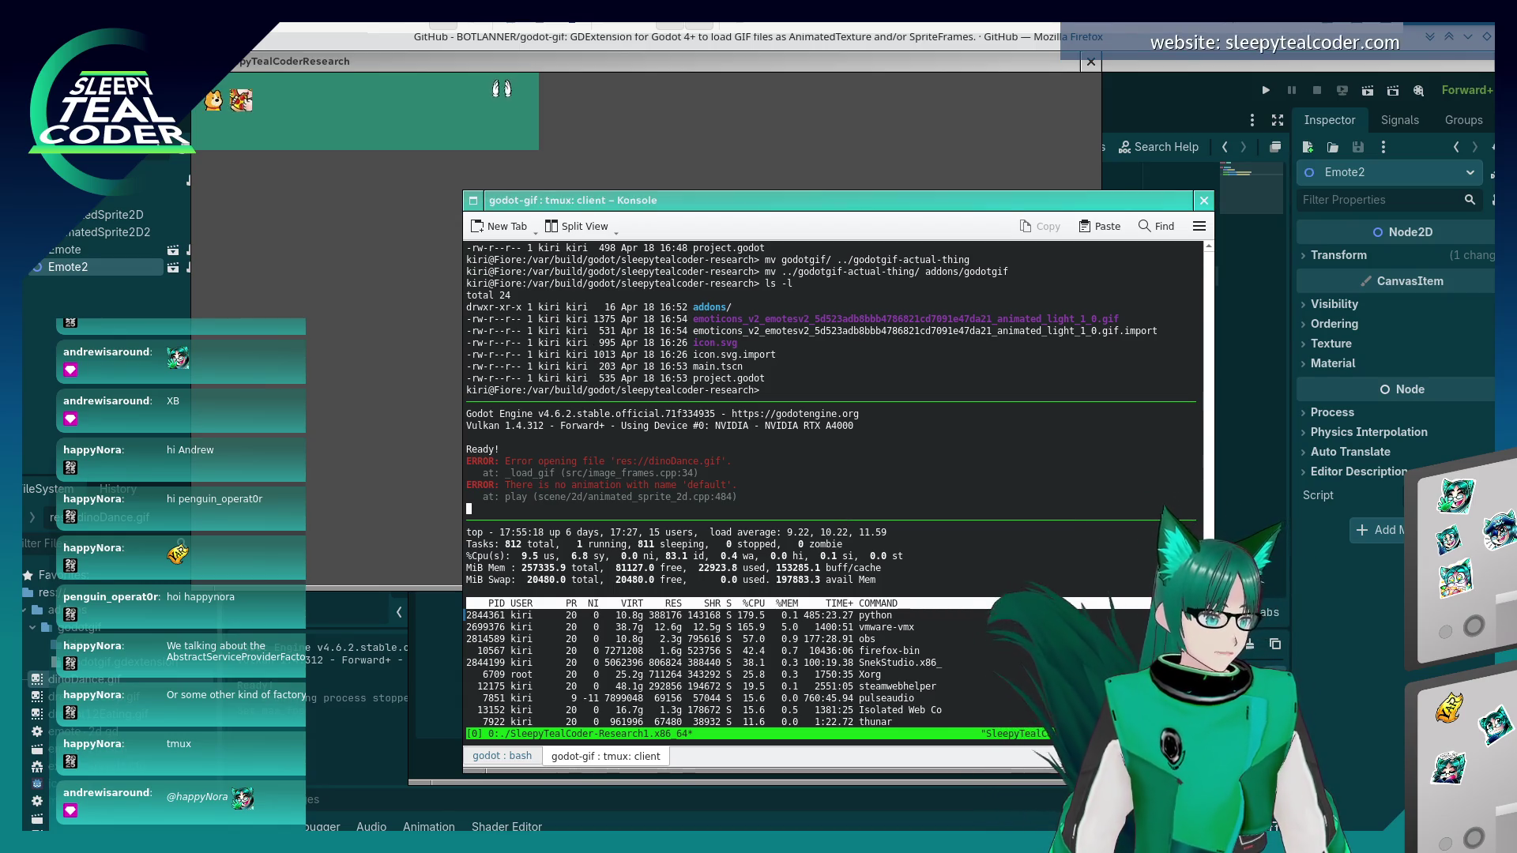
pyautogui.click(766, 390)
pyautogui.click(600, 474)
pyautogui.hotkey('ctrl', 'c')
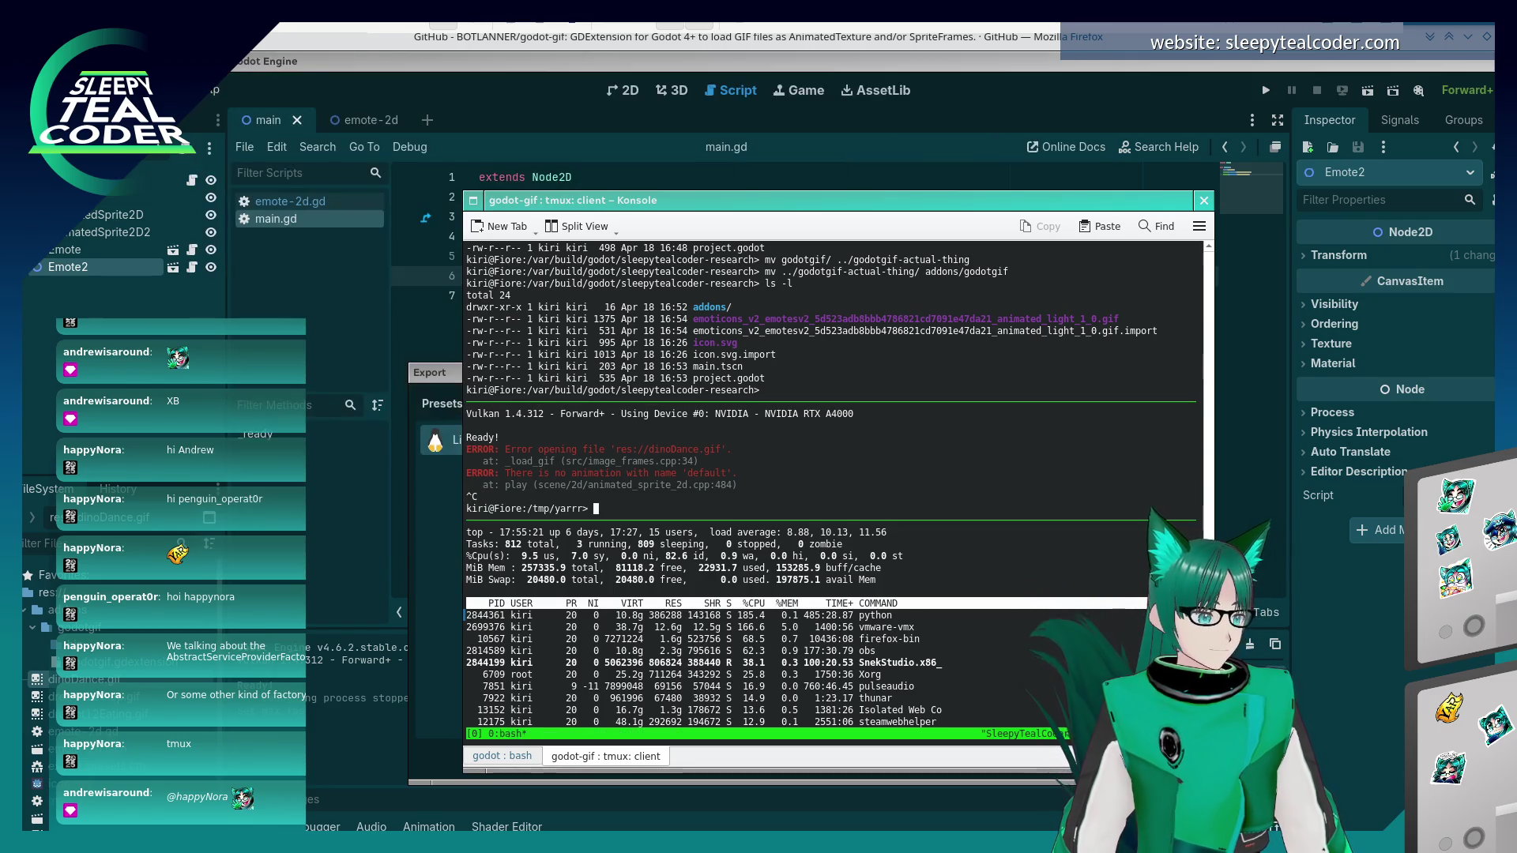
pyautogui.press('Up')
pyautogui.press('Return')
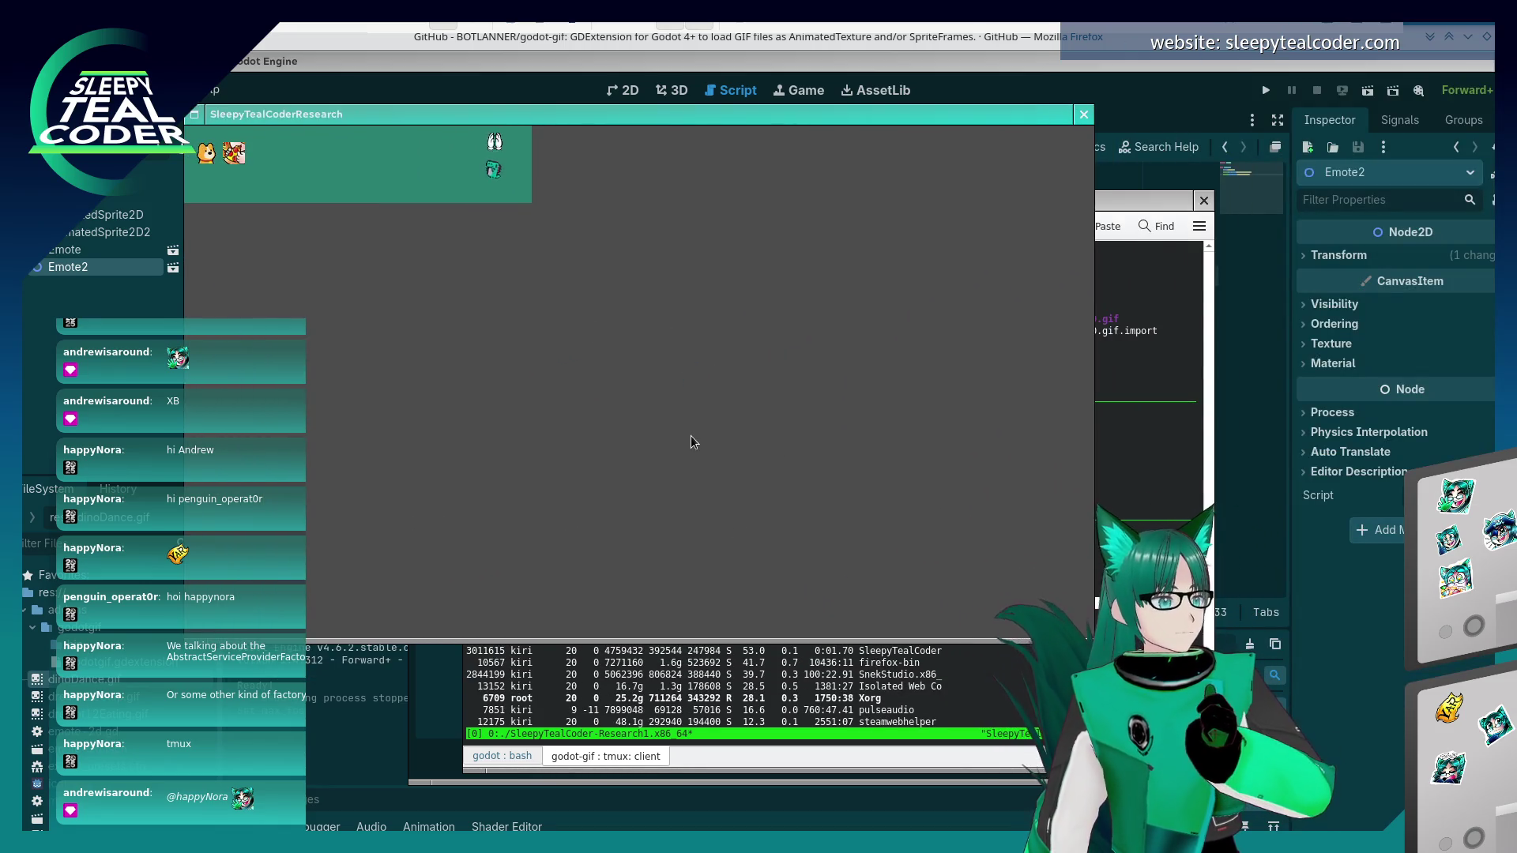
pyautogui.click(791, 647)
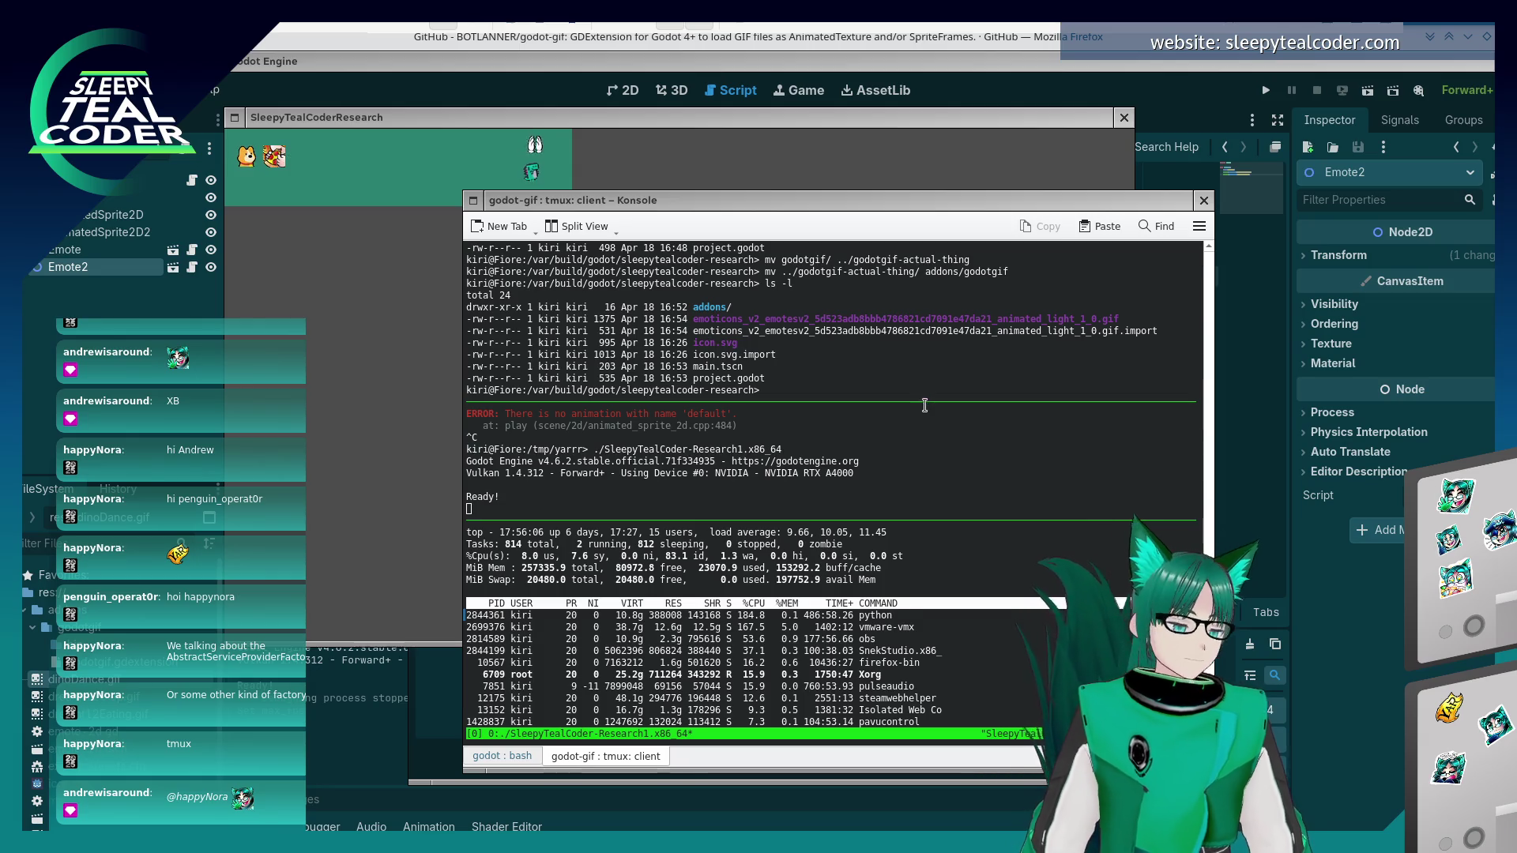
# - Filter top with COMMAND=Sleepy so only the SleepyTealCoder process is listed
pyautogui.click(858, 399)
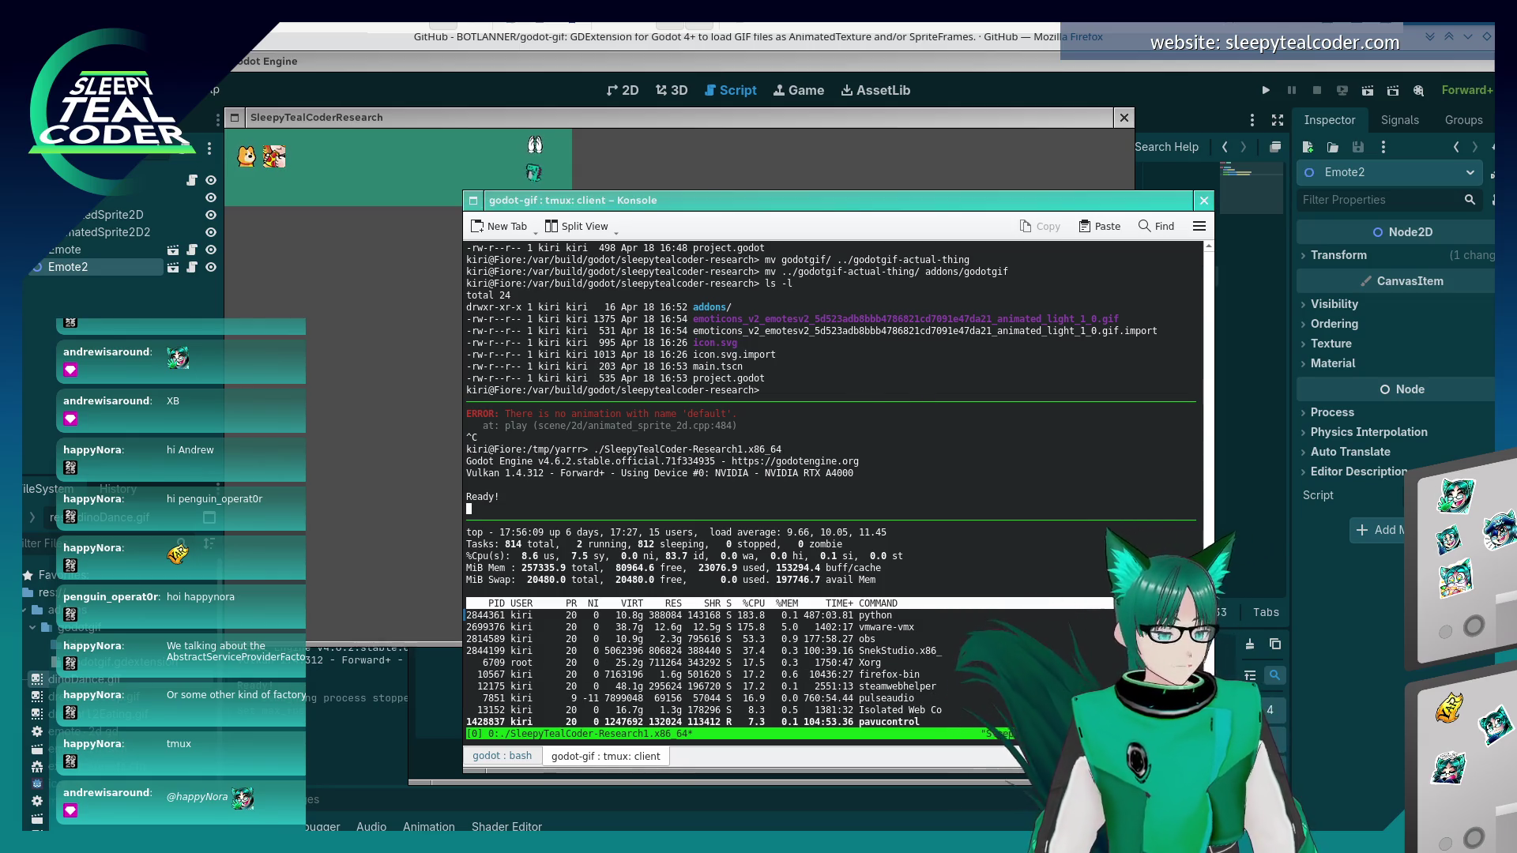
pyautogui.hotkey('ctrl', 'b')
pyautogui.press('Down')
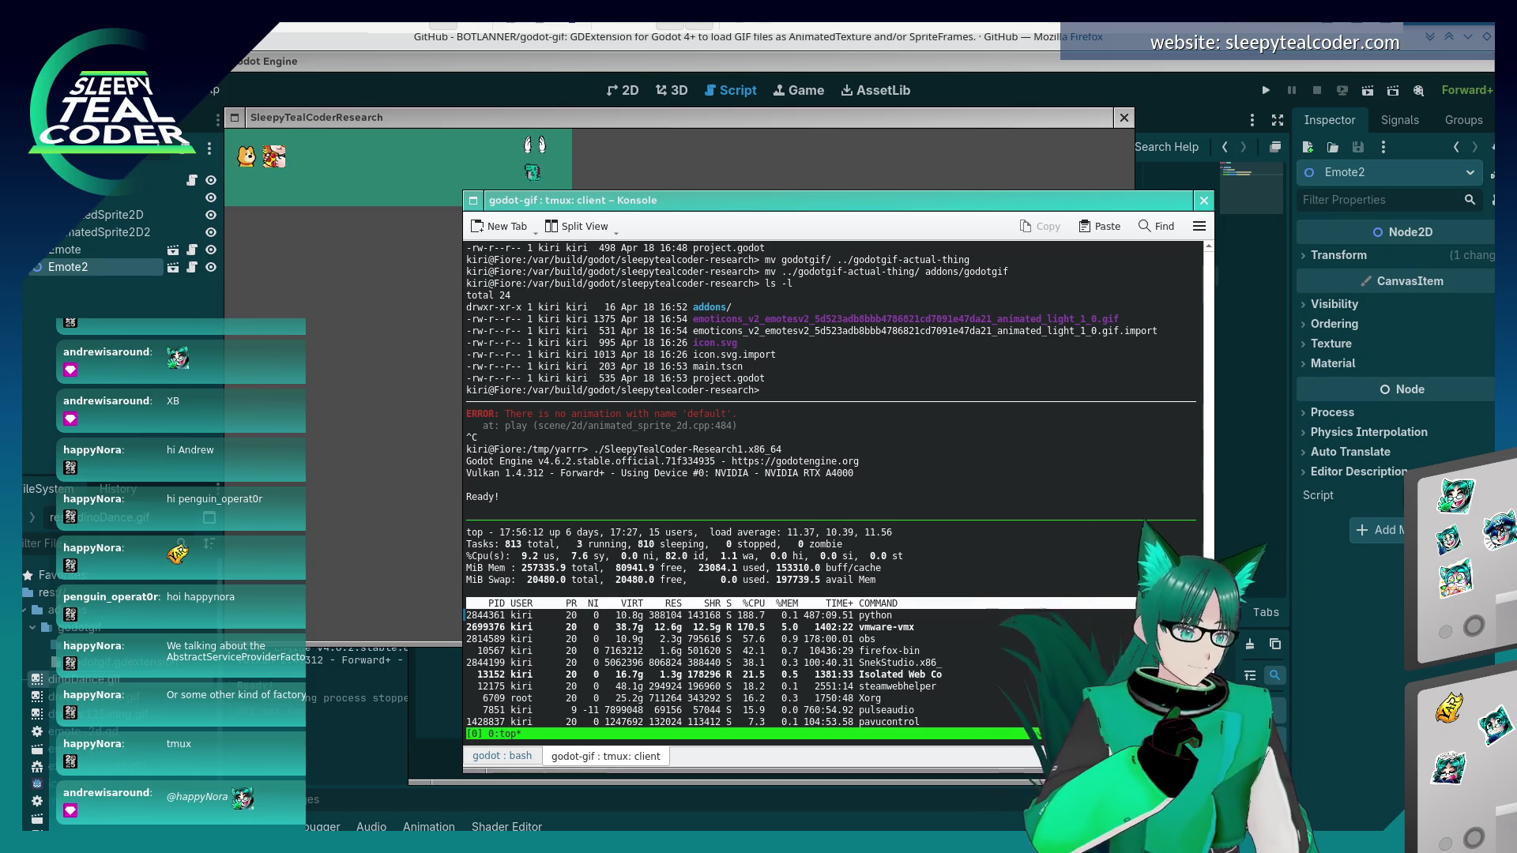
pyautogui.hotkey('shift', 'o')
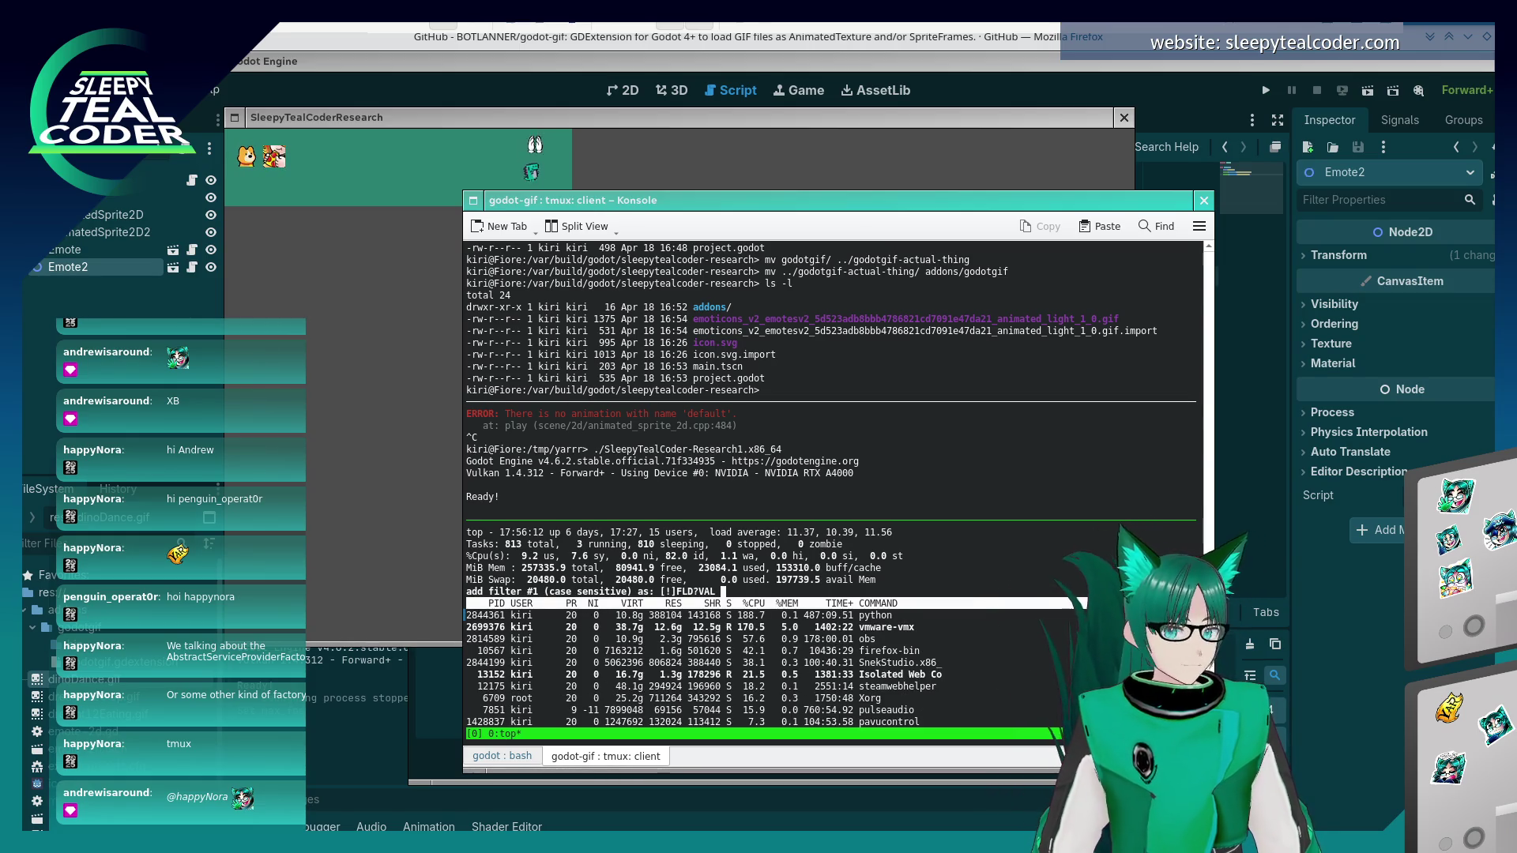
pyautogui.write('CO')
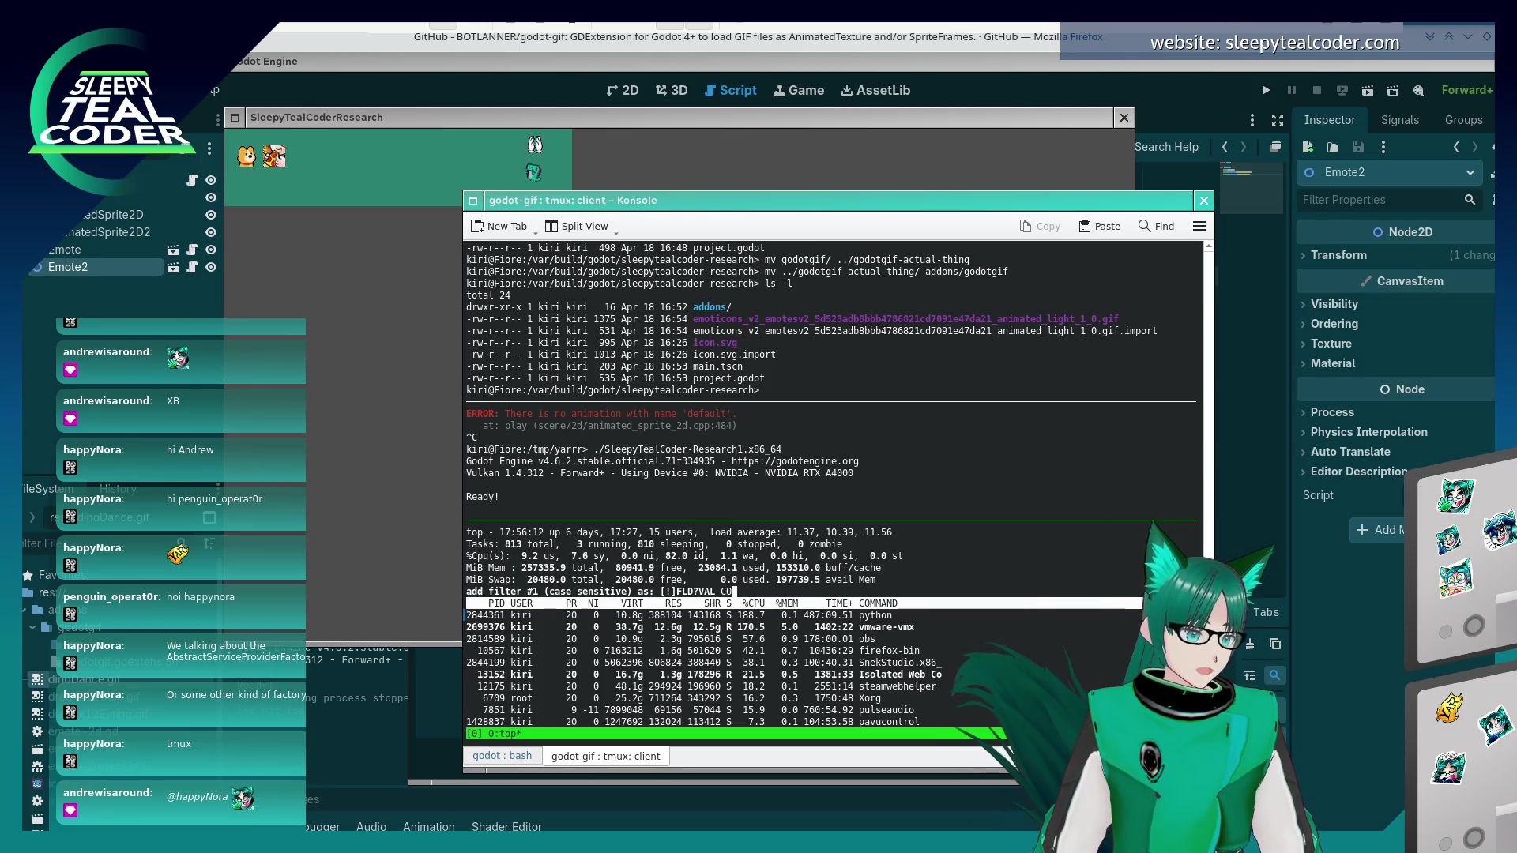
pyautogui.write('MMAND=Sleepy')
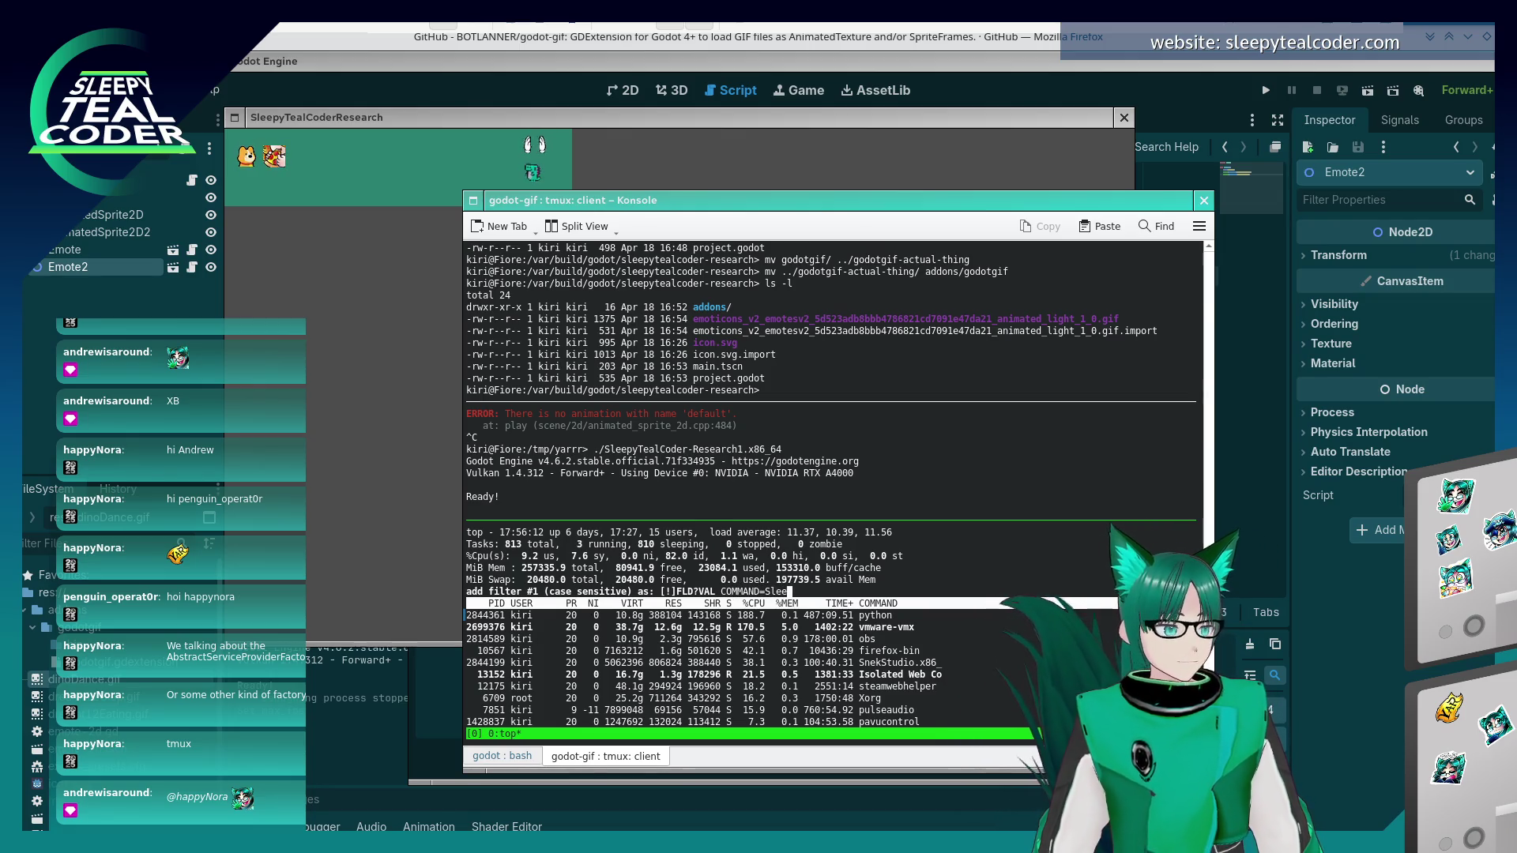
pyautogui.press('Return')
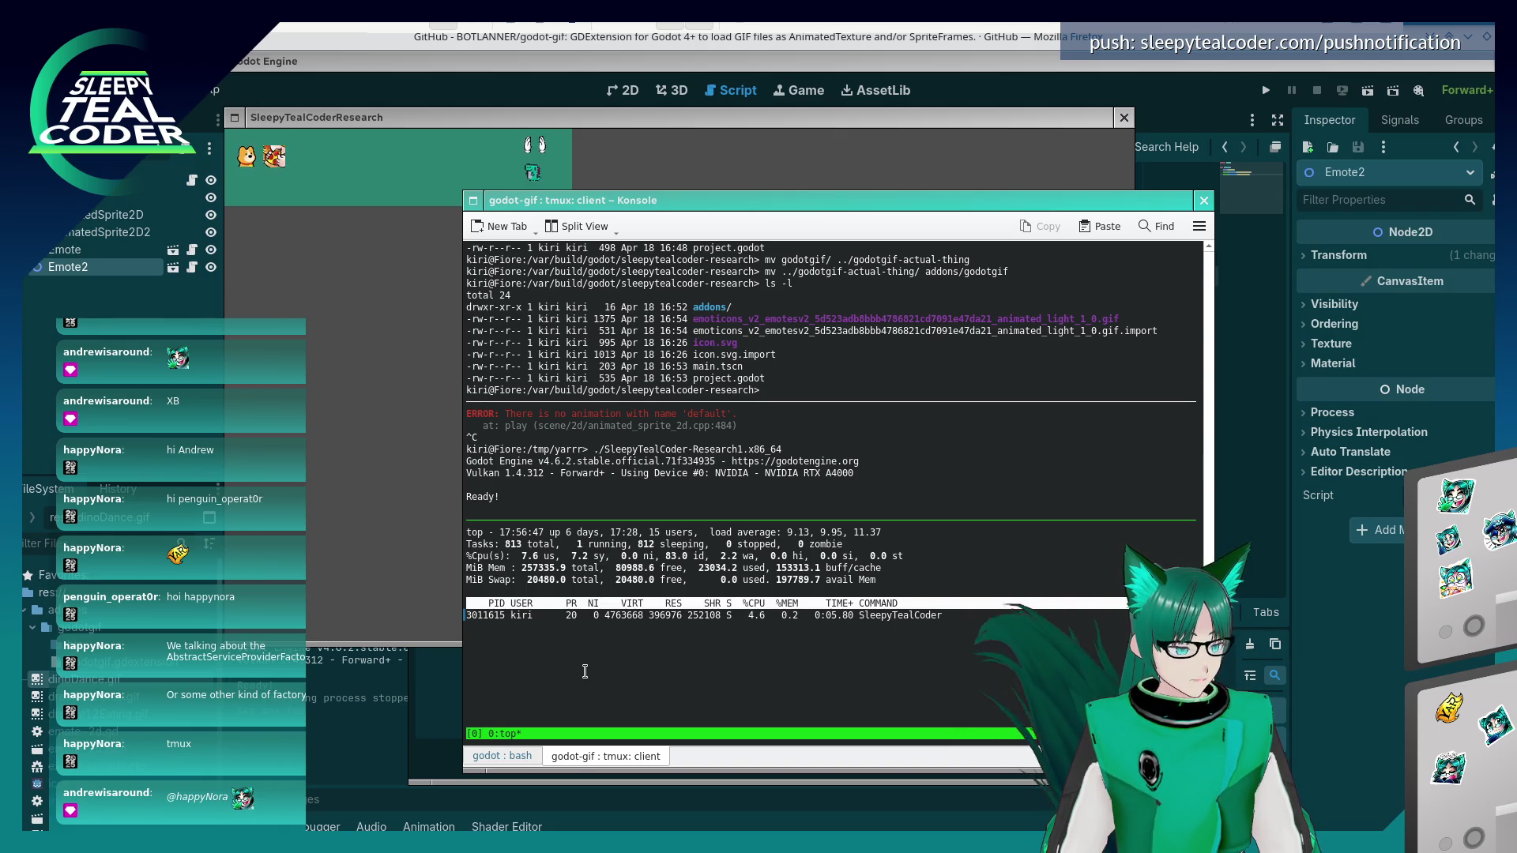
# - Move to the upper shell pane and begin typing nvidia-smi
pyautogui.hotkey('ctrl', 'b')
pyautogui.press('Up')
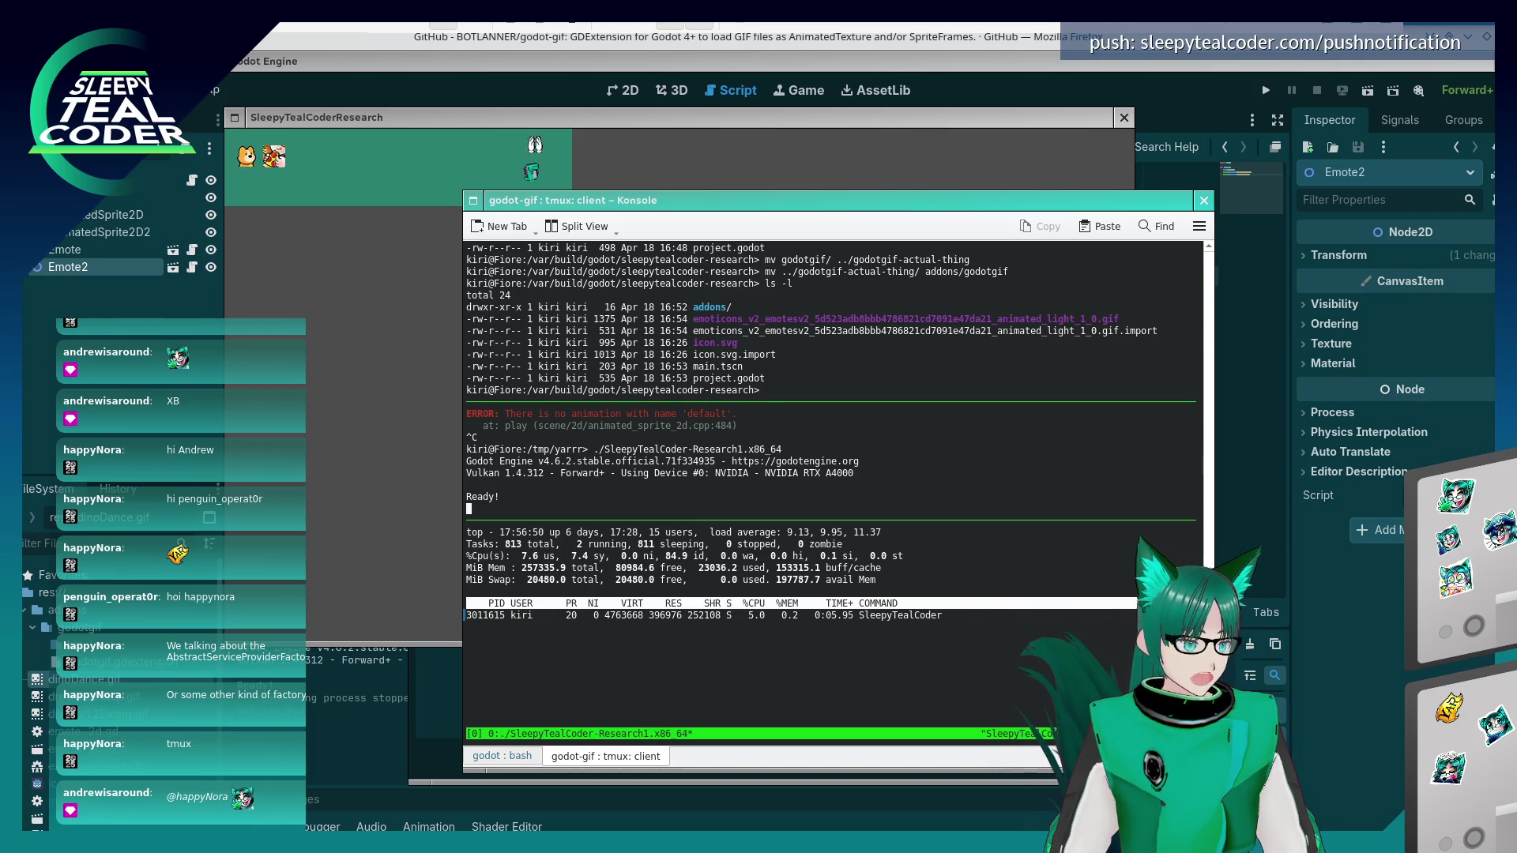
pyautogui.hotkey('ctrl', 'b')
pyautogui.press('Up')
pyautogui.write('is')
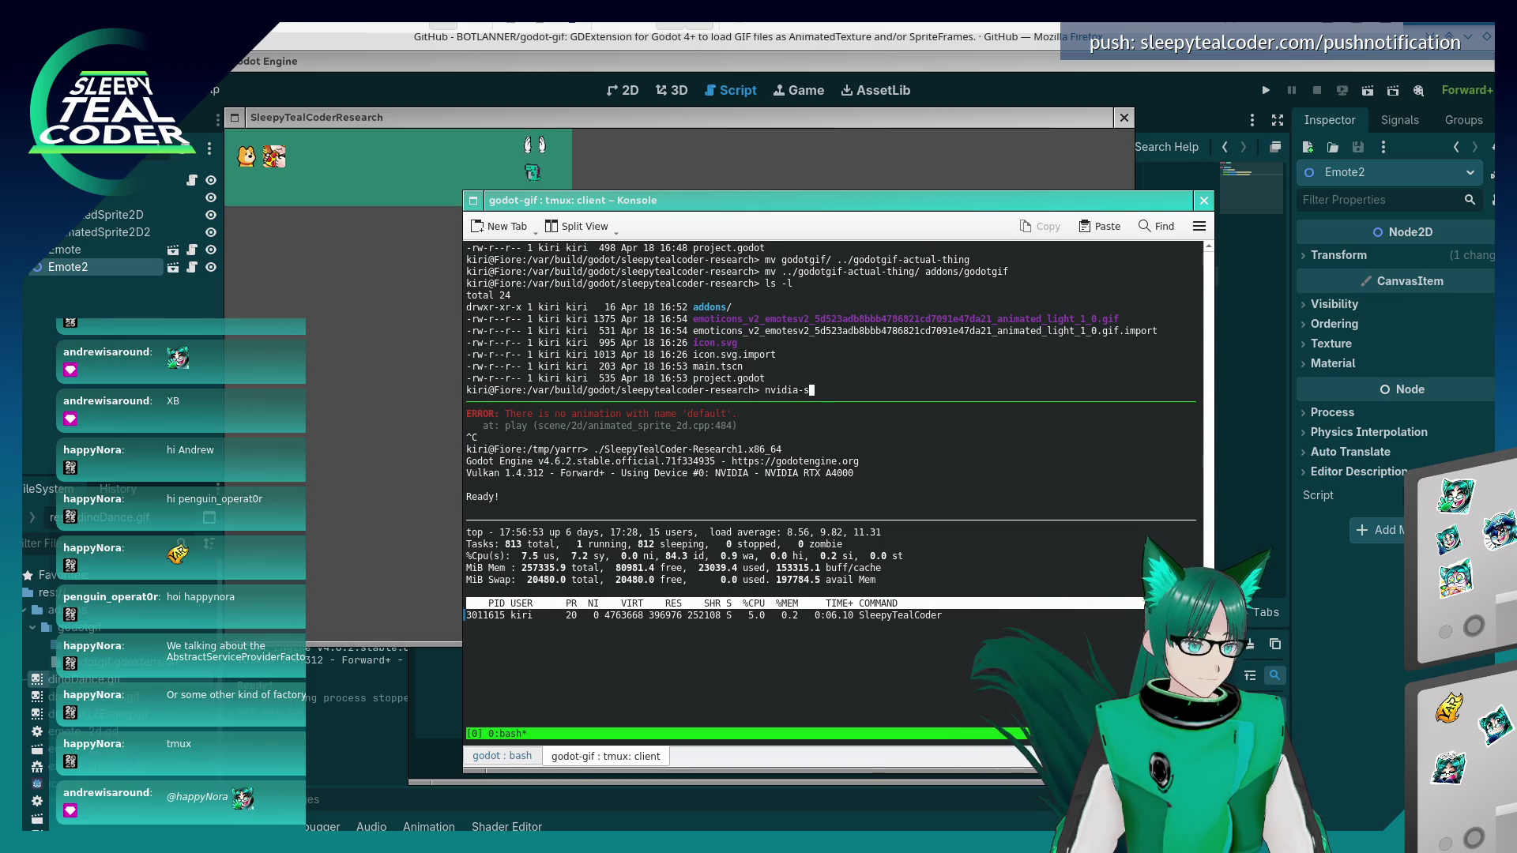
pyautogui.write('mi')
# - Run nvidia-smi, review its scrollback, and highlight the game build's GPU-memory row, then bring the game window forward
pyautogui.press('Return')
pyautogui.hotkey('ctrl', 'b')
pyautogui.press('[')
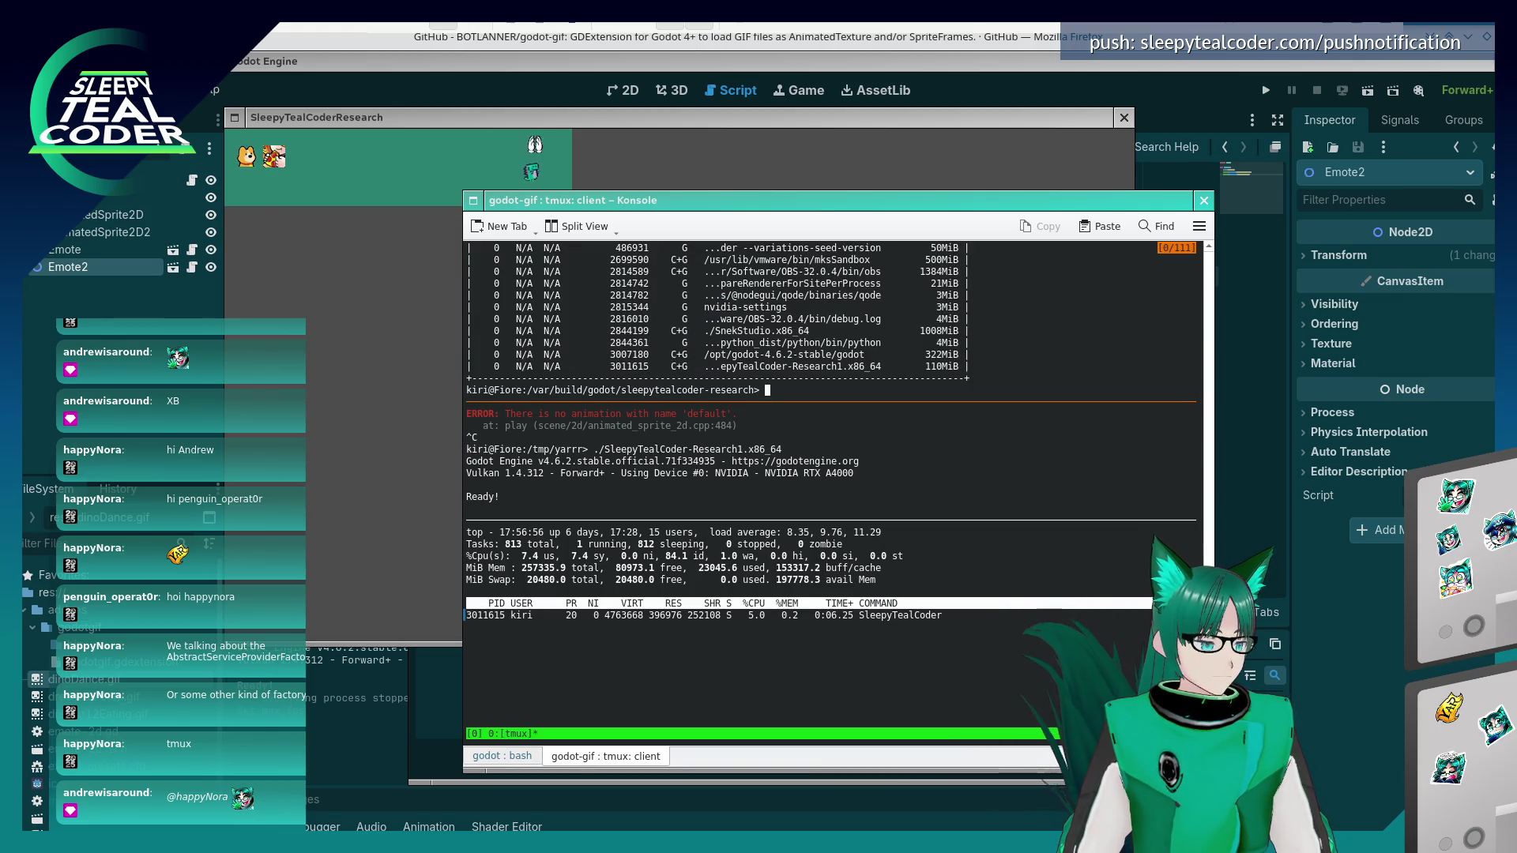
pyautogui.press('q')
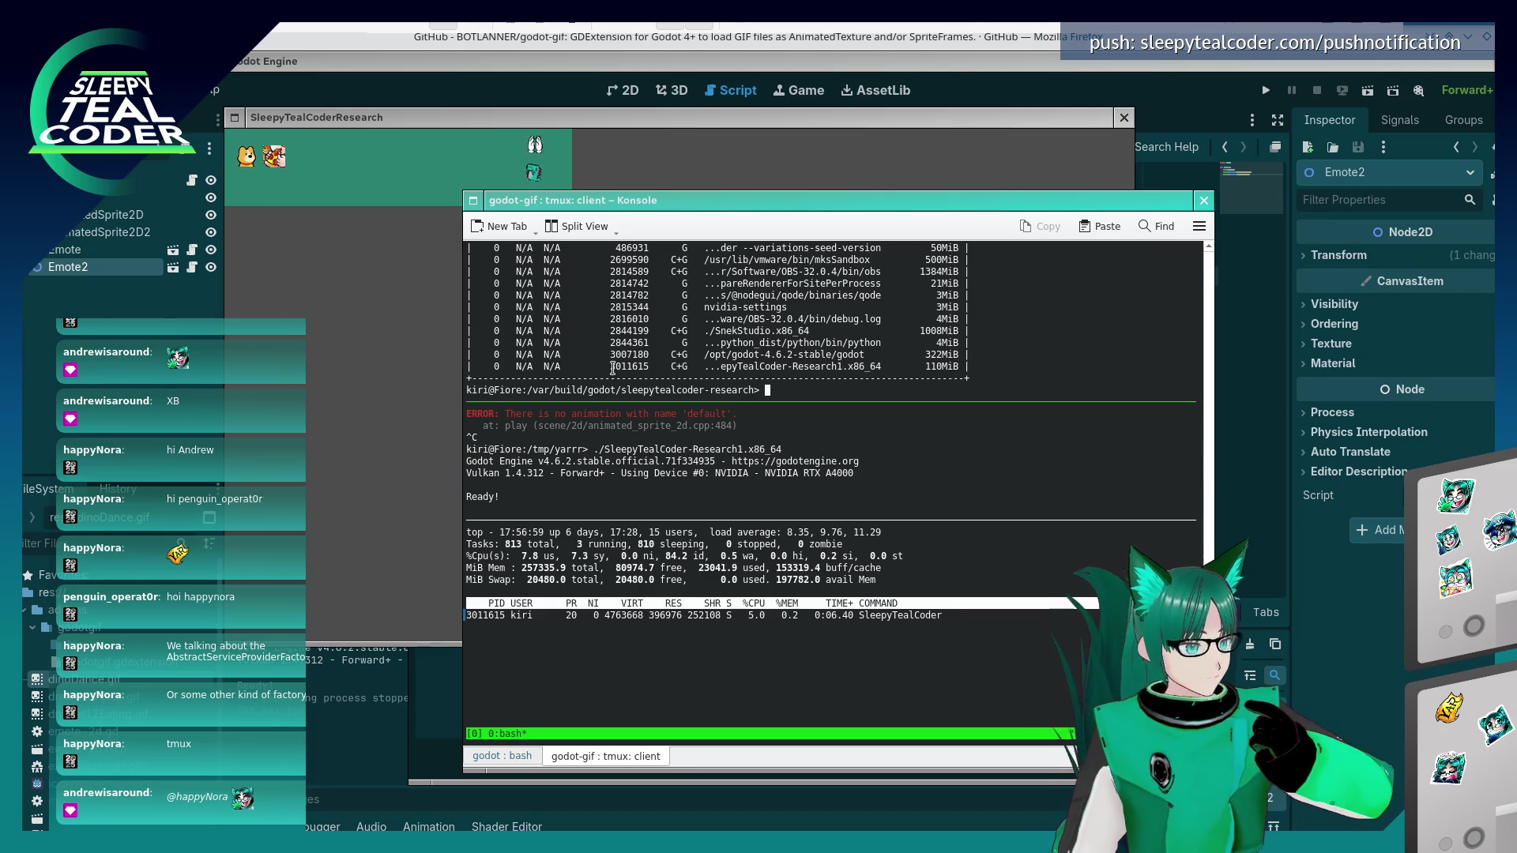
pyautogui.moveTo(607, 367); pyautogui.dragTo(961, 368)
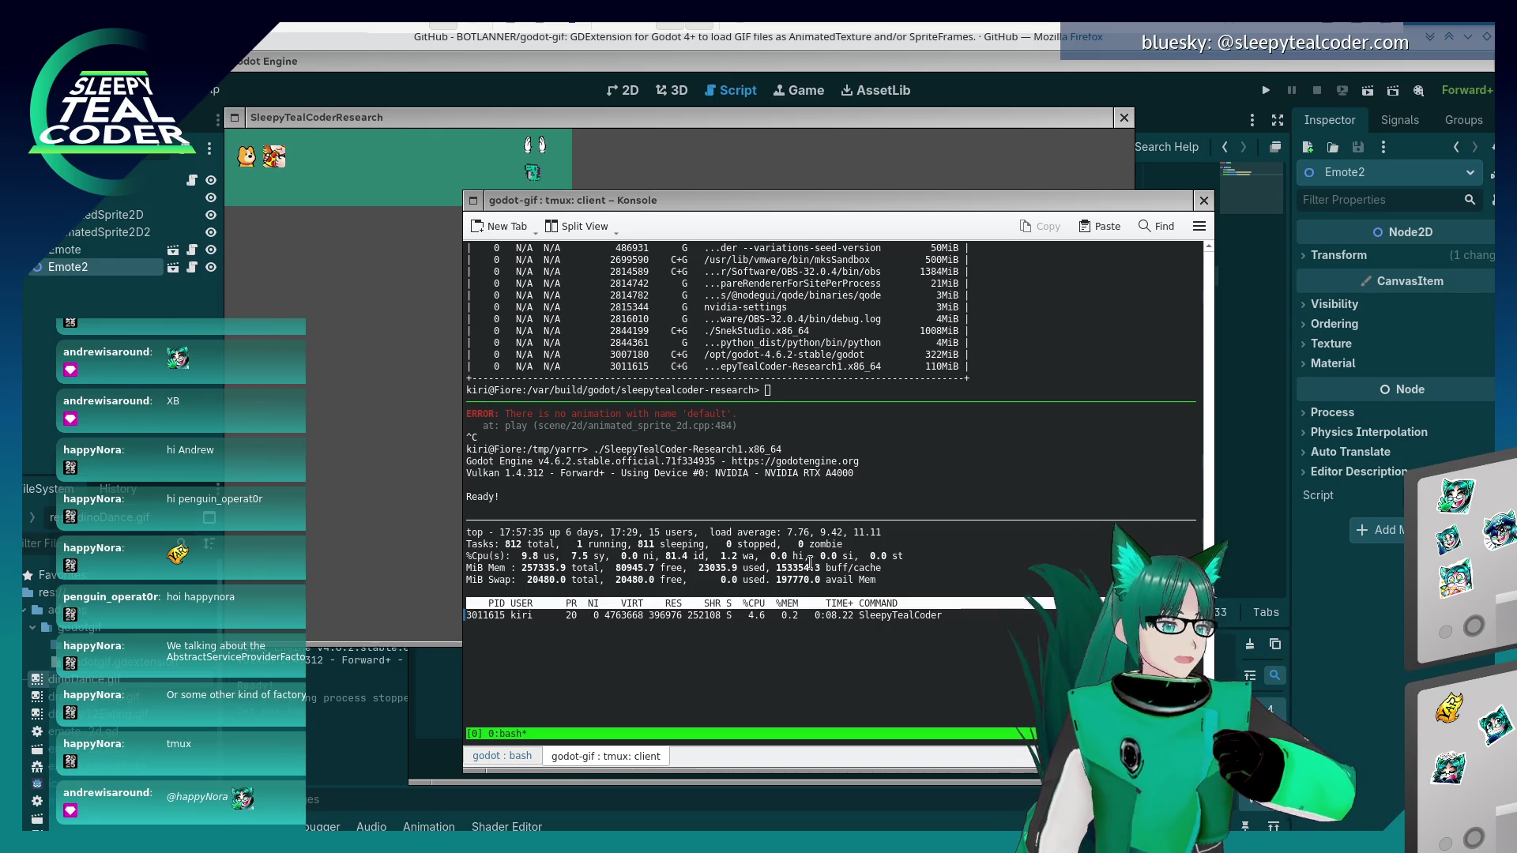
pyautogui.click(394, 260)
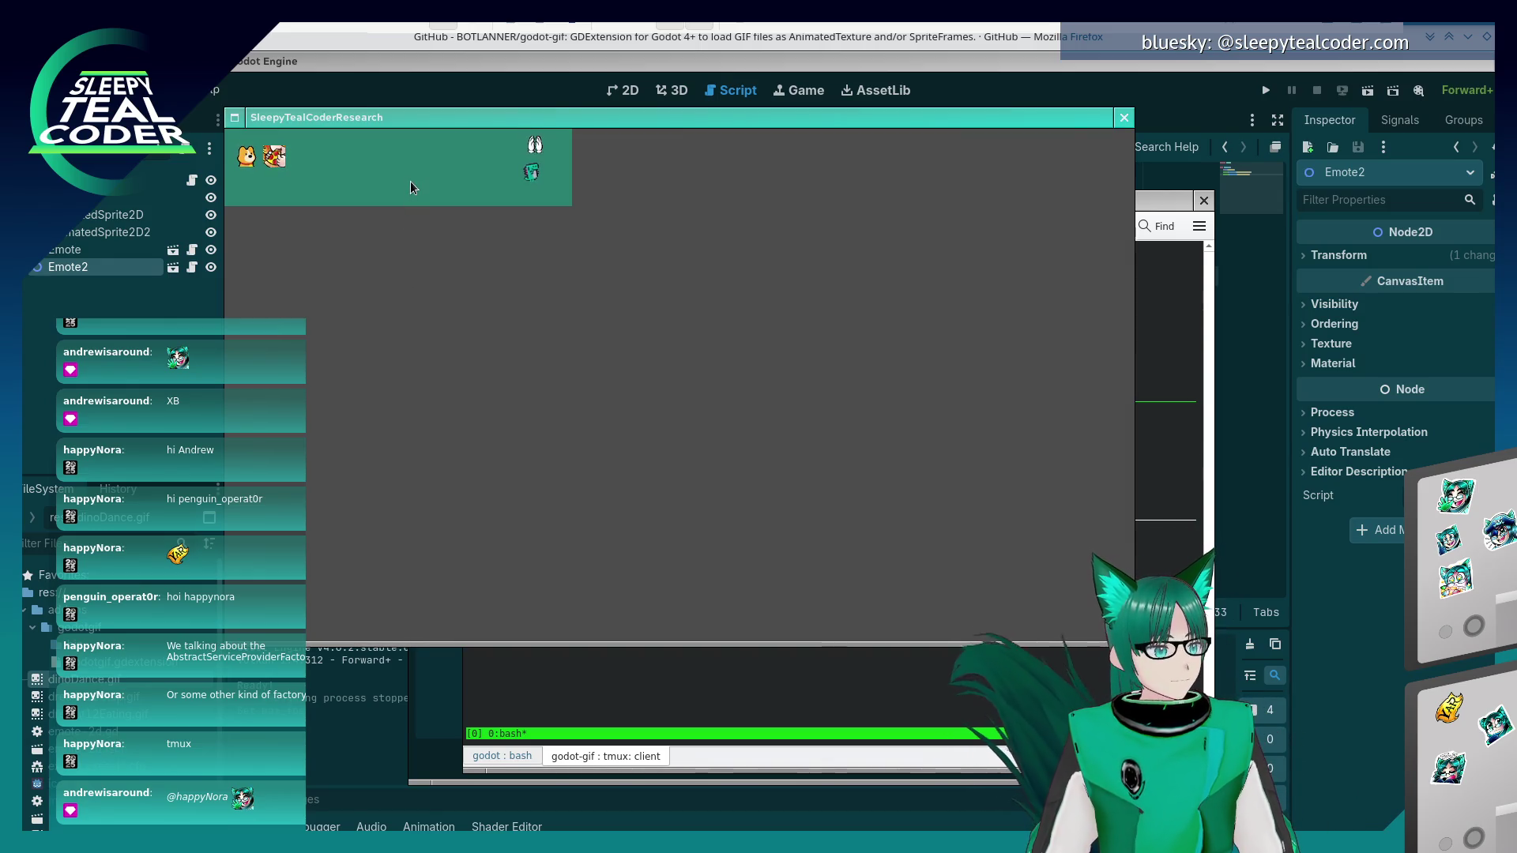
# - Move the game window aside, stop the running game with F8, and close the Export dialog
pyautogui.moveTo(428, 119); pyautogui.dragTo(503, 130)
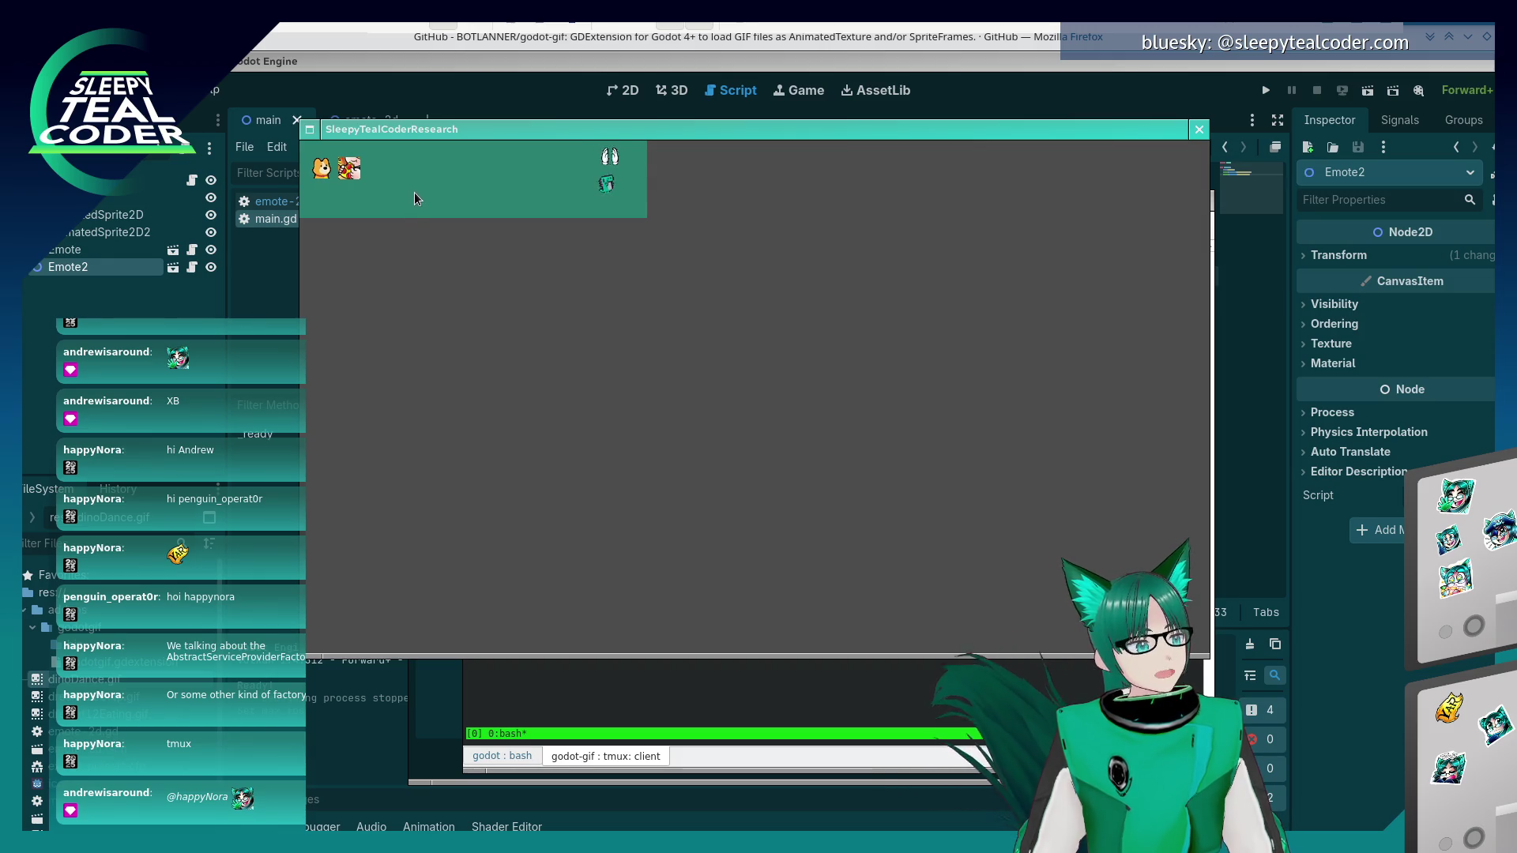
pyautogui.press('F8')
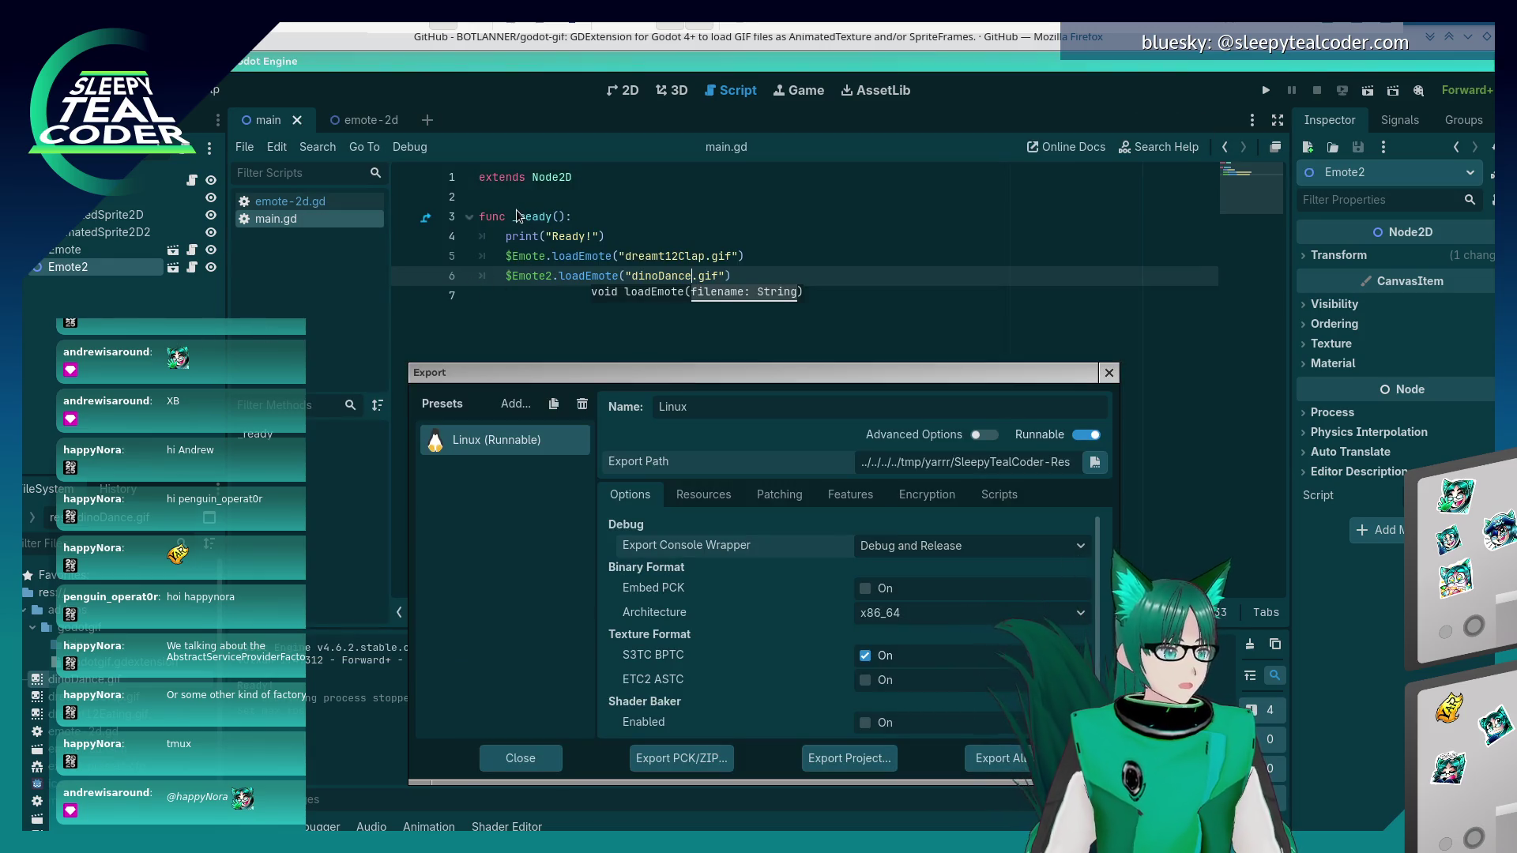
pyautogui.click(624, 385)
pyautogui.press('Escape')
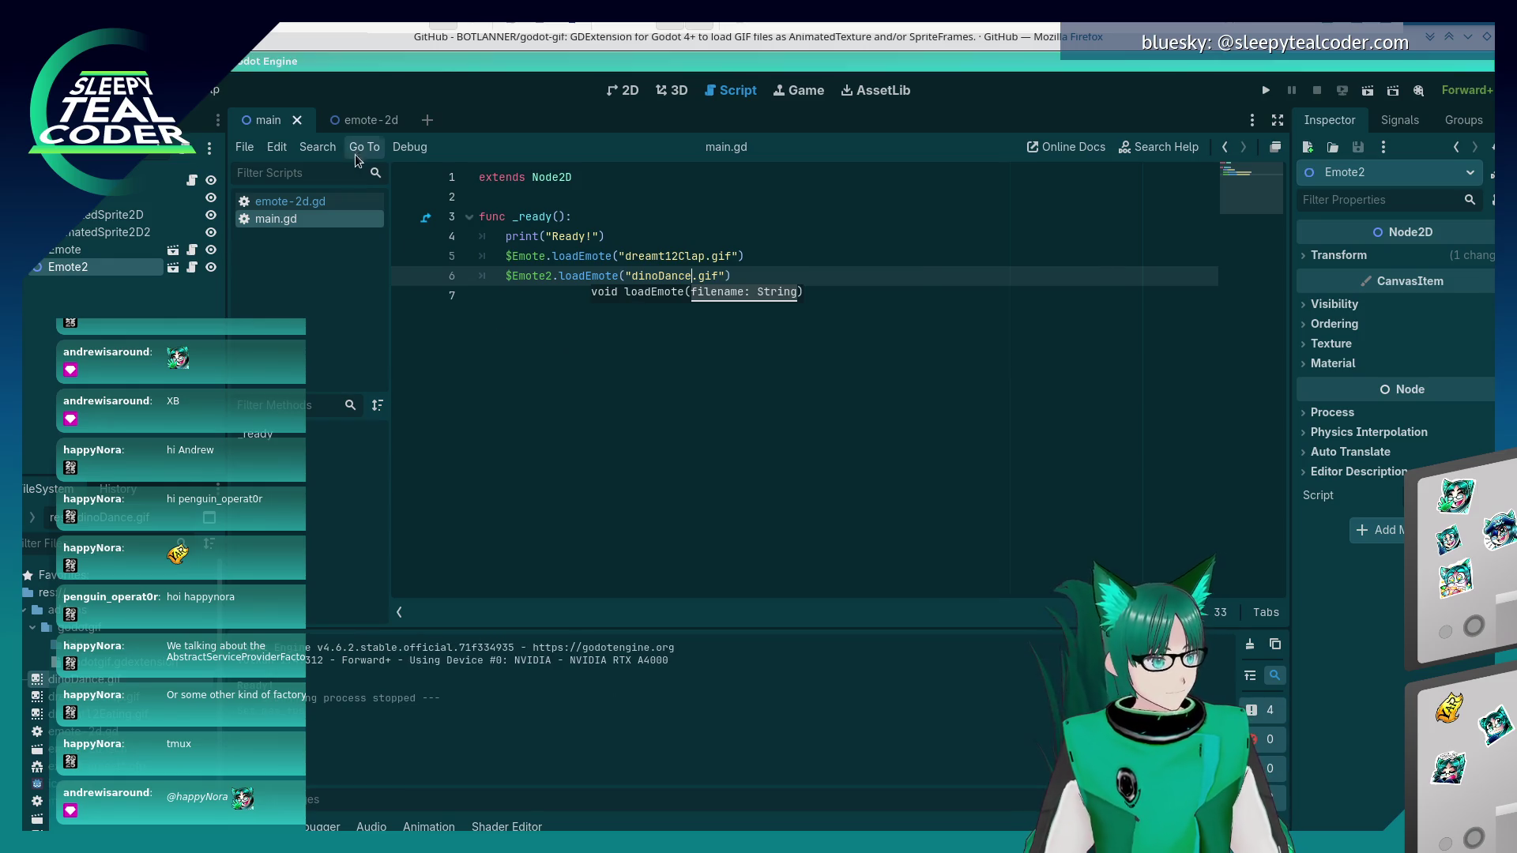
# - Switch scene tabs from emote-2d back to main, close the relaunched game, and show the 2D view
pyautogui.click(351, 121)
pyautogui.click(247, 123)
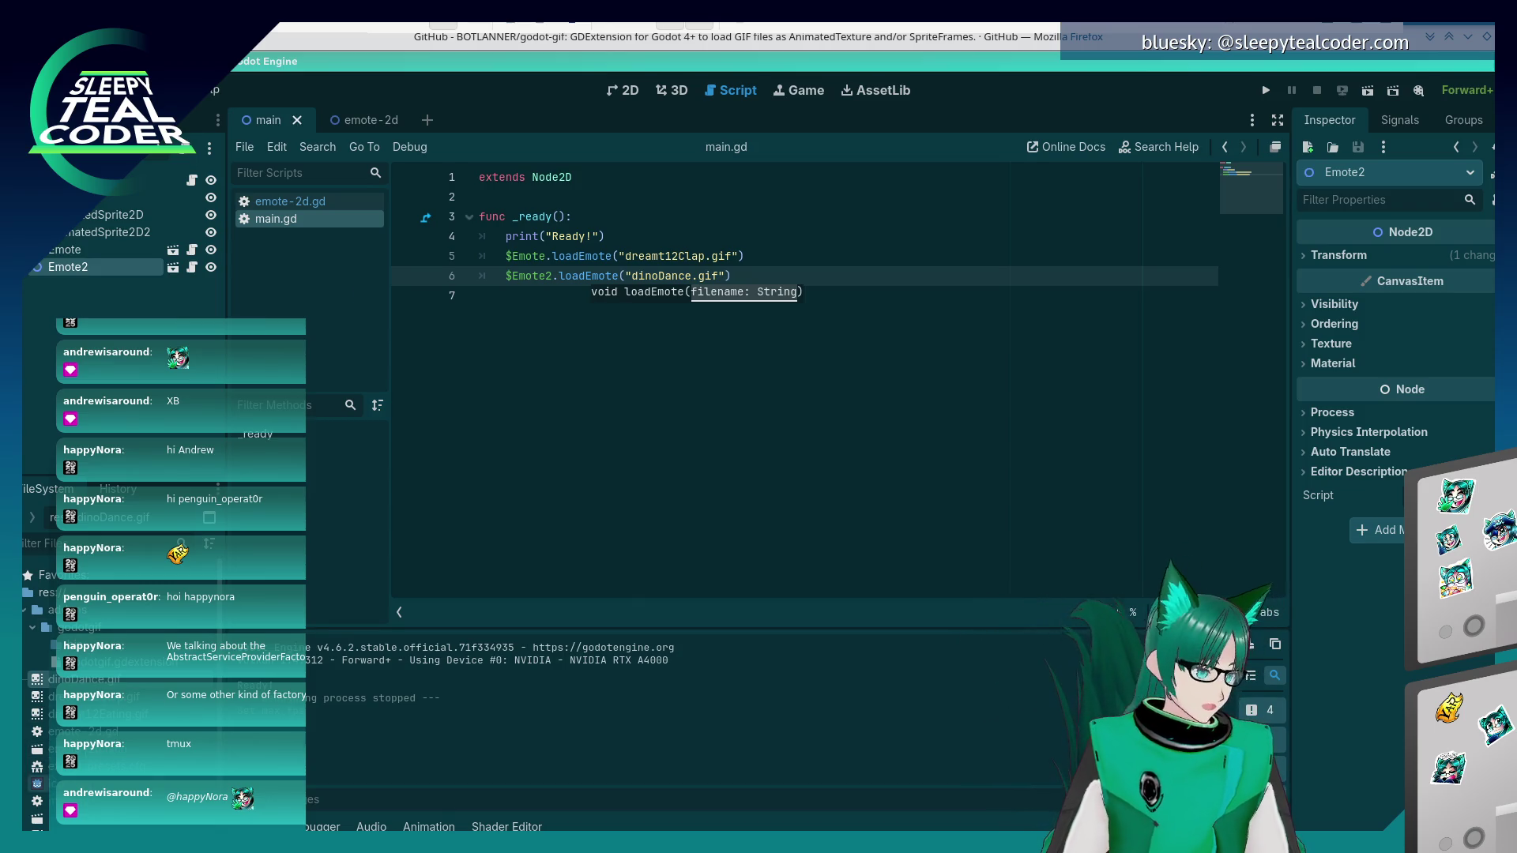
pyautogui.hotkey('alt', 'Tab')
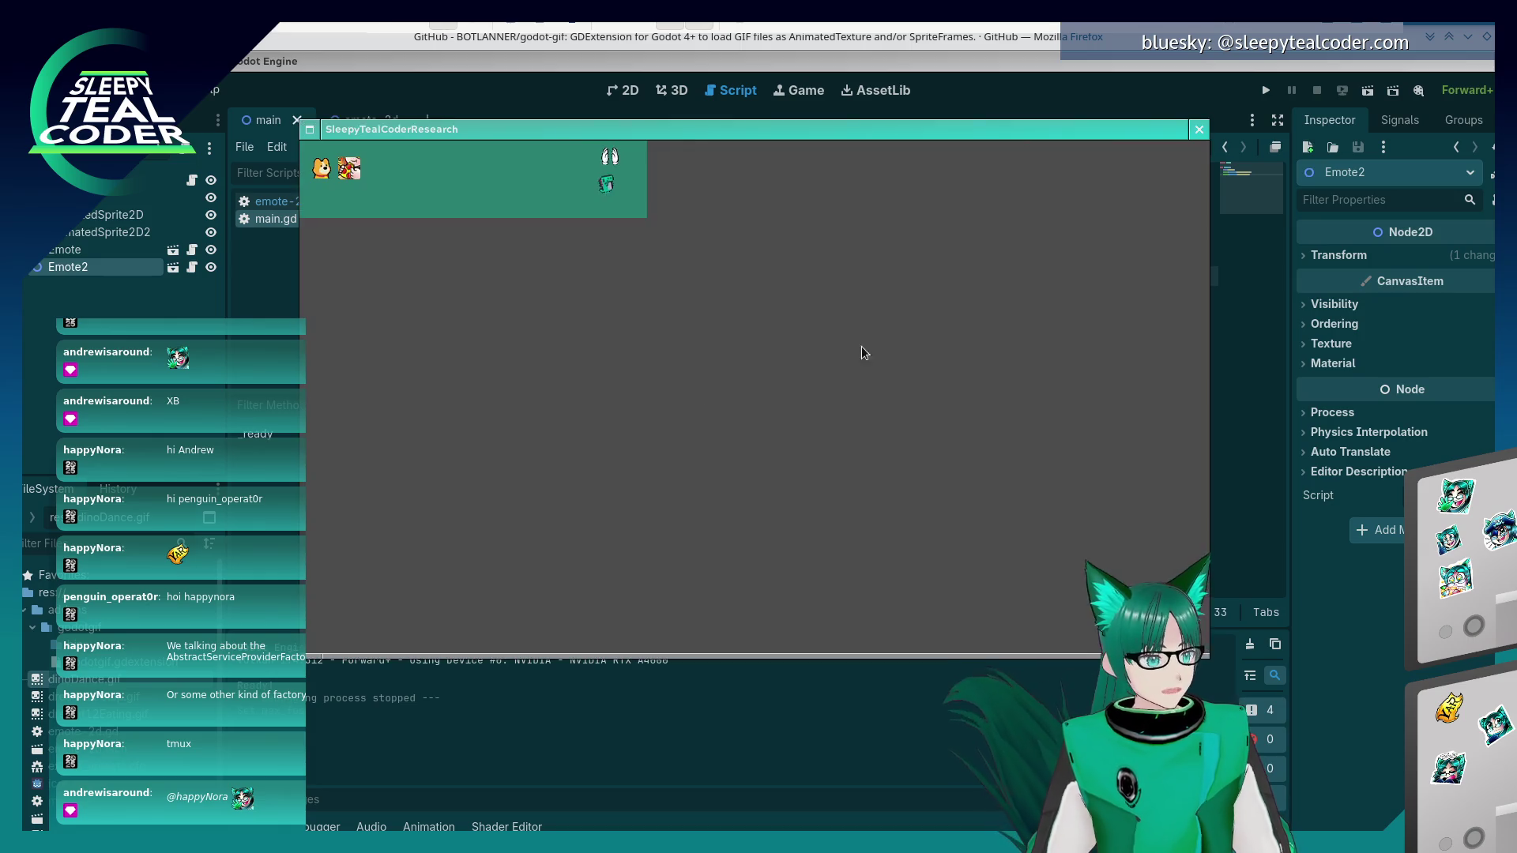
pyautogui.hotkey('alt', 'F4')
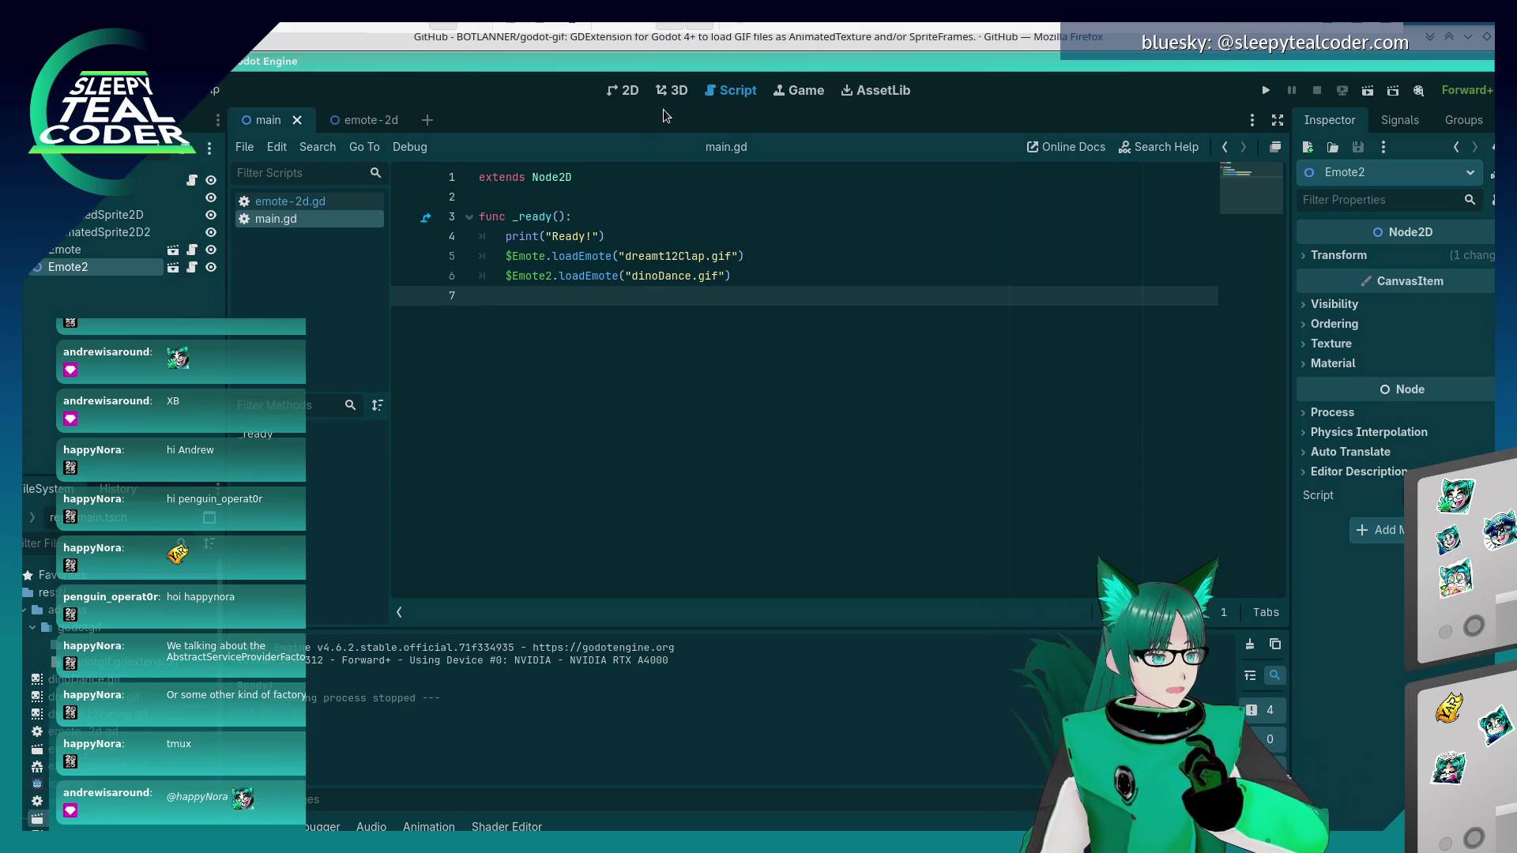
pyautogui.click(620, 92)
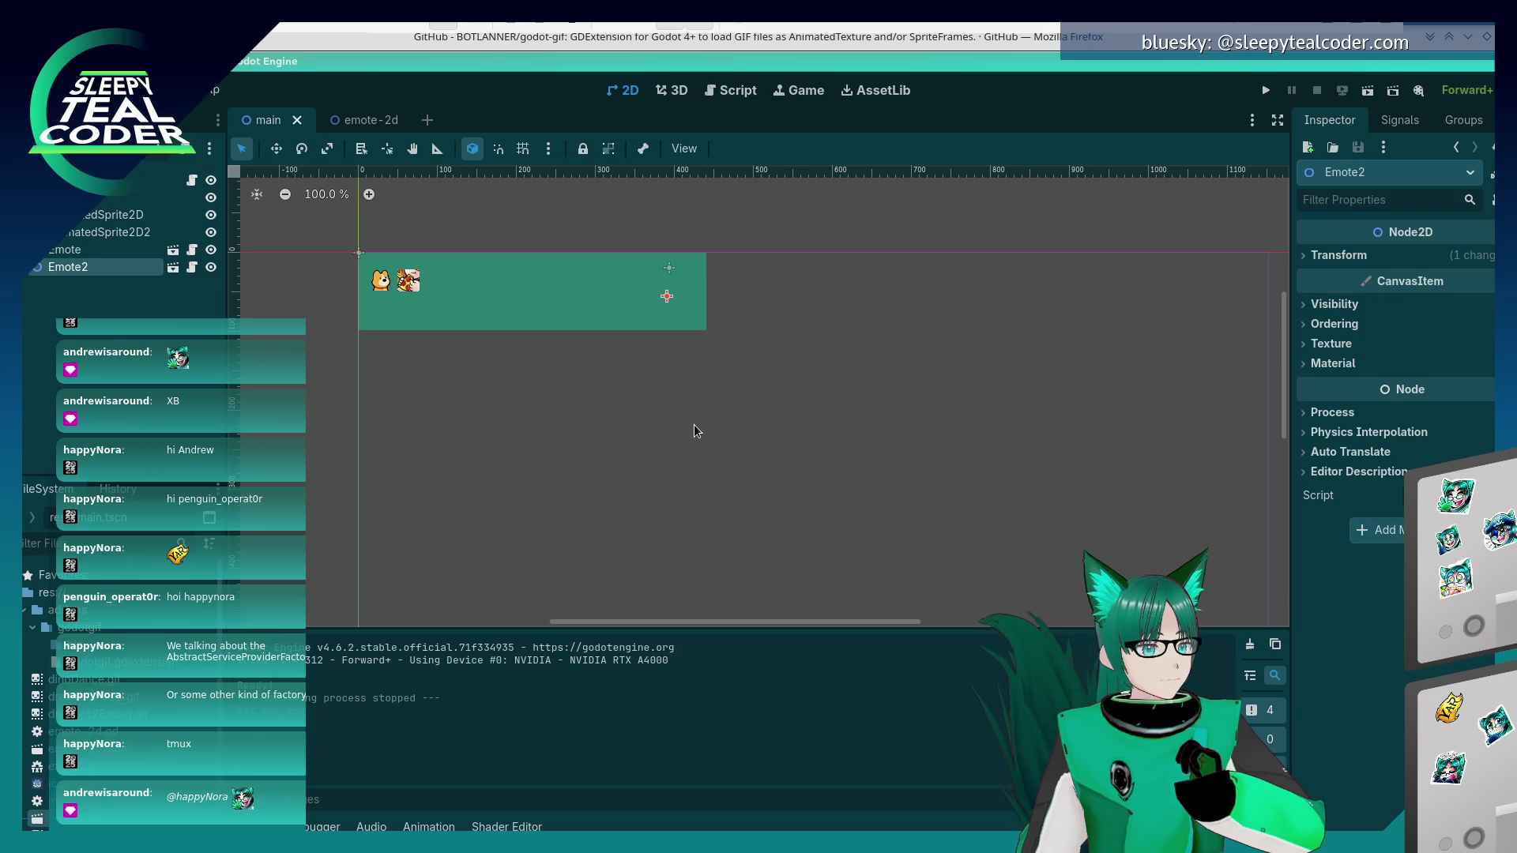
# - Make the green ColorRect taller and narrower and move Emote, Emote2 and both AnimatedSprite2Ds to its bottom
pyautogui.click(609, 306)
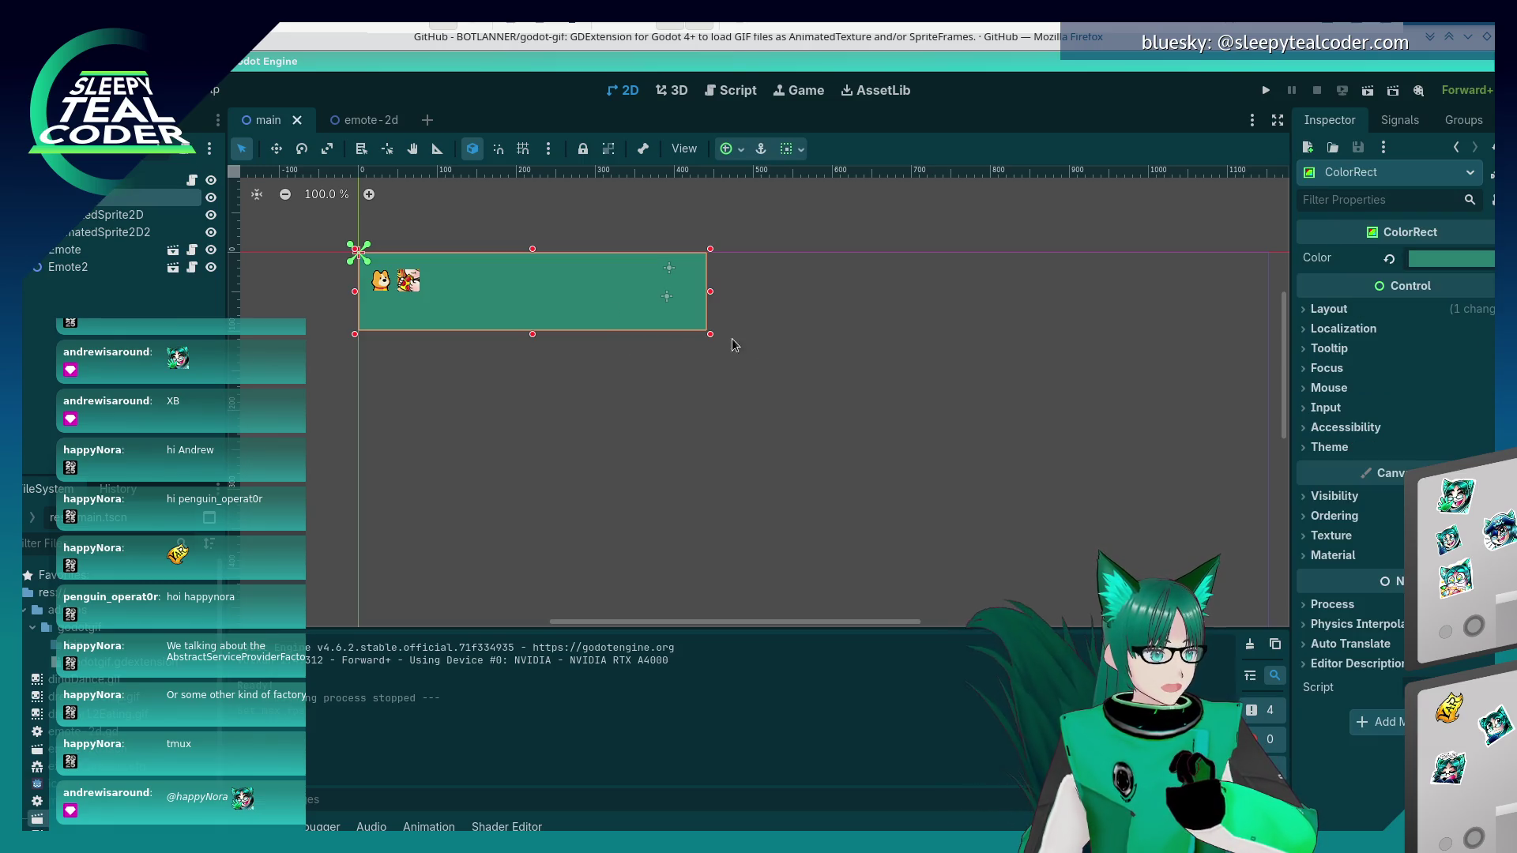
pyautogui.moveTo(711, 341)
pyautogui.mouseDown()
pyautogui.moveTo(610, 496)
pyautogui.moveTo(535, 540)
pyautogui.mouseUp()
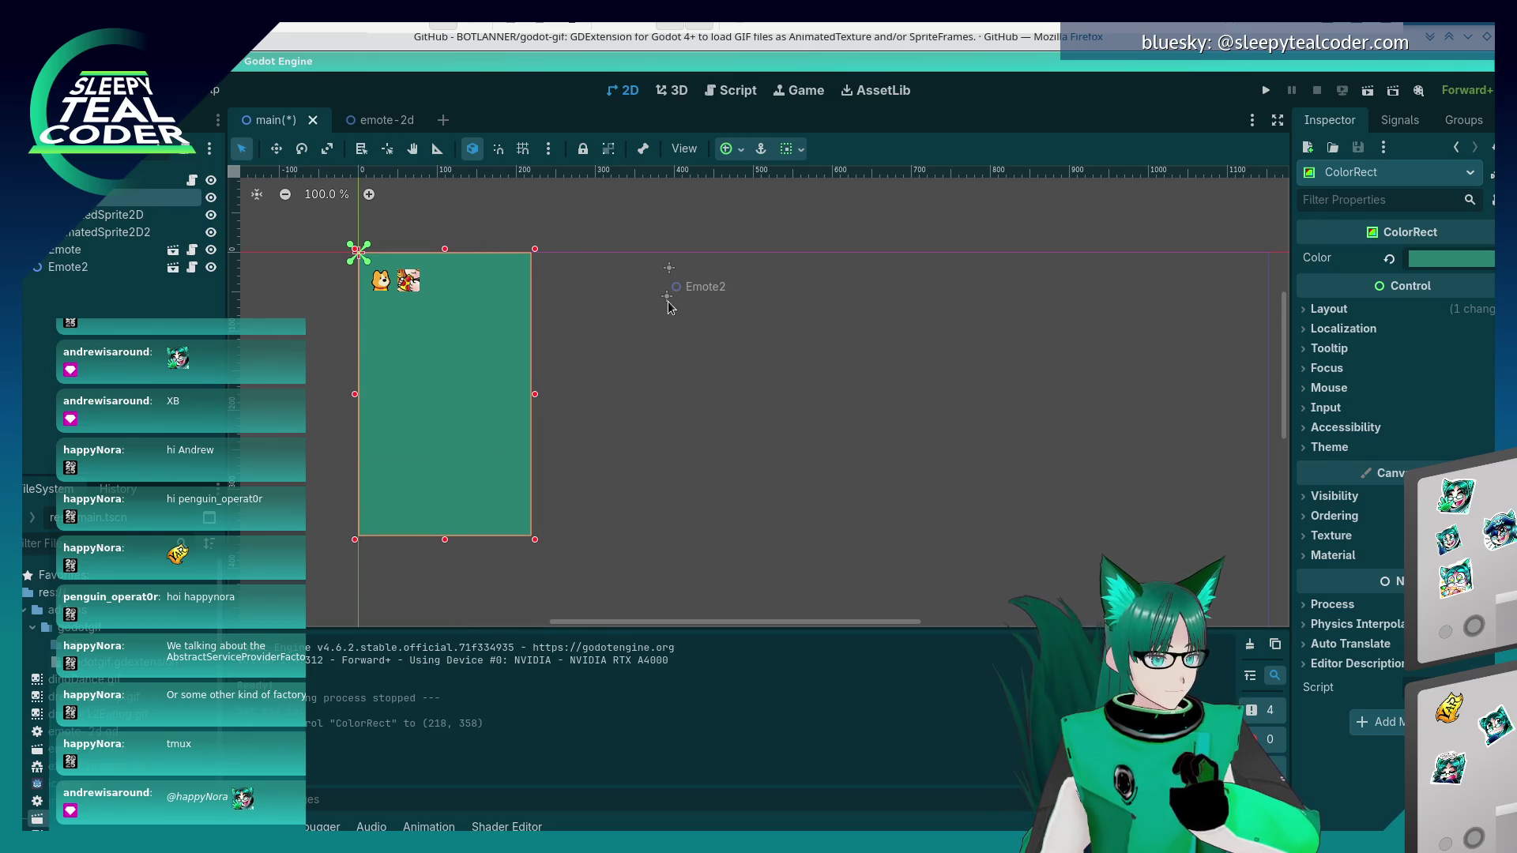
pyautogui.moveTo(668, 307)
pyautogui.mouseDown()
pyautogui.moveTo(491, 406)
pyautogui.moveTo(380, 505)
pyautogui.mouseUp()
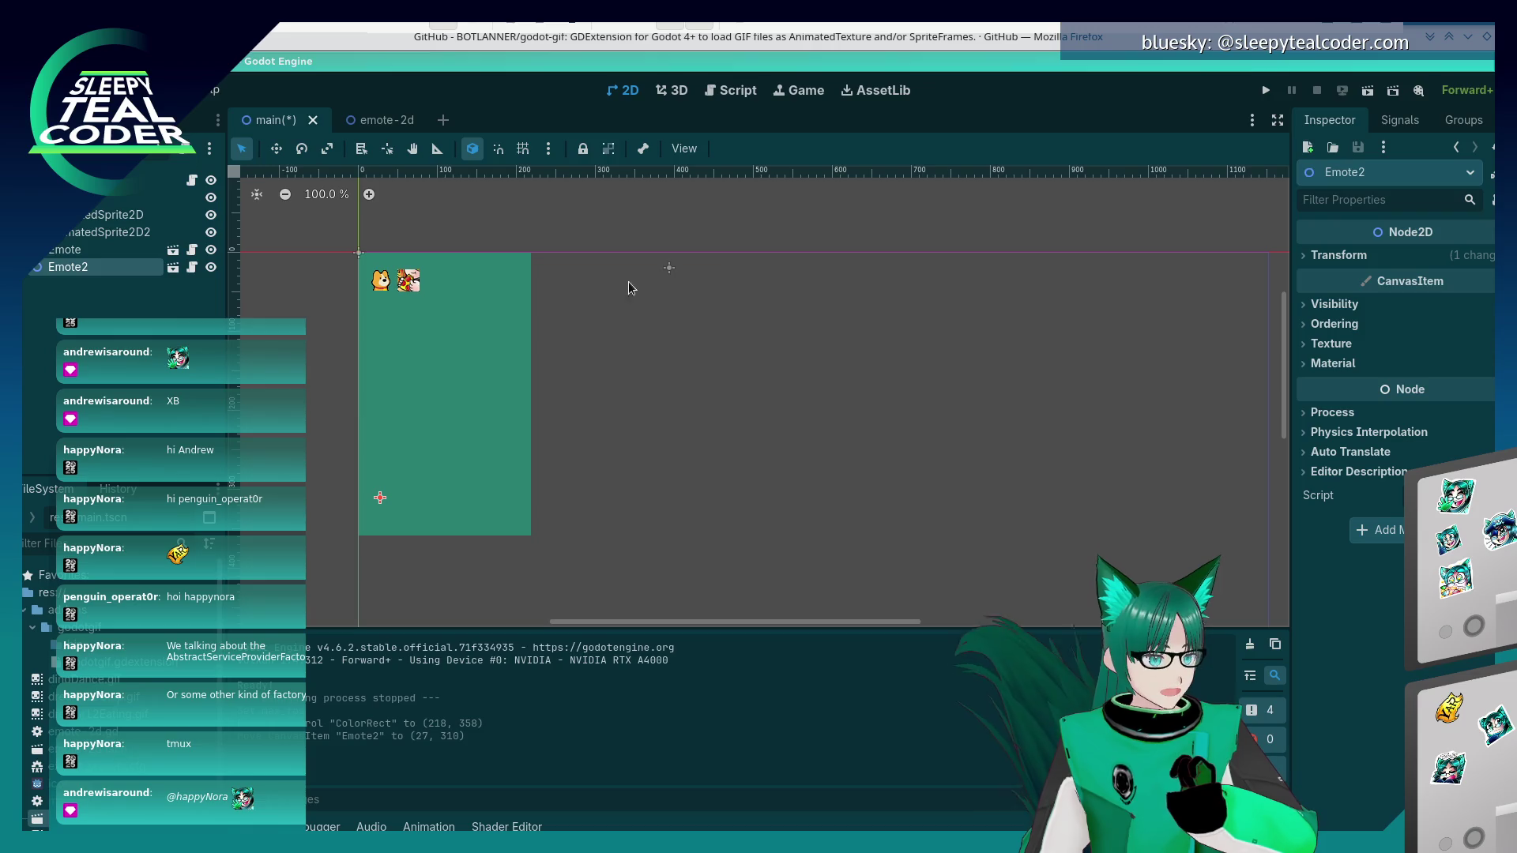
pyautogui.moveTo(668, 268)
pyautogui.mouseDown()
pyautogui.moveTo(390, 497)
pyautogui.moveTo(406, 500)
pyautogui.mouseUp()
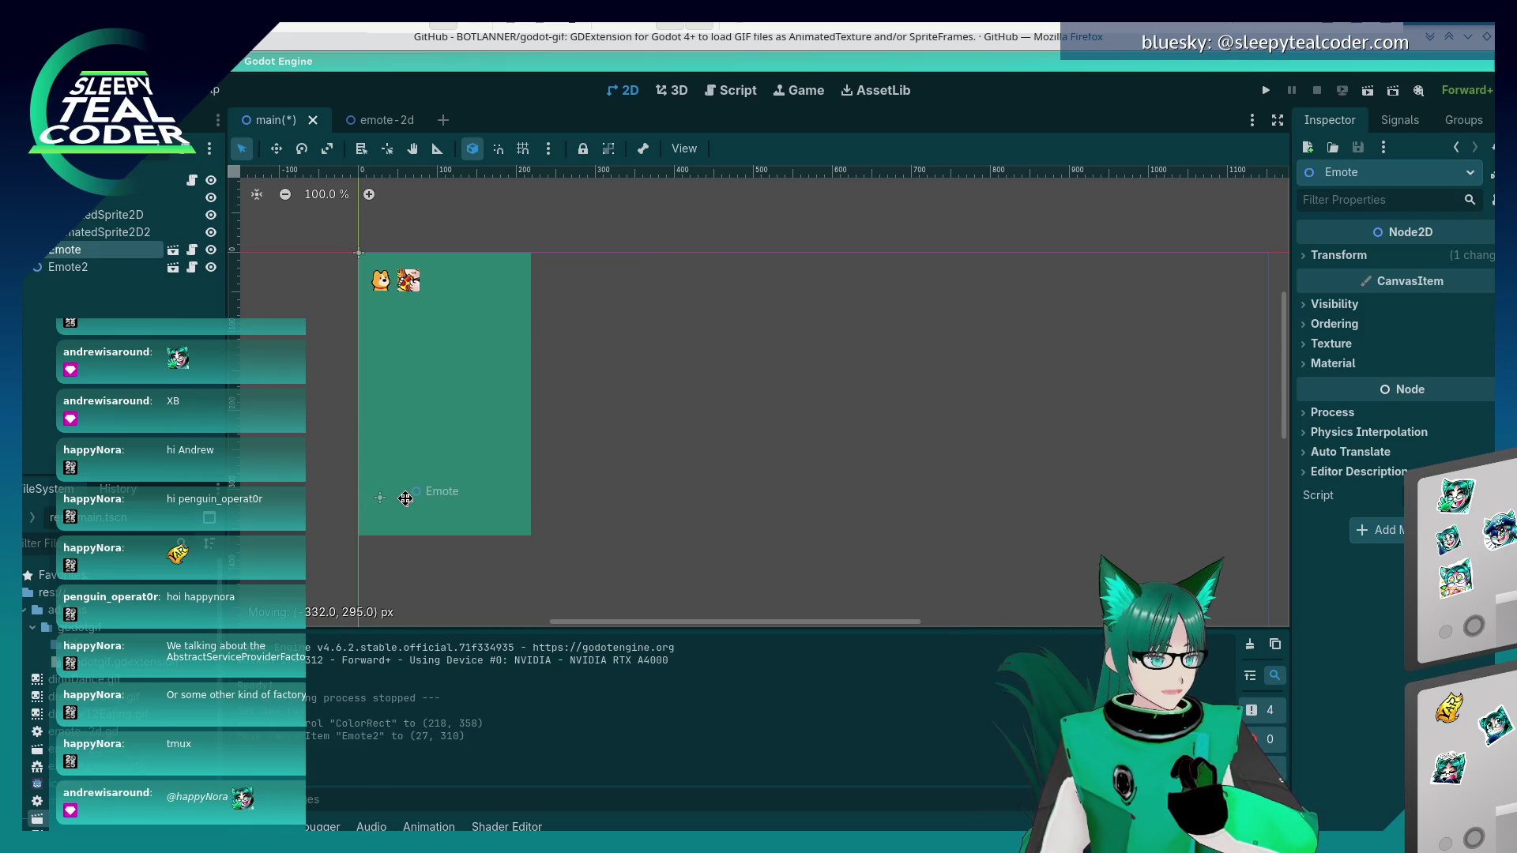
pyautogui.moveTo(408, 282)
pyautogui.mouseDown()
pyautogui.moveTo(449, 427)
pyautogui.moveTo(438, 506)
pyautogui.mouseUp()
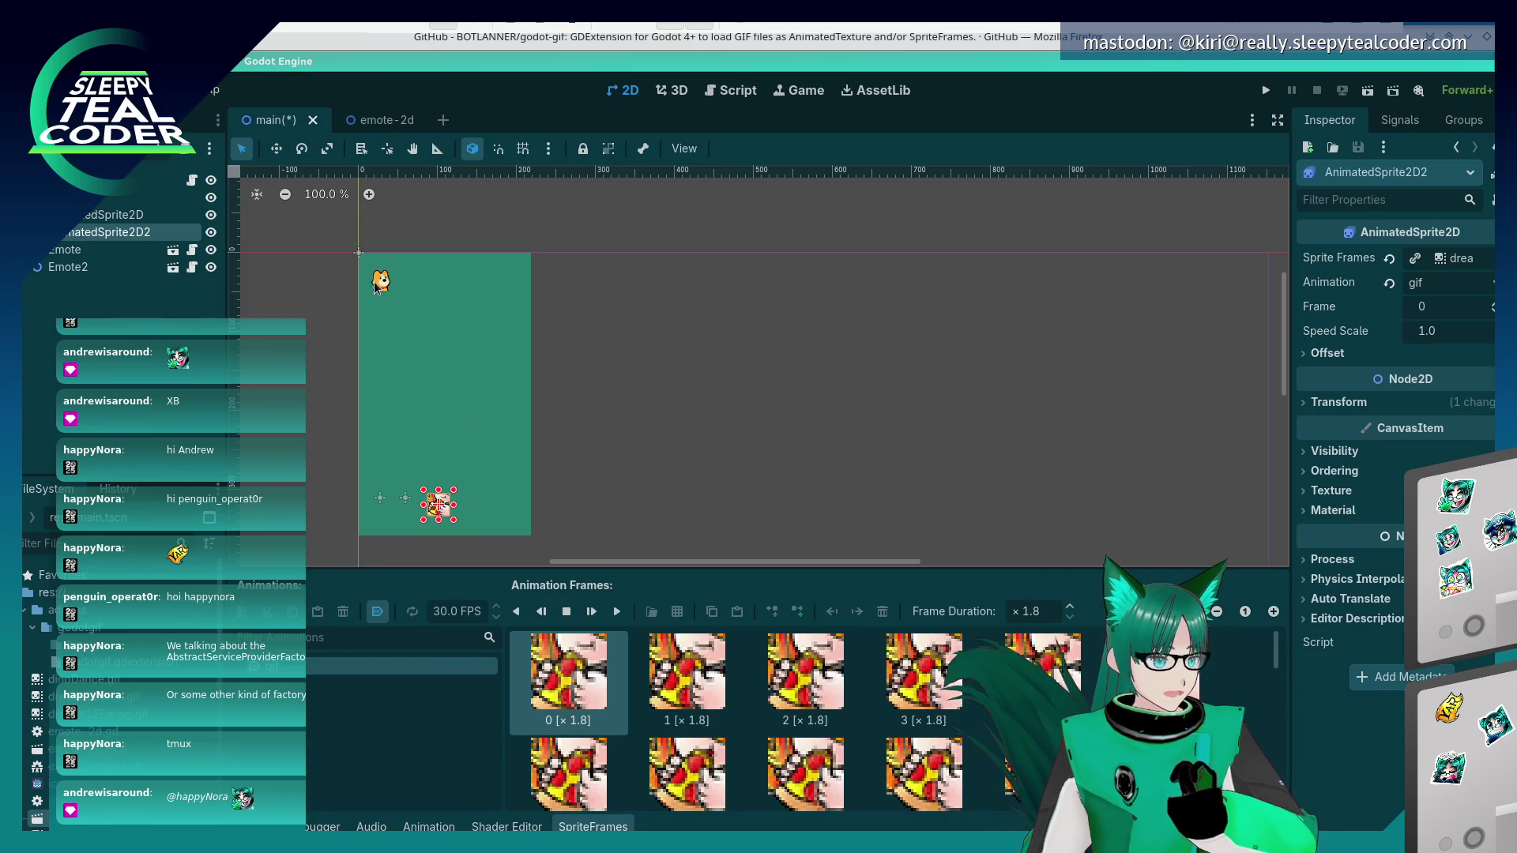
pyautogui.moveTo(375, 283)
pyautogui.mouseDown()
pyautogui.moveTo(471, 437)
pyautogui.moveTo(475, 504)
pyautogui.mouseUp()
# - Narrow the background rectangle slightly more from its right edge, then deselect it
pyautogui.click(533, 447)
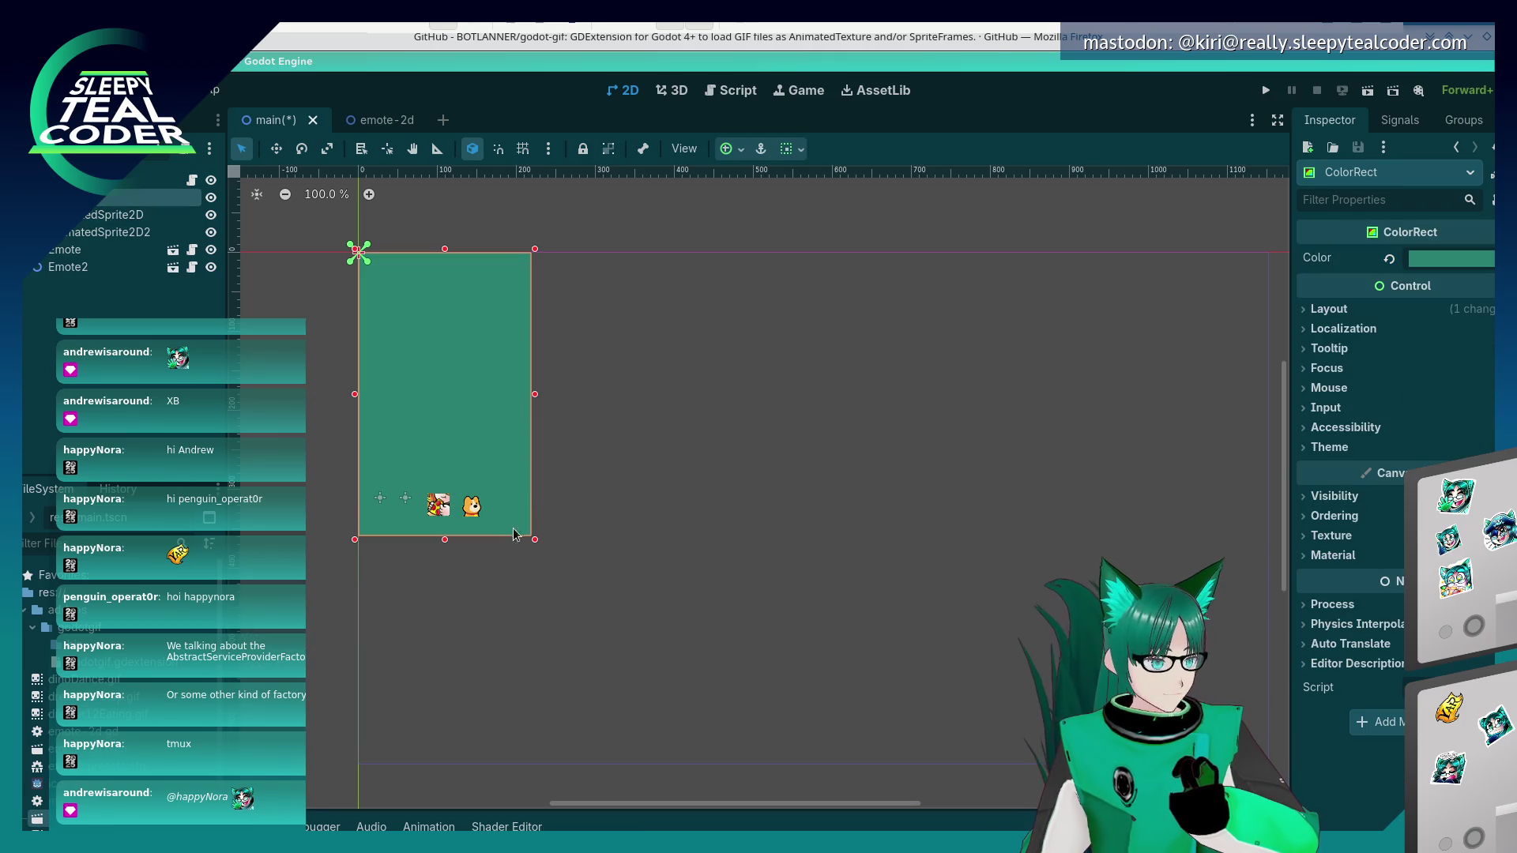
pyautogui.moveTo(537, 401); pyautogui.dragTo(501, 401)
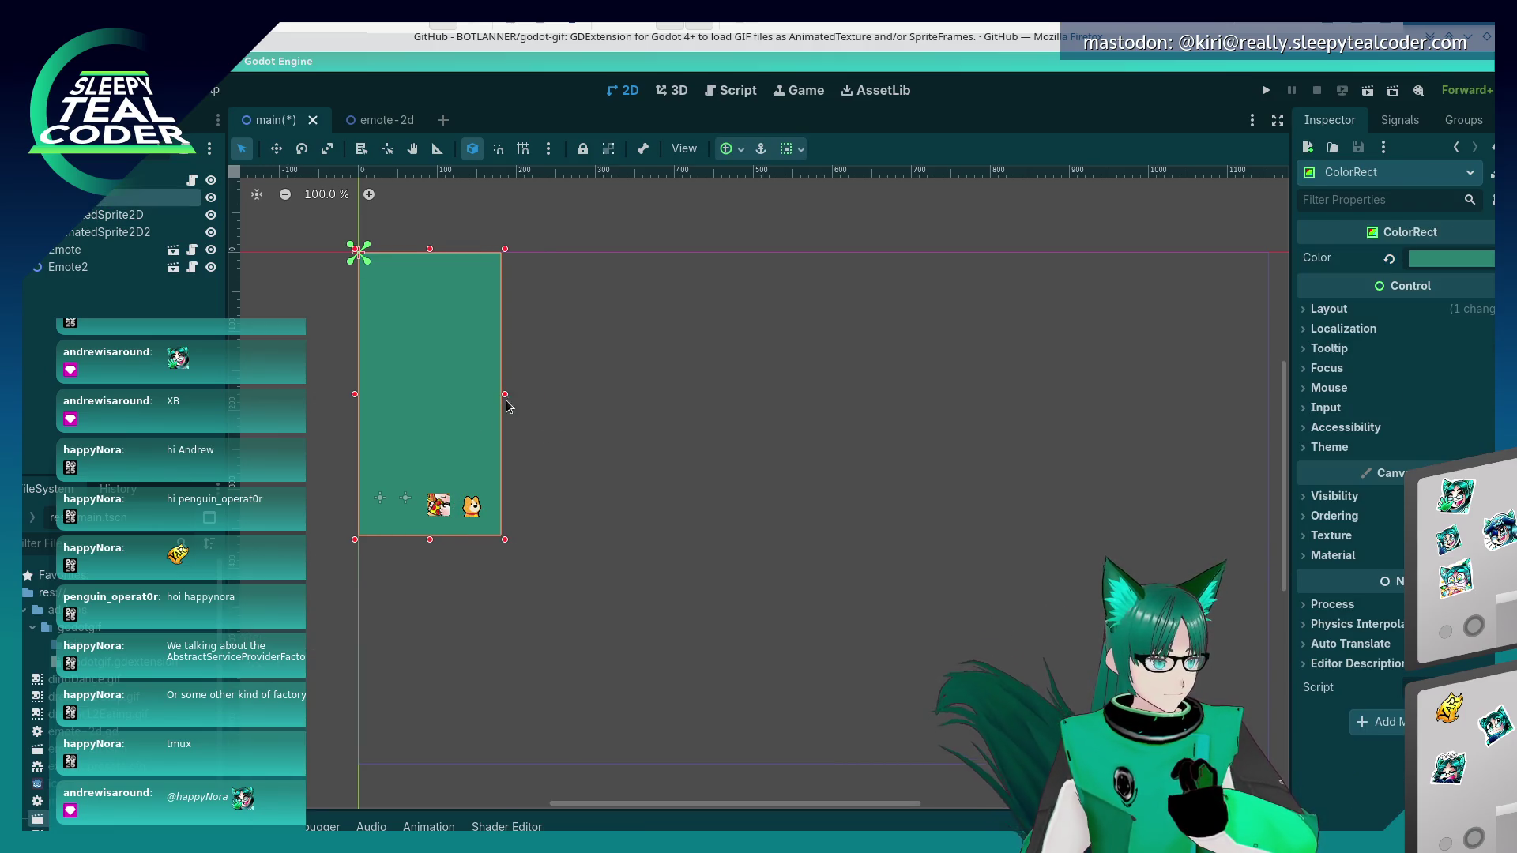
pyautogui.click(510, 463)
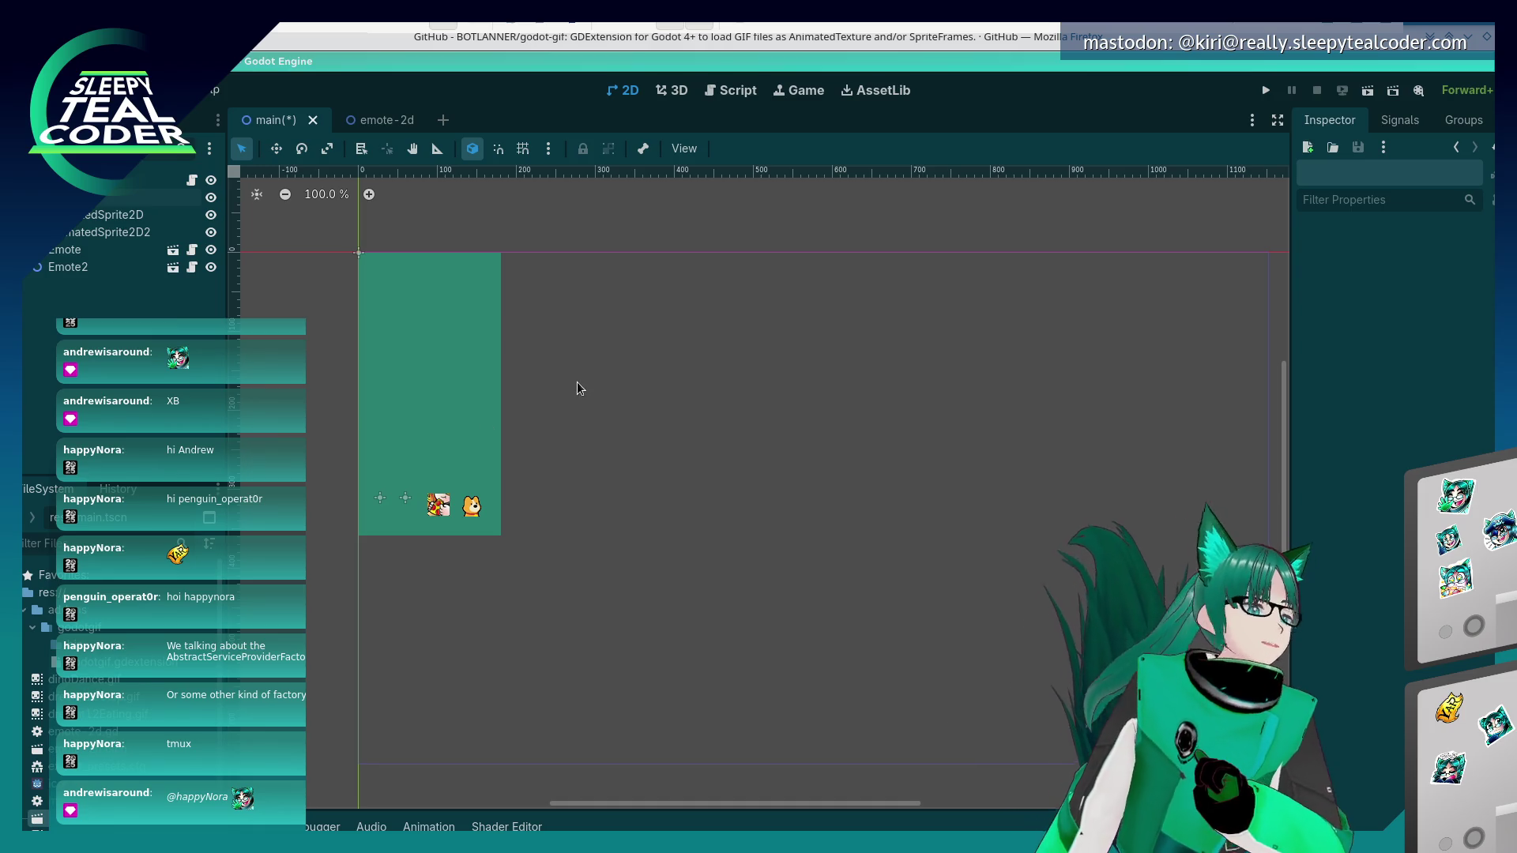
pyautogui.hotkey('alt', 'Tab')
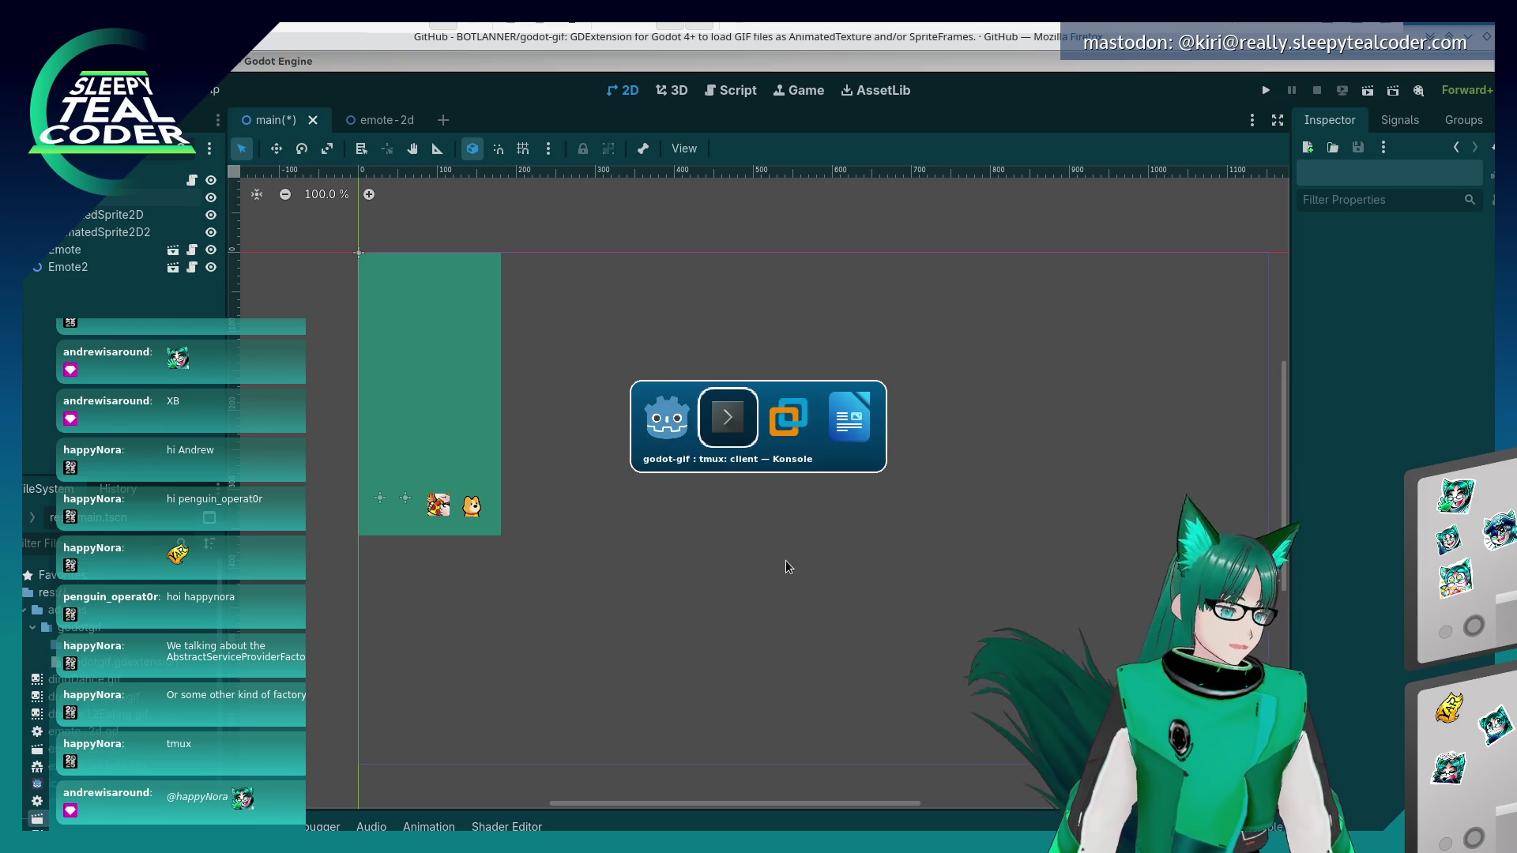
# - Export all presets as a Release build from Project > Export
pyautogui.hotkey('alt', 'shift', 'Tab')
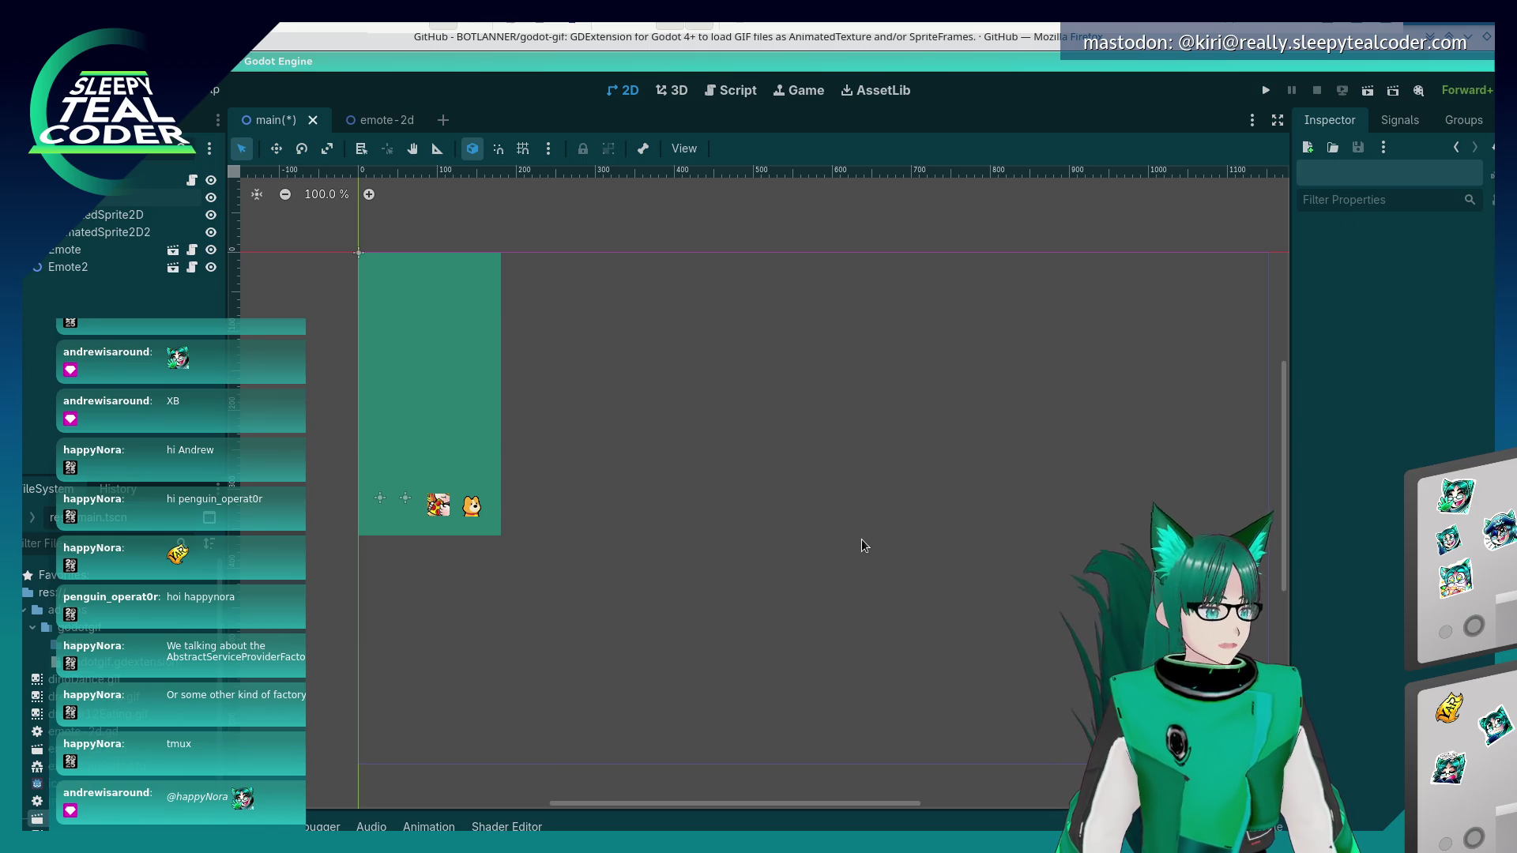
pyautogui.hotkey('alt', 'Tab')
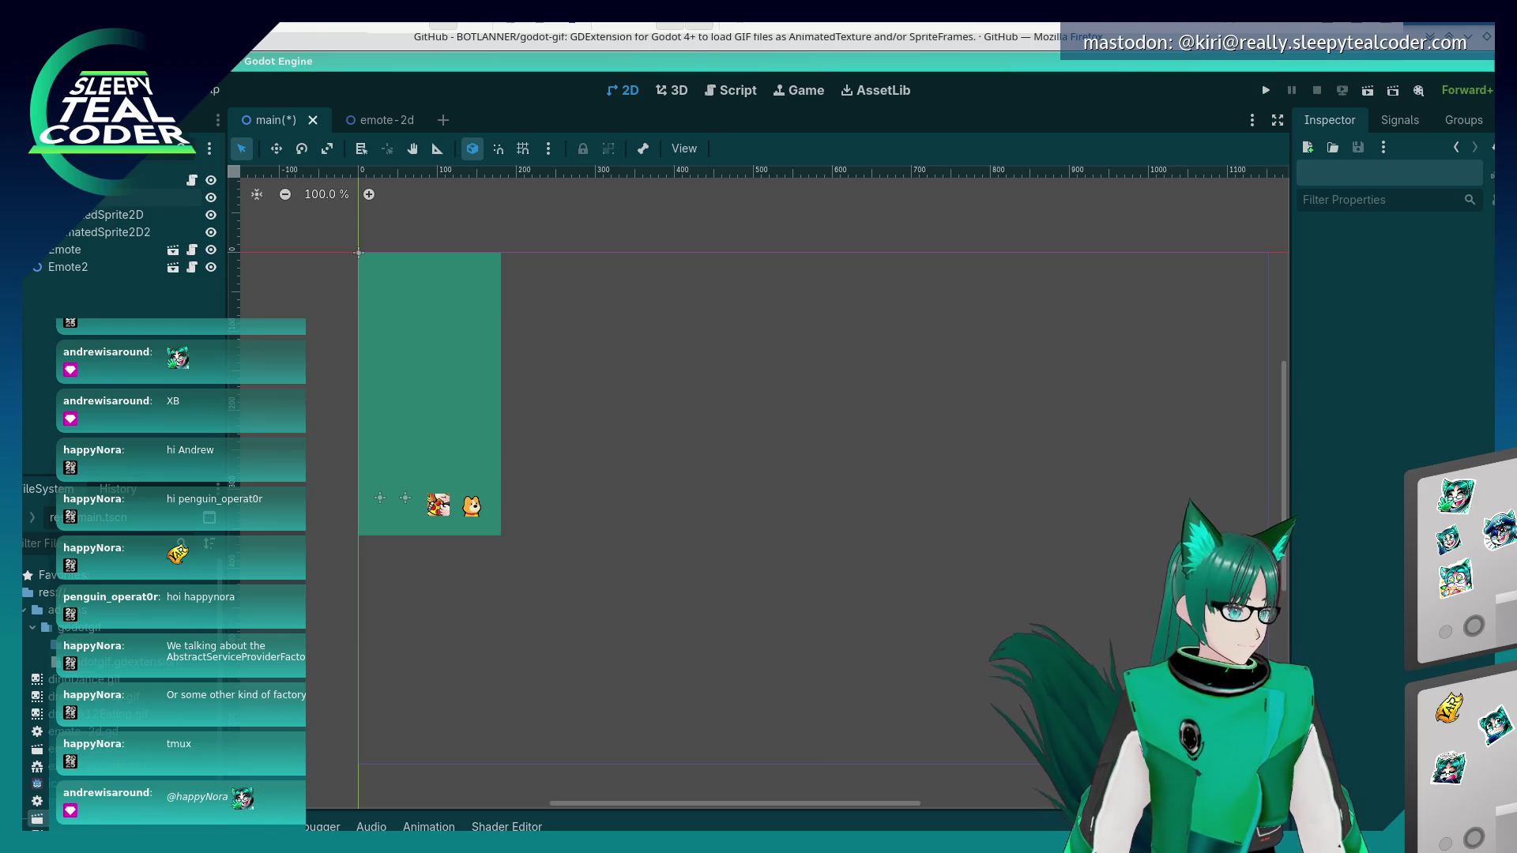
pyautogui.click(75, 89)
pyautogui.click(119, 167)
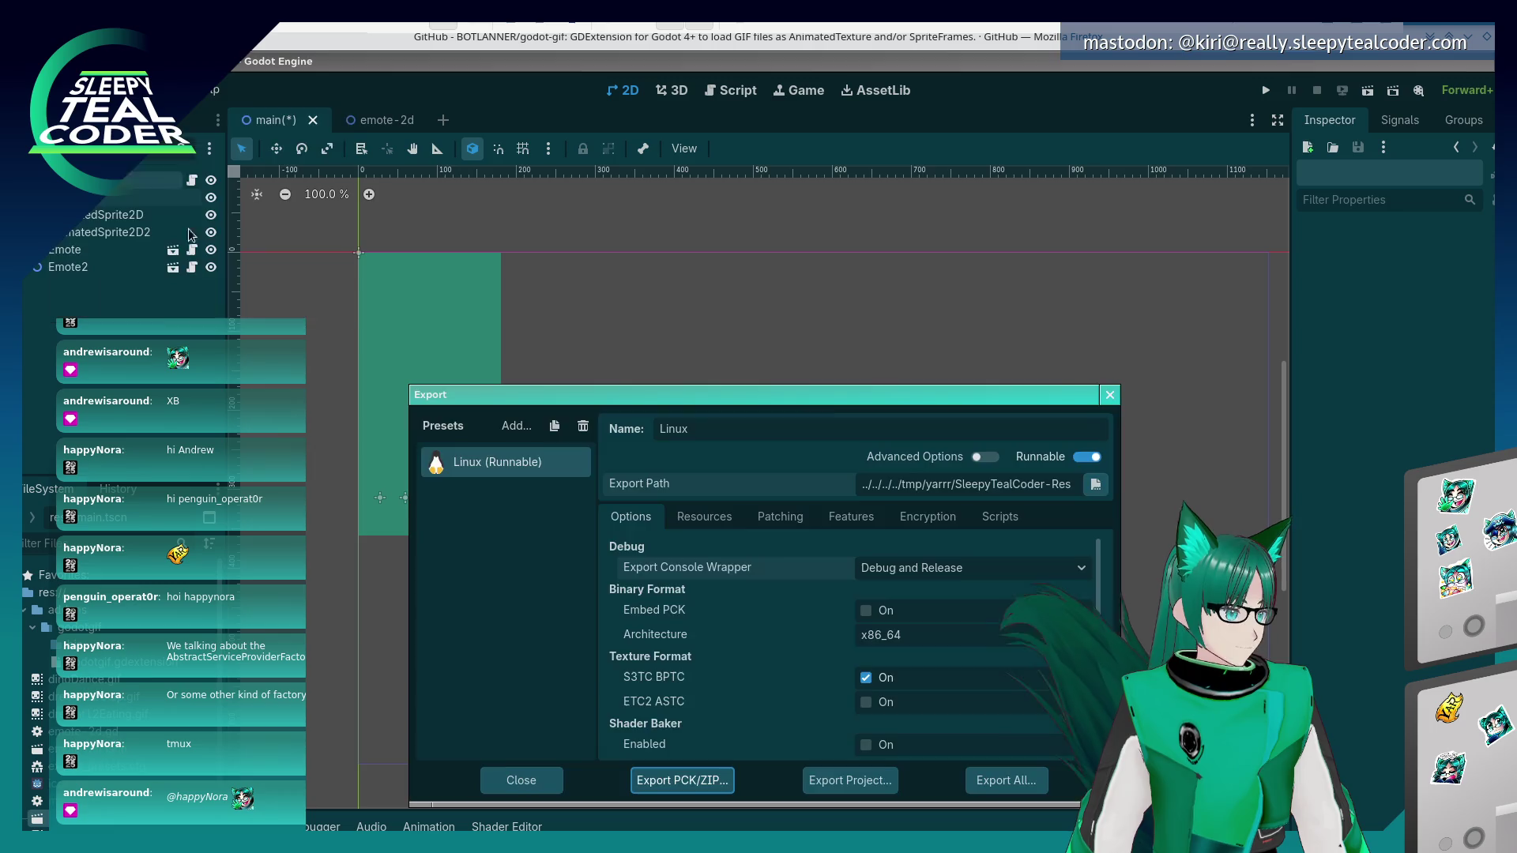
pyautogui.click(1011, 784)
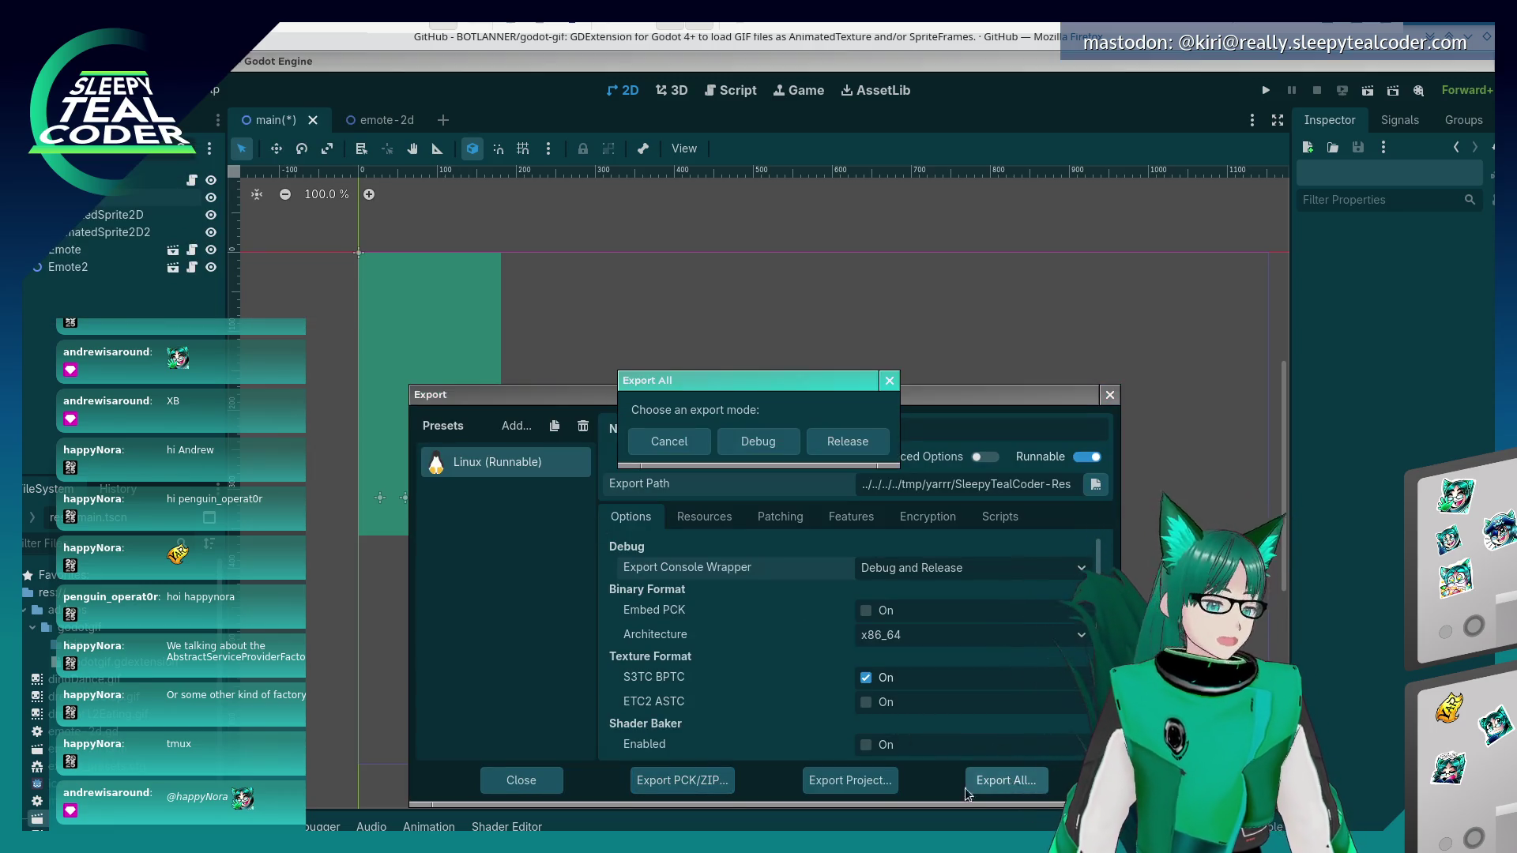
pyautogui.click(841, 455)
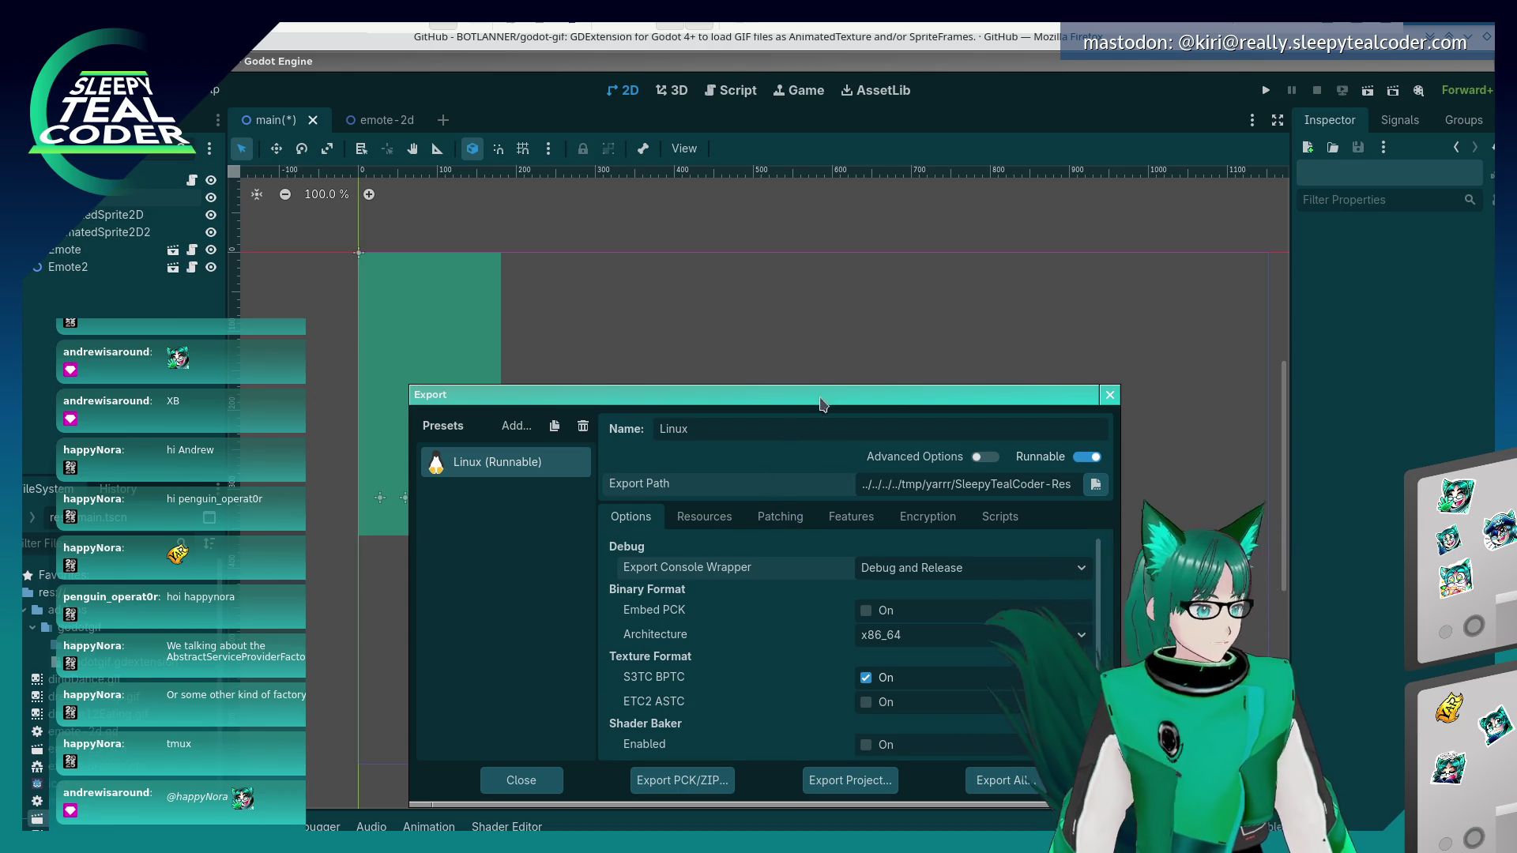
# - Rerun the exported Linux build from the middle Konsole pane
pyautogui.hotkey('alt', 'Tab')
pyautogui.hotkey('alt', 'Tab')
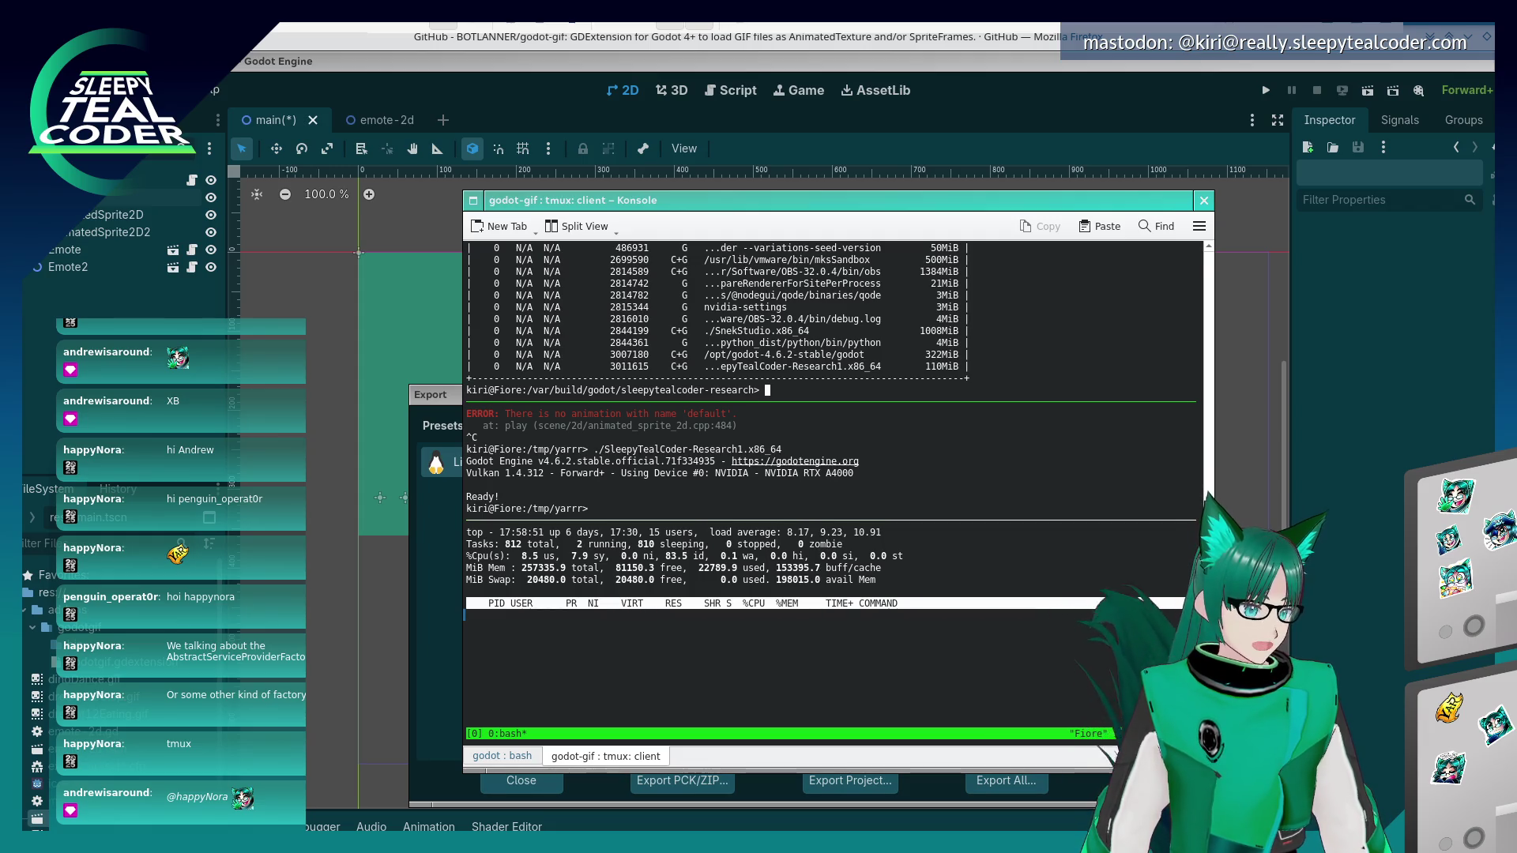
pyautogui.click(596, 508)
pyautogui.press('Up')
pyautogui.press('Return')
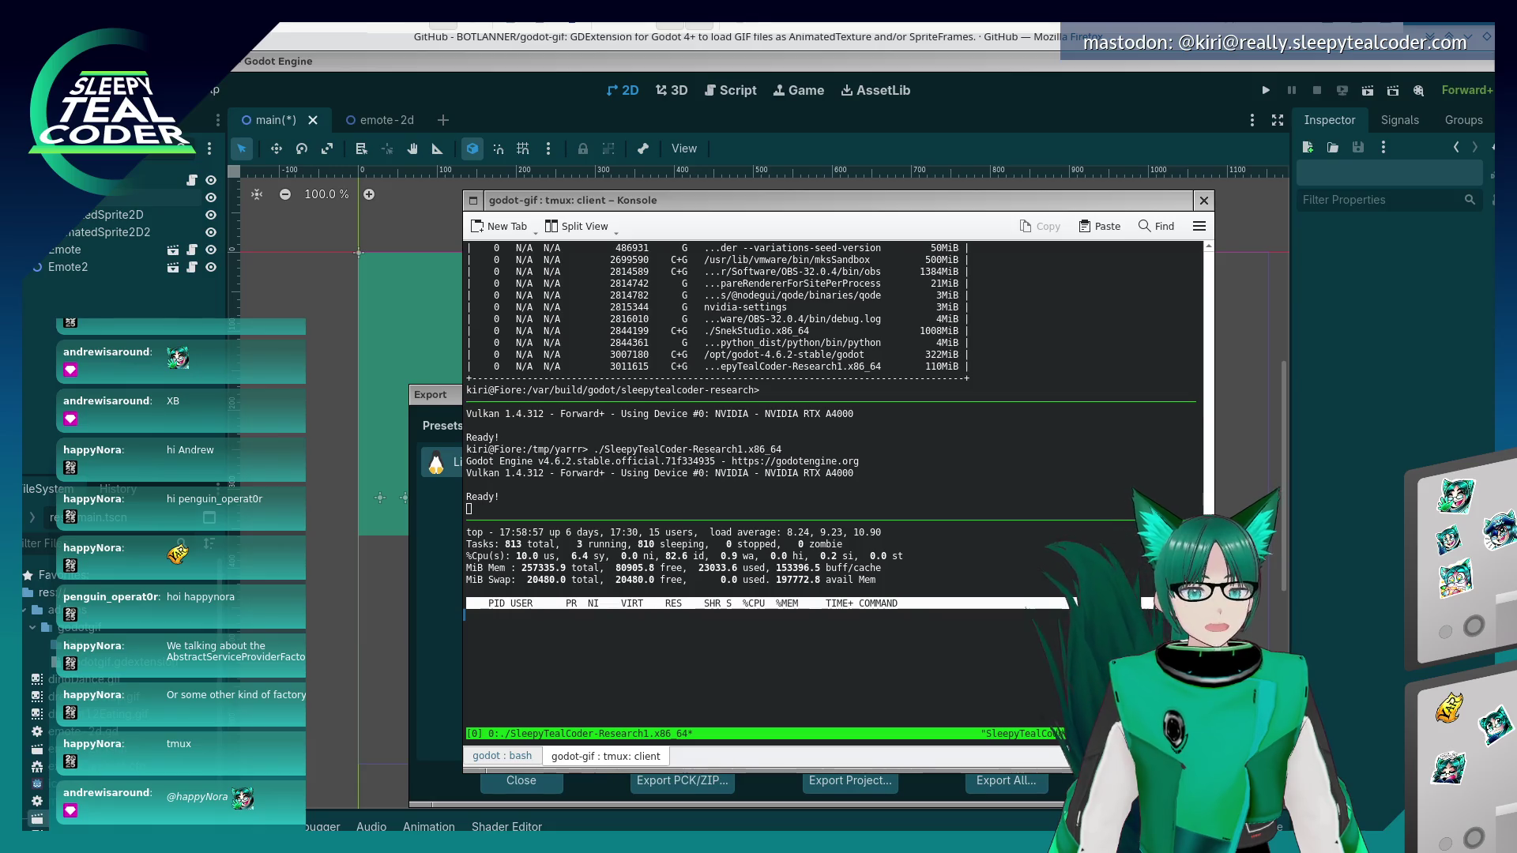
# - Save the main scene, export all presets as Release again, and return to Konsole
pyautogui.hotkey('alt', 'Tab')
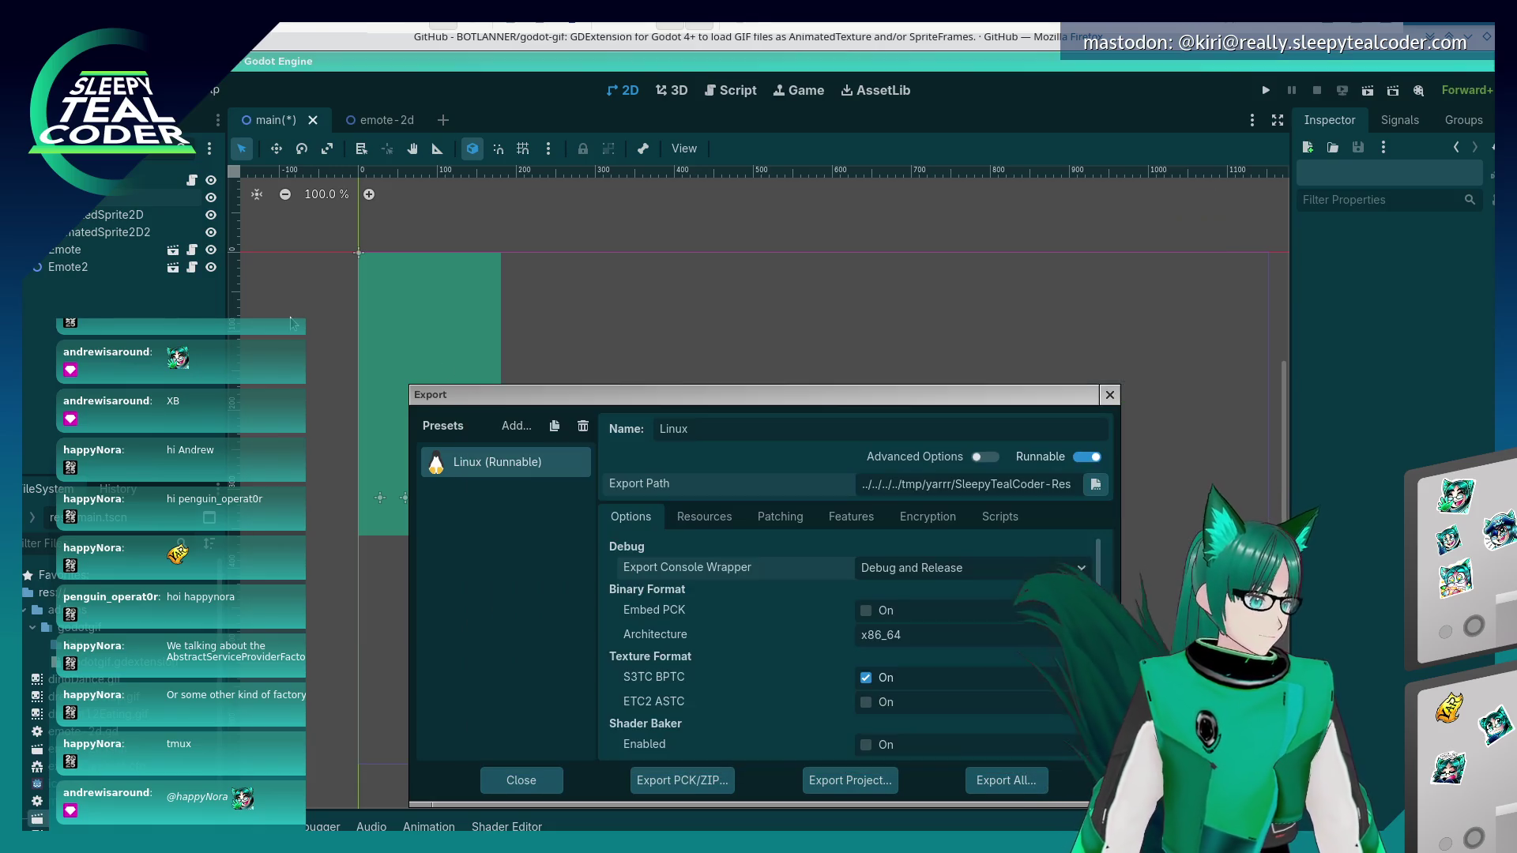
pyautogui.press('Escape')
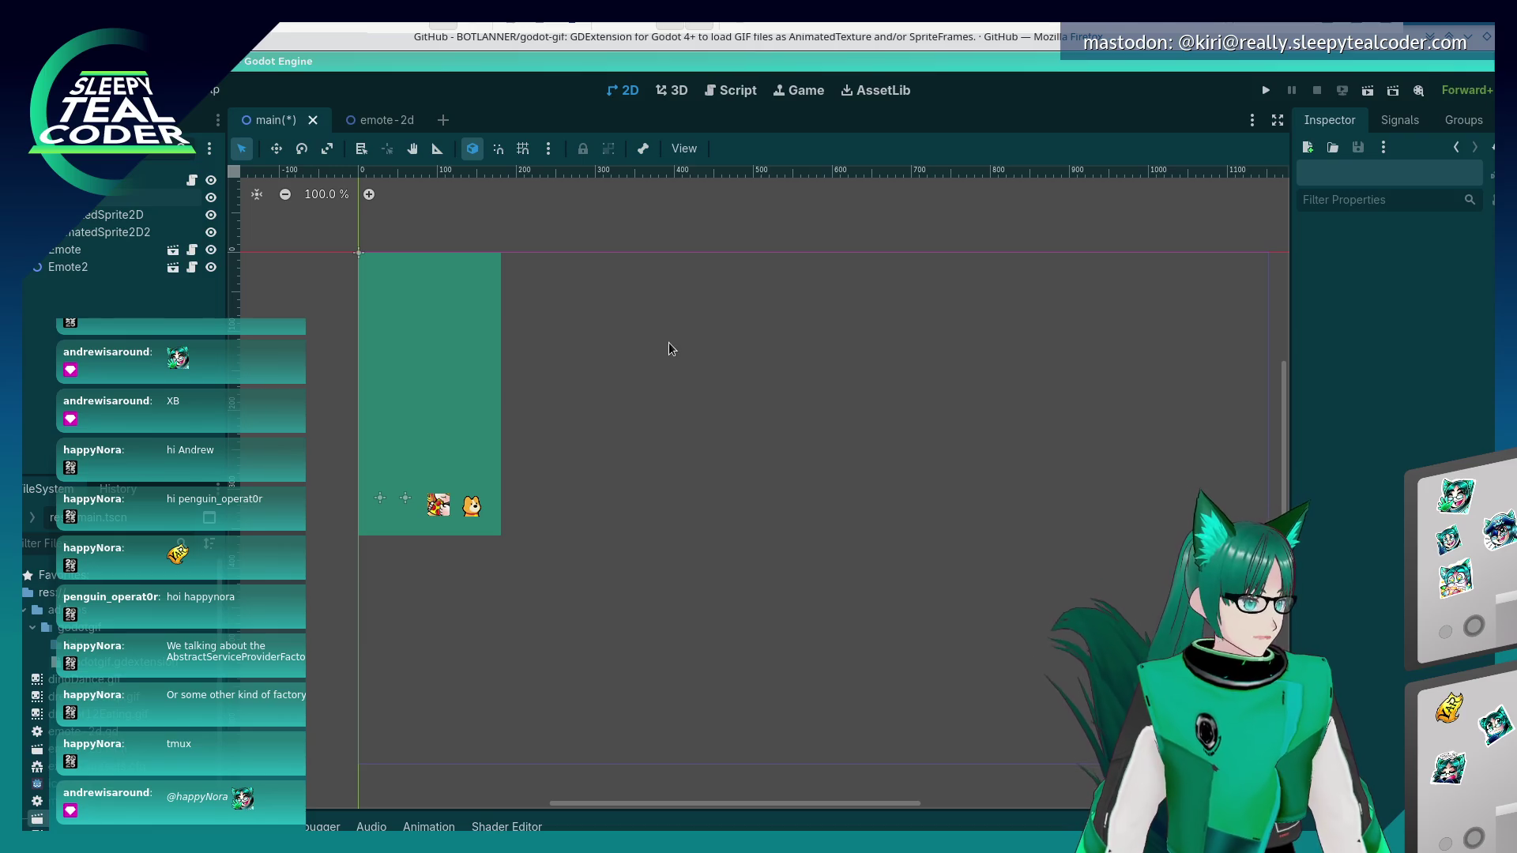
pyautogui.hotkey('ctrl', 's')
pyautogui.click(75, 90)
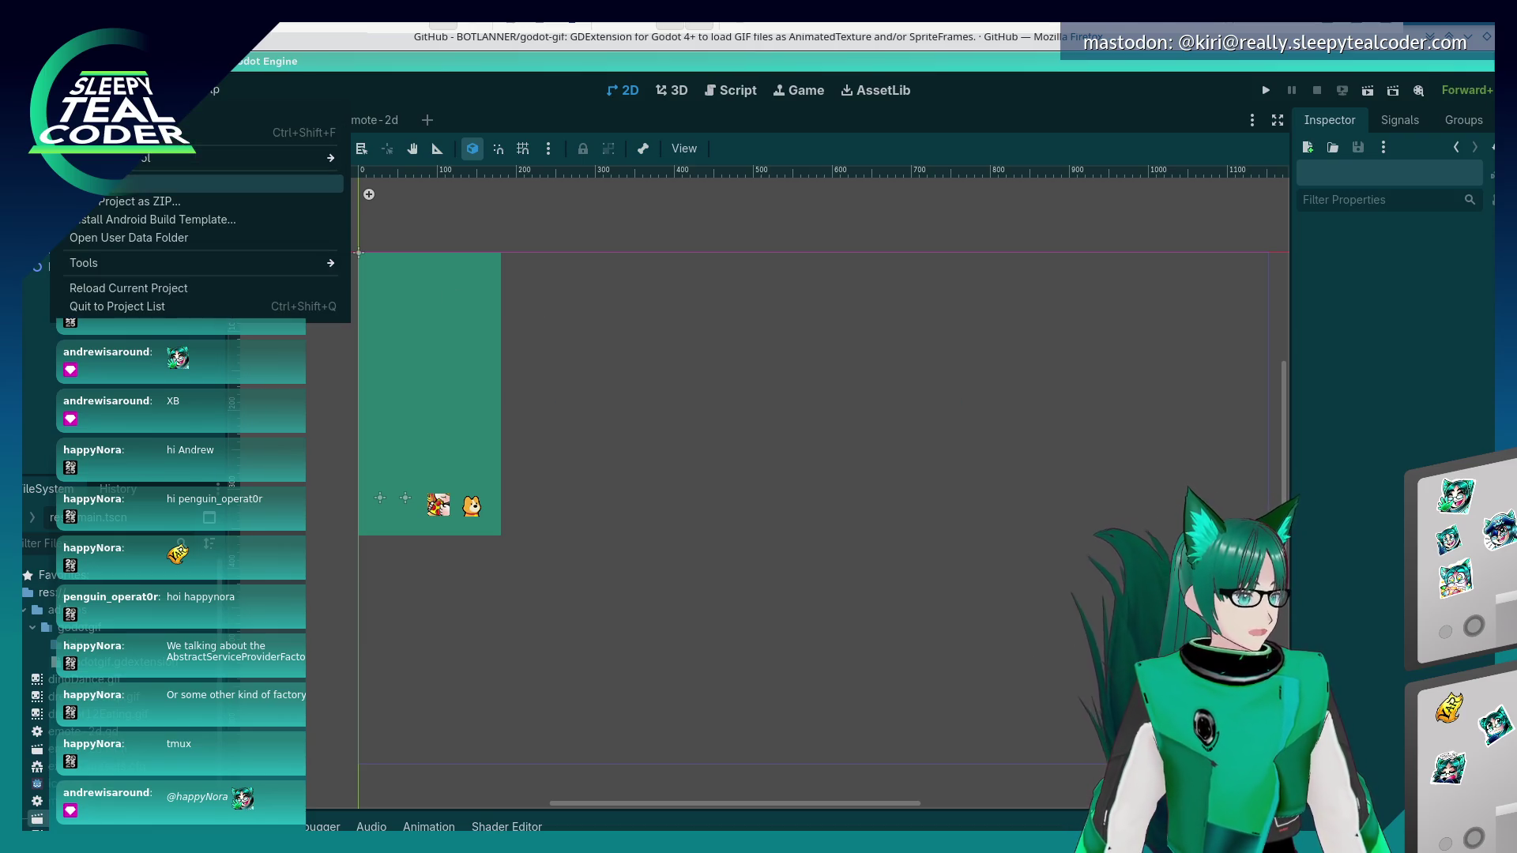
pyautogui.click(158, 183)
pyautogui.click(1007, 802)
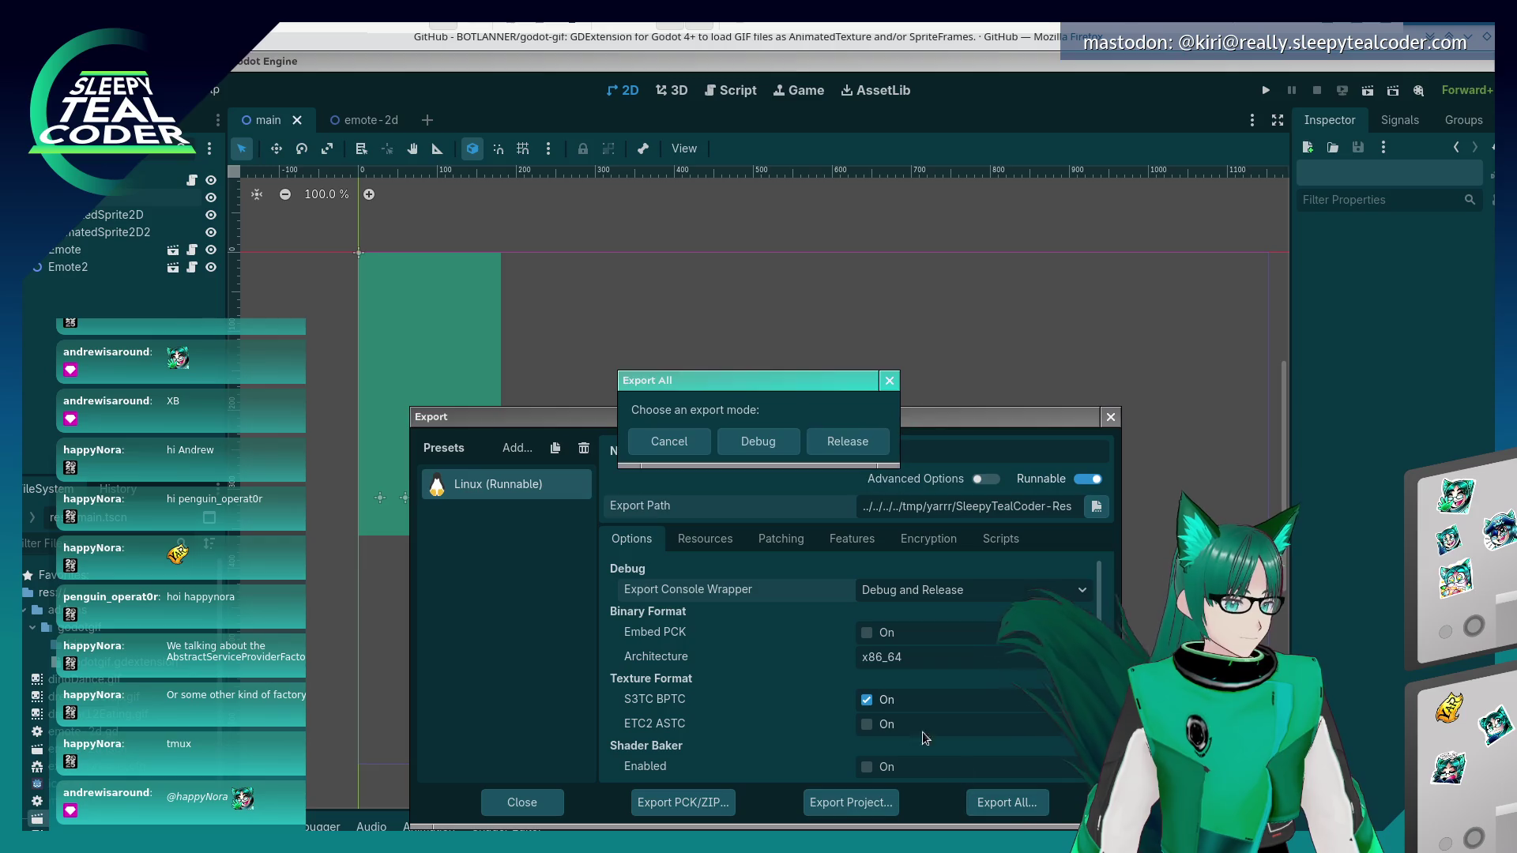
pyautogui.click(855, 436)
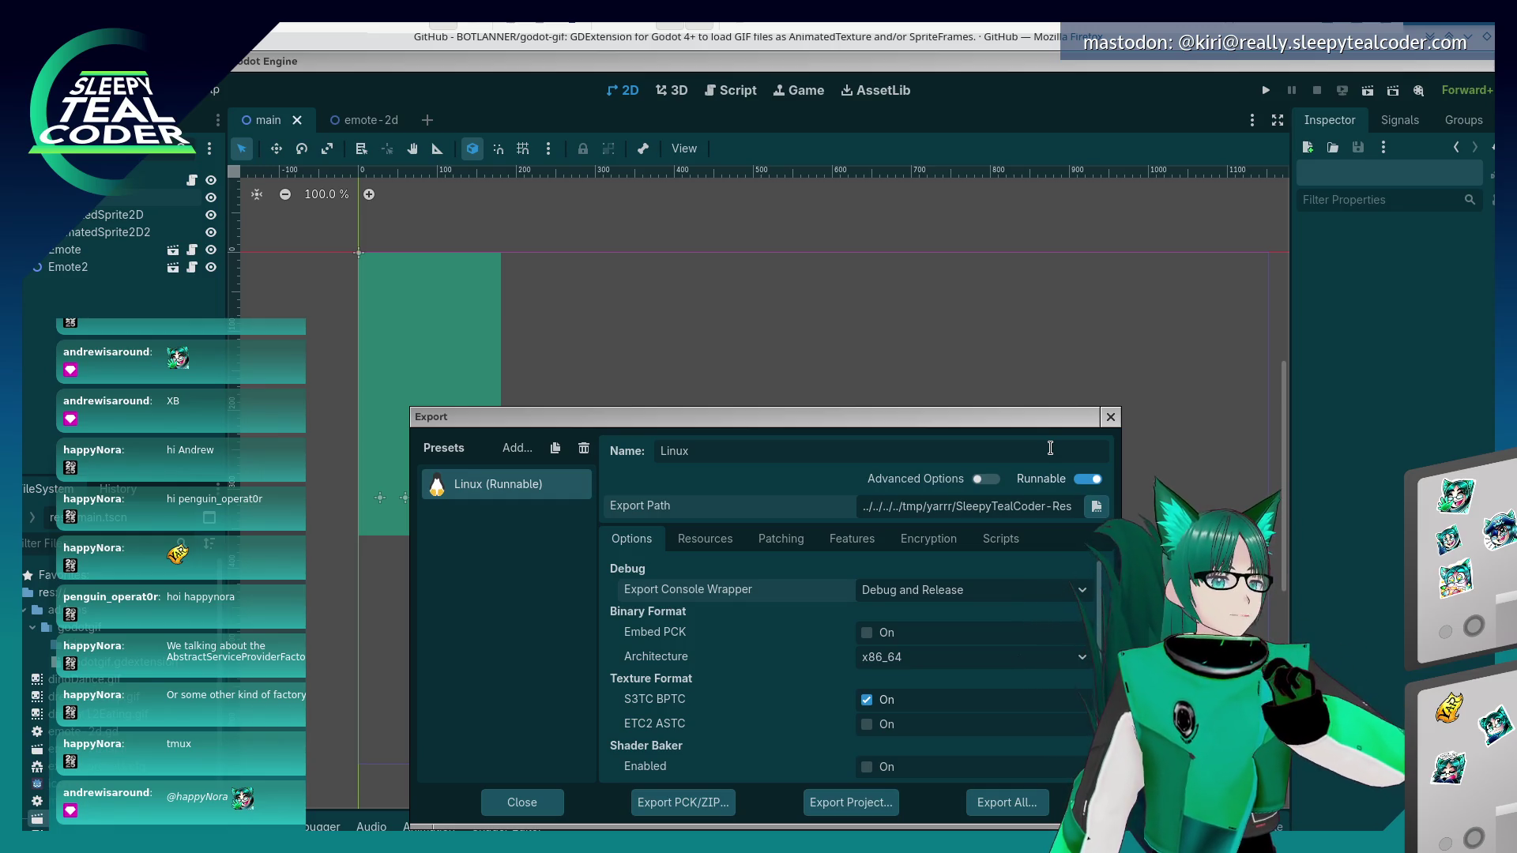
pyautogui.click(1108, 417)
pyautogui.hotkey('alt', 'Tab')
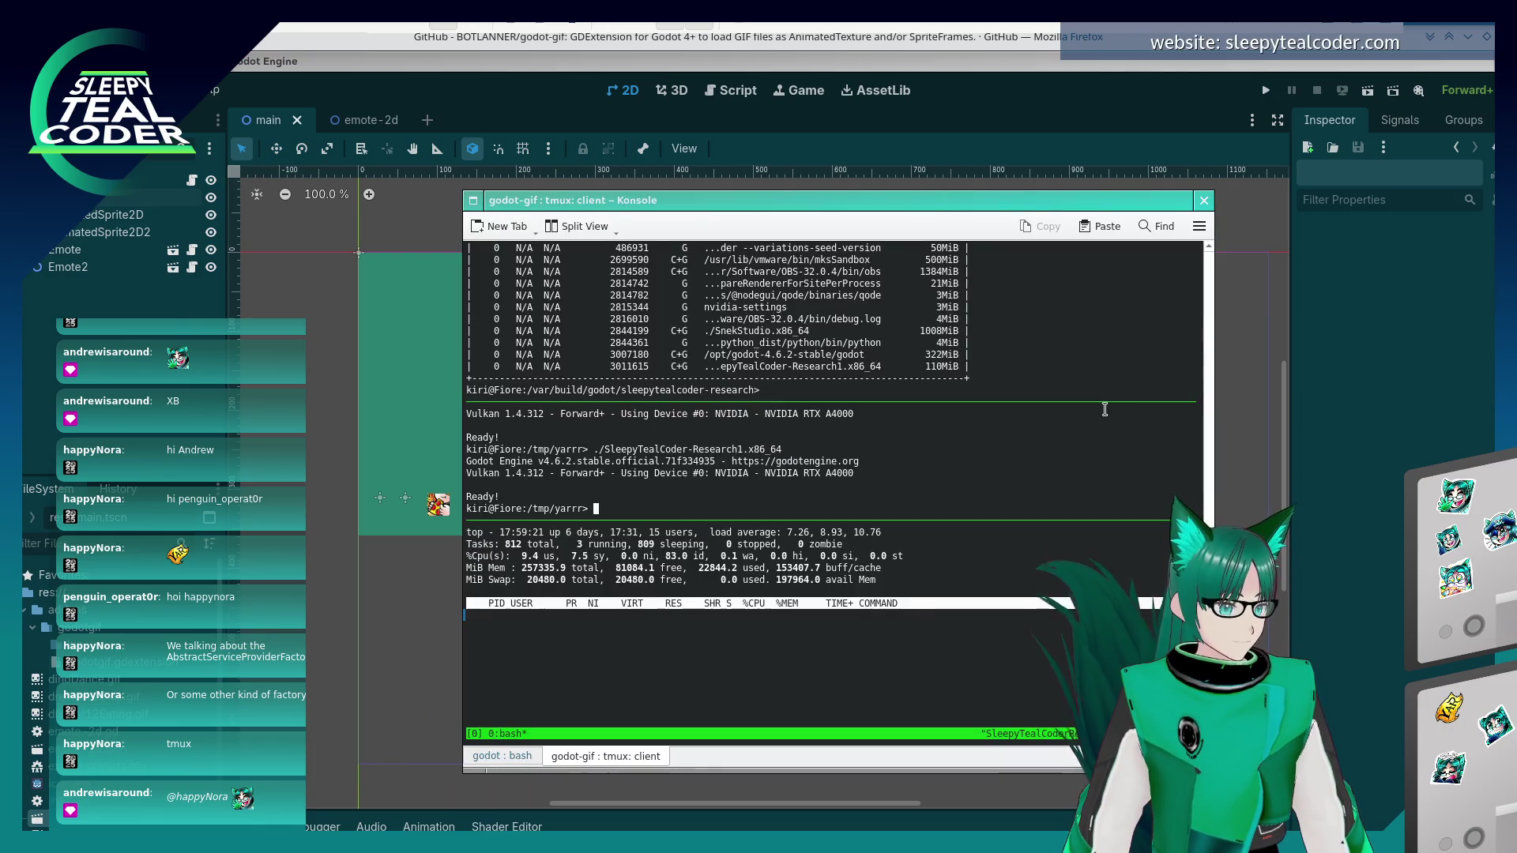
# - Run ./SleepyTealCoder-Research1.x86_64 from Konsole
pyautogui.write('./S')
pyautogui.press('Tab')
pyautogui.press('Return')
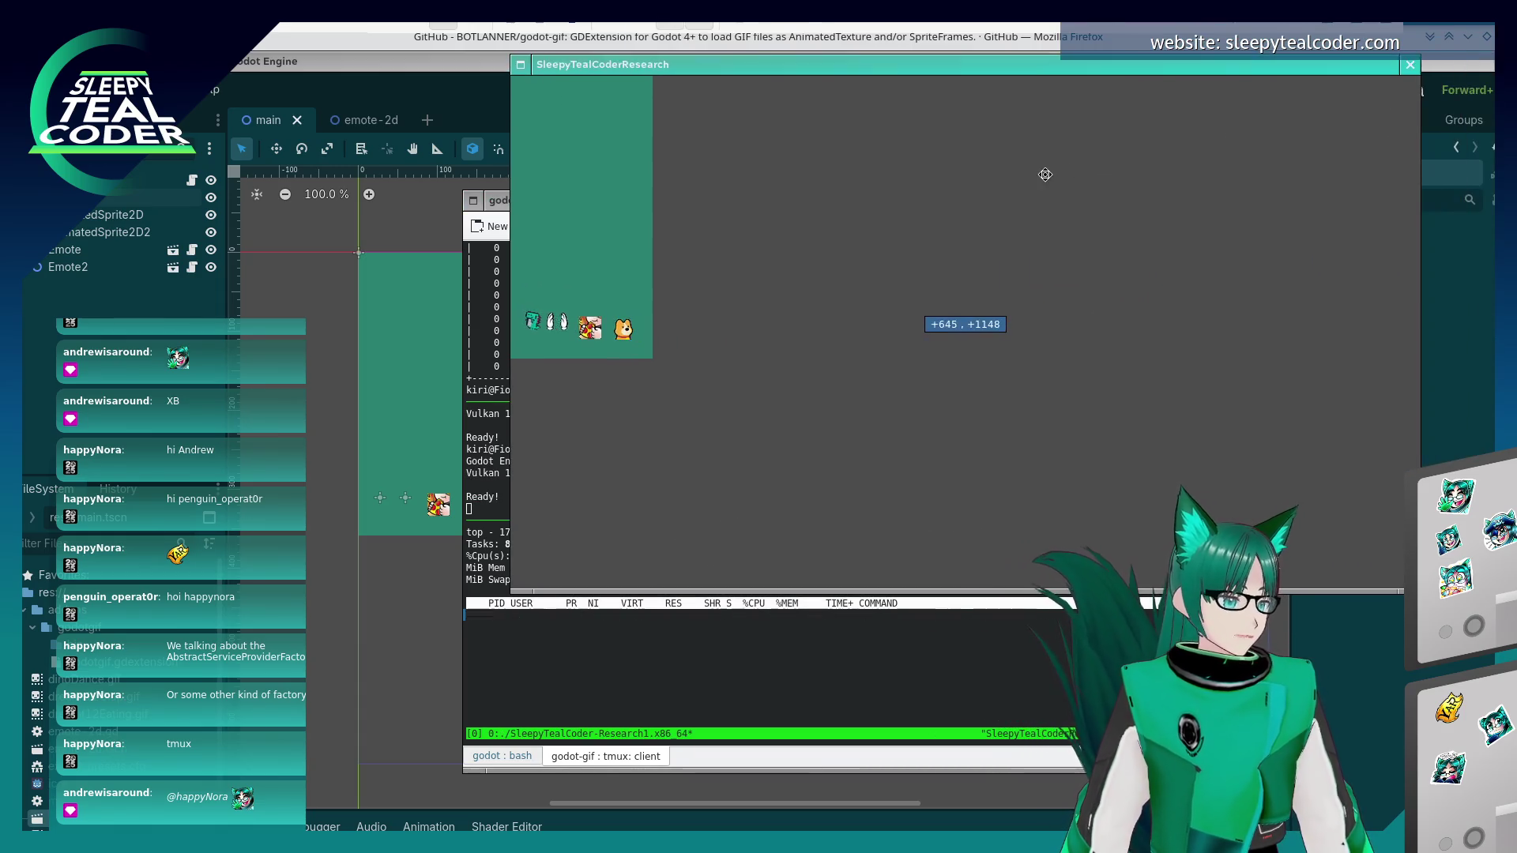
# - Shrink the game window narrow and short over the terminal until the emotes are hidden, then return to Godot
pyautogui.moveTo(1398, 586); pyautogui.dragTo(640, 444)
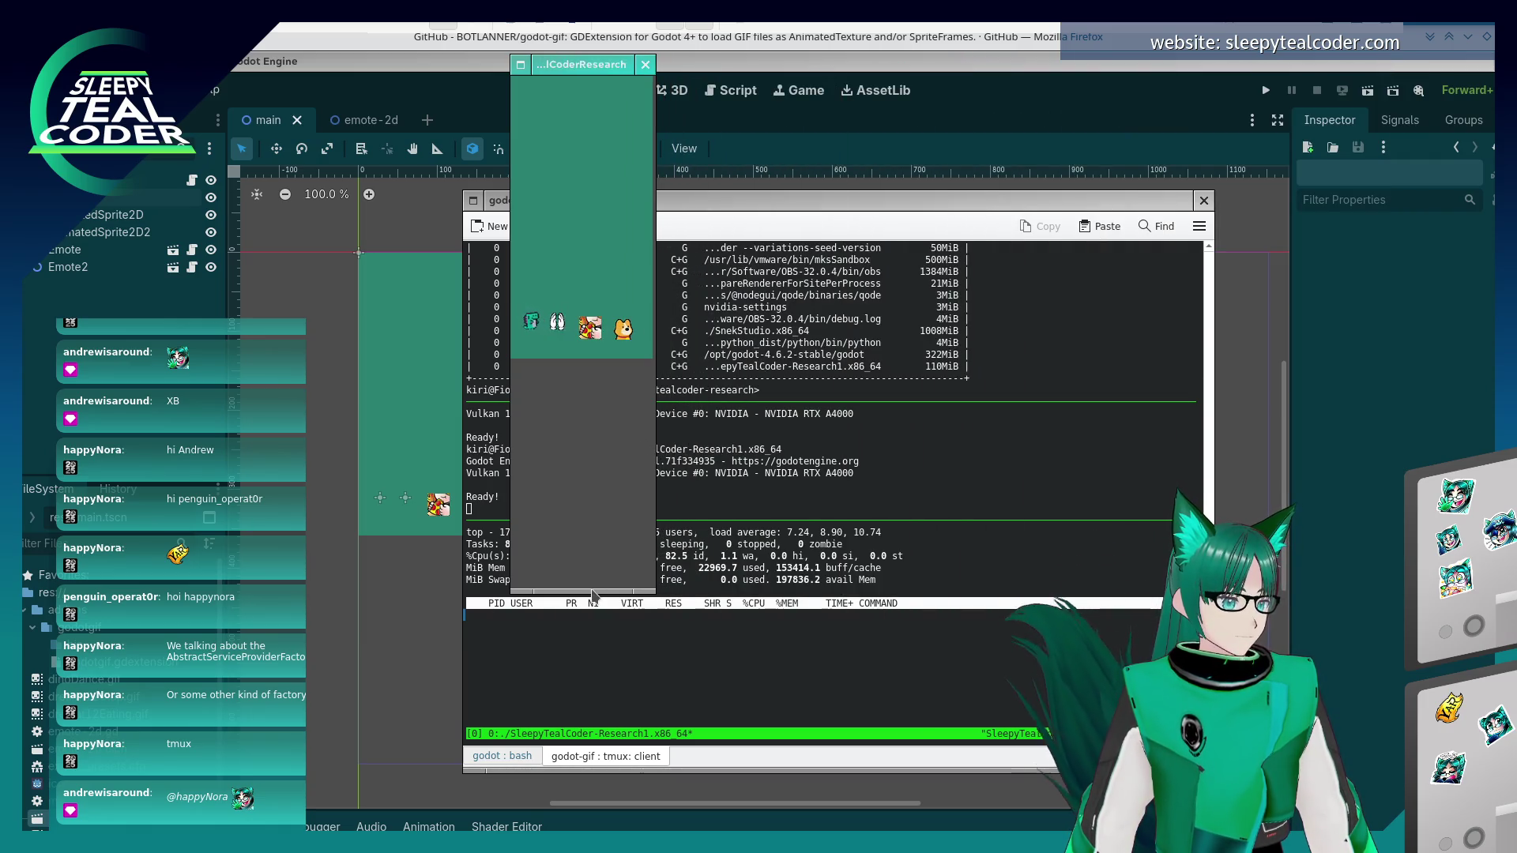
pyautogui.moveTo(624, 594); pyautogui.dragTo(624, 368)
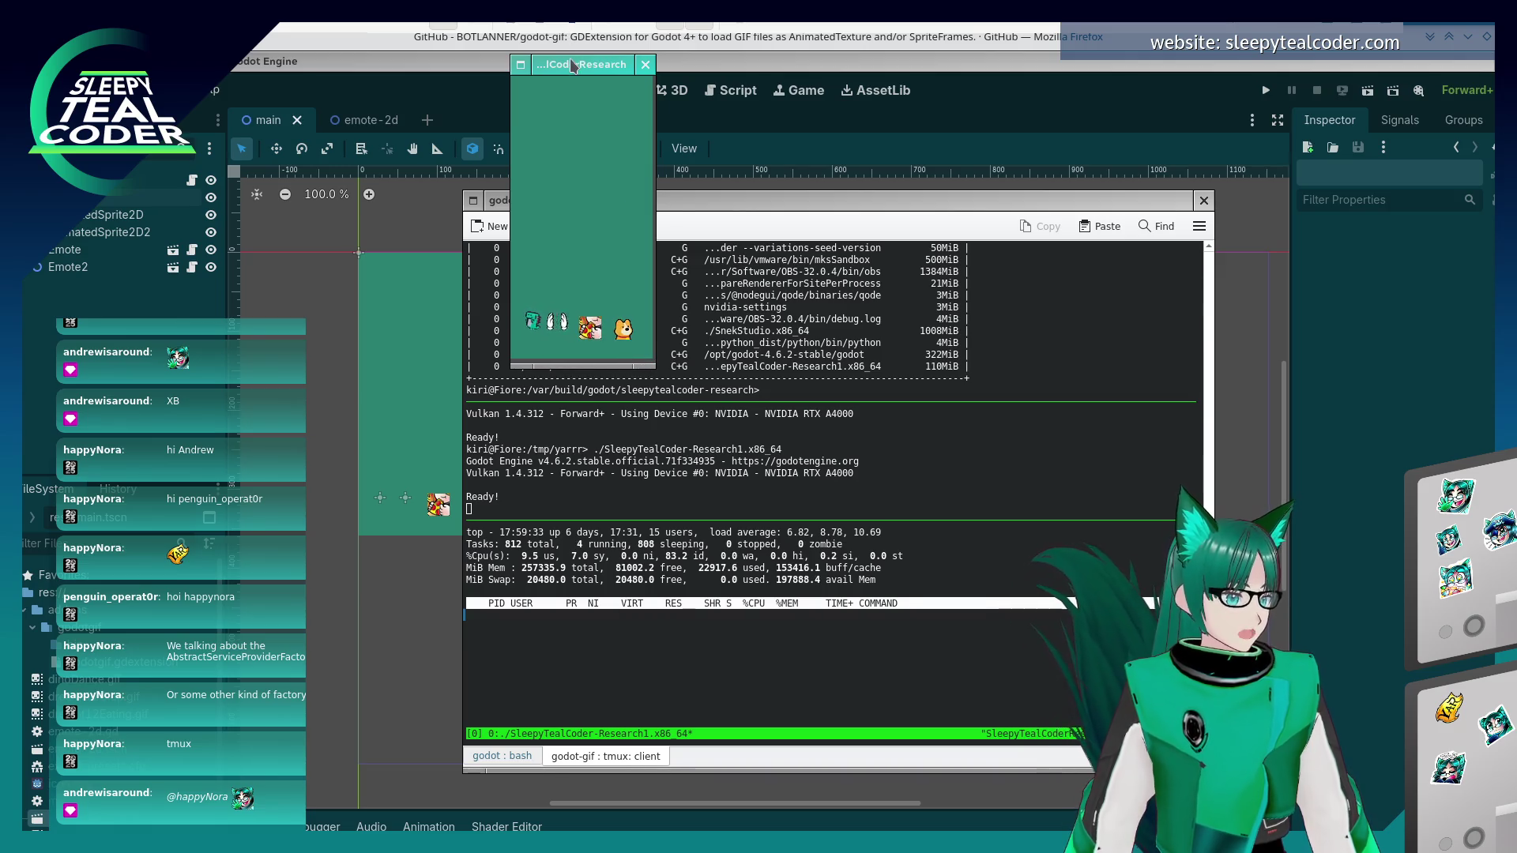
pyautogui.moveTo(570, 59); pyautogui.dragTo(628, 202)
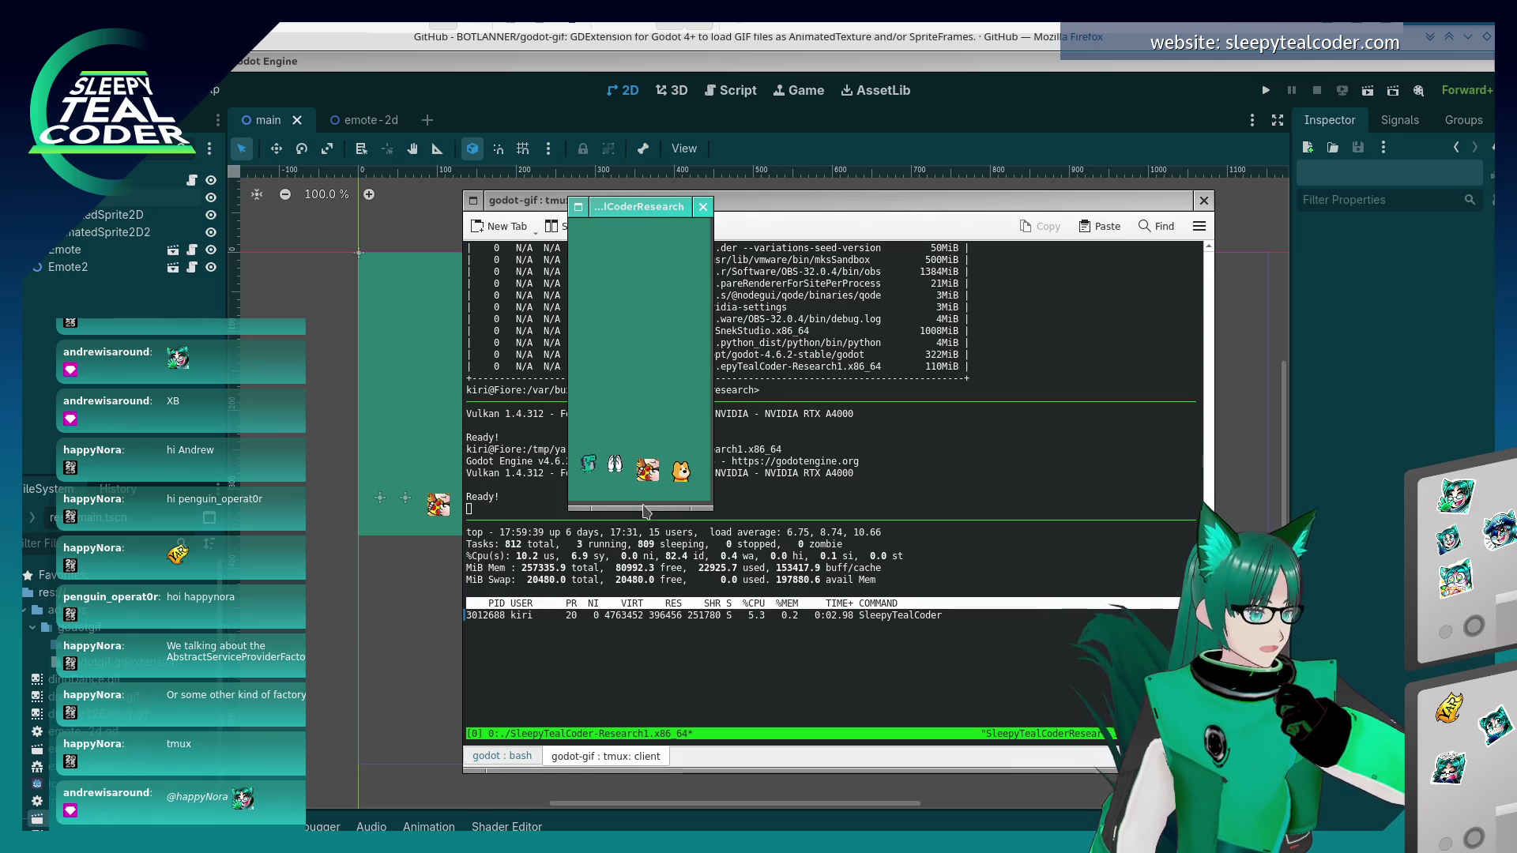
pyautogui.moveTo(646, 517); pyautogui.dragTo(646, 282)
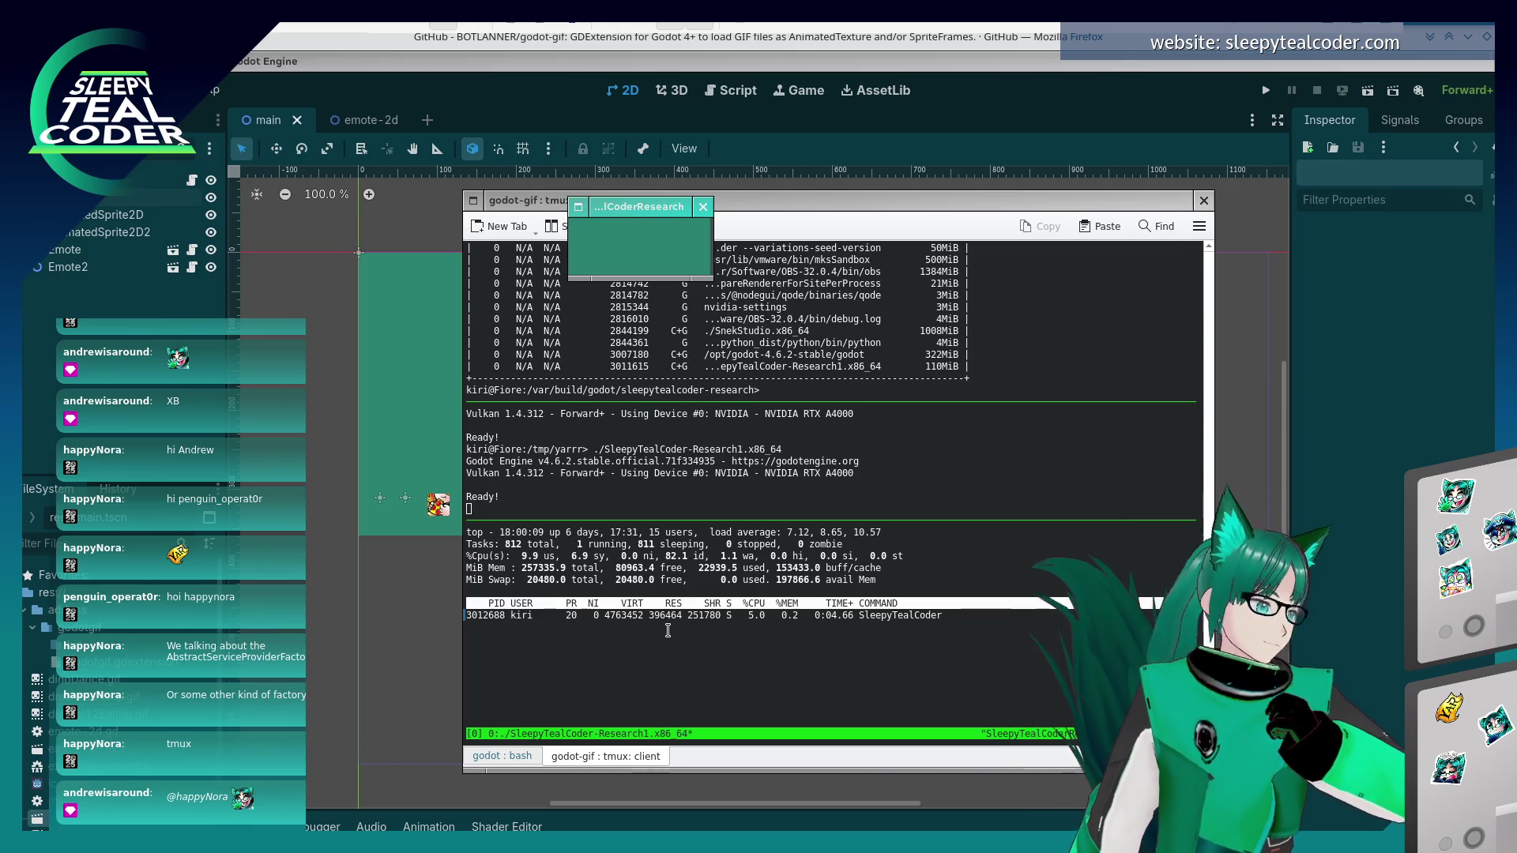
pyautogui.click(316, 317)
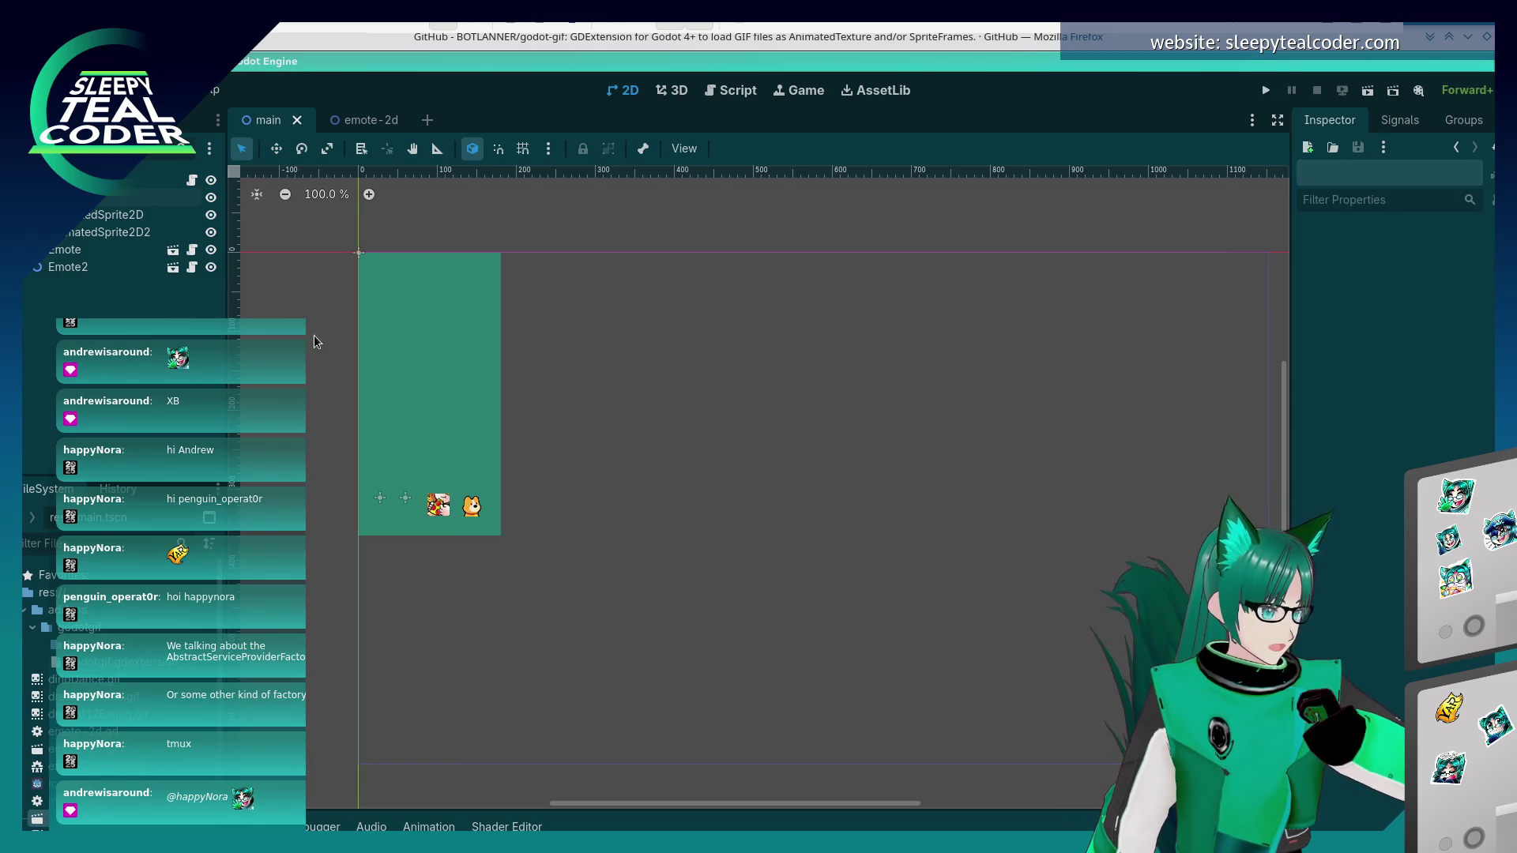
# - Review the signals of AnimatedSprite2D2 and then Emote in the Signals tab, then deselect
pyautogui.click(440, 517)
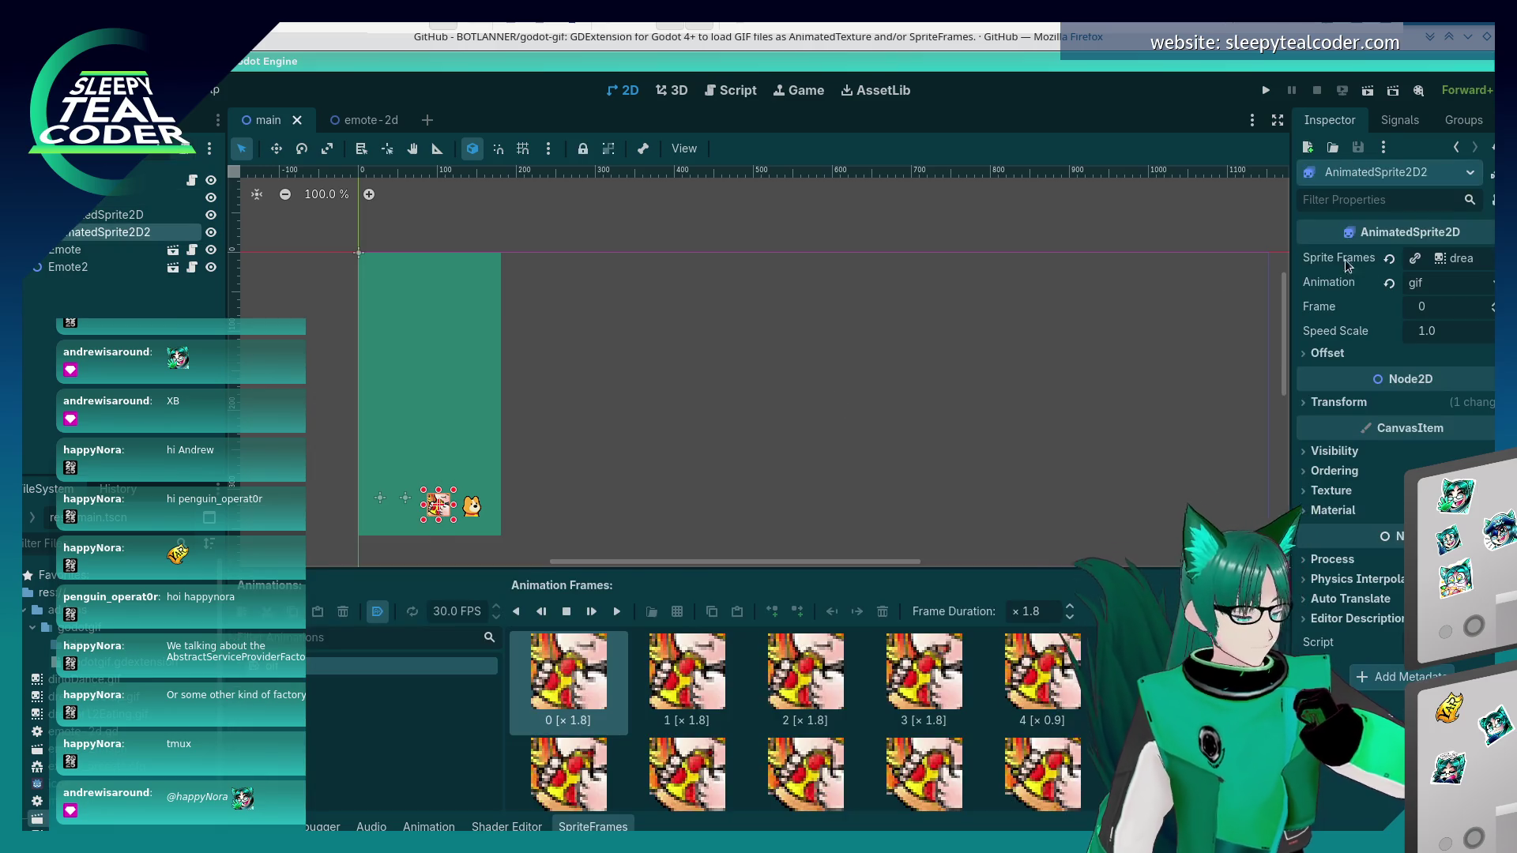
pyautogui.click(1397, 123)
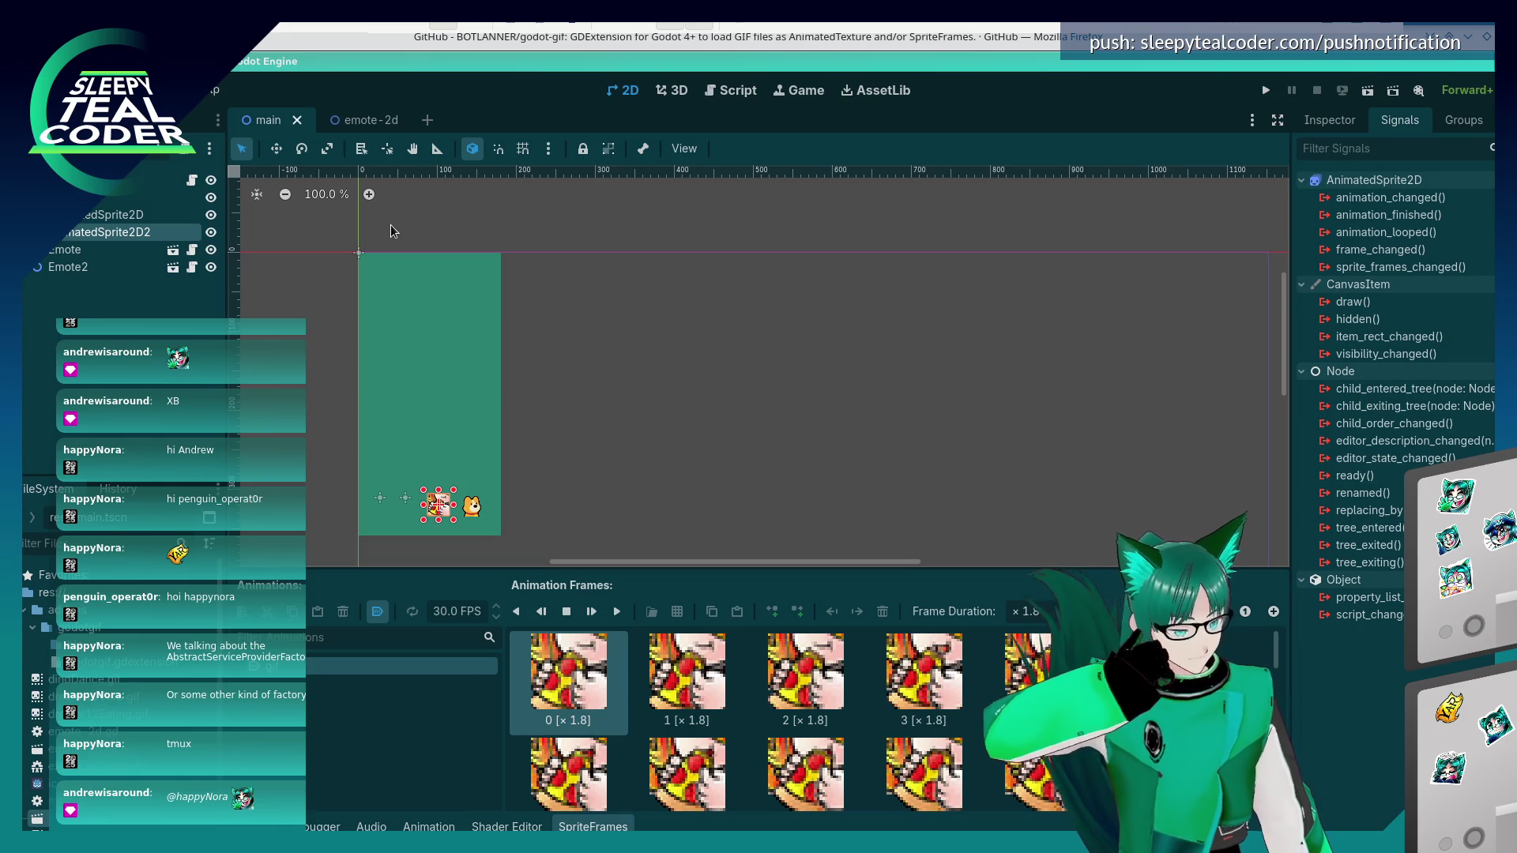
pyautogui.click(83, 250)
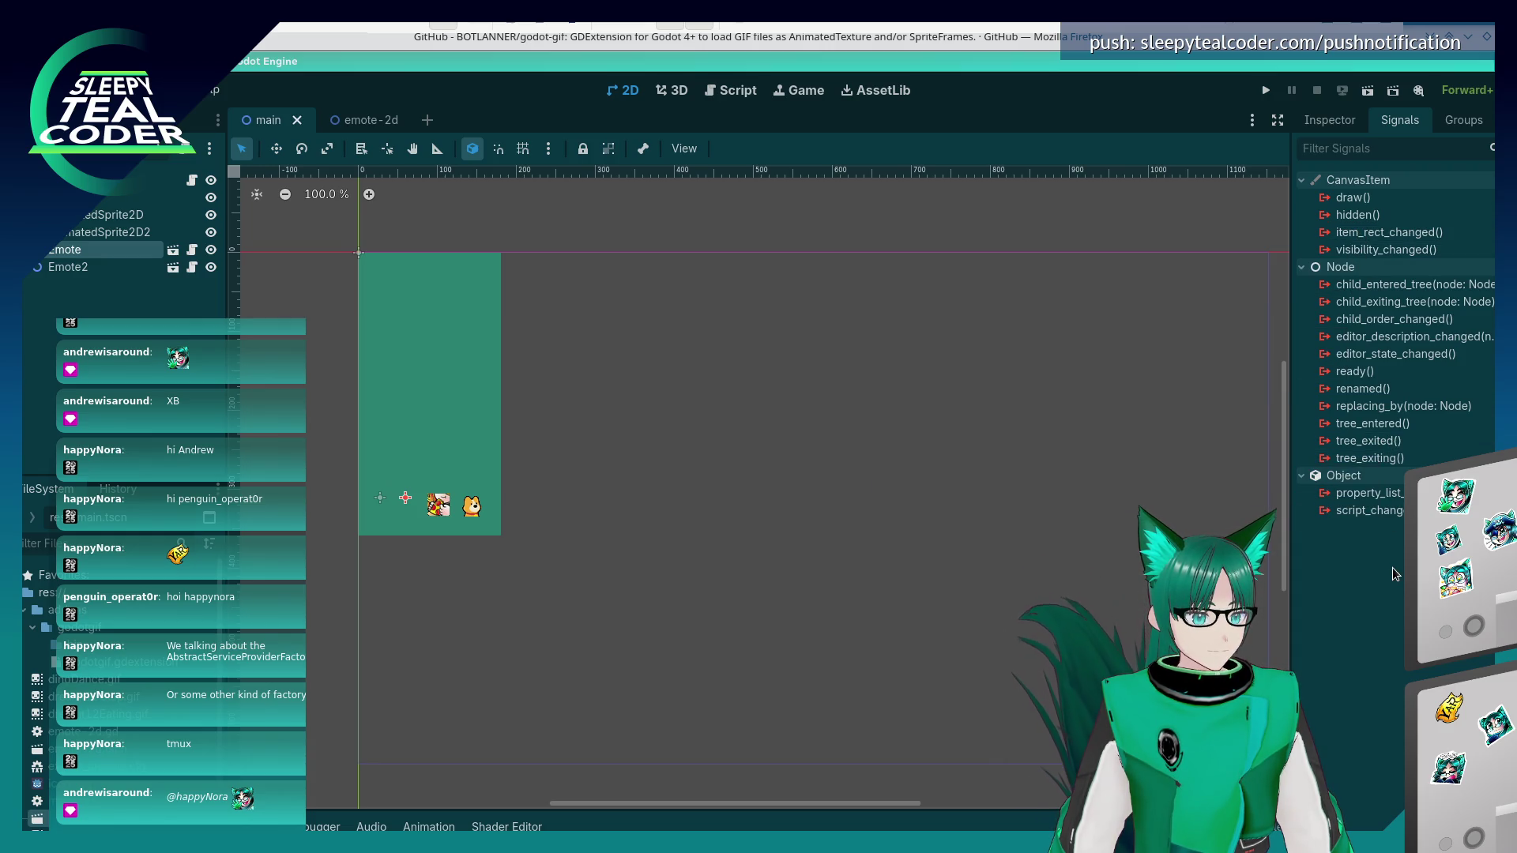
pyautogui.moveTo(1350, 219)
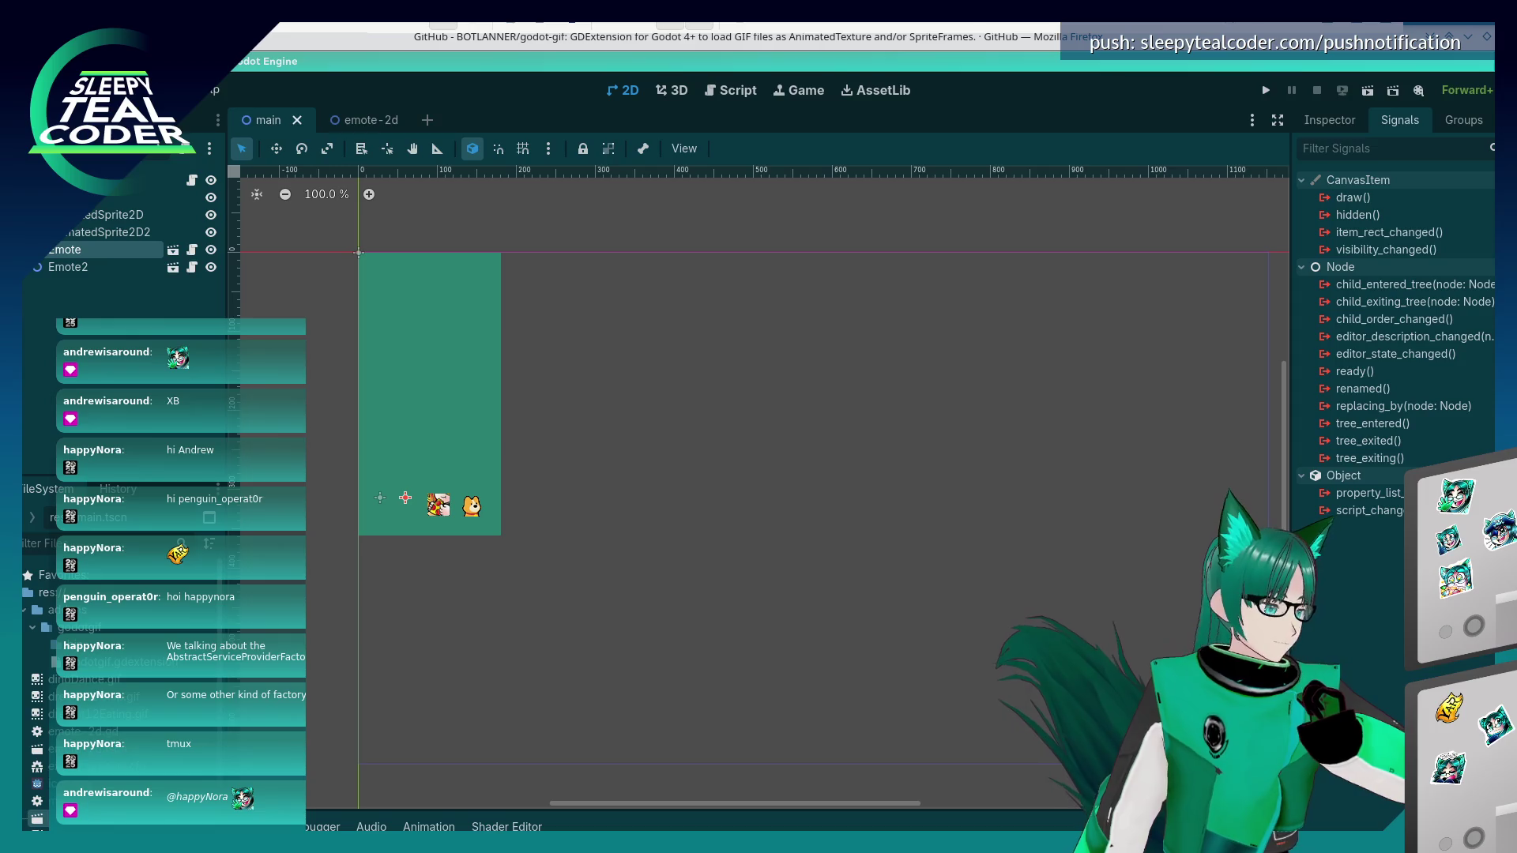
pyautogui.click(621, 357)
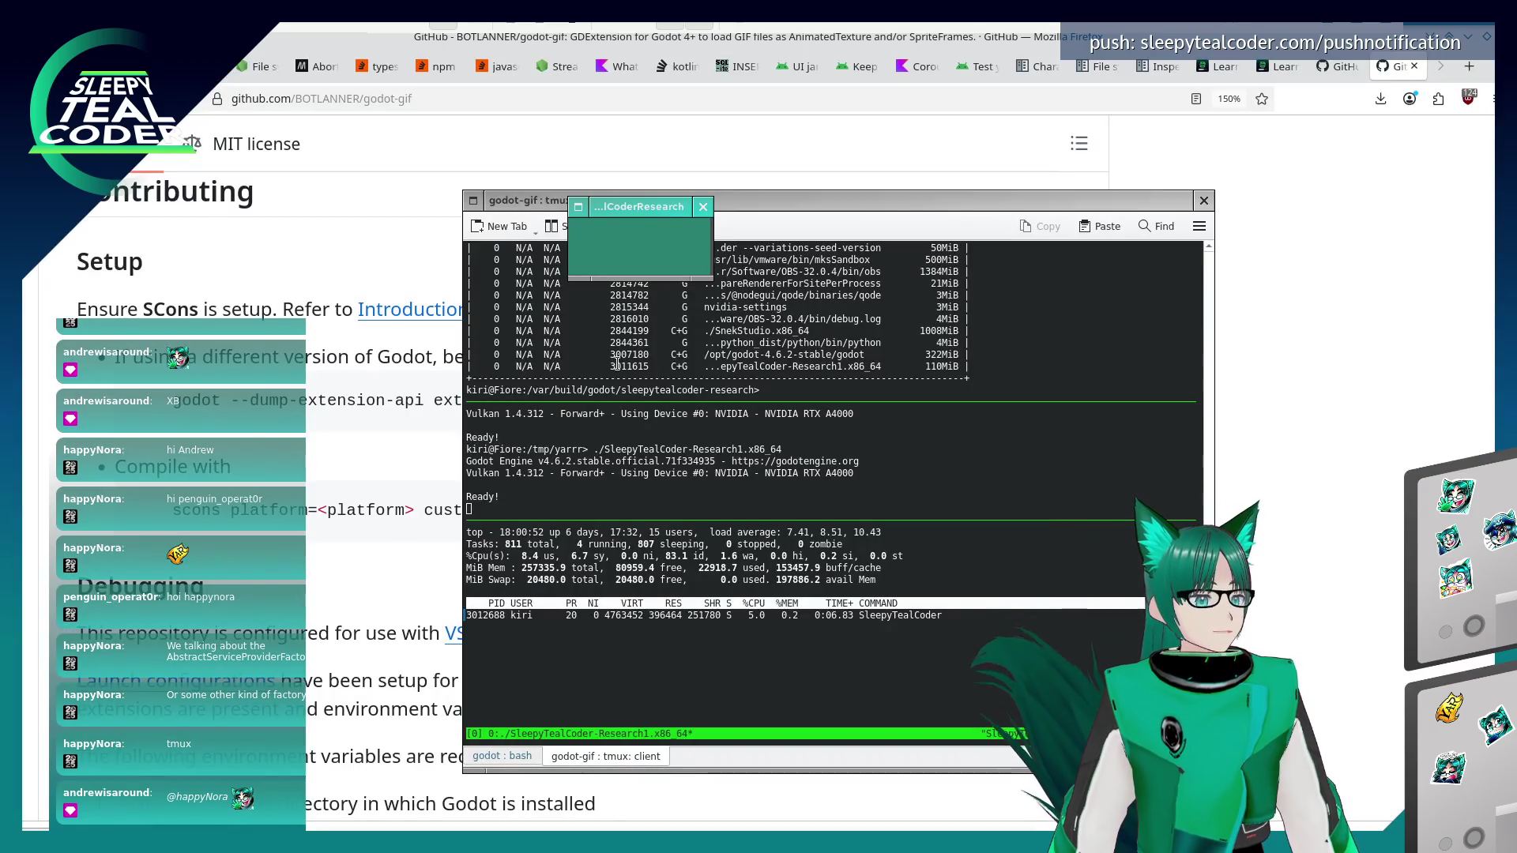
# - Close the game, open mob.tscn, and inspect VisibleOnScreenNotifier3D's screen_exited connection in the Node dock
pyautogui.click(703, 206)
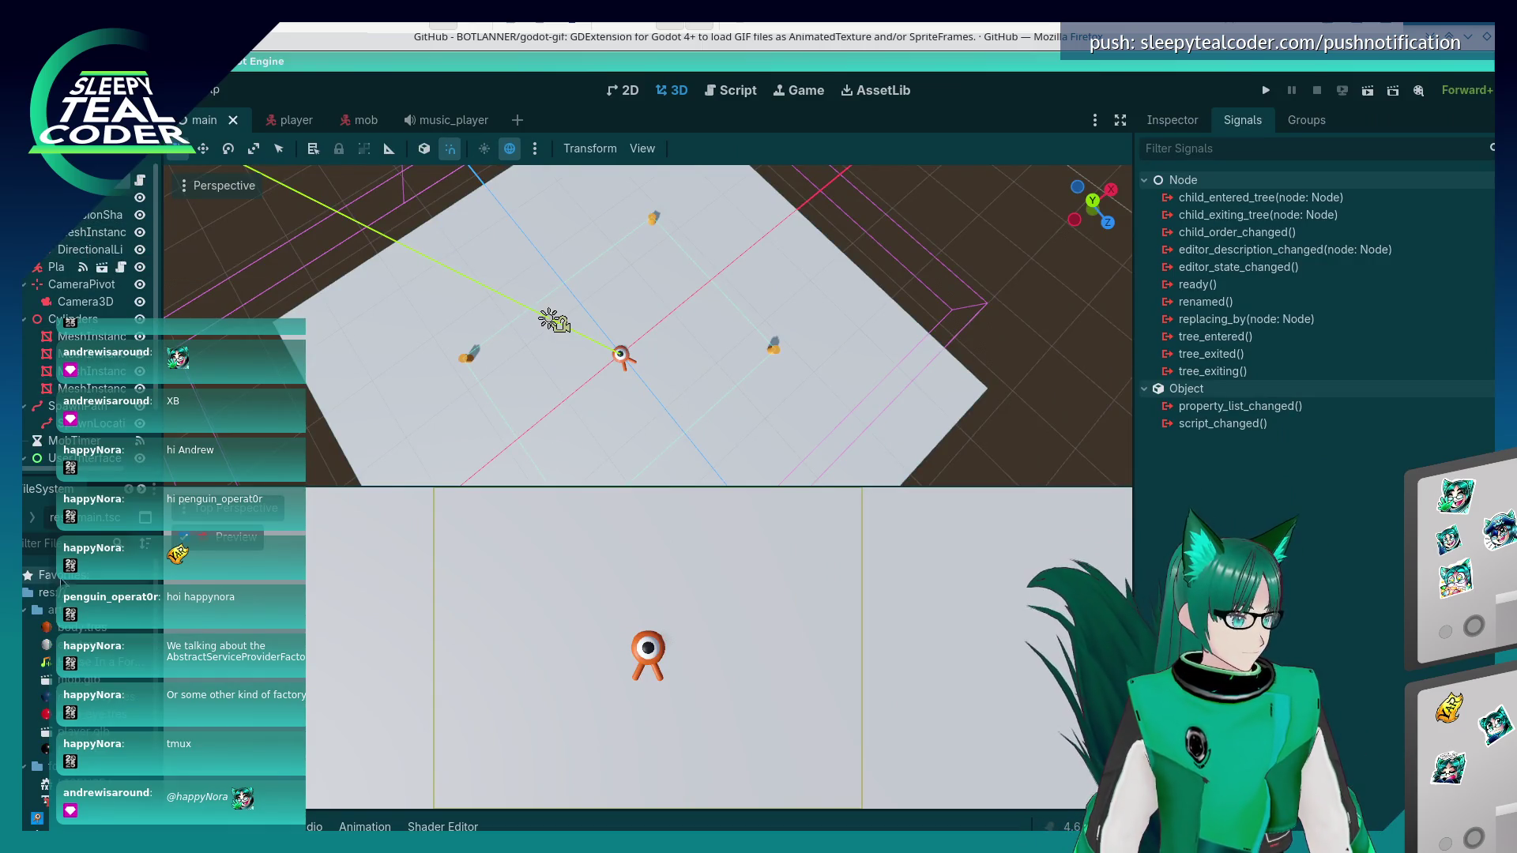
pyautogui.scroll(-2, 87, 237)
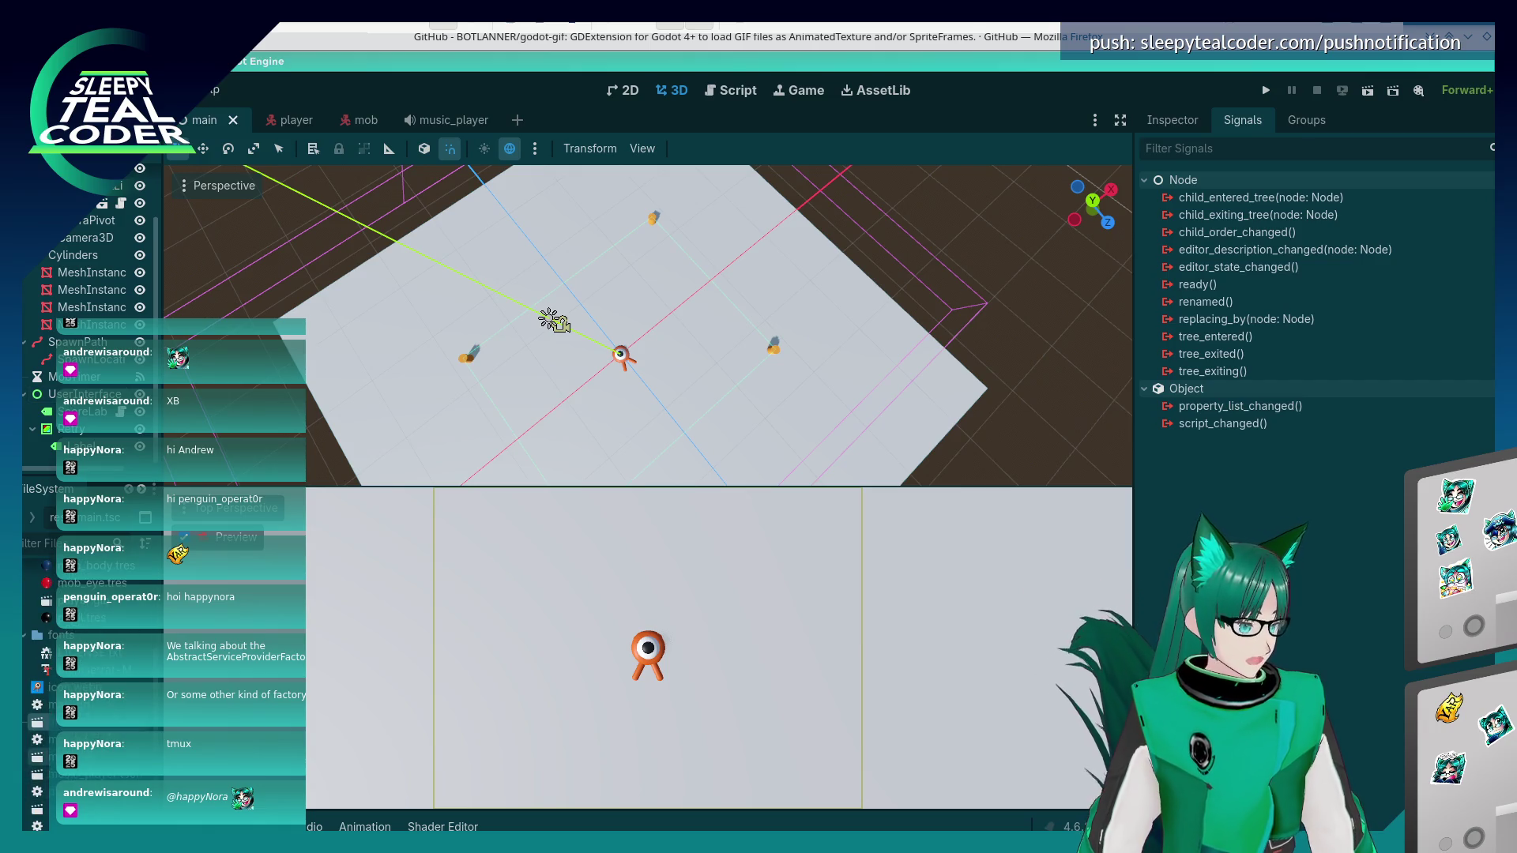
pyautogui.doubleClick(39, 758)
pyautogui.click(79, 232)
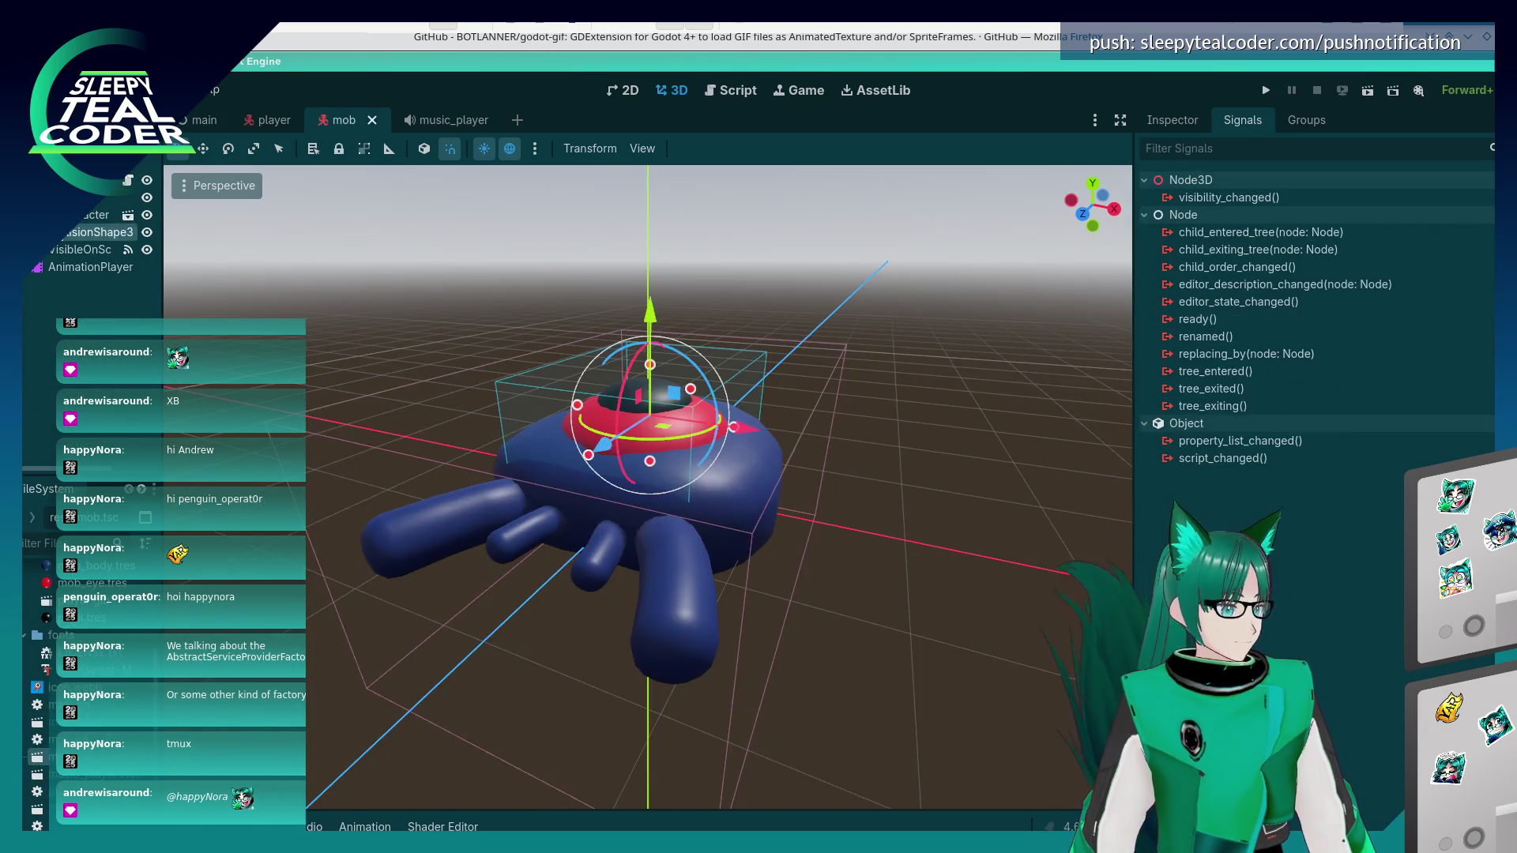
pyautogui.click(64, 248)
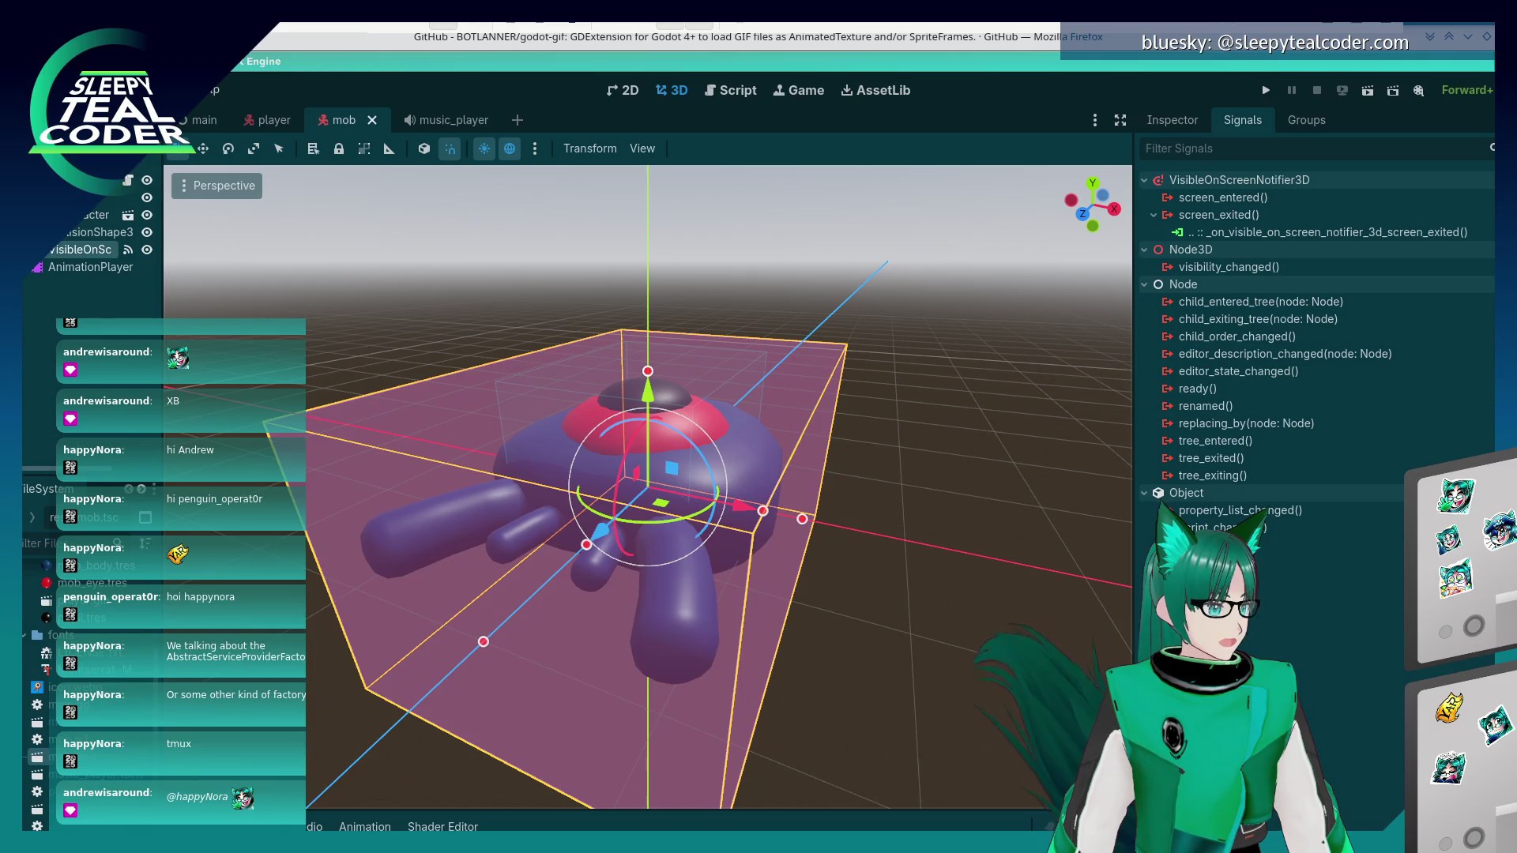
pyautogui.click(43, 90)
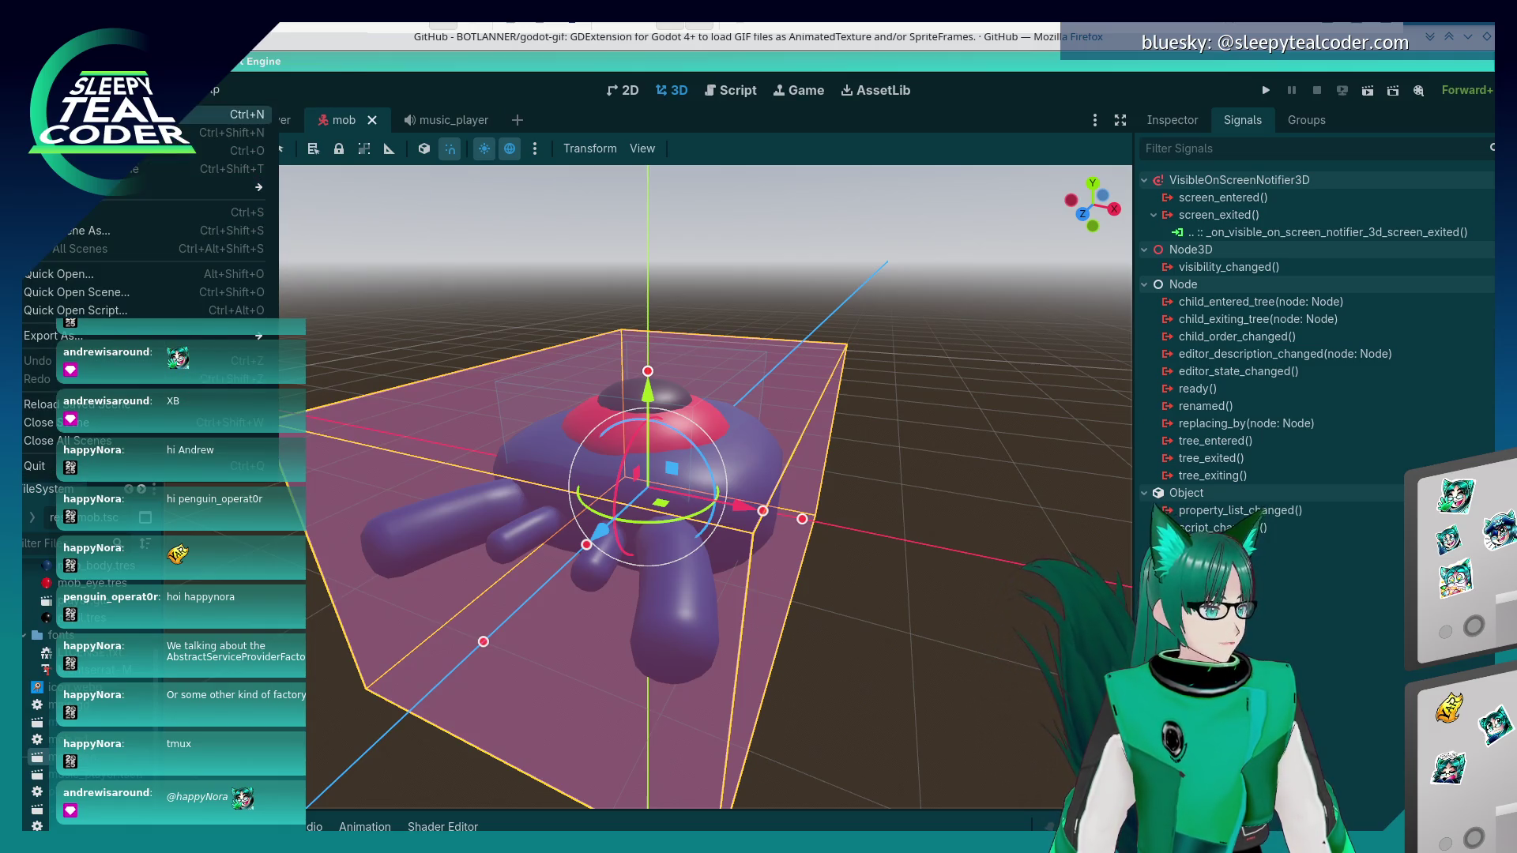
# - Reopen the SleepyTealCoderResearch project and bring up Create New Node with Ctrl+A
pyautogui.click(609, 203)
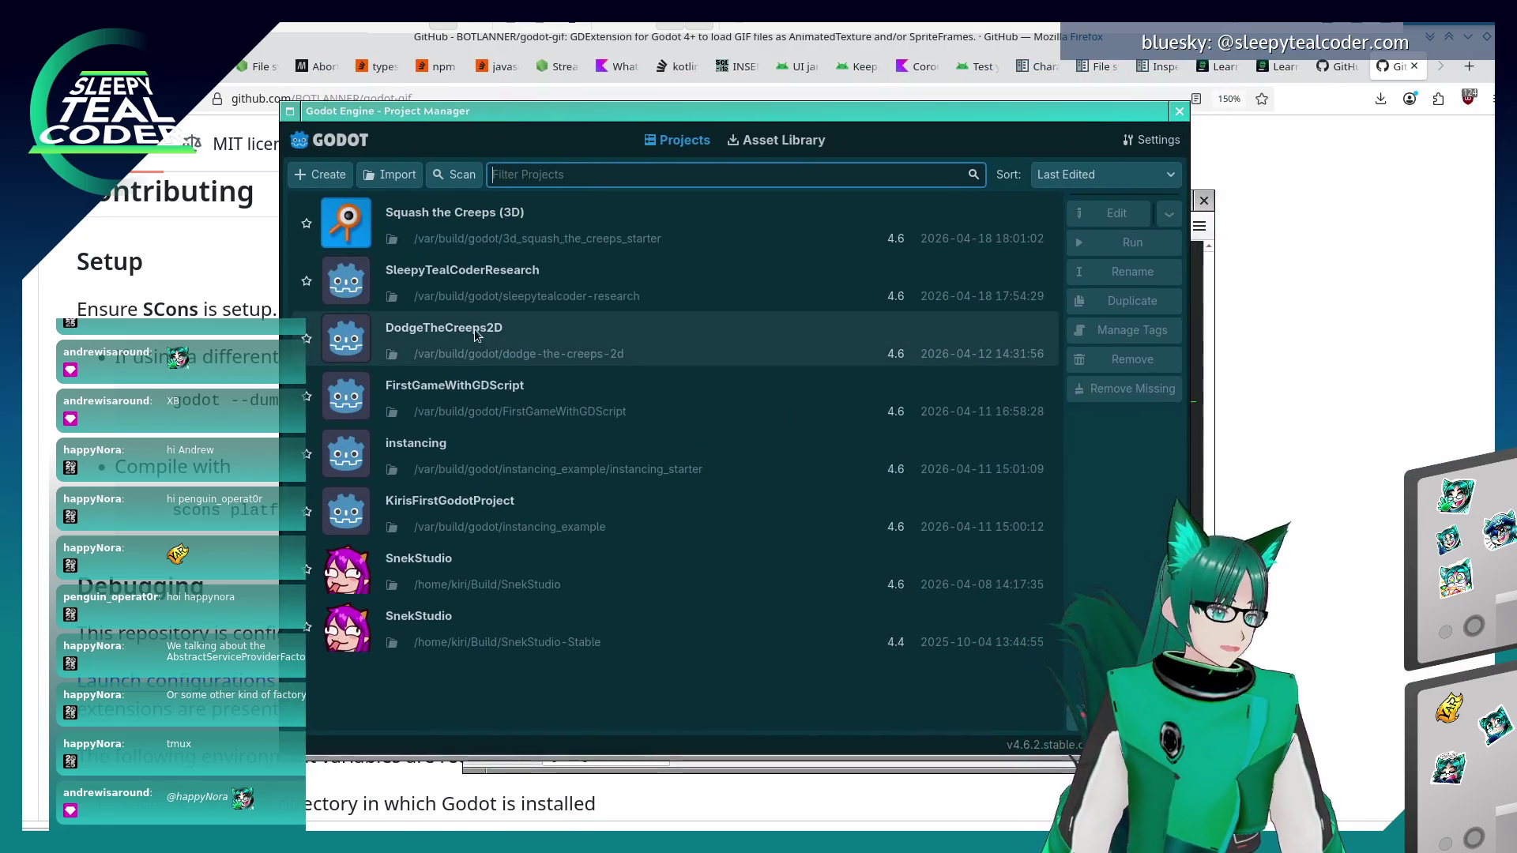
pyautogui.doubleClick(474, 282)
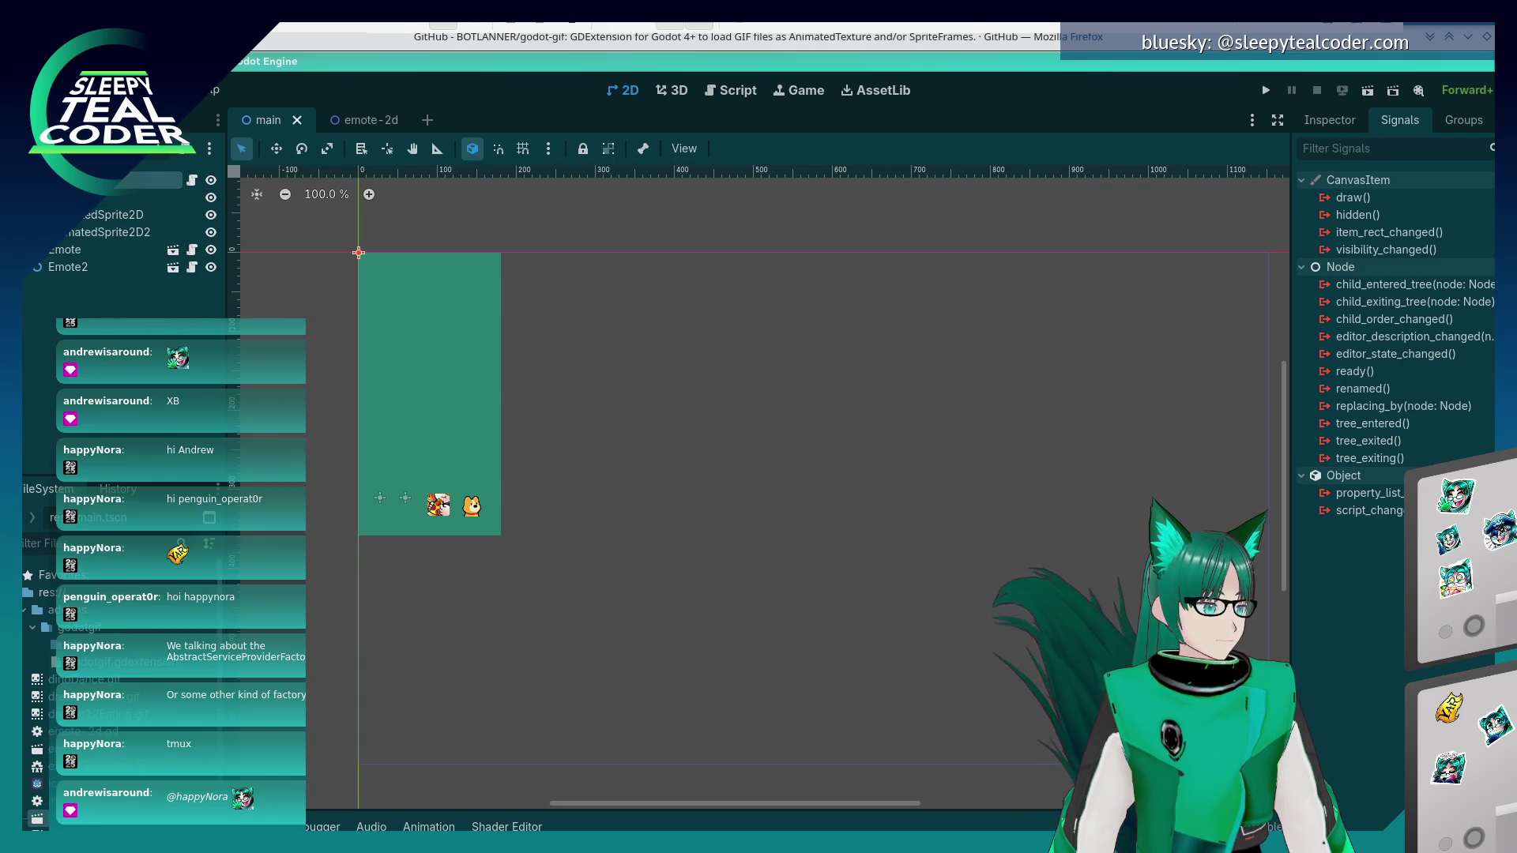
pyautogui.hotkey('ctrl', 'a')
pyautogui.scroll(-3, 624, 428)
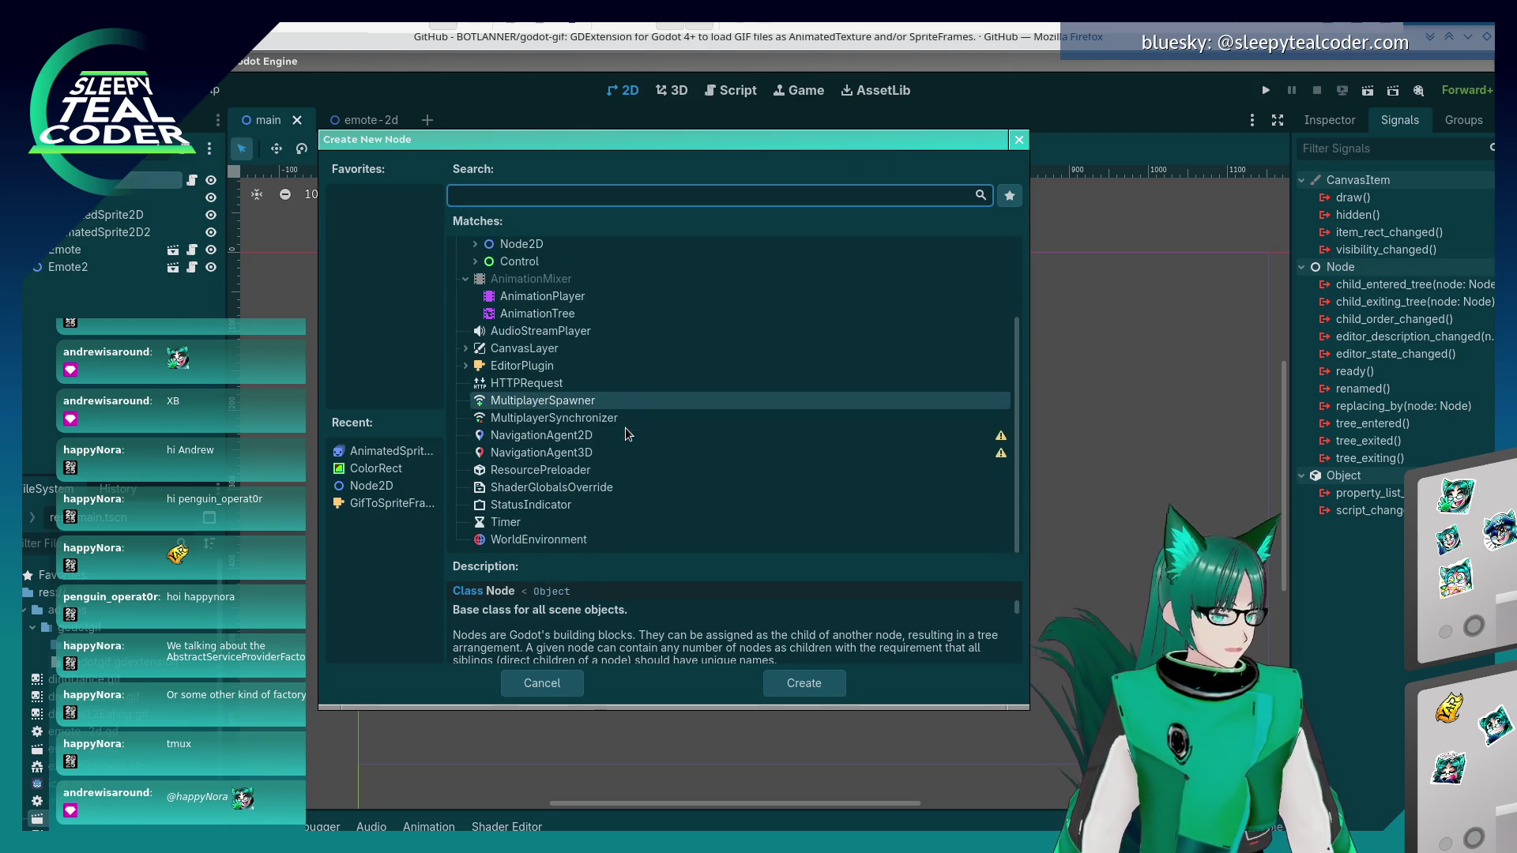
# - Expand Node2D, find and select VisibleOnScreenNotifier2D in the node list, then dismiss the dialog
pyautogui.scroll(3, 624, 428)
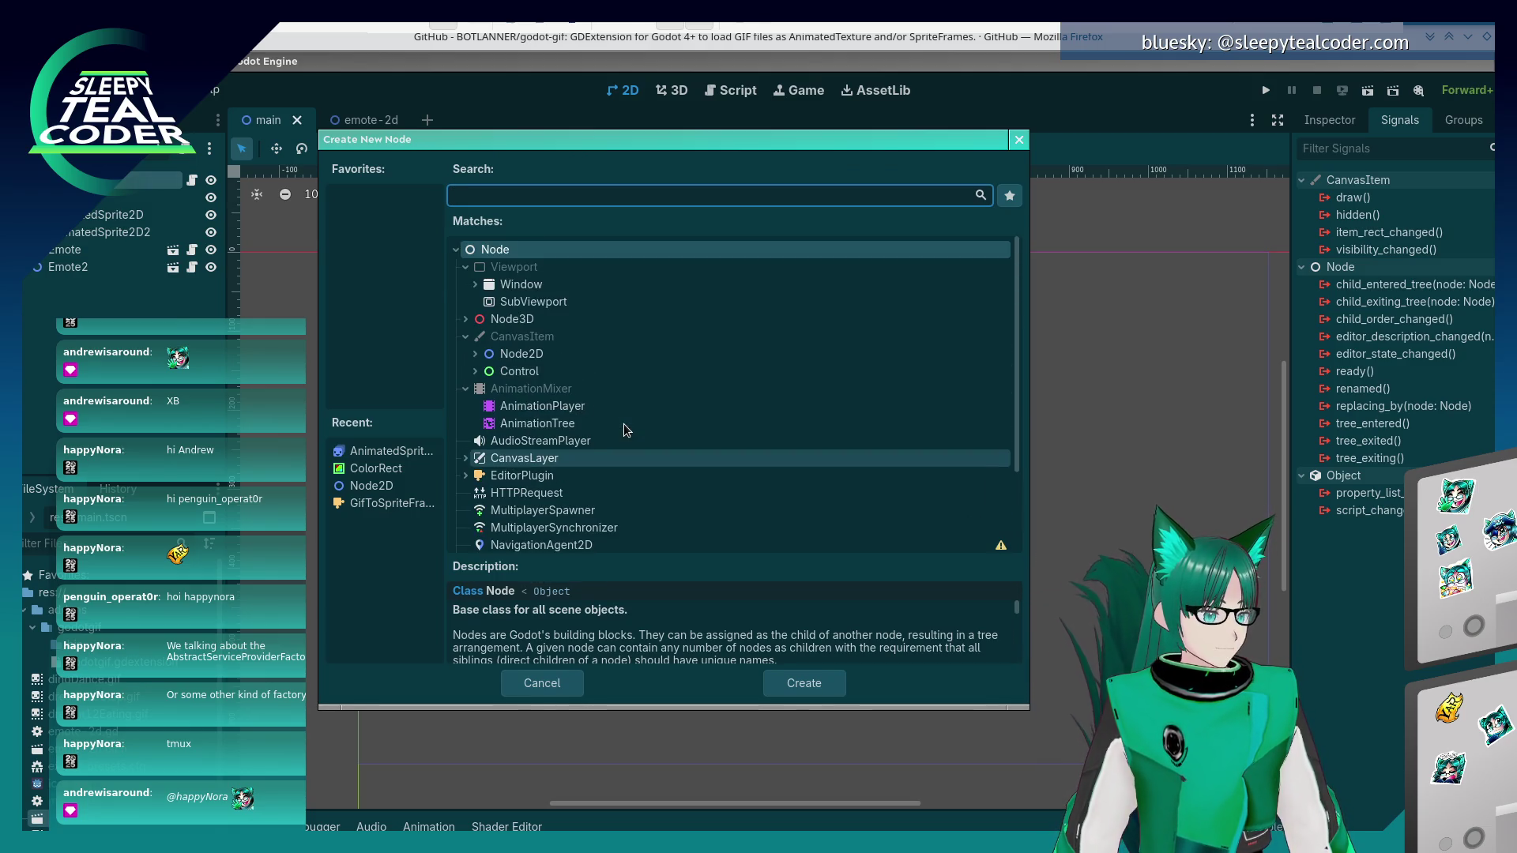
pyautogui.click(474, 353)
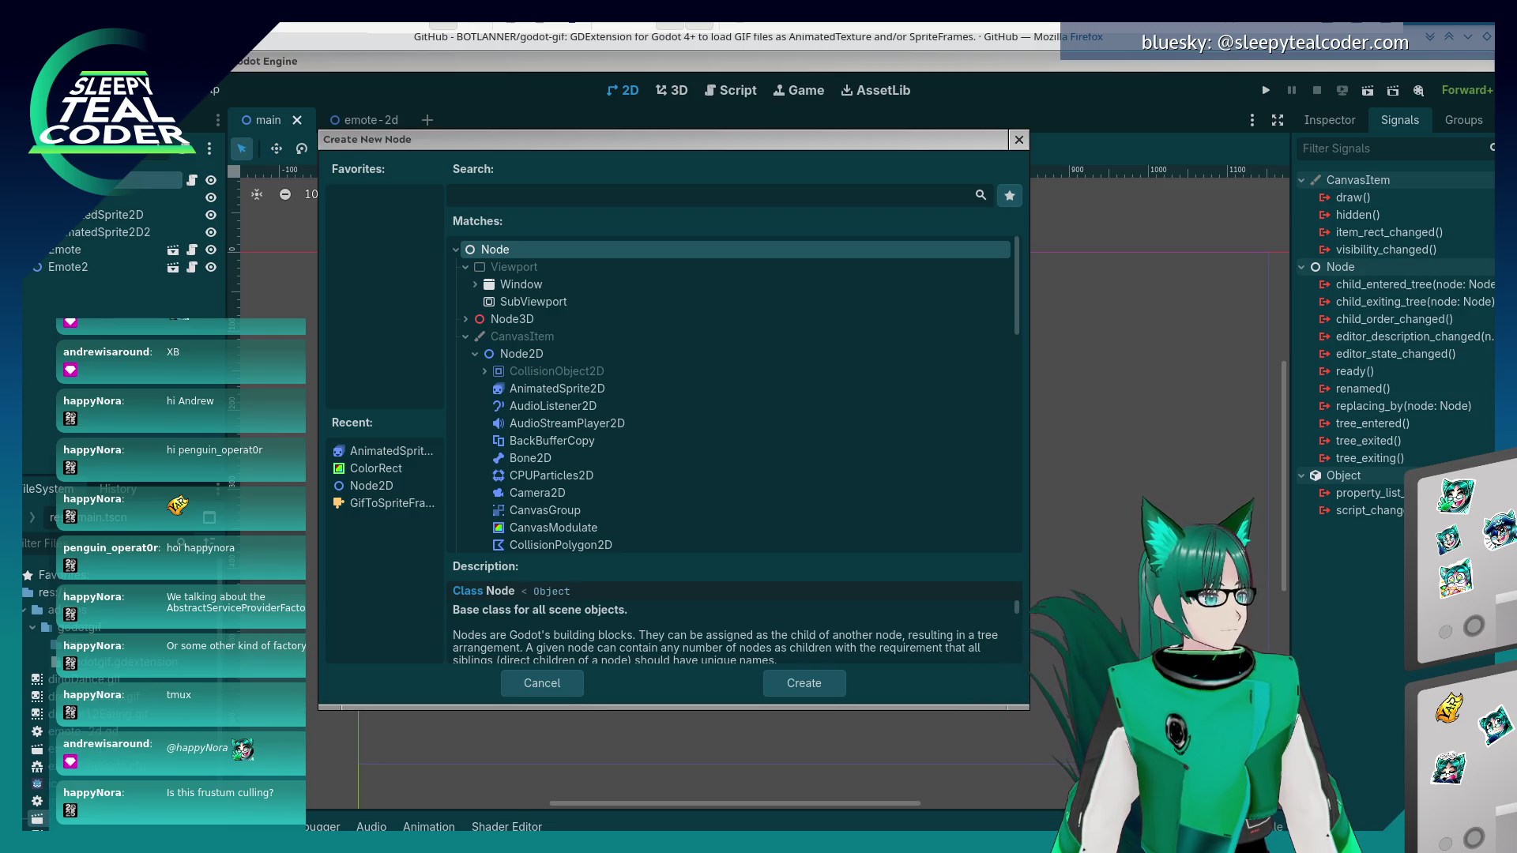
pyautogui.scroll(-4, 613, 457)
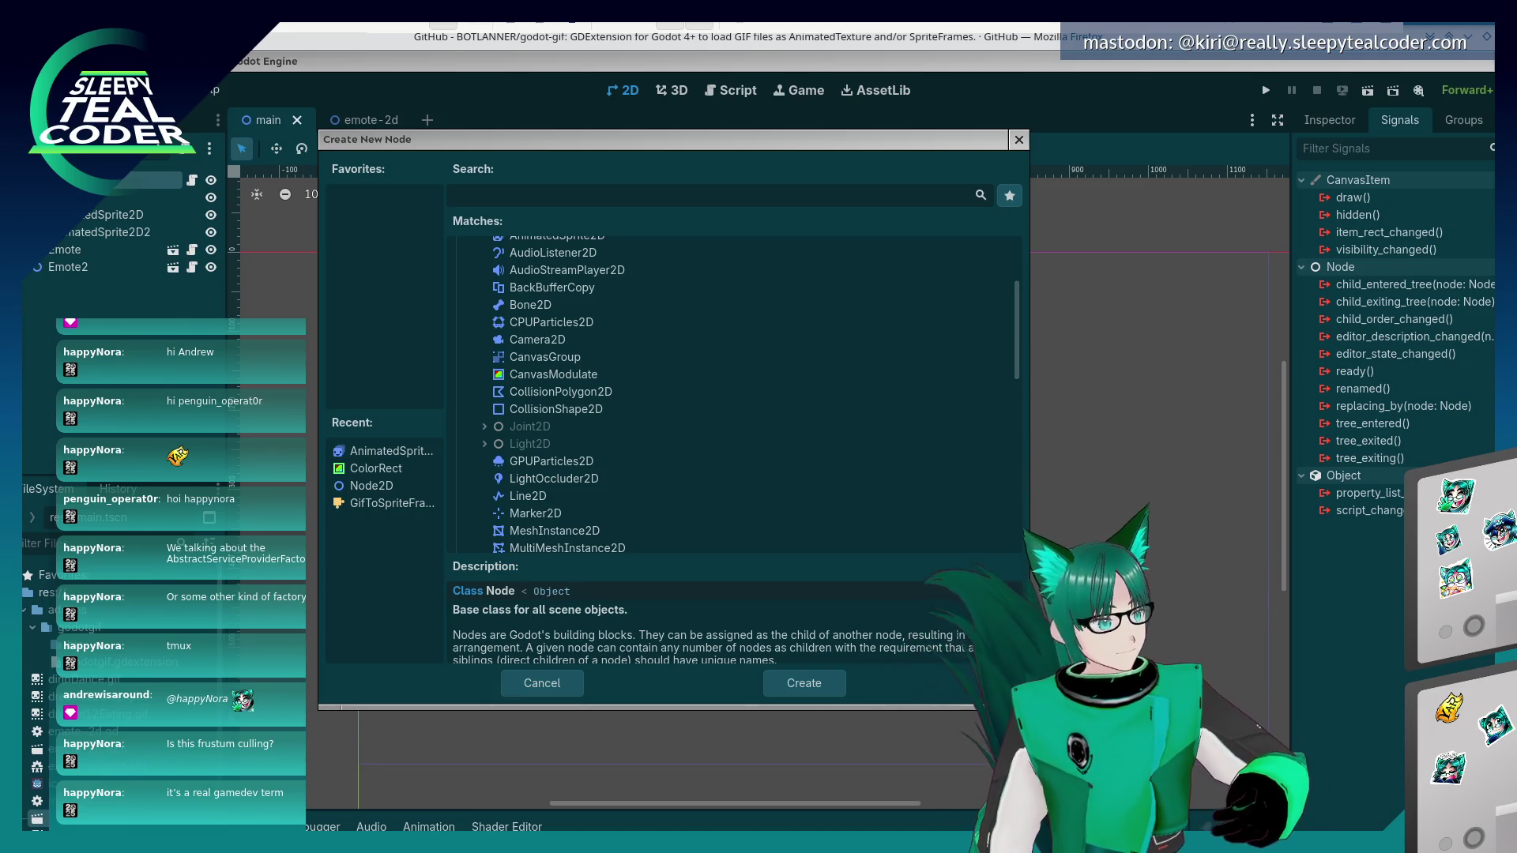
pyautogui.scroll(-5, 758, 505)
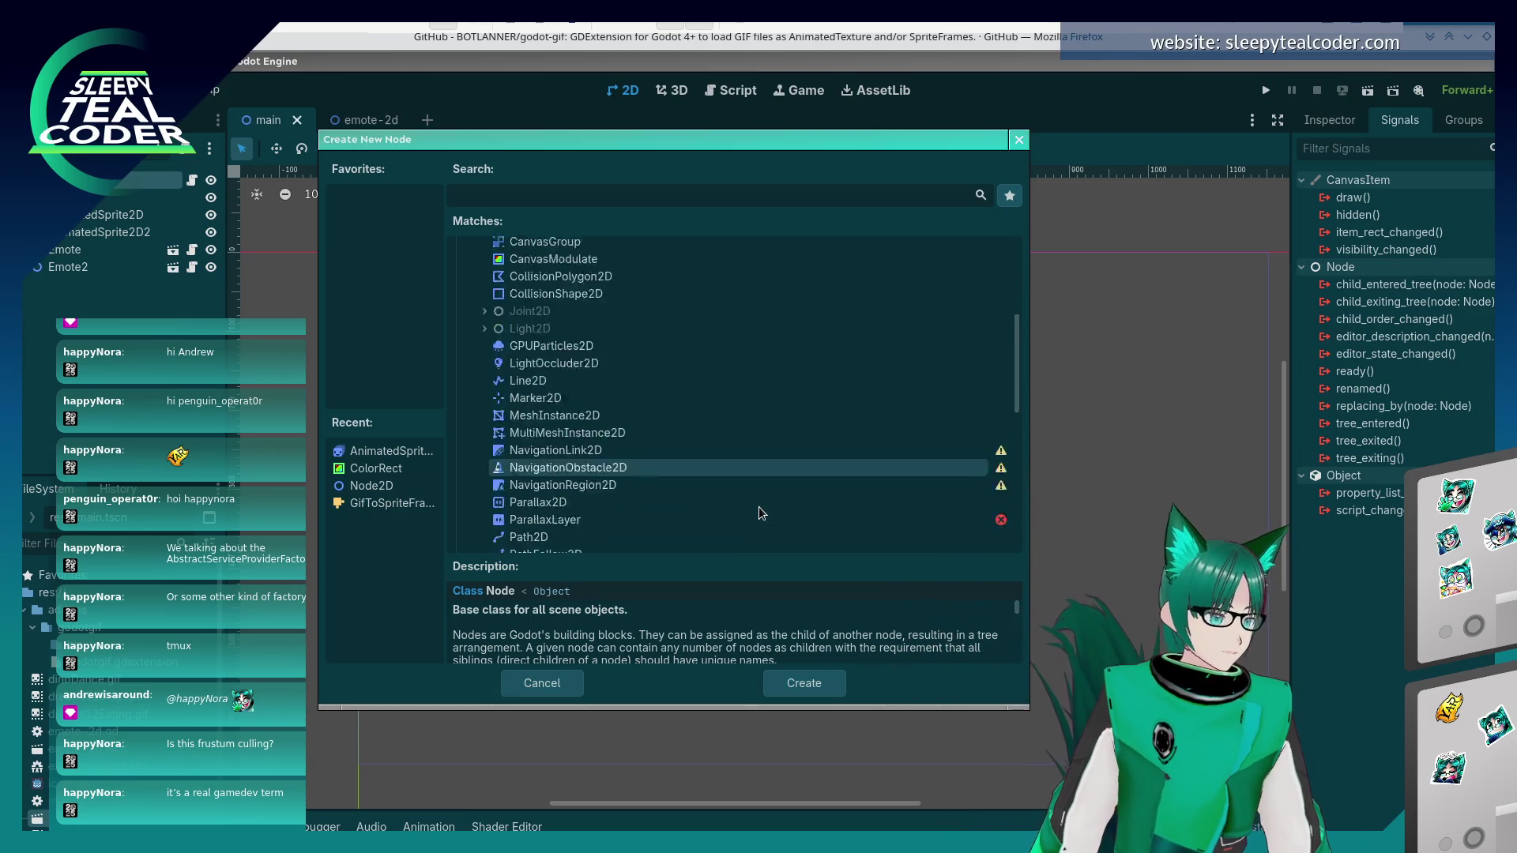
pyautogui.scroll(-3, 758, 510)
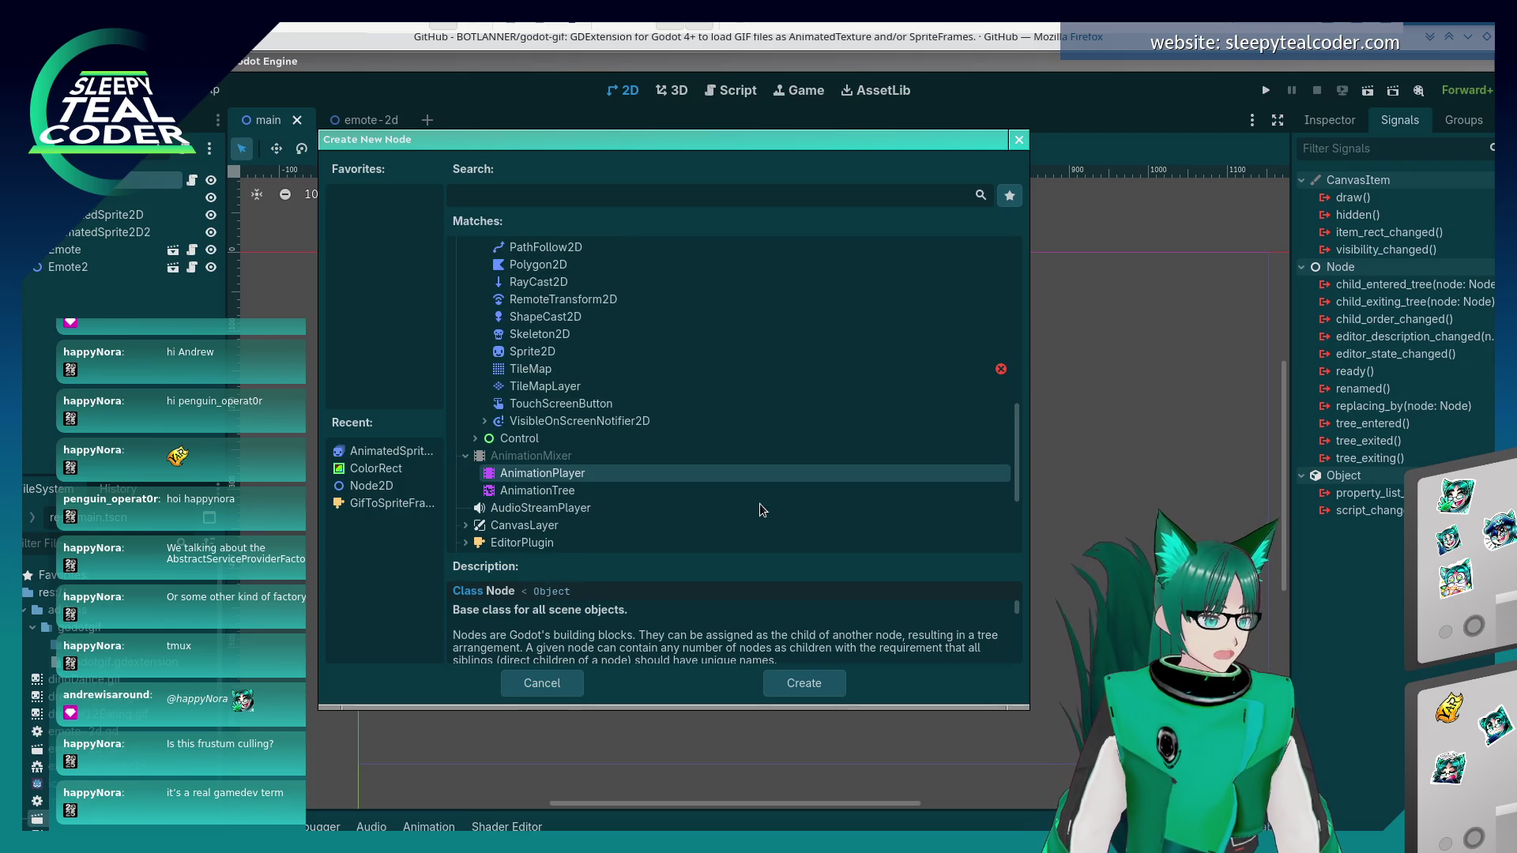
pyautogui.click(570, 421)
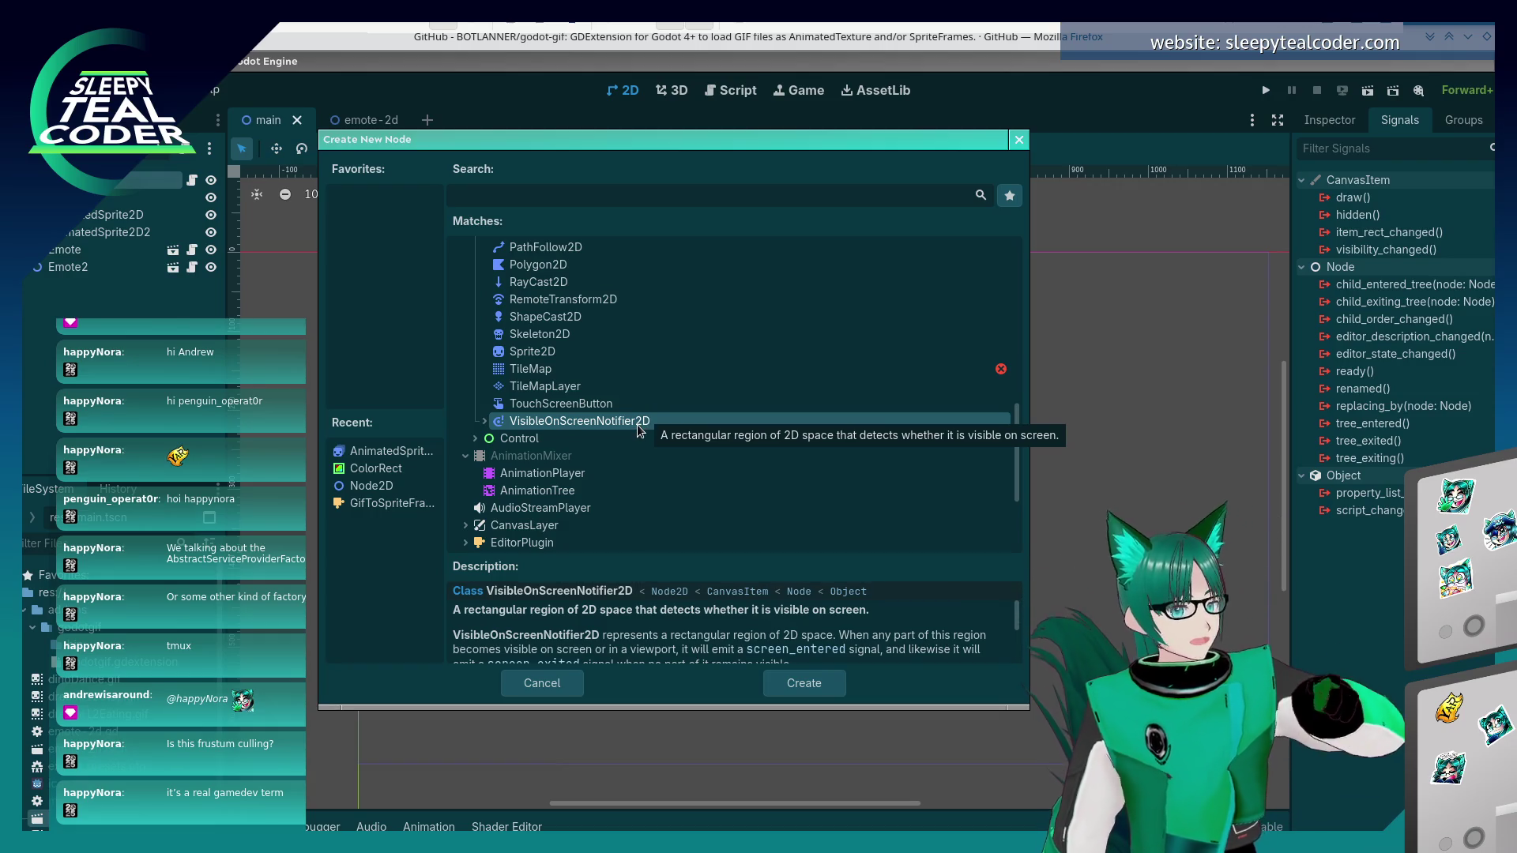
pyautogui.press('Return')
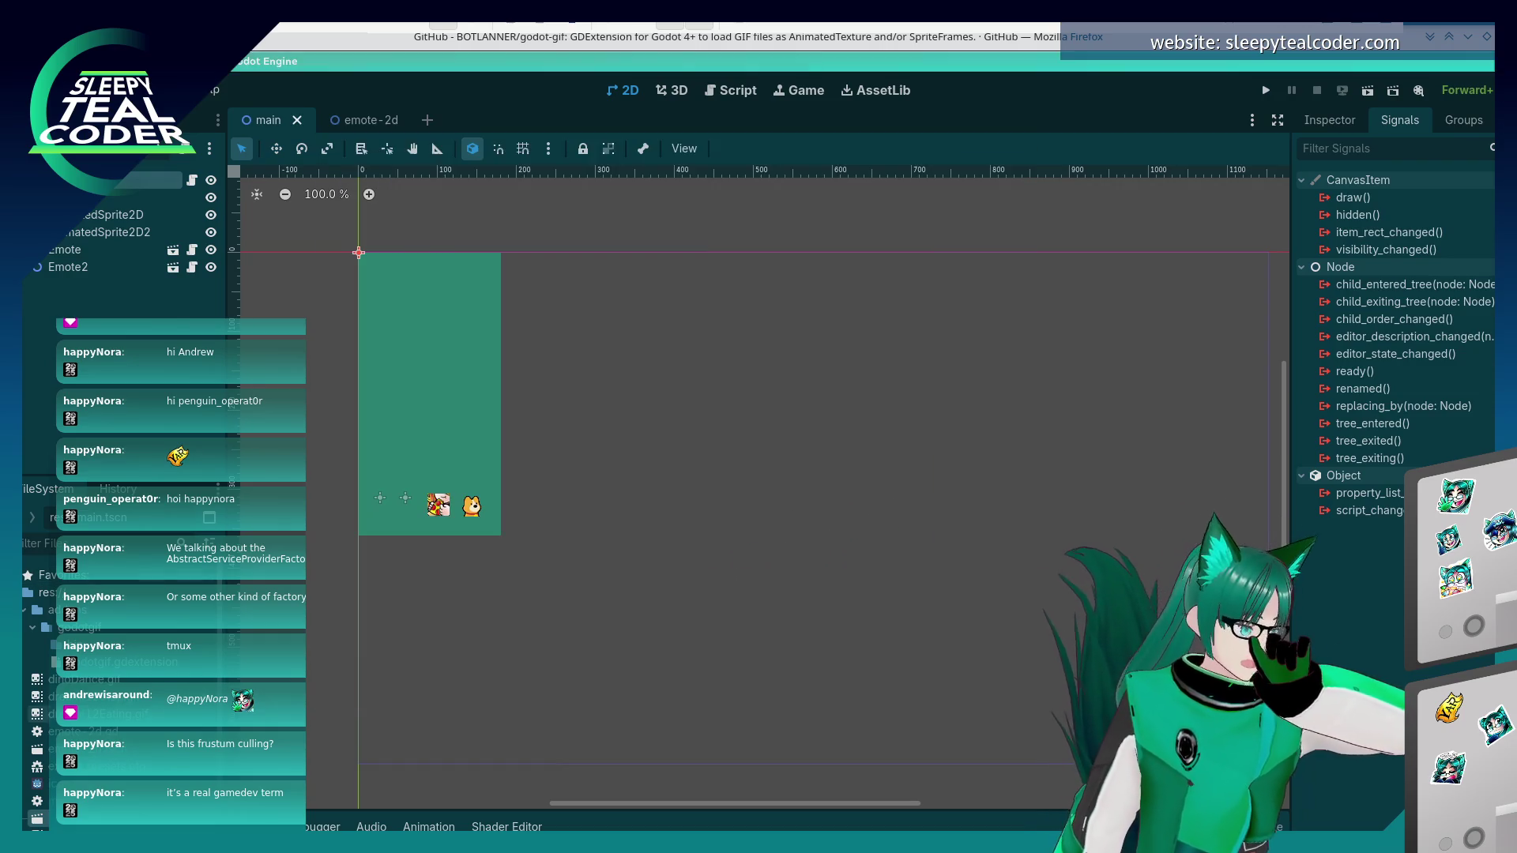
# - Switch to the emote-2d scene and add a new child node to its root
pyautogui.hotkey('ctrl', 'F3')
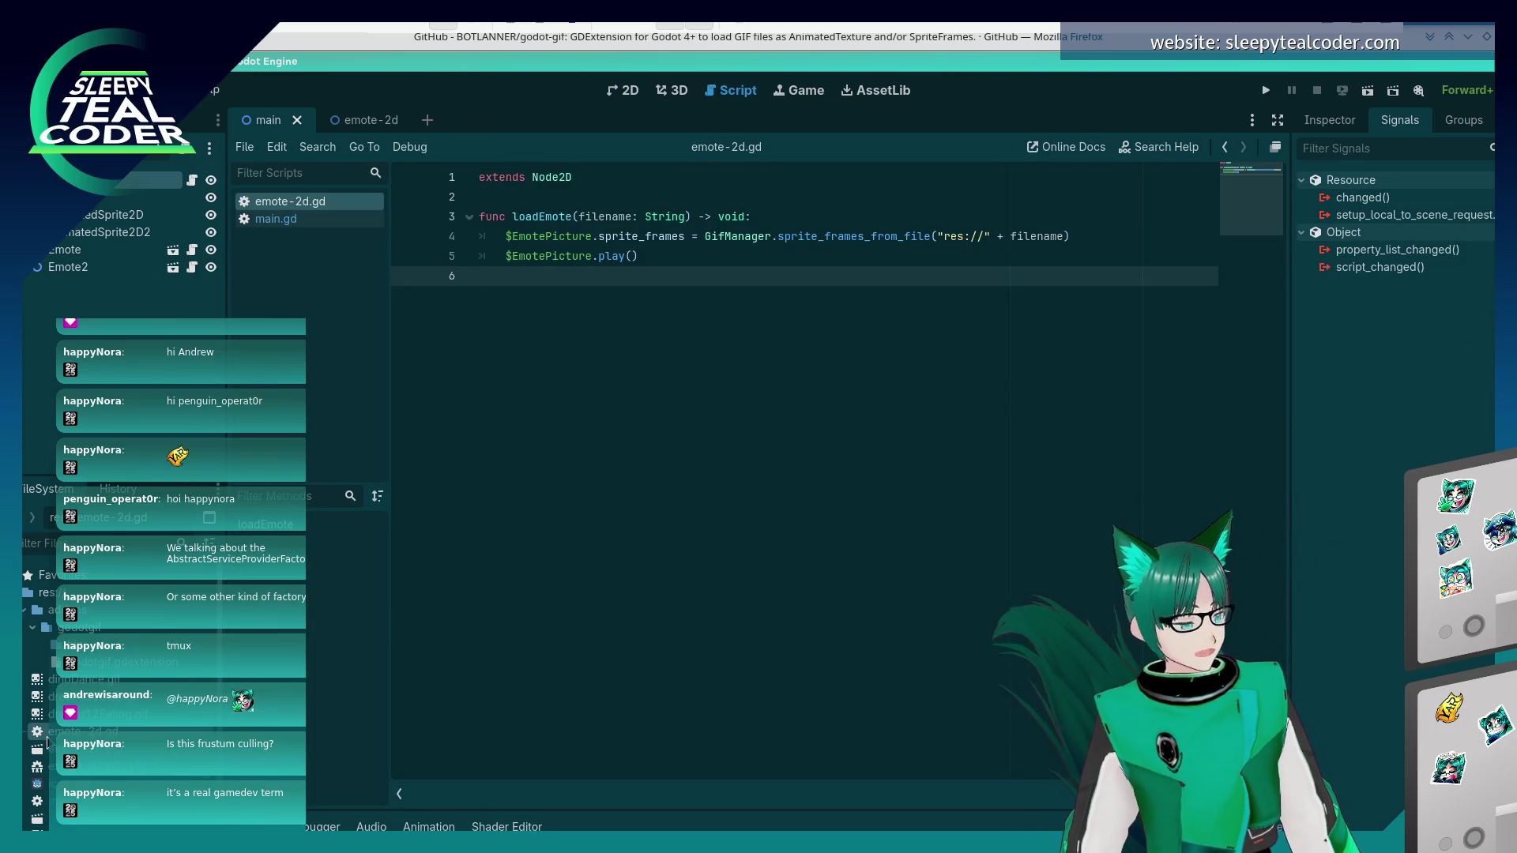
pyautogui.hotkey('ctrl', 'Tab')
pyautogui.hotkey('ctrl', 'F1')
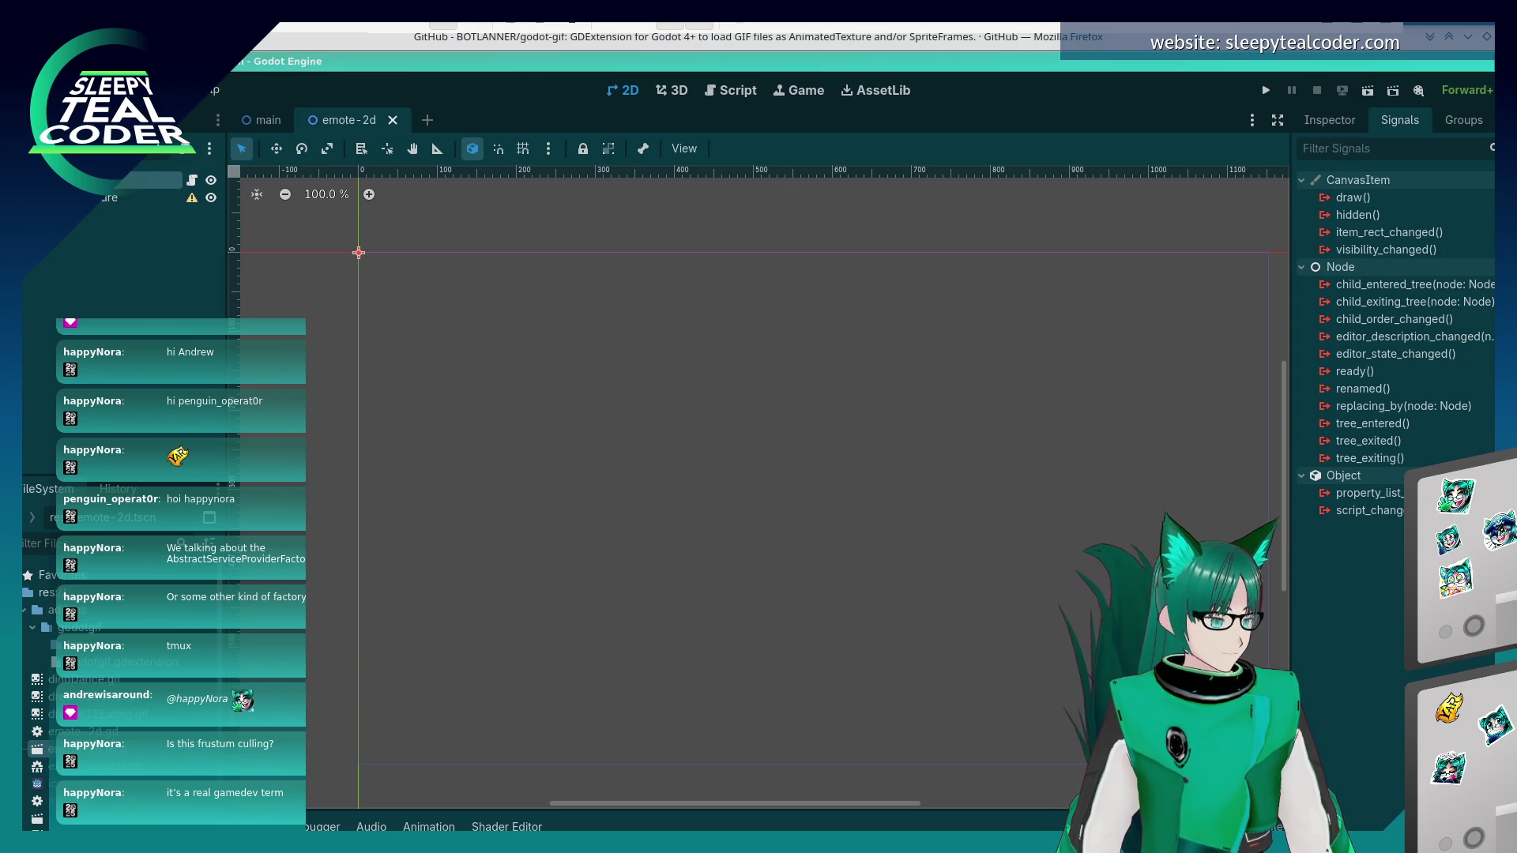
pyautogui.rightClick(94, 183)
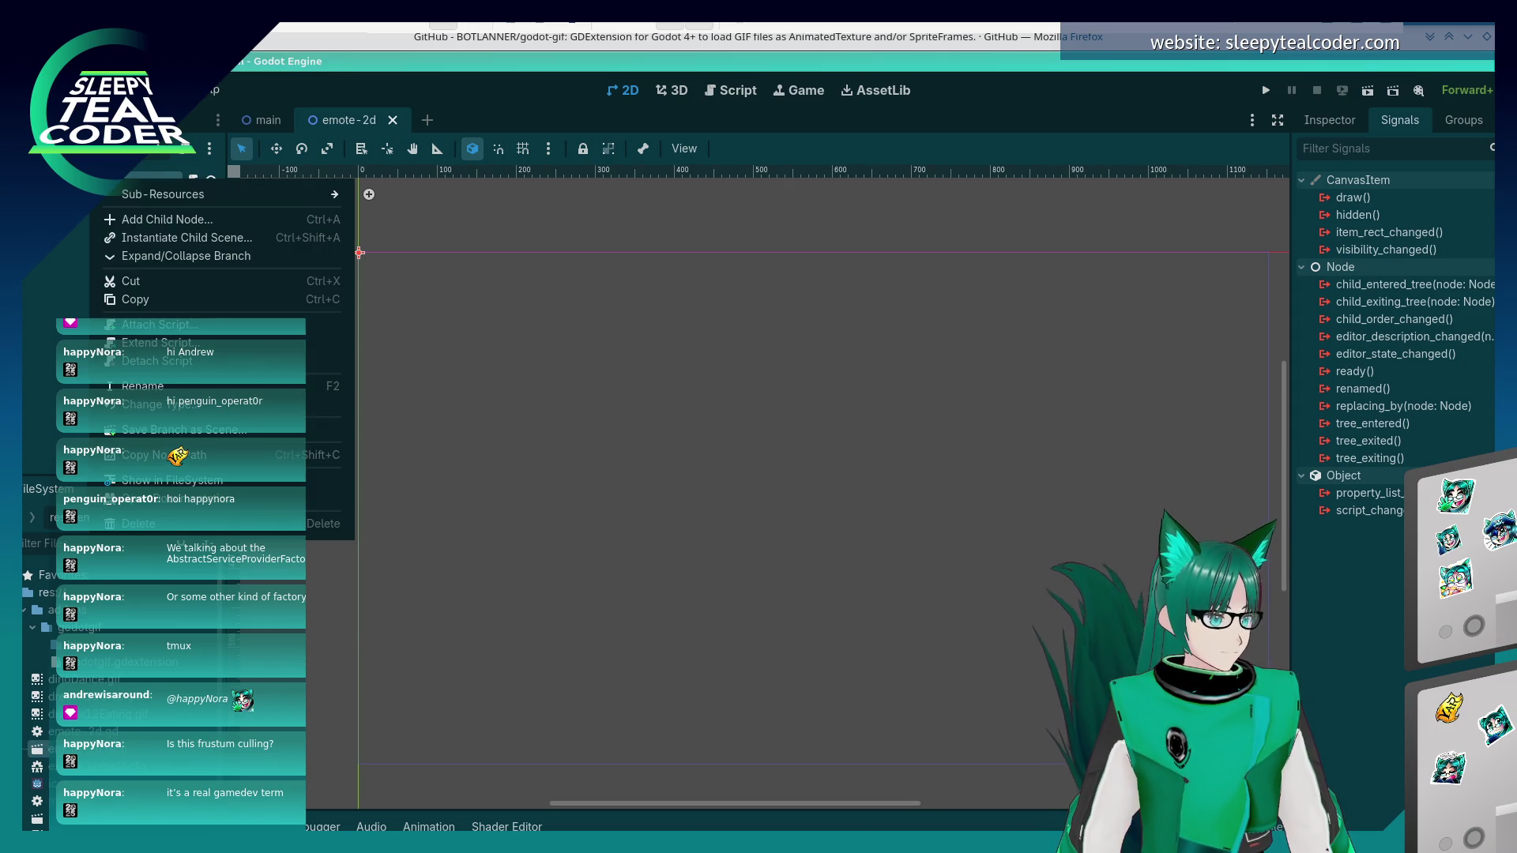
pyautogui.click(129, 222)
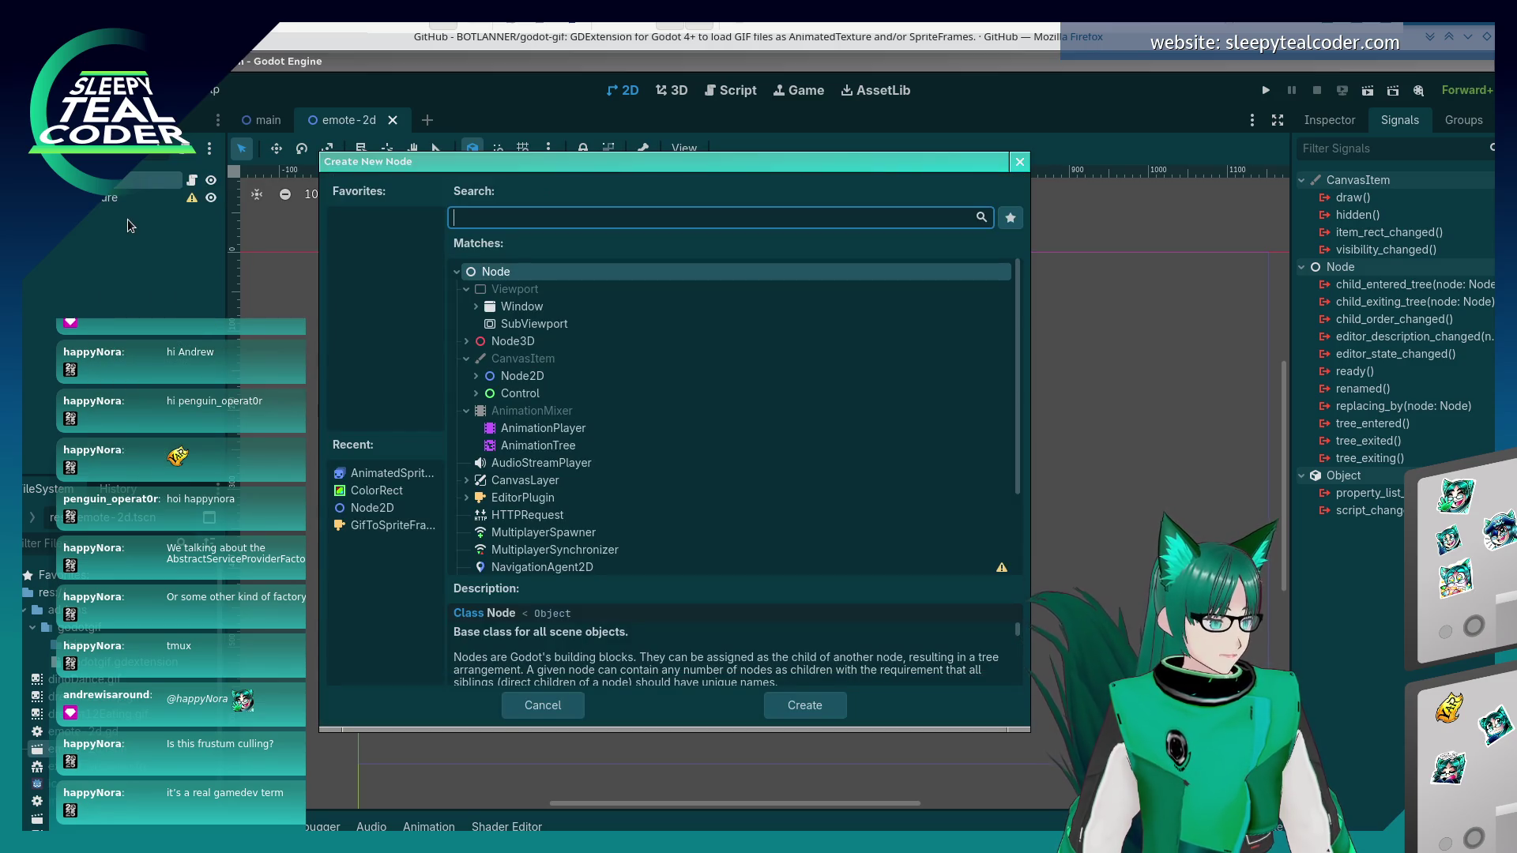
pyautogui.doubleClick(392, 473)
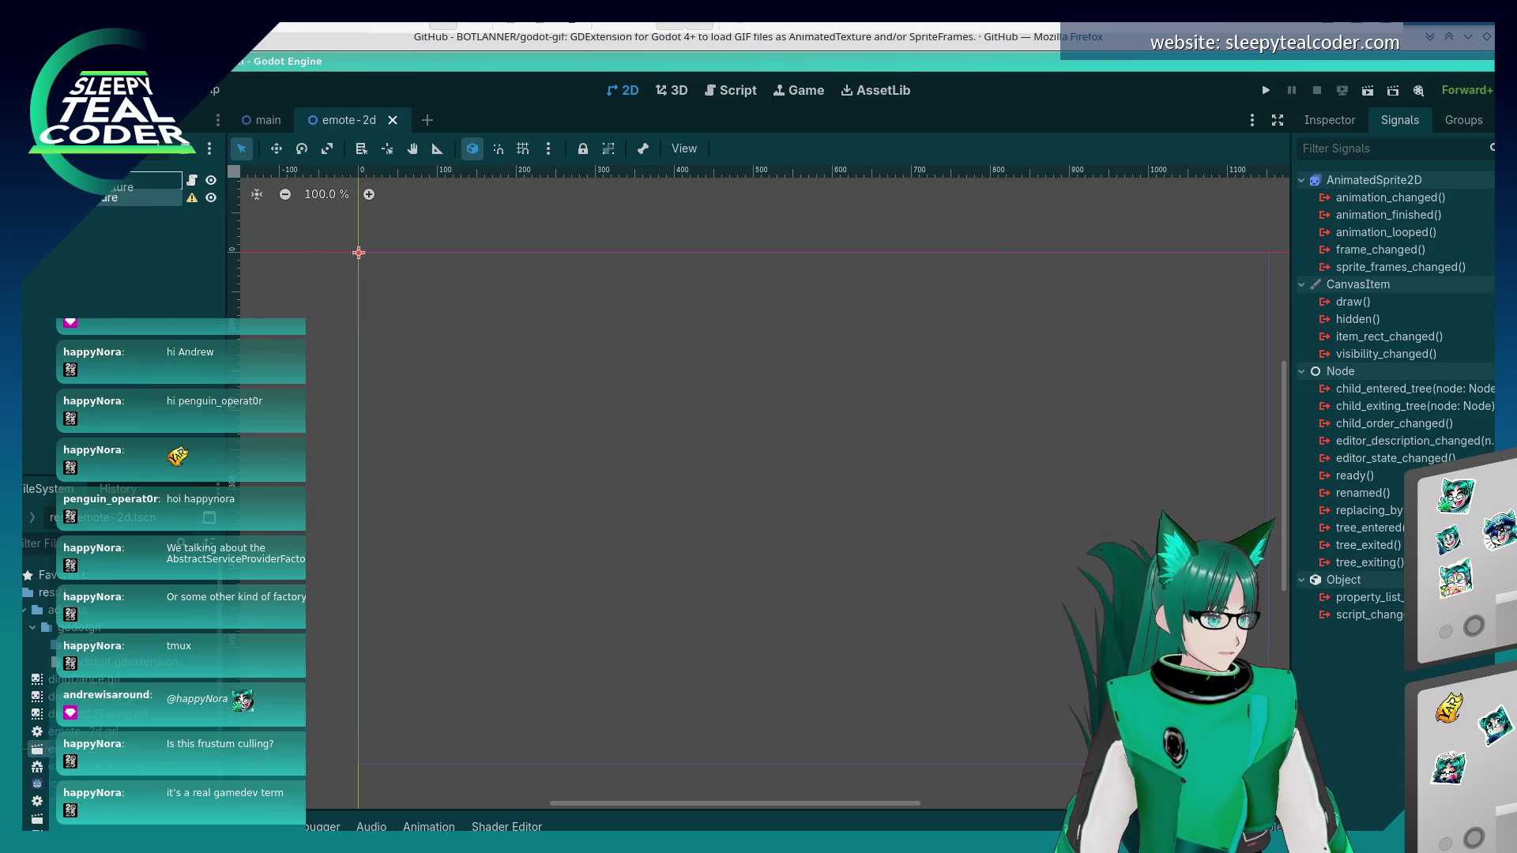
# - Reparent the new node under EmotePicture, then return to the main scene tab
pyautogui.rightClick(95, 212)
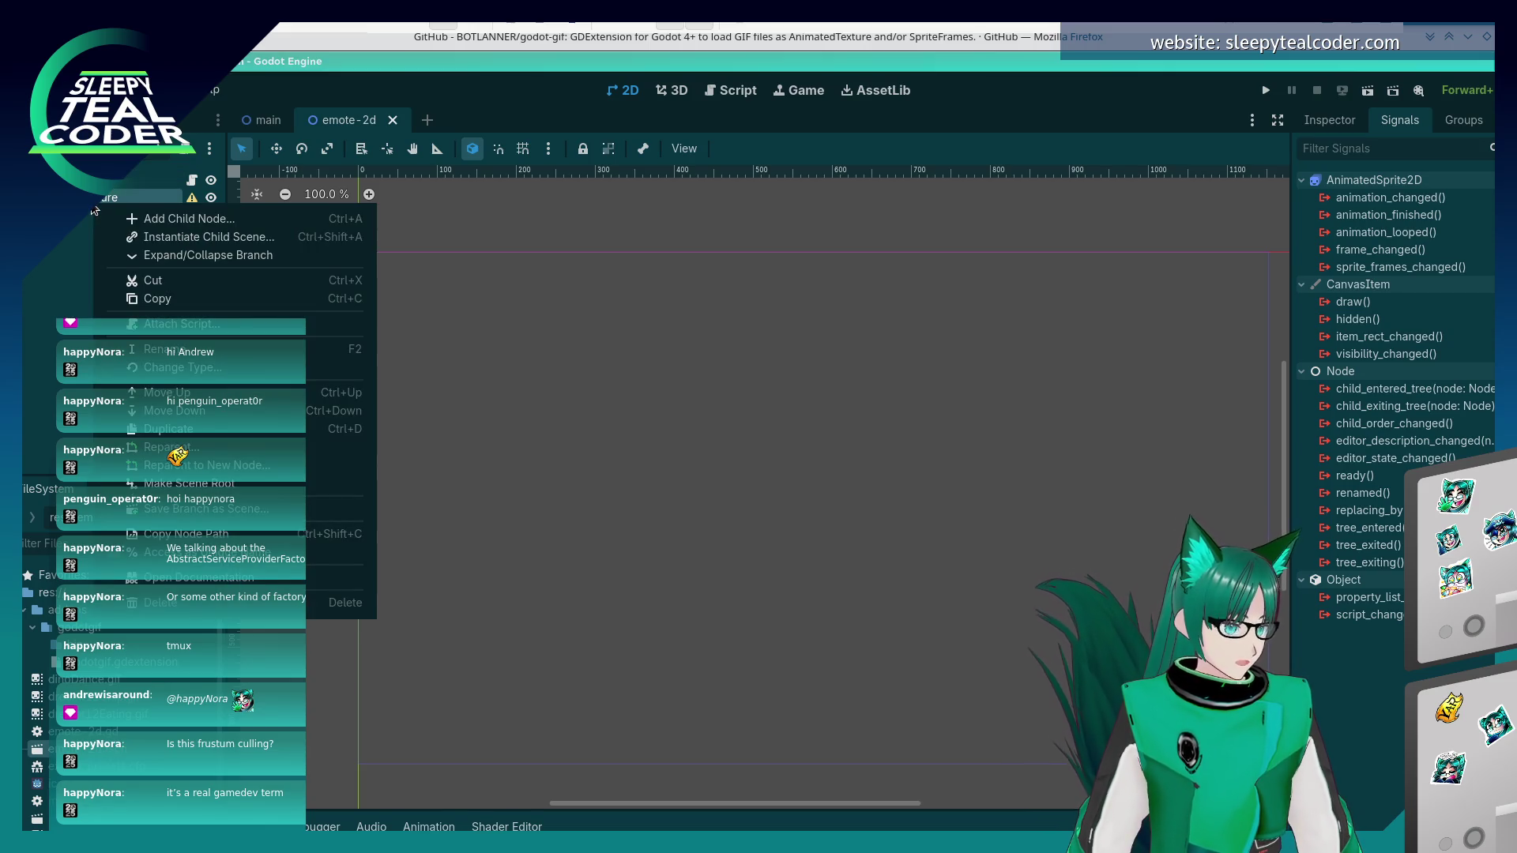
pyautogui.click(194, 449)
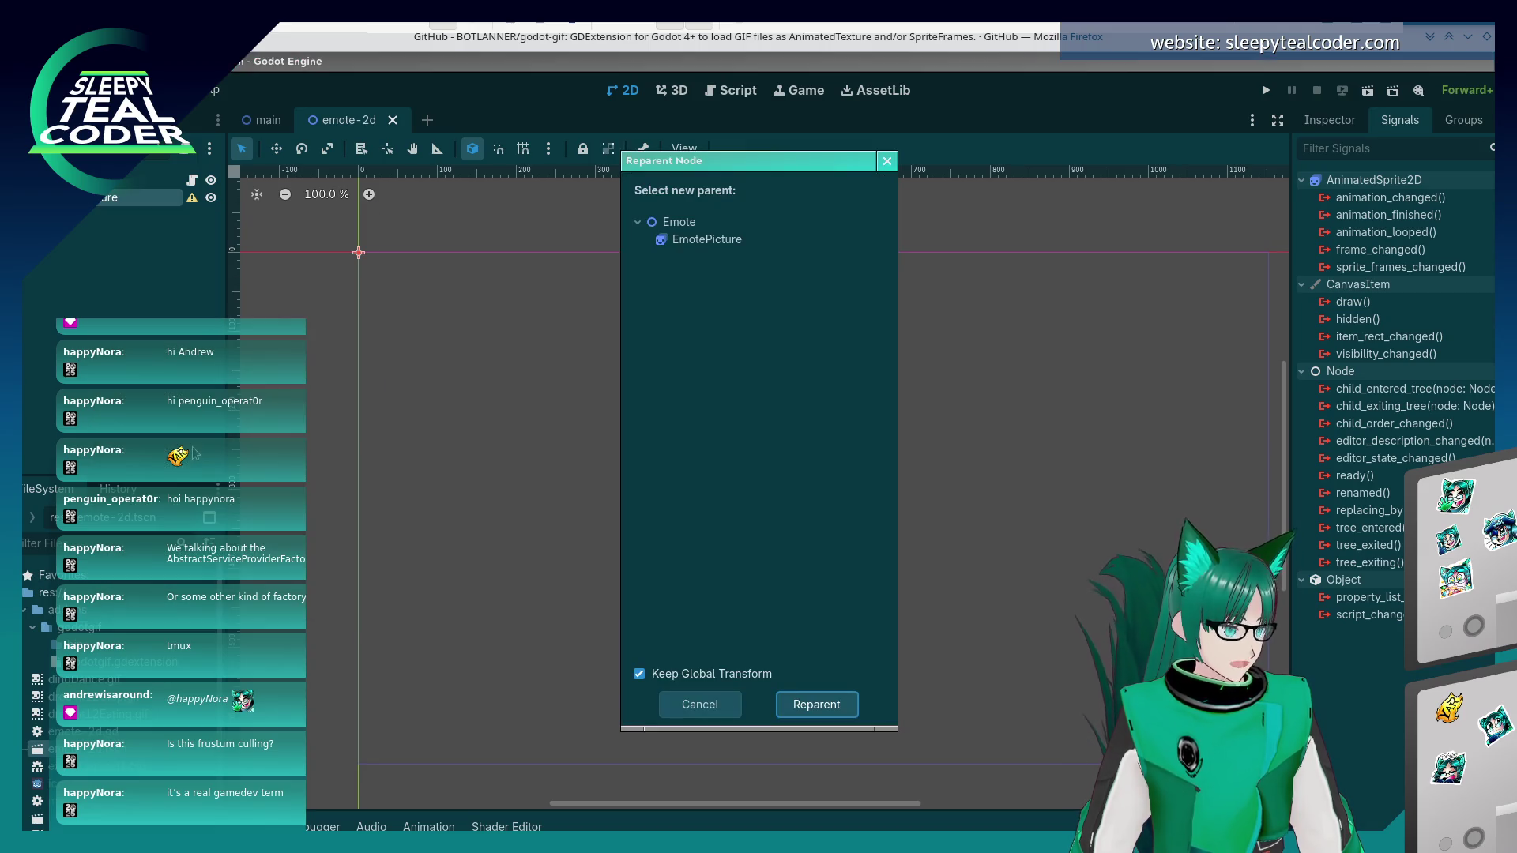
pyautogui.click(736, 243)
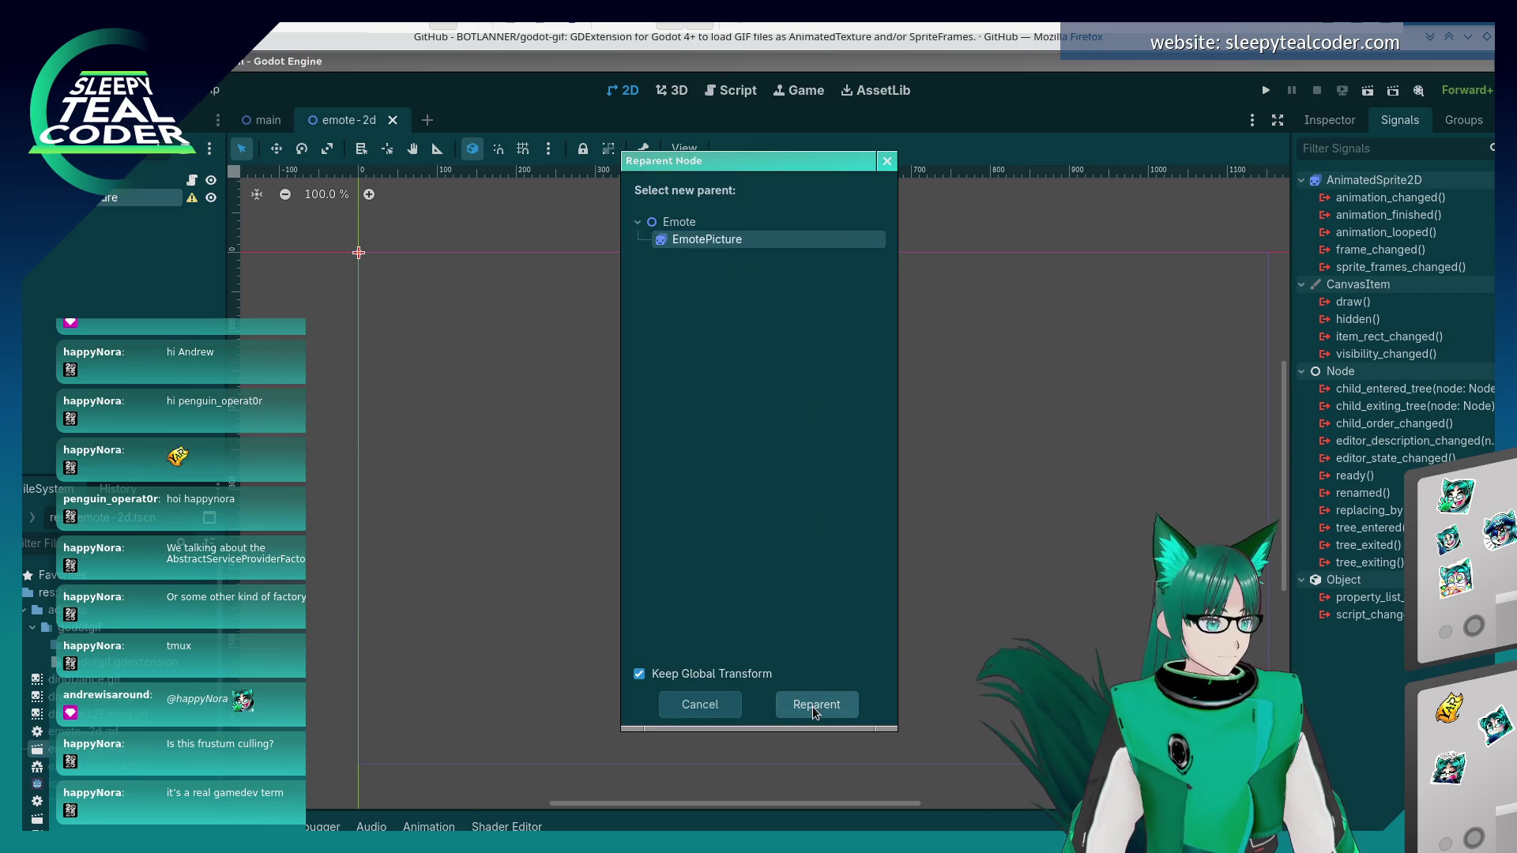
pyautogui.click(814, 705)
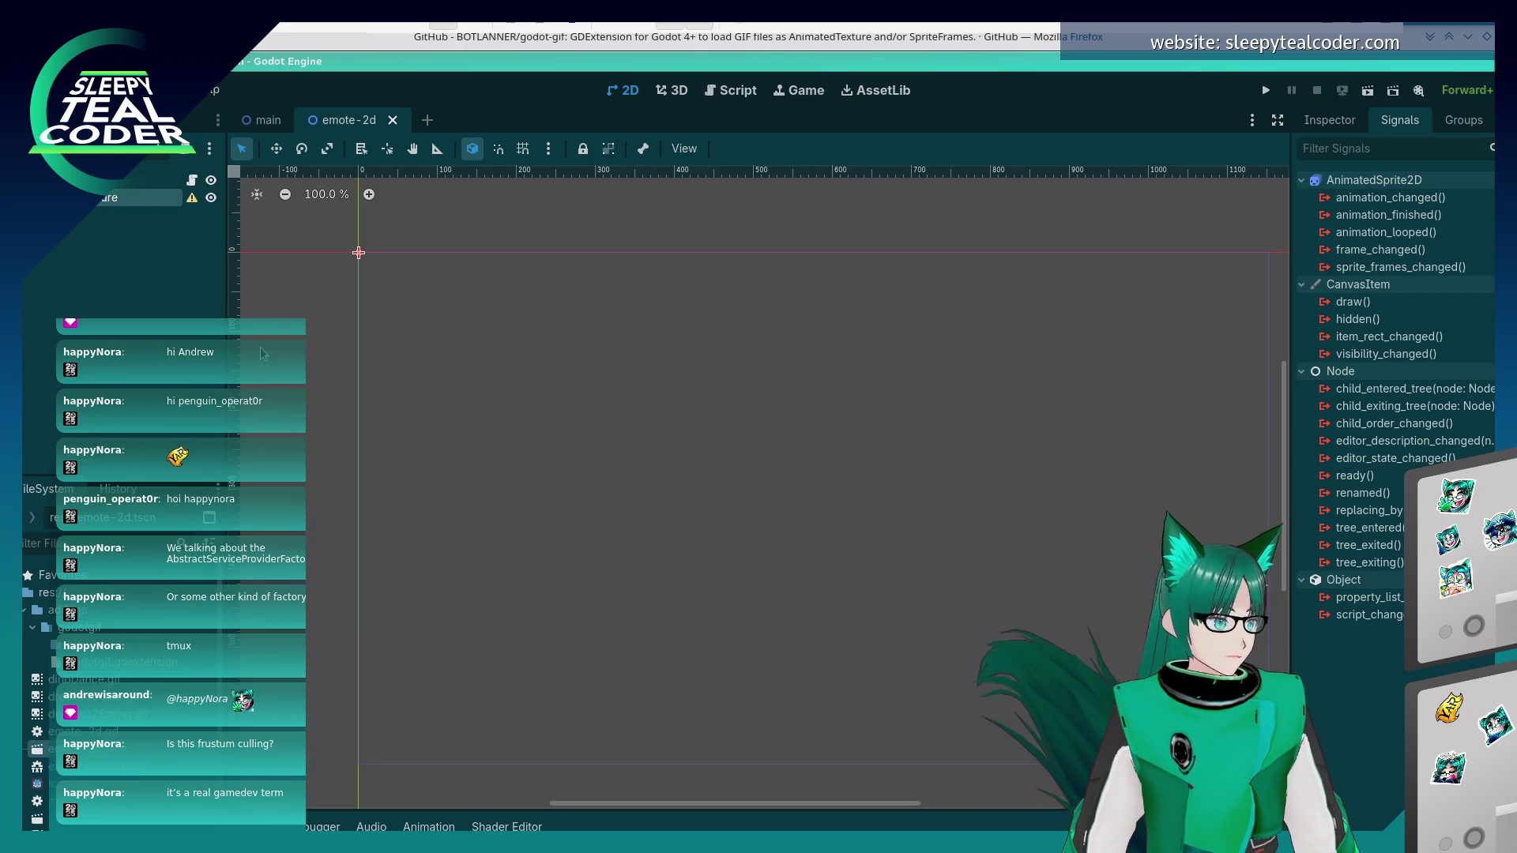
pyautogui.rightClick(101, 198)
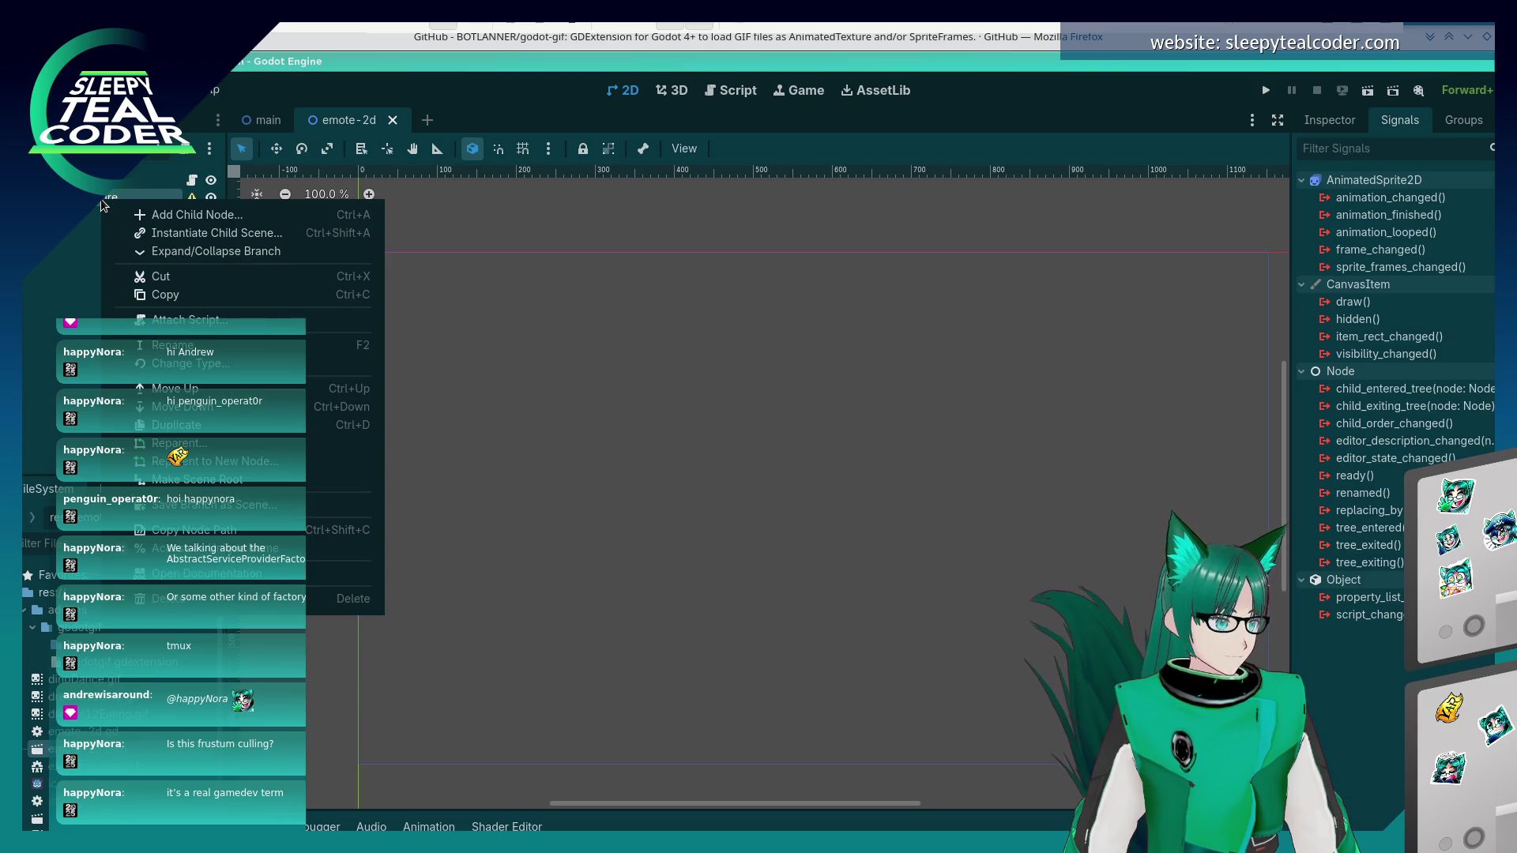
pyautogui.click(234, 446)
pyautogui.click(687, 251)
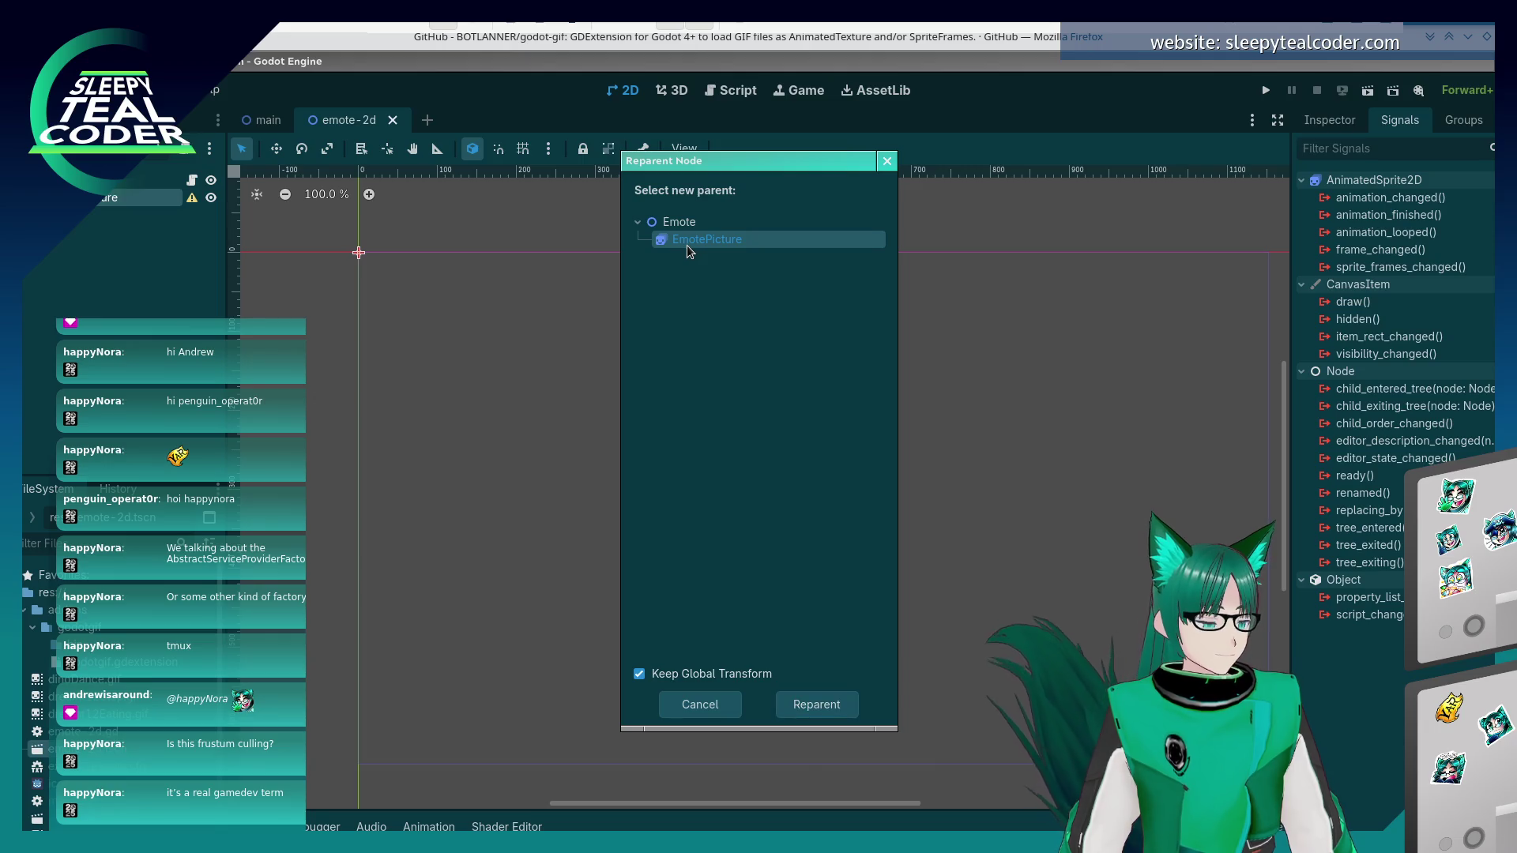
pyautogui.press('Return')
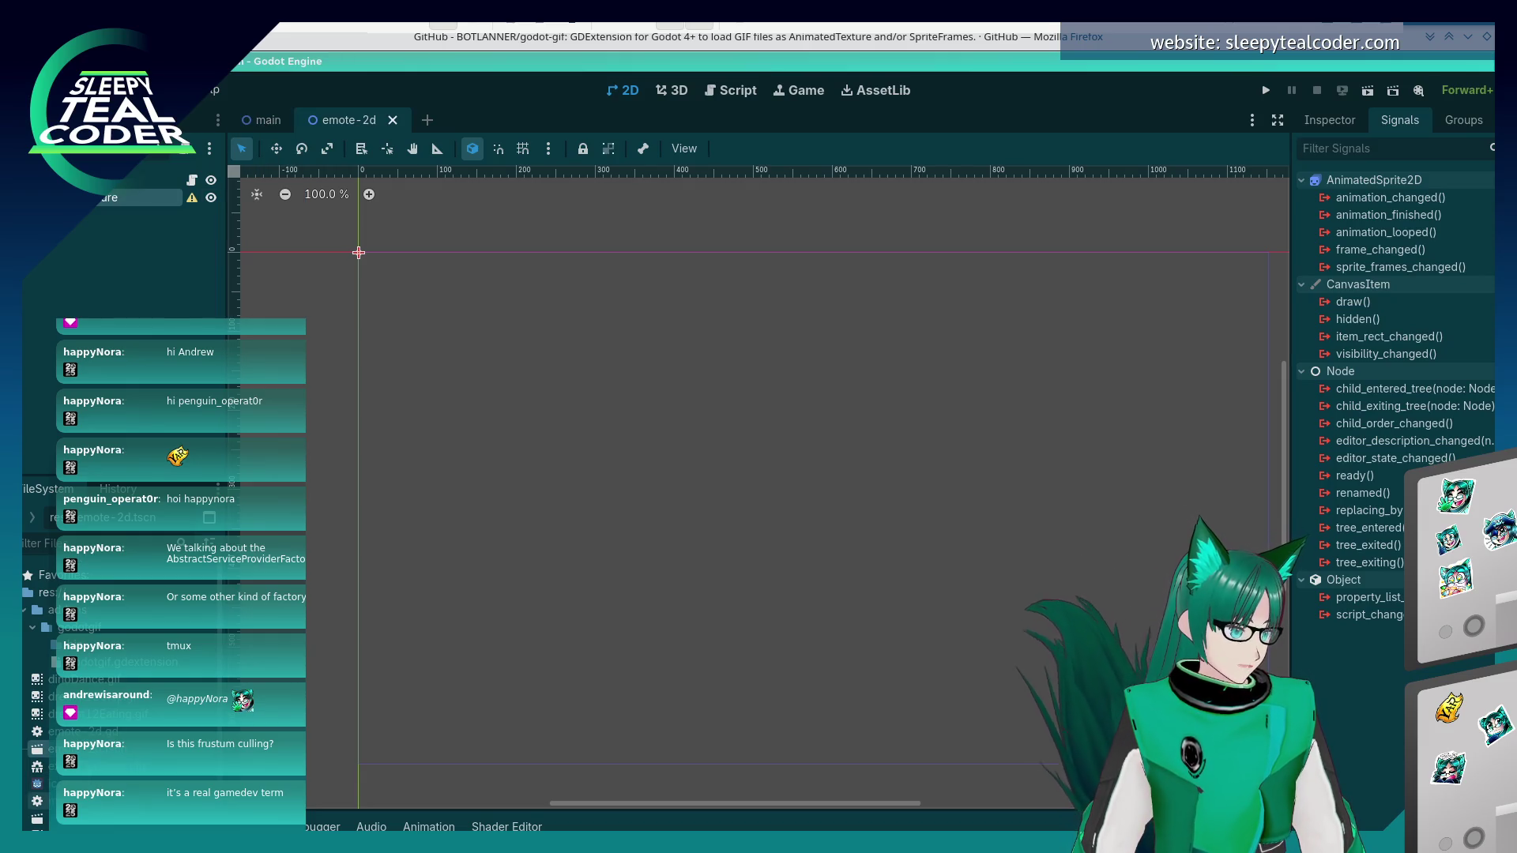
pyautogui.hotkey('ctrl', 'shift', 'Tab')
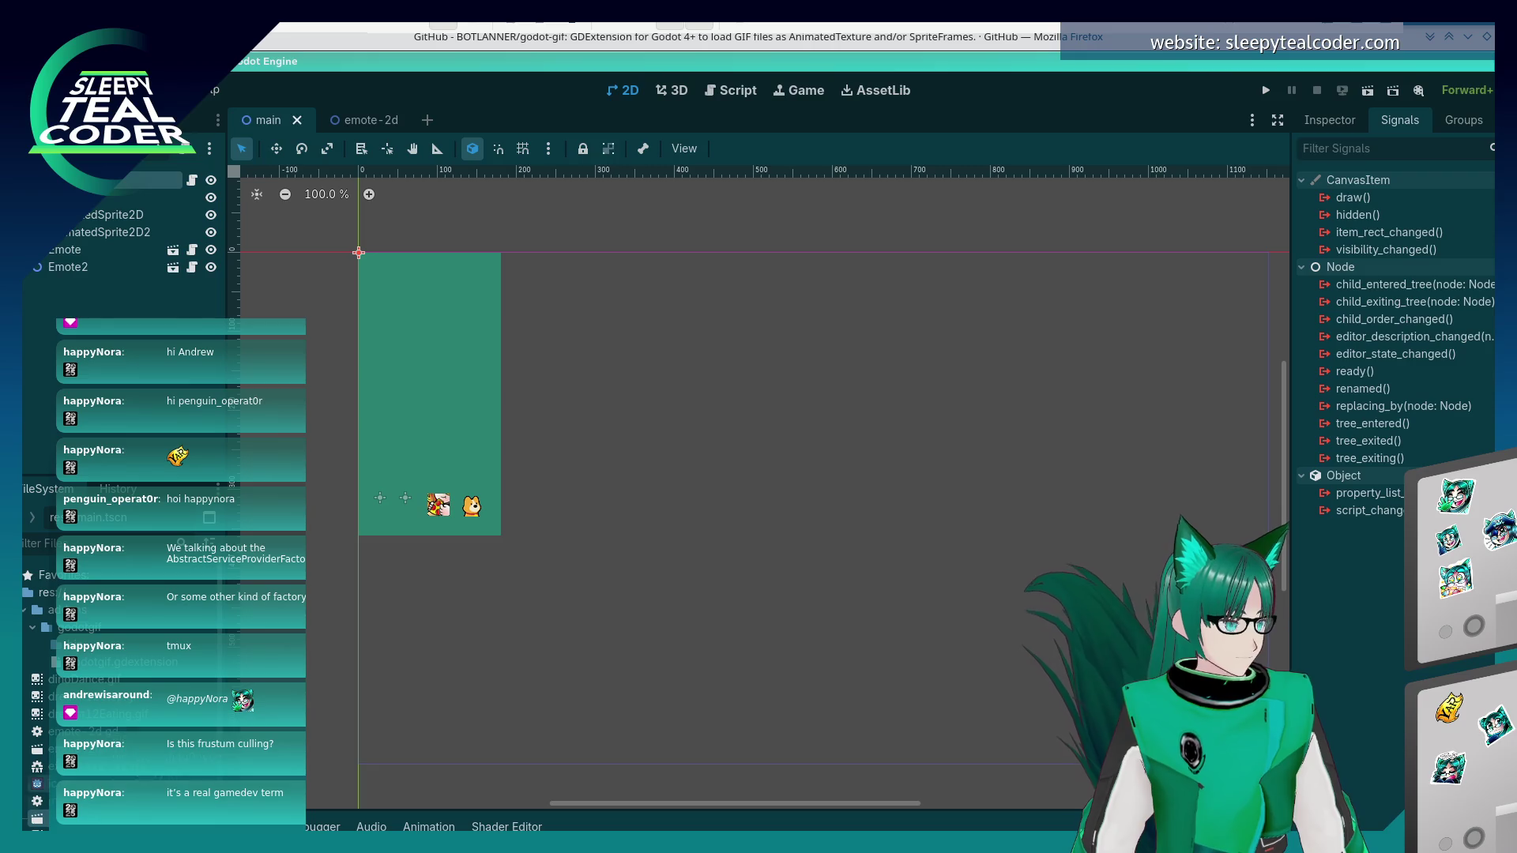
# - Switch back to the emote-2d scene and rearrange the AnimatedSprite2D node in the scene tree
pyautogui.hotkey('ctrl', 'Tab')
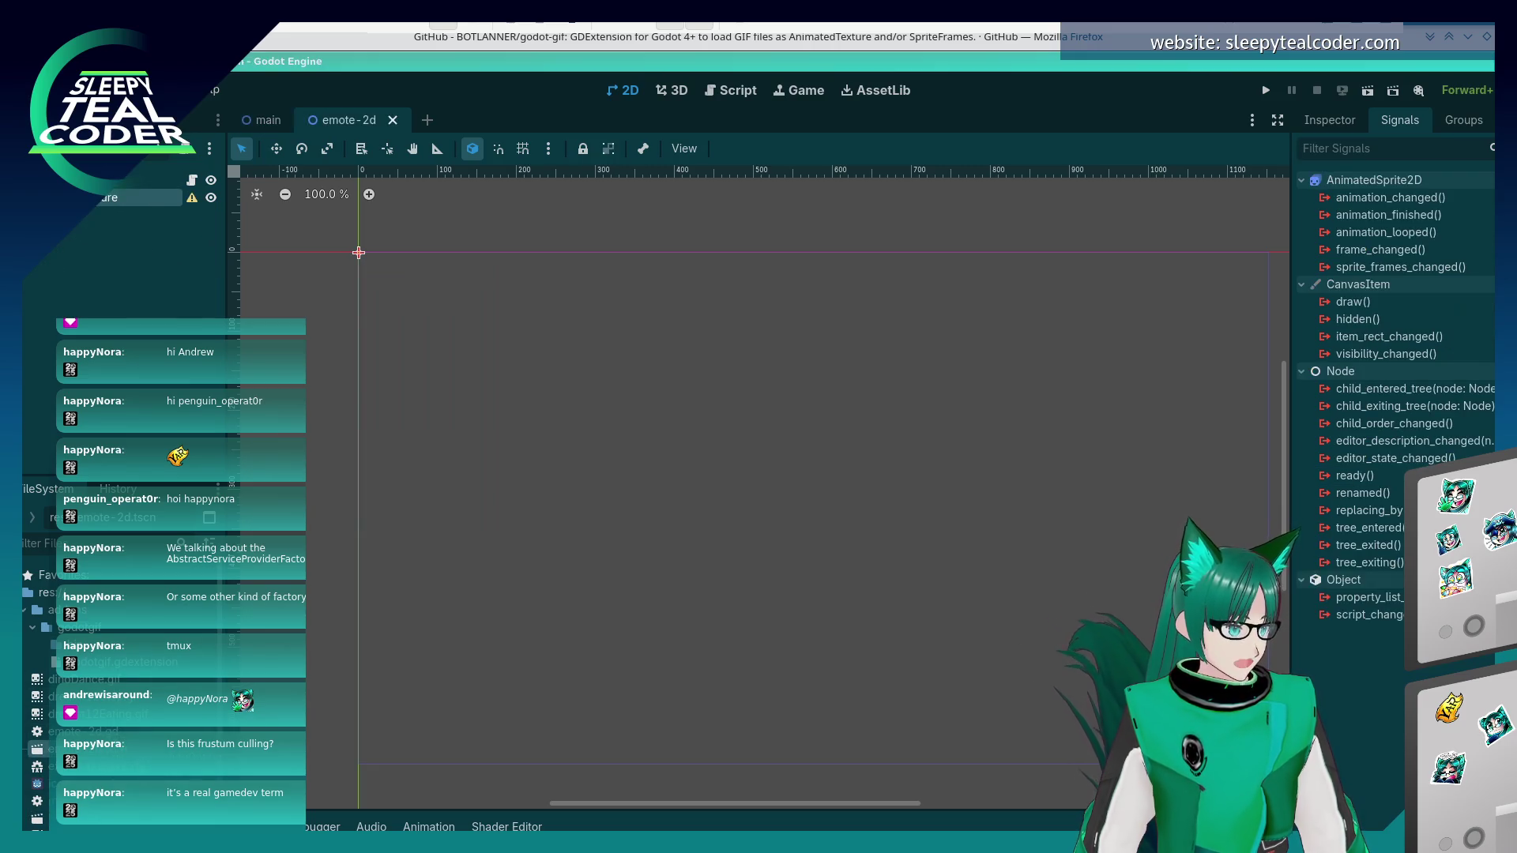
pyautogui.click(119, 198)
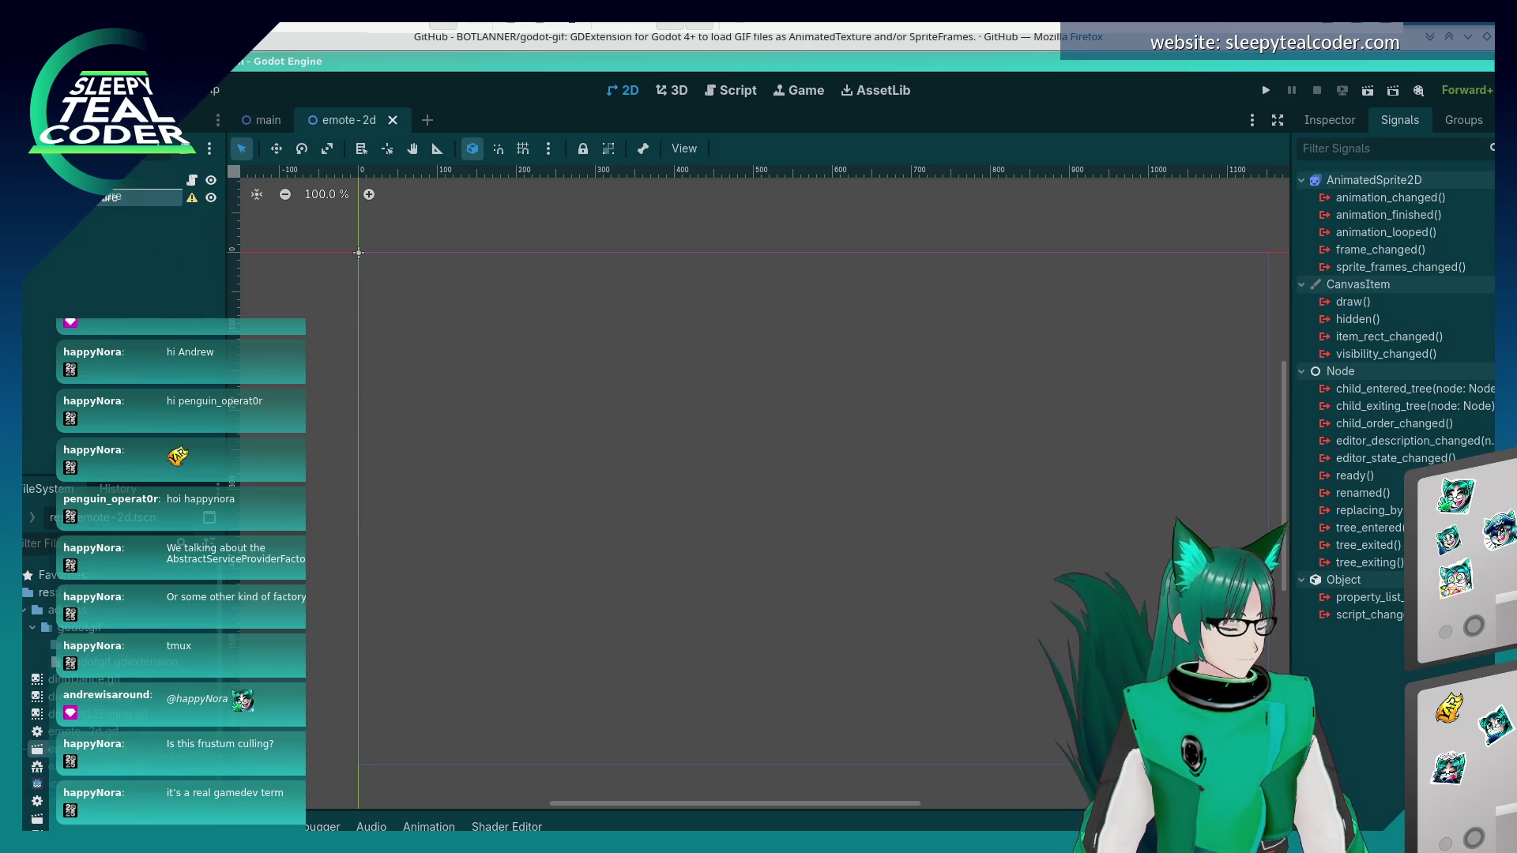
pyautogui.moveTo(119, 198); pyautogui.dragTo(89, 206)
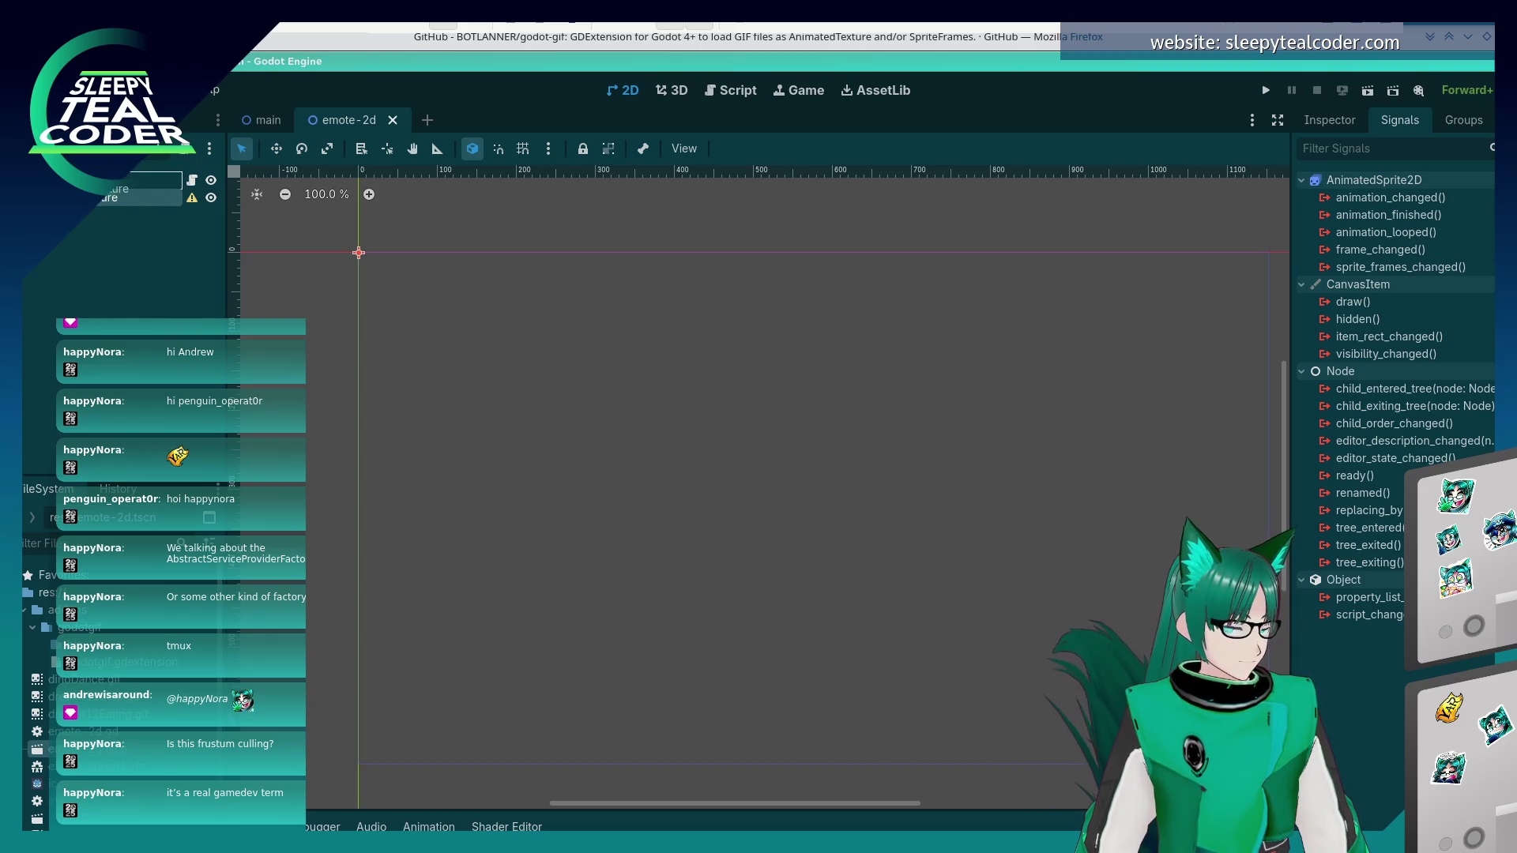
pyautogui.click(94, 180)
pyautogui.rightClick(47, 182)
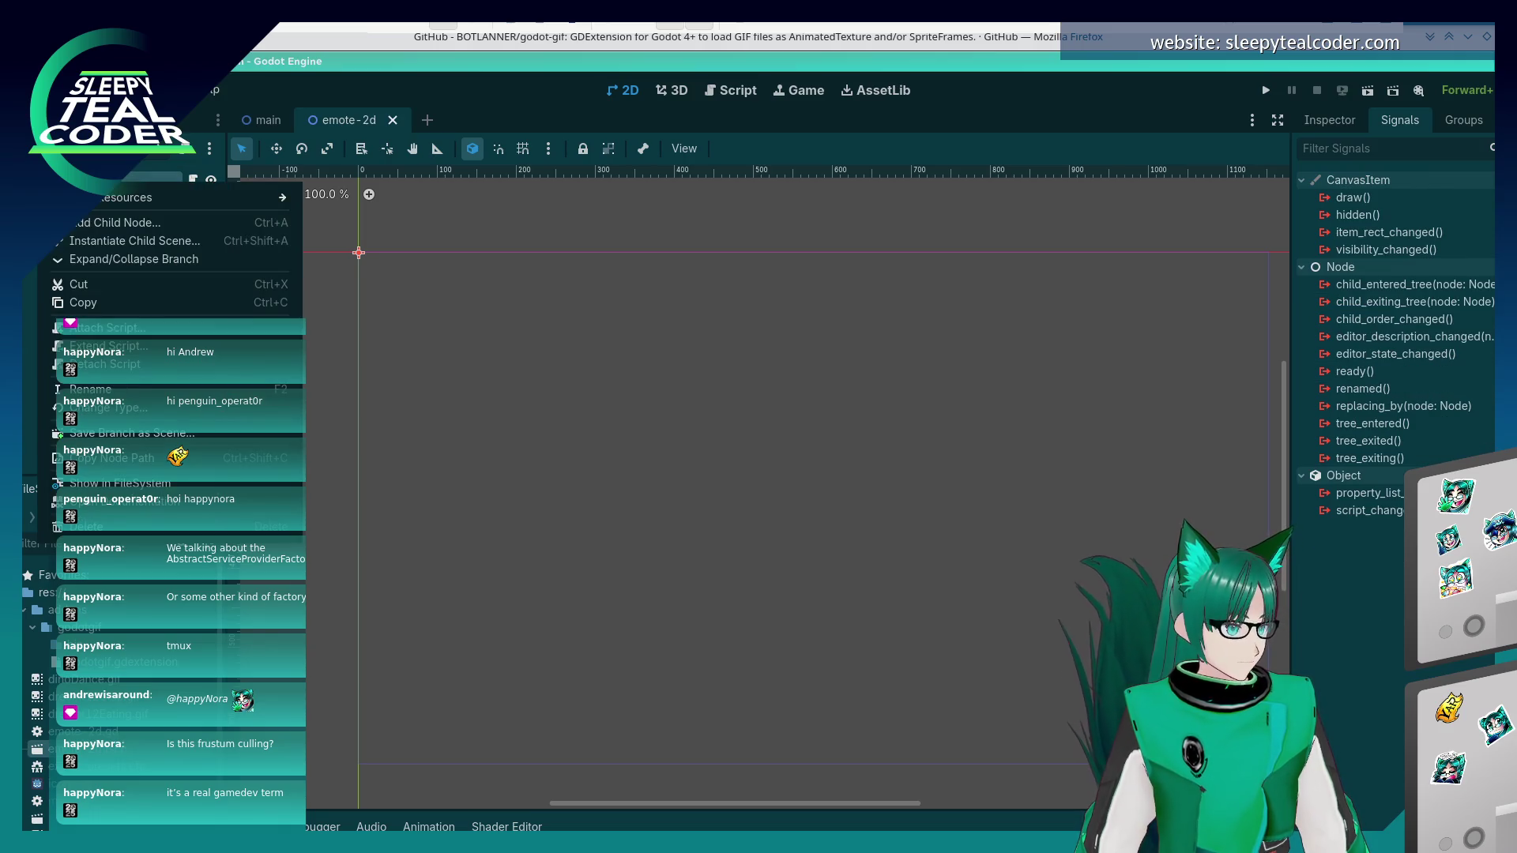
pyautogui.press('Escape')
pyautogui.rightClick(107, 182)
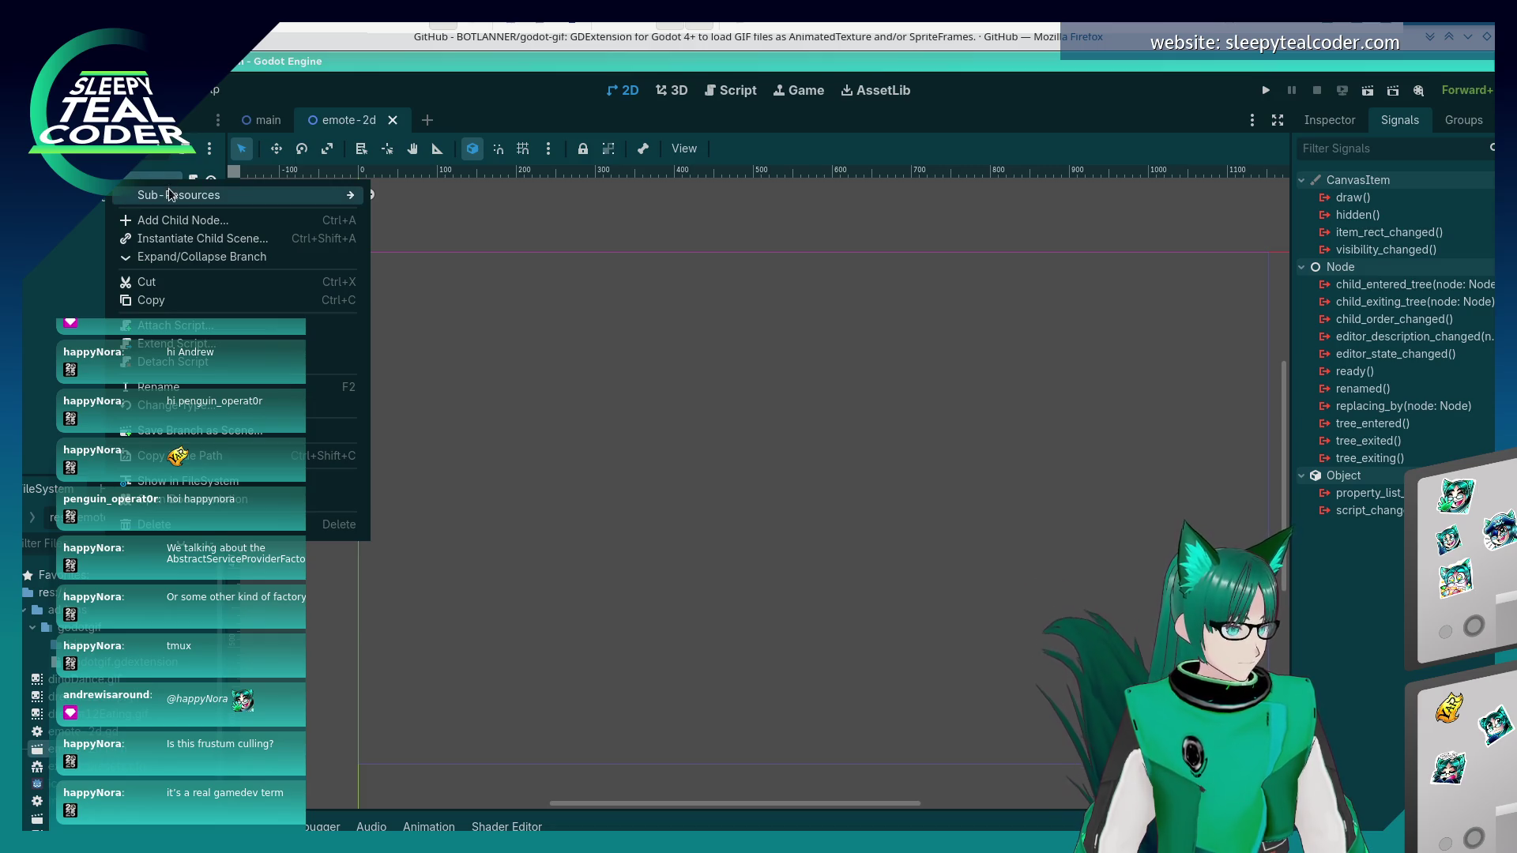
pyautogui.moveTo(171, 198)
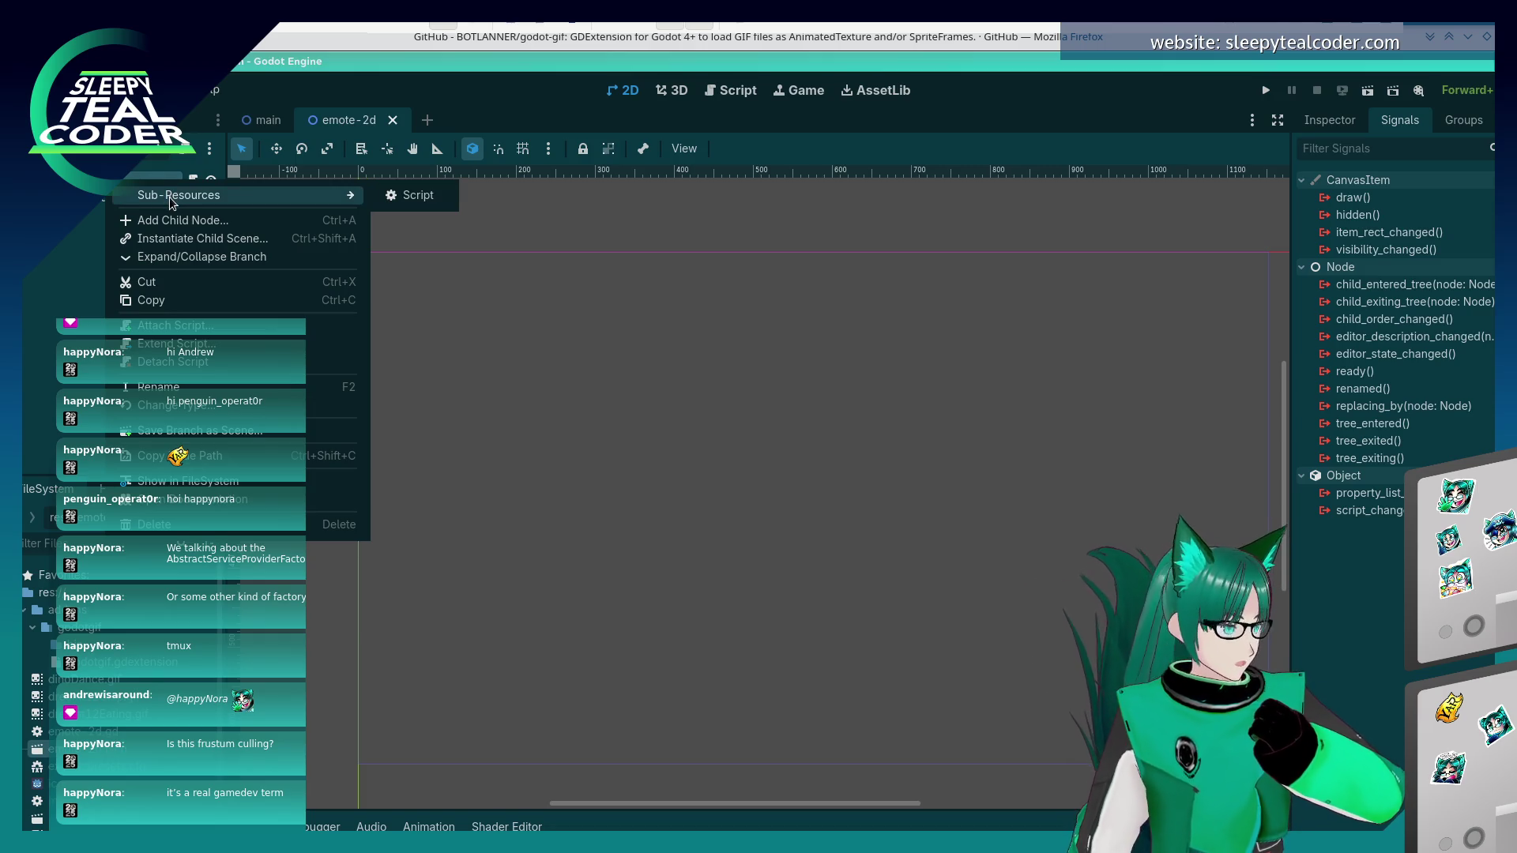
pyautogui.click(71, 278)
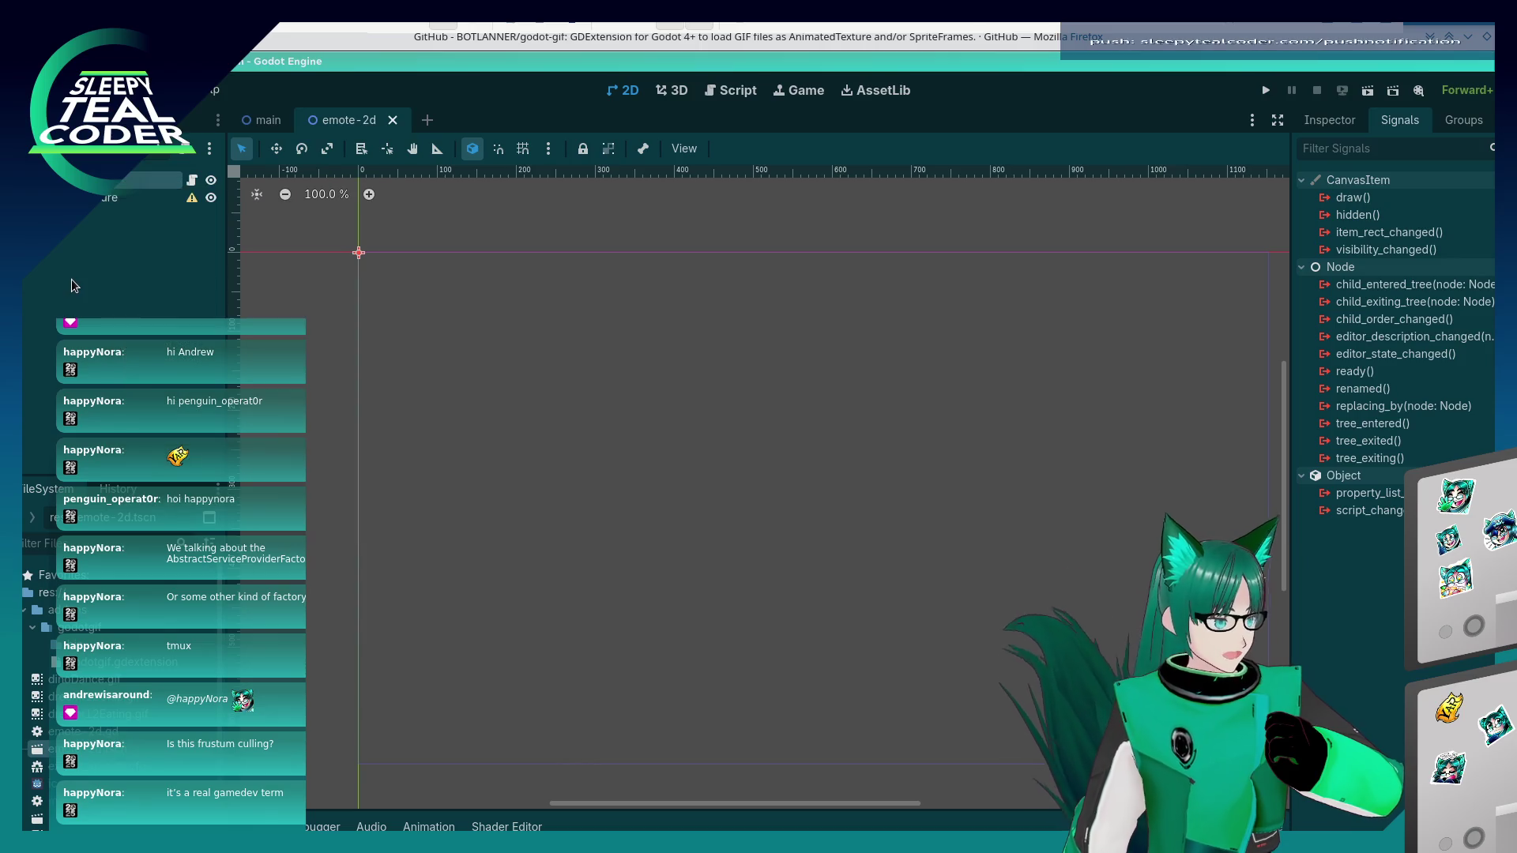
# - Add a VisibleOnScreenNotifier2D child node, found under Node2D's types
pyautogui.rightClick(110, 195)
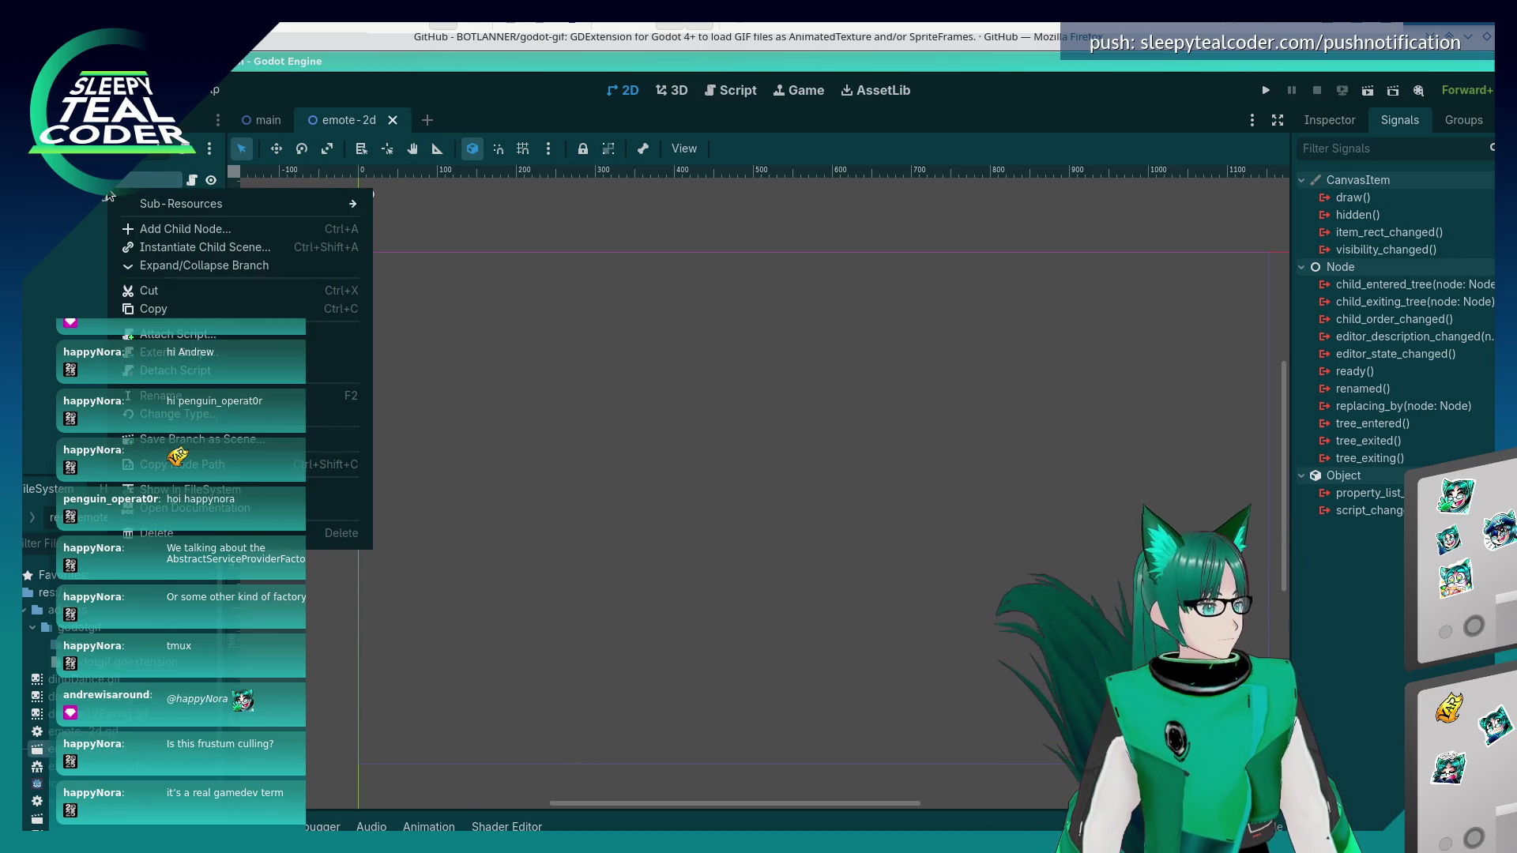
pyautogui.click(186, 229)
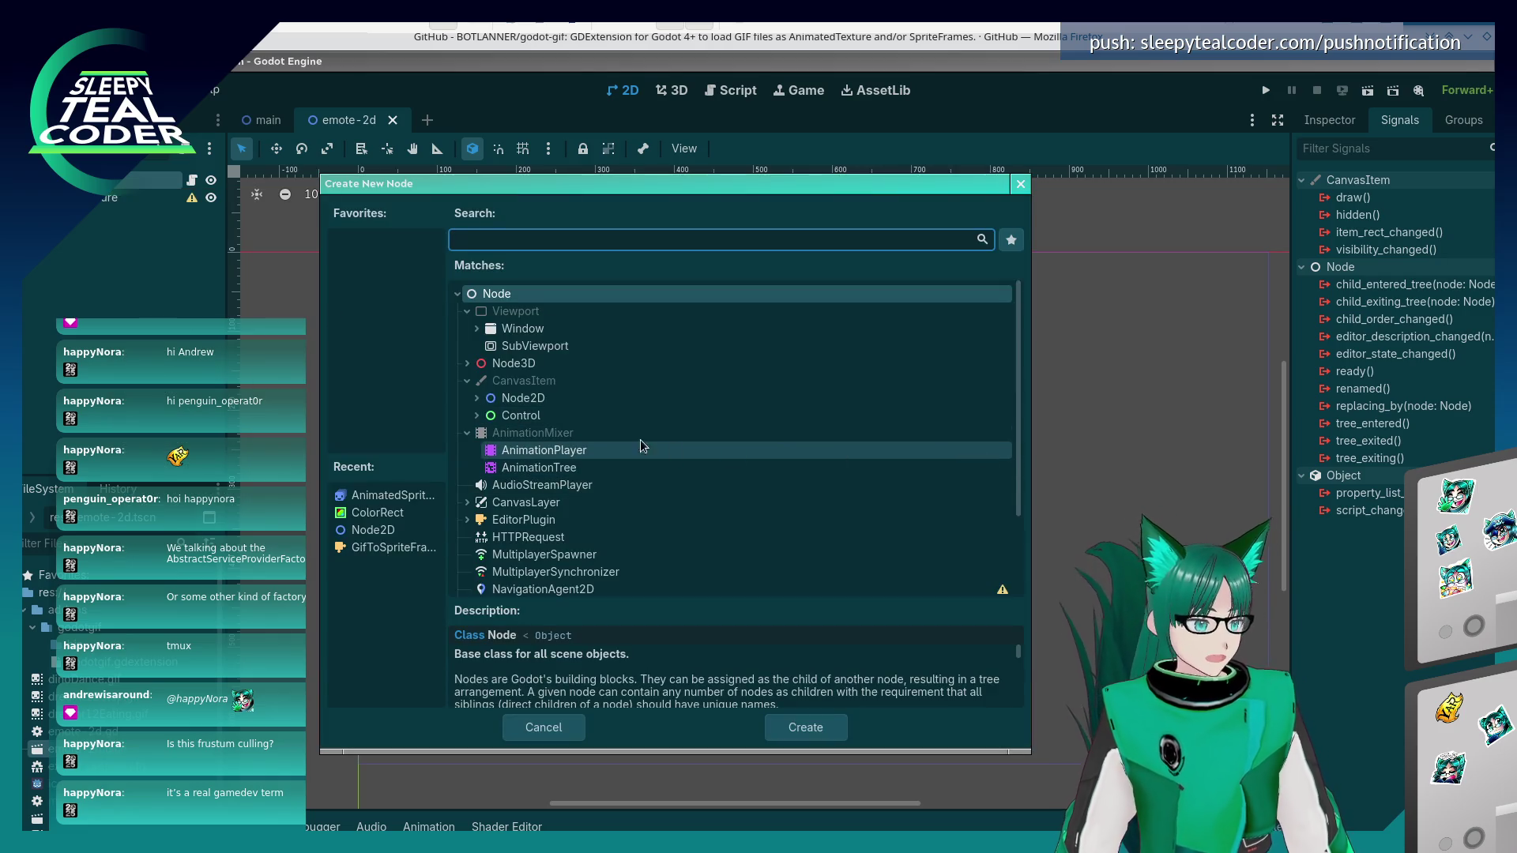
pyautogui.click(523, 397)
pyautogui.click(477, 415)
pyautogui.click(476, 397)
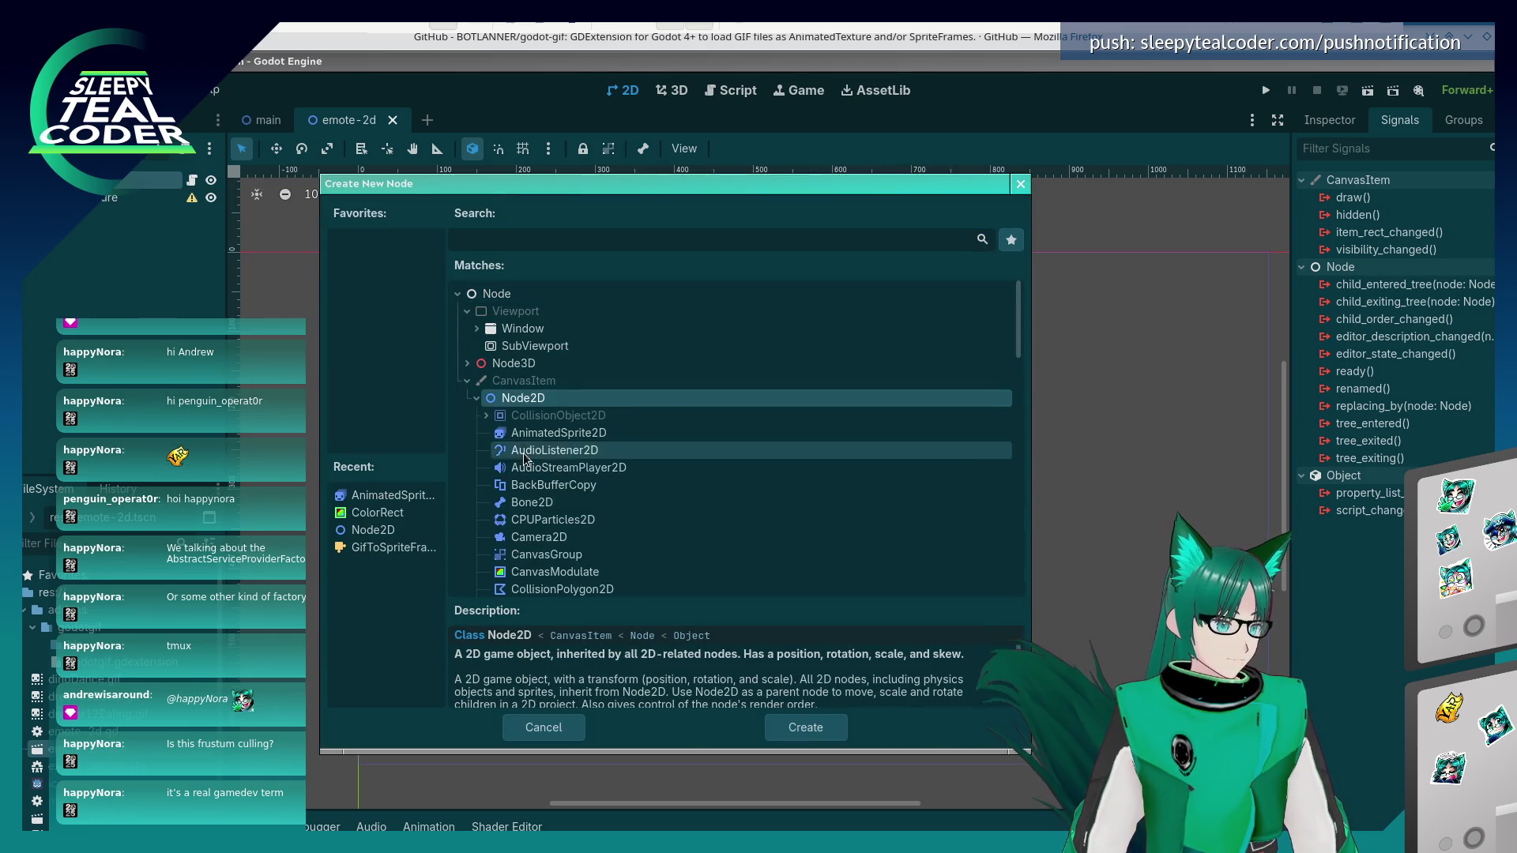
pyautogui.scroll(-10, 517, 449)
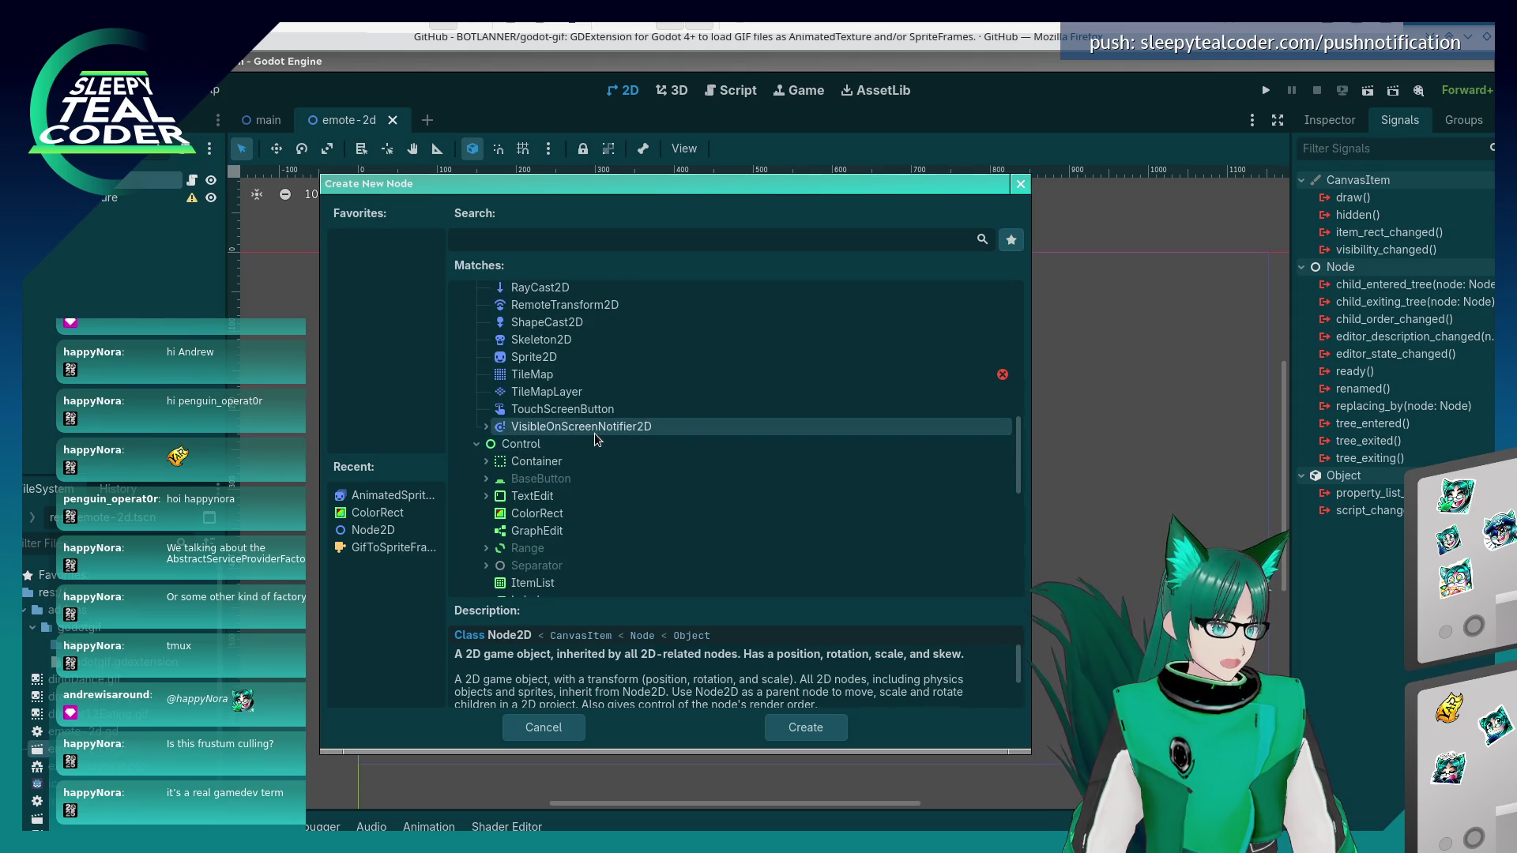
pyautogui.doubleClick(594, 433)
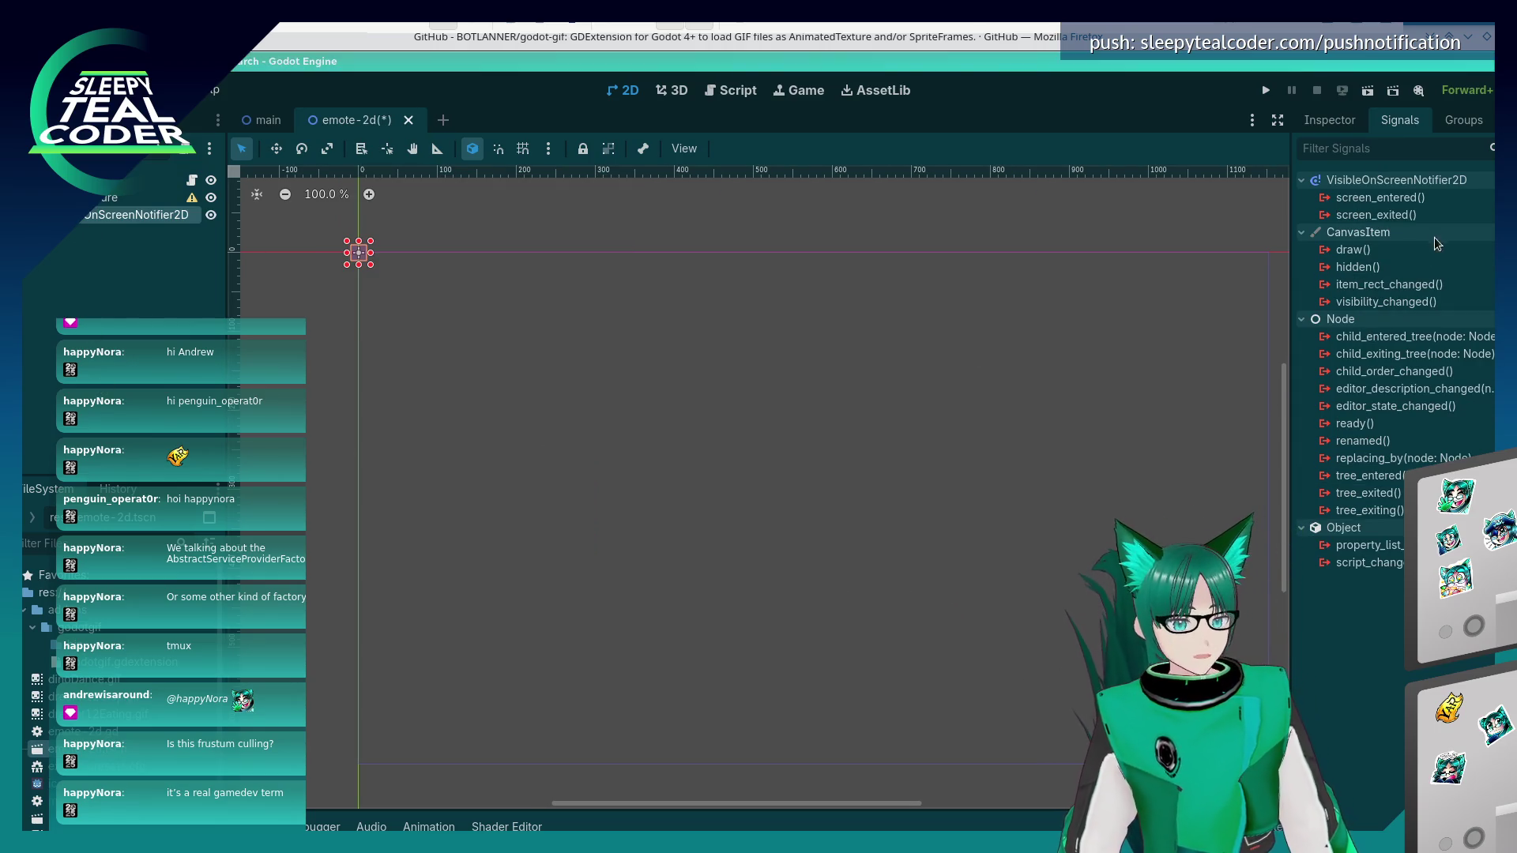
# - Connect screen_entered to a new function that calls $EmotePicture.play()
pyautogui.doubleClick(1379, 197)
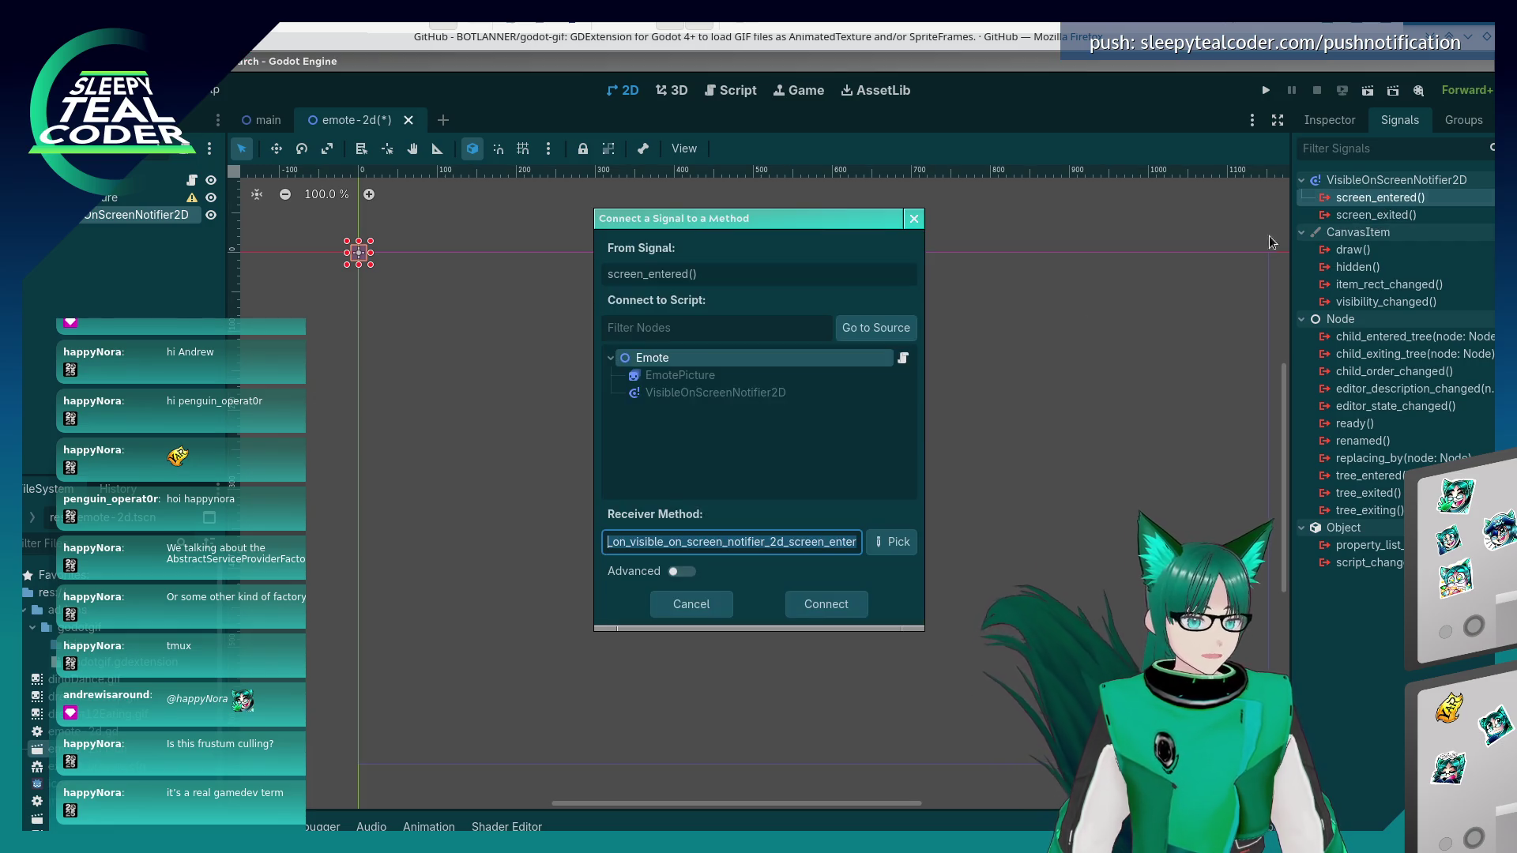
pyautogui.click(844, 606)
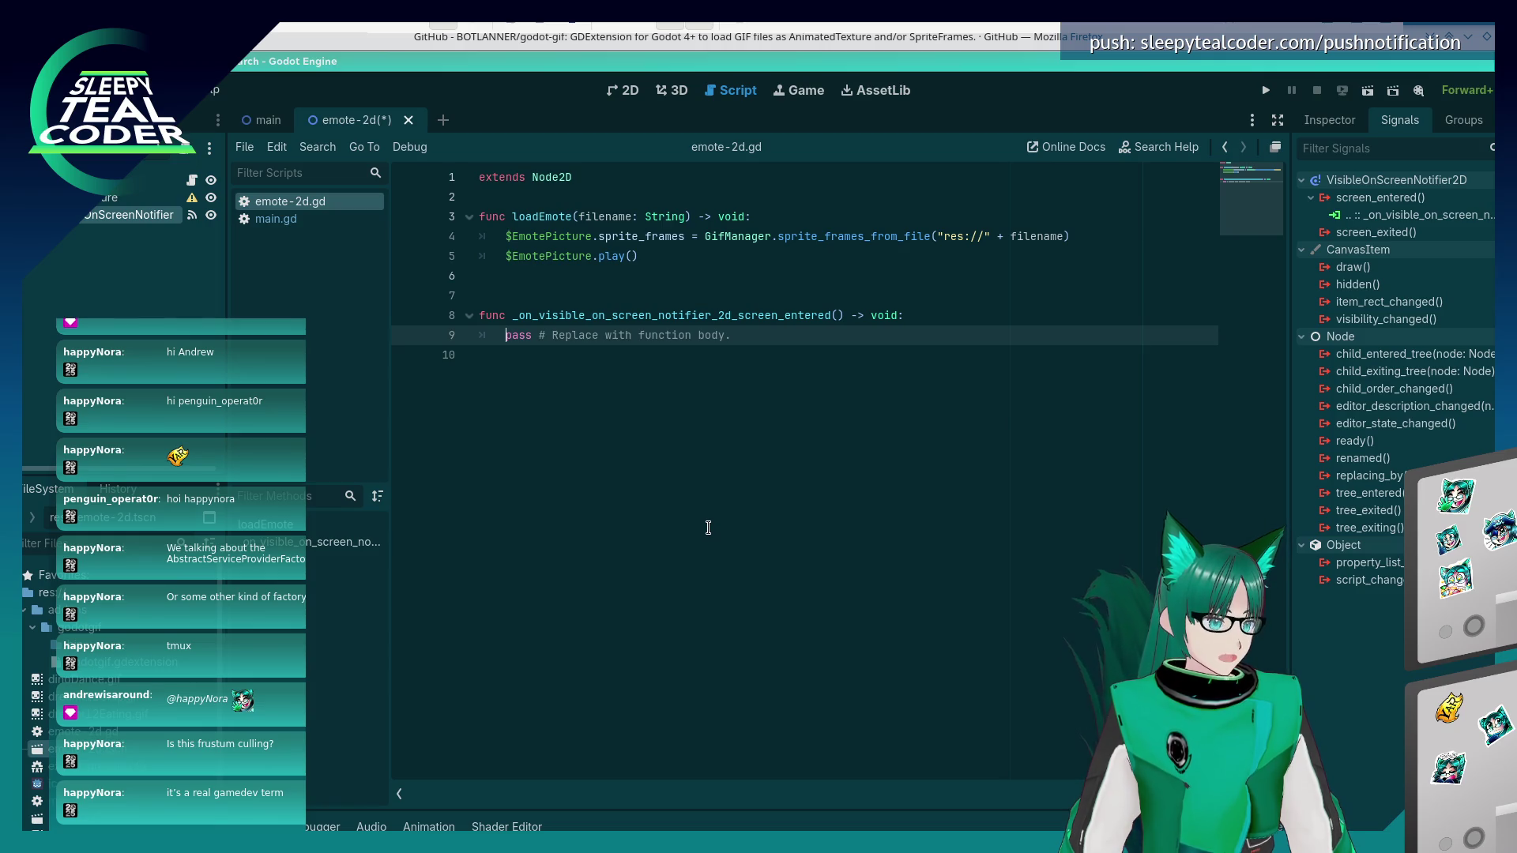
pyautogui.press('BackSpace')
pyautogui.press('BackSpace')
pyautogui.press('BackSpace')
pyautogui.write('$EmoteP')
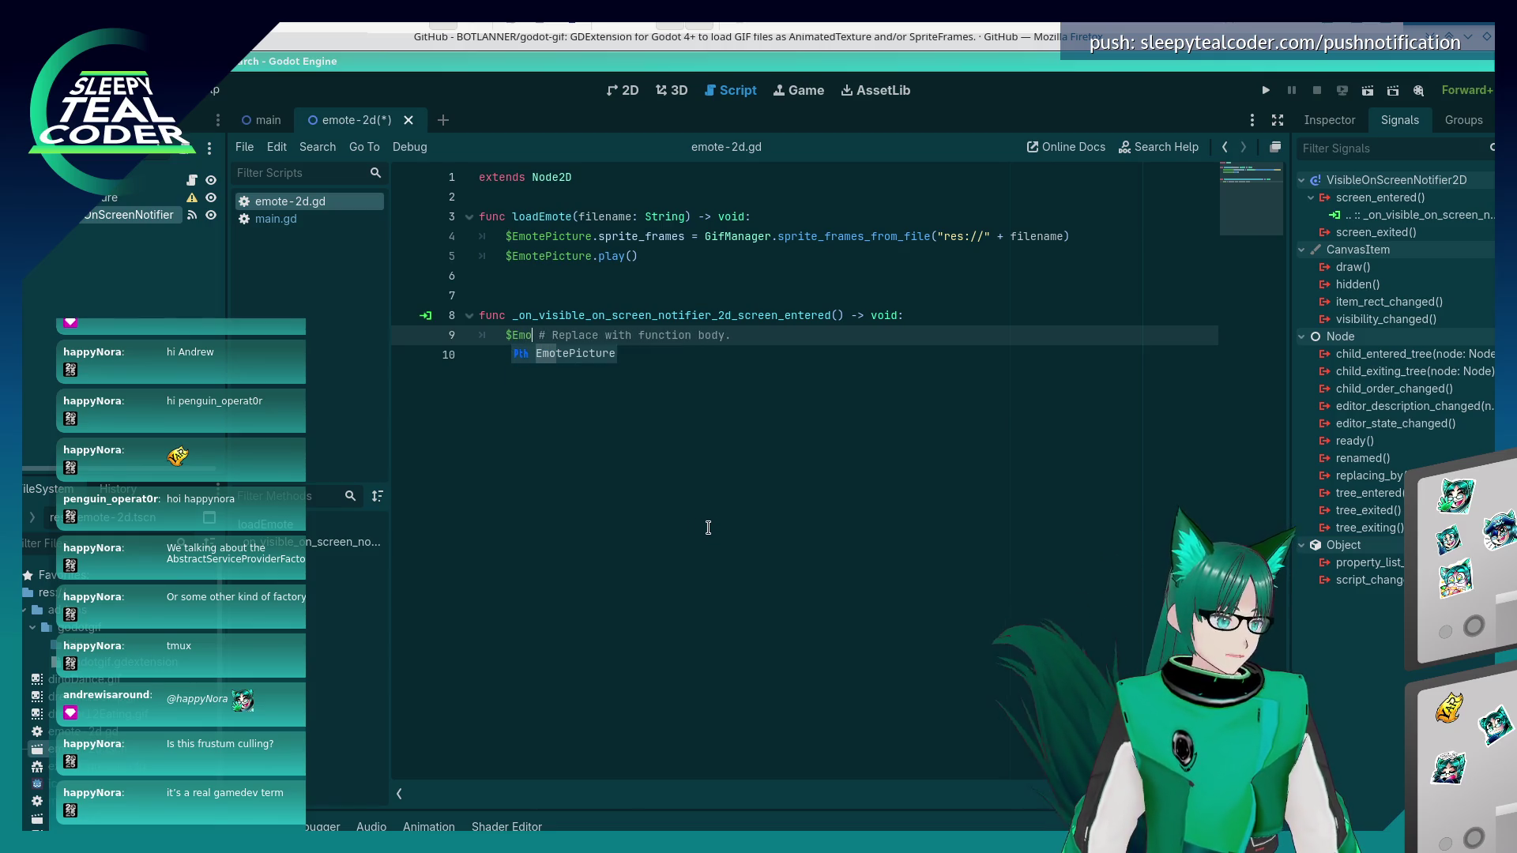
pyautogui.press('Return')
pyautogui.write('.play(')
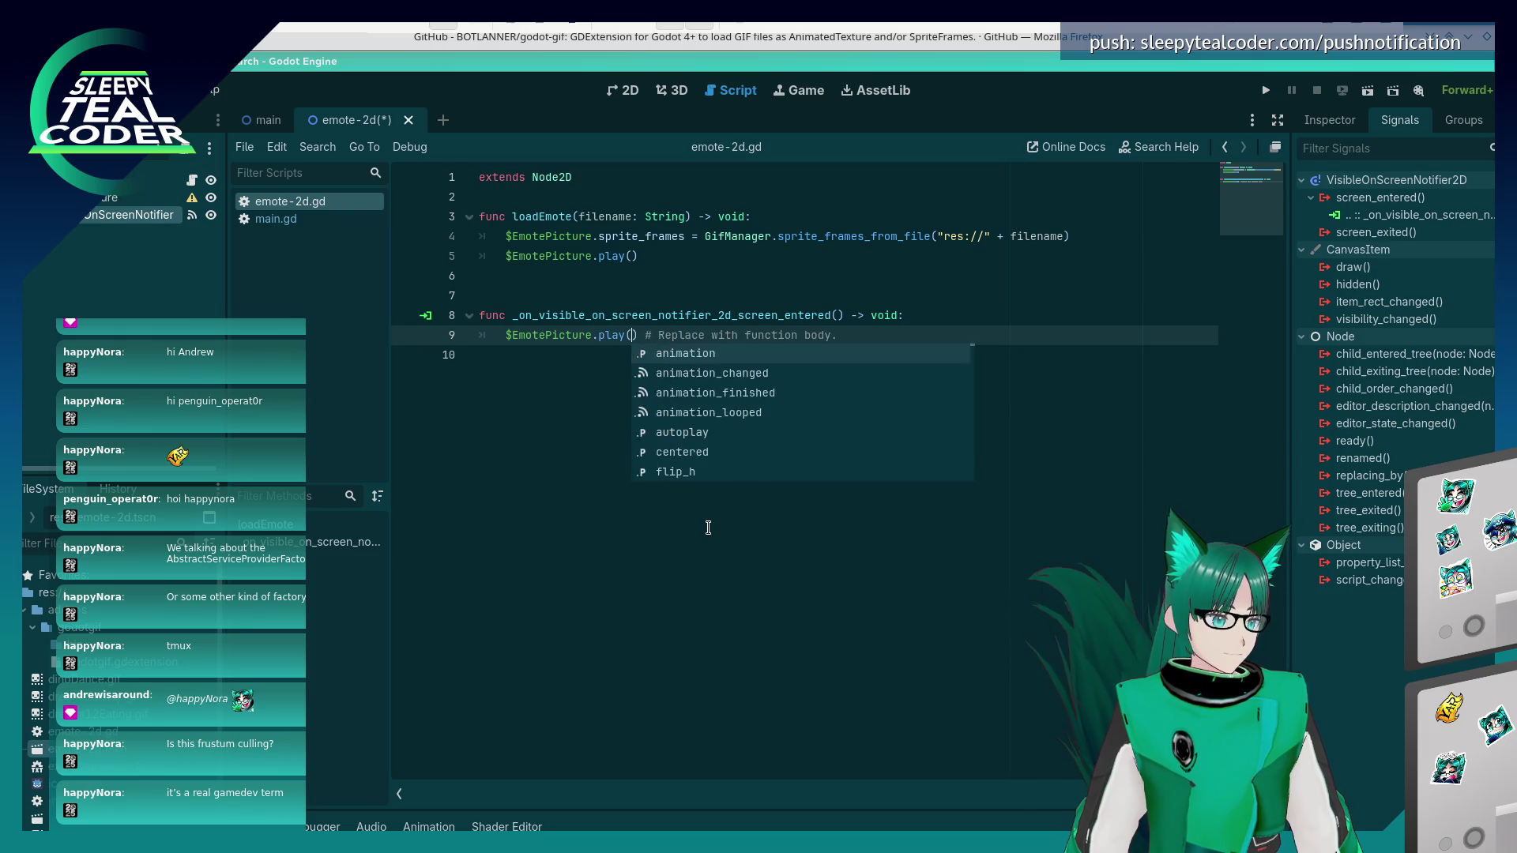
pyautogui.press('Return')
# - Connect screen_exited to a new function that calls $EmotePicture.stop()
pyautogui.doubleClick(1375, 231)
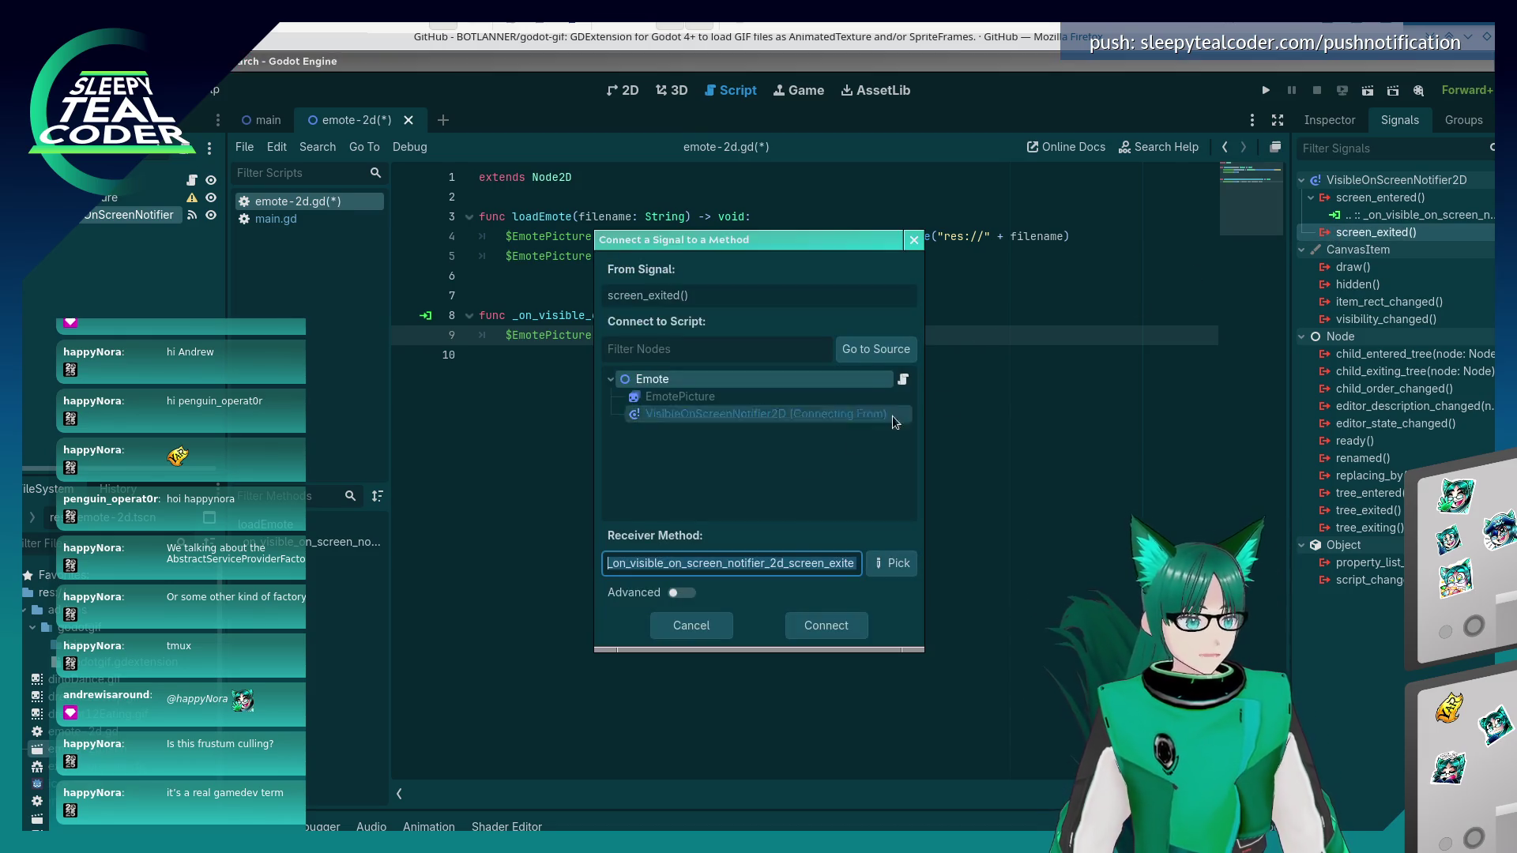
pyautogui.click(822, 628)
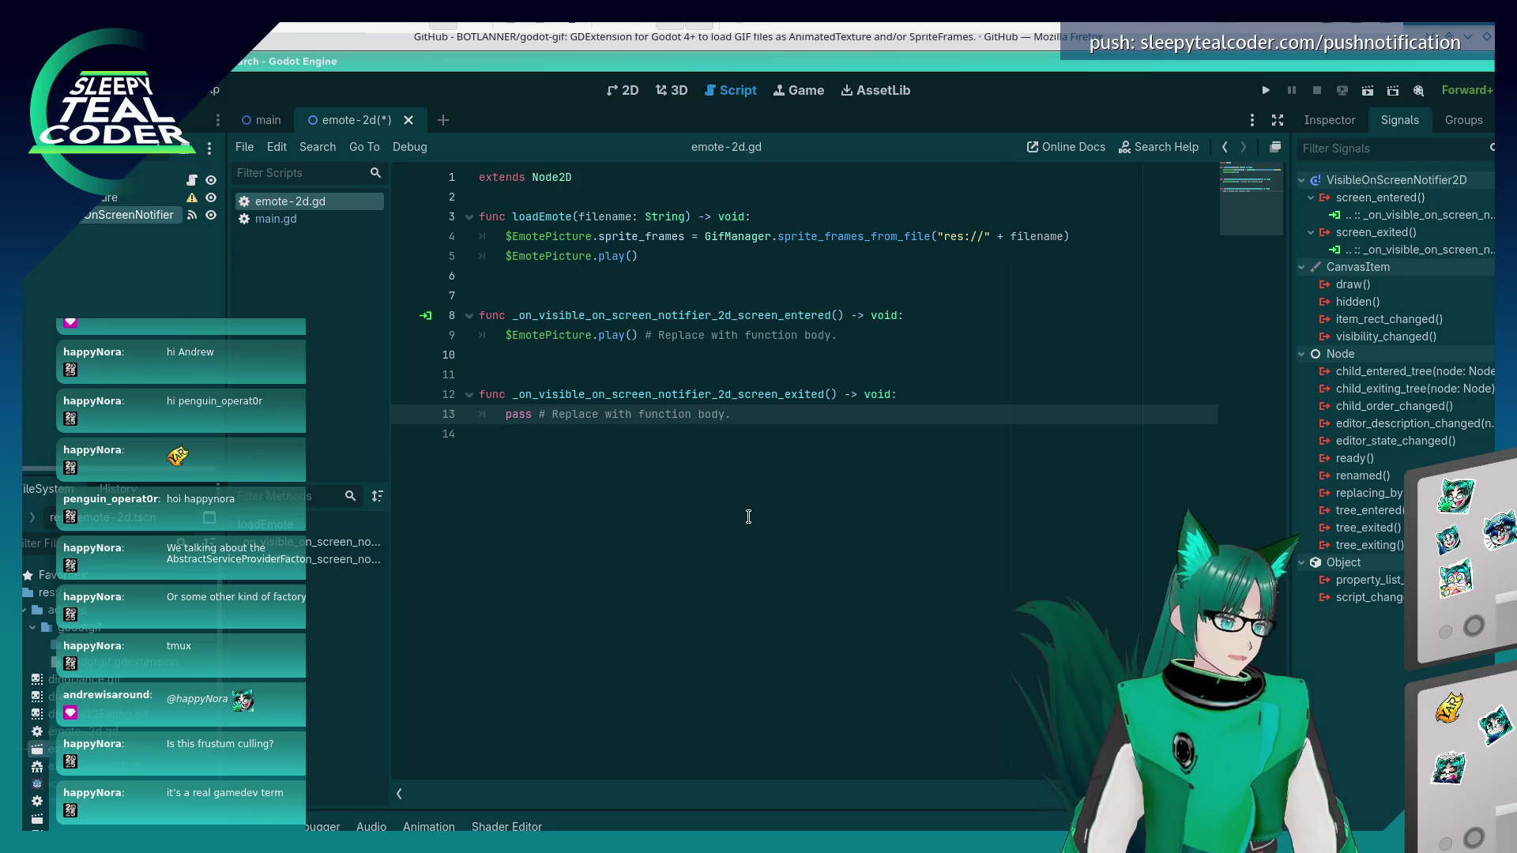
pyautogui.press('Delete')
pyautogui.press('Delete')
pyautogui.press('Delete')
pyautogui.press('Delete')
pyautogui.write('$EmotePicture.')
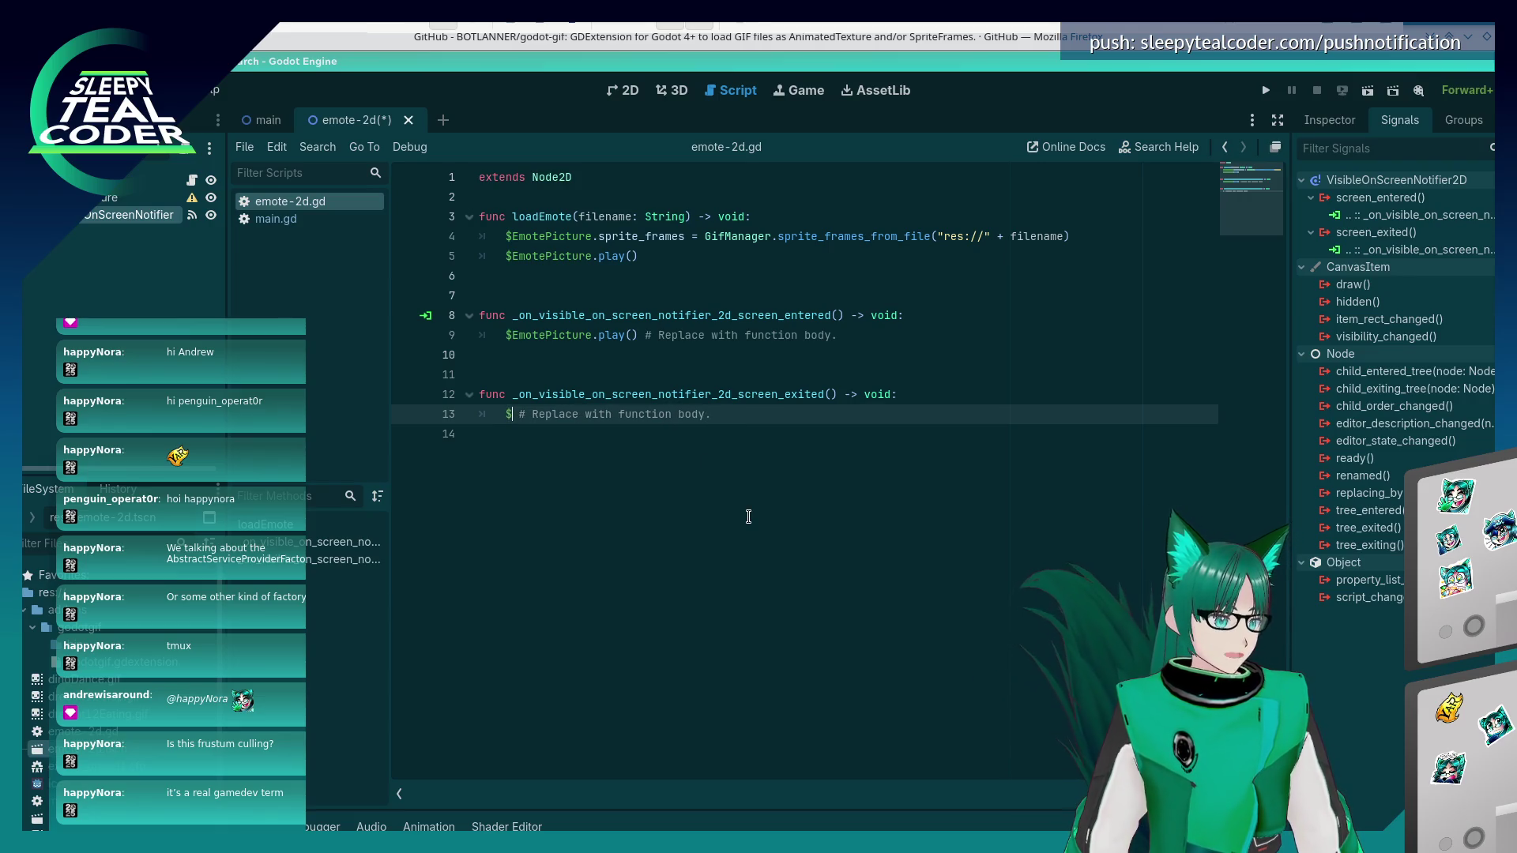
pyautogui.write('stop')
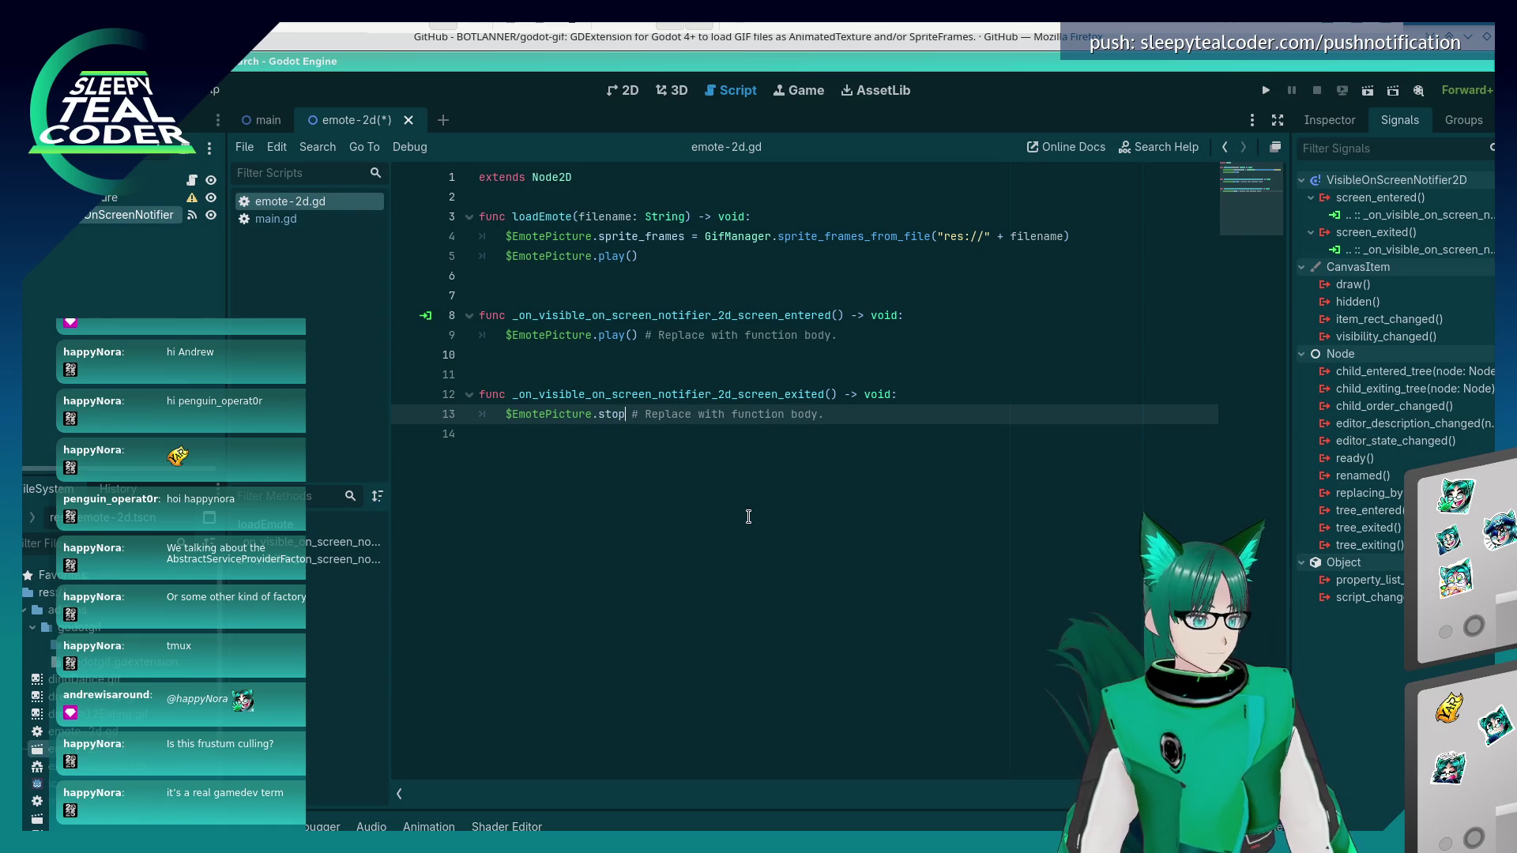
pyautogui.press('Return')
# - Start a print line above the stop call and add blank lines near the script top
pyautogui.press('Up')
pyautogui.press('End')
pyautogui.press('Return')
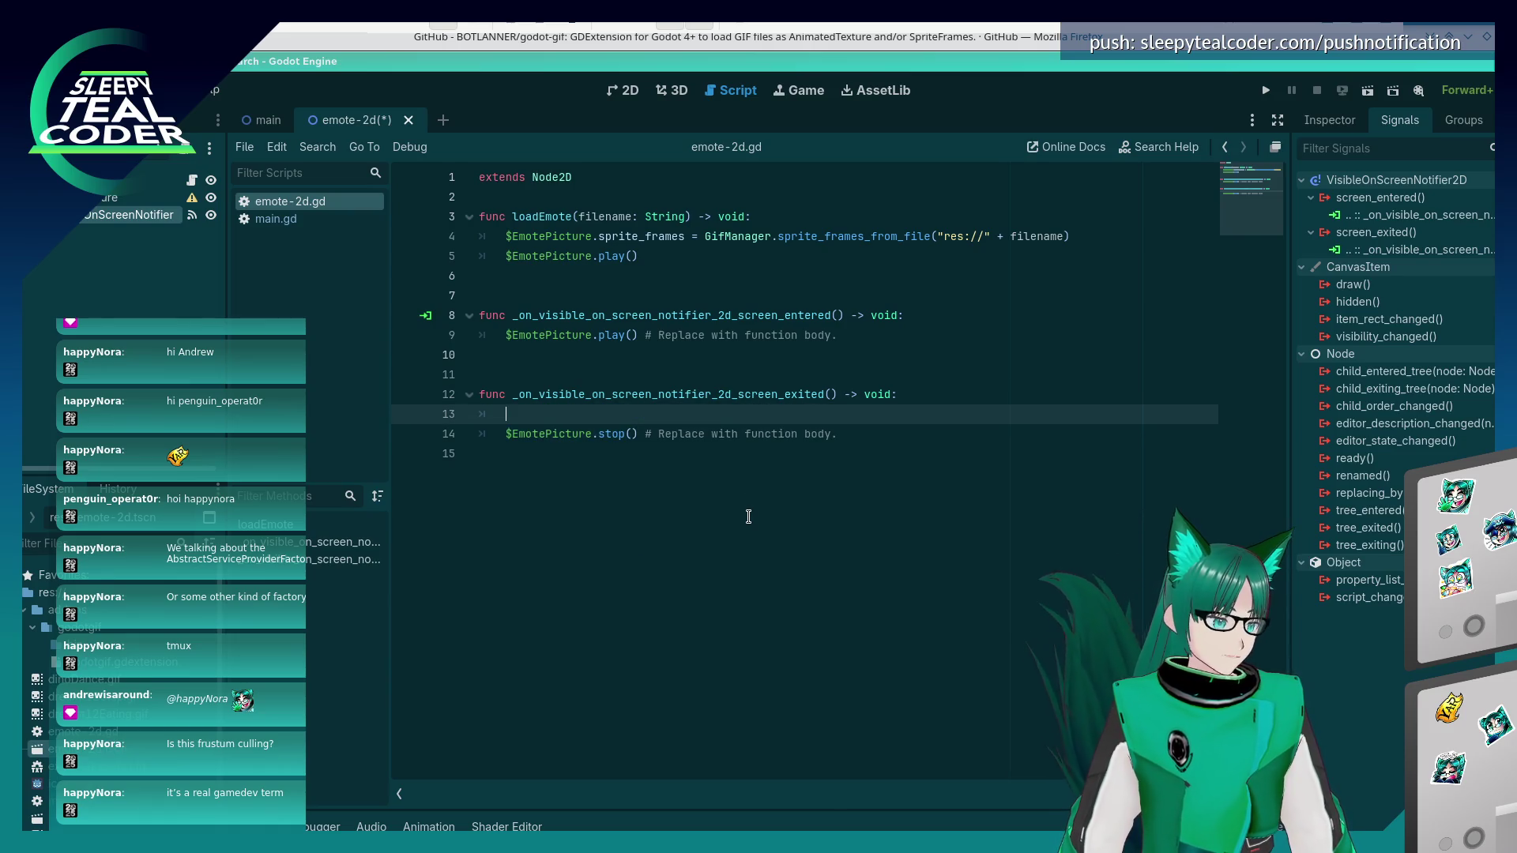
pyautogui.write('print')
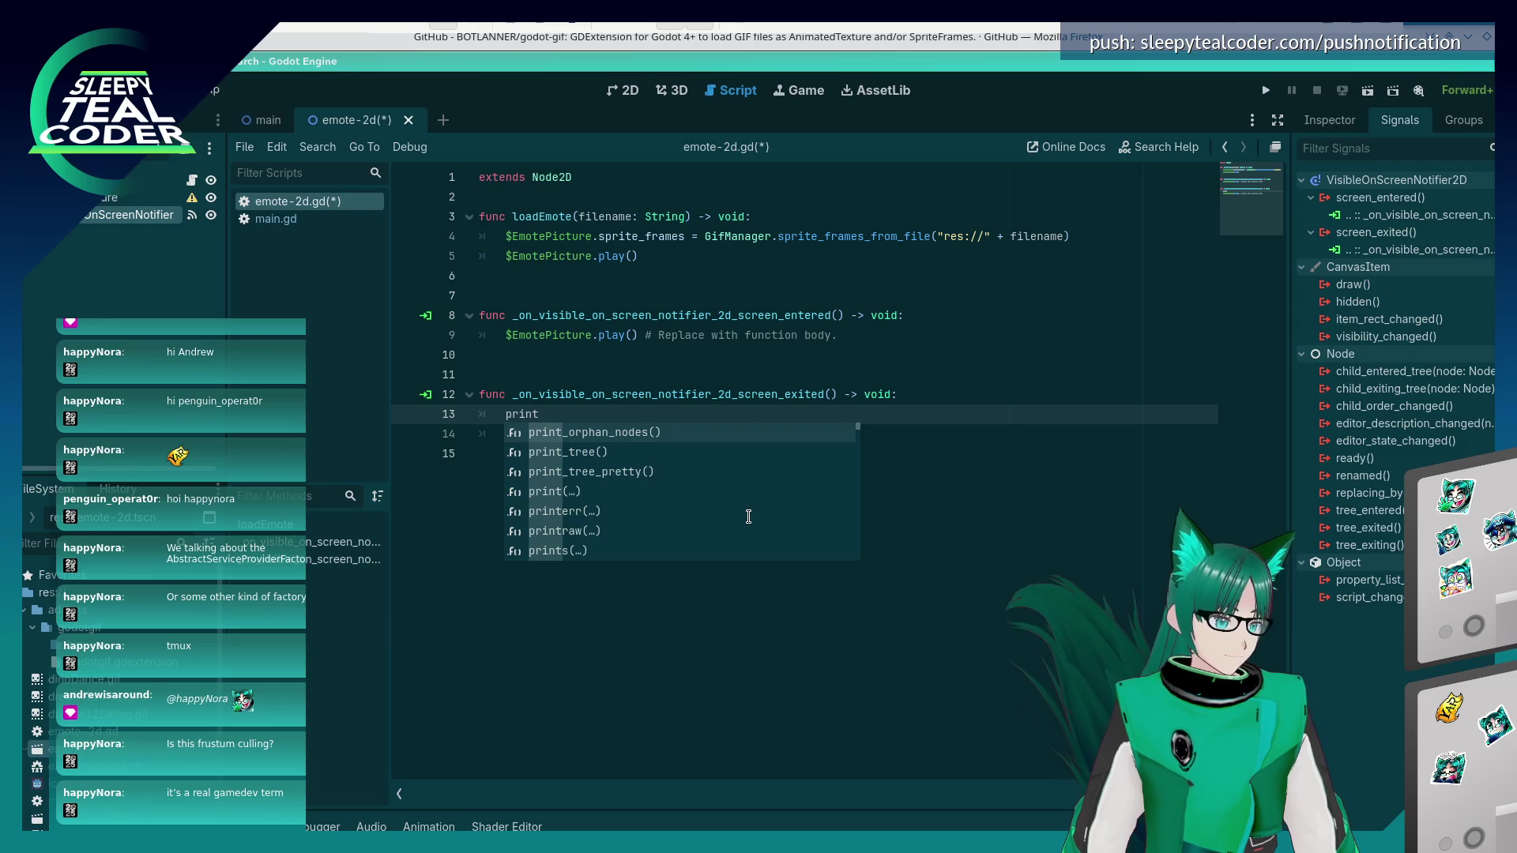
pyautogui.press('Escape')
pyautogui.press('Up')
pyautogui.press('Up')
pyautogui.press('Up')
pyautogui.press('Up')
pyautogui.press('Up')
pyautogui.press('Up')
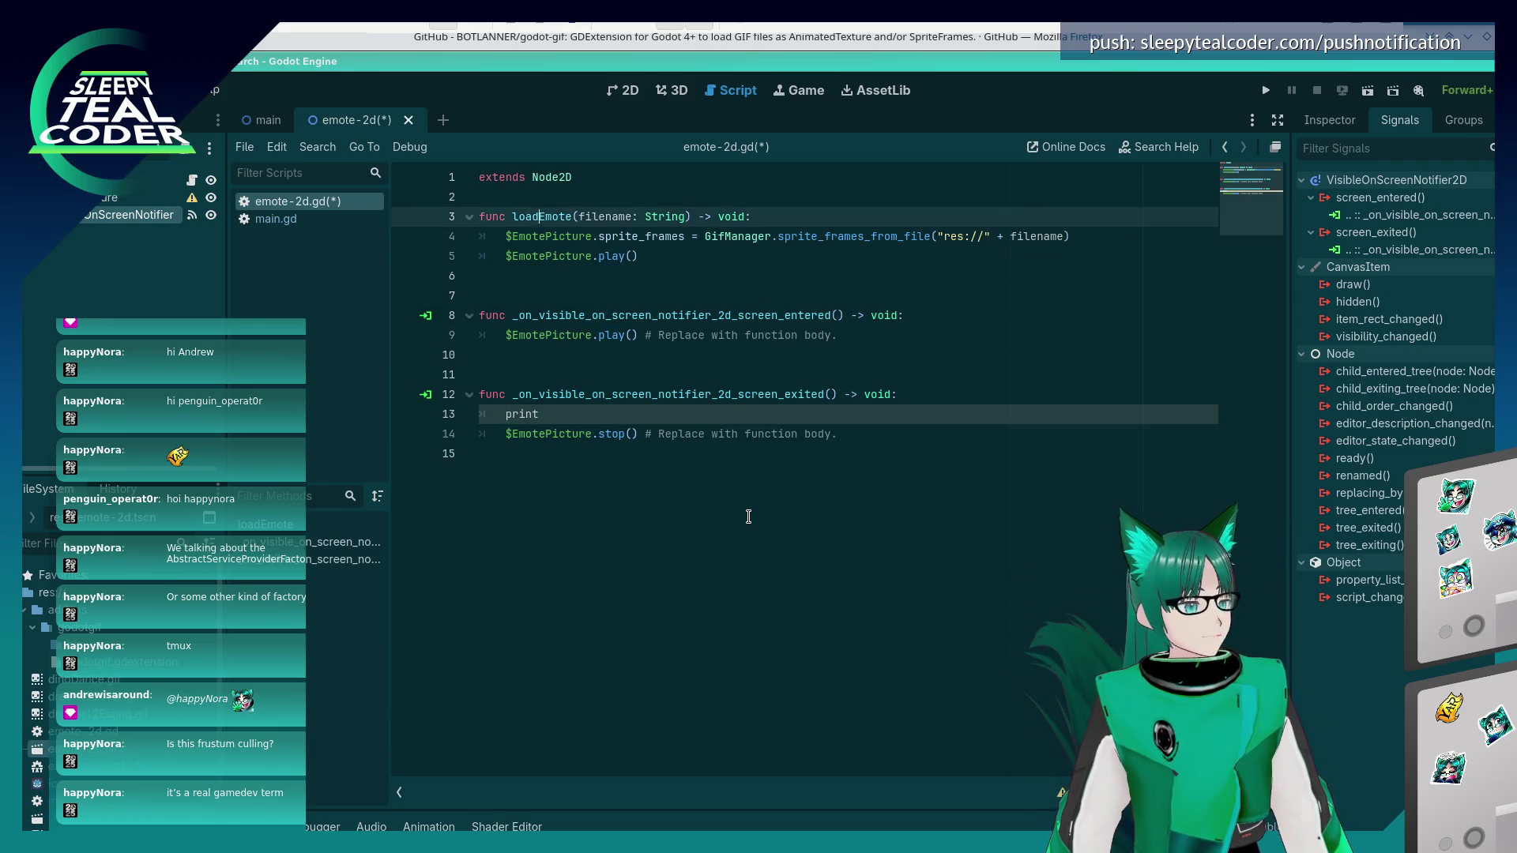
pyautogui.press('Return')
pyautogui.press('Return')
pyautogui.press('Up')
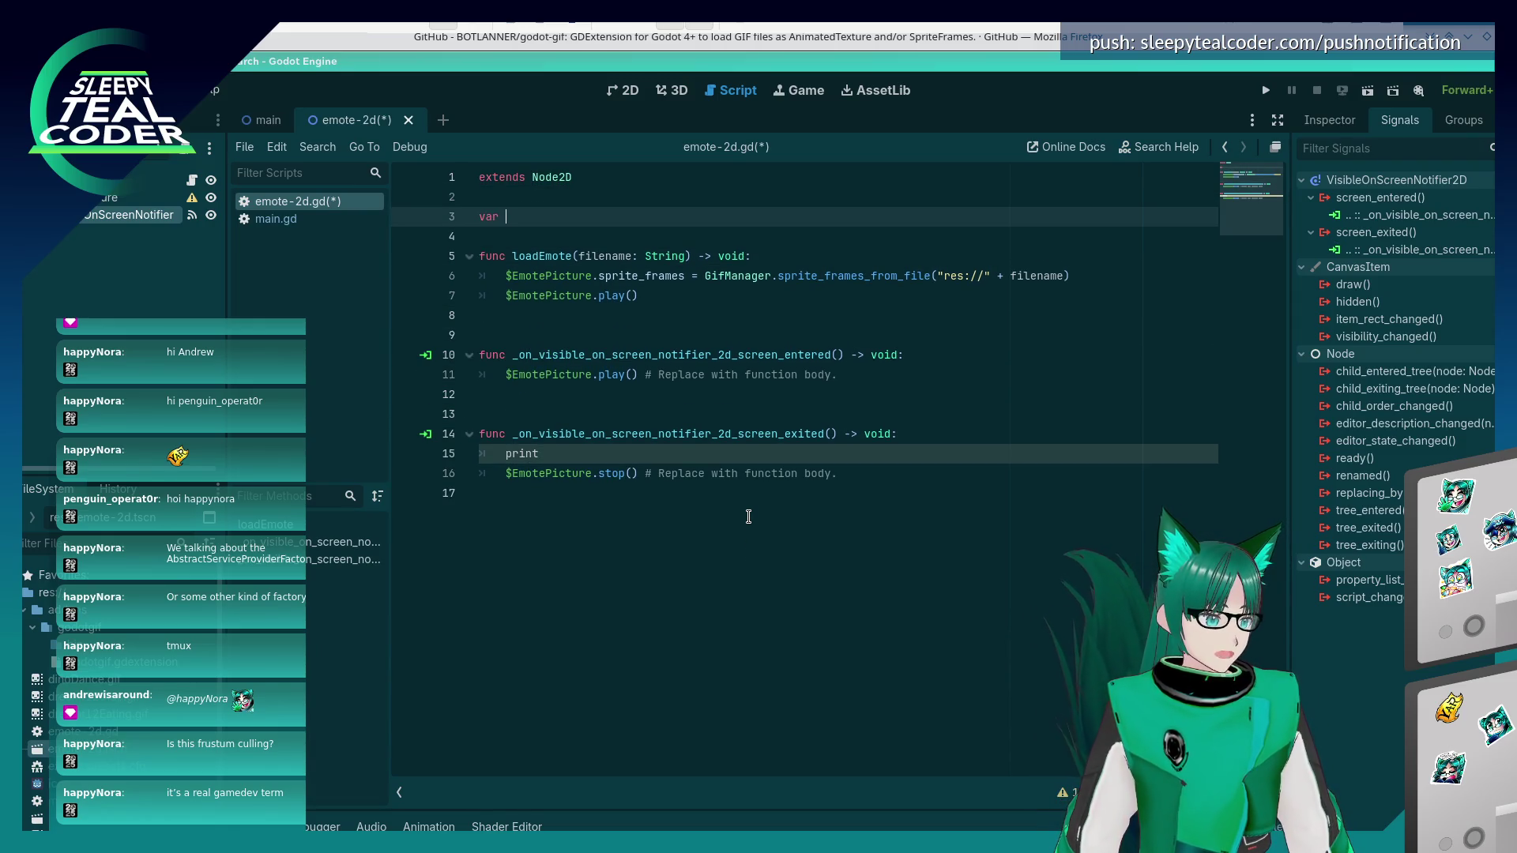
# - Declare the emoteFilename variable with a String type and save the script
pyautogui.press('BackSpace')
pyautogui.write('emoteFilename =')
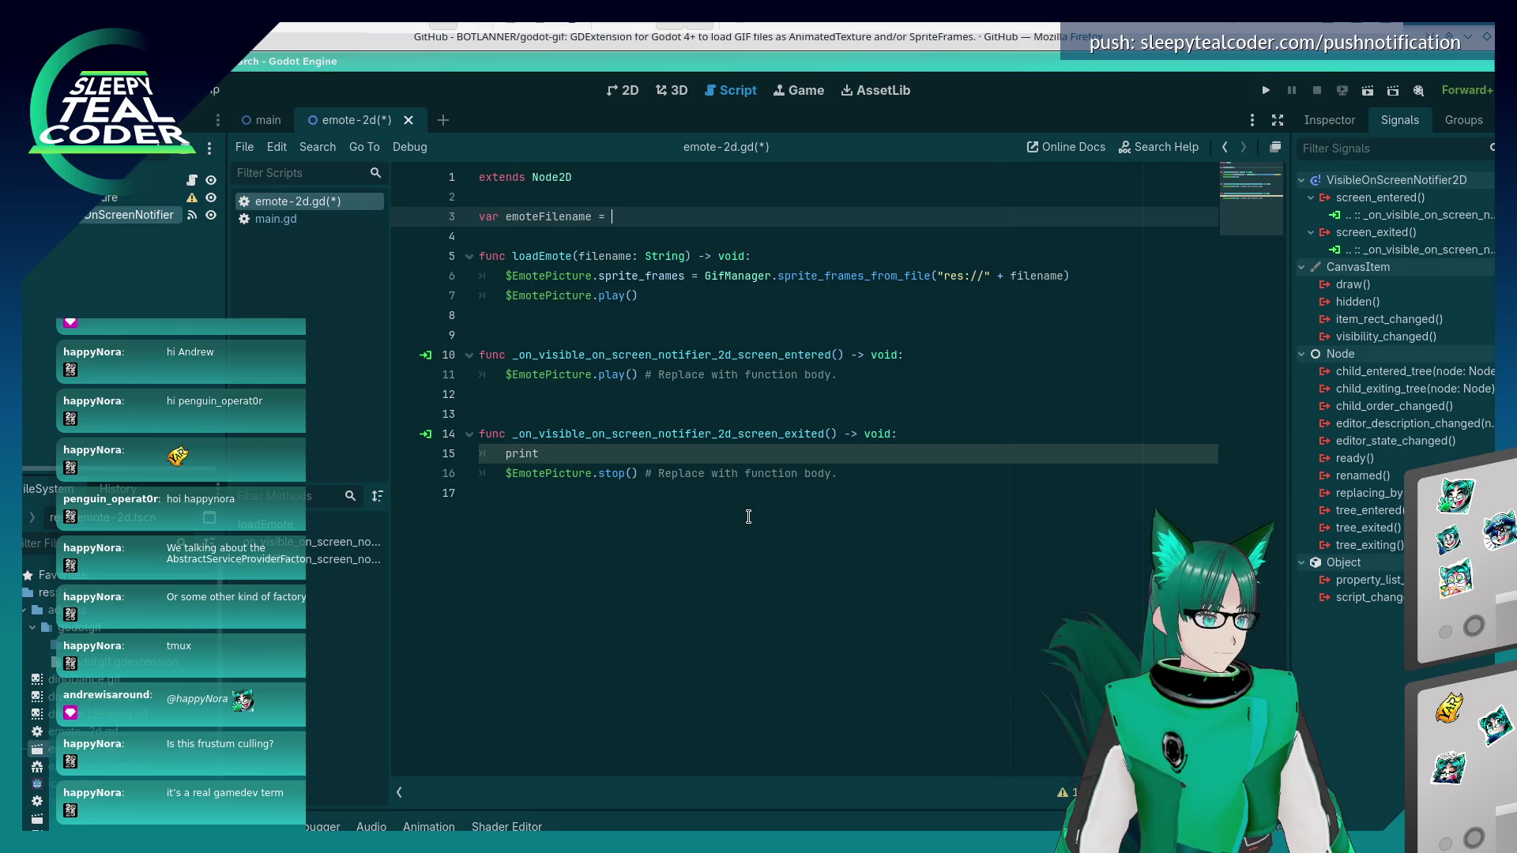
pyautogui.press('BackSpace')
pyautogui.press('BackSpace')
pyautogui.press('BackSpace')
pyautogui.write(': String = "')
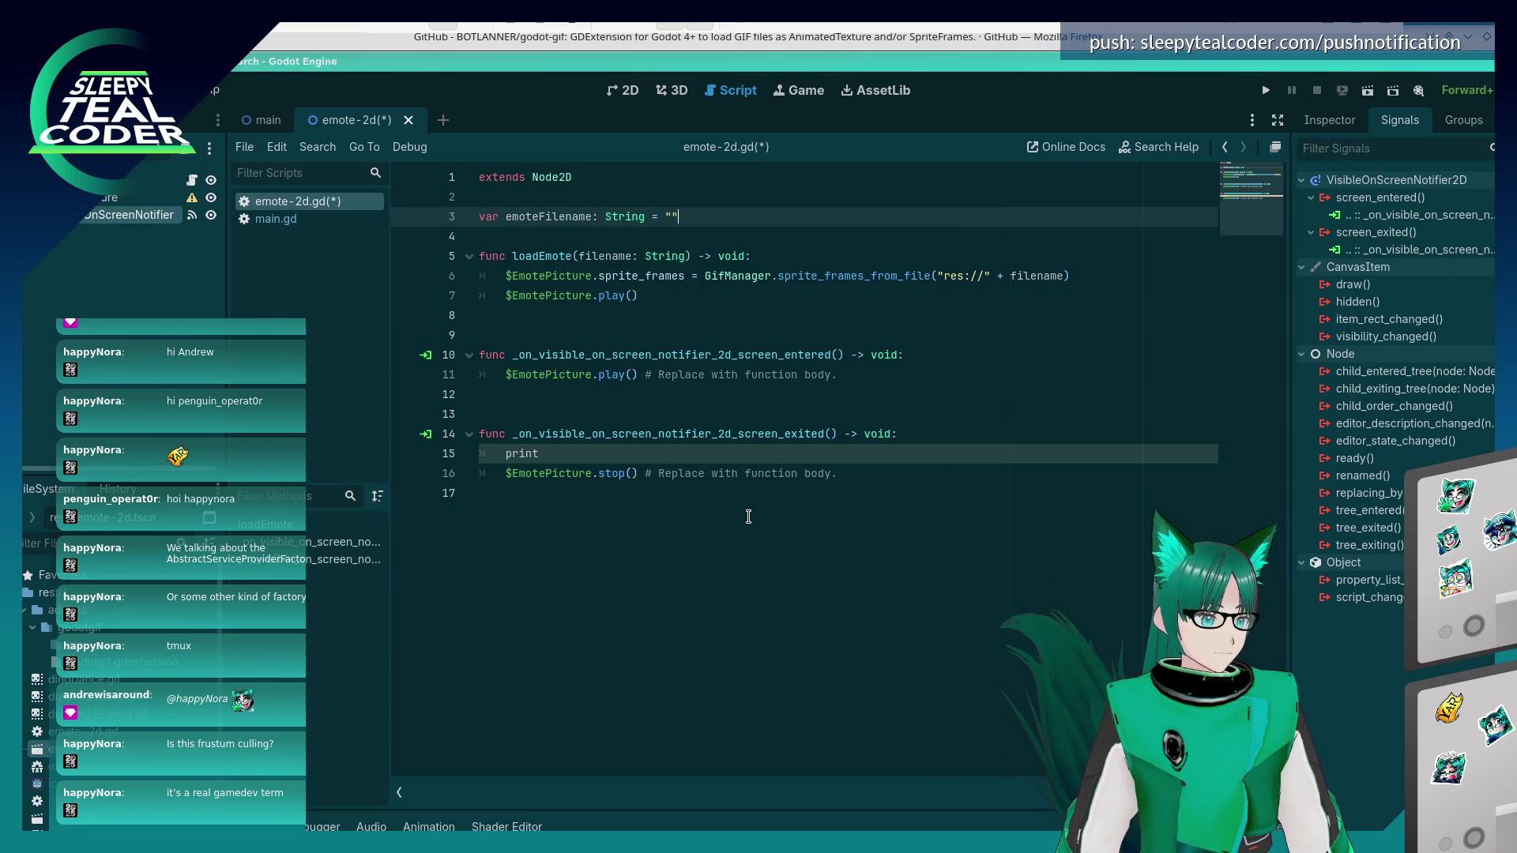
pyautogui.press('Down')
pyautogui.hotkey('ctrl', 's')
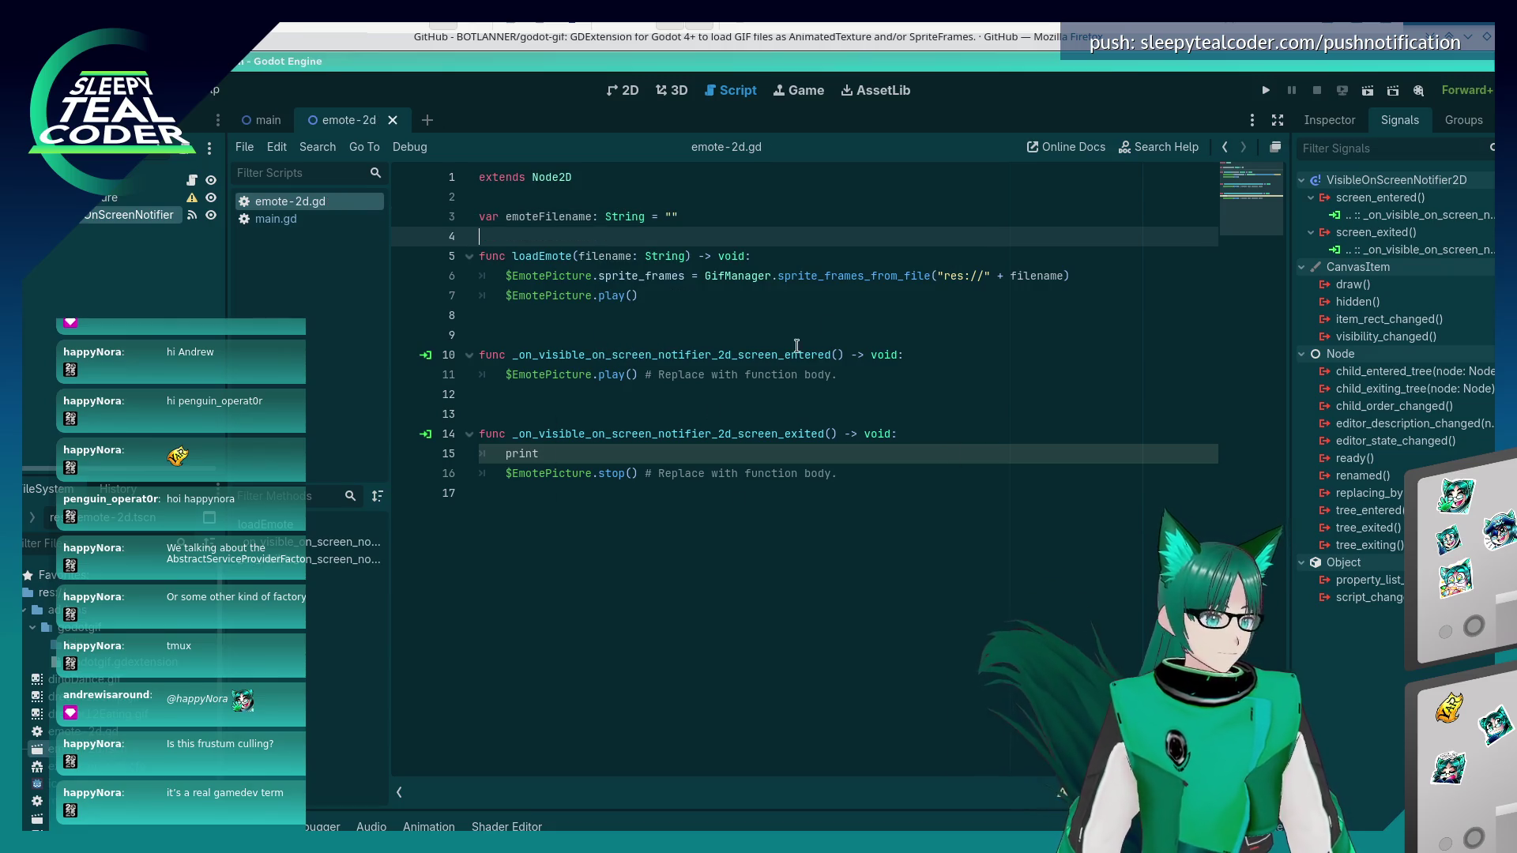
# - Add 'emoteFilename = filename' as the first line of loadEmote
pyautogui.click(1014, 274)
pyautogui.click(1043, 256)
pyautogui.press('Return')
pyautogui.write('emoteF')
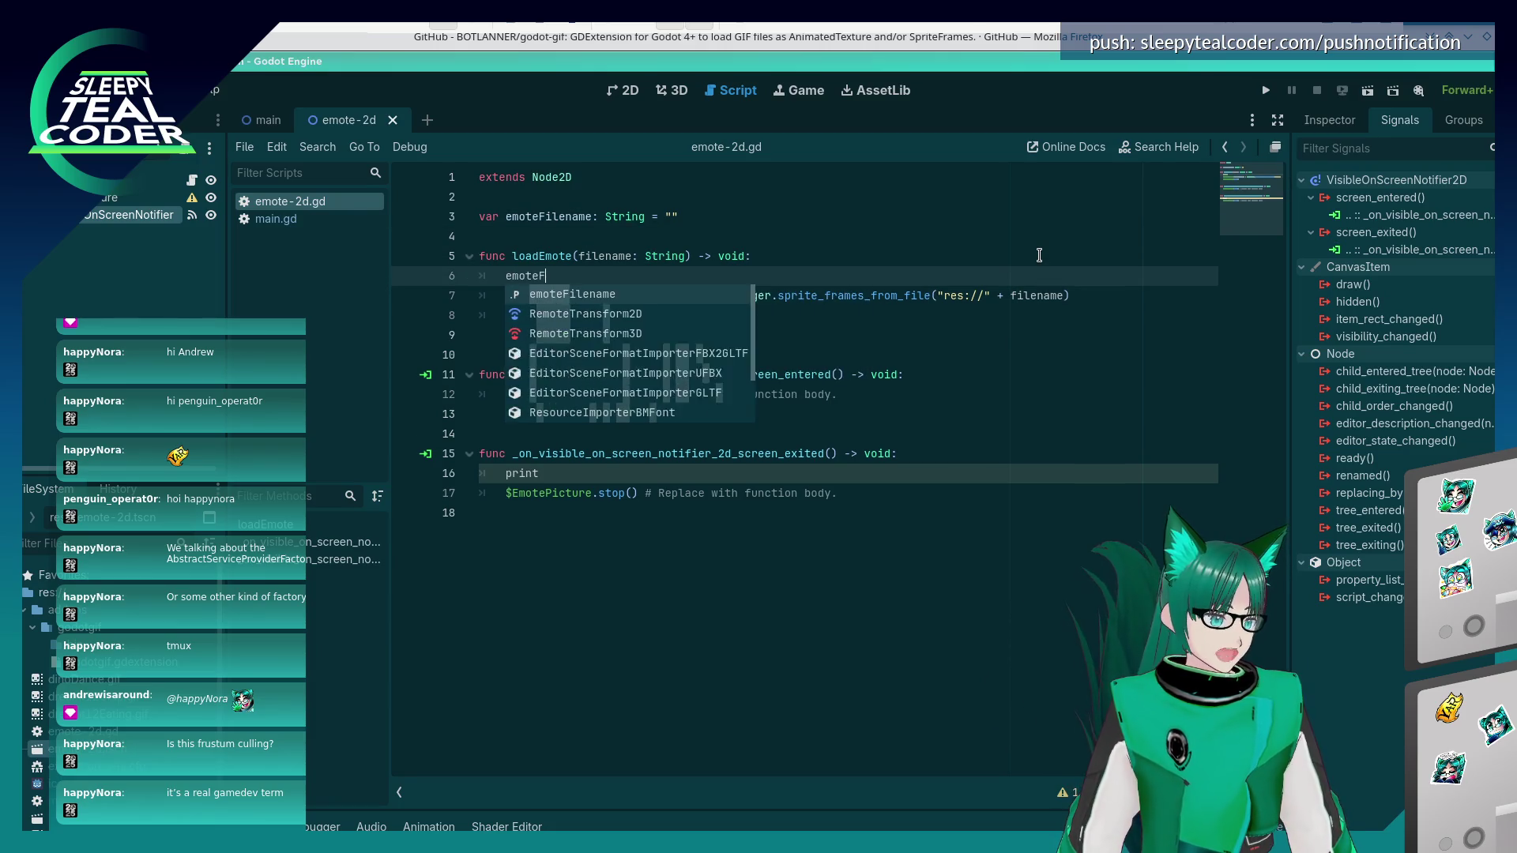
pyautogui.write('ilename = filename')
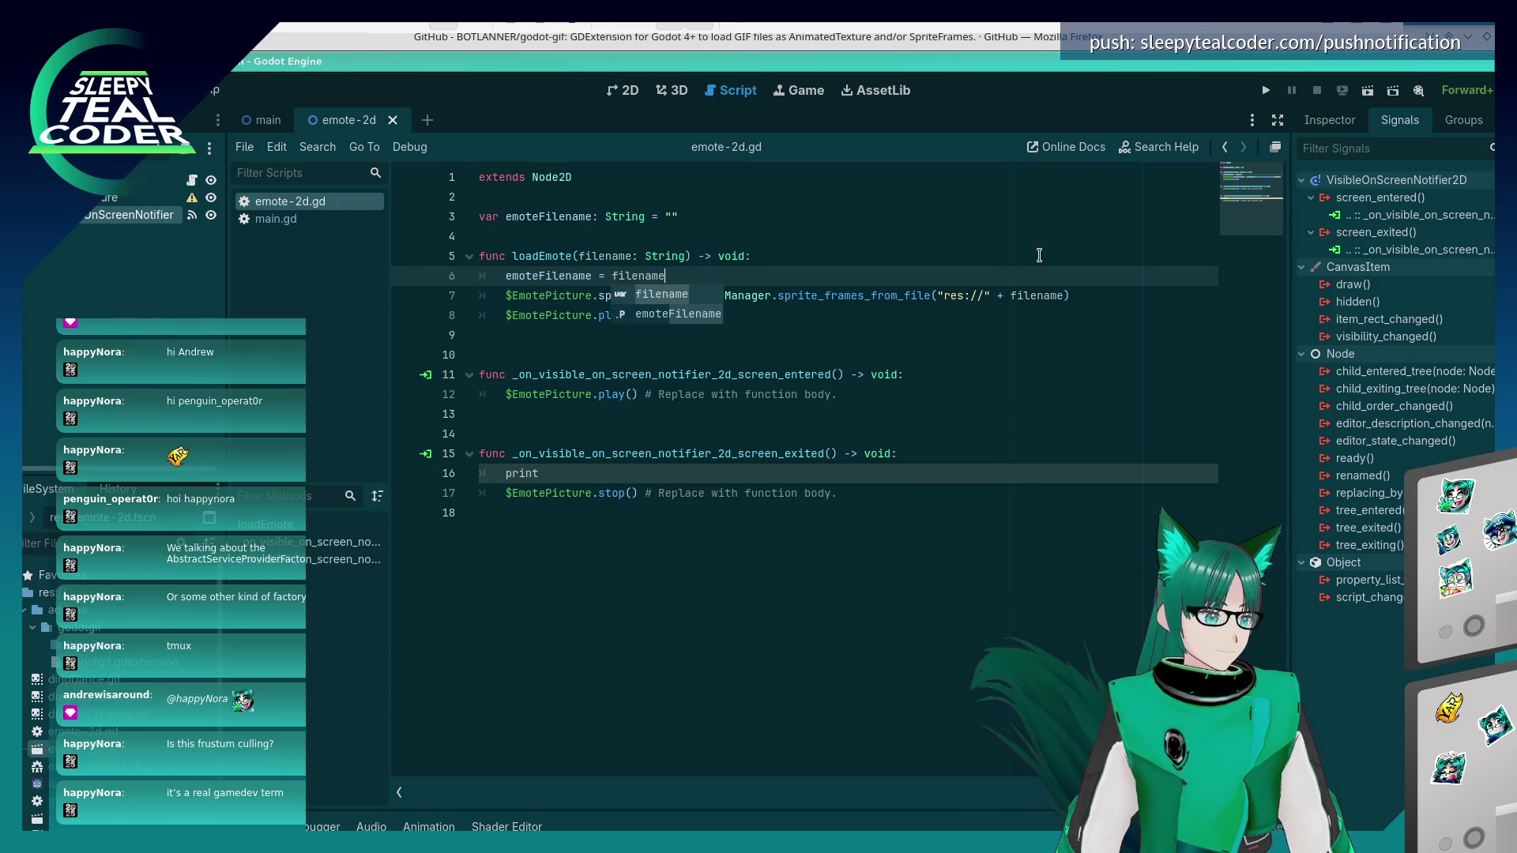
# - Write print("Stopped " + emoteFilename) in screen_exited and copy that line
pyautogui.click(559, 471)
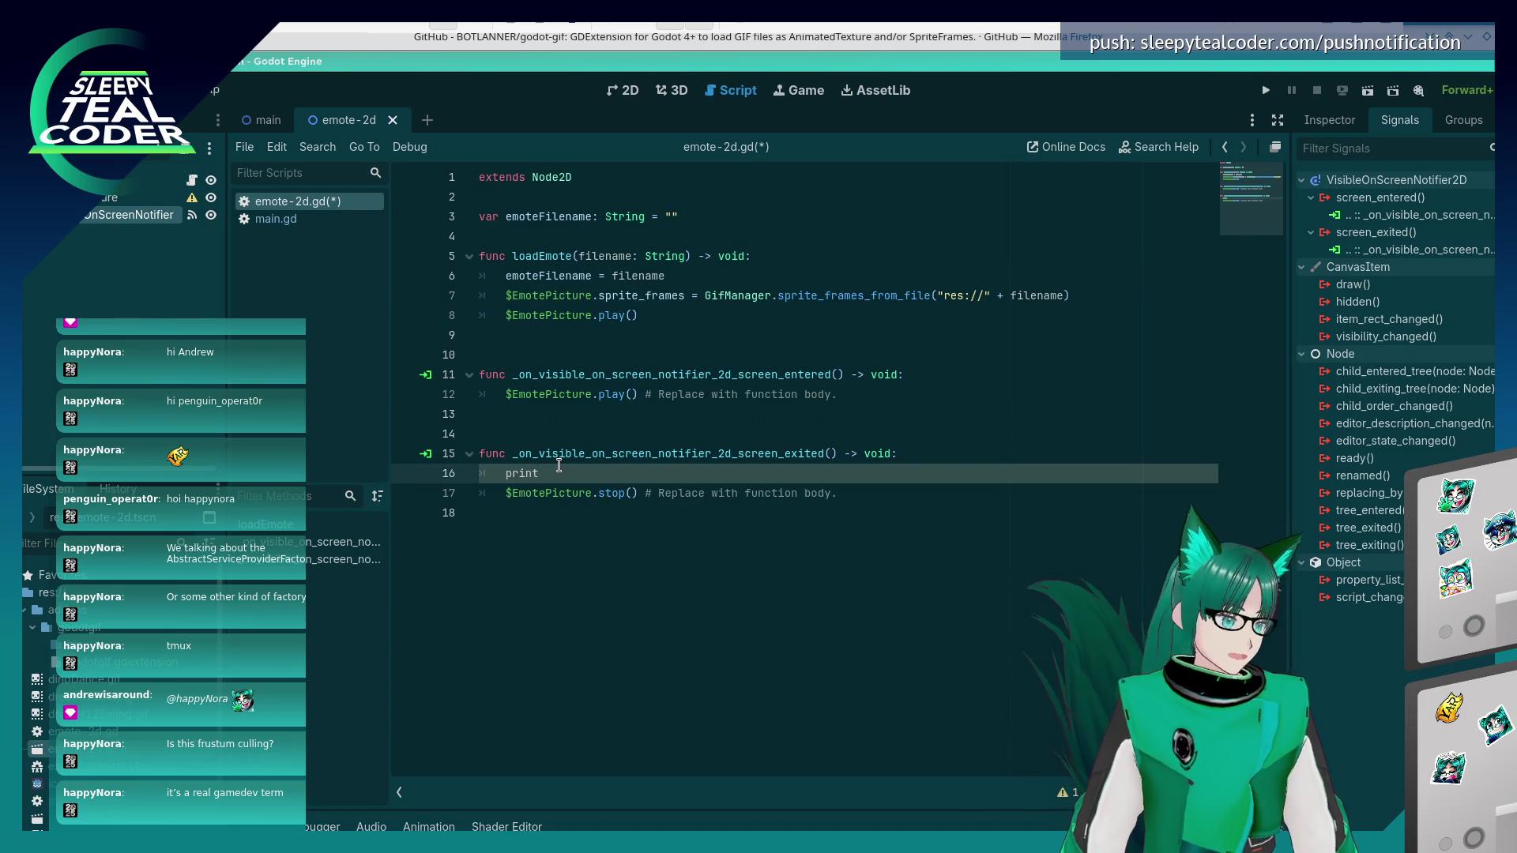
pyautogui.write('(emoteFilename')
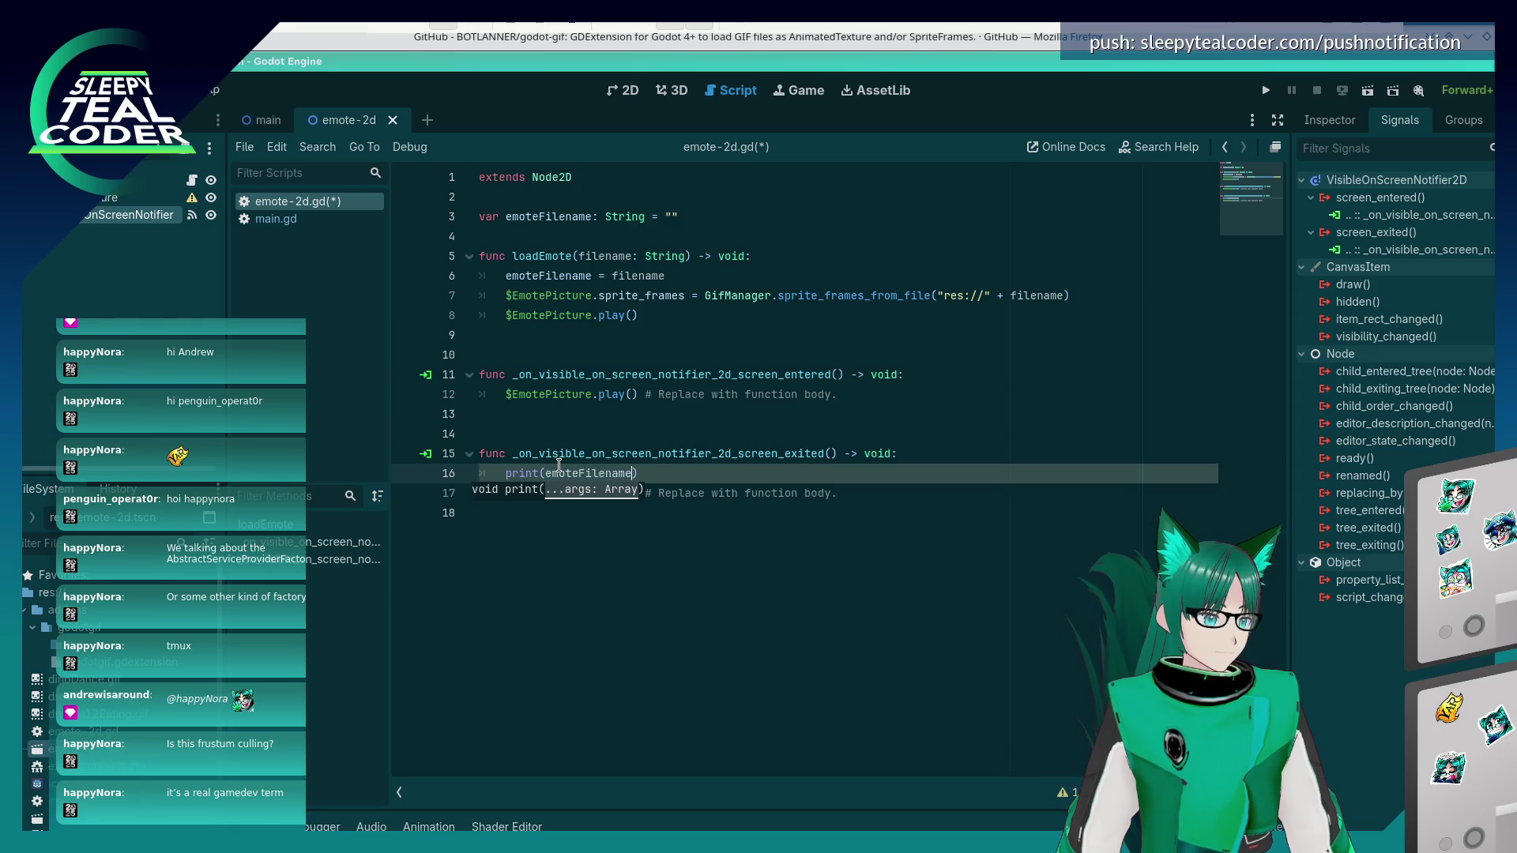
pyautogui.press('Left')
pyautogui.press('Left')
pyautogui.press('Left')
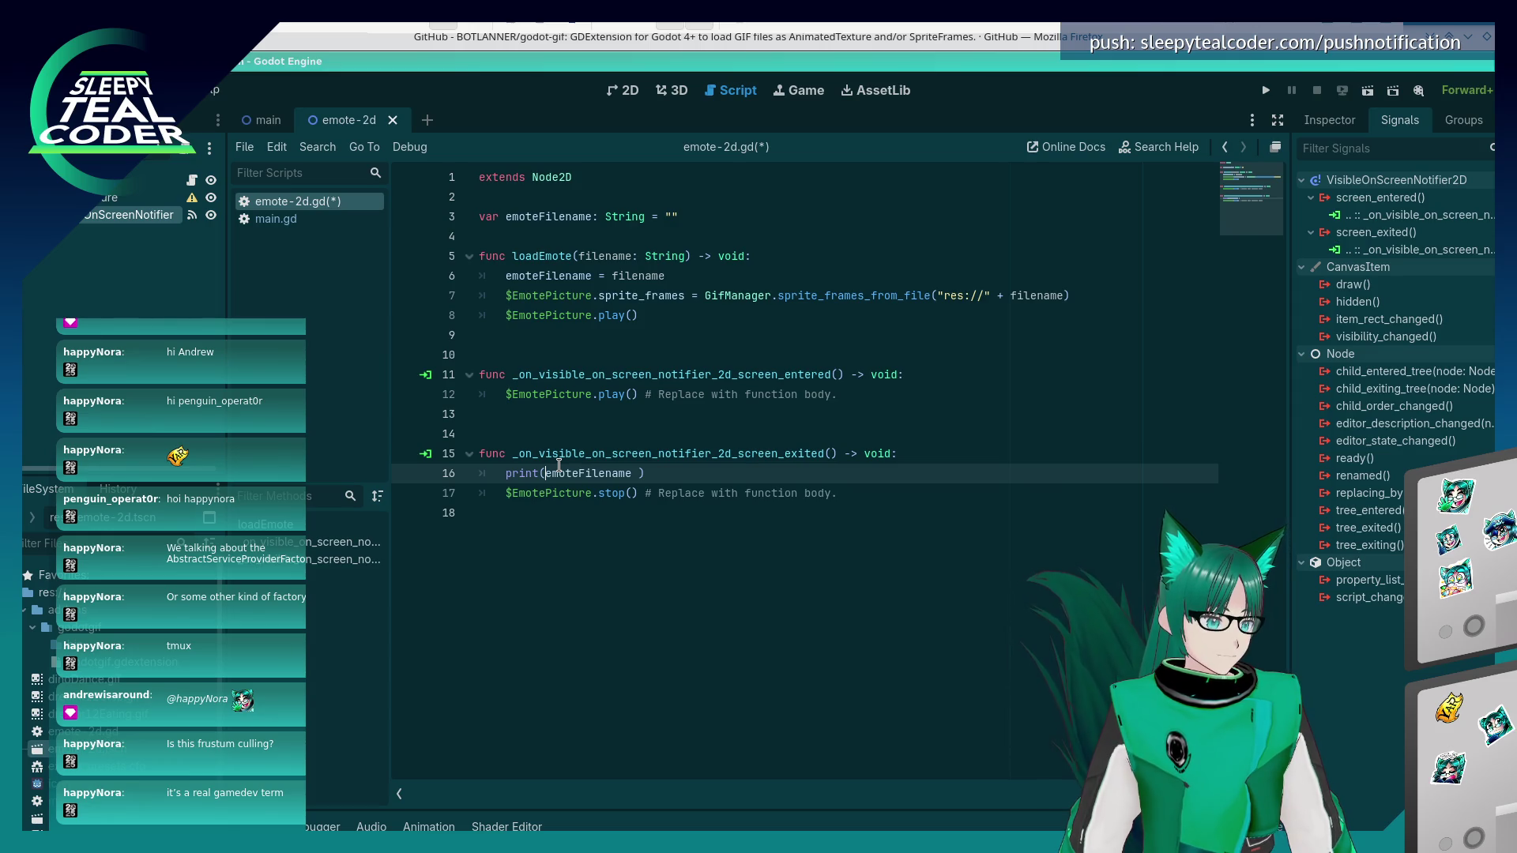
pyautogui.write('"Stopped ')
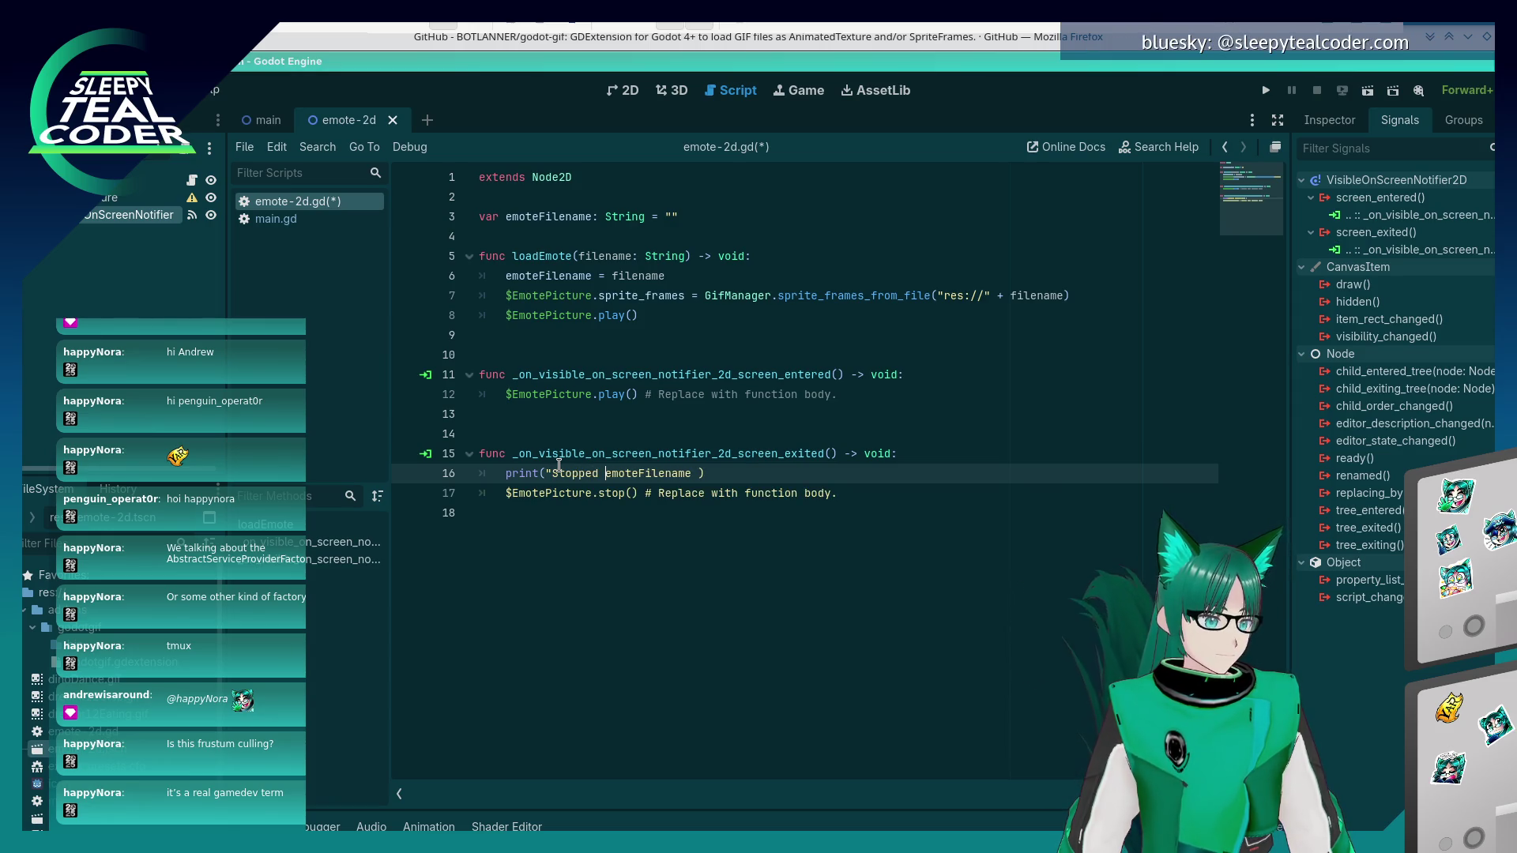
pyautogui.write('" +')
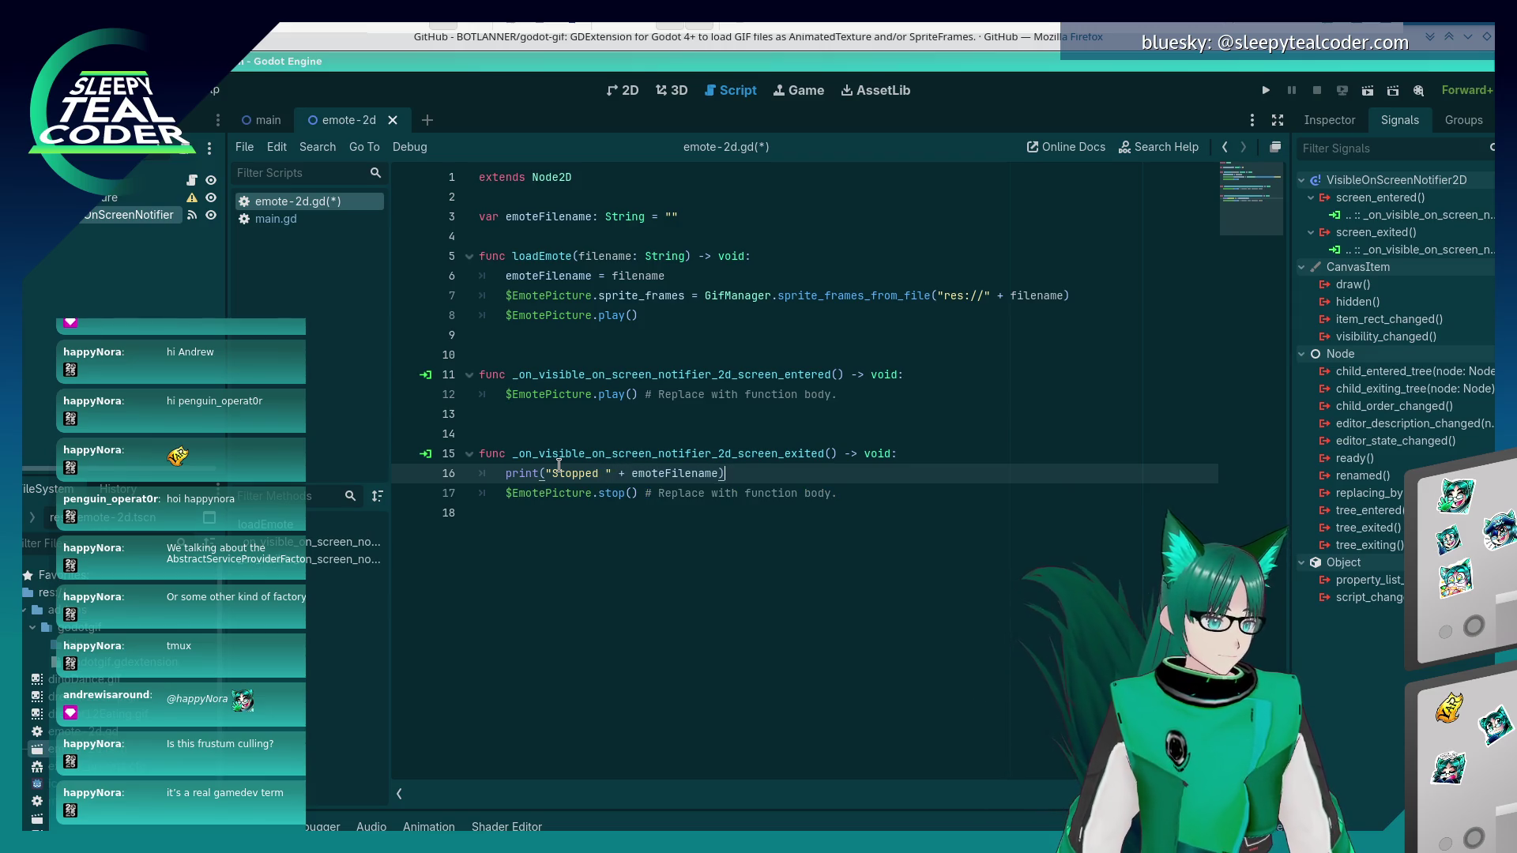
pyautogui.hotkey('shift', 'Home')
pyautogui.hotkey('ctrl', 'c')
# - Paste the print into screen_entered, rewording it to "Started "
pyautogui.press('Up')
pyautogui.press('Up')
pyautogui.press('Up')
pyautogui.press('End')
pyautogui.press('Return')
pyautogui.hotkey('ctrl', 'v')
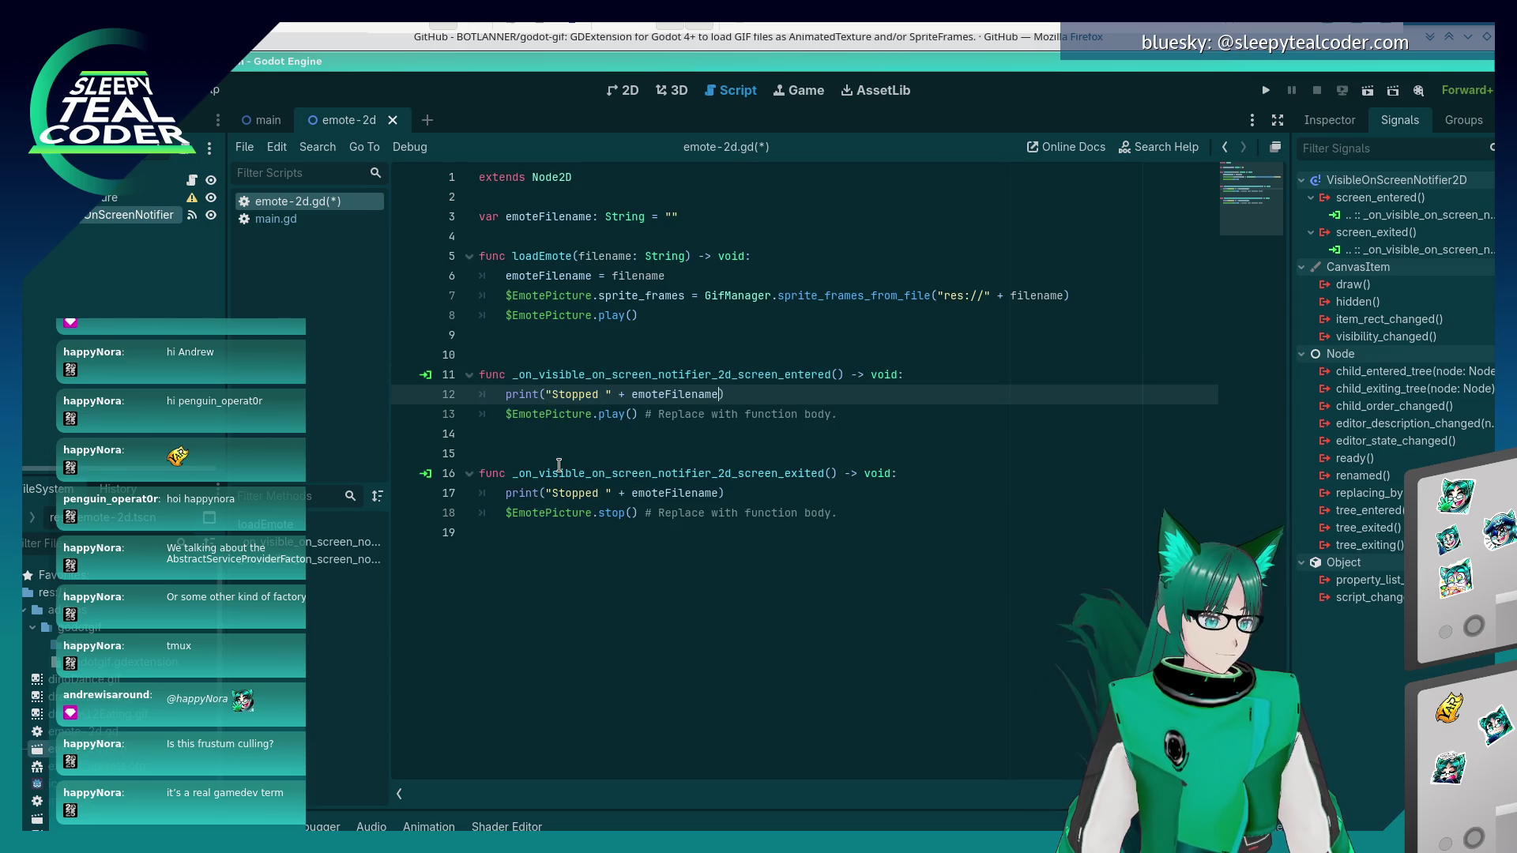
pyautogui.hotkey('ctrl', 'Left')
pyautogui.hotkey('ctrl', 'Left')
pyautogui.hotkey('ctrl', 'Left')
pyautogui.press('BackSpace')
pyautogui.press('BackSpace')
pyautogui.press('BackSpace')
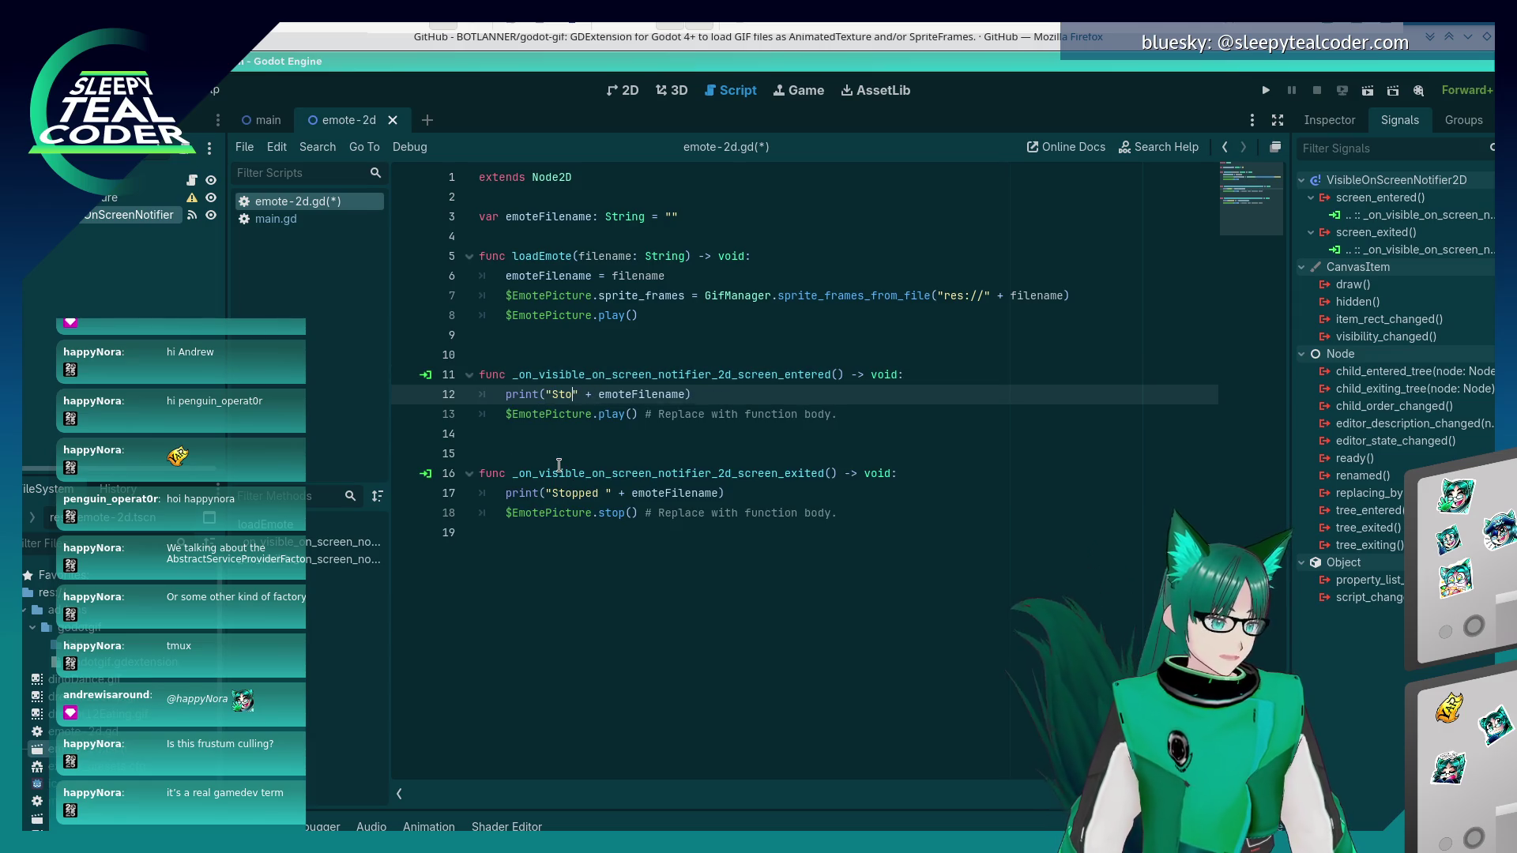
pyautogui.write('arted')
# - Remove the leftover placeholder comments after the play and stop lines and save
pyautogui.press('Down')
pyautogui.press('End')
pyautogui.press('BackSpace')
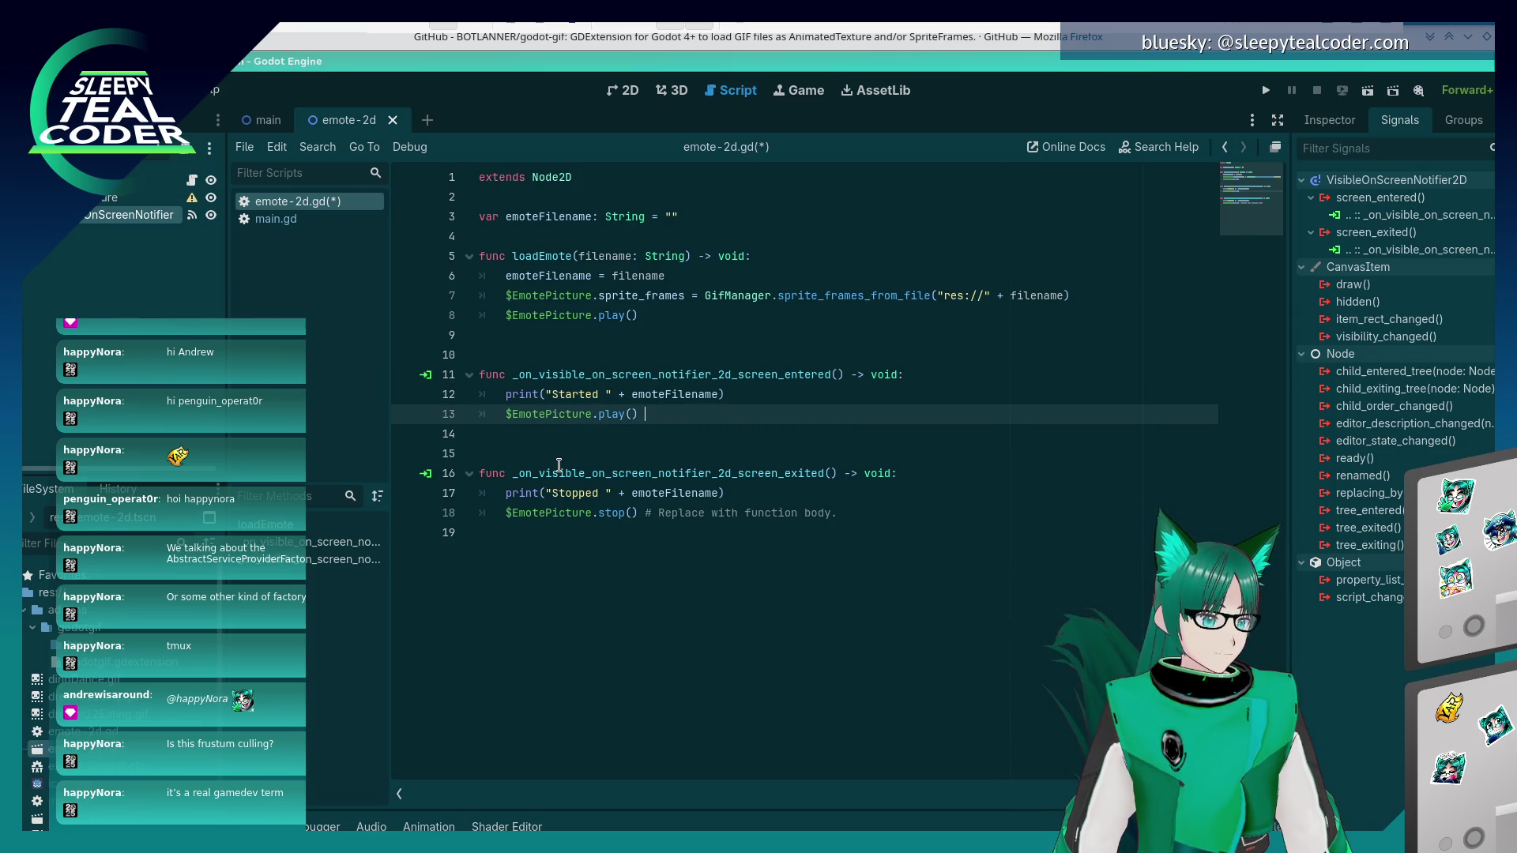
pyautogui.press('Down')
pyautogui.press('Down')
pyautogui.press('Down')
pyautogui.hotkey('shift', 'End')
pyautogui.press('Delete')
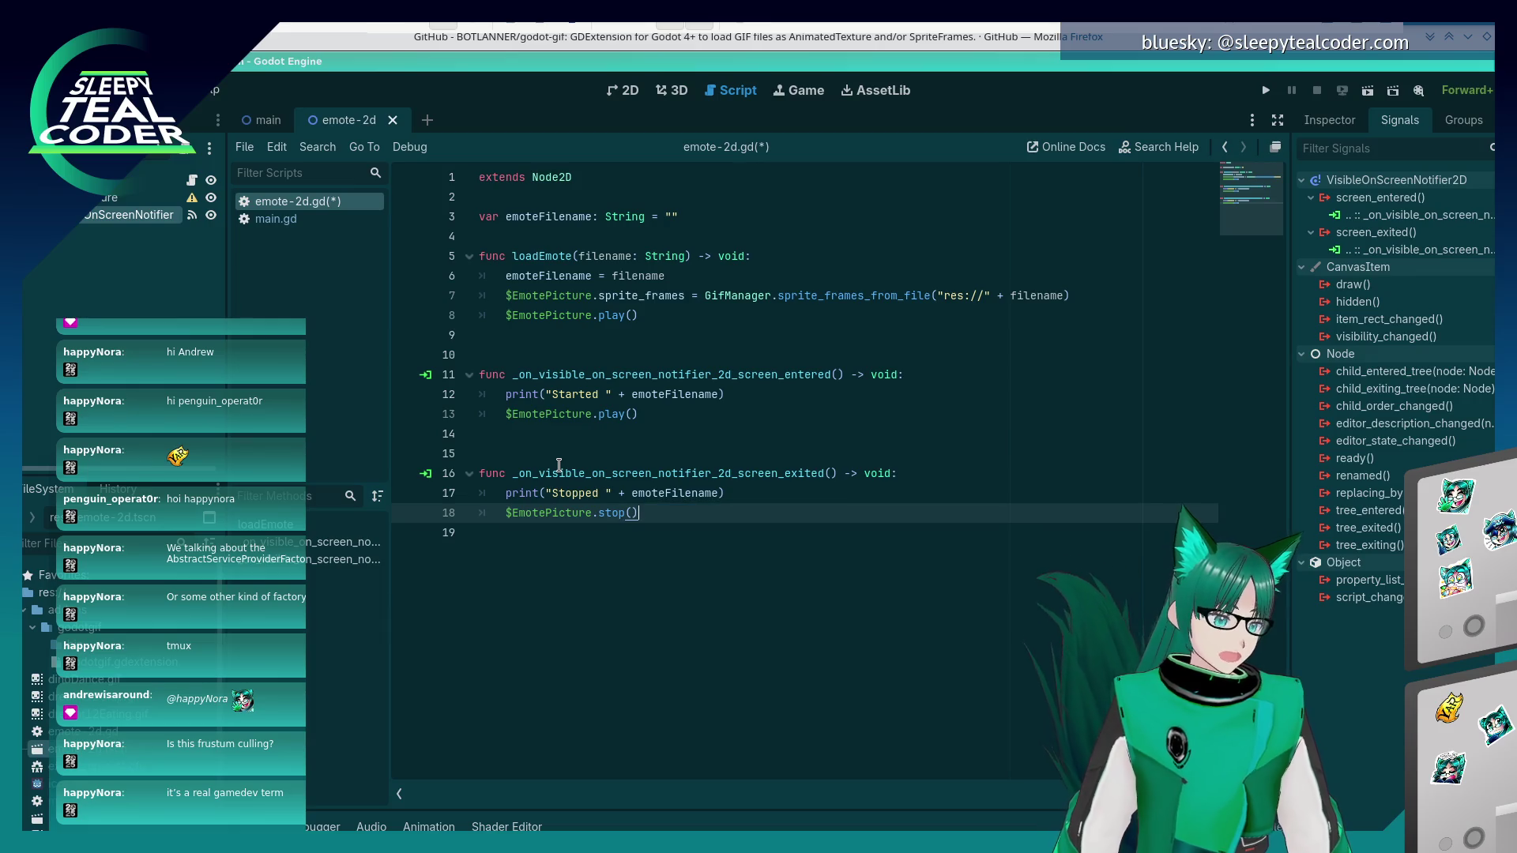
pyautogui.hotkey('ctrl', 's')
pyautogui.click(583, 455)
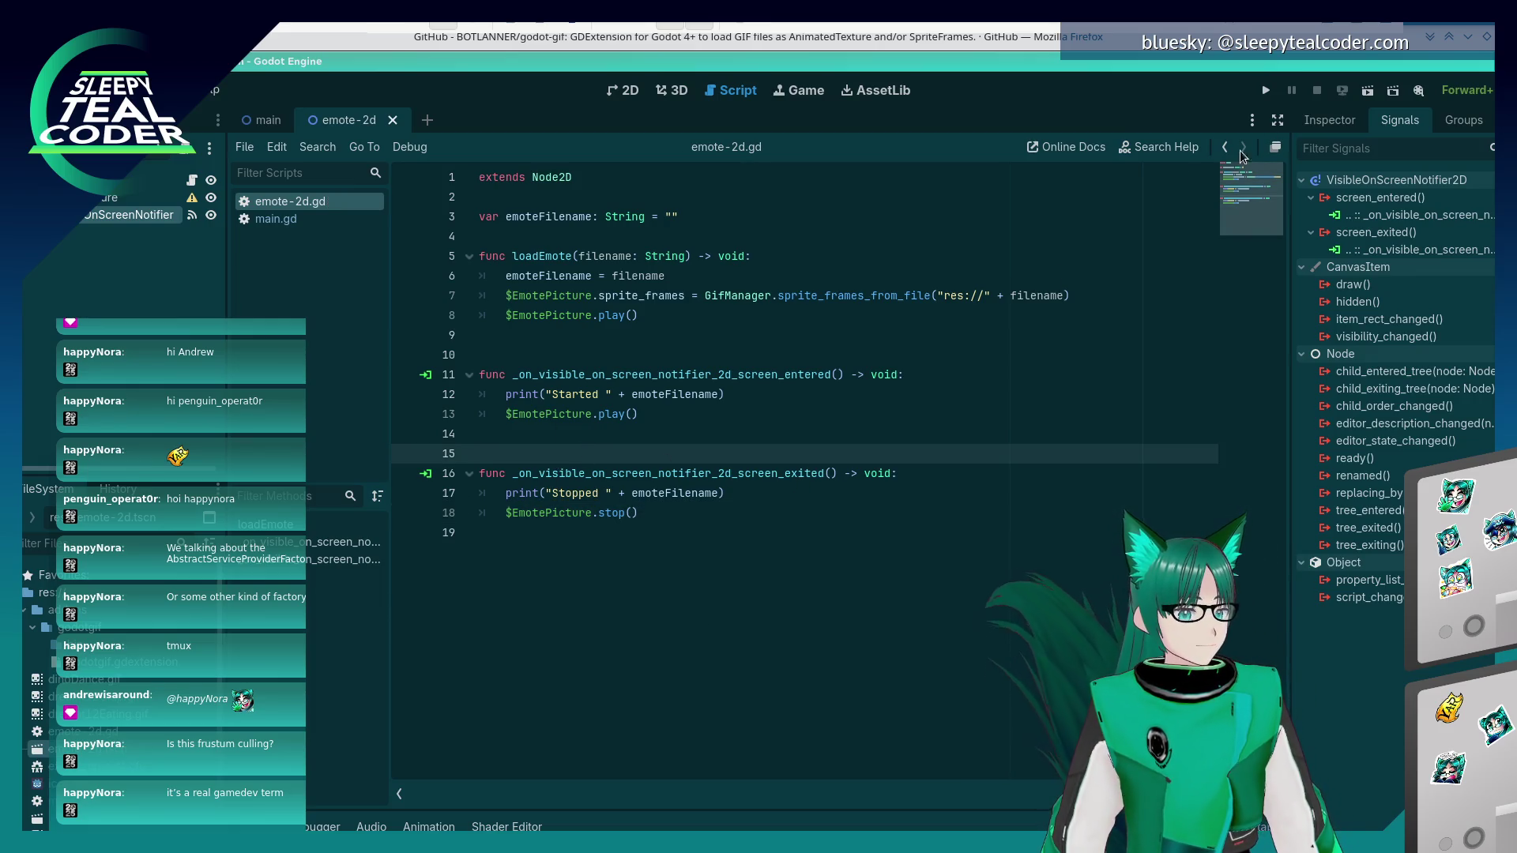
# - Run the game to test the script, then stop the debug run
pyautogui.hotkey('alt', 'Tab')
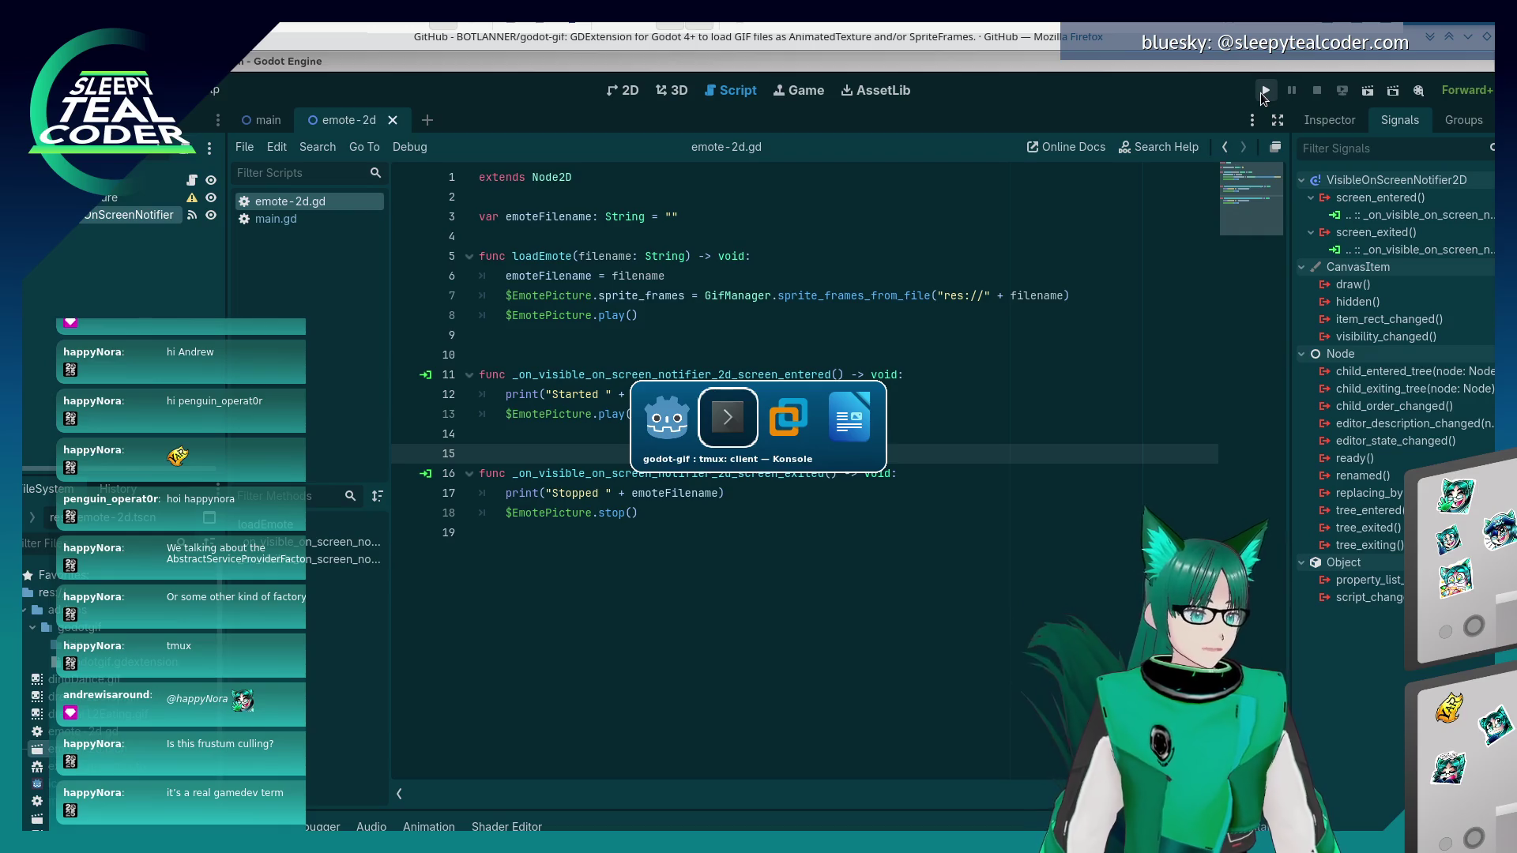
pyautogui.hotkey('alt', 'shift', 'Tab')
pyautogui.click(1265, 93)
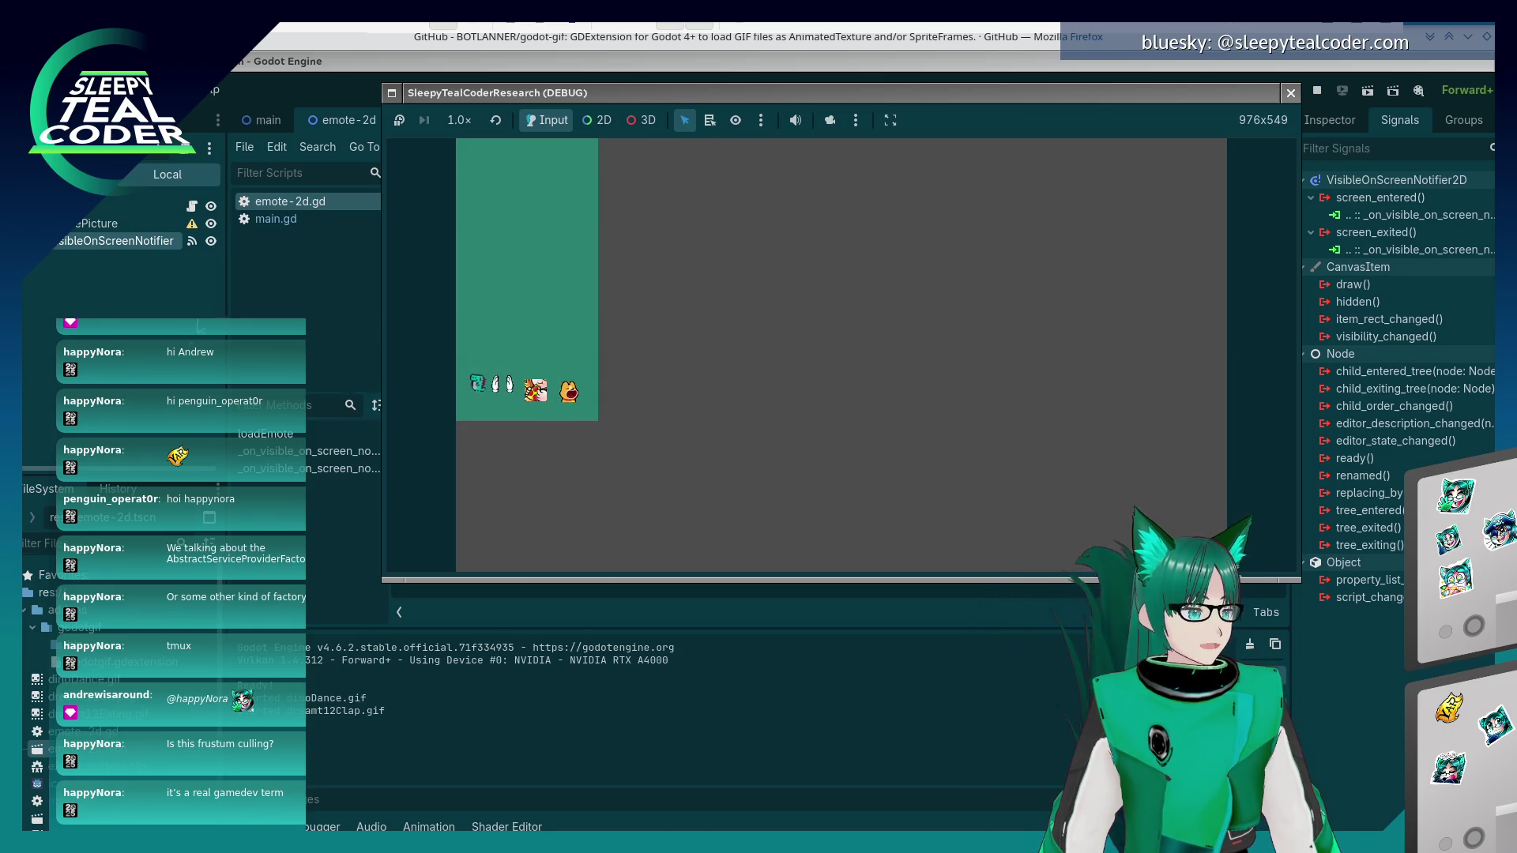
pyautogui.click(219, 312)
pyautogui.click(1316, 91)
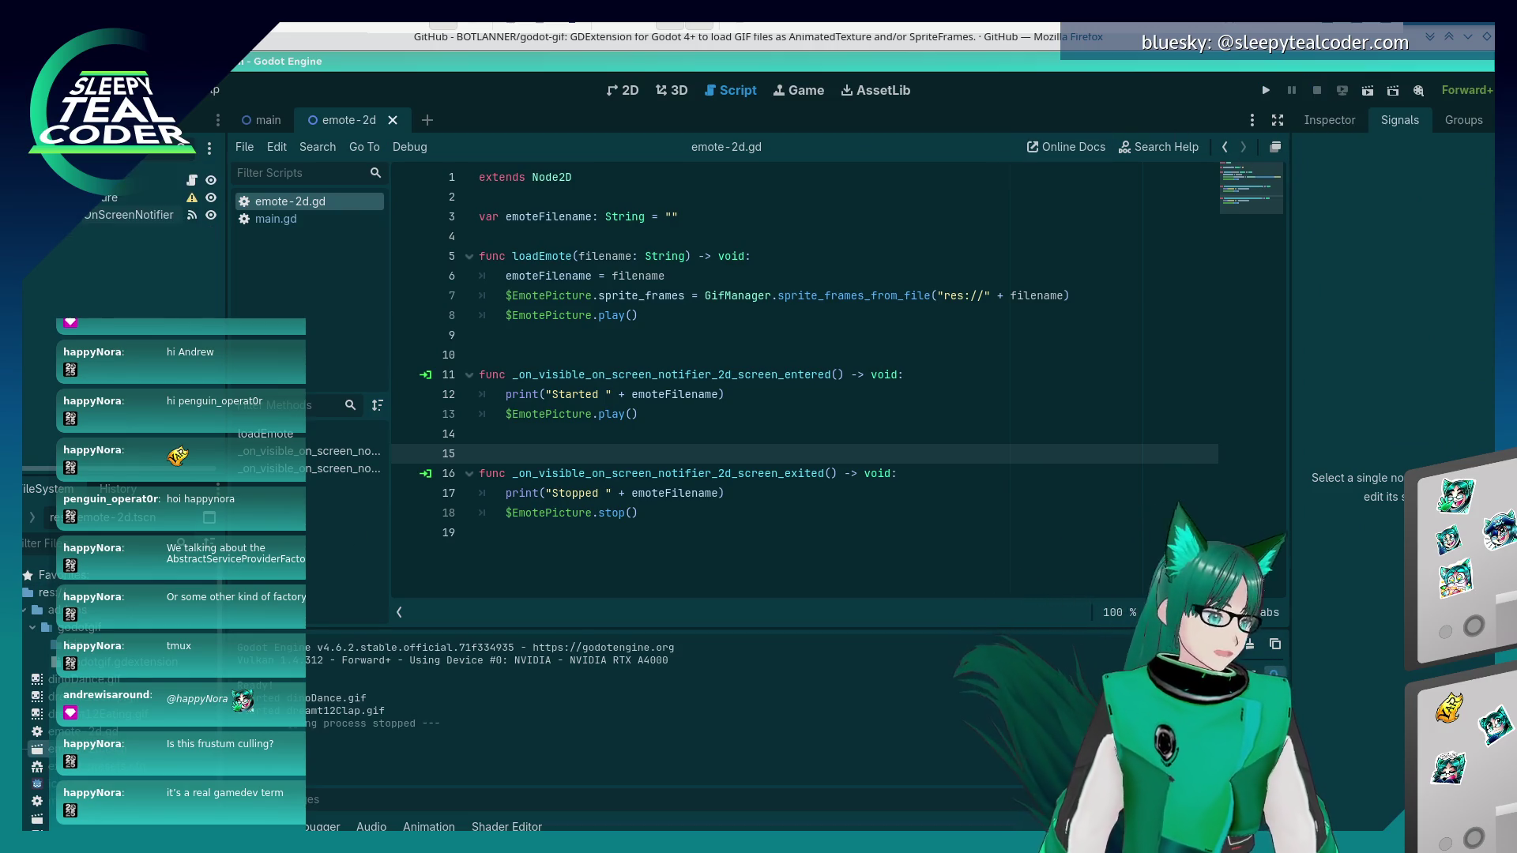
# - Open main.tscn and select both AnimatedSprite2D nodes
pyautogui.doubleClick(95, 819)
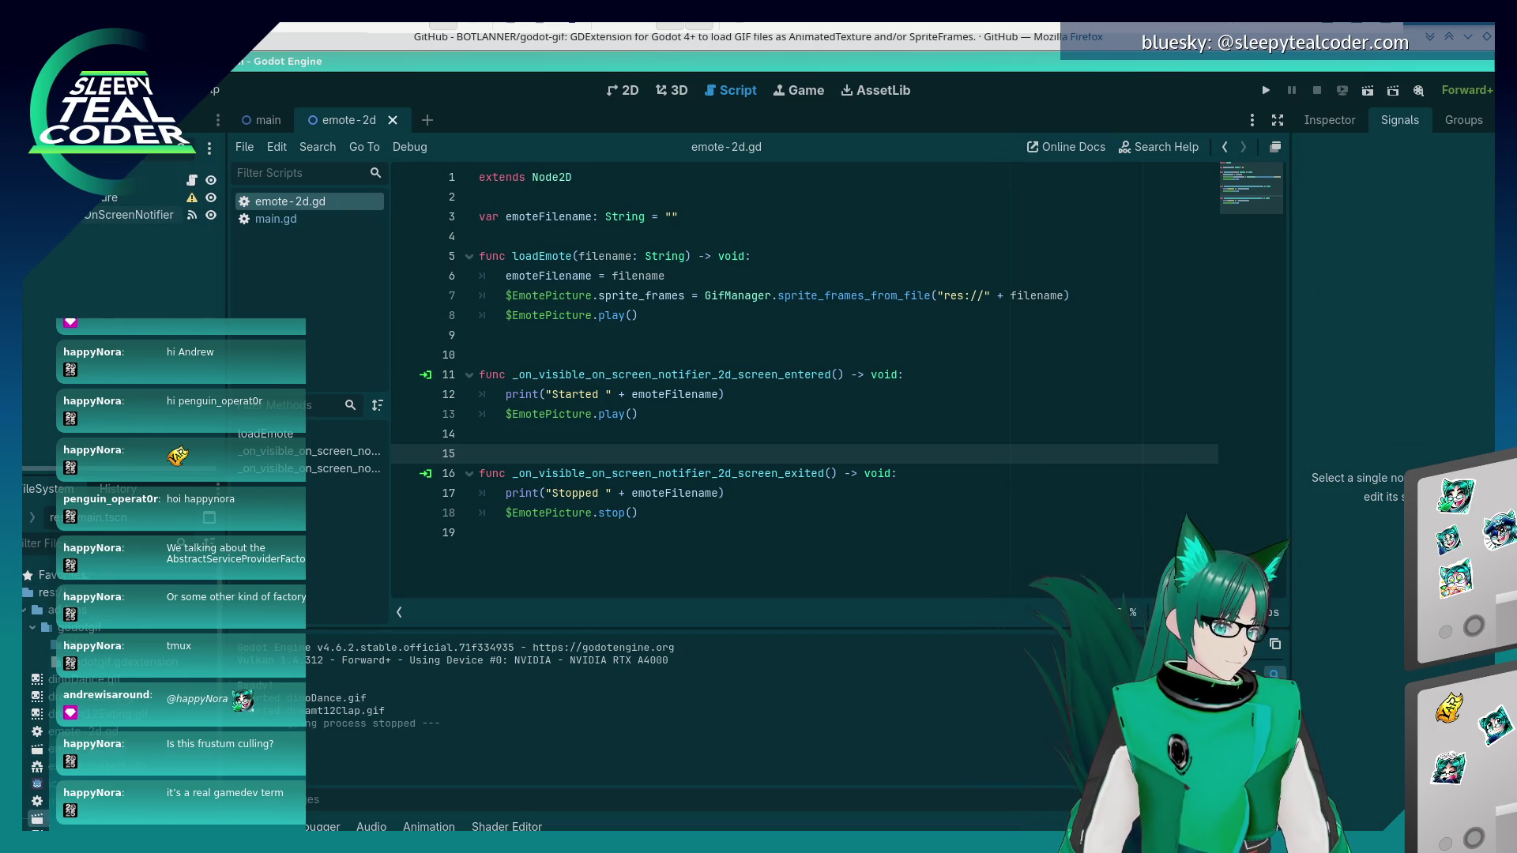
pyautogui.click(122, 221)
pyautogui.keyDown('ctrl'); pyautogui.click(123, 222); pyautogui.keyUp('ctrl')
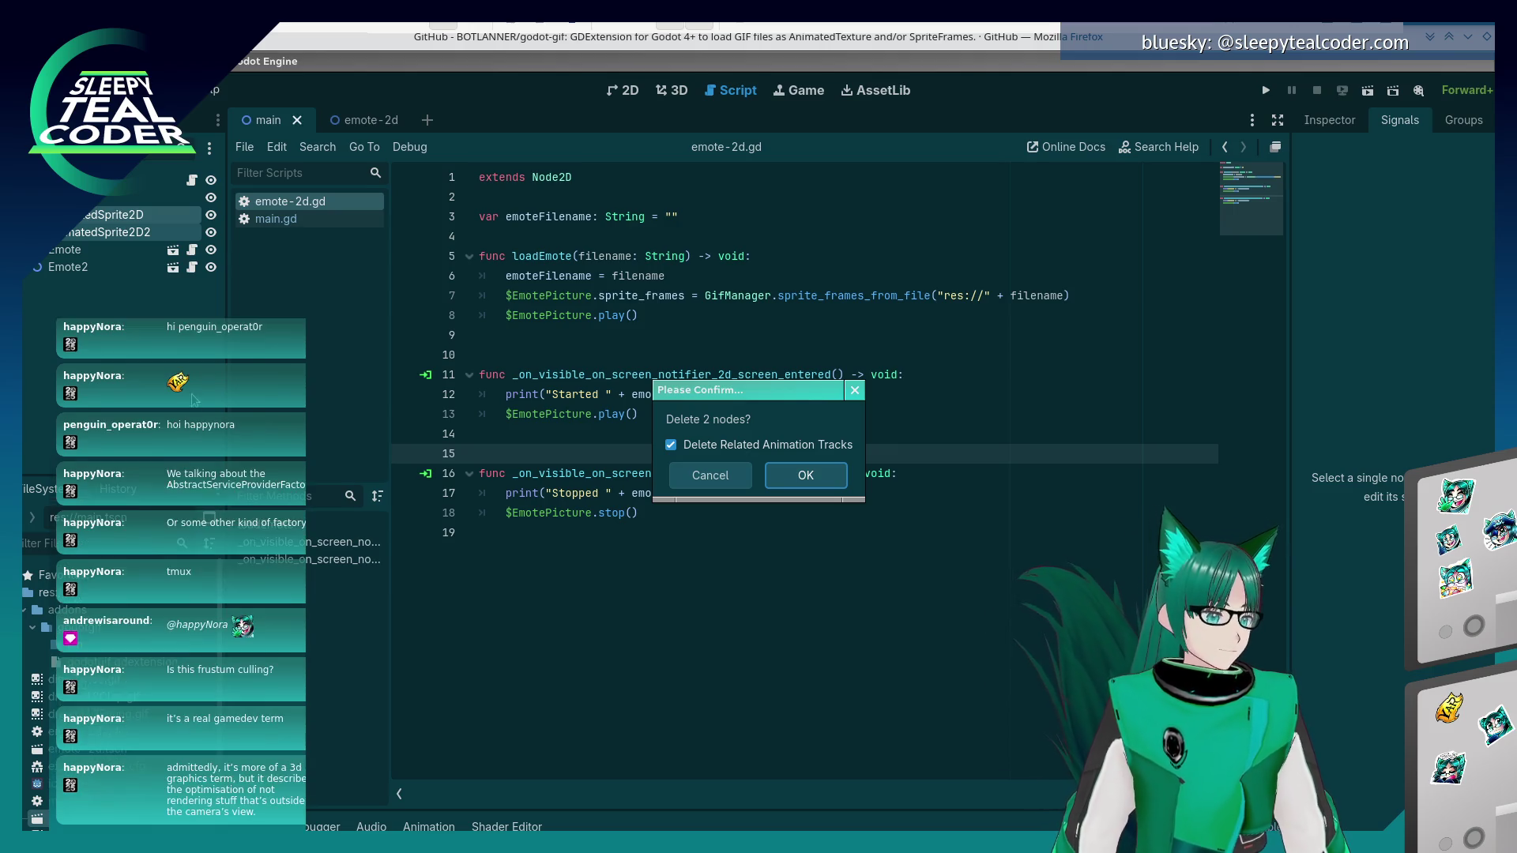
# - Confirm deleting the two AnimatedSprite2D nodes, run the project and shrink its window to 727x409
pyautogui.click(801, 477)
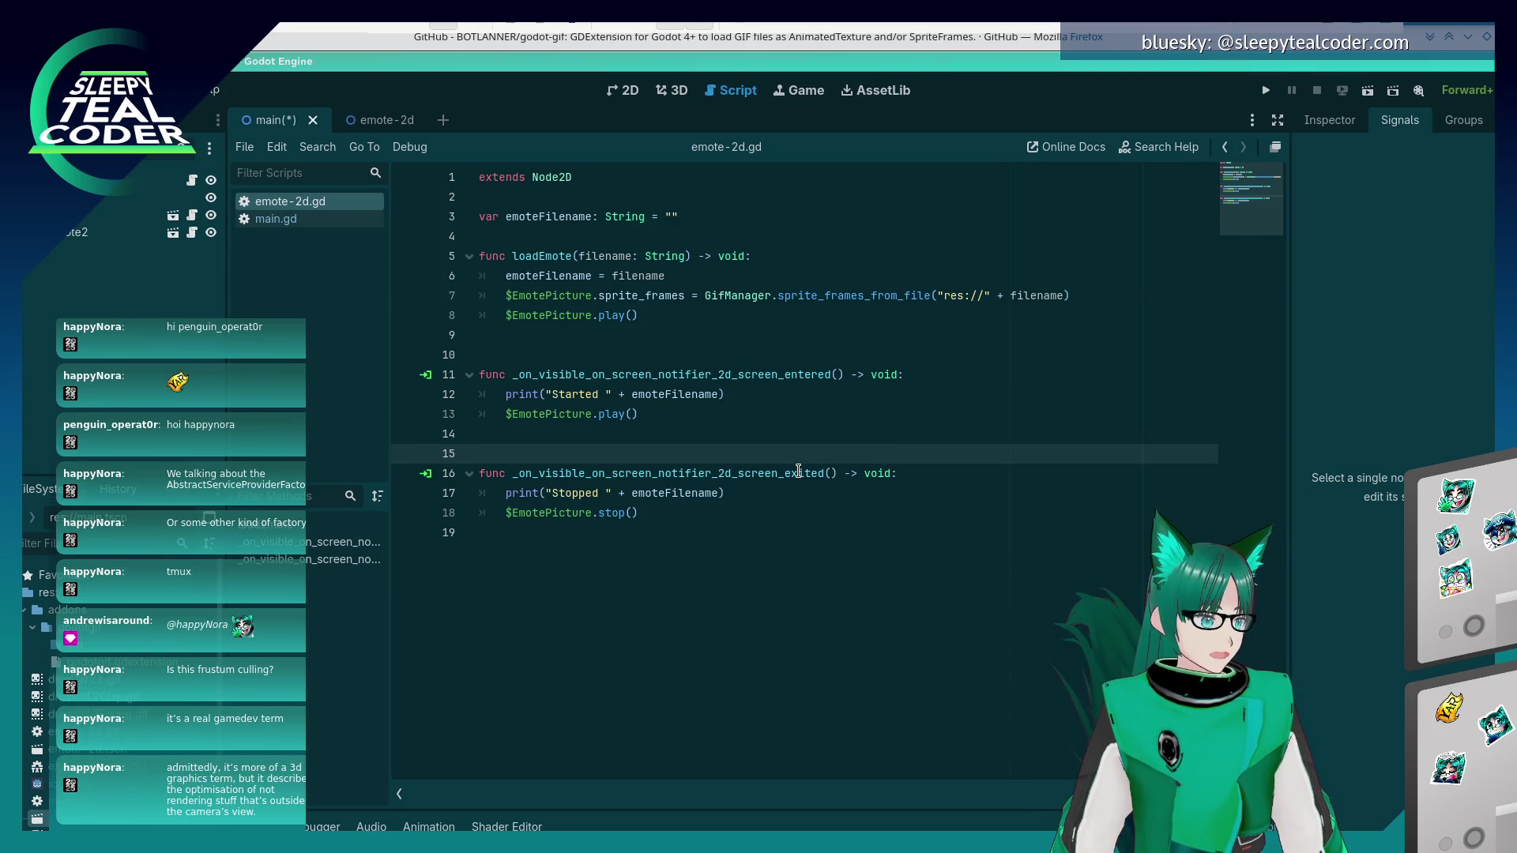
pyautogui.click(757, 401)
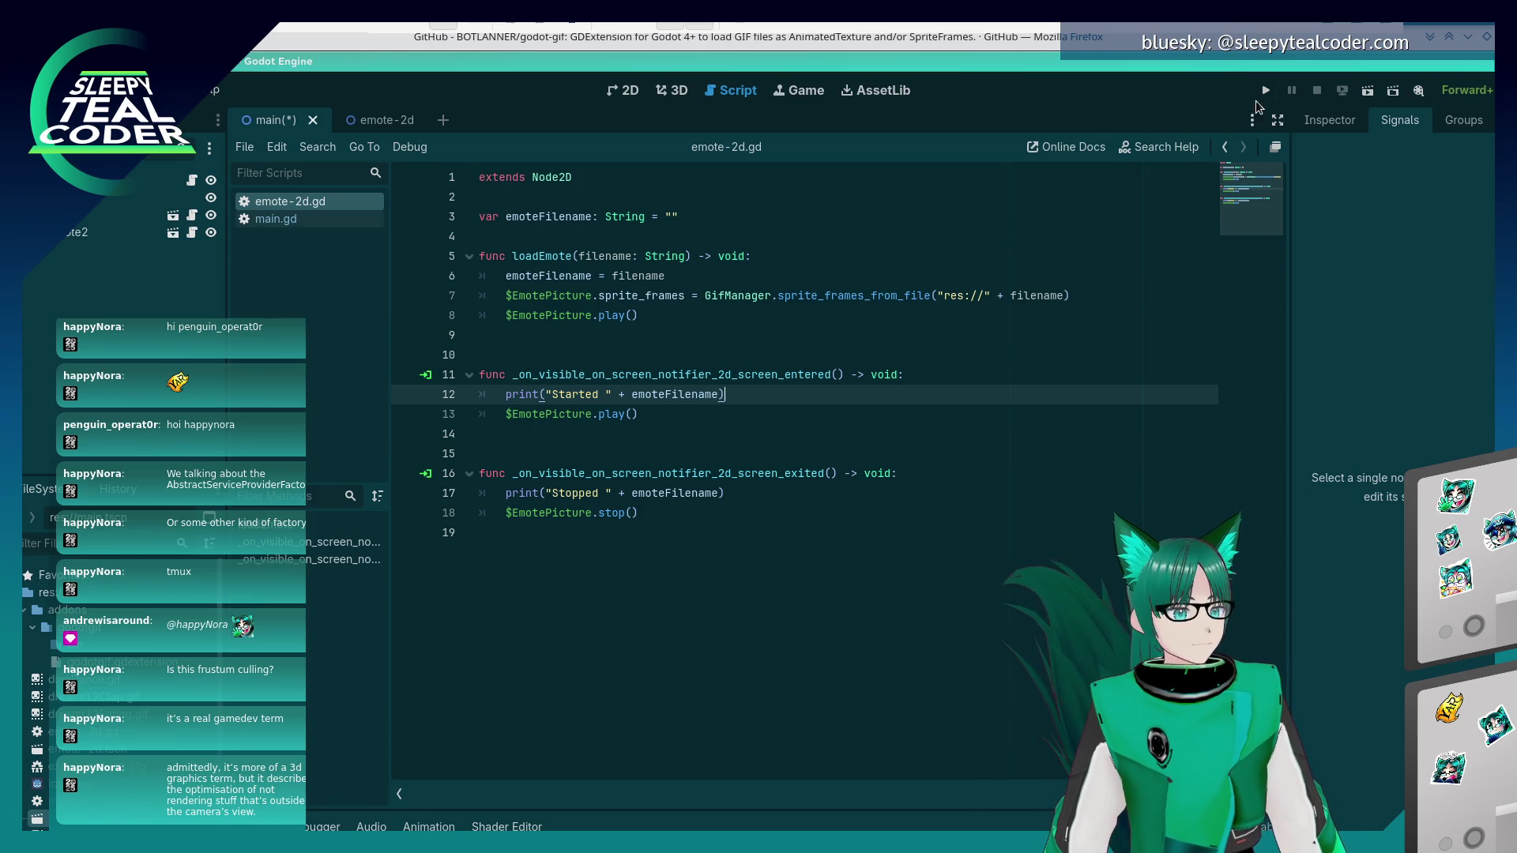
pyautogui.click(1265, 91)
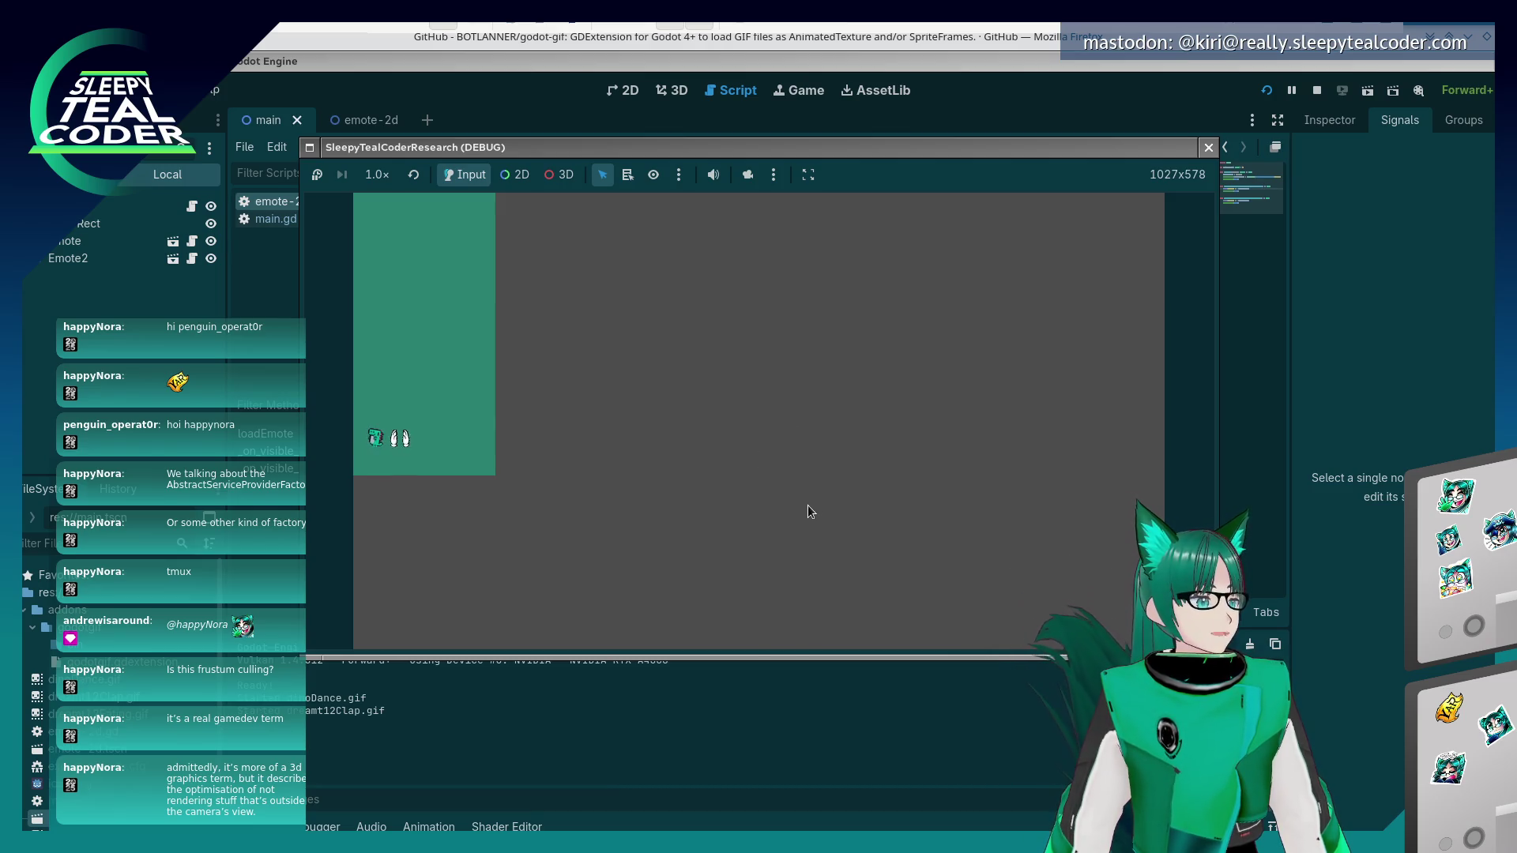
pyautogui.moveTo(1218, 628)
pyautogui.mouseDown()
pyautogui.moveTo(1062, 627)
pyautogui.moveTo(1127, 627)
pyautogui.mouseUp()
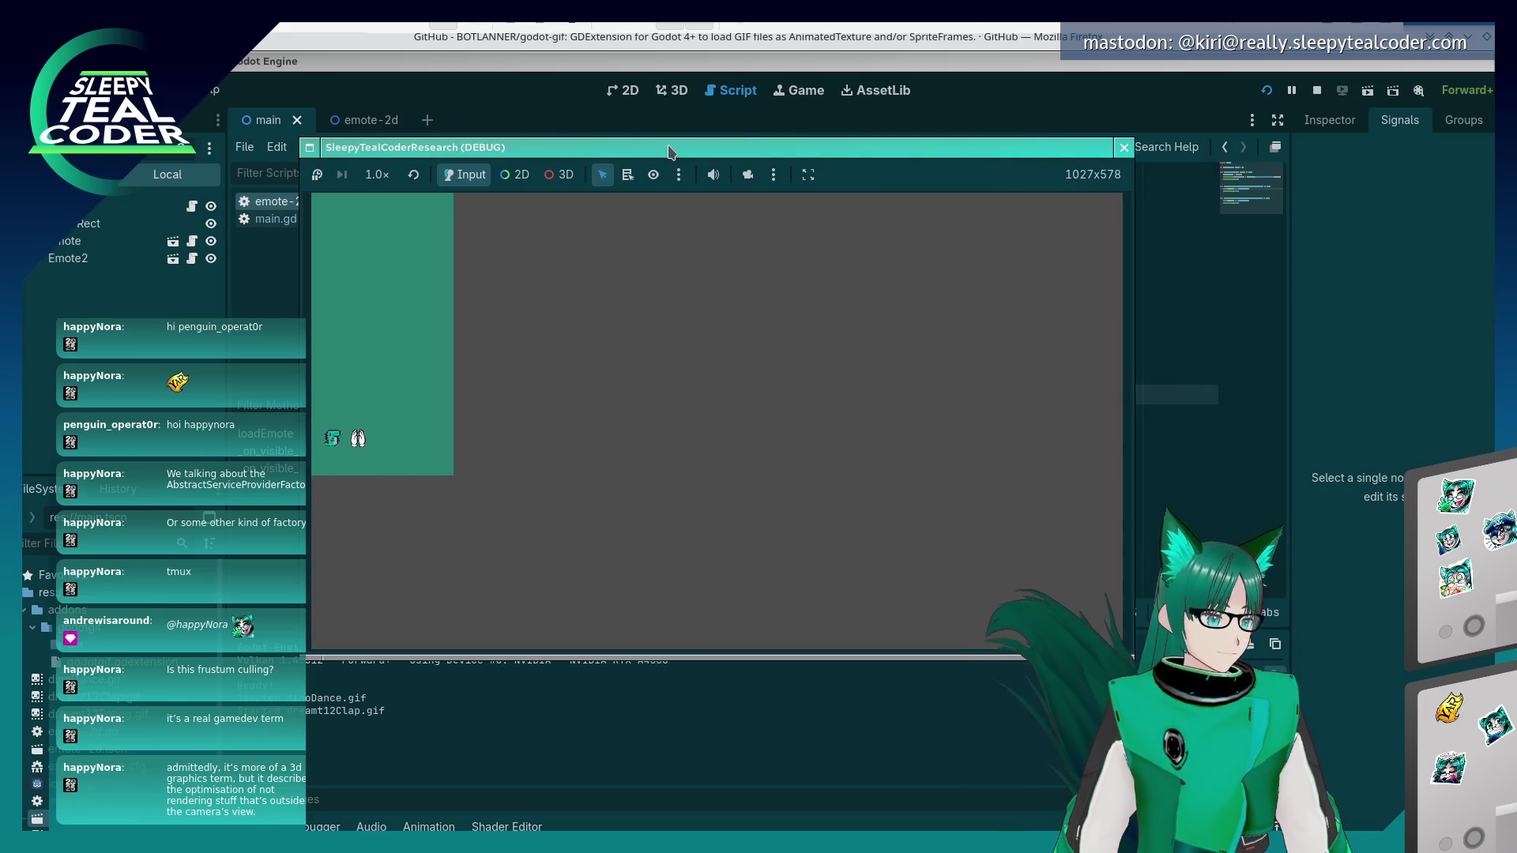
pyautogui.moveTo(666, 151); pyautogui.dragTo(906, 170)
pyautogui.moveTo(865, 678); pyautogui.dragTo(912, 395)
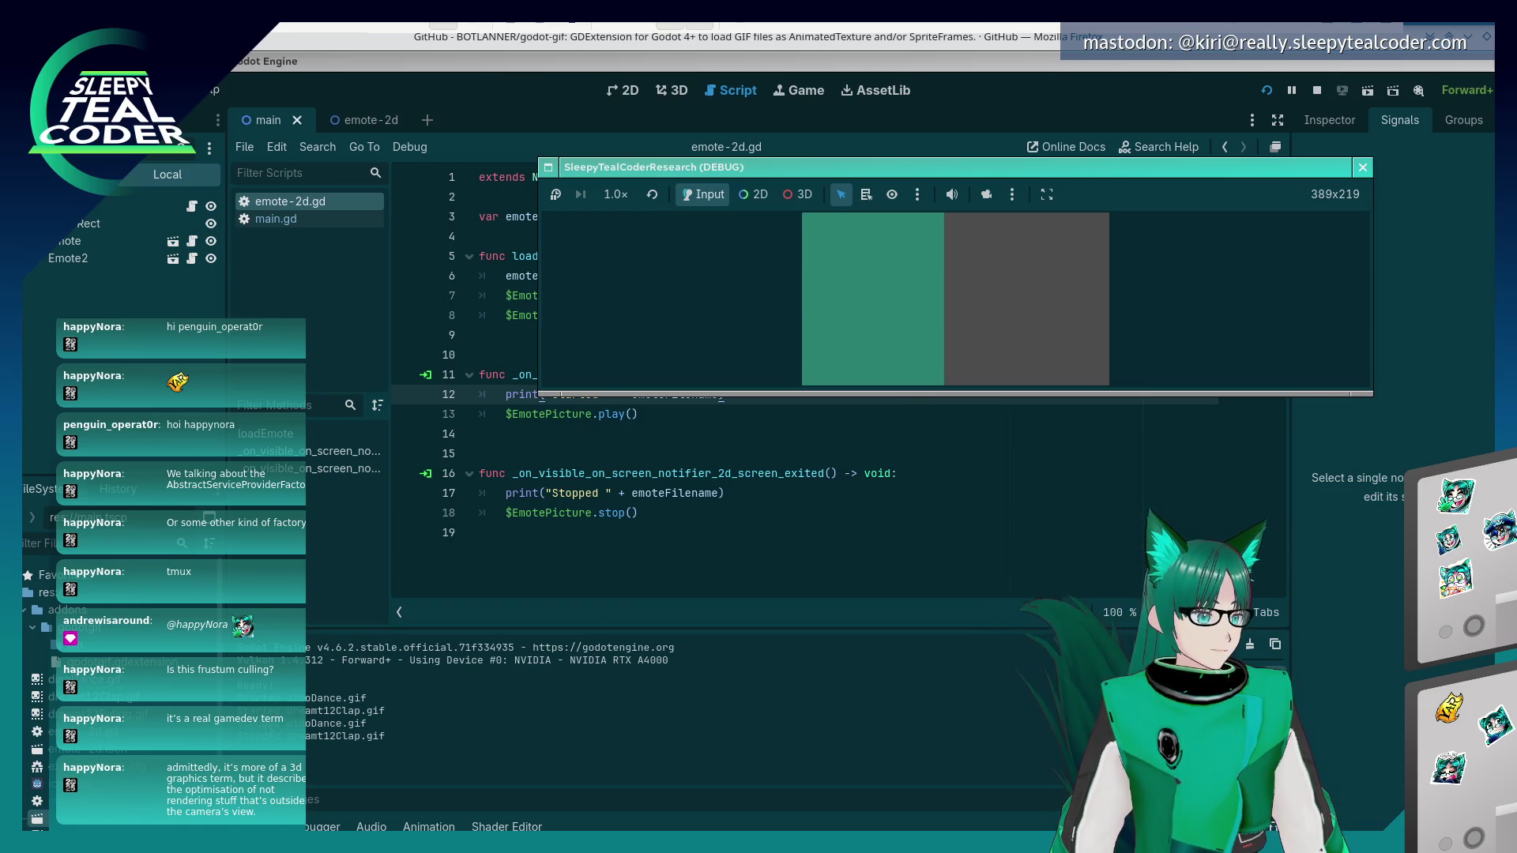
pyautogui.hotkey('alt', 'Tab')
pyautogui.hotkey('alt', 'Tab')
pyautogui.hotkey('alt', 'Tab')
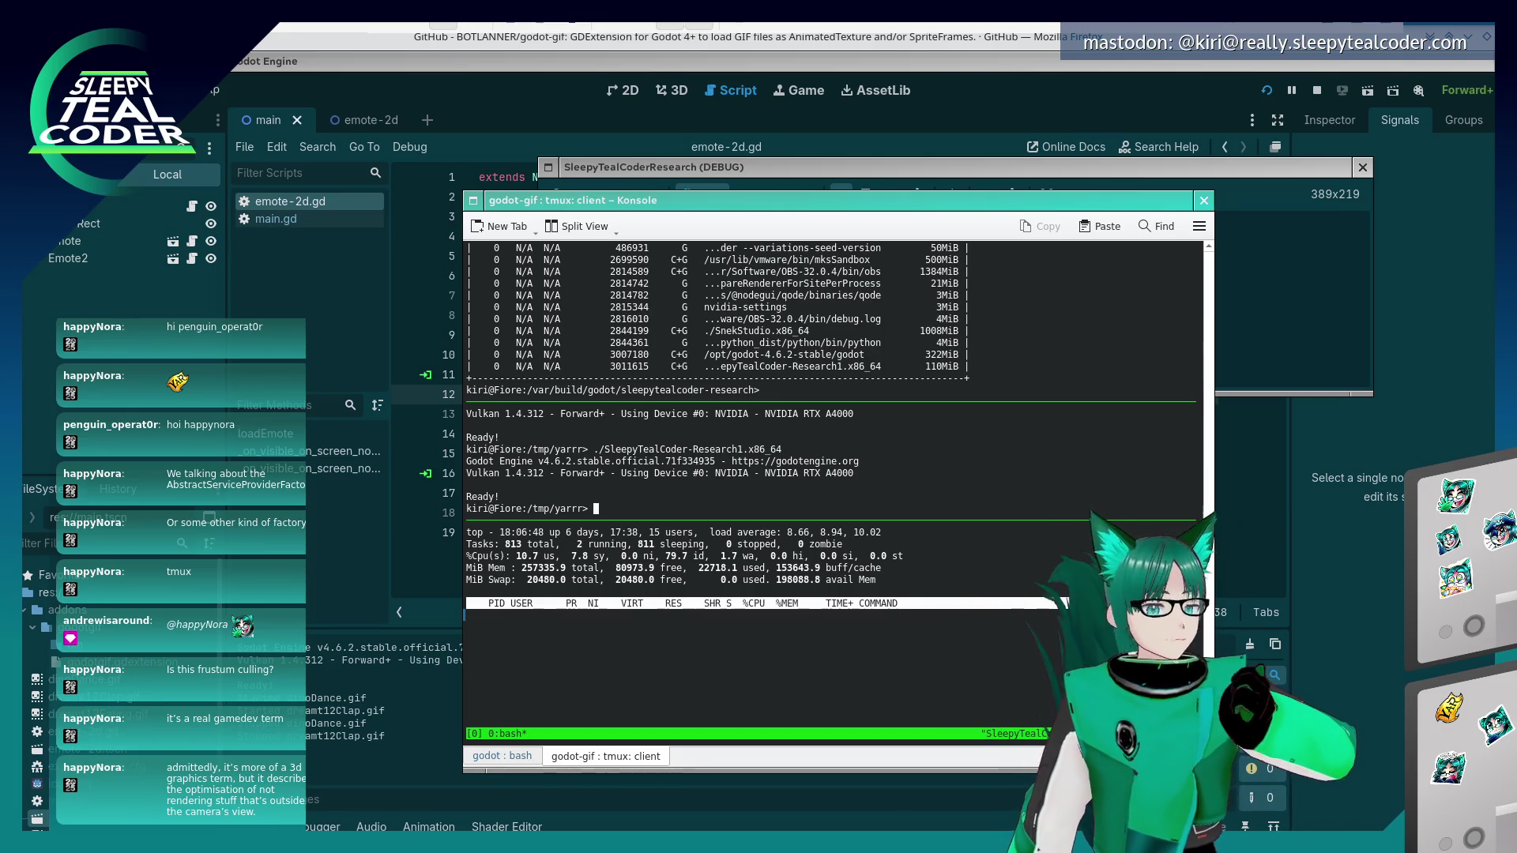
# - Close the debug game and re-export all presets as a release build
pyautogui.click(1362, 168)
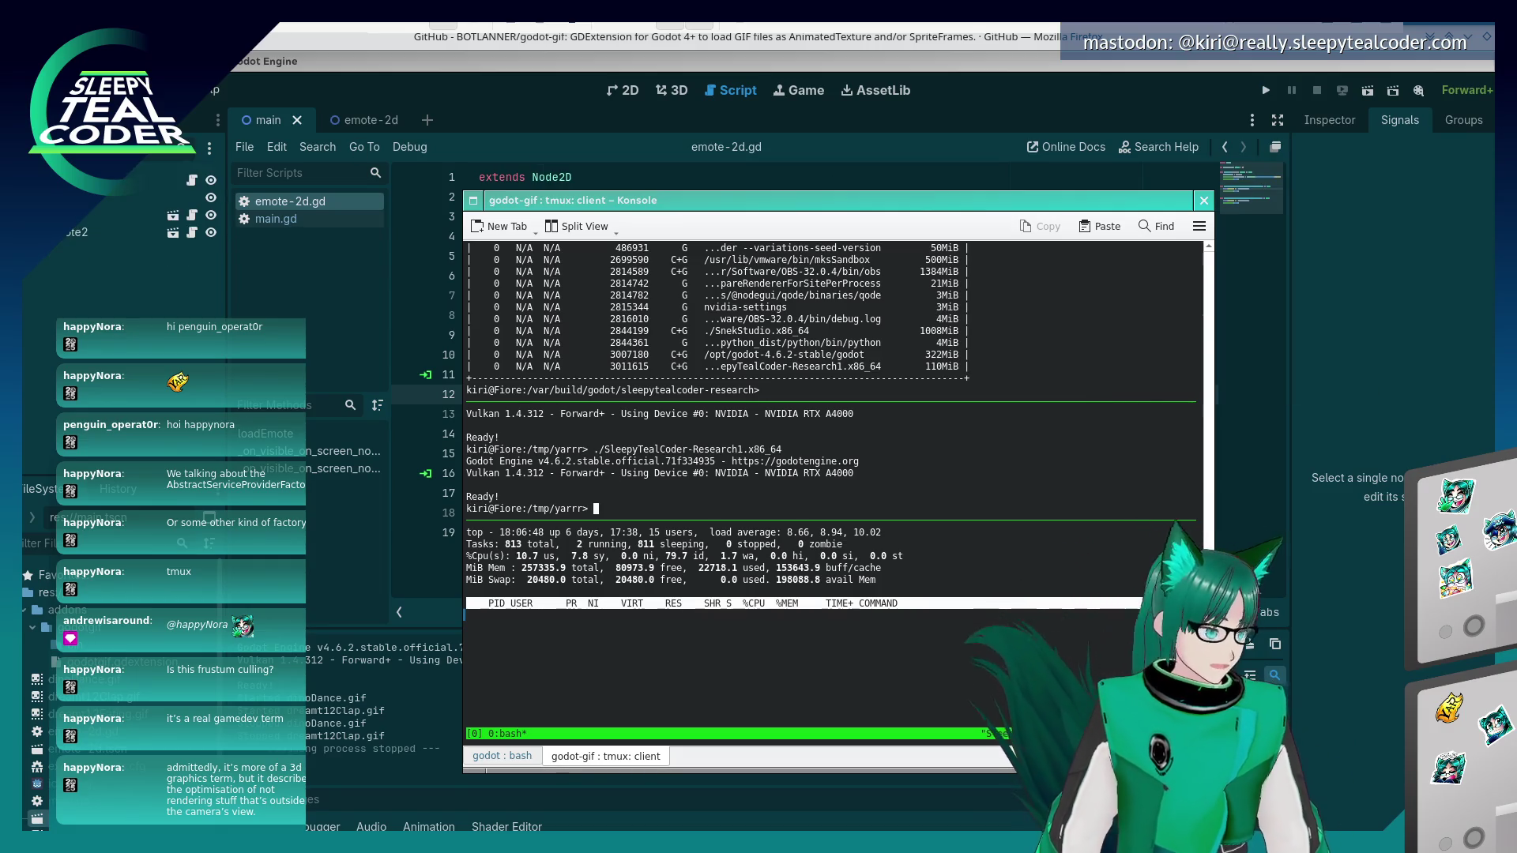
pyautogui.click(75, 90)
pyautogui.click(158, 183)
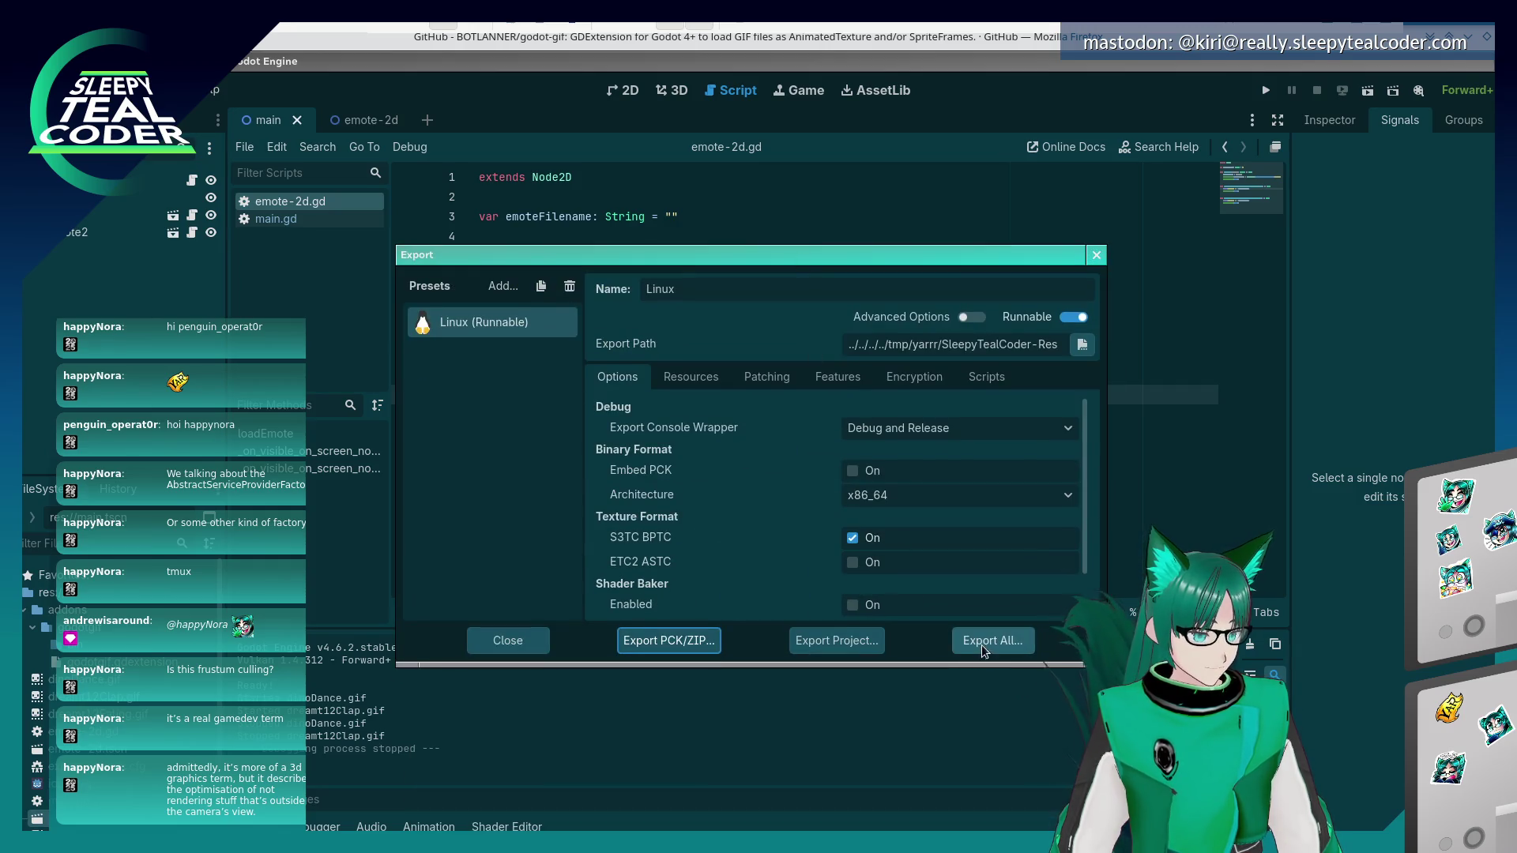
pyautogui.click(987, 641)
pyautogui.click(845, 440)
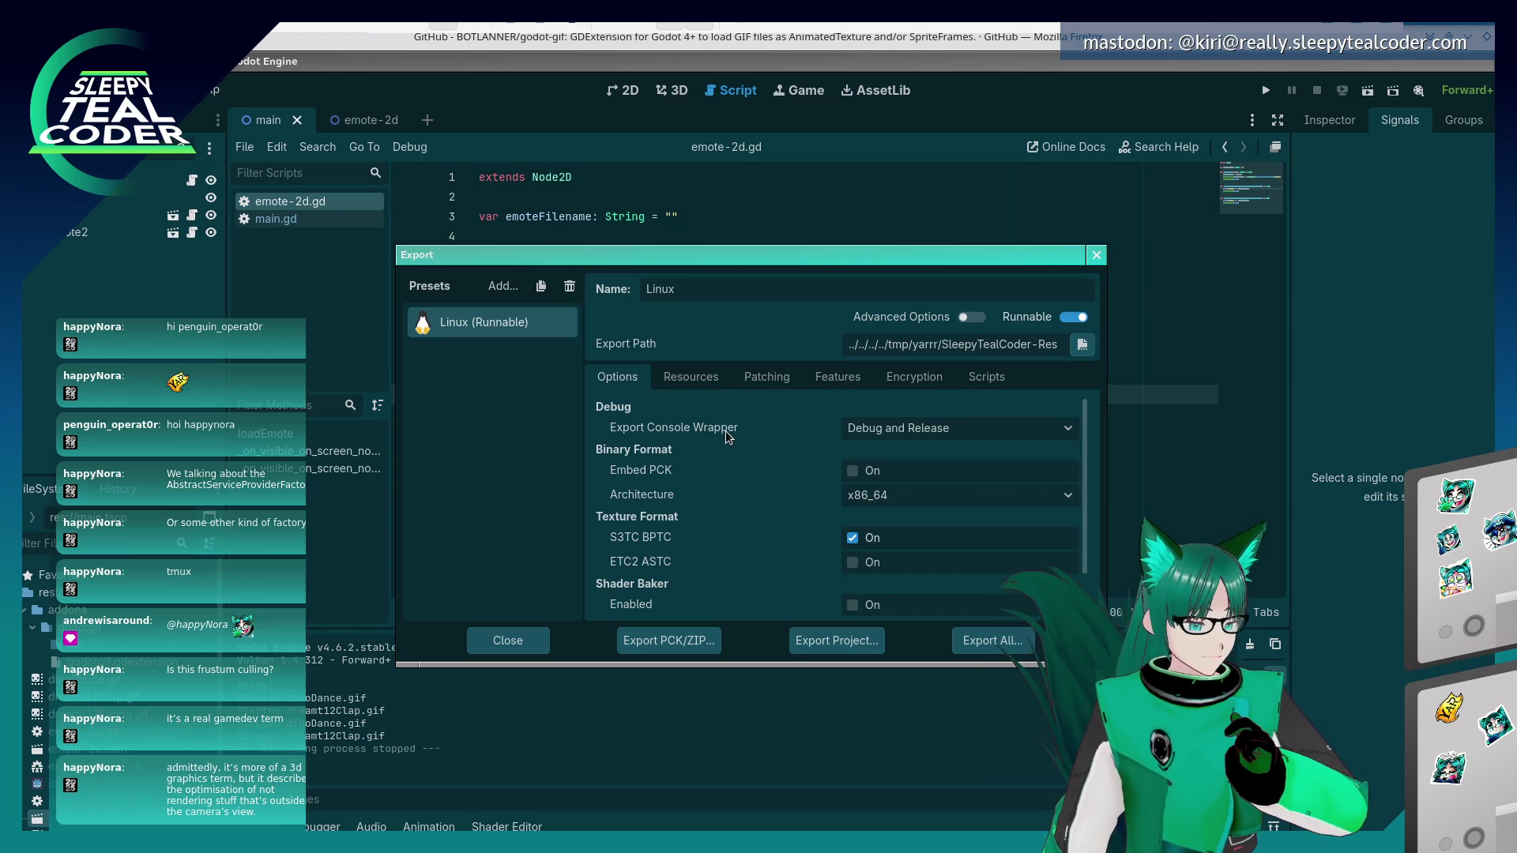
pyautogui.hotkey('alt', 'Tab')
pyautogui.hotkey('alt', 'Tab')
pyautogui.hotkey('alt', 'Tab')
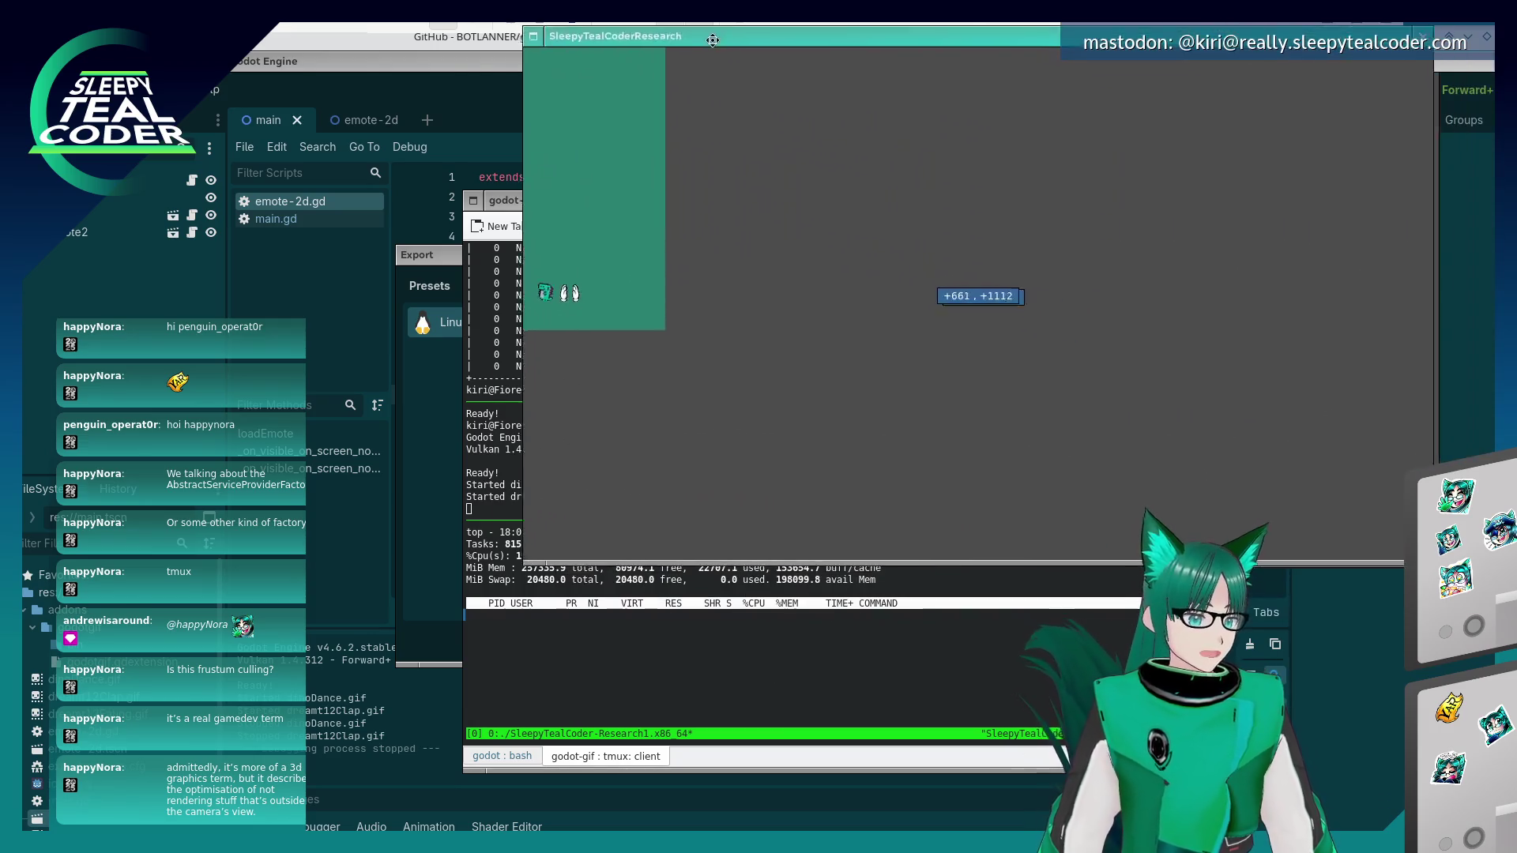
pyautogui.click(705, 647)
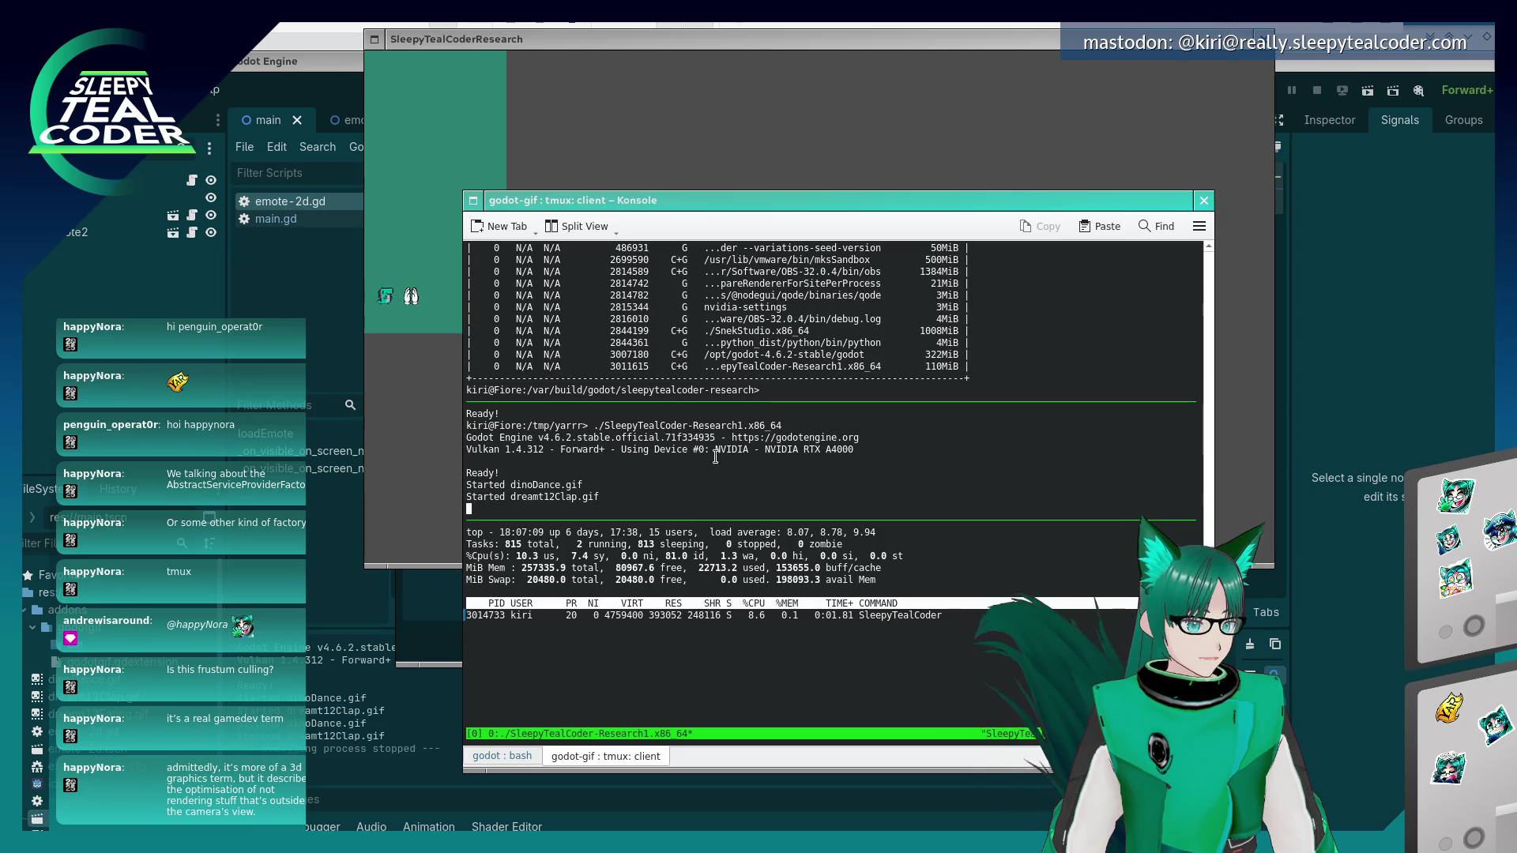
# - Shrink and enlarge the exported game window repeatedly to hide and reveal the emotes
pyautogui.moveTo(796, 209); pyautogui.dragTo(802, 240)
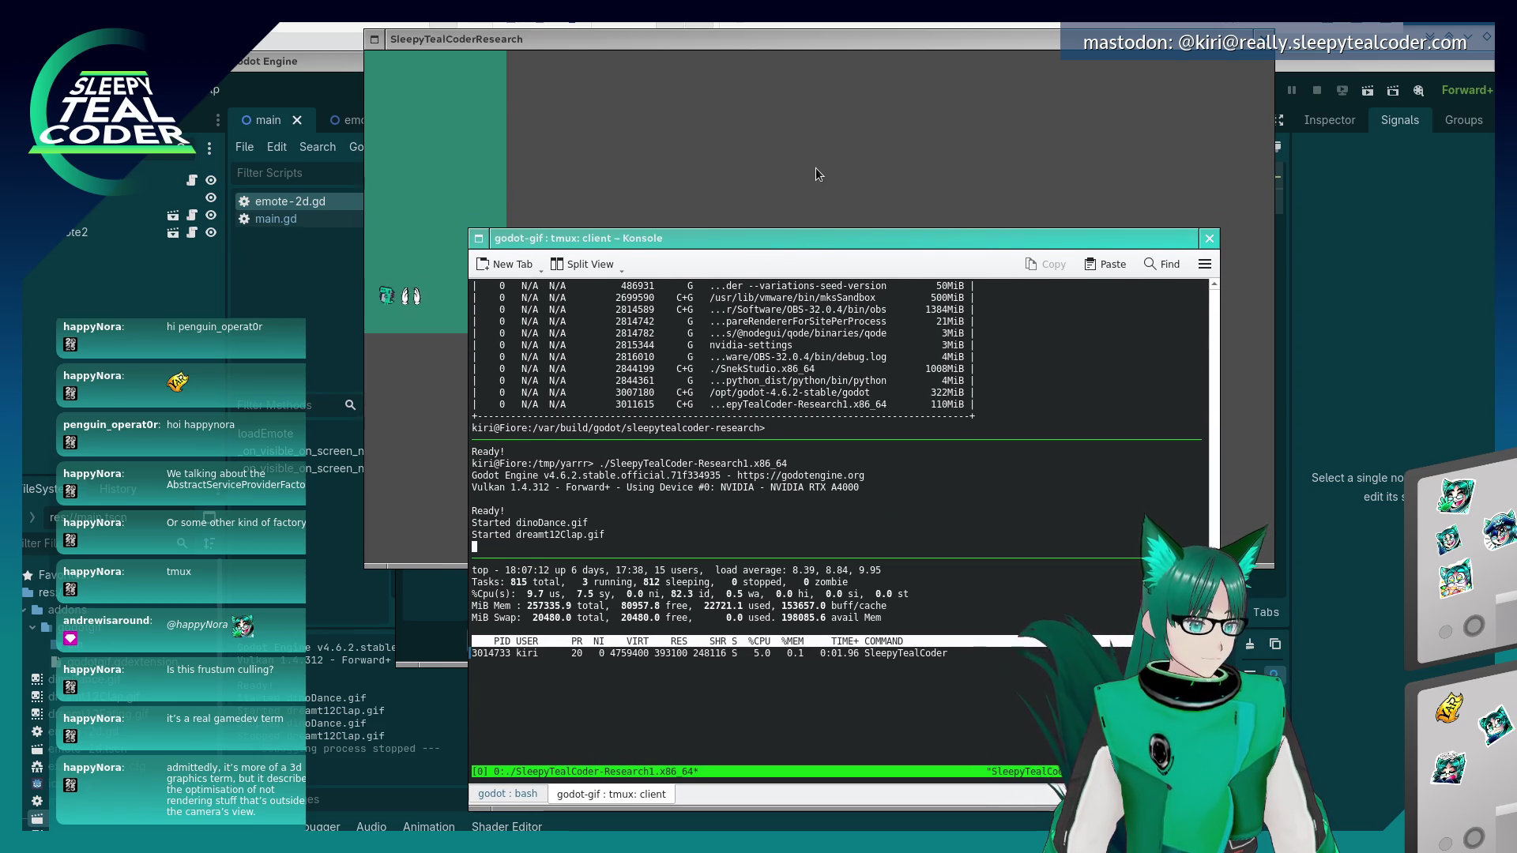
pyautogui.click(815, 168)
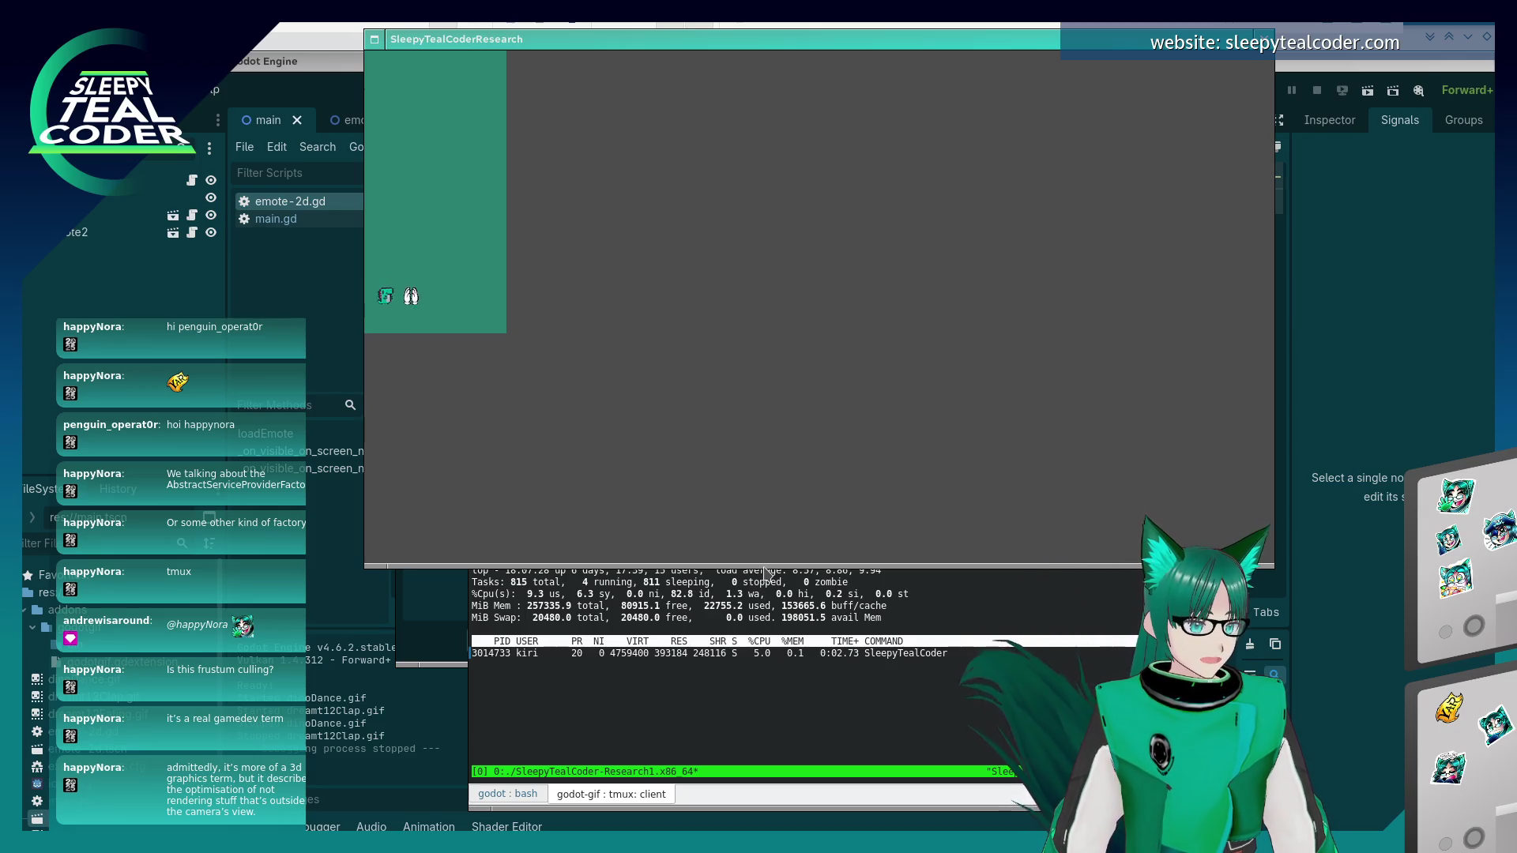
pyautogui.moveTo(766, 567); pyautogui.dragTo(778, 215)
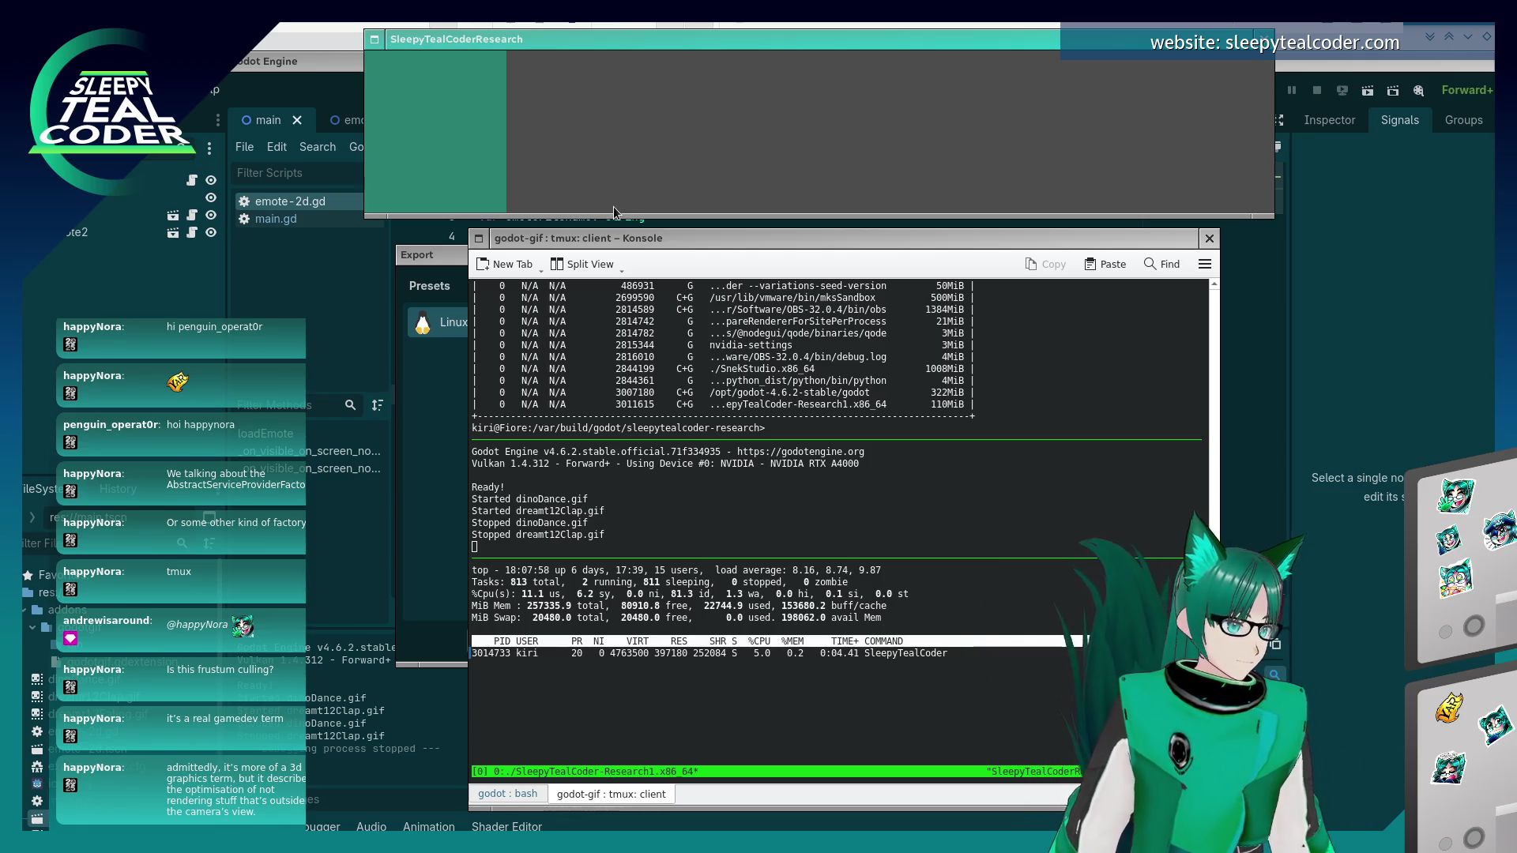
pyautogui.moveTo(613, 224); pyautogui.dragTo(613, 553)
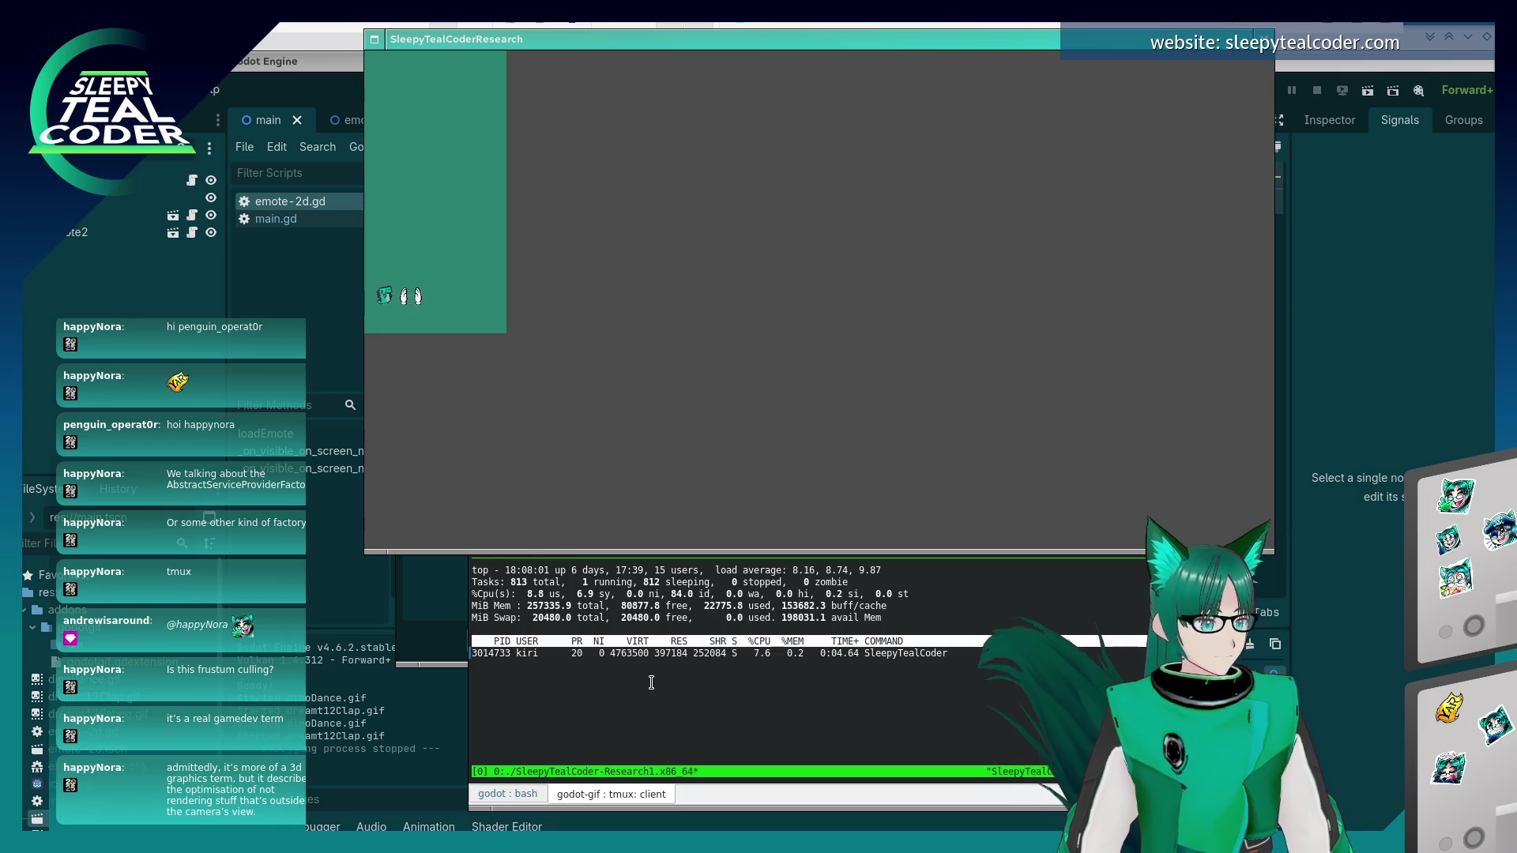
pyautogui.click(376, 481)
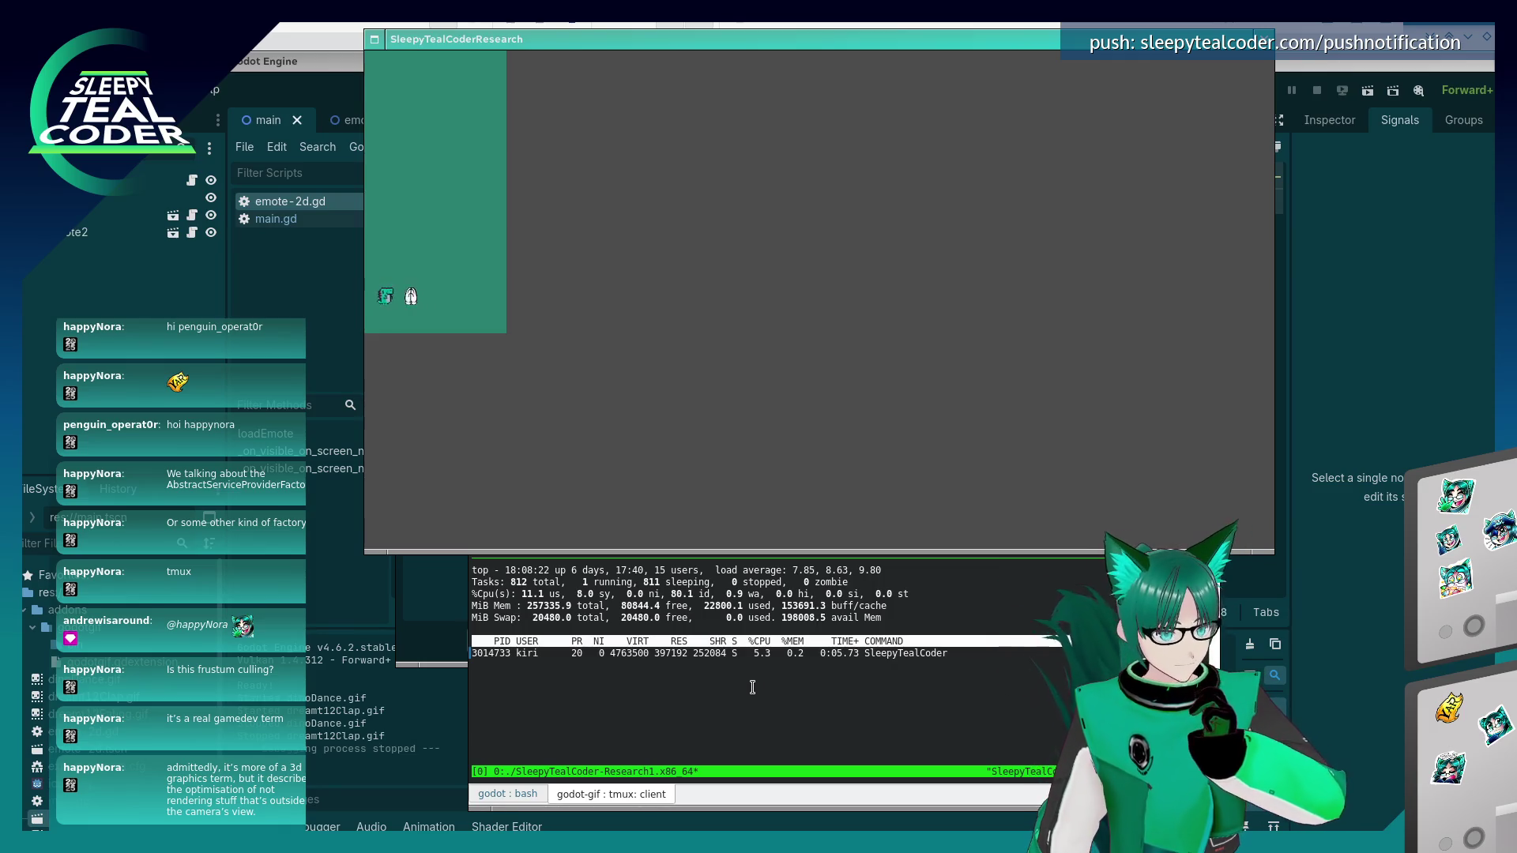
pyautogui.moveTo(814, 551); pyautogui.dragTo(837, 281)
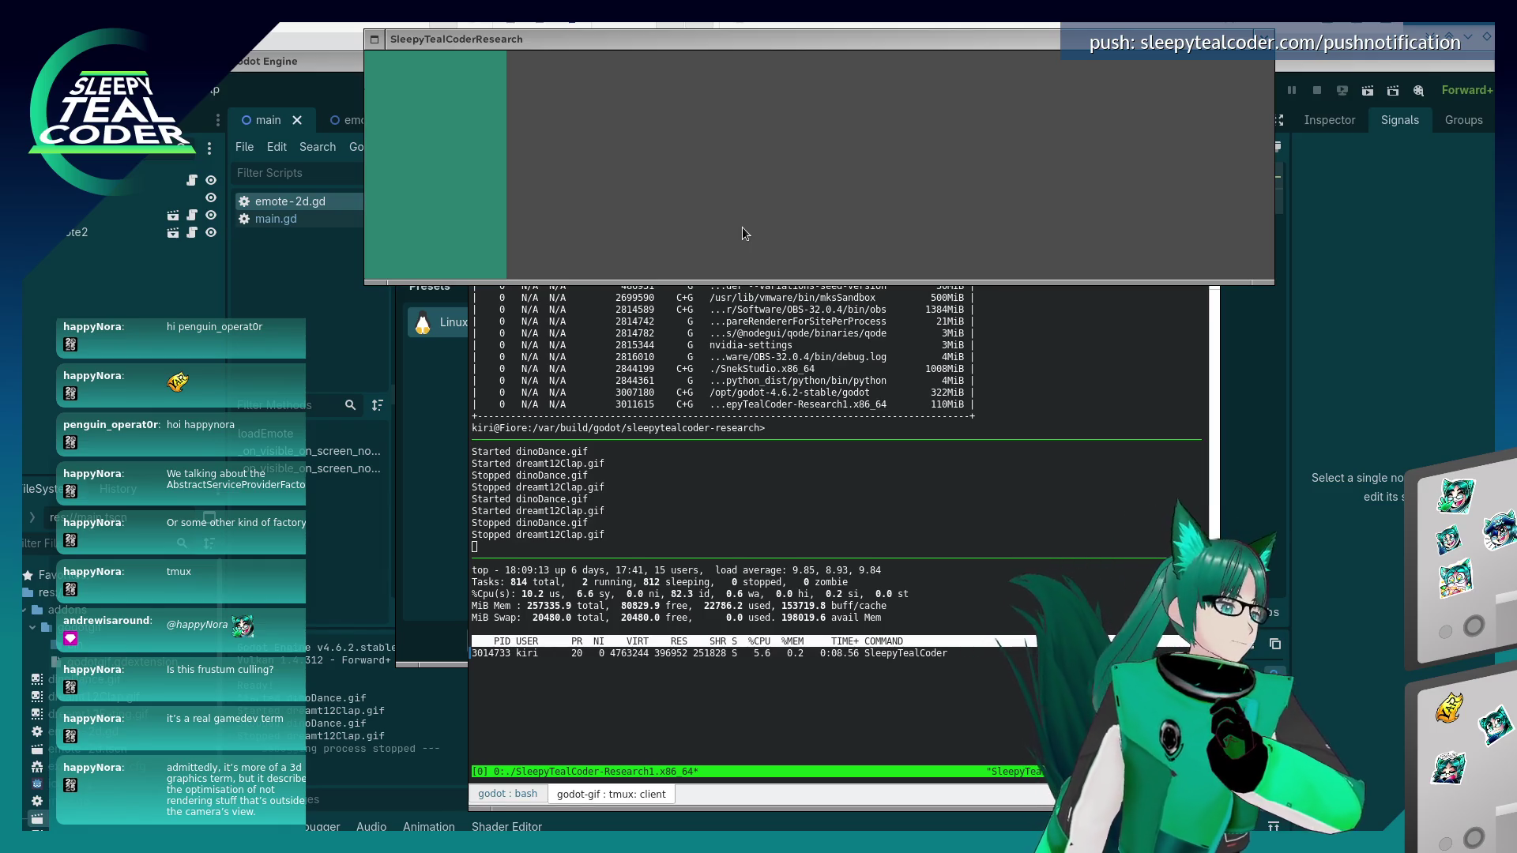
pyautogui.click(978, 152)
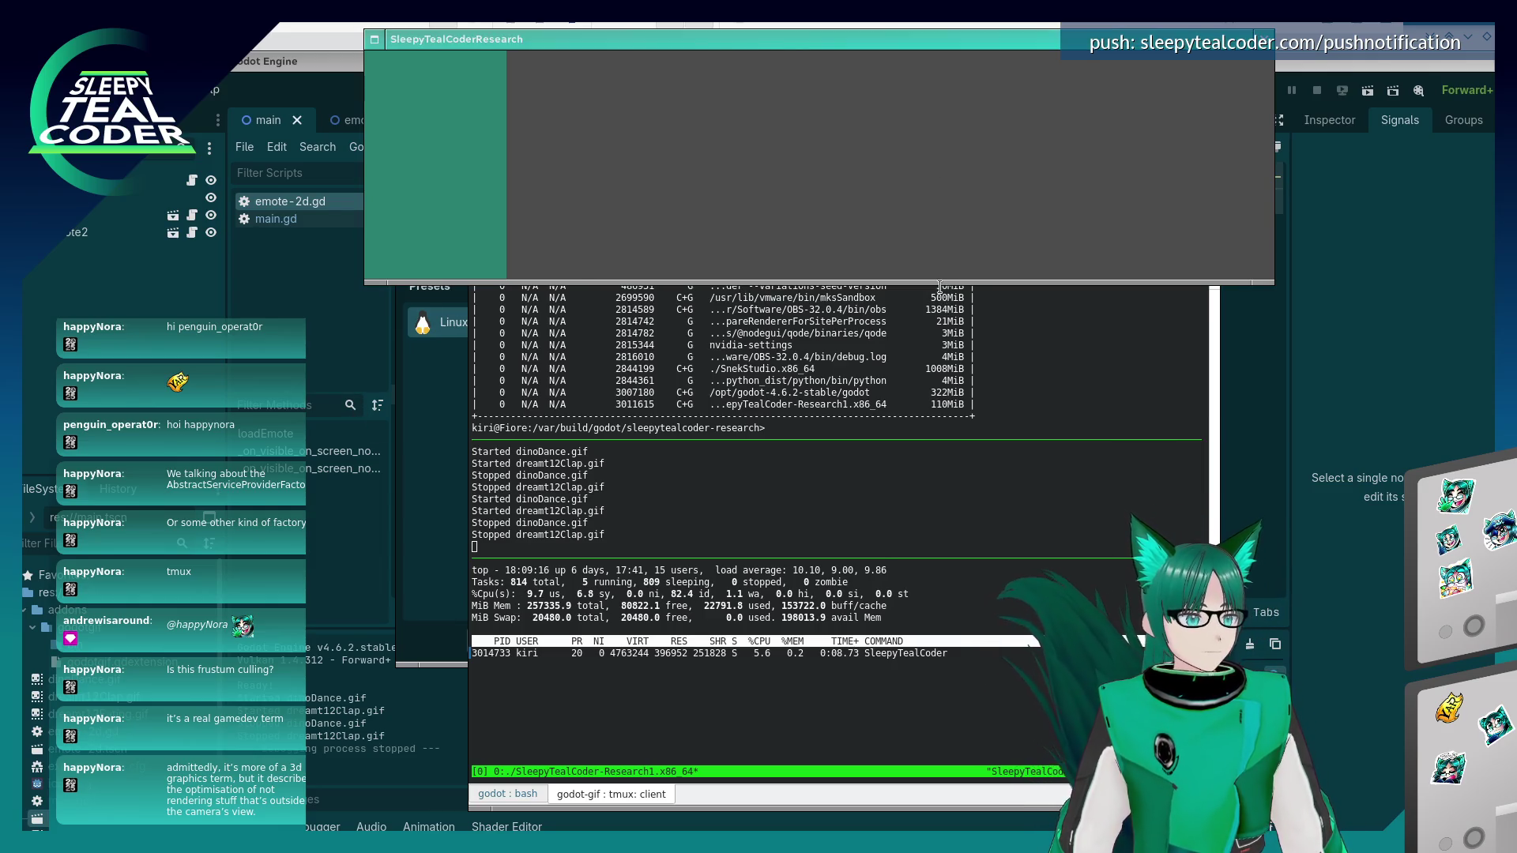
pyautogui.moveTo(940, 283); pyautogui.dragTo(901, 412)
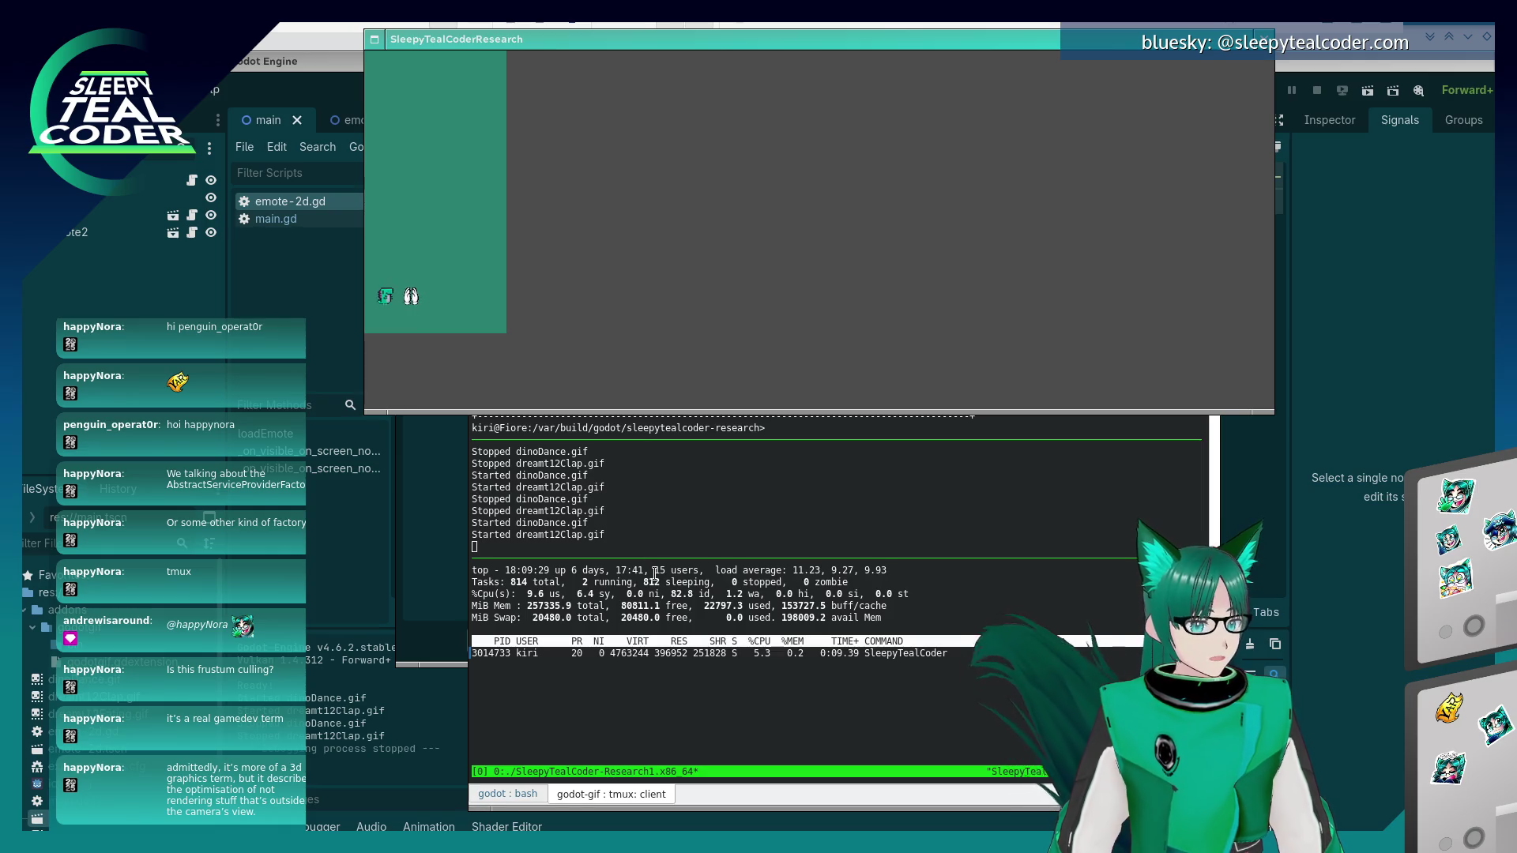
pyautogui.click(751, 693)
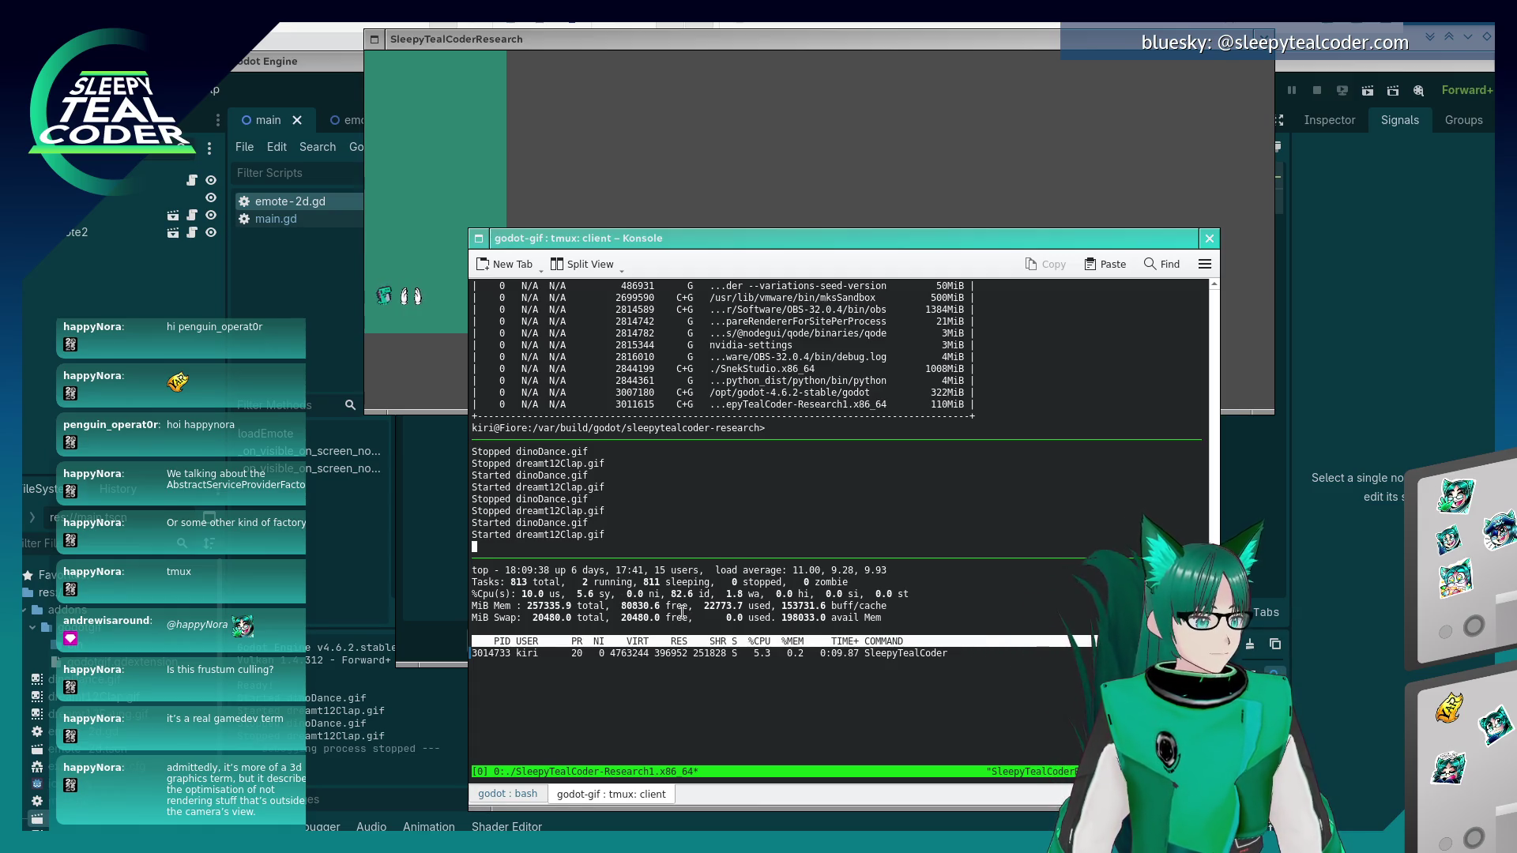
# - Run nvidia-smi in the top tmux pane
pyautogui.hotkey('ctrl', 'b')
pyautogui.press('Up')
pyautogui.write('nvidia-smi')
pyautogui.press('Return')
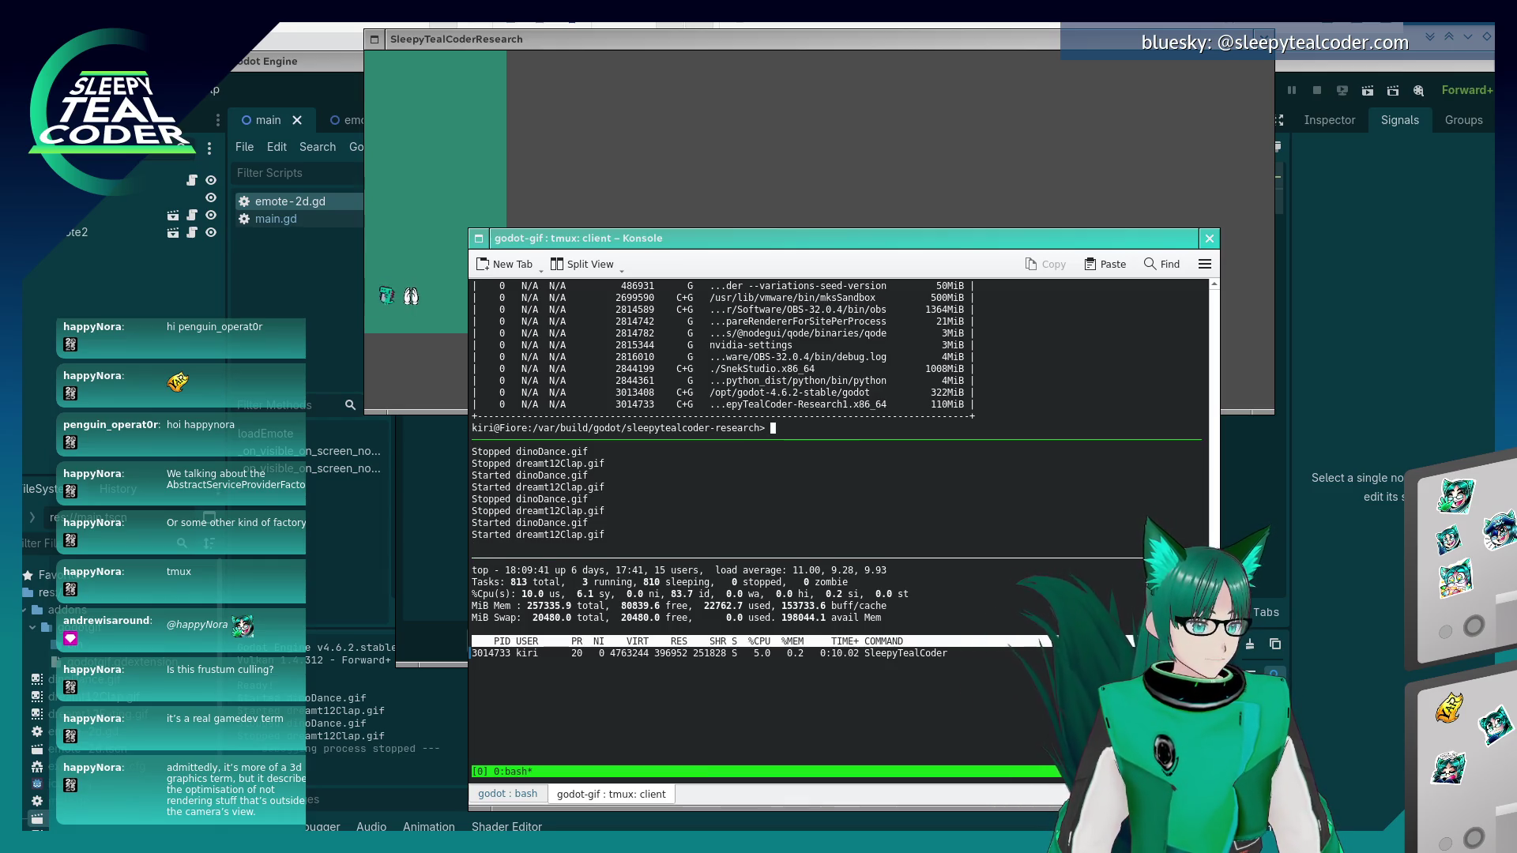
# - Cycle between the tmux panes and close the exported game window
pyautogui.hotkey('ctrl', 'b')
pyautogui.press('Down')
pyautogui.hotkey('ctrl', 'b')
pyautogui.press('Up')
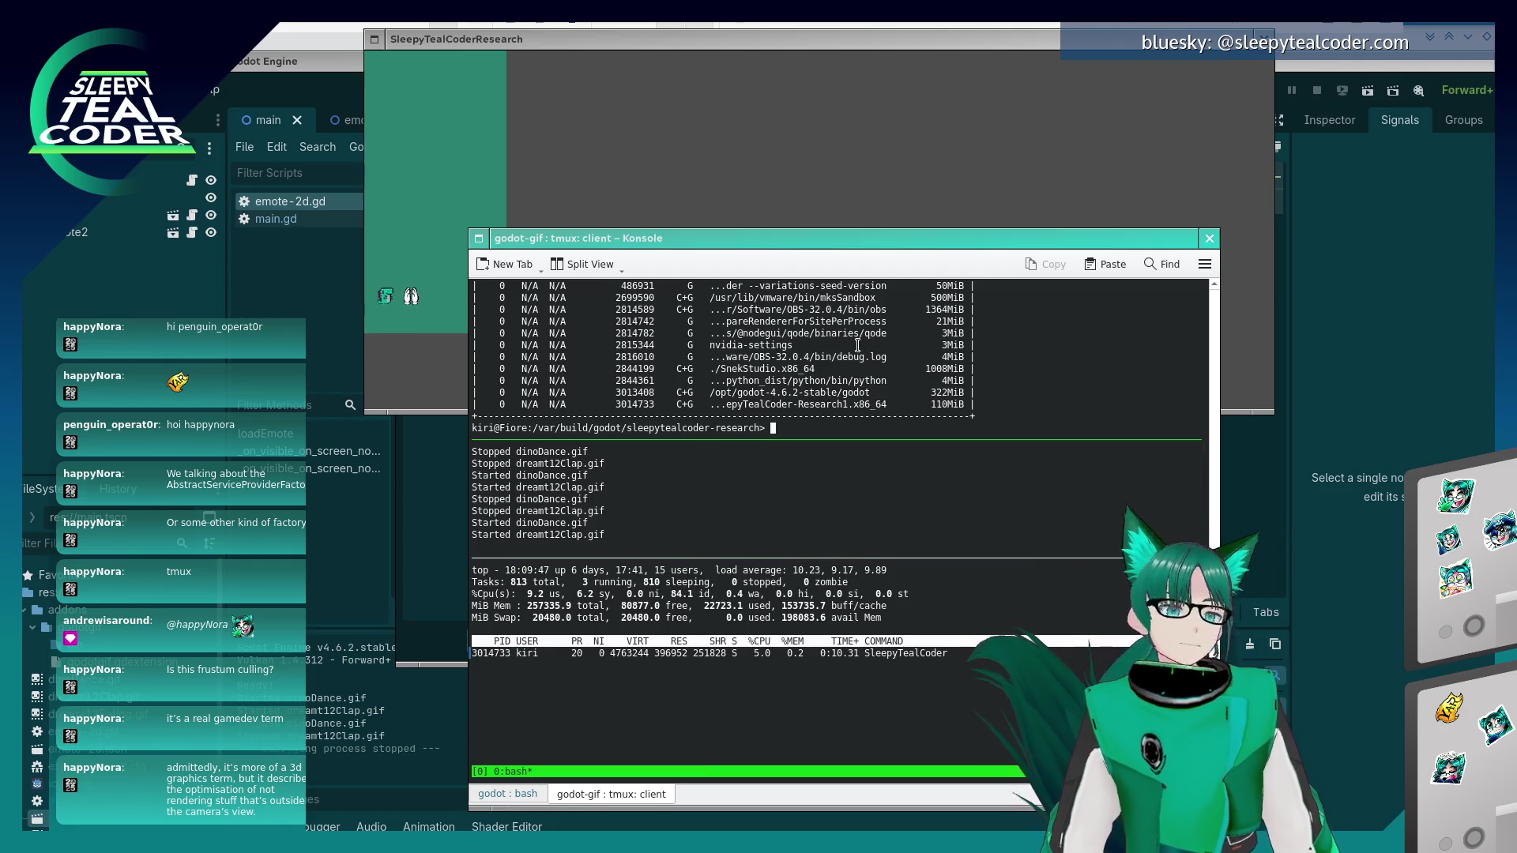
pyautogui.click(685, 183)
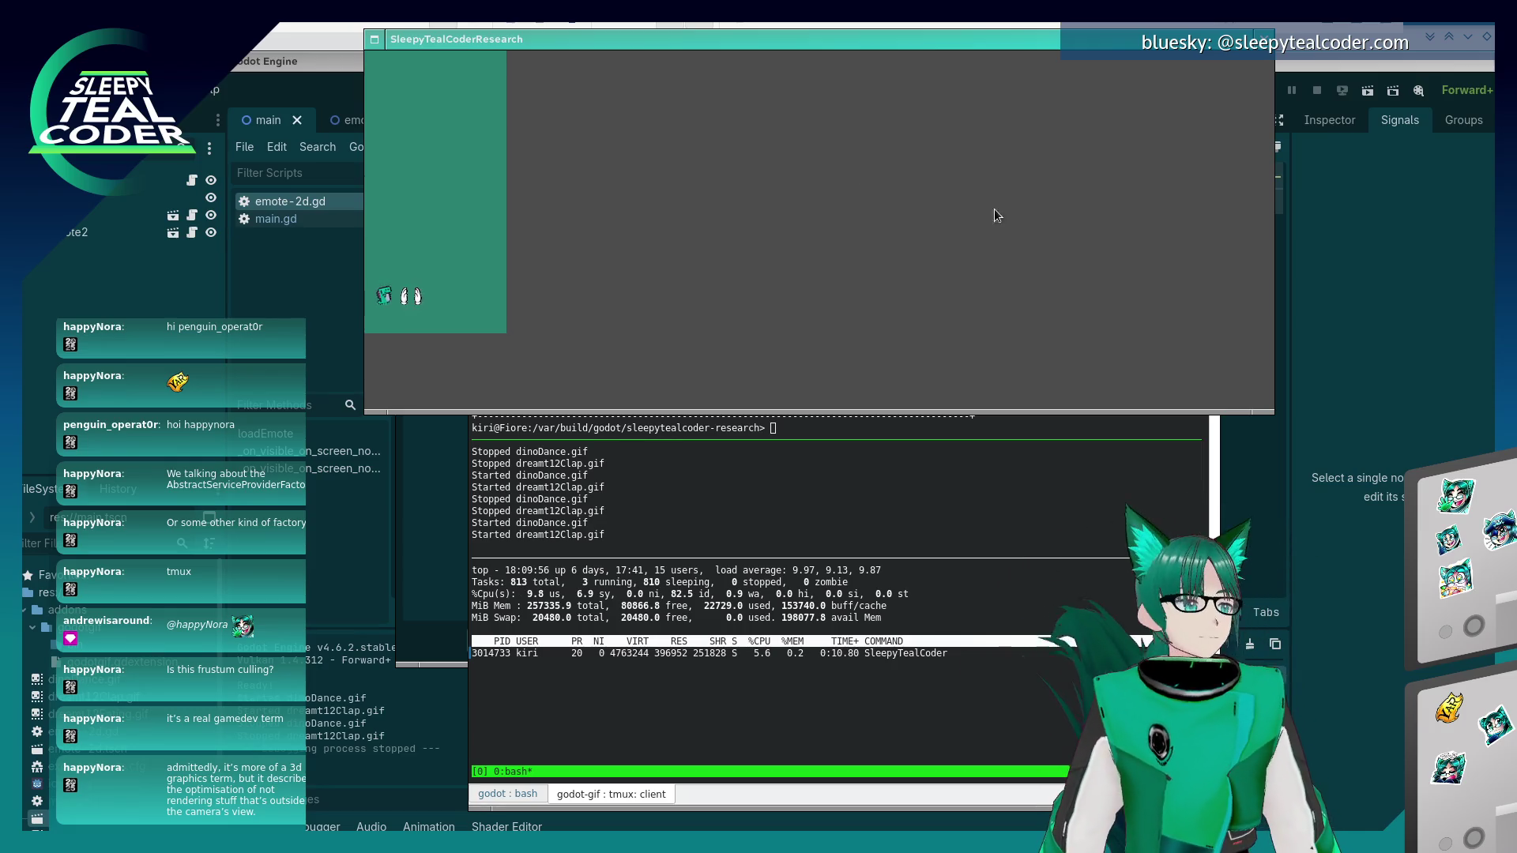
pyautogui.click(1264, 39)
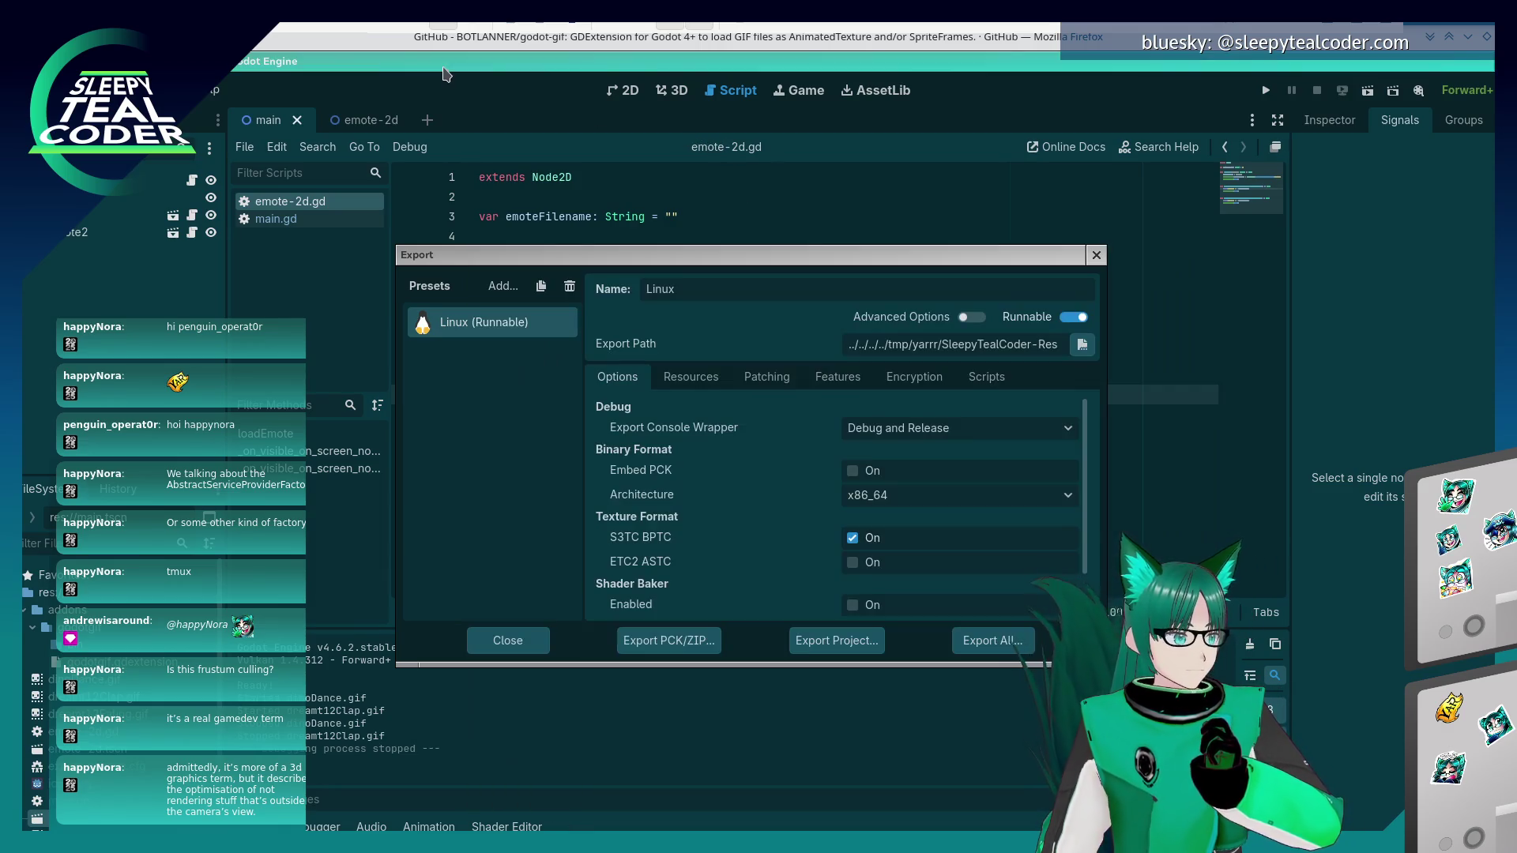
# - Return to Godot, glance at the export resources, and close the Export settings
pyautogui.hotkey('alt', 'Tab')
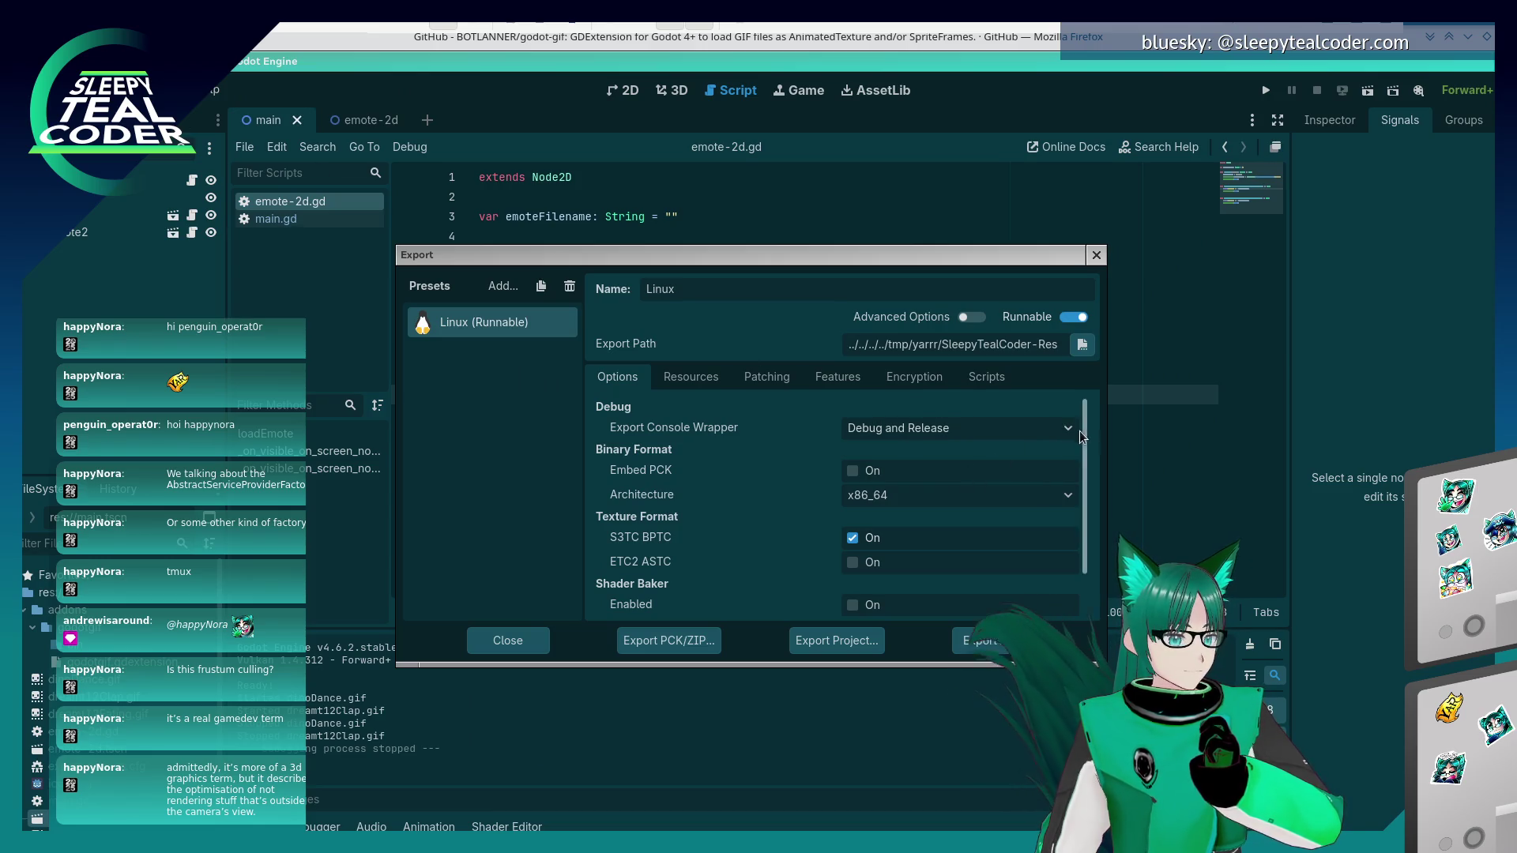
pyautogui.moveTo(1088, 441); pyautogui.dragTo(1092, 499)
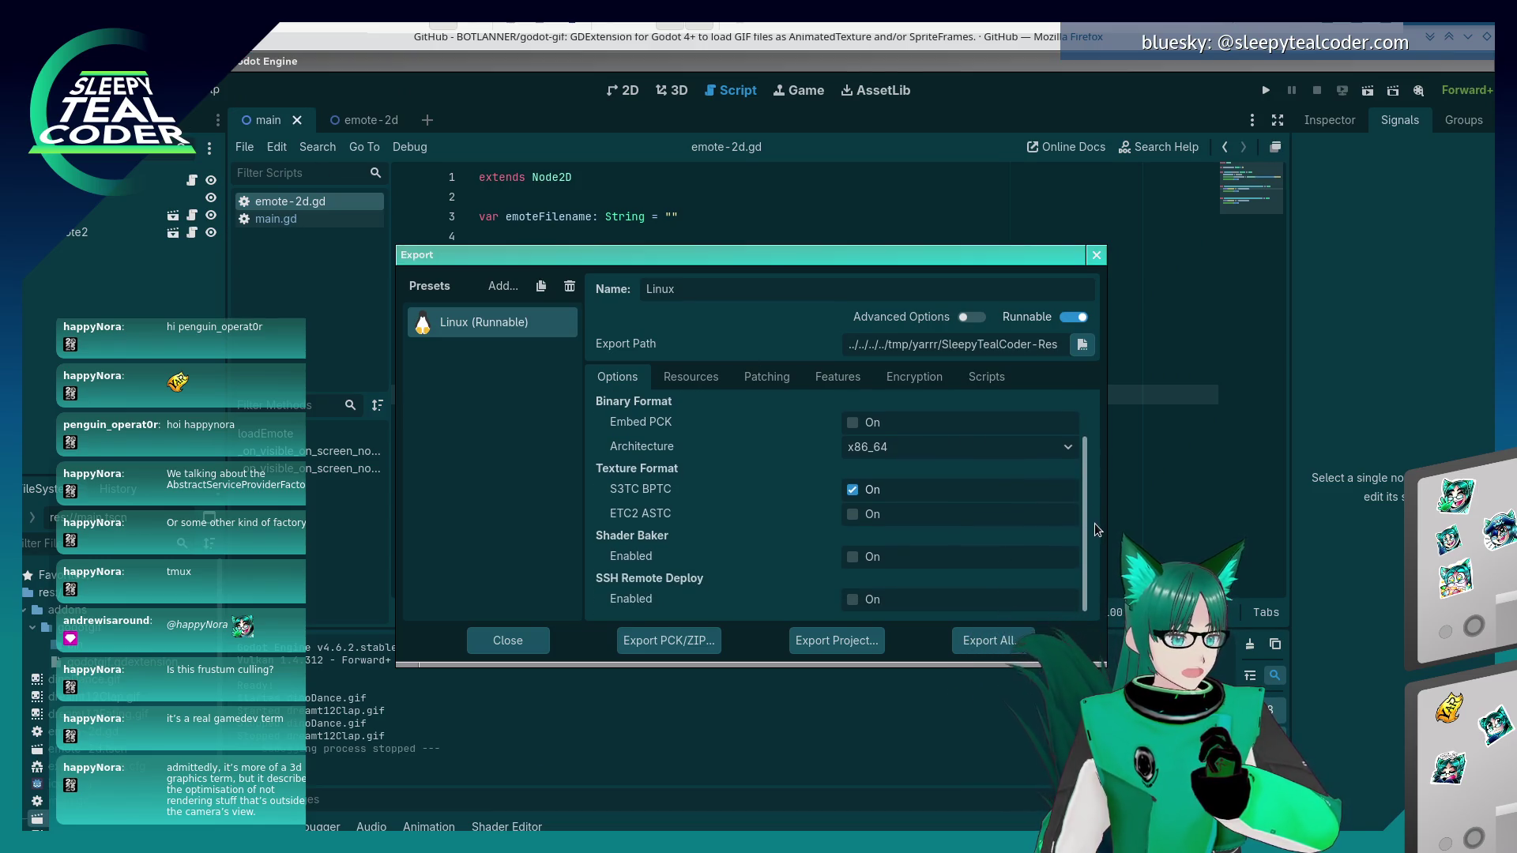
pyautogui.click(668, 379)
pyautogui.click(617, 376)
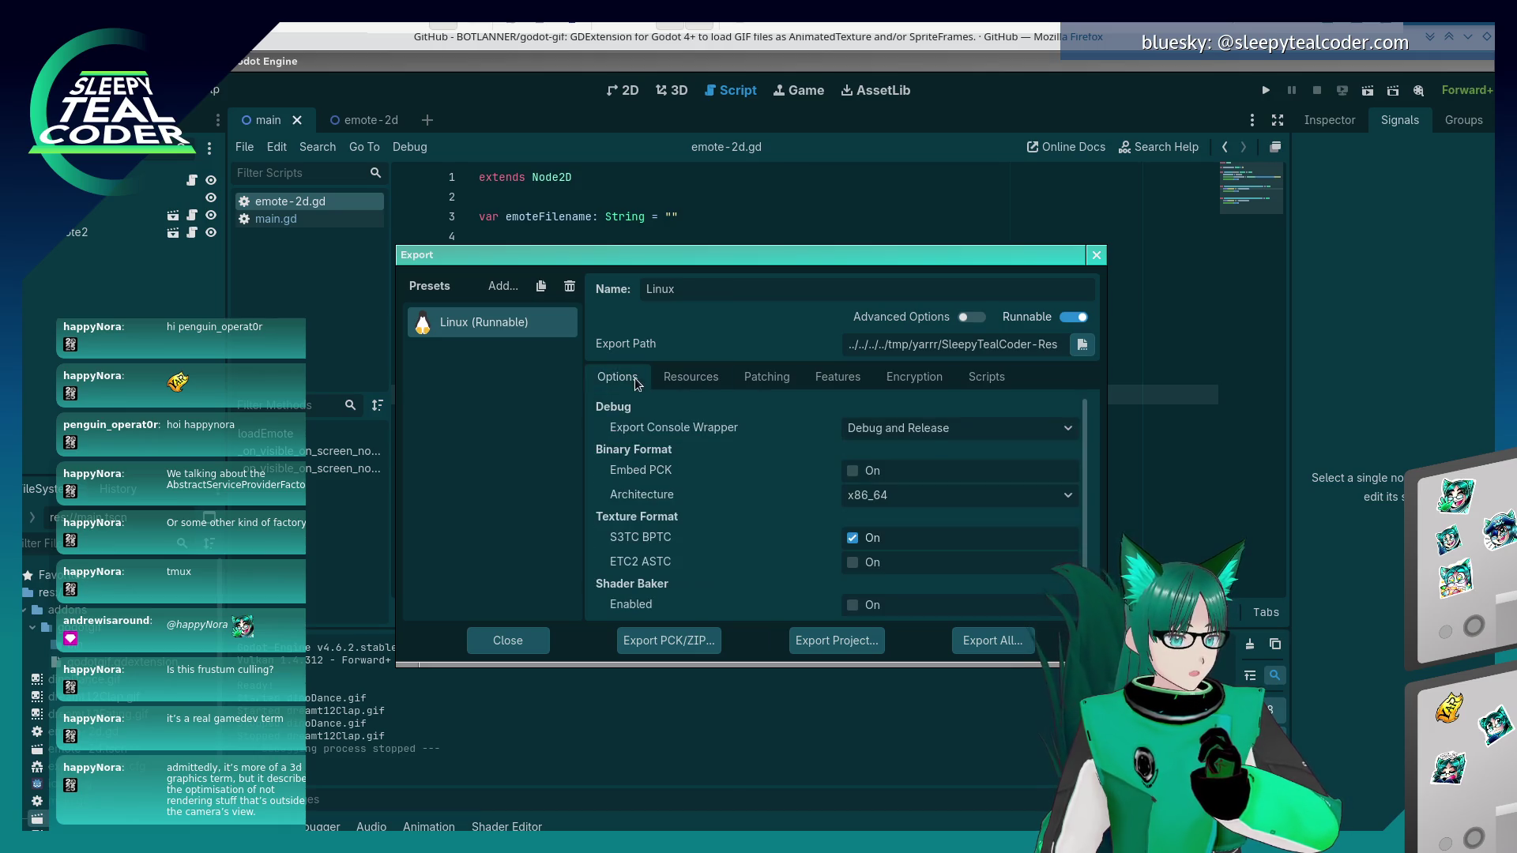
pyautogui.click(1097, 255)
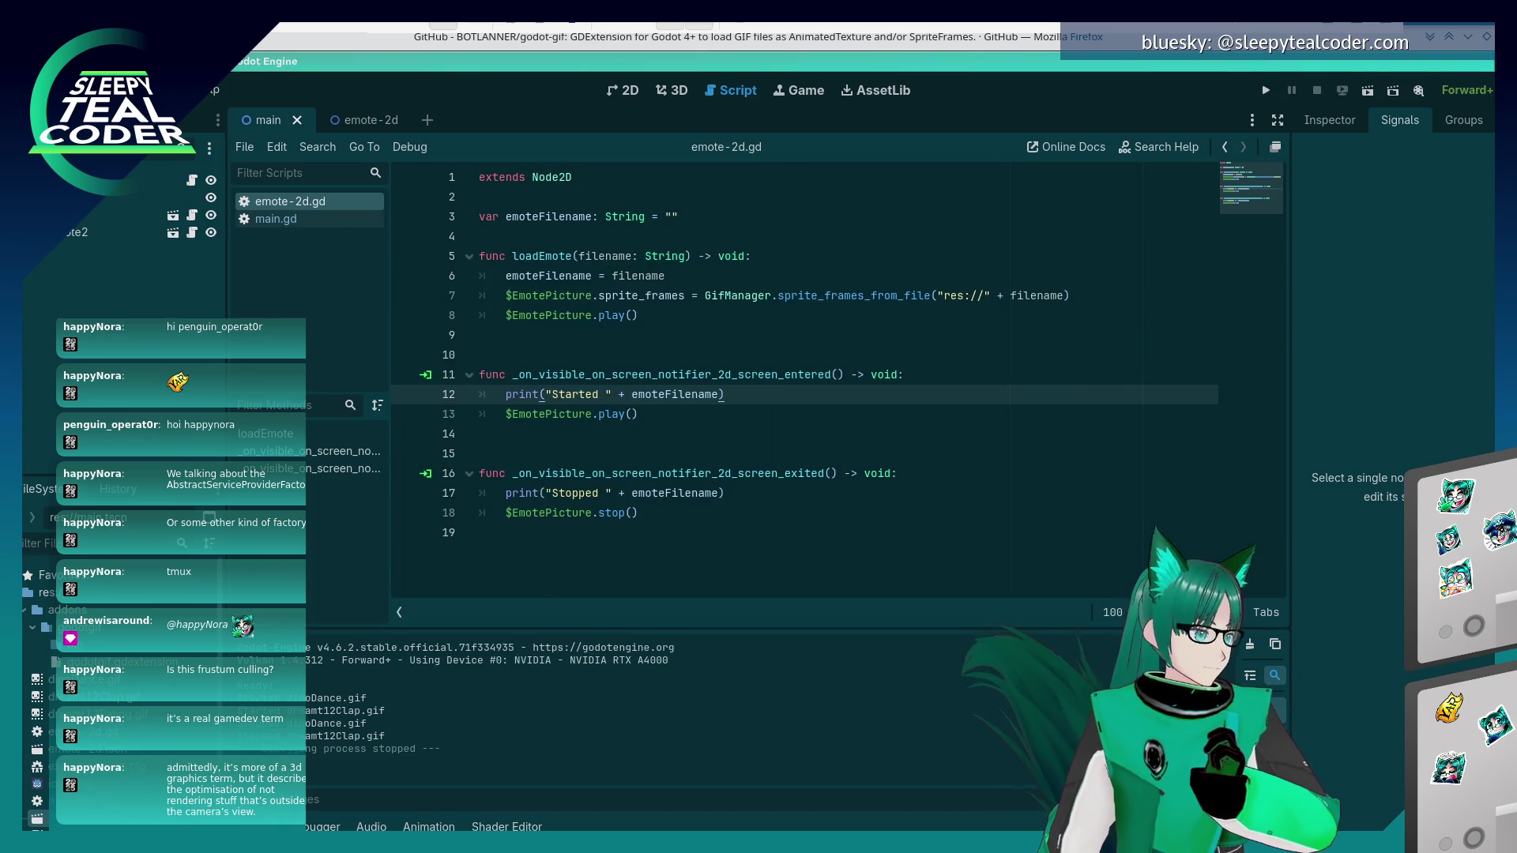
# - Open Project Settings and browse the GUI Timers and Common categories
pyautogui.click(36, 90)
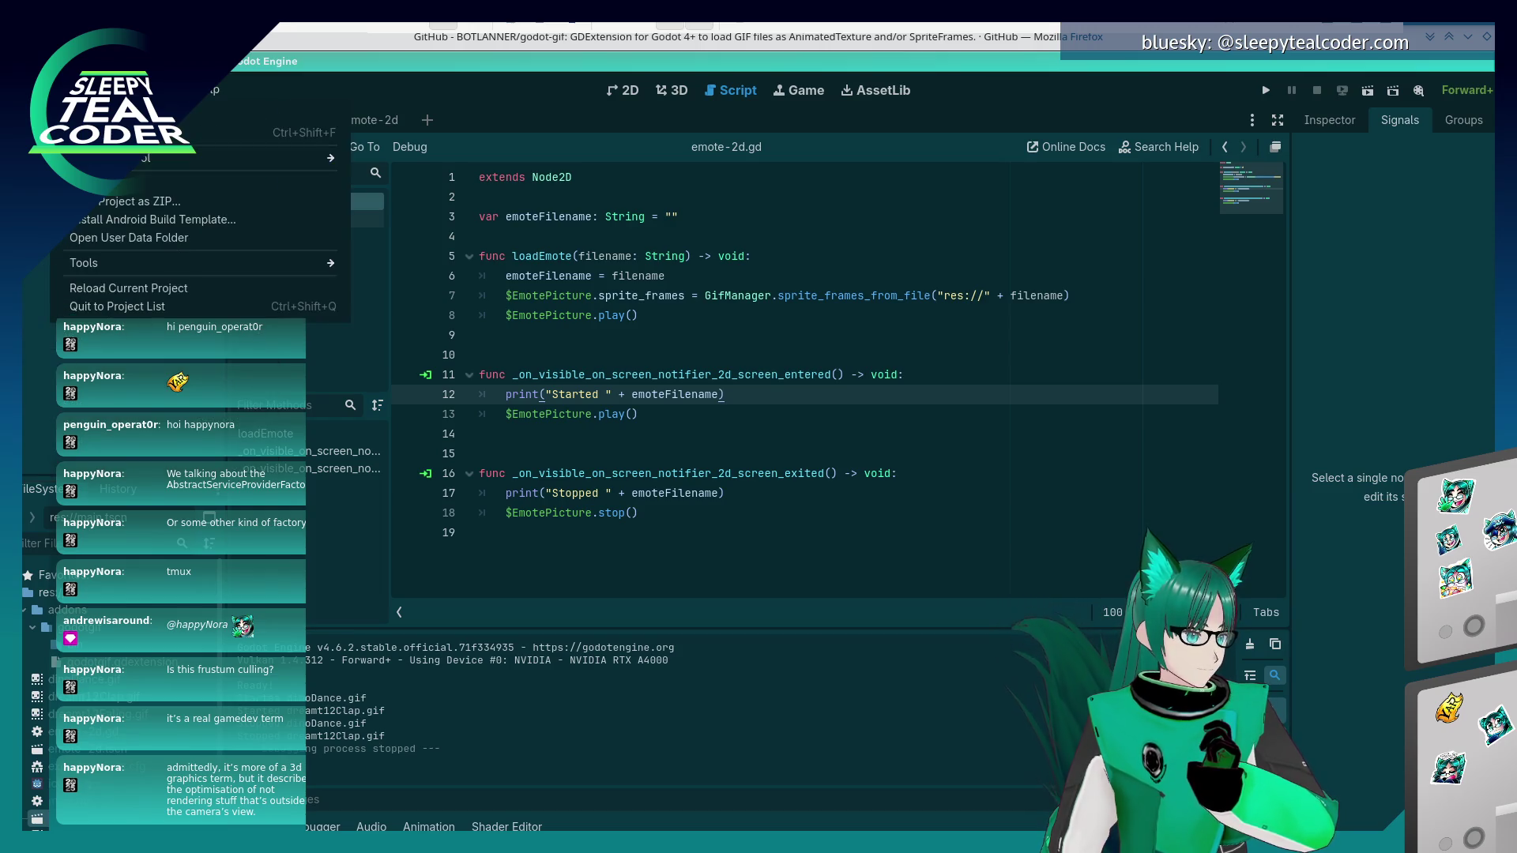
pyautogui.click(103, 114)
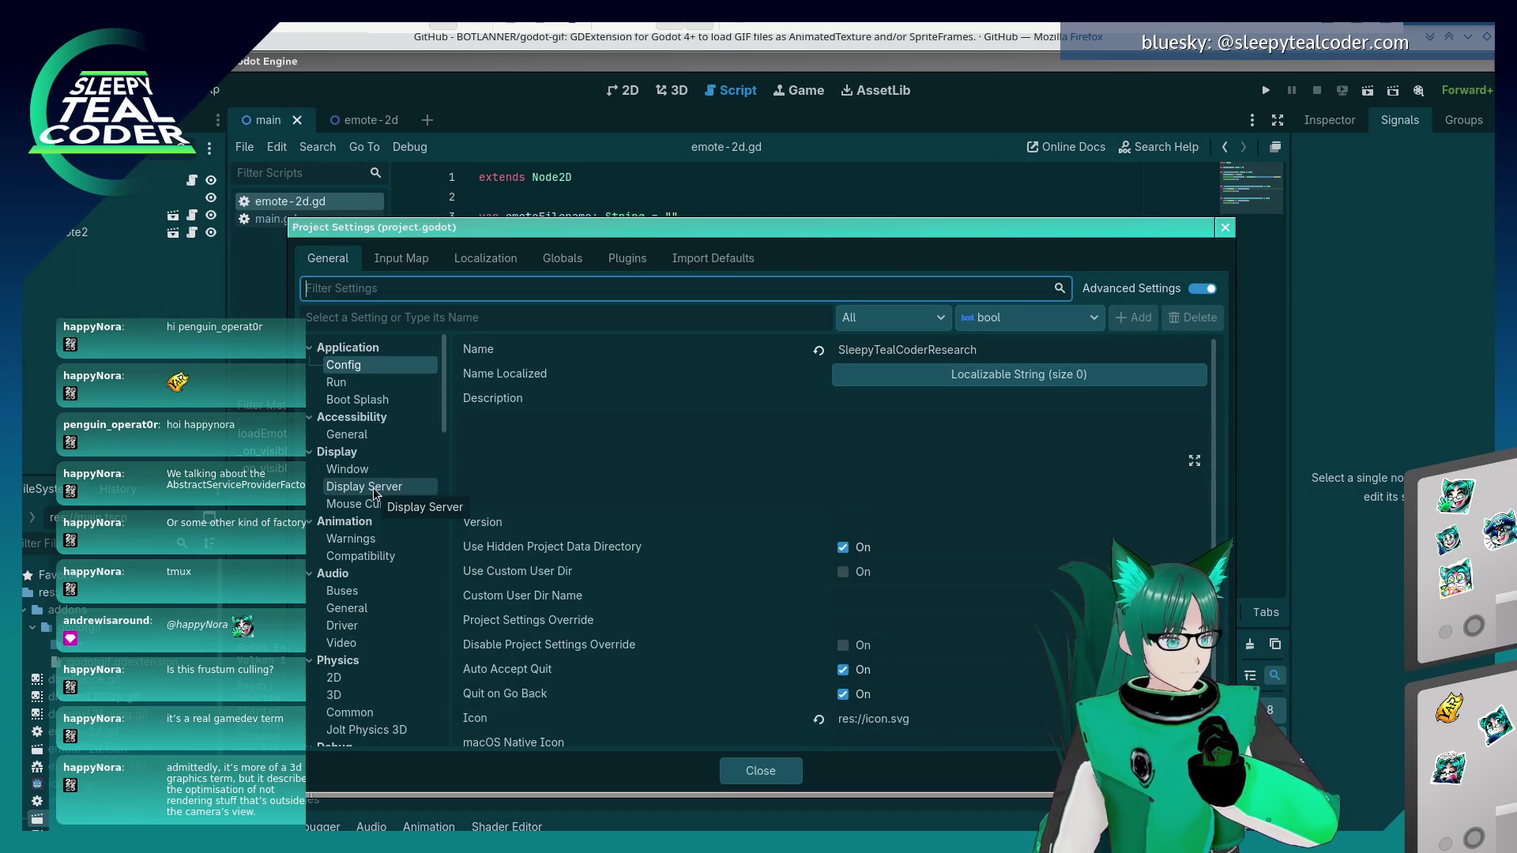
pyautogui.scroll(-1, 366, 601)
pyautogui.scroll(-4, 365, 600)
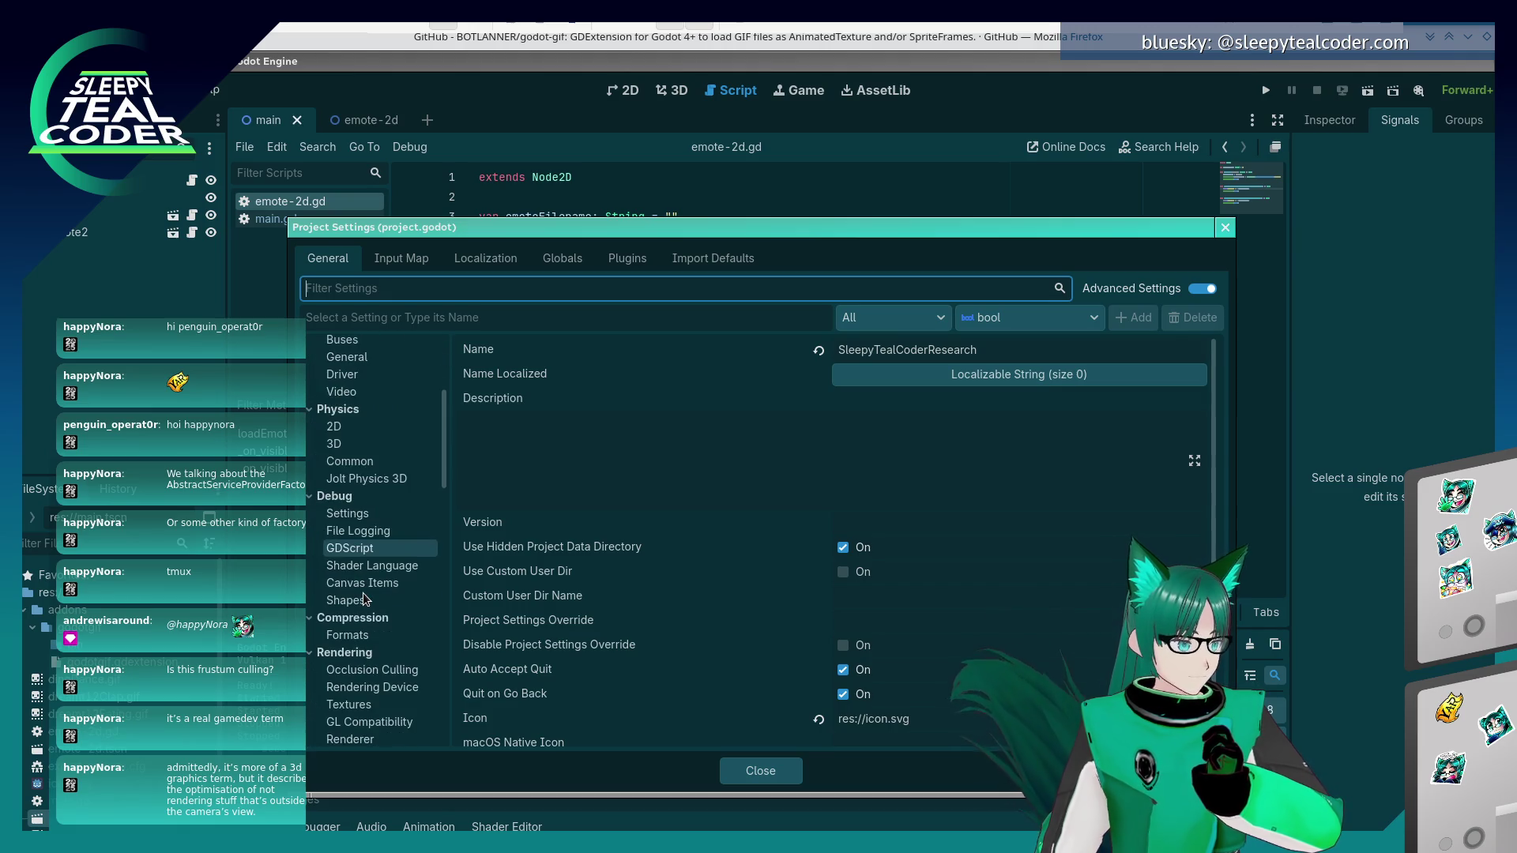
pyautogui.scroll(-4, 379, 568)
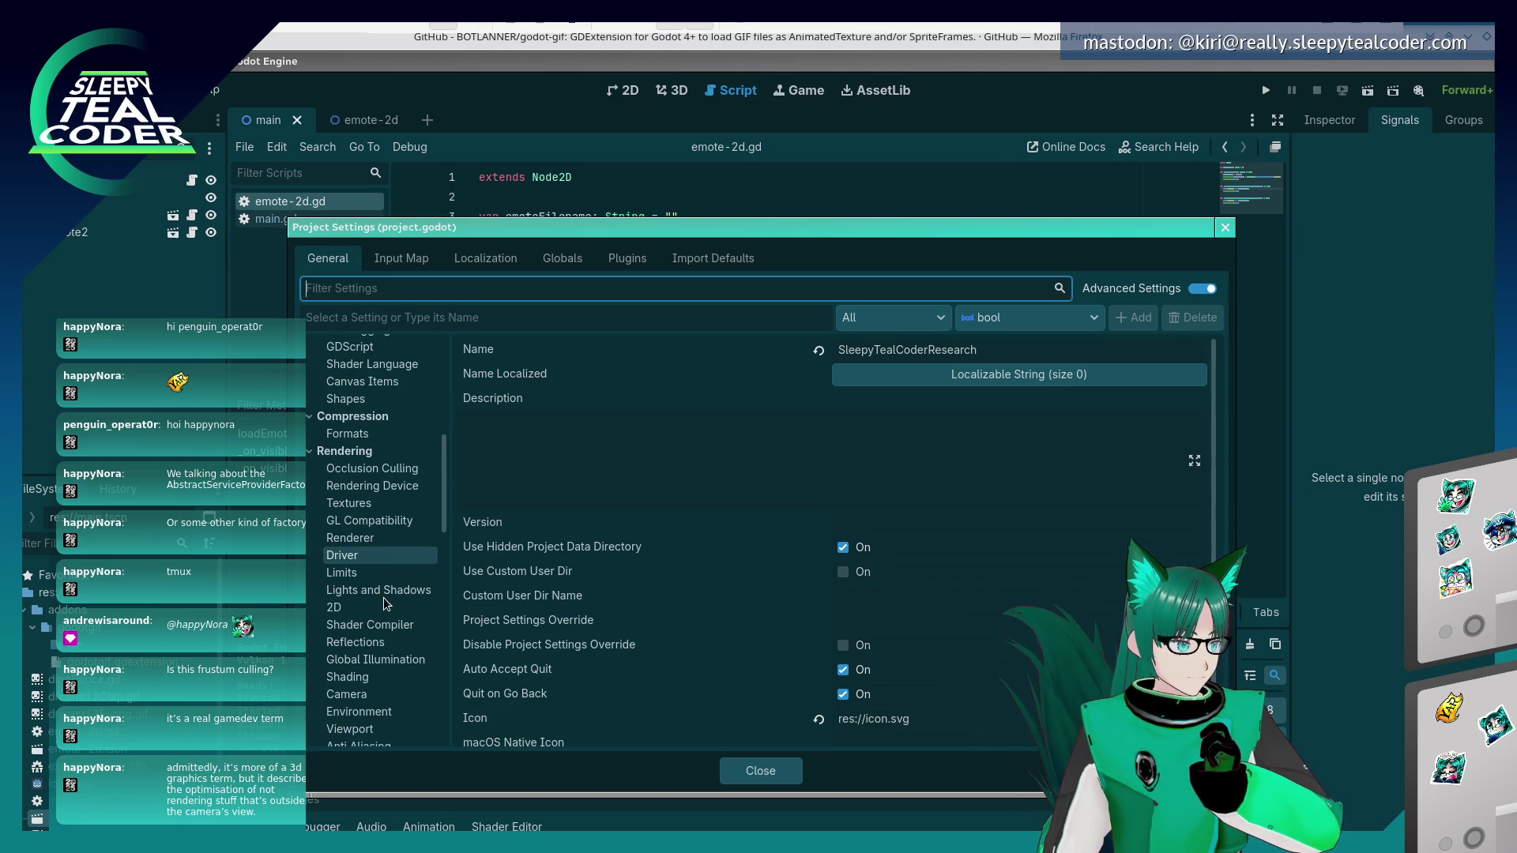
pyautogui.moveTo(445, 449); pyautogui.dragTo(452, 542)
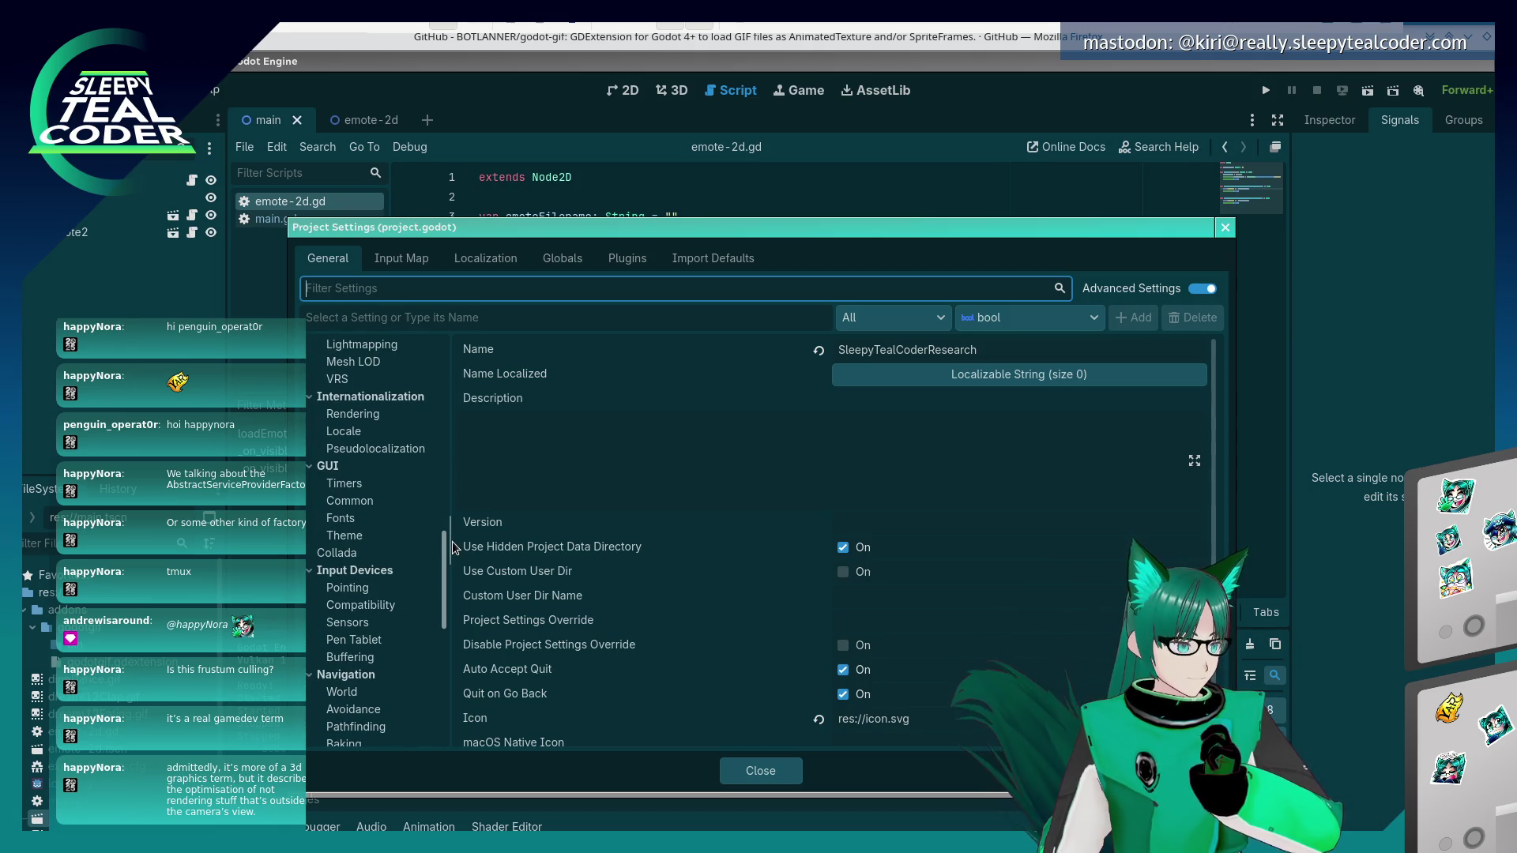
pyautogui.click(403, 488)
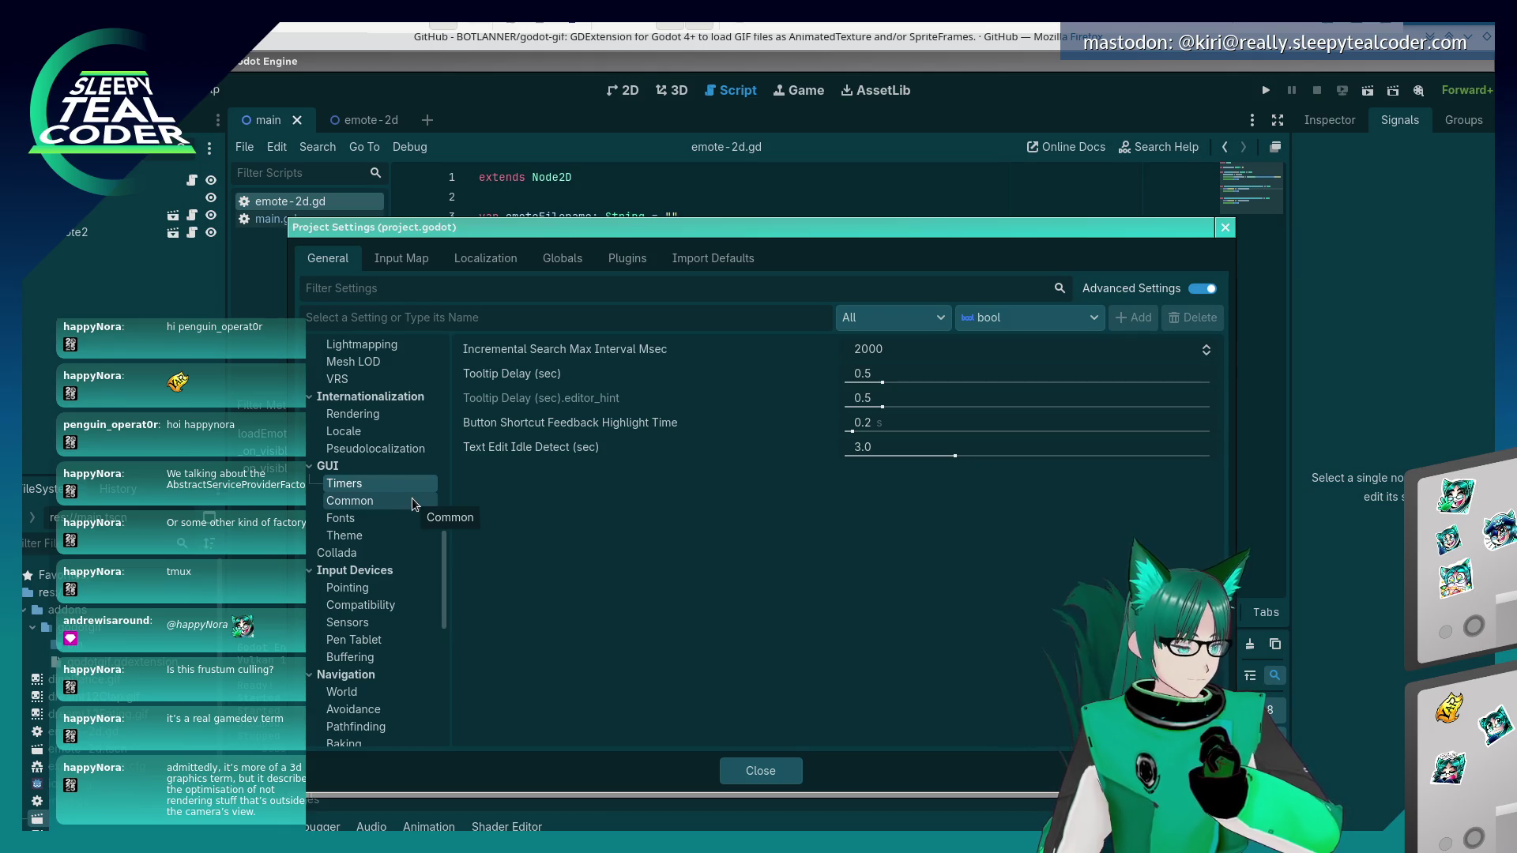
pyautogui.click(412, 504)
# - Look through FileSystem Import, Config and Boot Splash, settling on Application > Run
pyautogui.moveTo(439, 577)
pyautogui.mouseDown()
pyautogui.moveTo(458, 694)
pyautogui.moveTo(448, 453)
pyautogui.moveTo(448, 561)
pyautogui.moveTo(395, 728)
pyautogui.moveTo(447, 626)
pyautogui.moveTo(433, 359)
pyautogui.mouseUp()
pyautogui.click(395, 732)
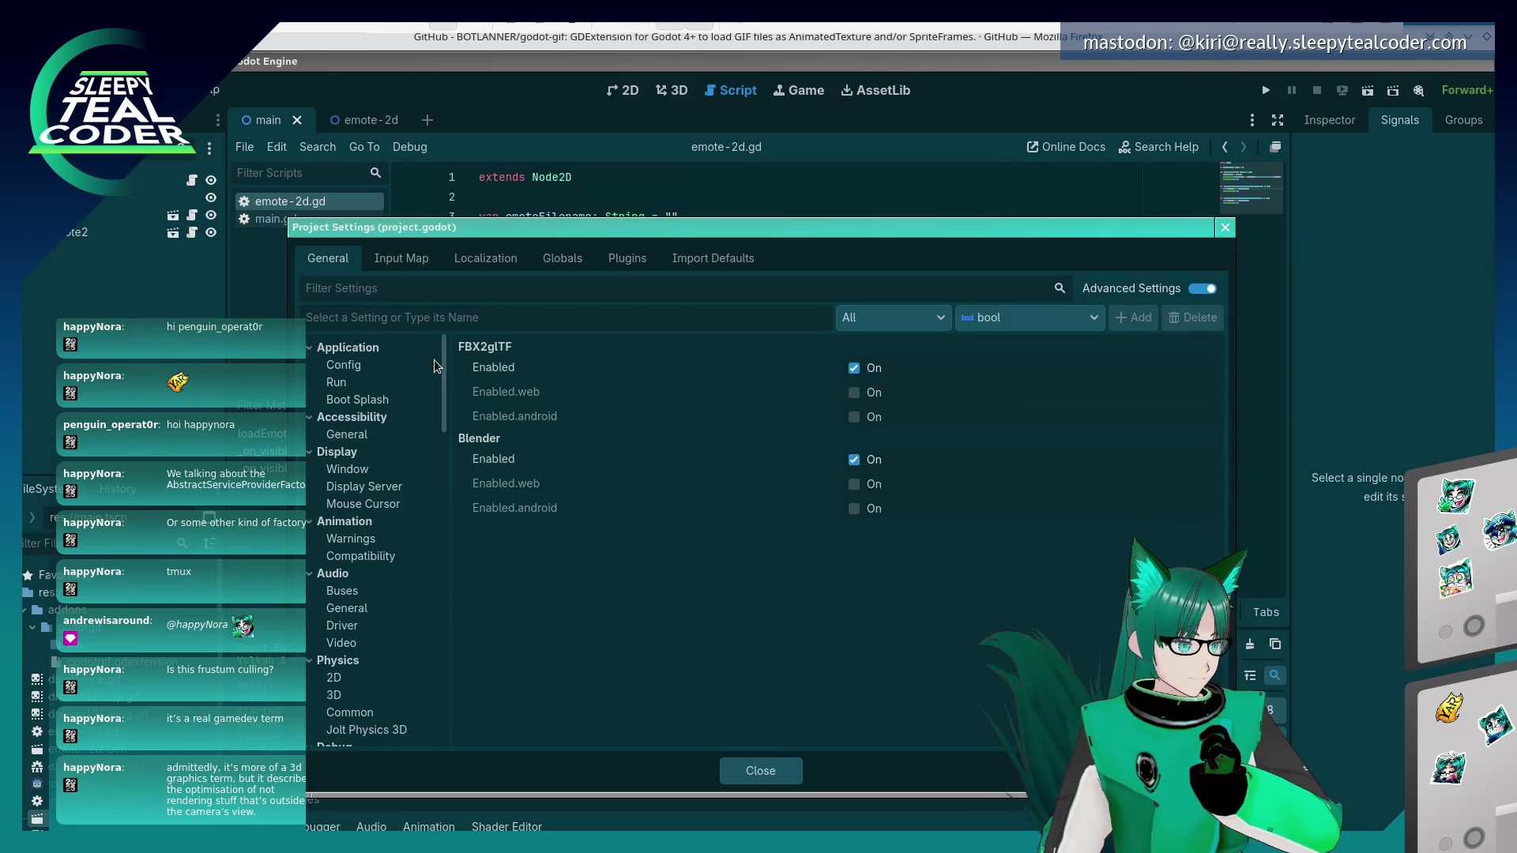
pyautogui.click(343, 382)
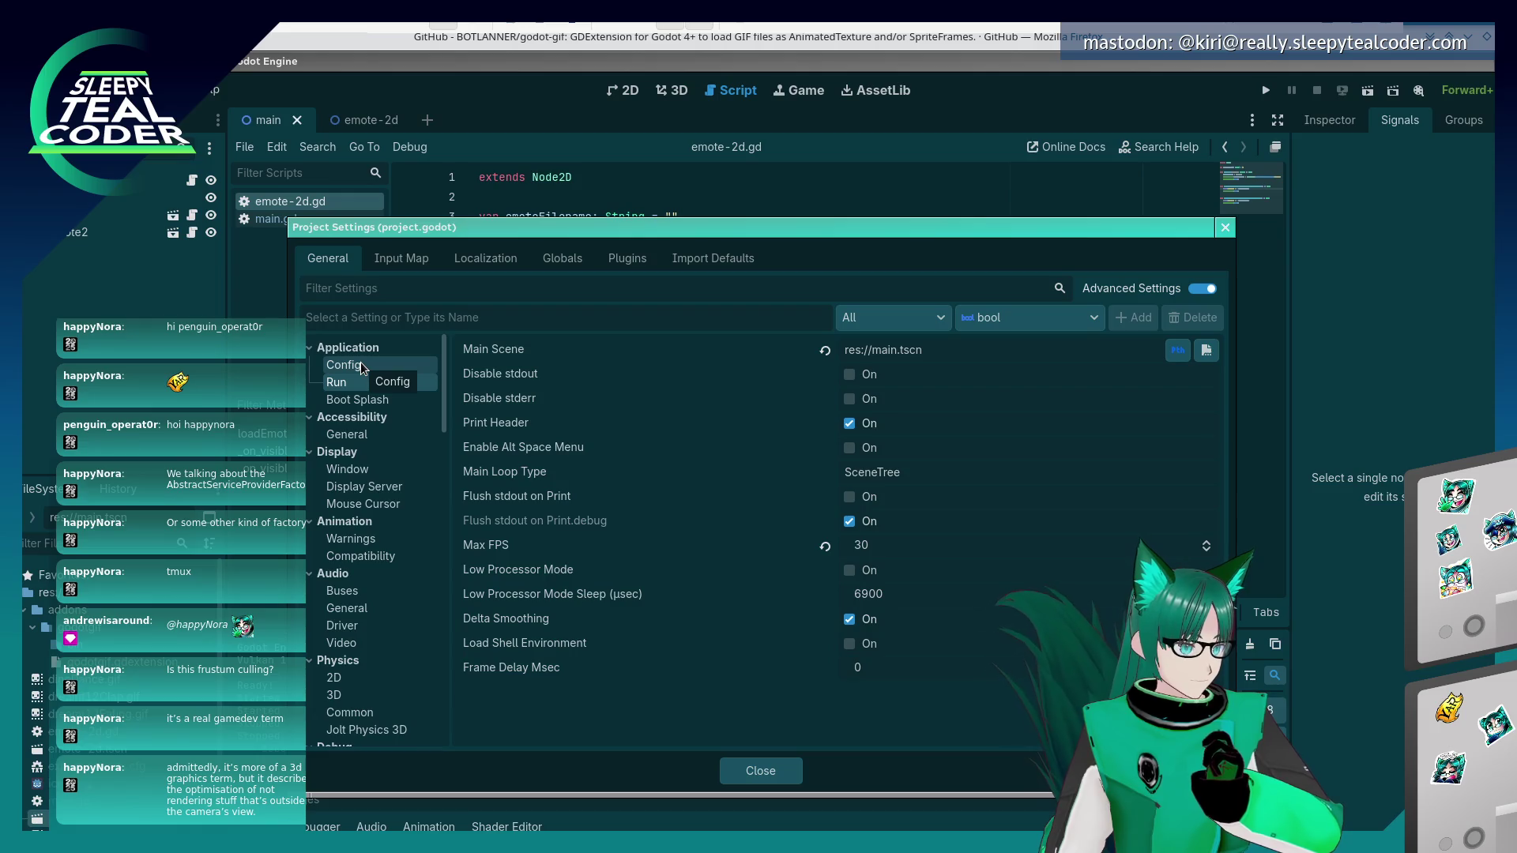
pyautogui.click(360, 362)
pyautogui.click(363, 402)
pyautogui.click(368, 382)
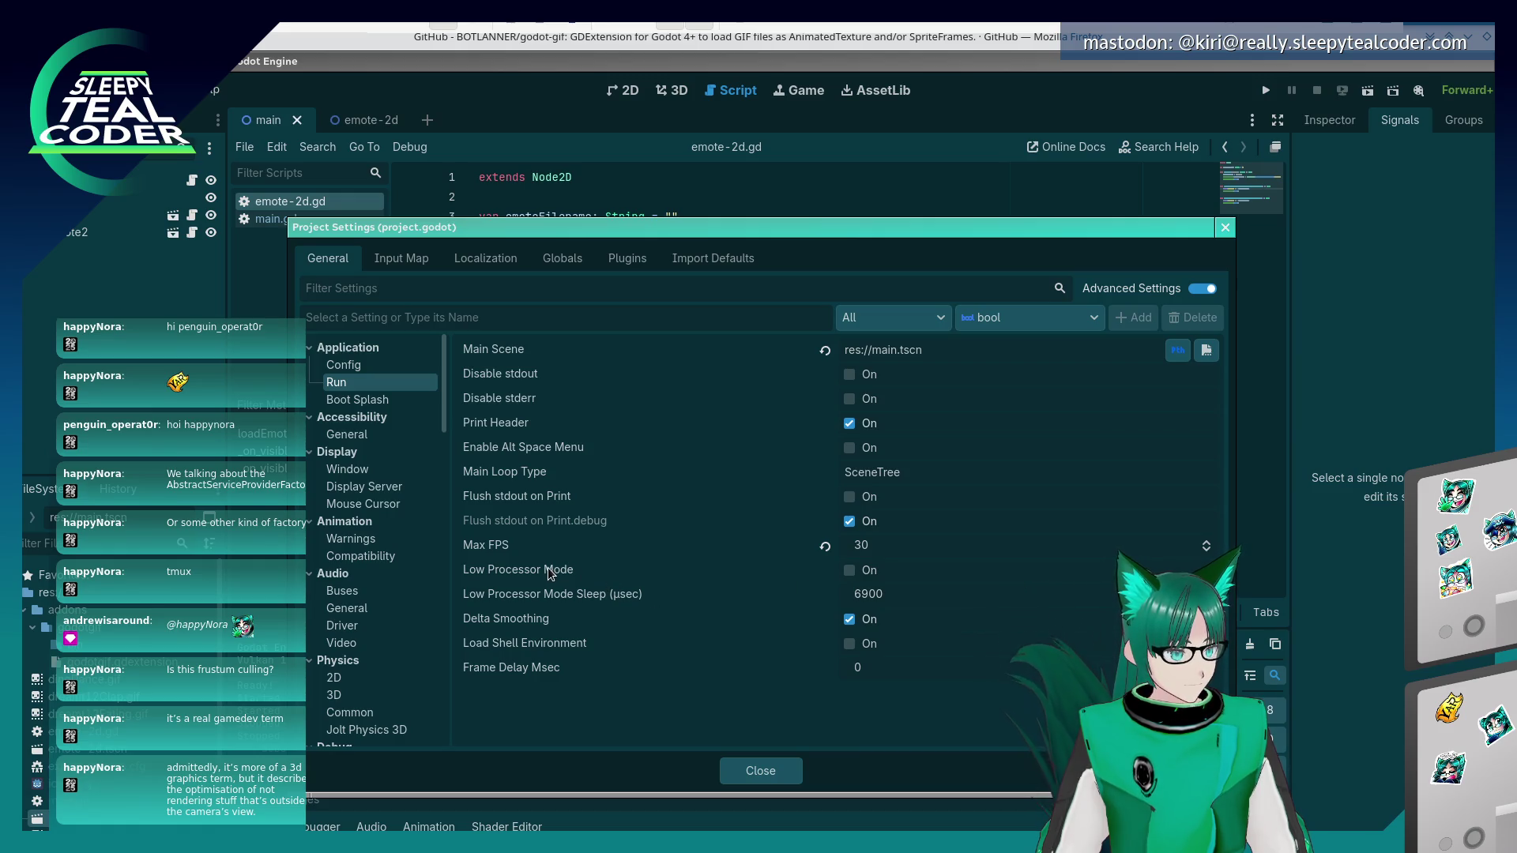
# - Enable Low Processor Mode in the Application > Run settings
pyautogui.moveTo(547, 567)
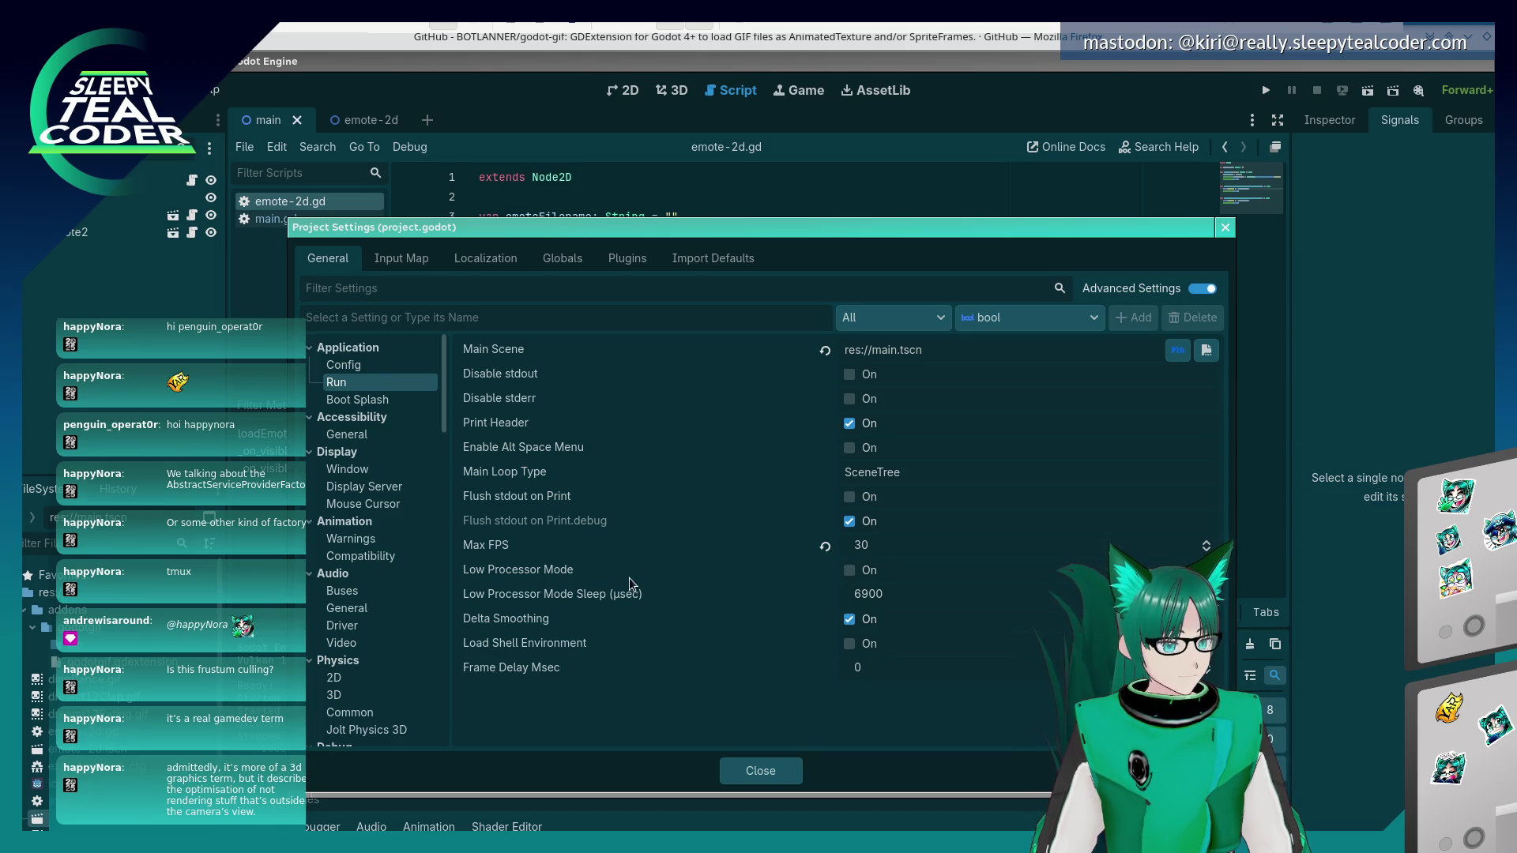
pyautogui.moveTo(601, 591)
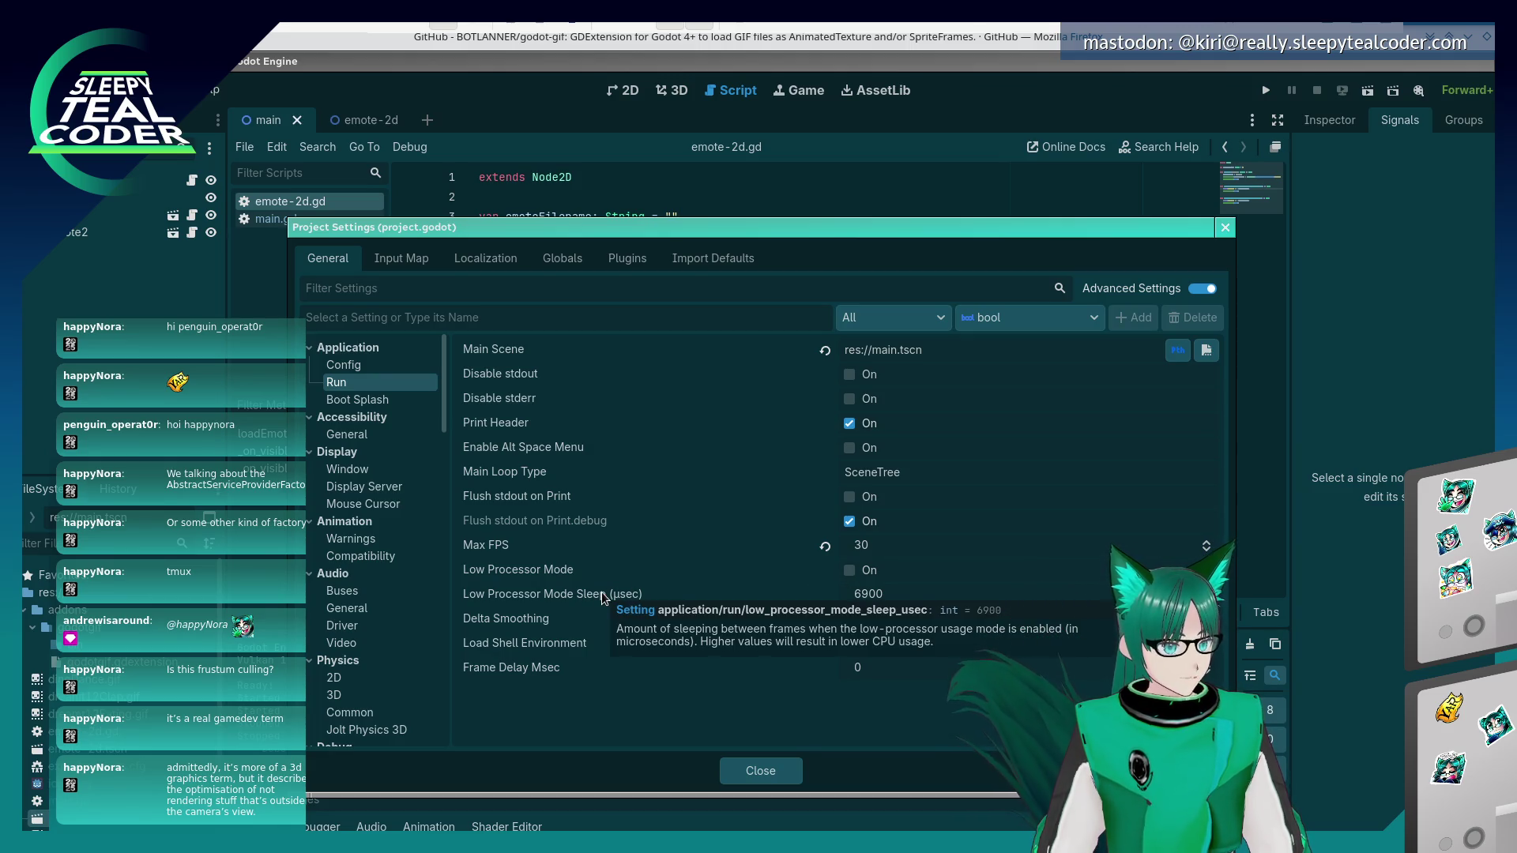
pyautogui.moveTo(741, 582)
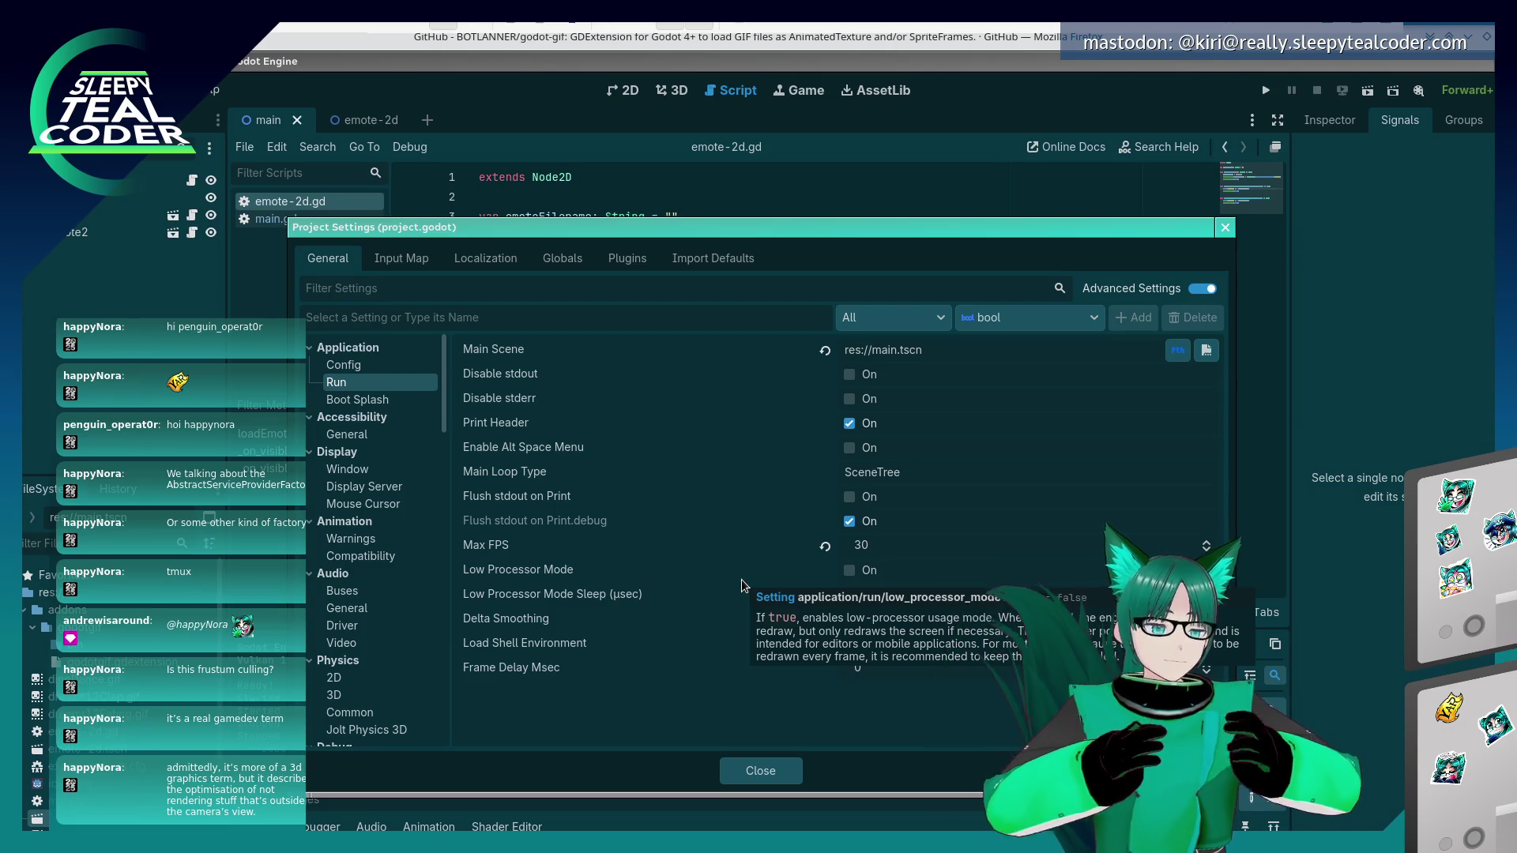
pyautogui.click(850, 570)
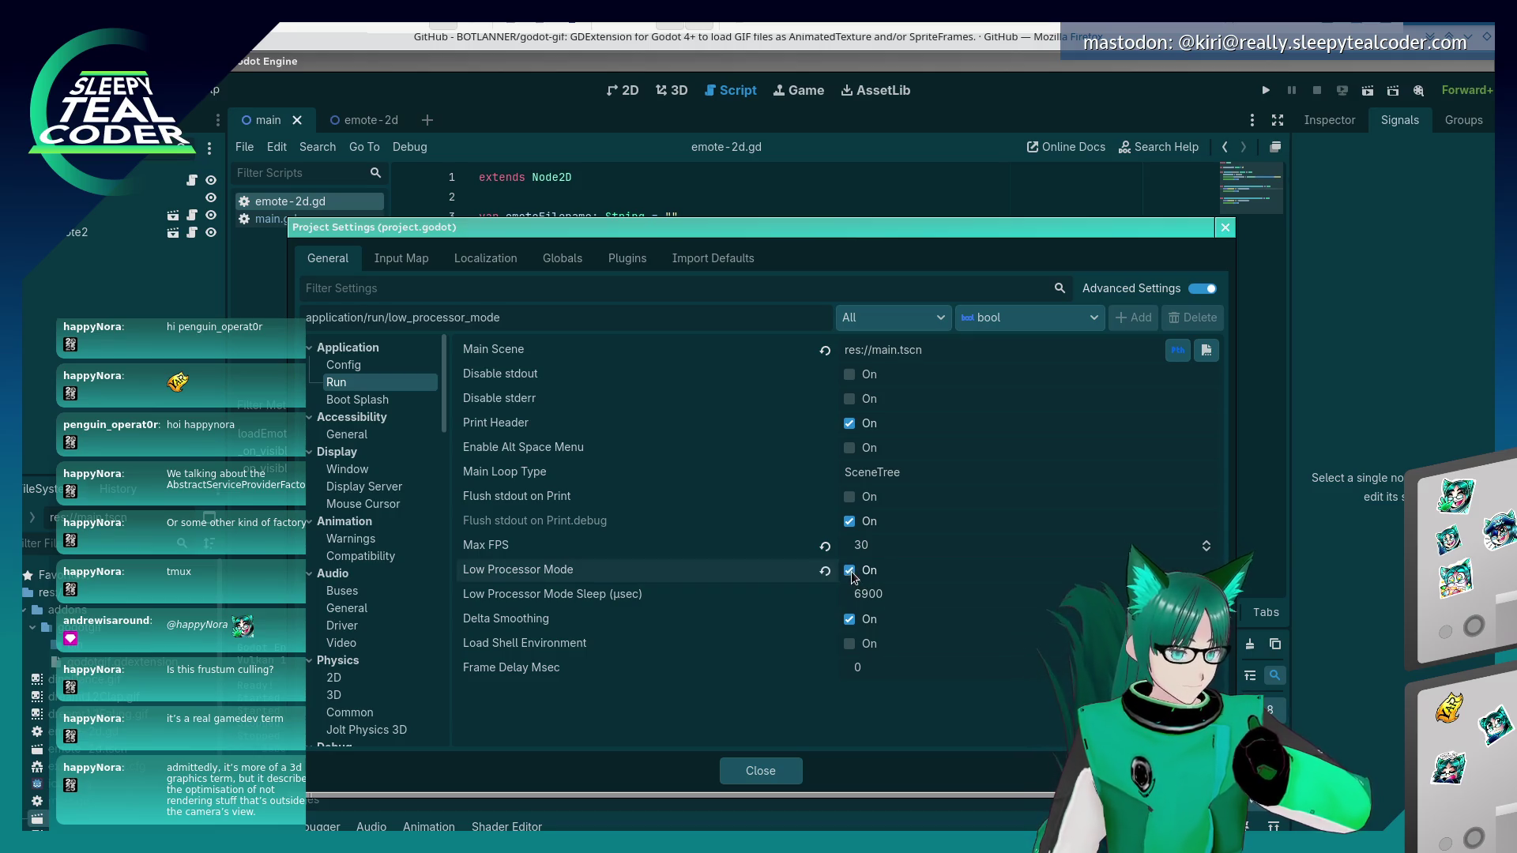
# - Close Project Settings and re-export the Linux (Runnable) preset as a release build
pyautogui.click(761, 771)
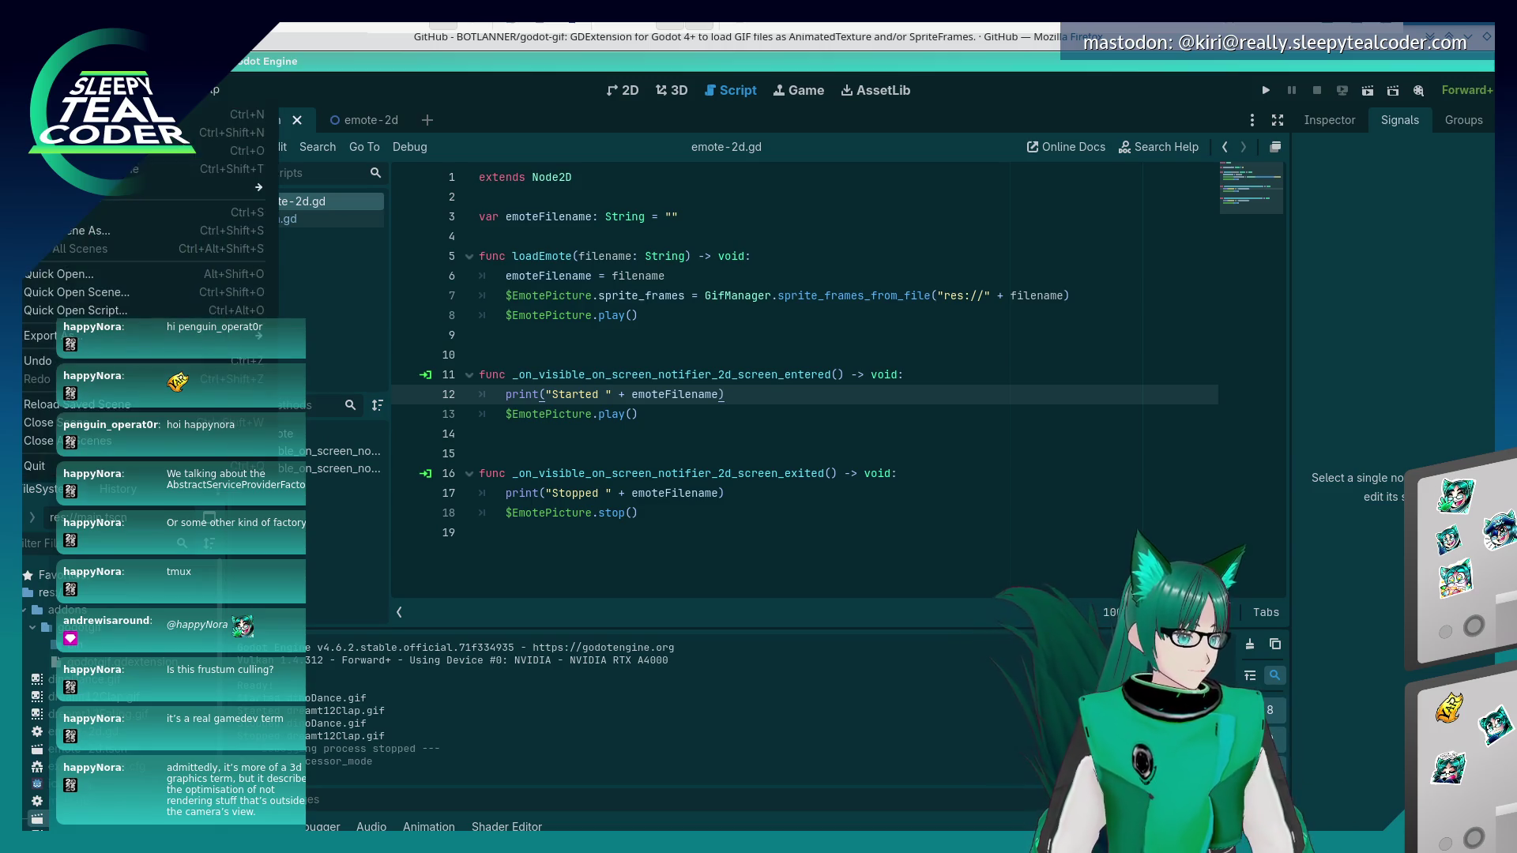
pyautogui.click(75, 90)
pyautogui.click(142, 184)
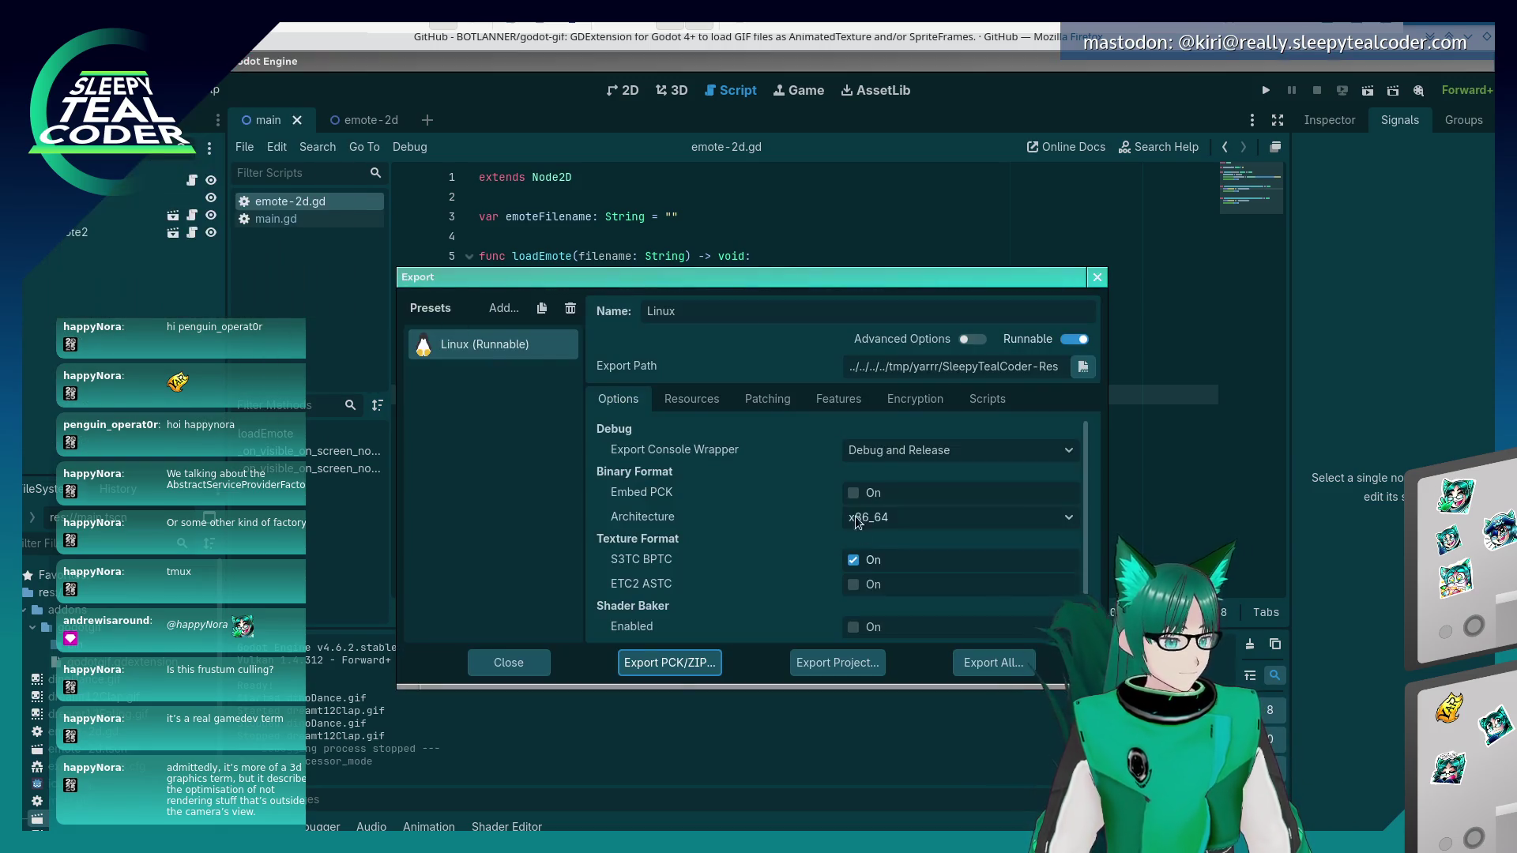
pyautogui.click(970, 668)
pyautogui.click(817, 442)
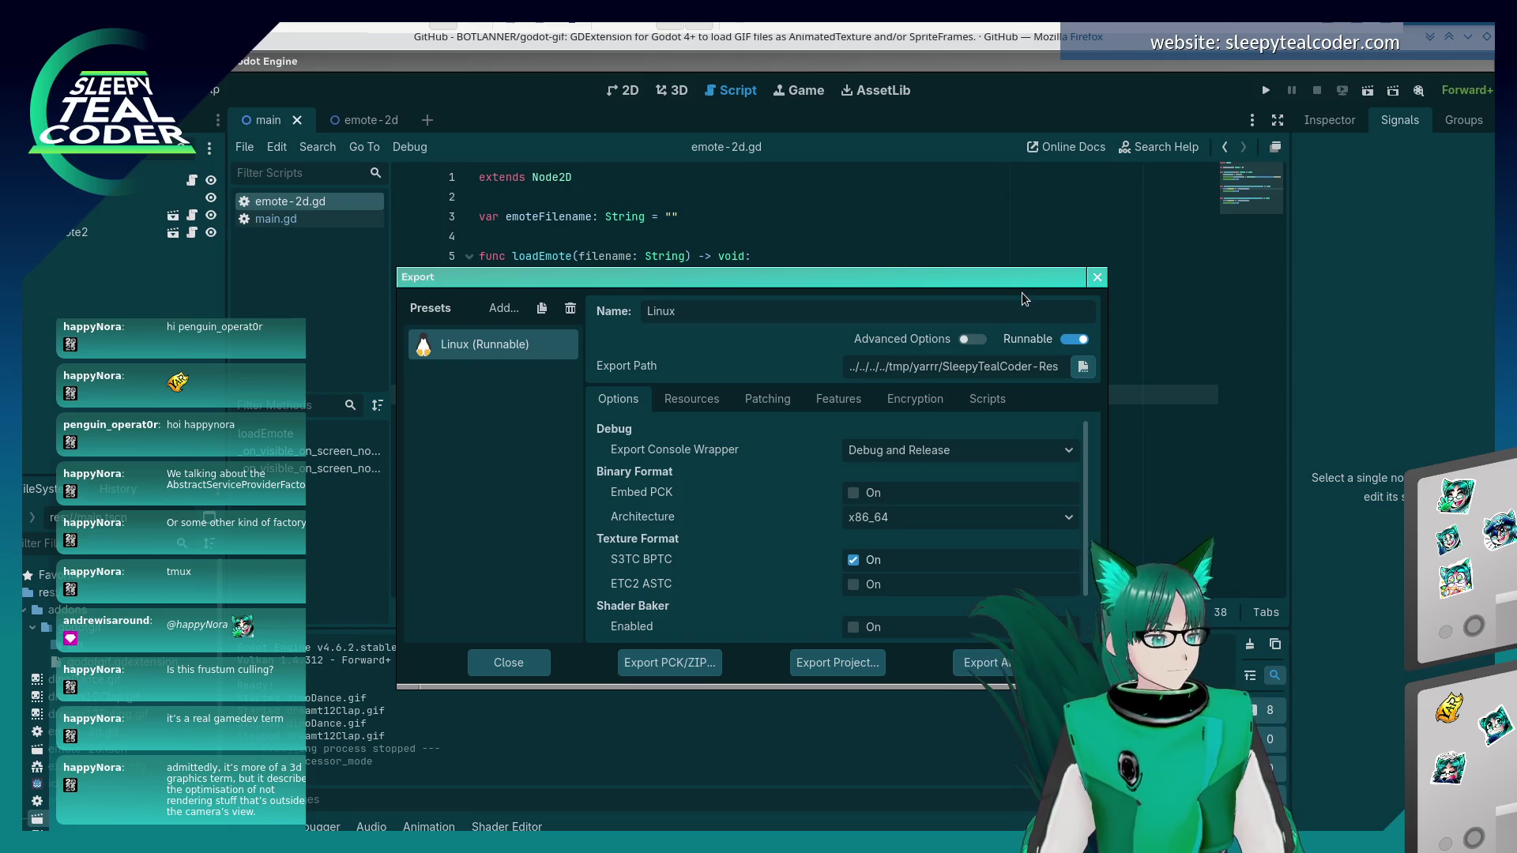
pyautogui.hotkey('alt', 'Tab')
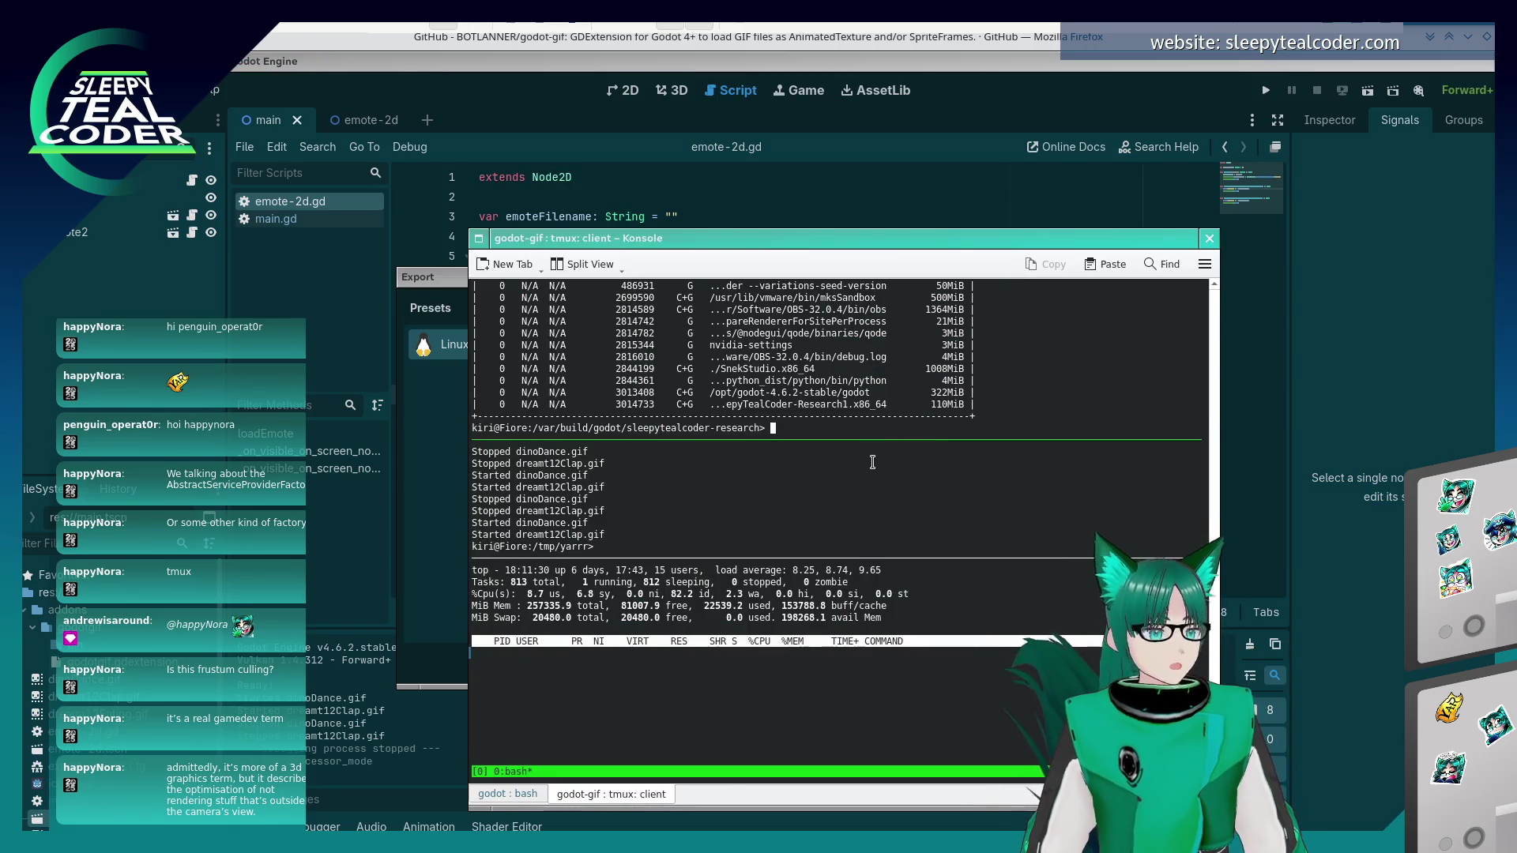
# - Run ./SleepyTealCoder-Research1.x86_64 from the /tmp/yarrr terminal pane
pyautogui.click(871, 485)
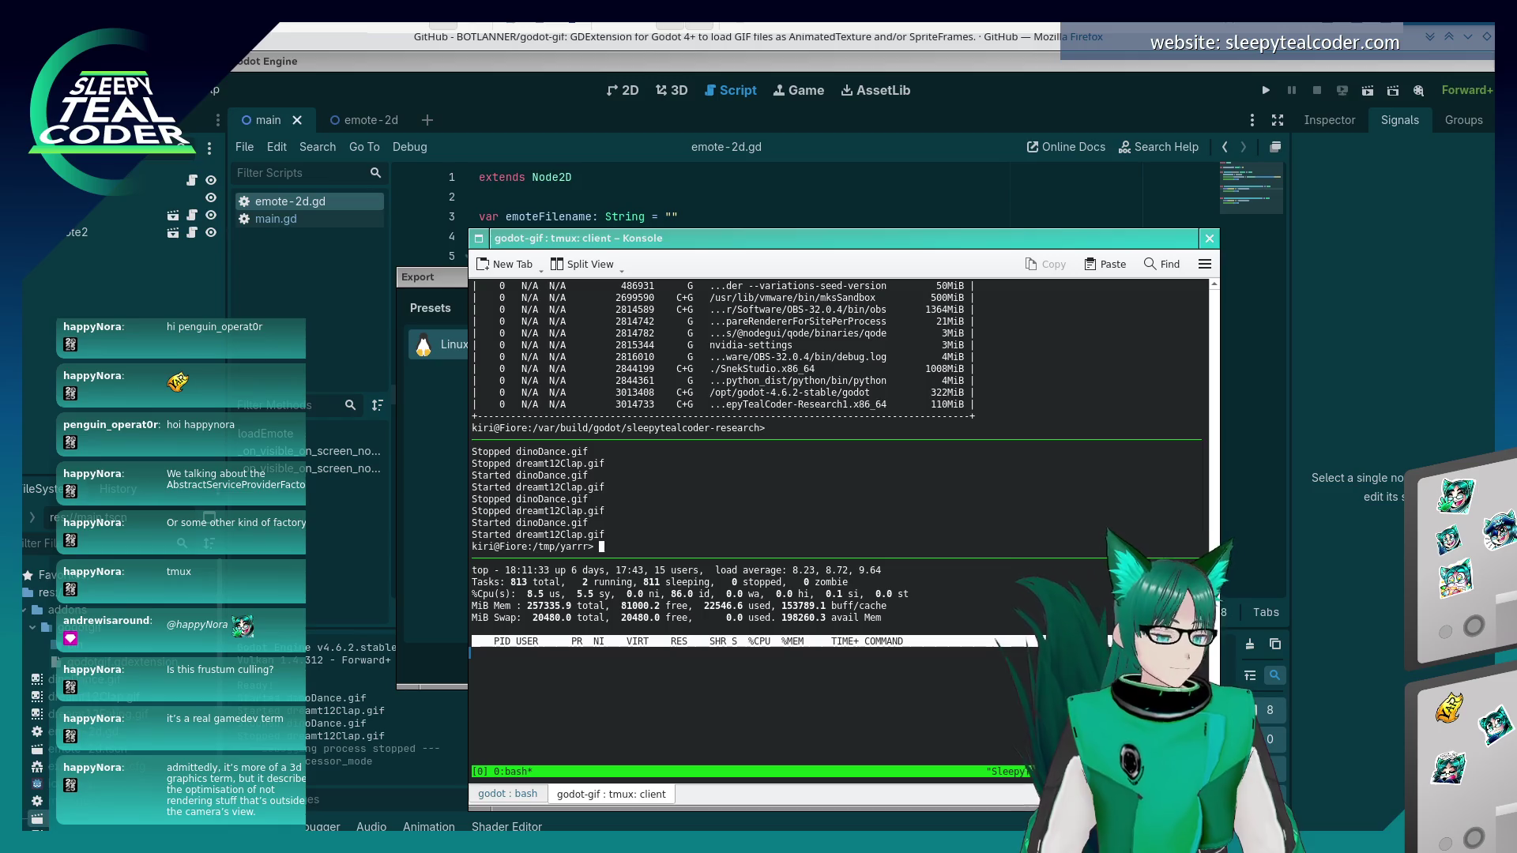
pyautogui.write('./SleepyTealCoder-Research1.x86_64')
pyautogui.press('Return')
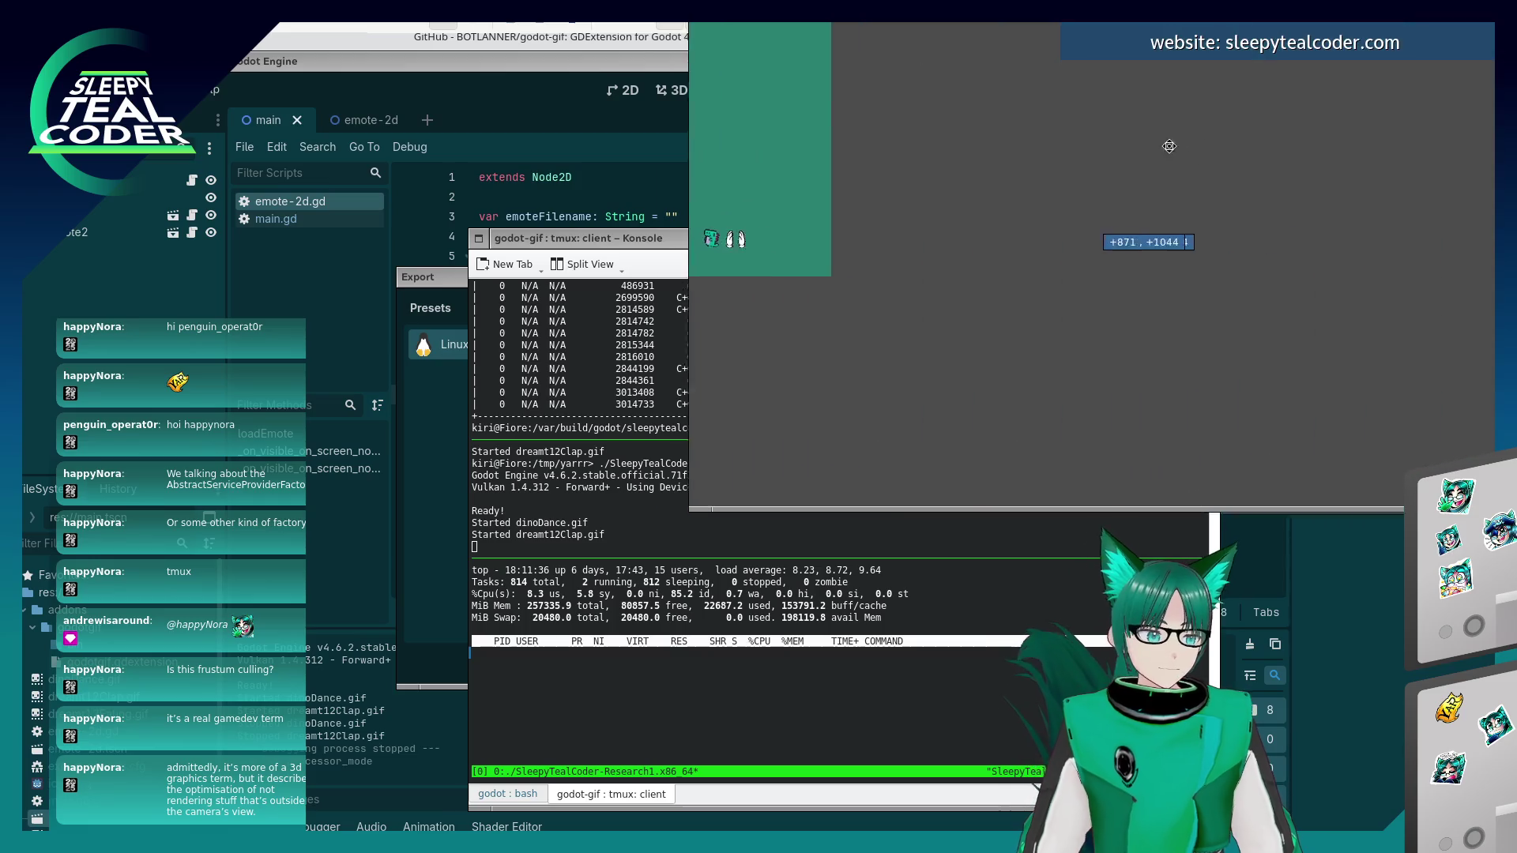
# - Move the game window left and shorten it to watch the Started/Stopped logs, then close the game
pyautogui.moveTo(1167, 142)
pyautogui.mouseDown()
pyautogui.moveTo(908, 187)
pyautogui.moveTo(852, 252)
pyautogui.mouseUp()
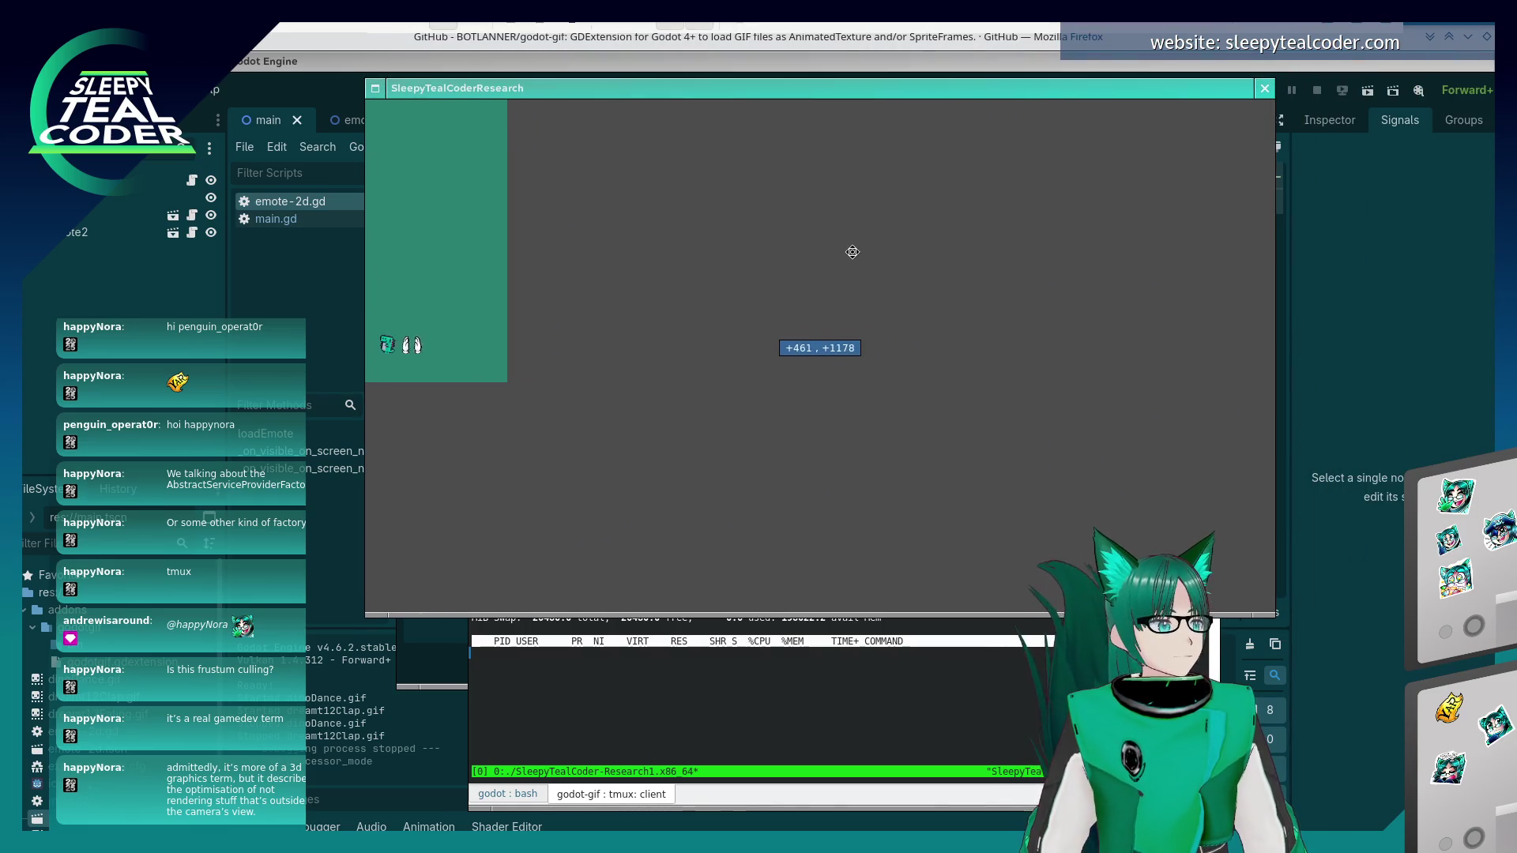
pyautogui.moveTo(812, 532); pyautogui.dragTo(836, 323)
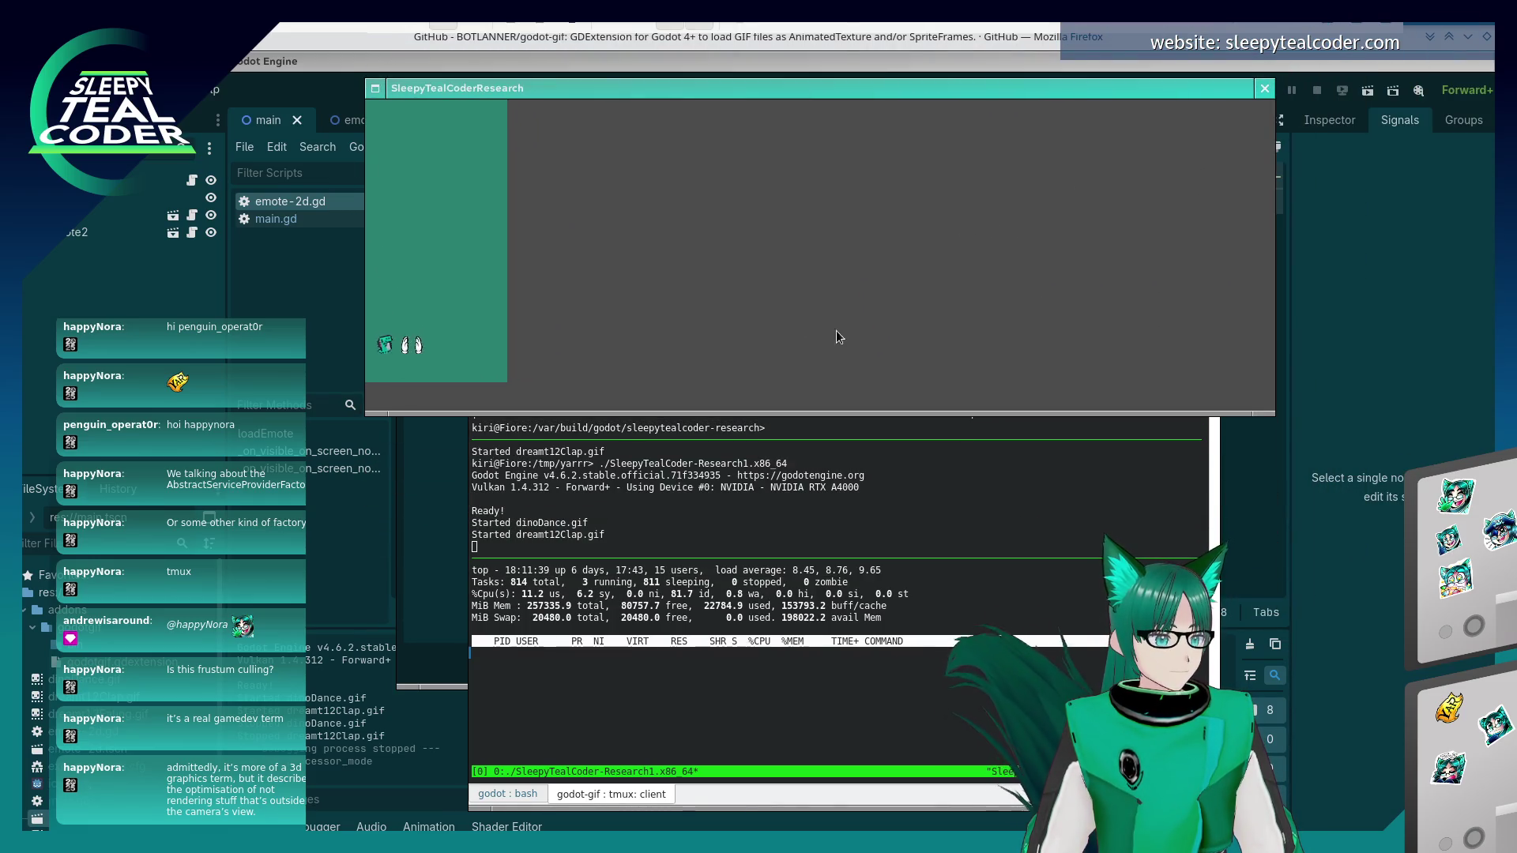
pyautogui.click(836, 533)
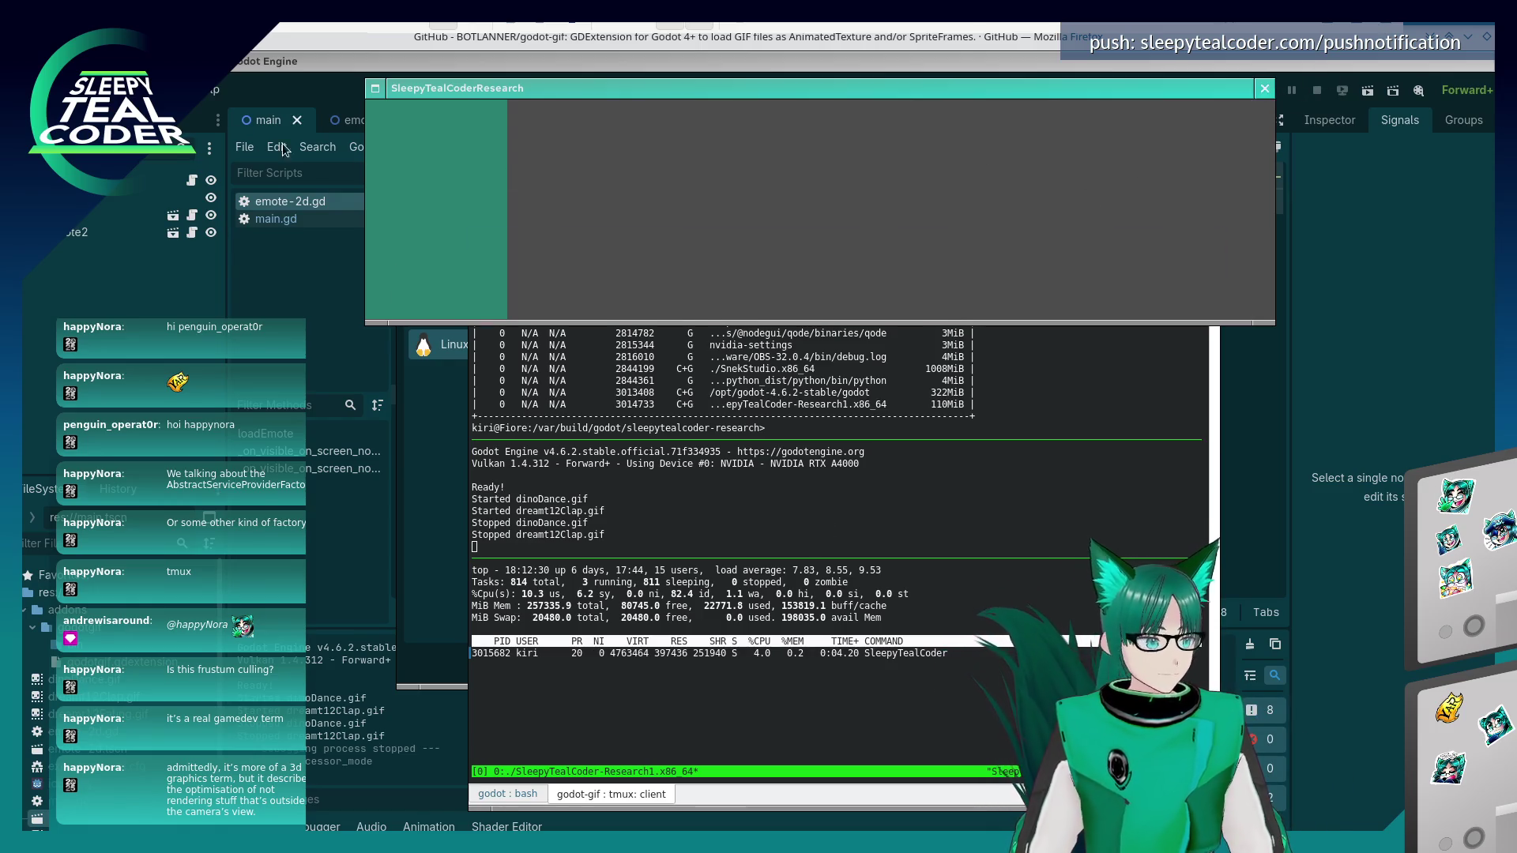
pyautogui.click(342, 162)
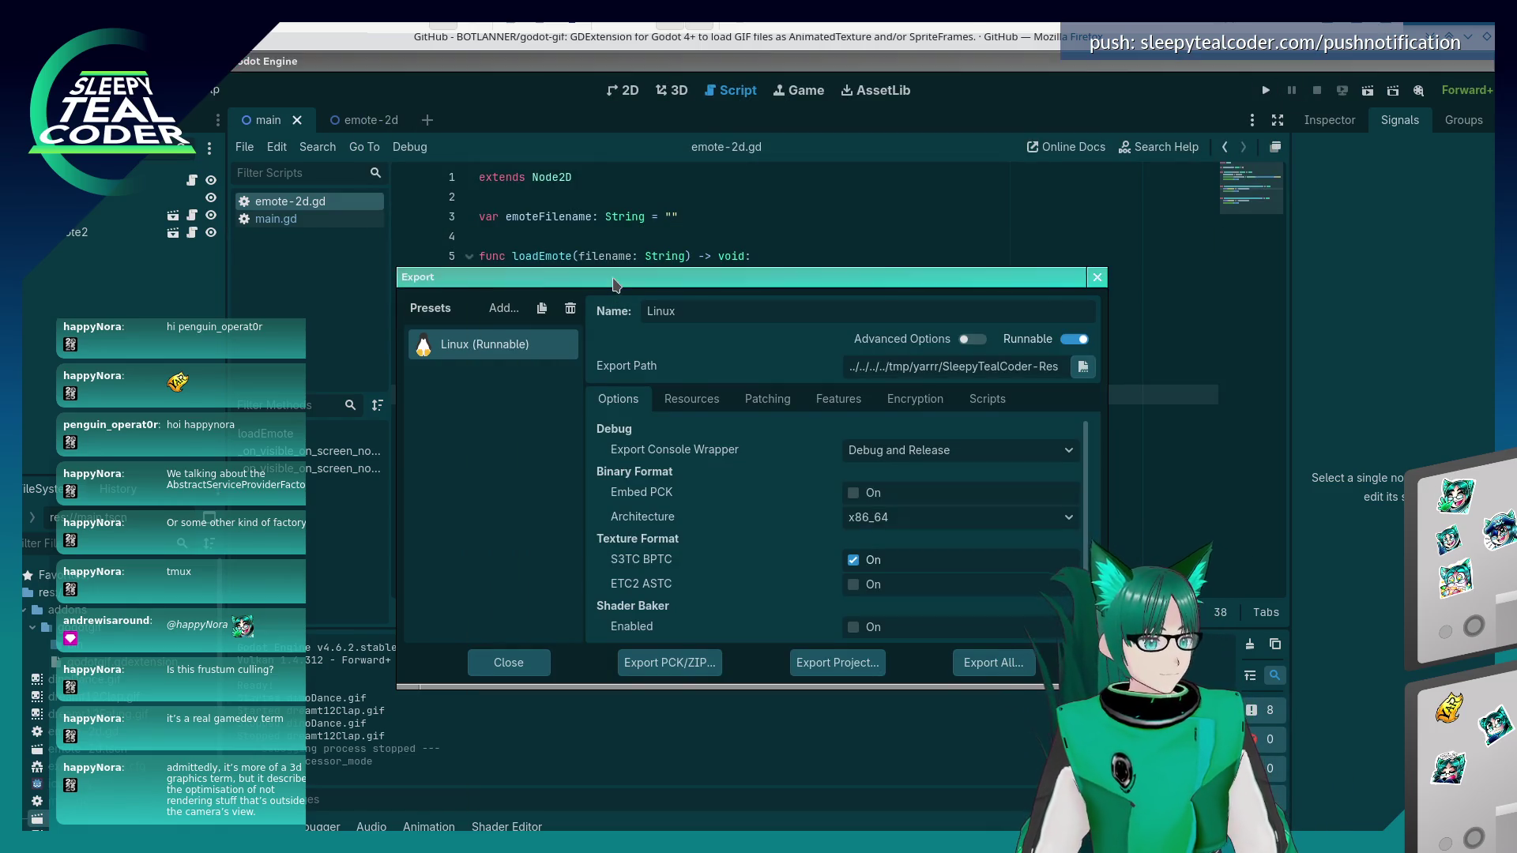
# - Close the export settings, then open Project Settings and close it again
pyautogui.press('Escape')
pyautogui.click(103, 90)
pyautogui.click(157, 115)
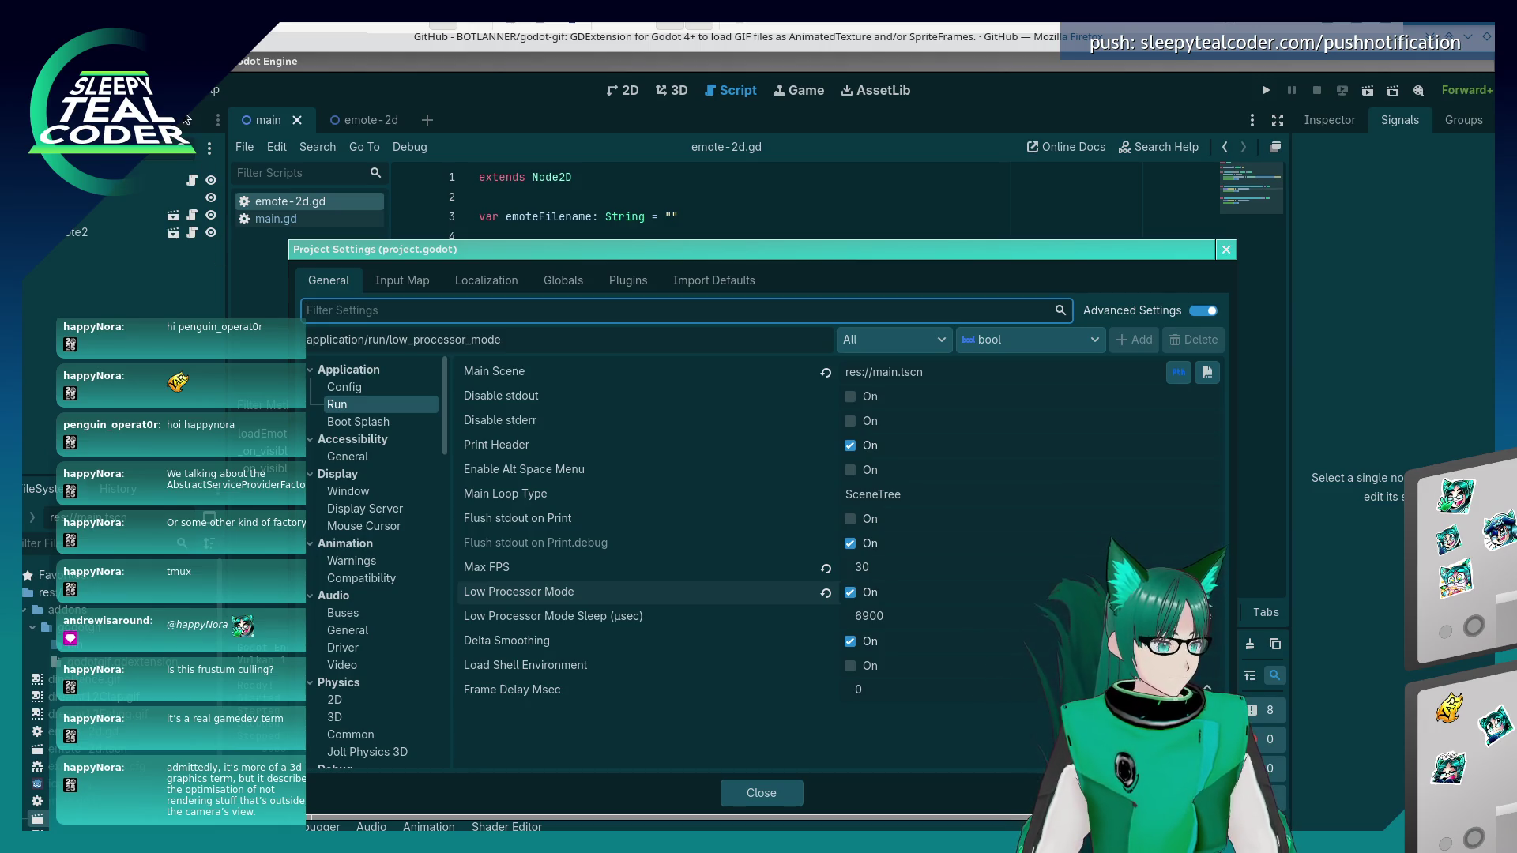
pyautogui.press('Escape')
# - Reopen Project Settings and inspect the Low Processor Mode Sleep value of 6900 µsec
pyautogui.click(103, 90)
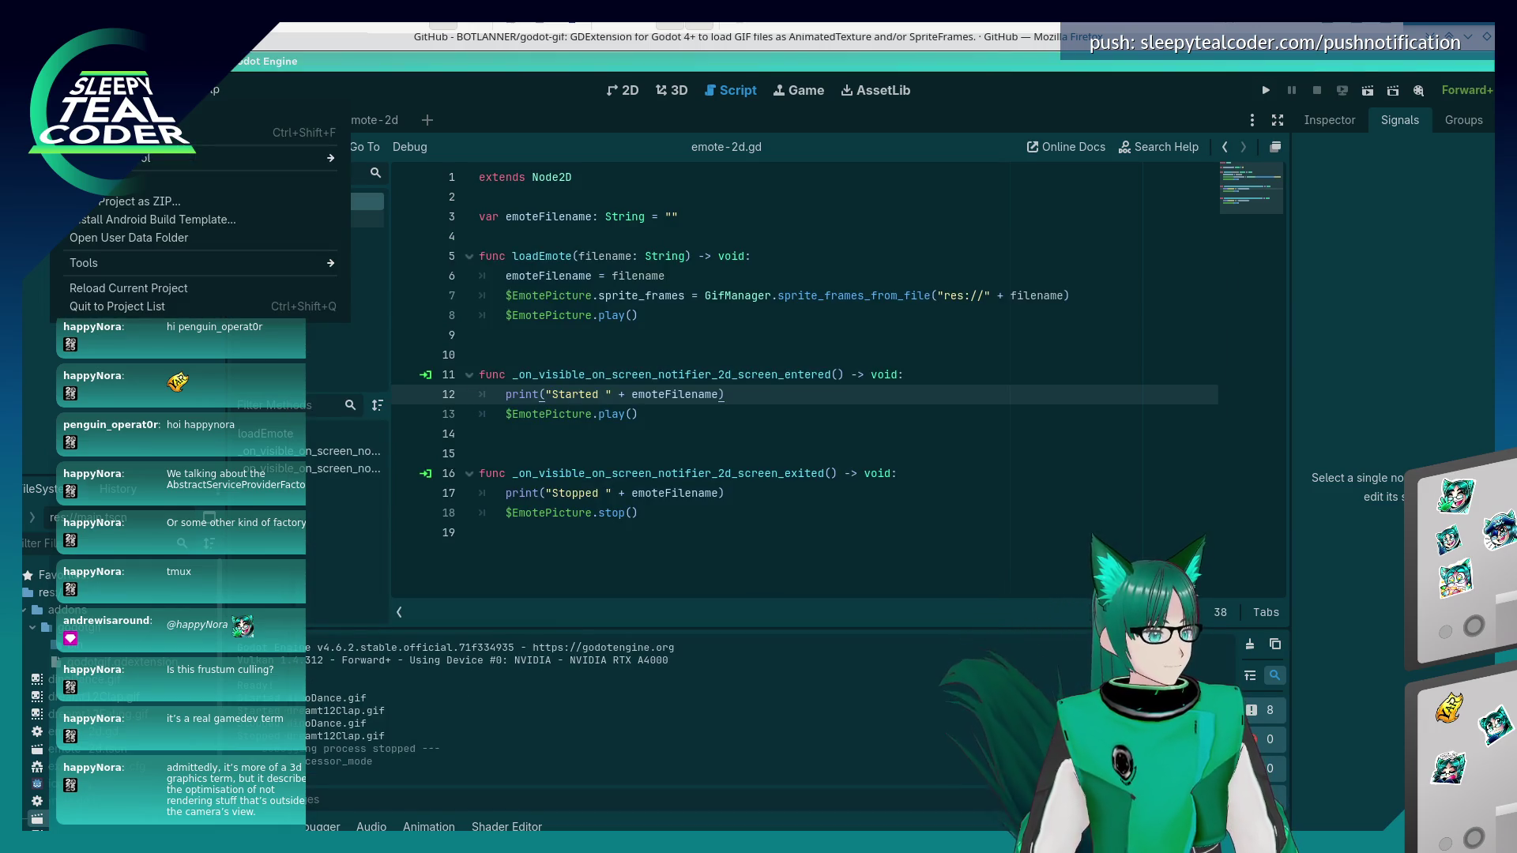
pyautogui.moveTo(134, 91)
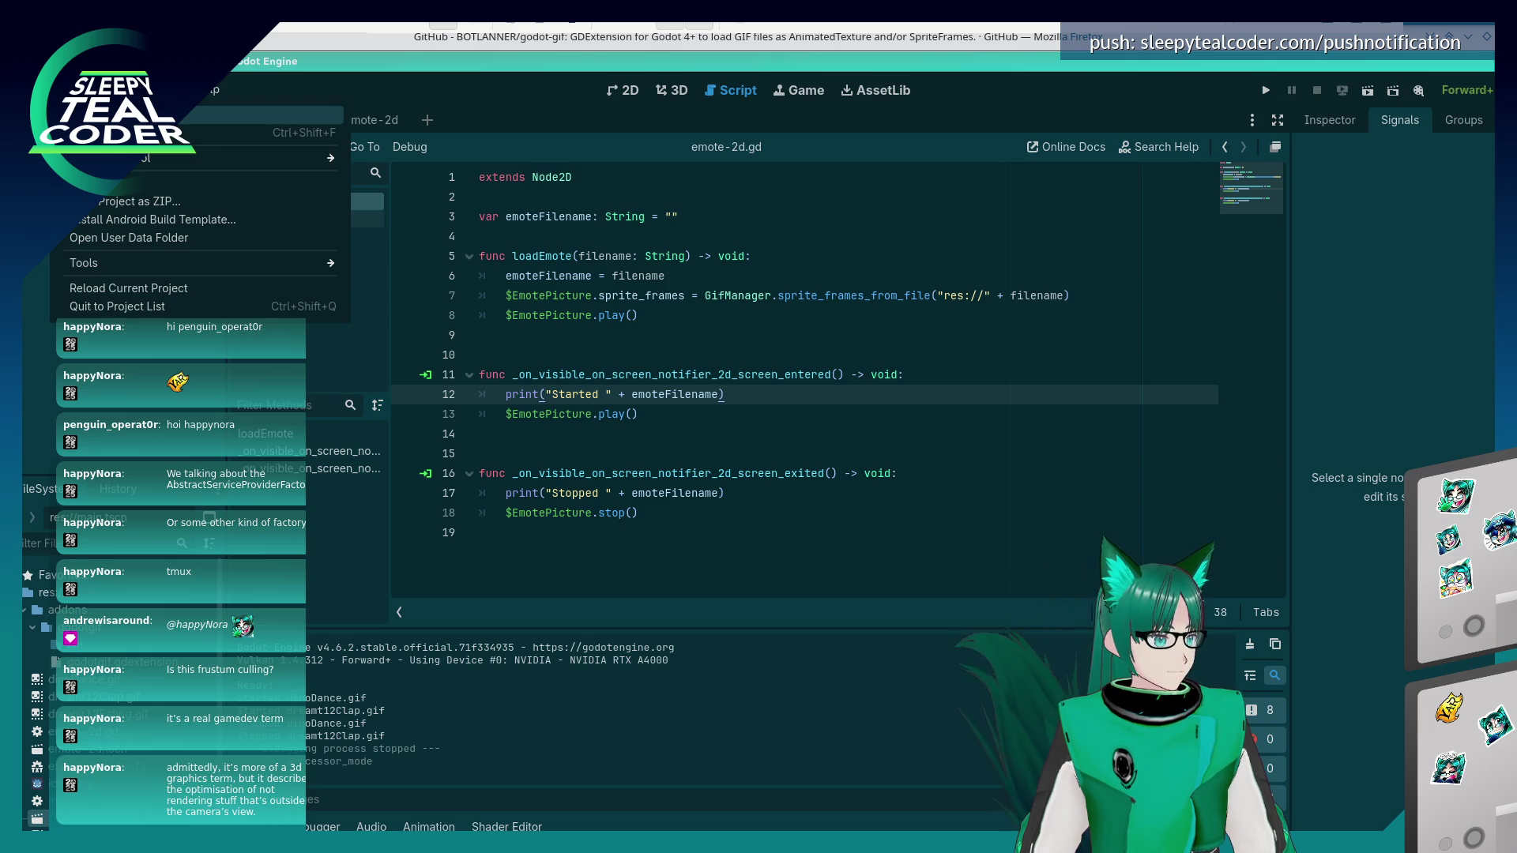
pyautogui.click(119, 115)
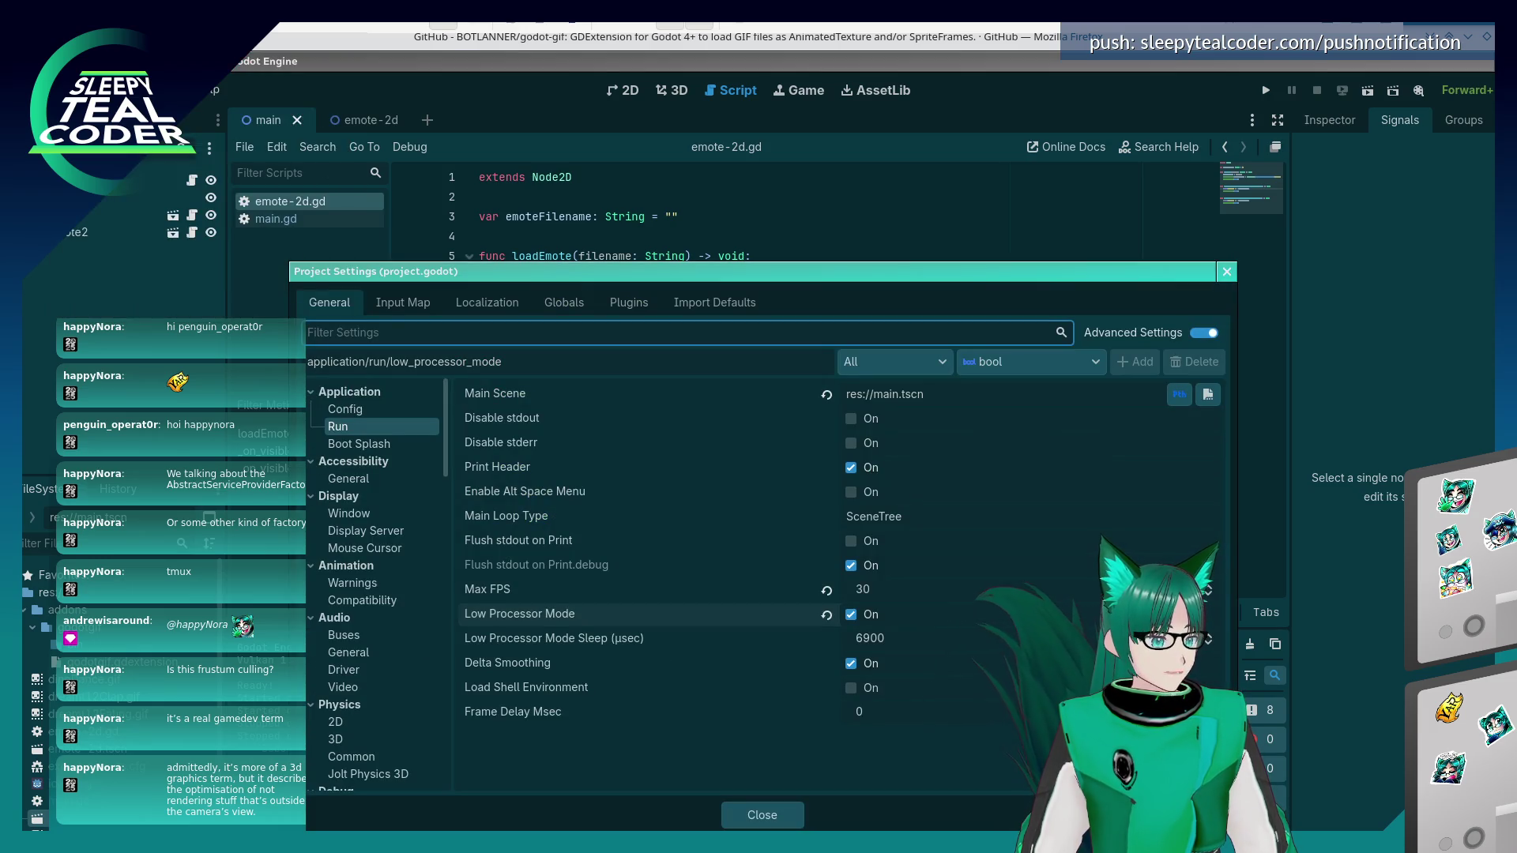
pyautogui.click(906, 640)
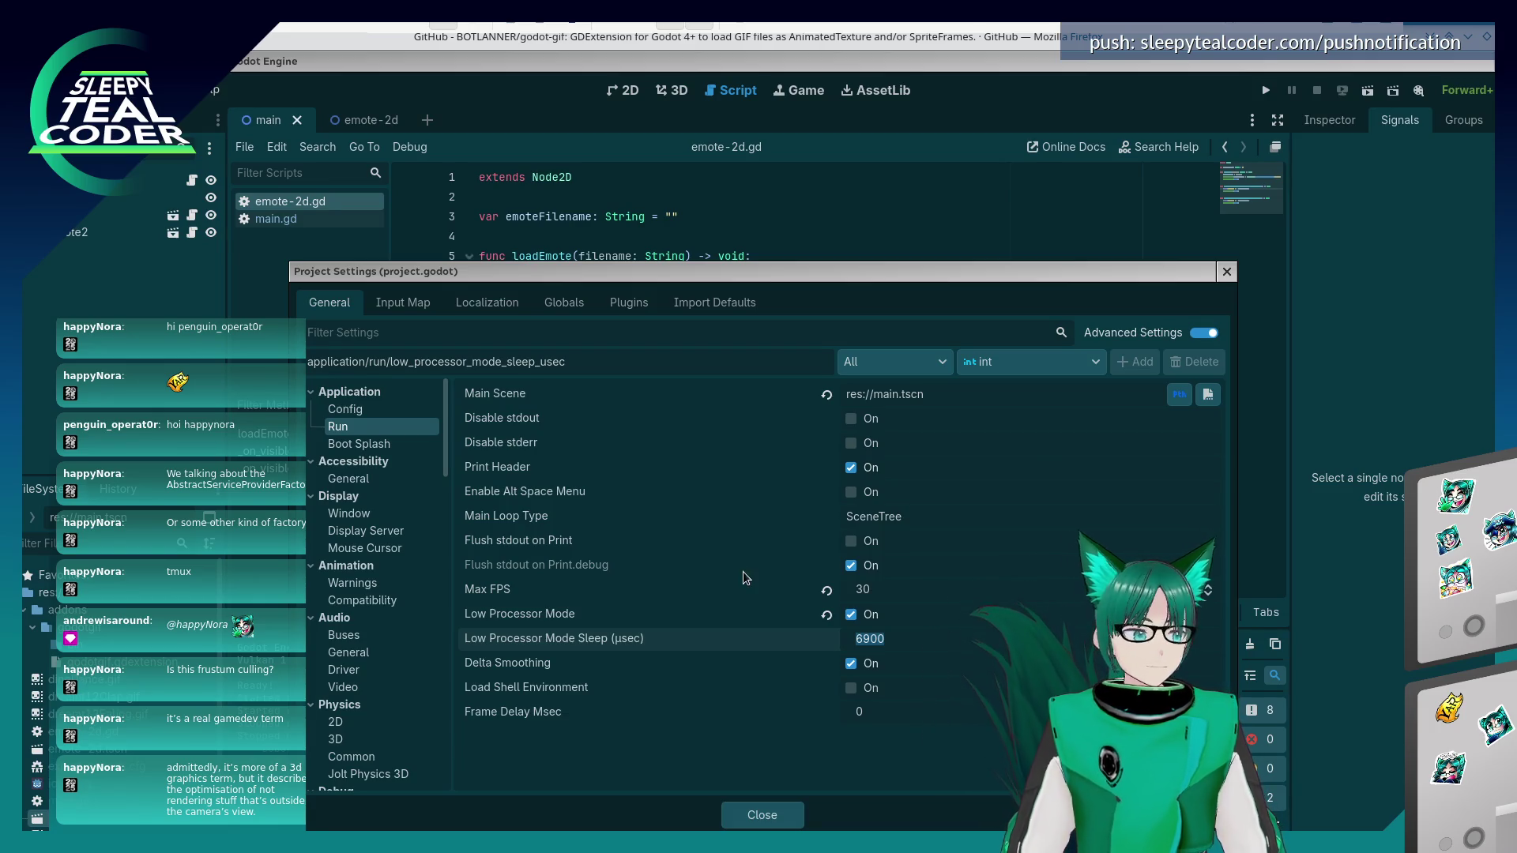
pyautogui.moveTo(622, 640)
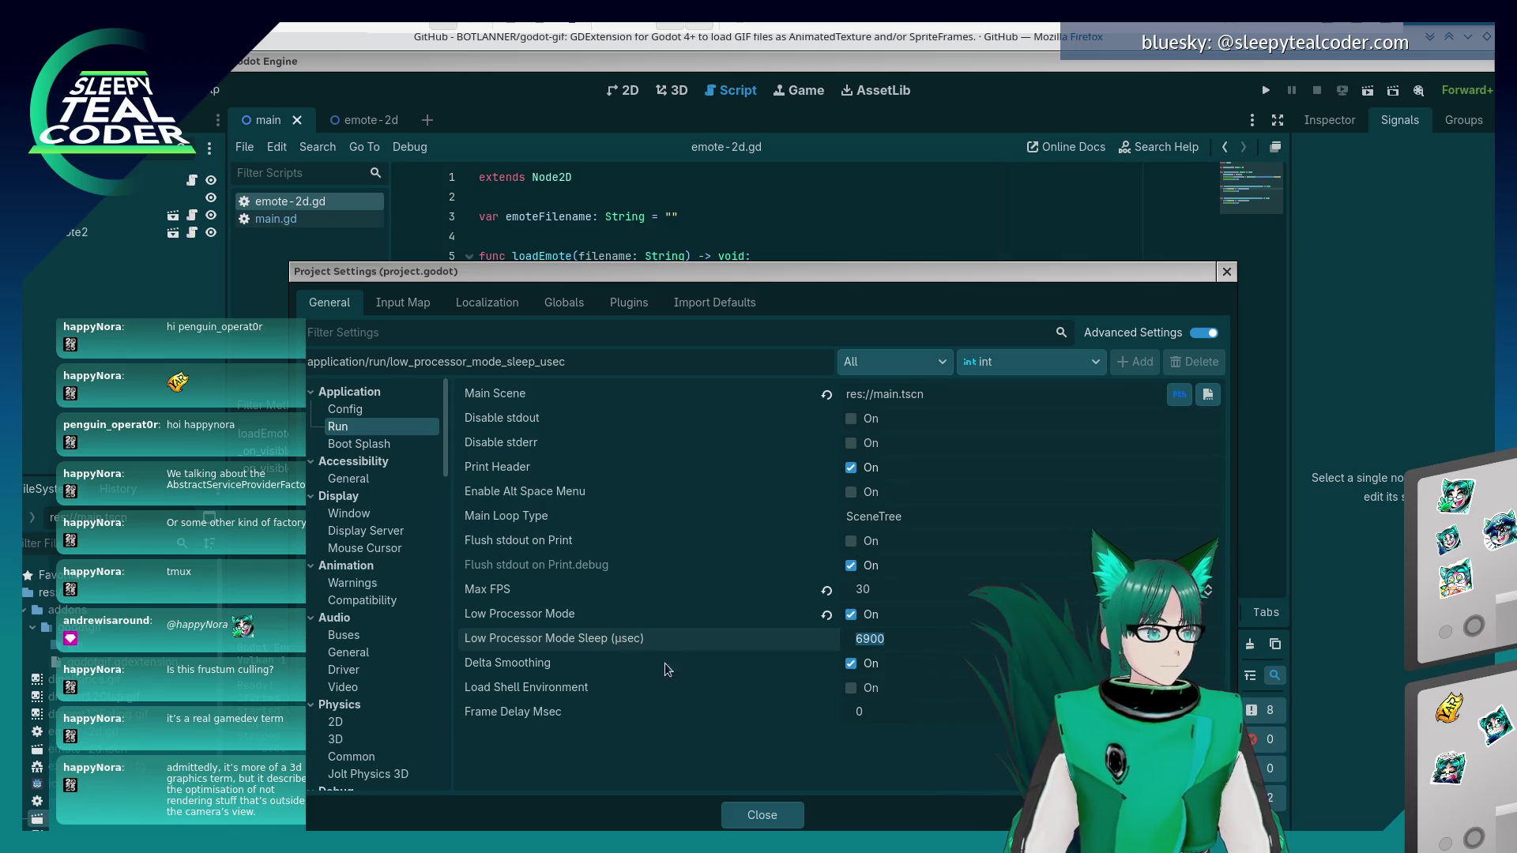
pyautogui.click(894, 638)
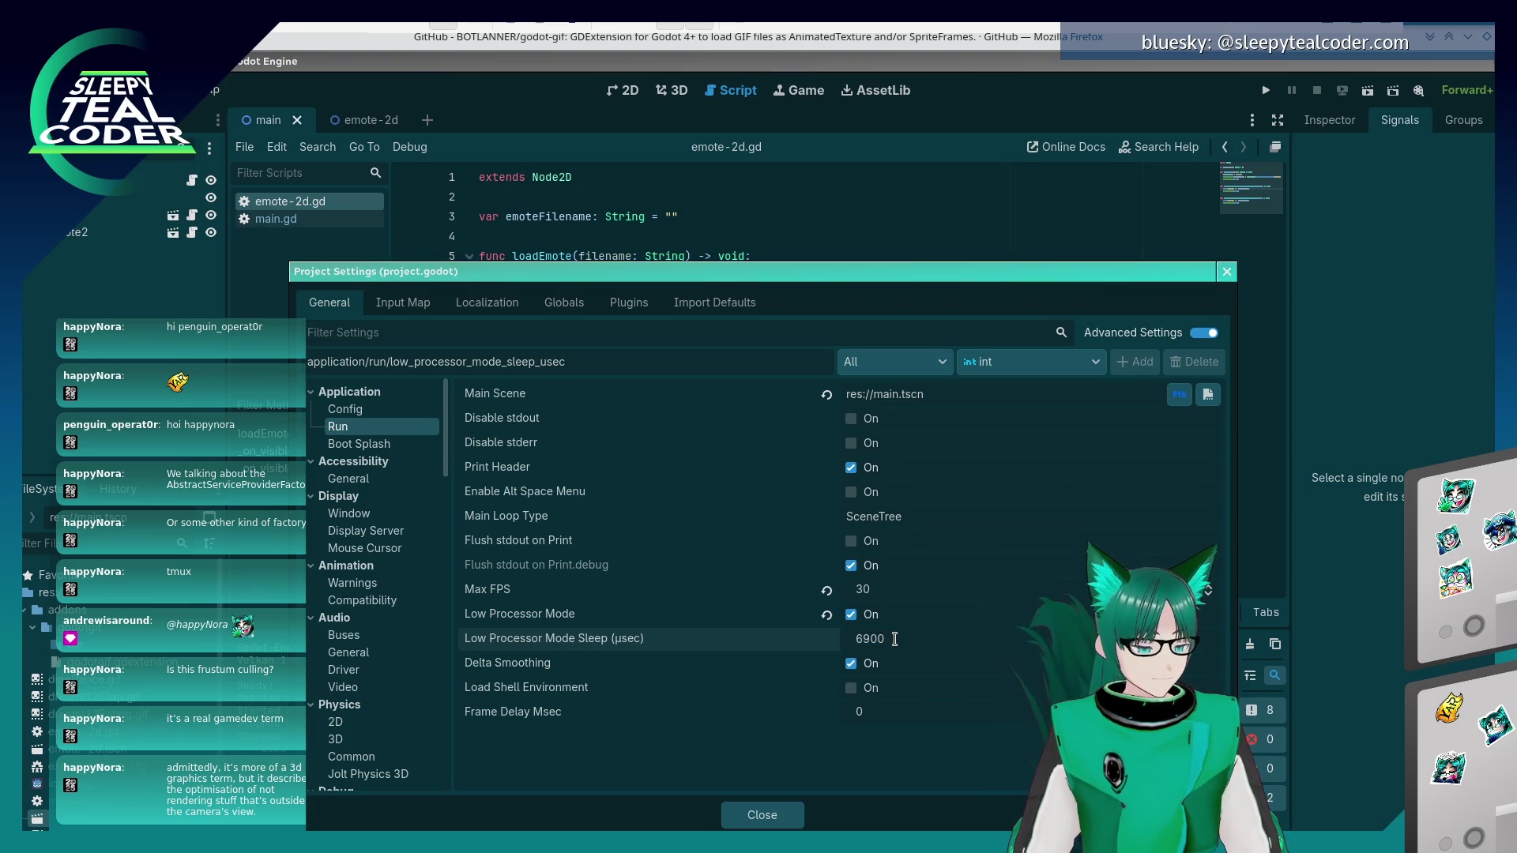
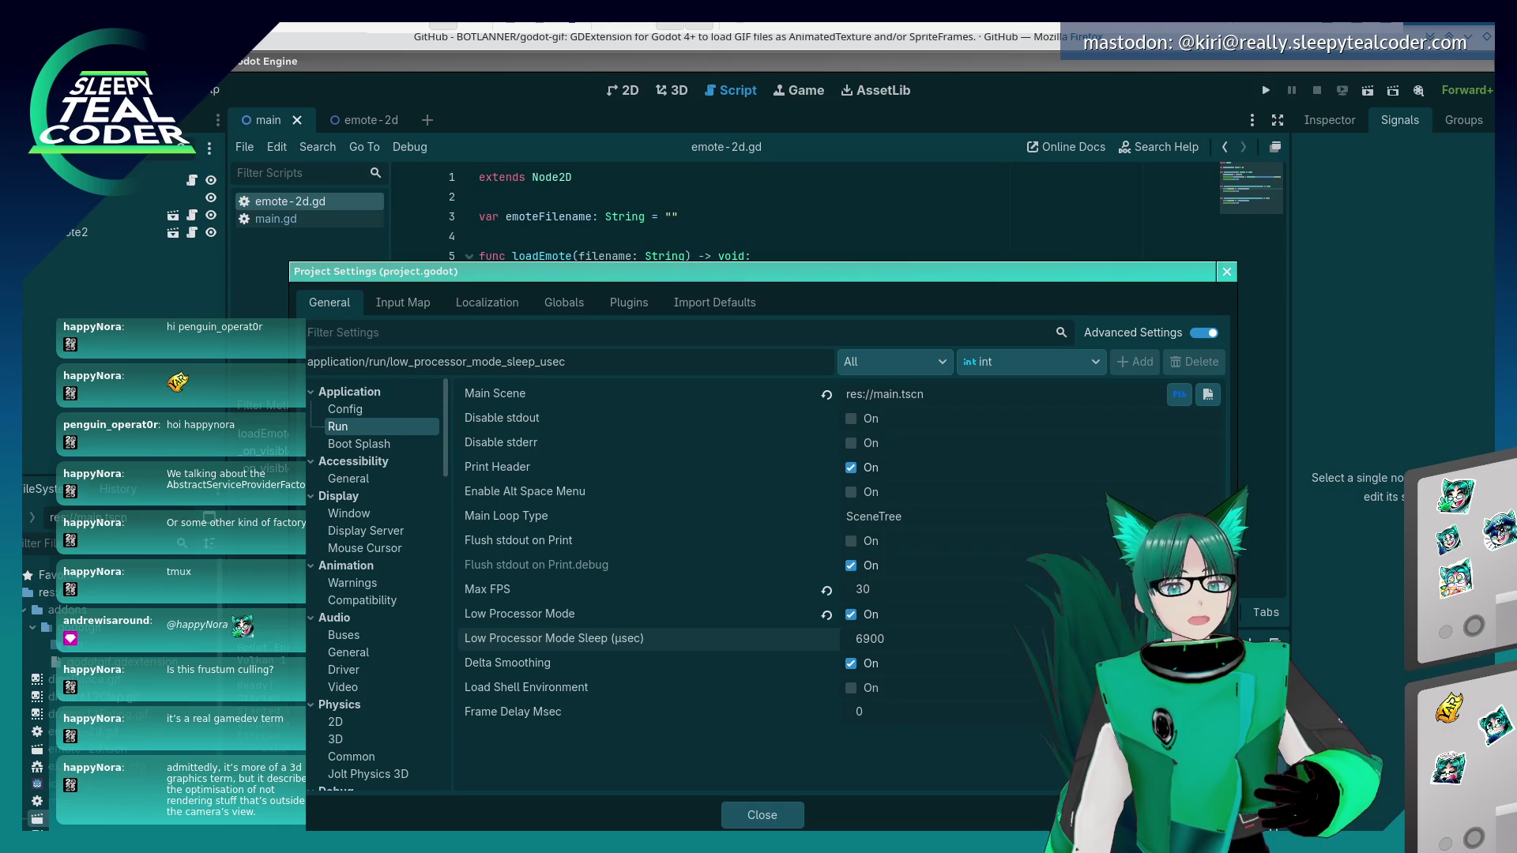
# - Raise Low Processor Mode Sleep from 6900 to 10000 µsec and close Project Settings
pyautogui.hotkey('alt', 'Tab')
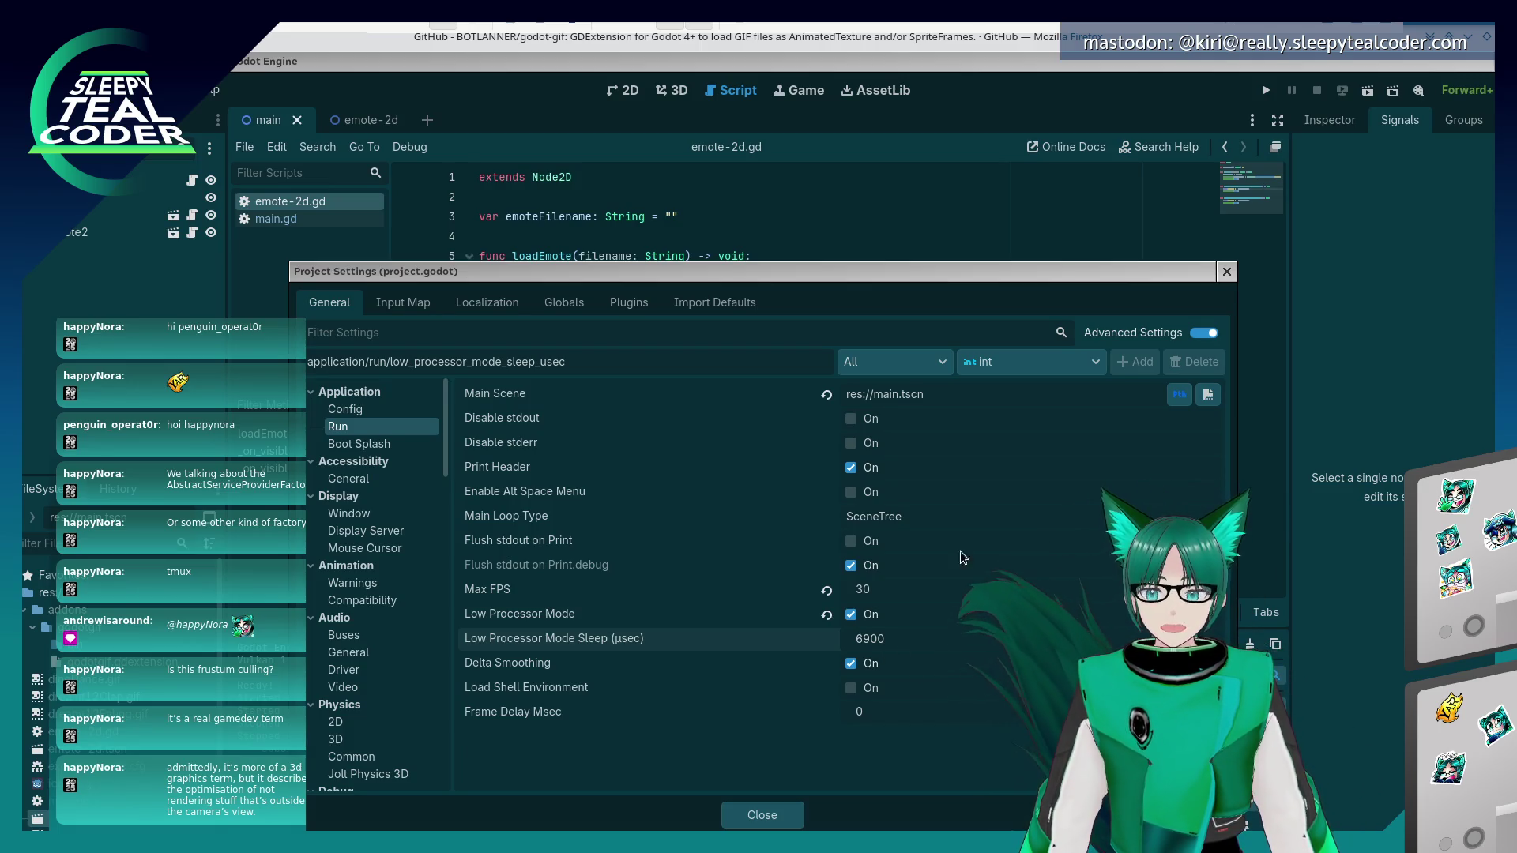
pyautogui.click(866, 642)
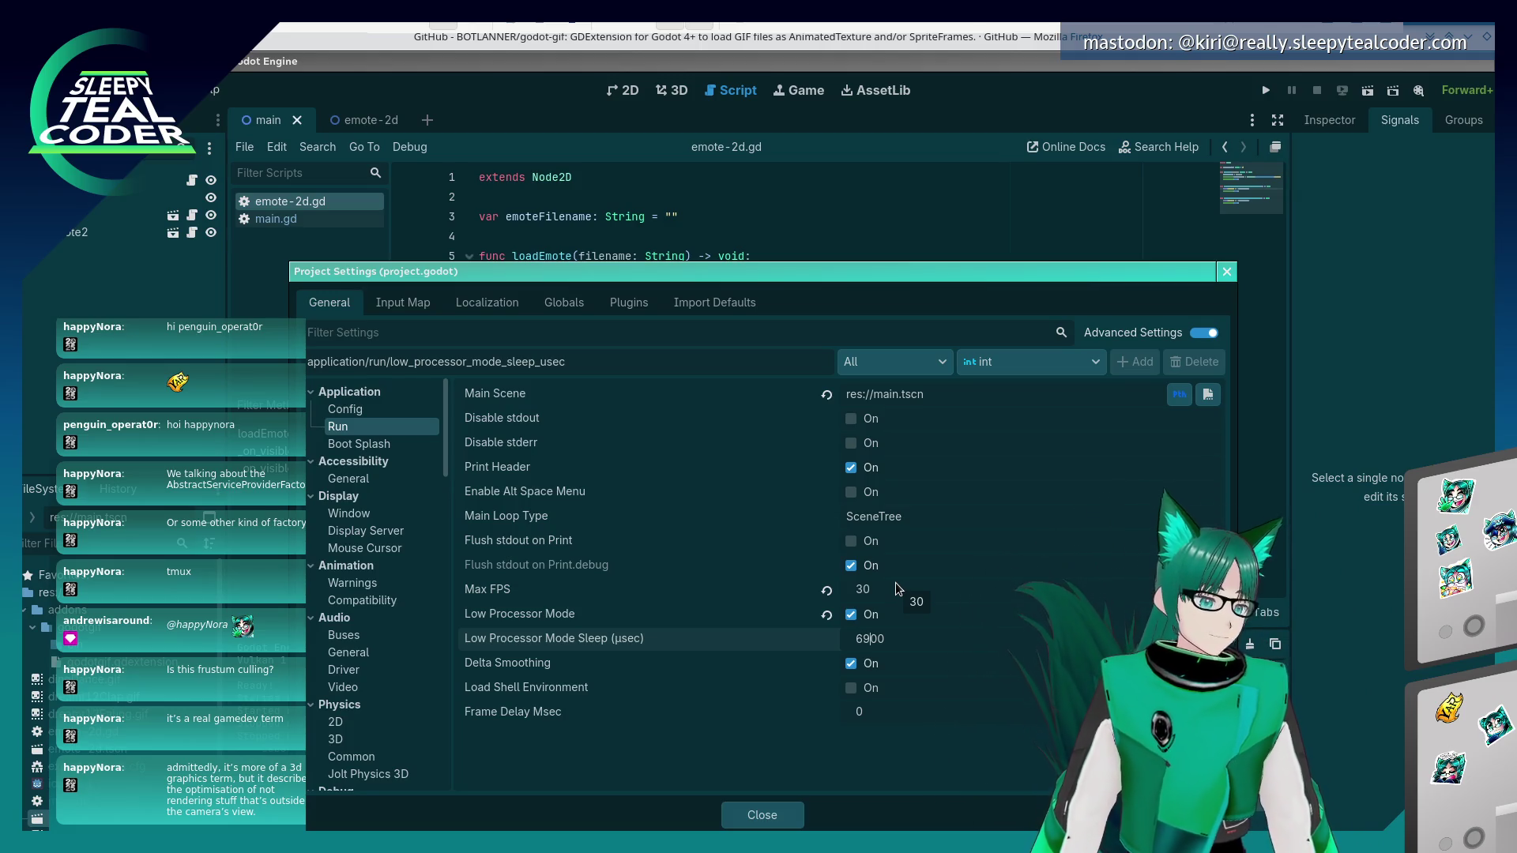
pyautogui.moveTo(567, 641)
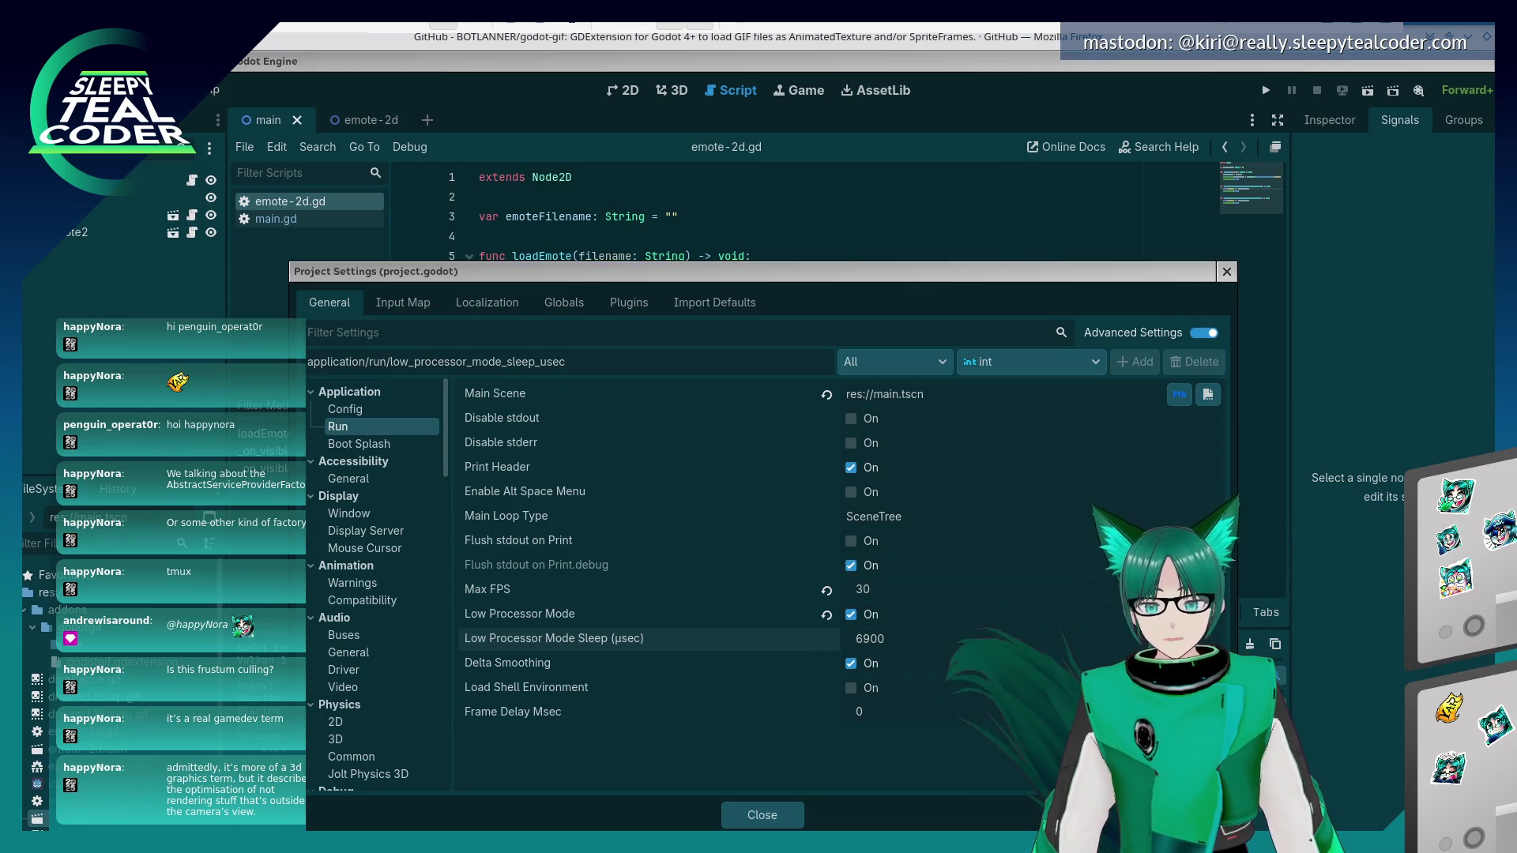
pyautogui.click(864, 638)
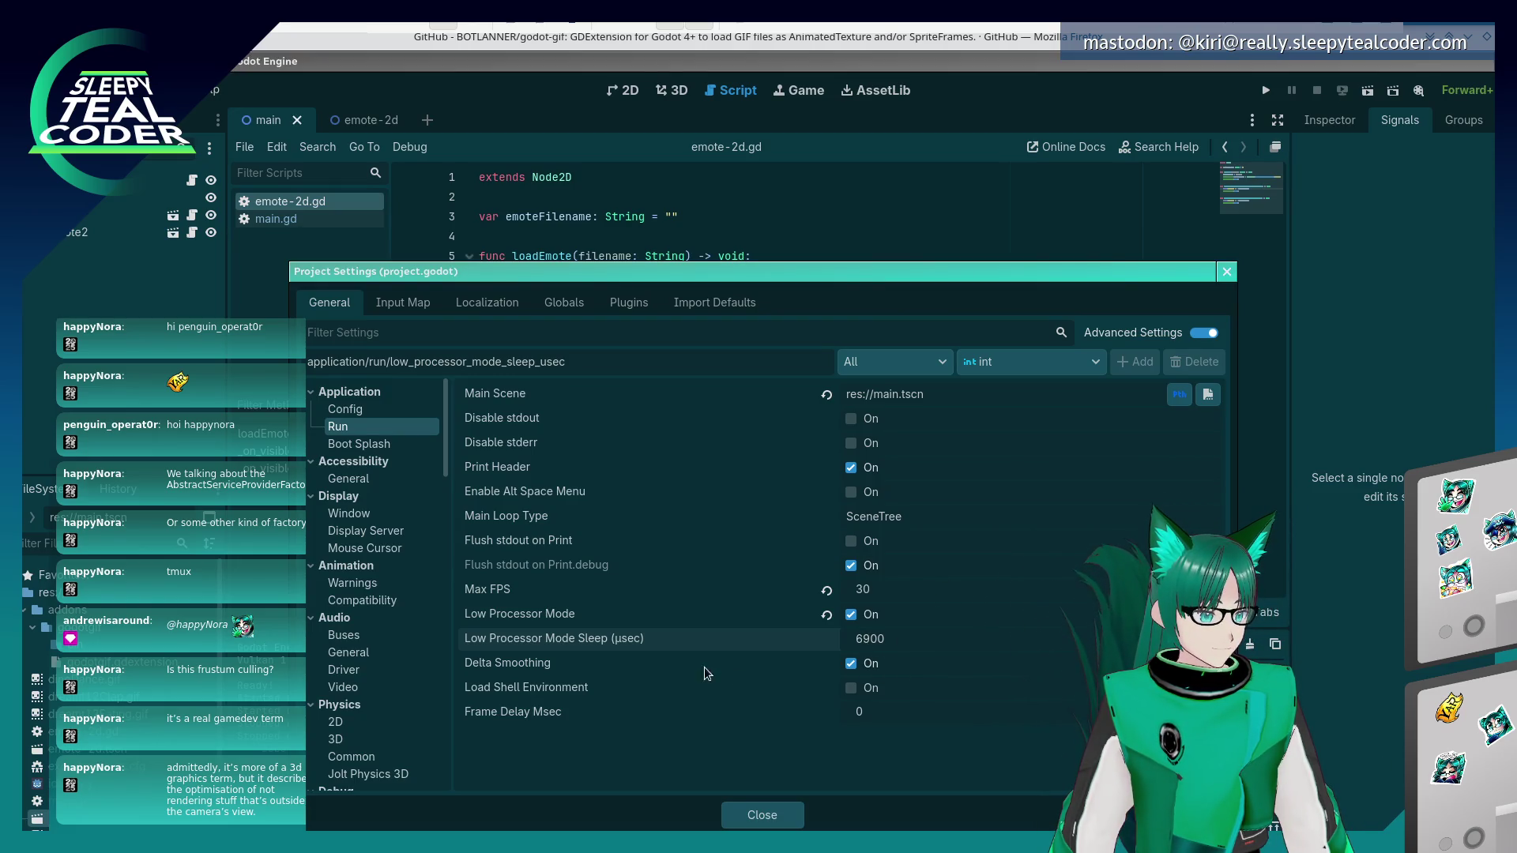
pyautogui.moveTo(639, 640)
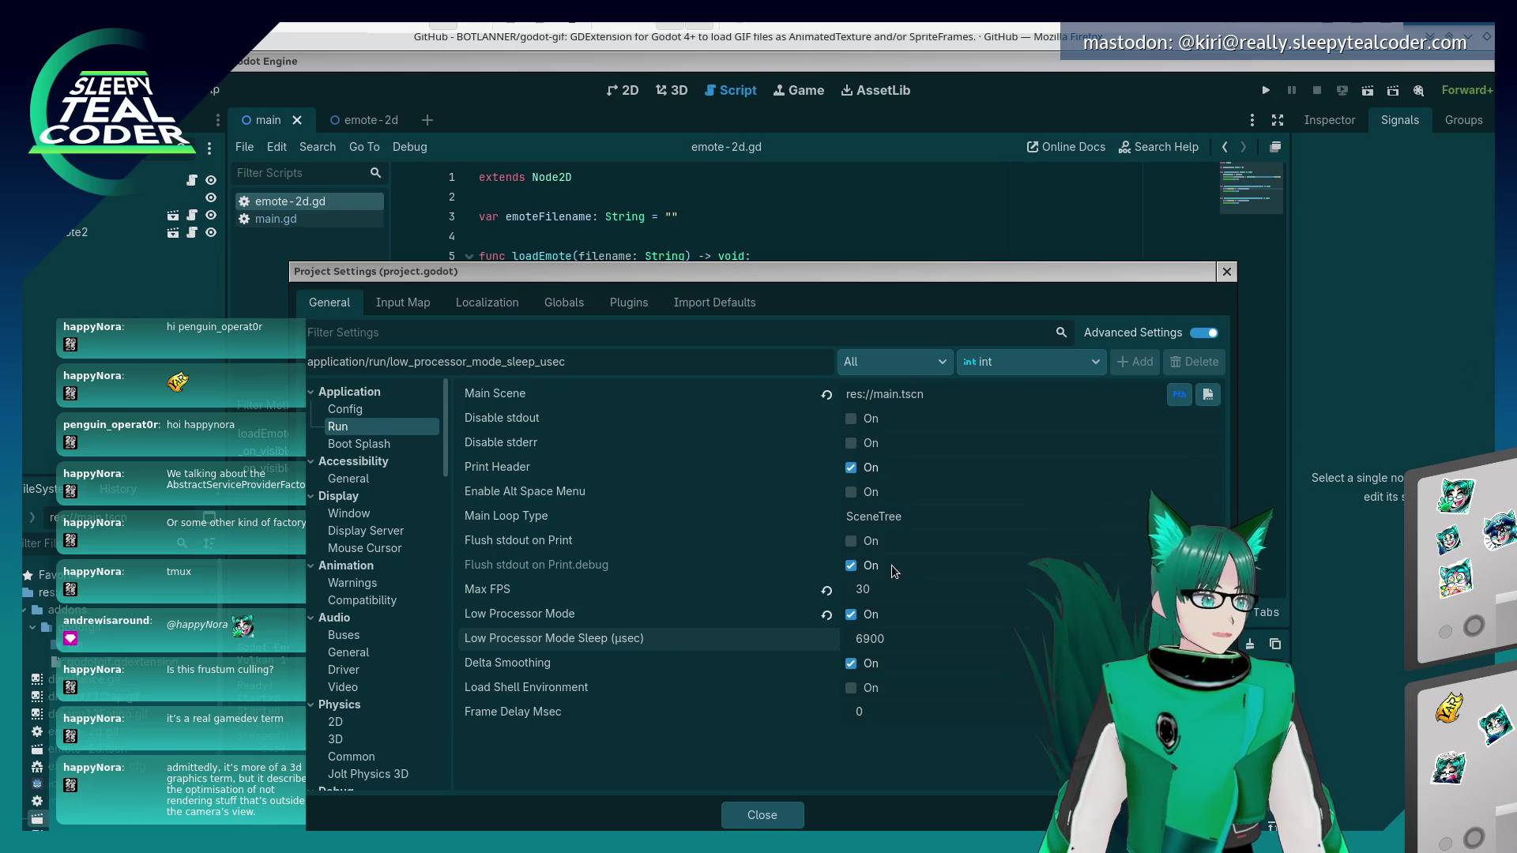
pyautogui.click(863, 639)
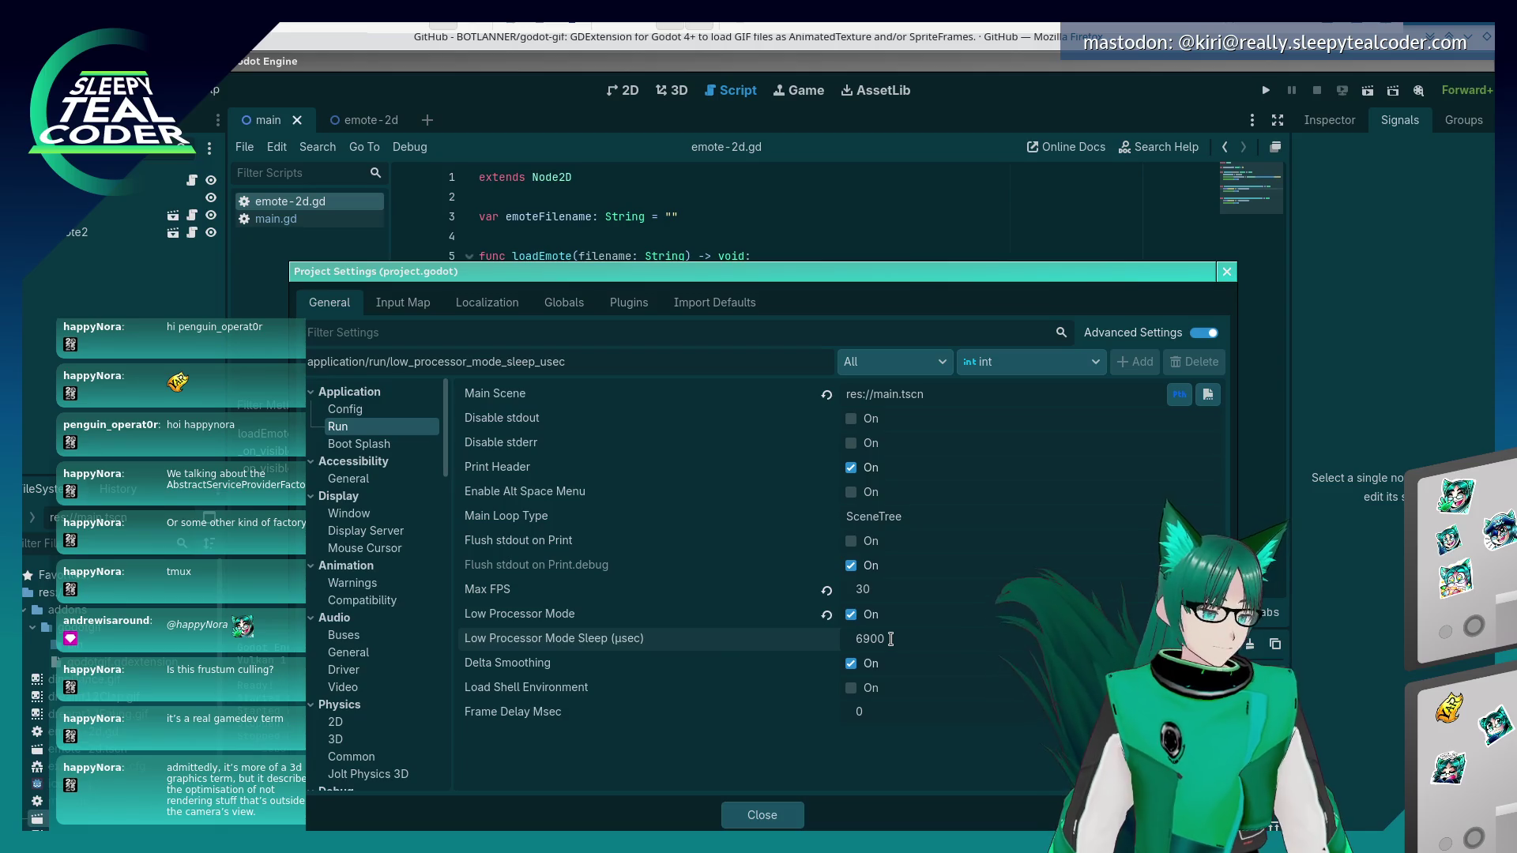
pyautogui.write('10')
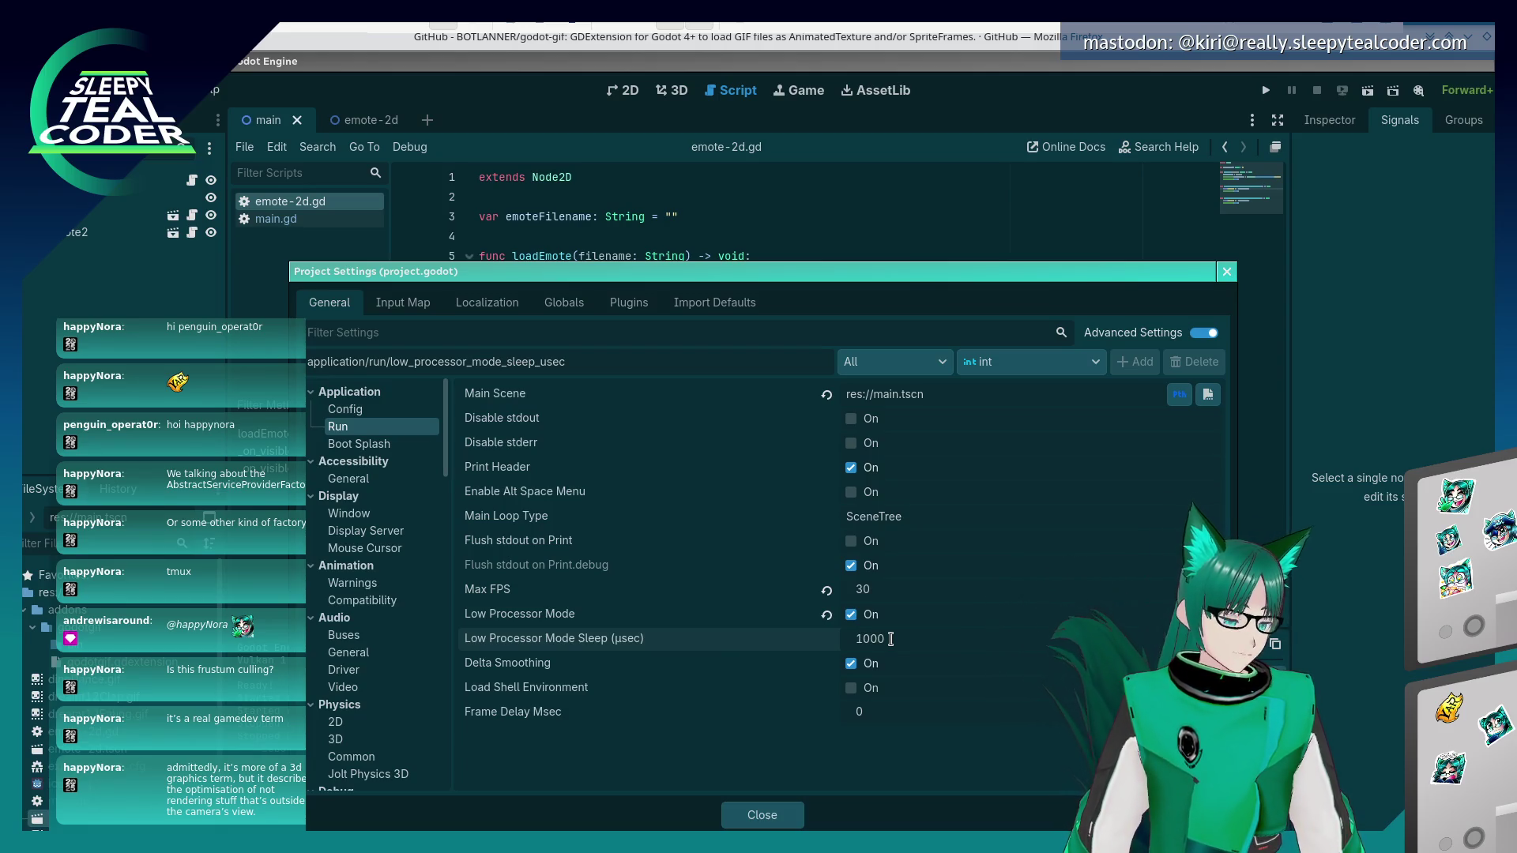
pyautogui.write('0')
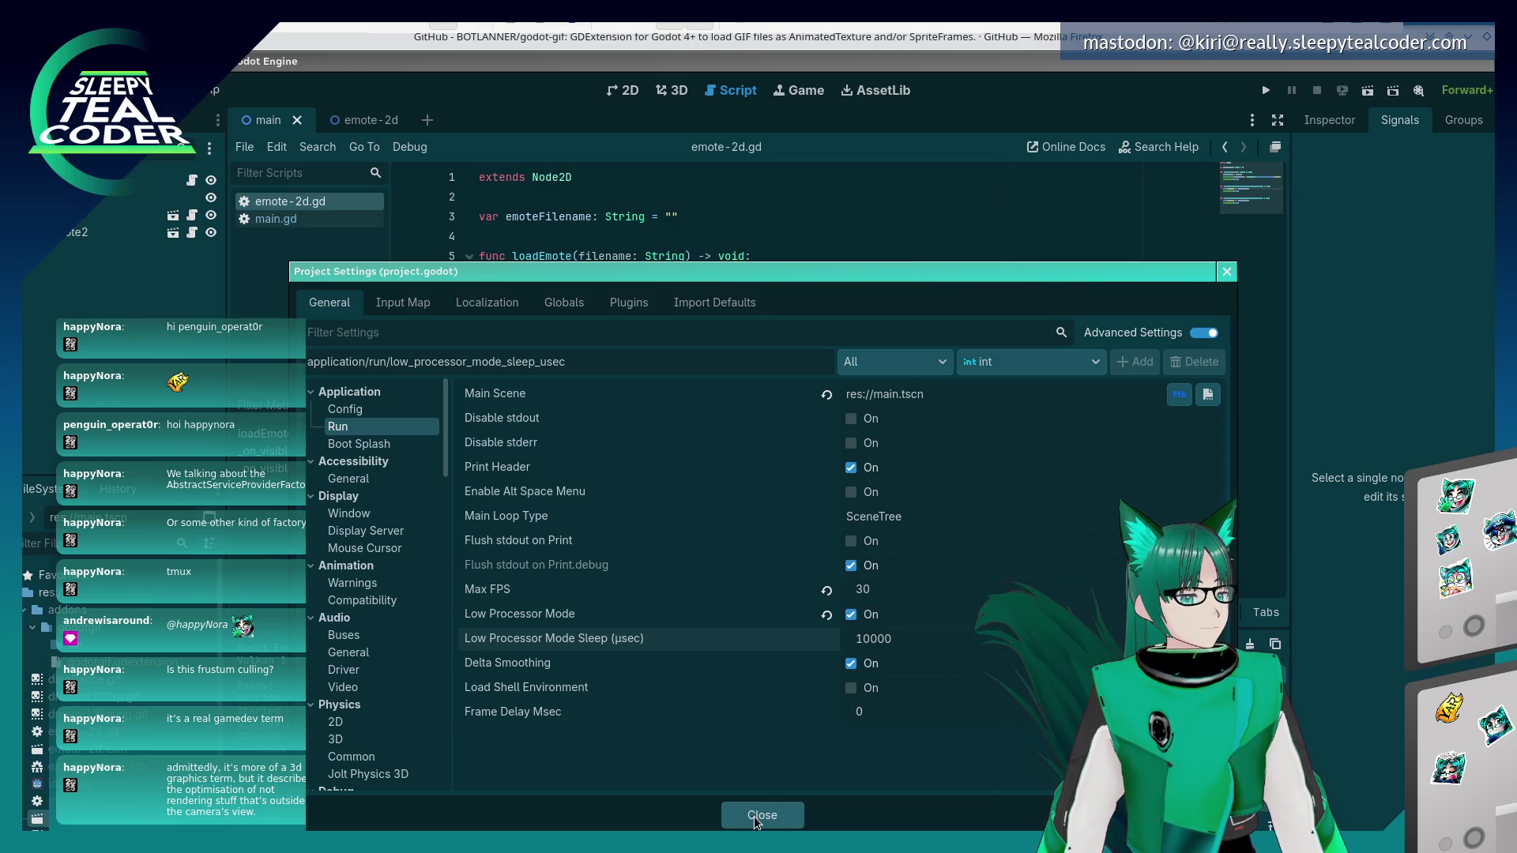
pyautogui.click(777, 815)
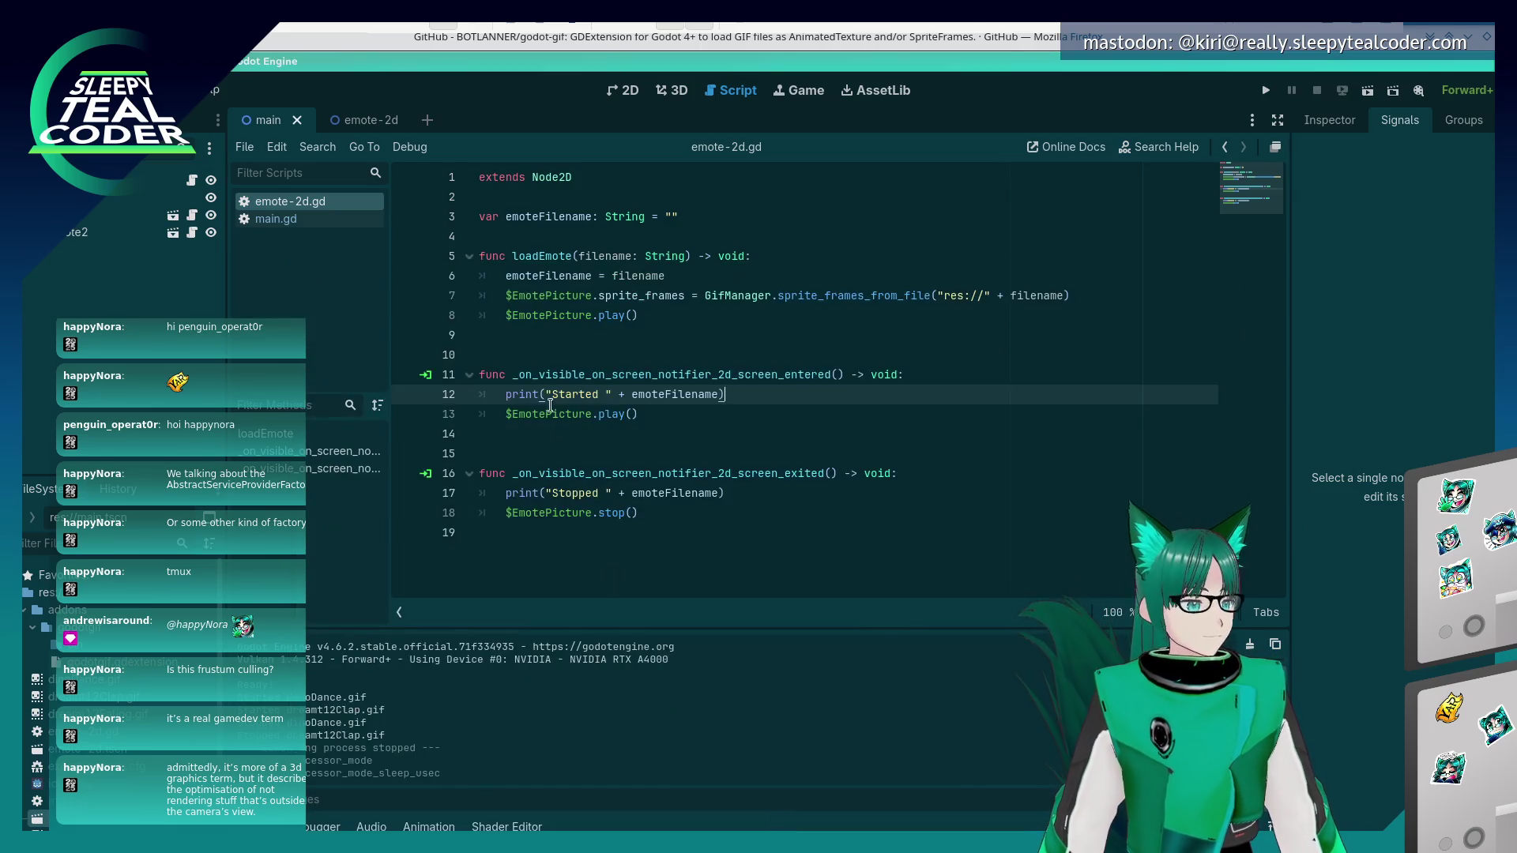
# - Export all presets as a Linux release build and close the Export dialog
pyautogui.click(204, 90)
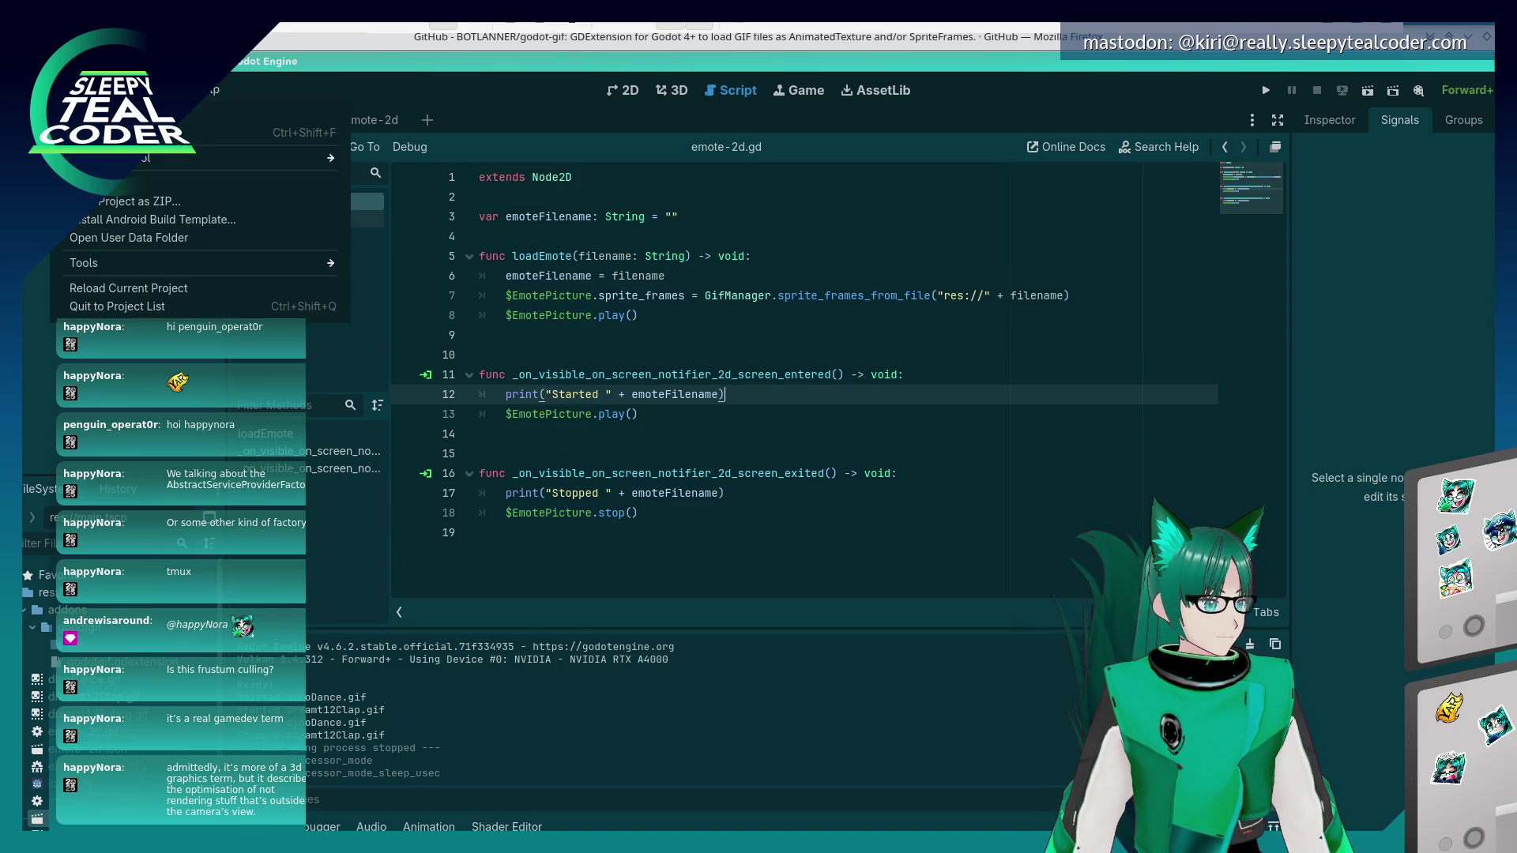
pyautogui.click(117, 188)
pyautogui.click(993, 684)
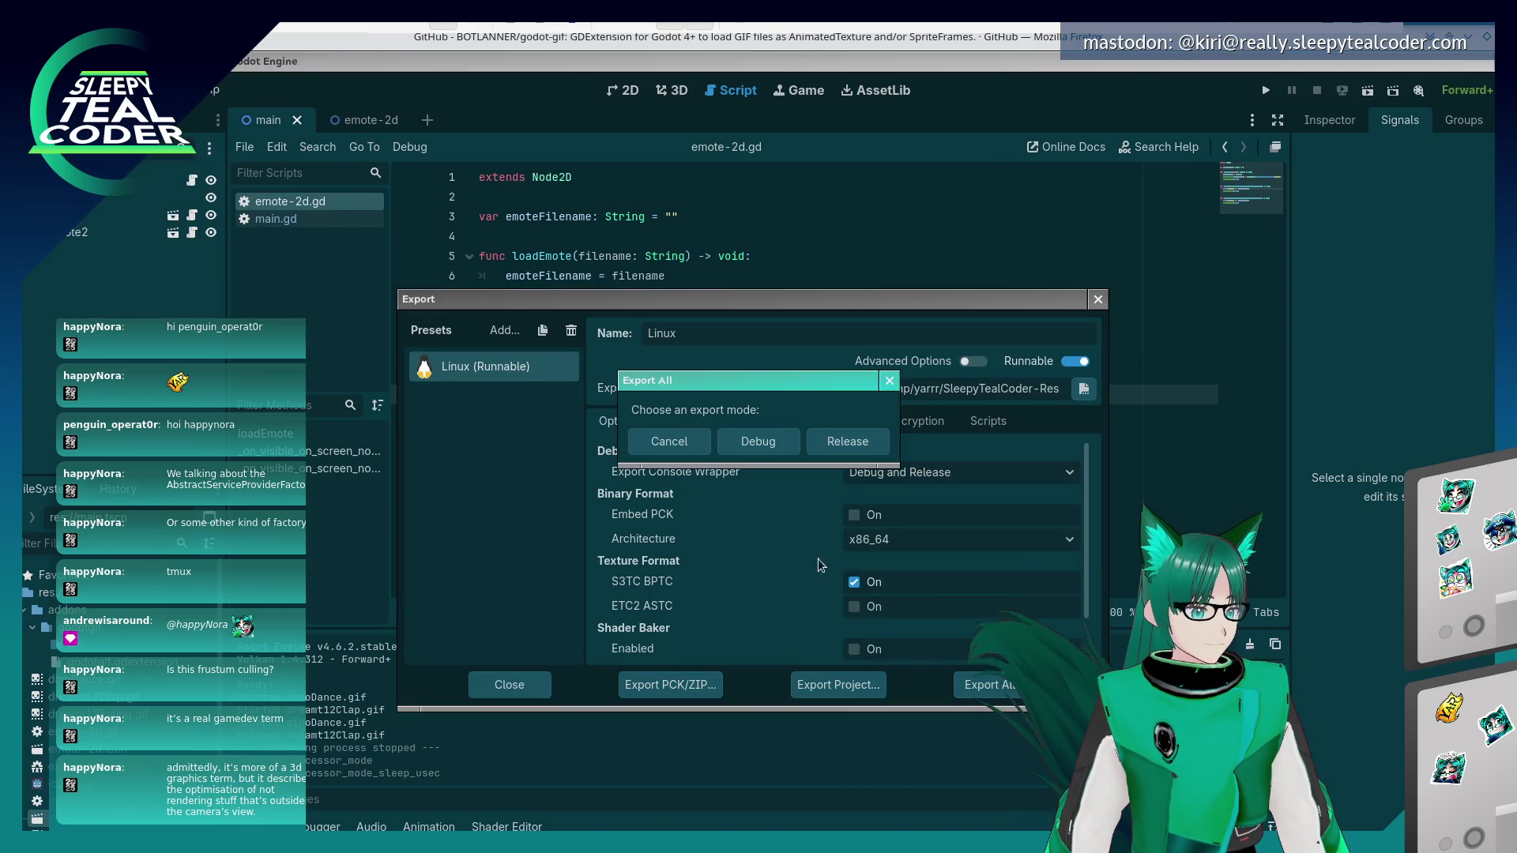
pyautogui.click(841, 445)
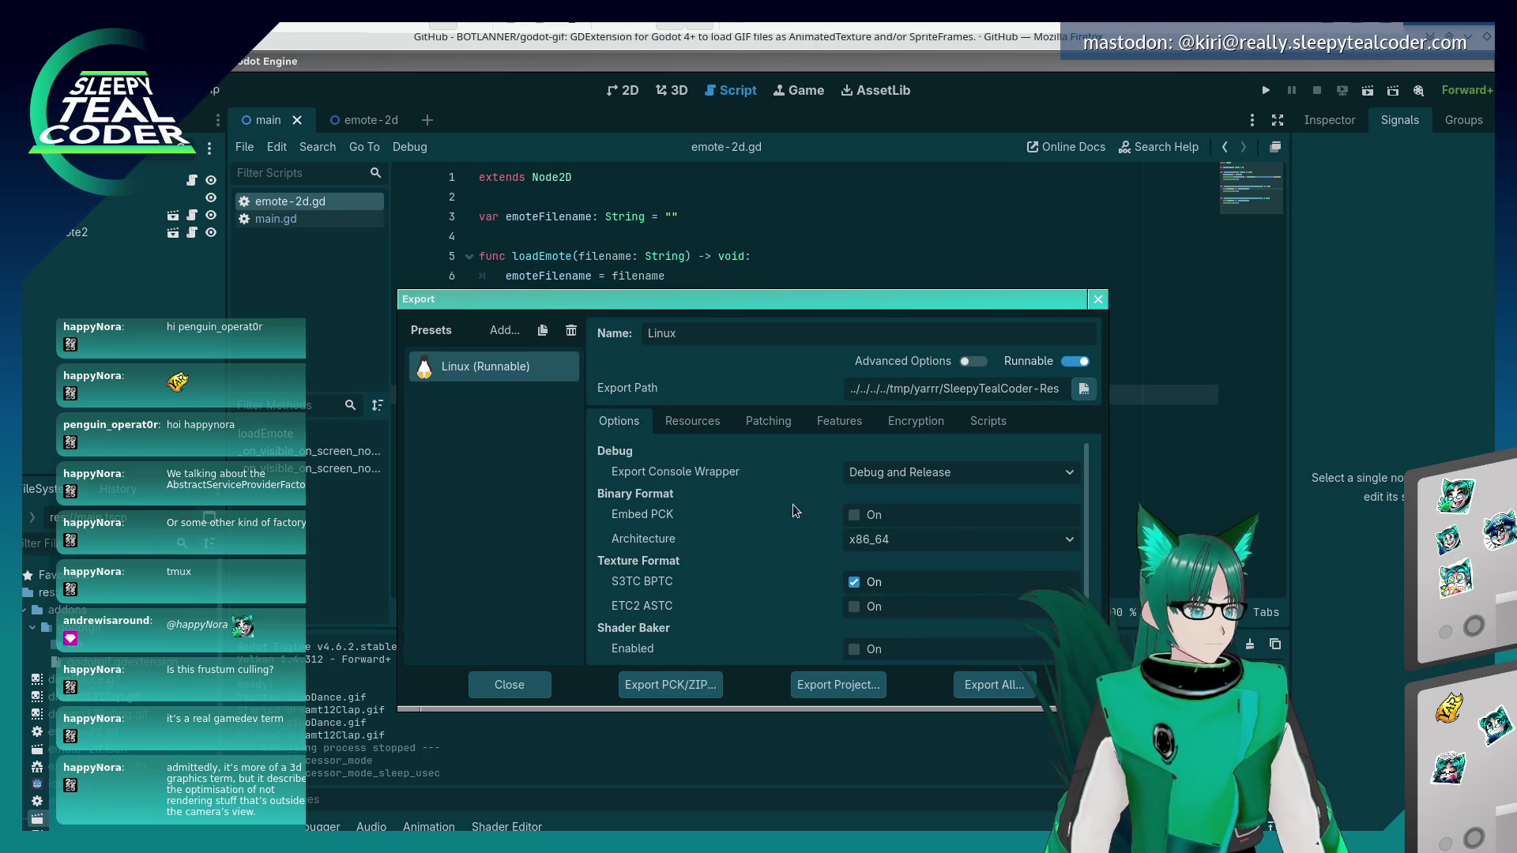
pyautogui.click(1098, 300)
# - Launch the exported game with ./SleepyTealCoder-Research1.x86_64 in Konsole
pyautogui.hotkey('alt', 'Tab')
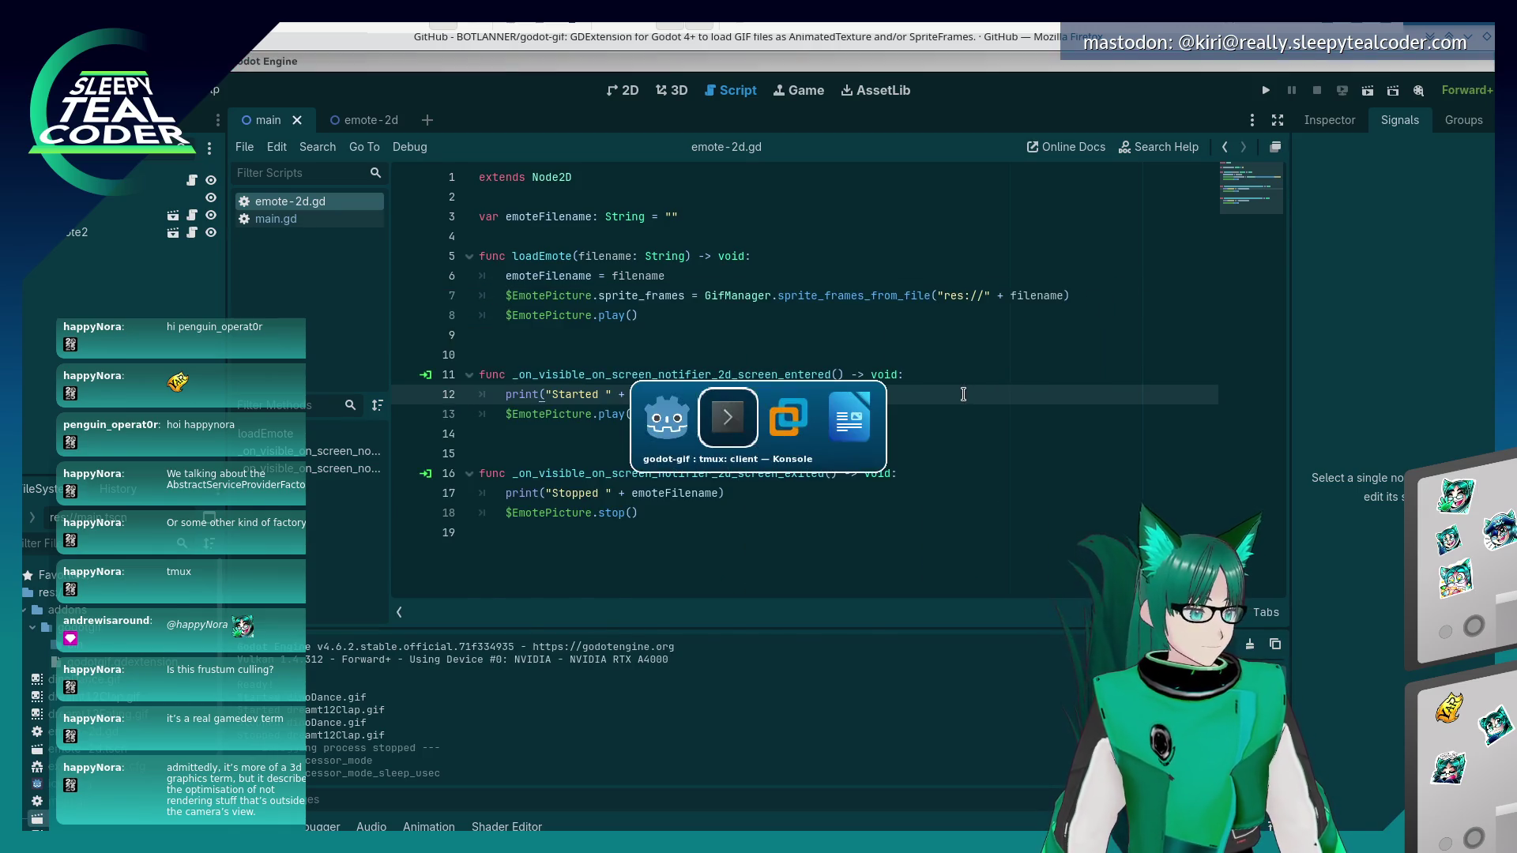
pyautogui.write('./SleepyTealCoder-Research1.x86_64')
pyautogui.press('Return')
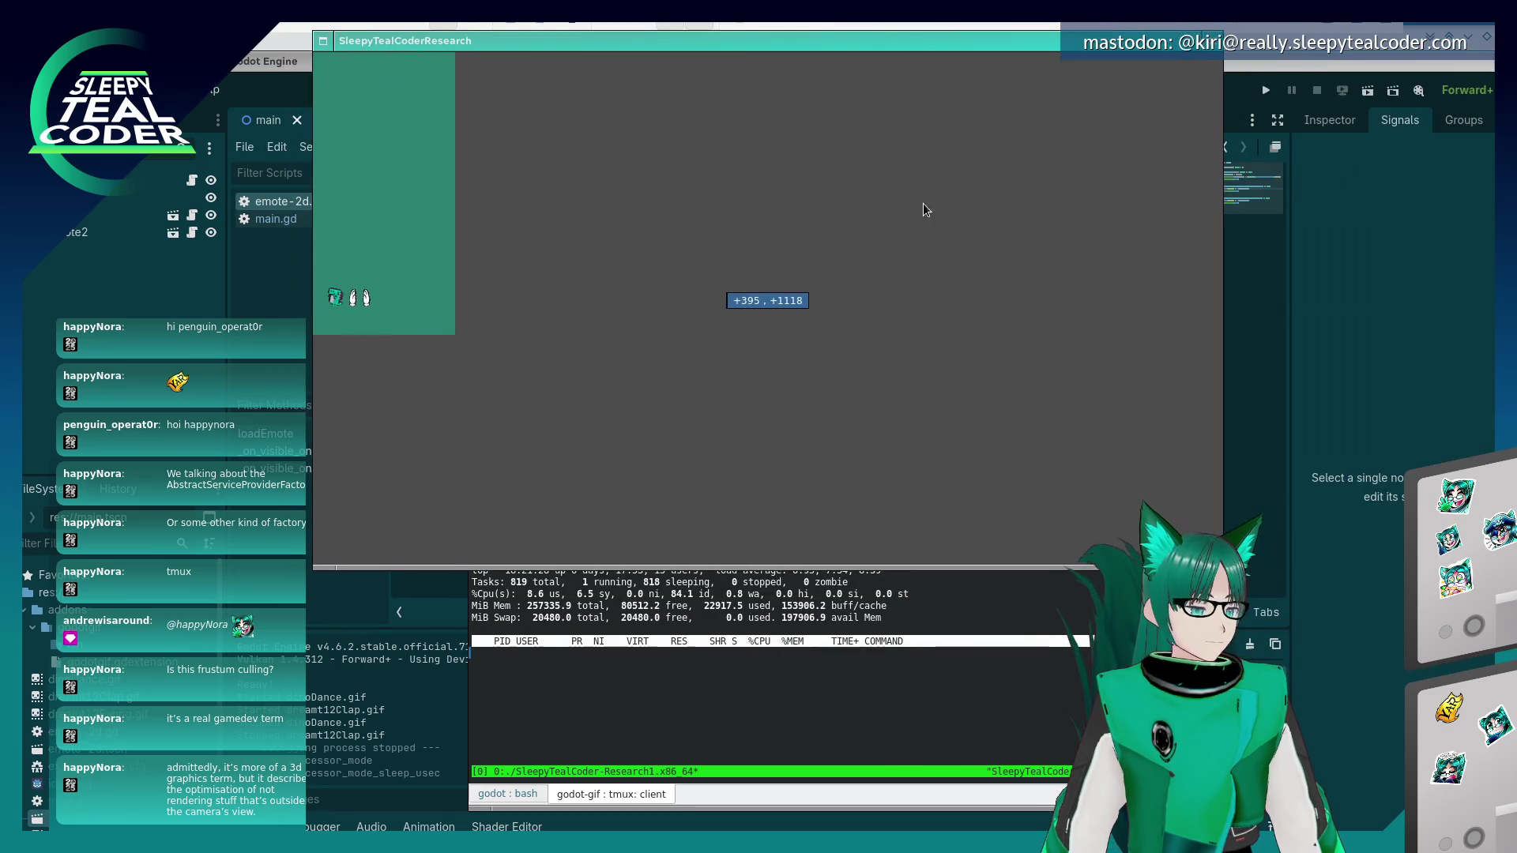
# - Move the game window aside to watch its roughly 4% CPU in top, then reopen Project Settings
pyautogui.moveTo(864, 324)
pyautogui.mouseDown()
pyautogui.moveTo(888, 329)
pyautogui.moveTo(868, 347)
pyautogui.mouseUp()
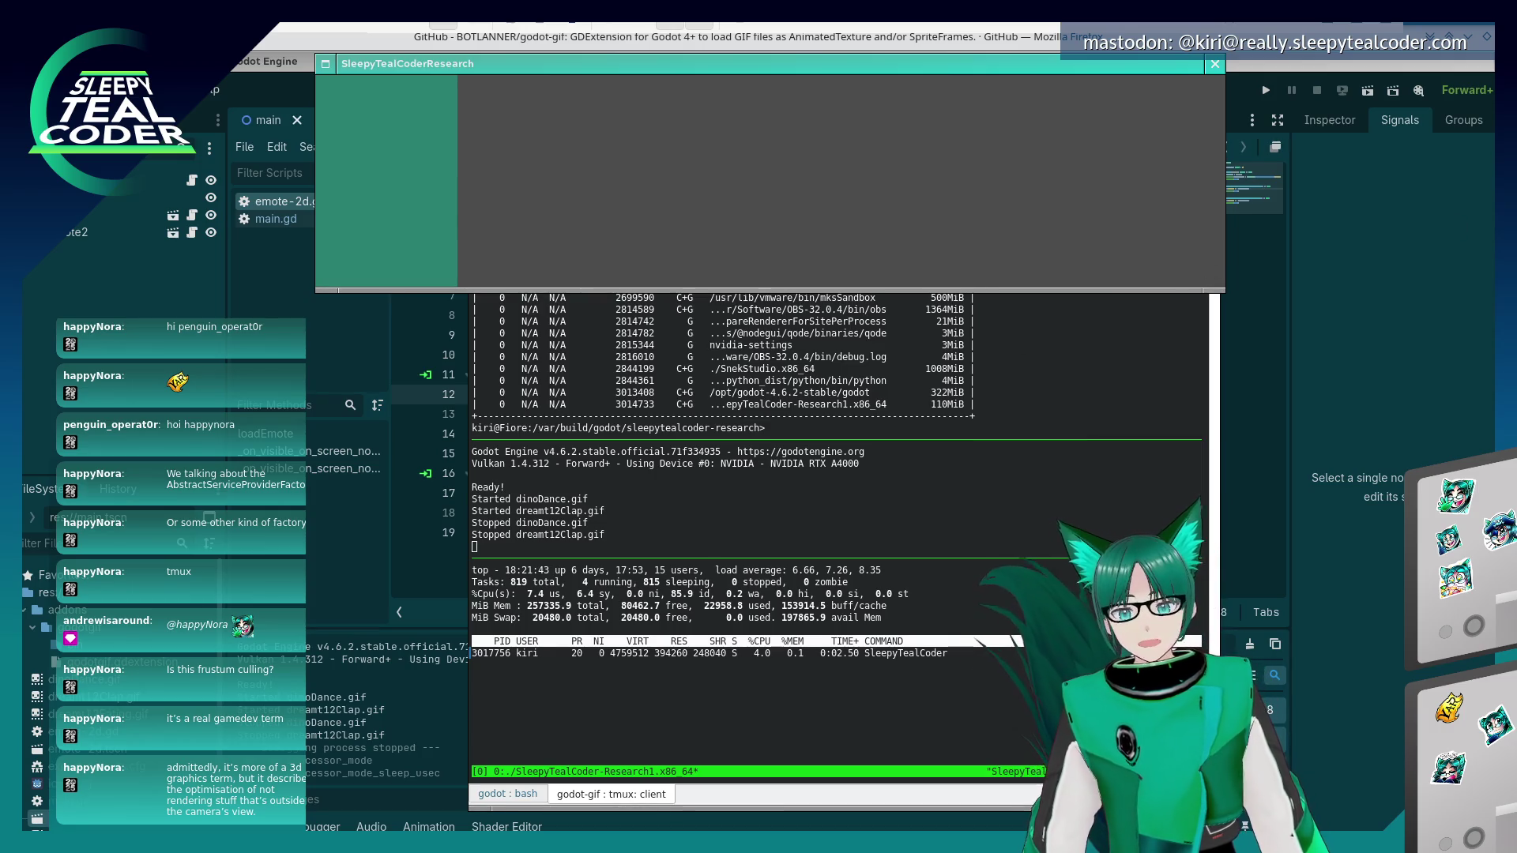
pyautogui.hotkey('alt', 'Tab')
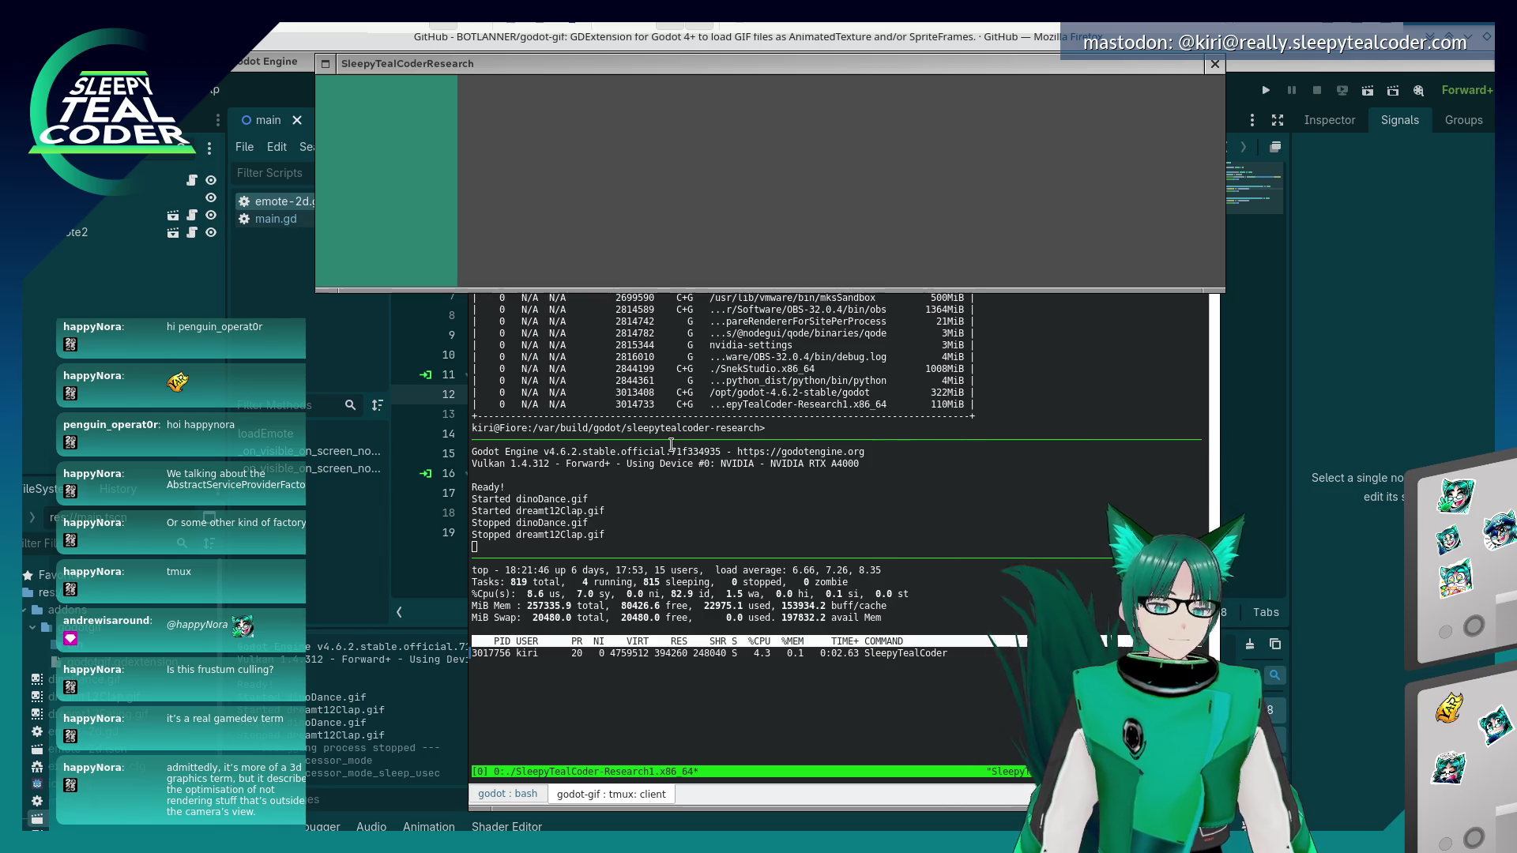
pyautogui.hotkey('alt', 'Tab')
pyautogui.hotkey('alt', 'Tab')
pyautogui.hotkey('alt', 'Tab')
pyautogui.hotkey('alt', 'Tab')
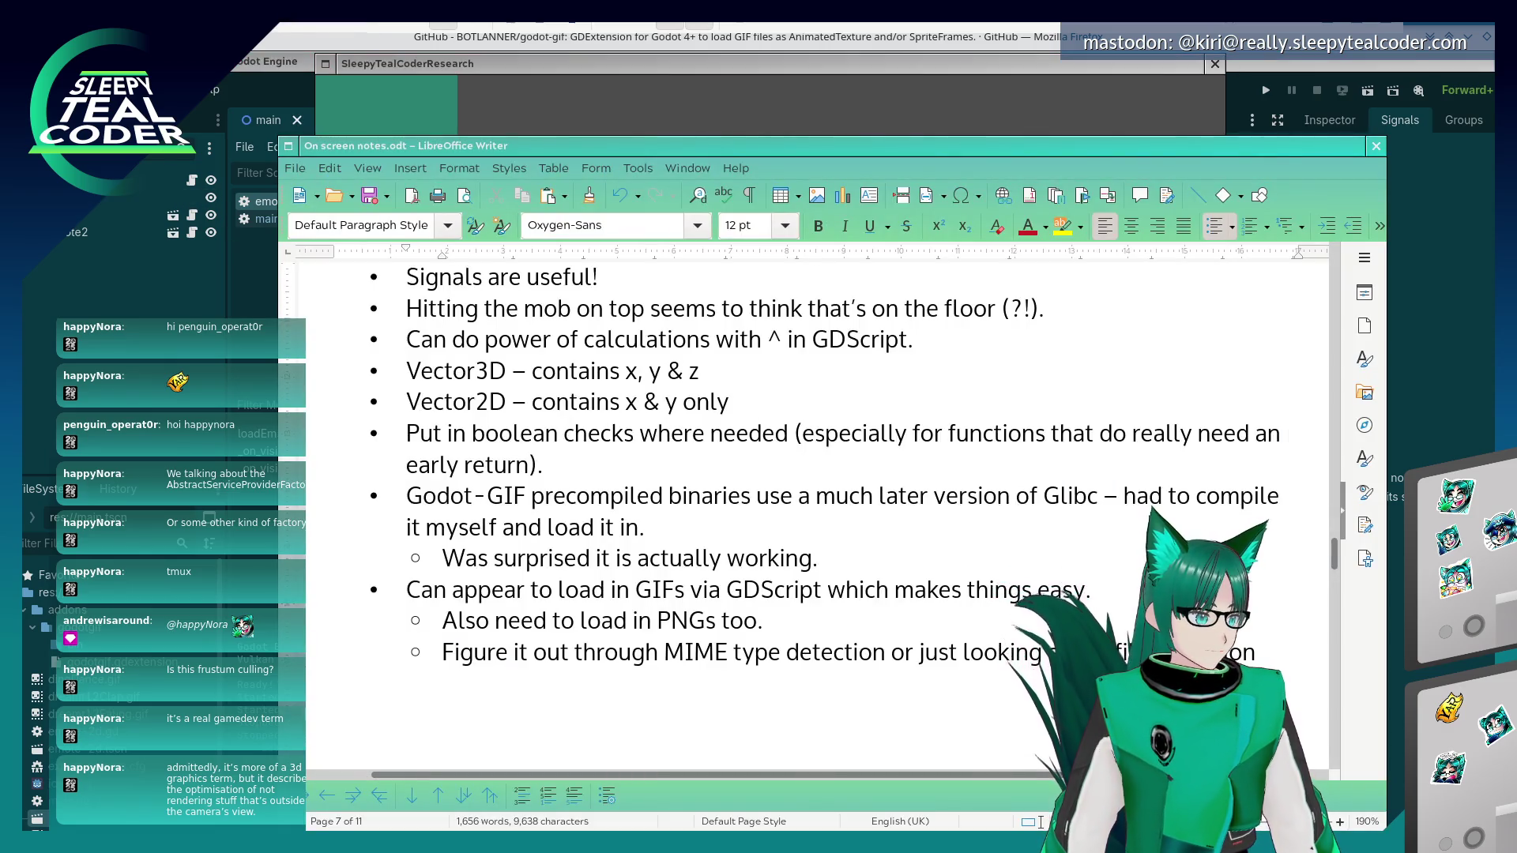
pyautogui.click(201, 90)
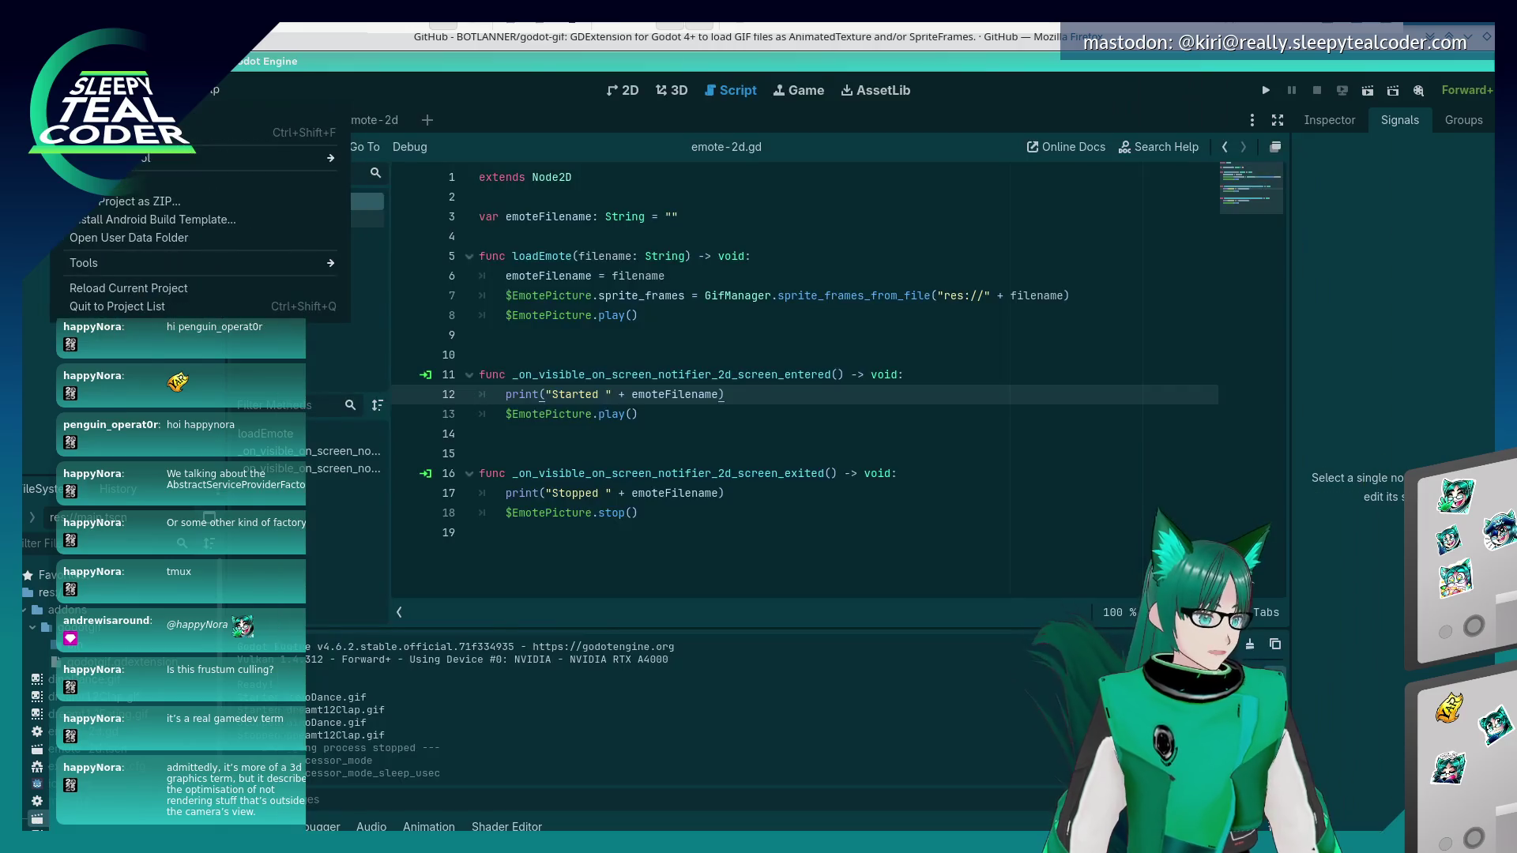
pyautogui.click(229, 114)
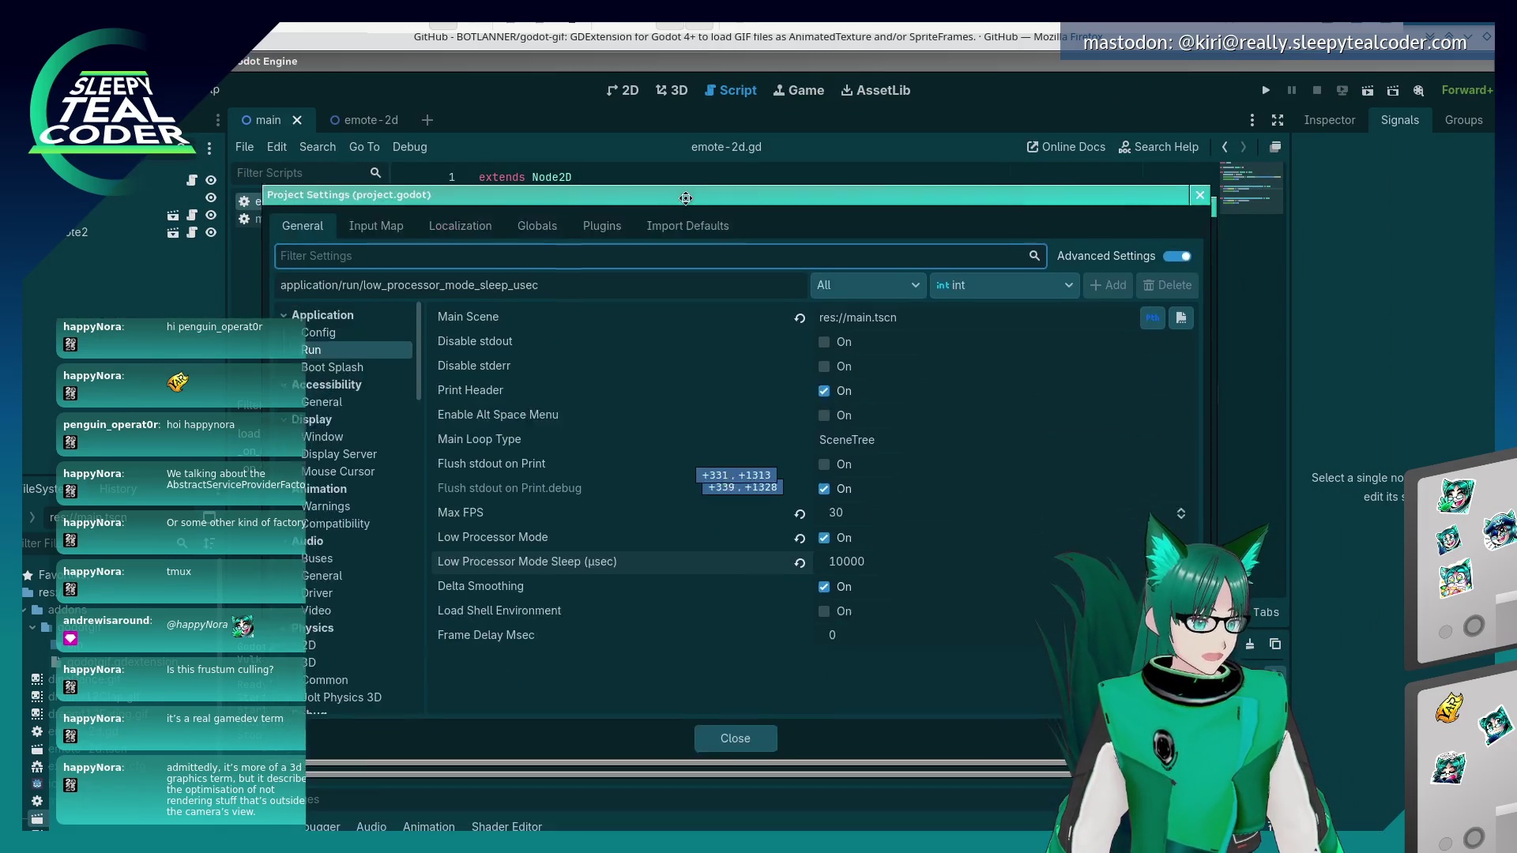
pyautogui.hotkey('alt', 'Tab')
pyautogui.hotkey('alt', 'Tab')
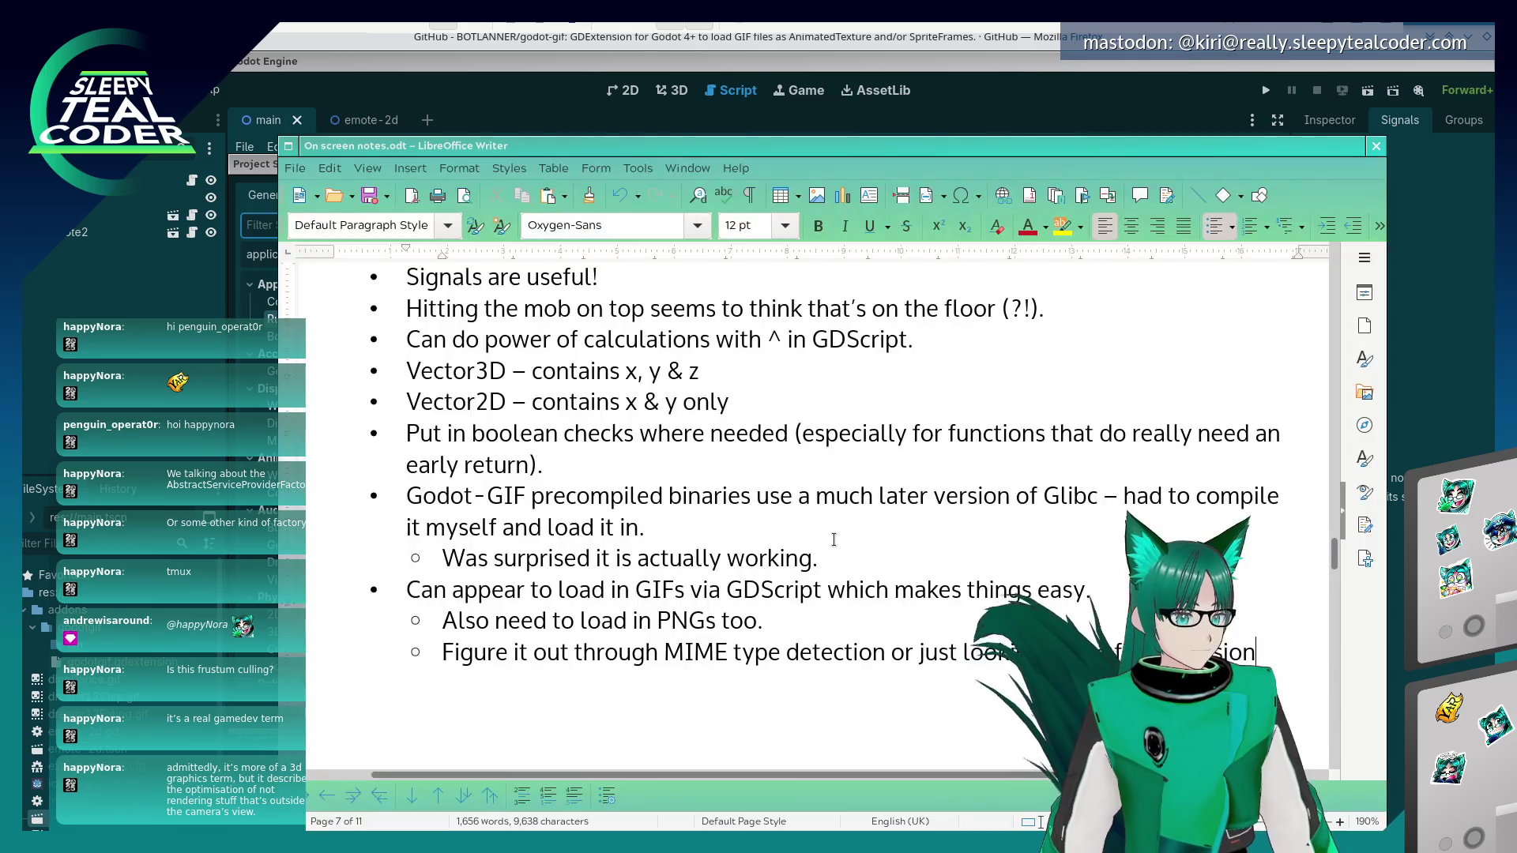
# - Add a top-level bullet 'Max FPS can be reduced down' to the notes
pyautogui.press('Return')
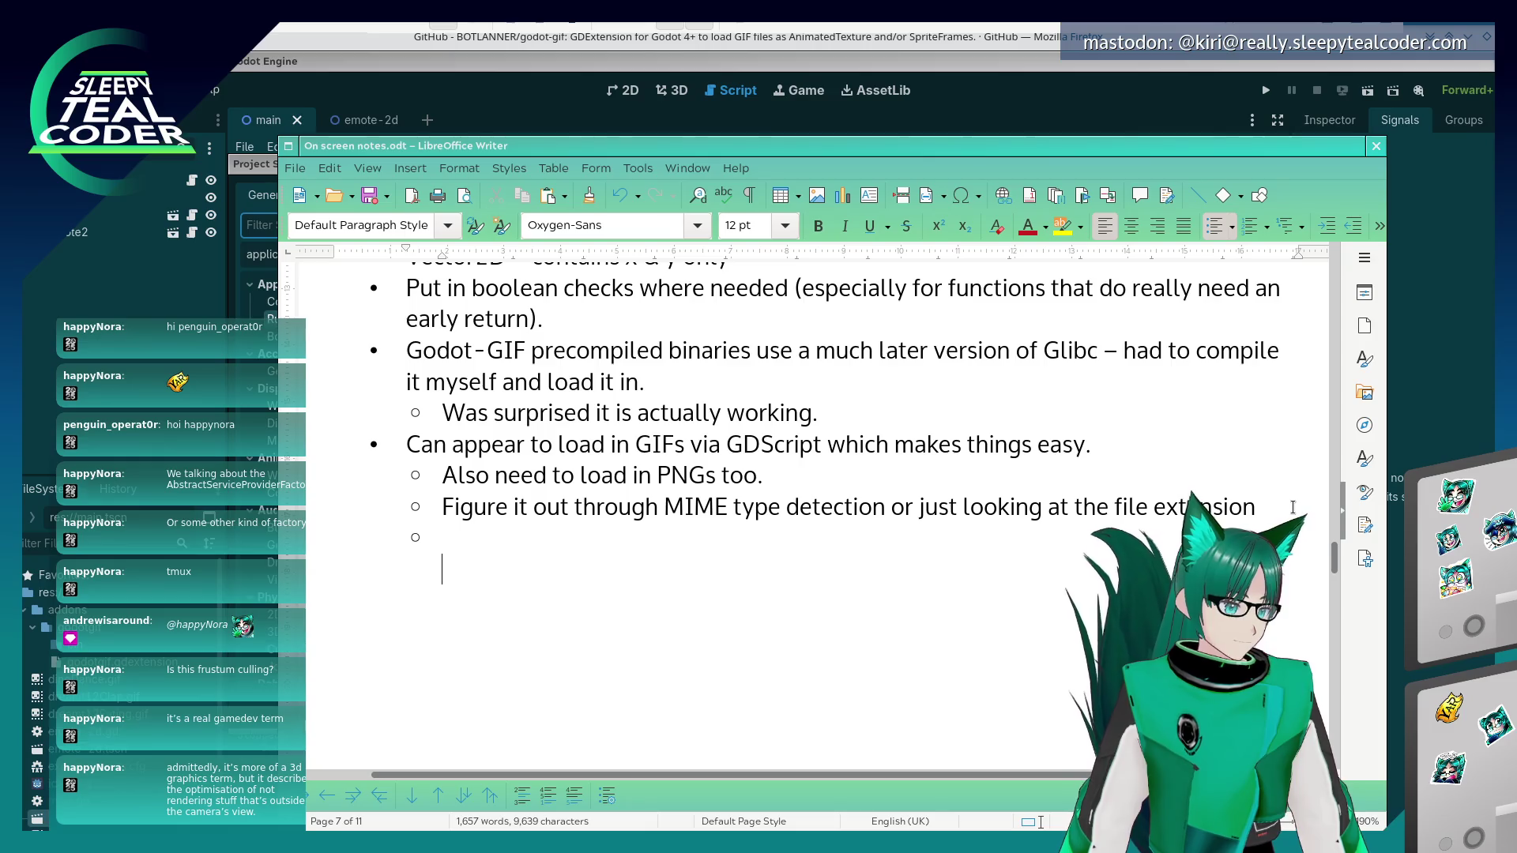
pyautogui.press('BackSpace')
pyautogui.press('BackSpace')
pyautogui.press('BackSpace')
pyautogui.press('Return')
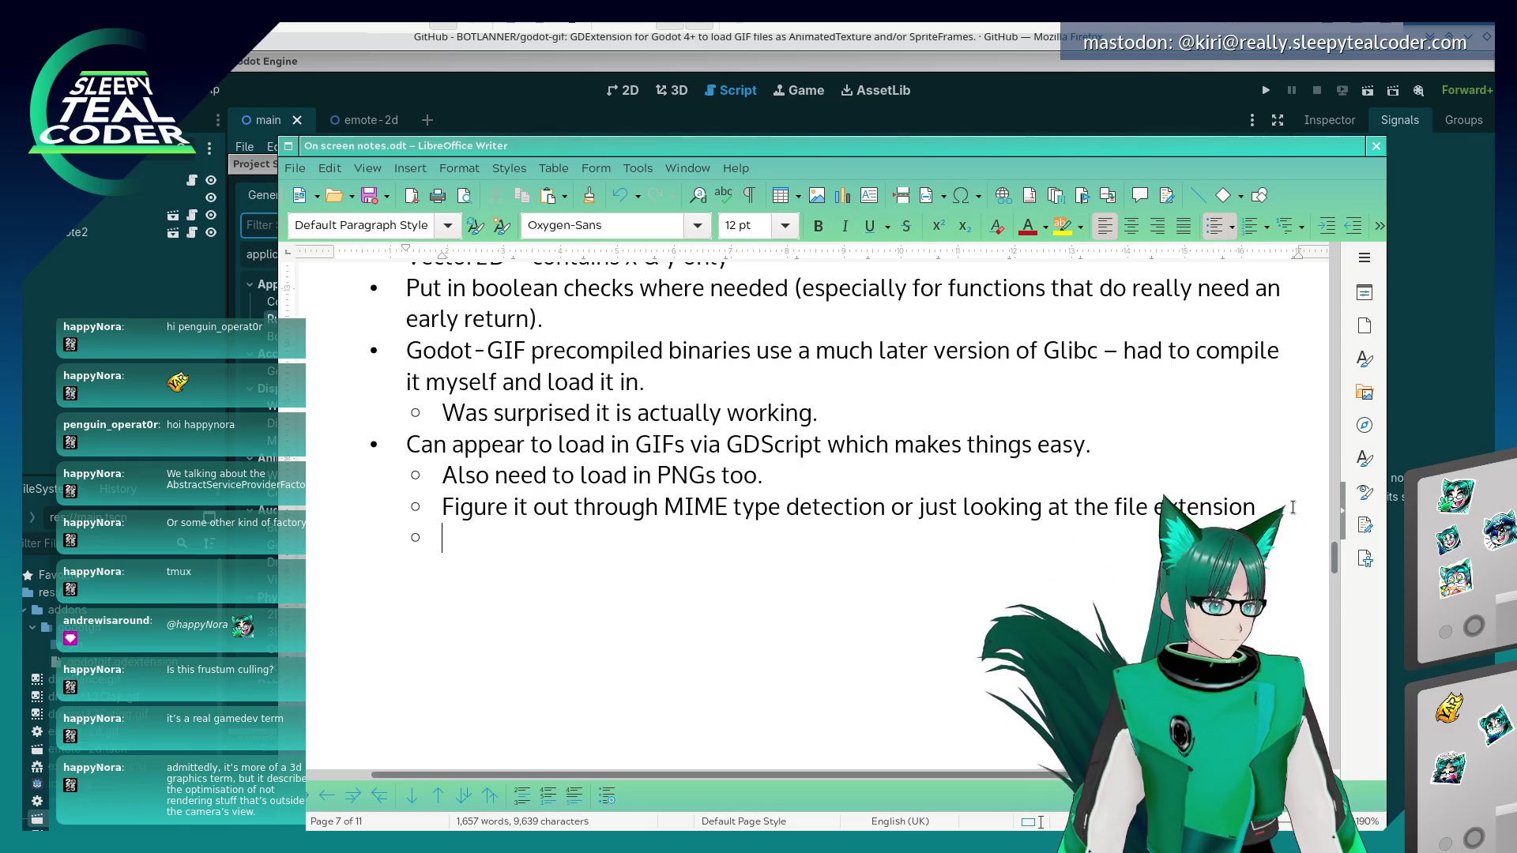
pyautogui.hotkey('shift', 'Tab')
pyautogui.write('Max FPS can be reduced ')
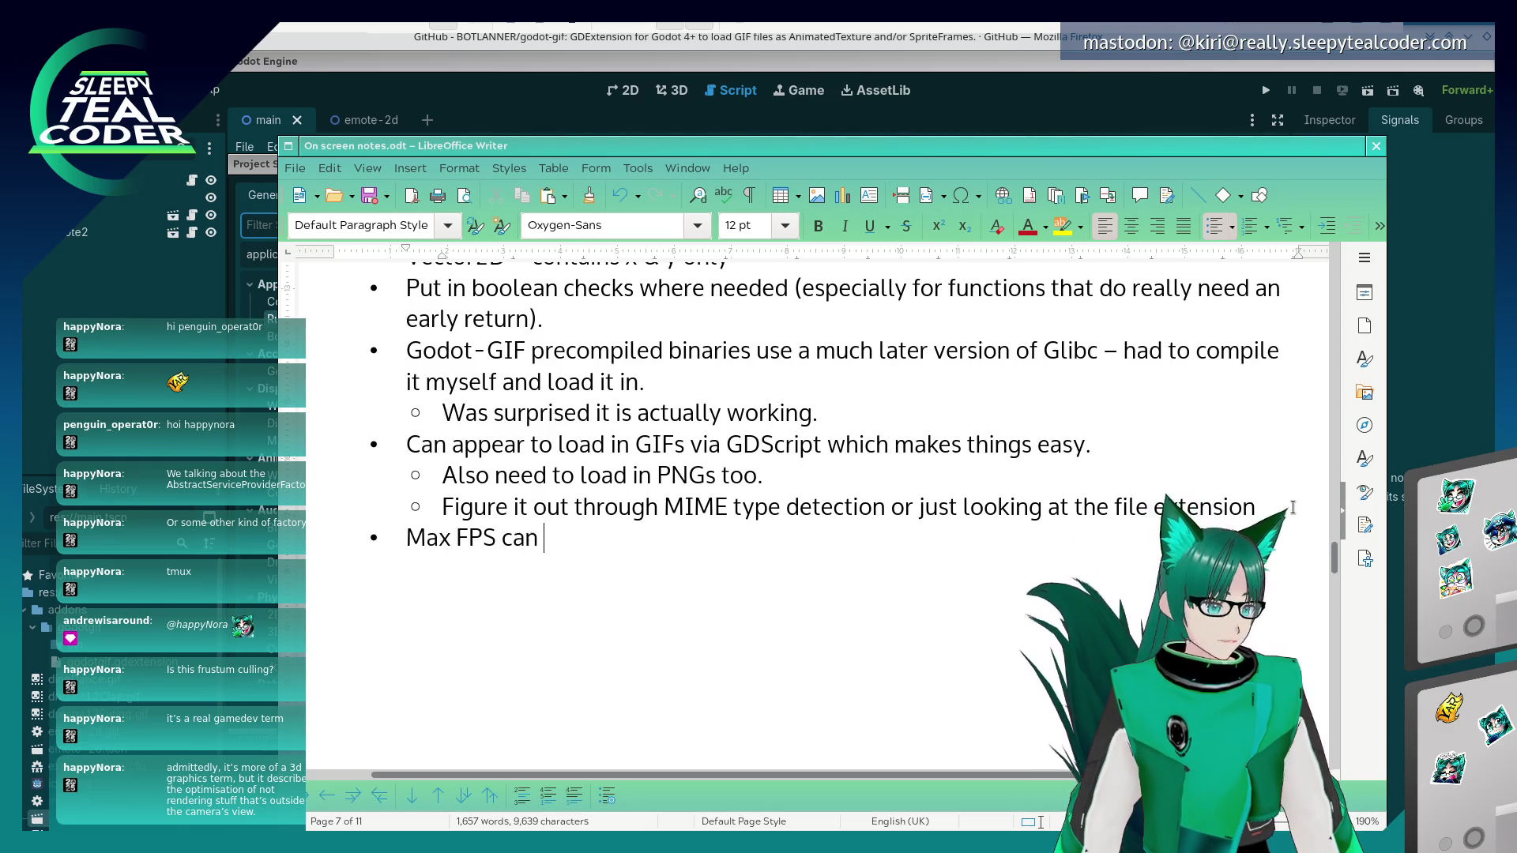
pyautogui.write('dfown')
pyautogui.press('BackSpace')
pyautogui.press('BackSpace')
pyautogui.press('BackSpace')
pyautogui.write('own to')
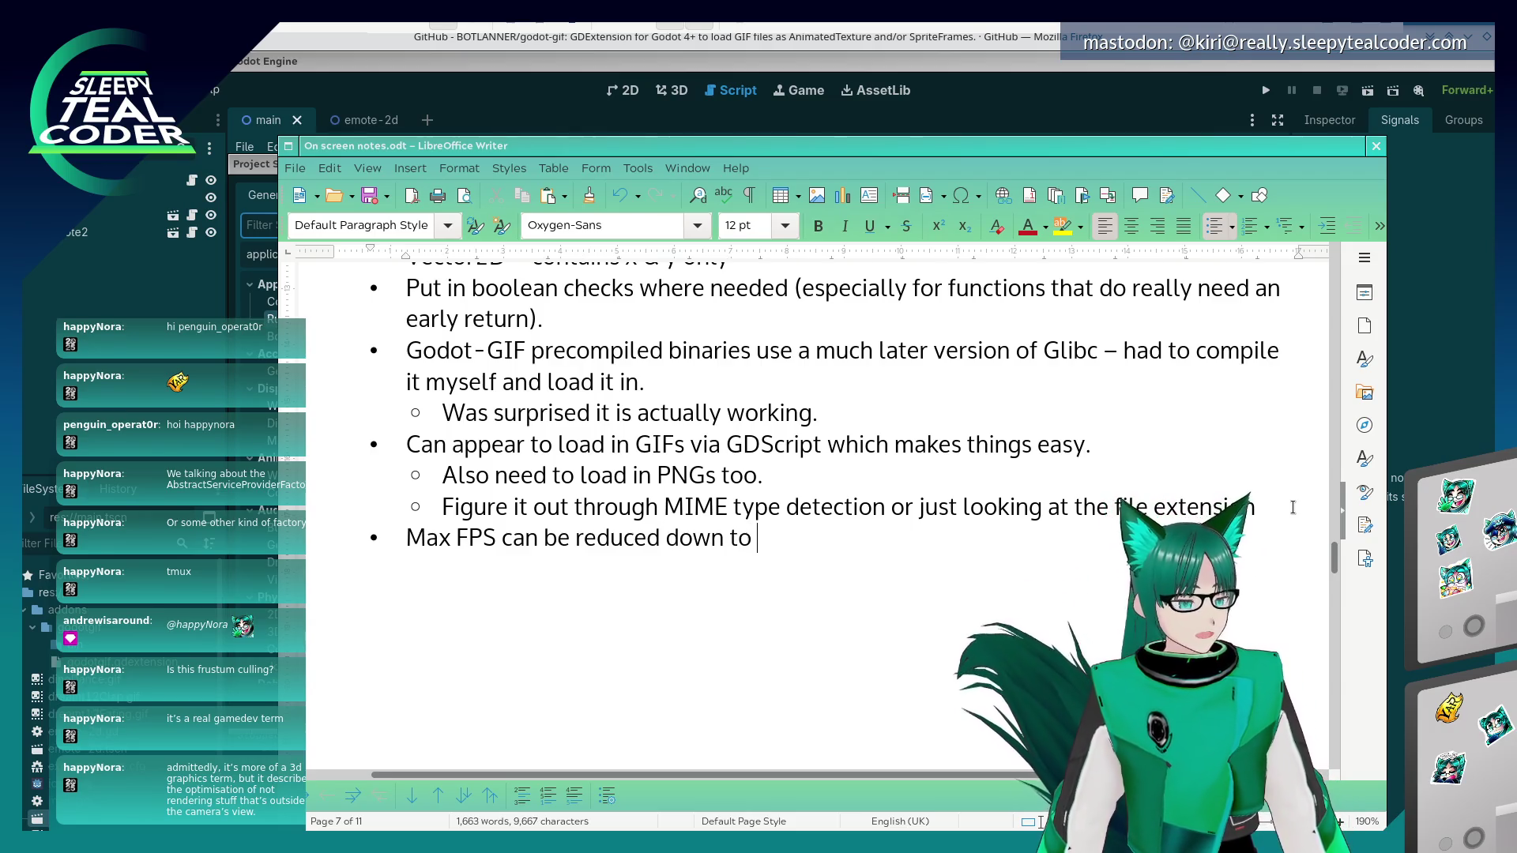
pyautogui.press('BackSpace')
pyautogui.press('BackSpace')
pyautogui.press('BackSpace')
# - Add a bullet 'Low Processor Mode can be enabled' below the Max FPS note
pyautogui.hotkey('alt', 'Tab')
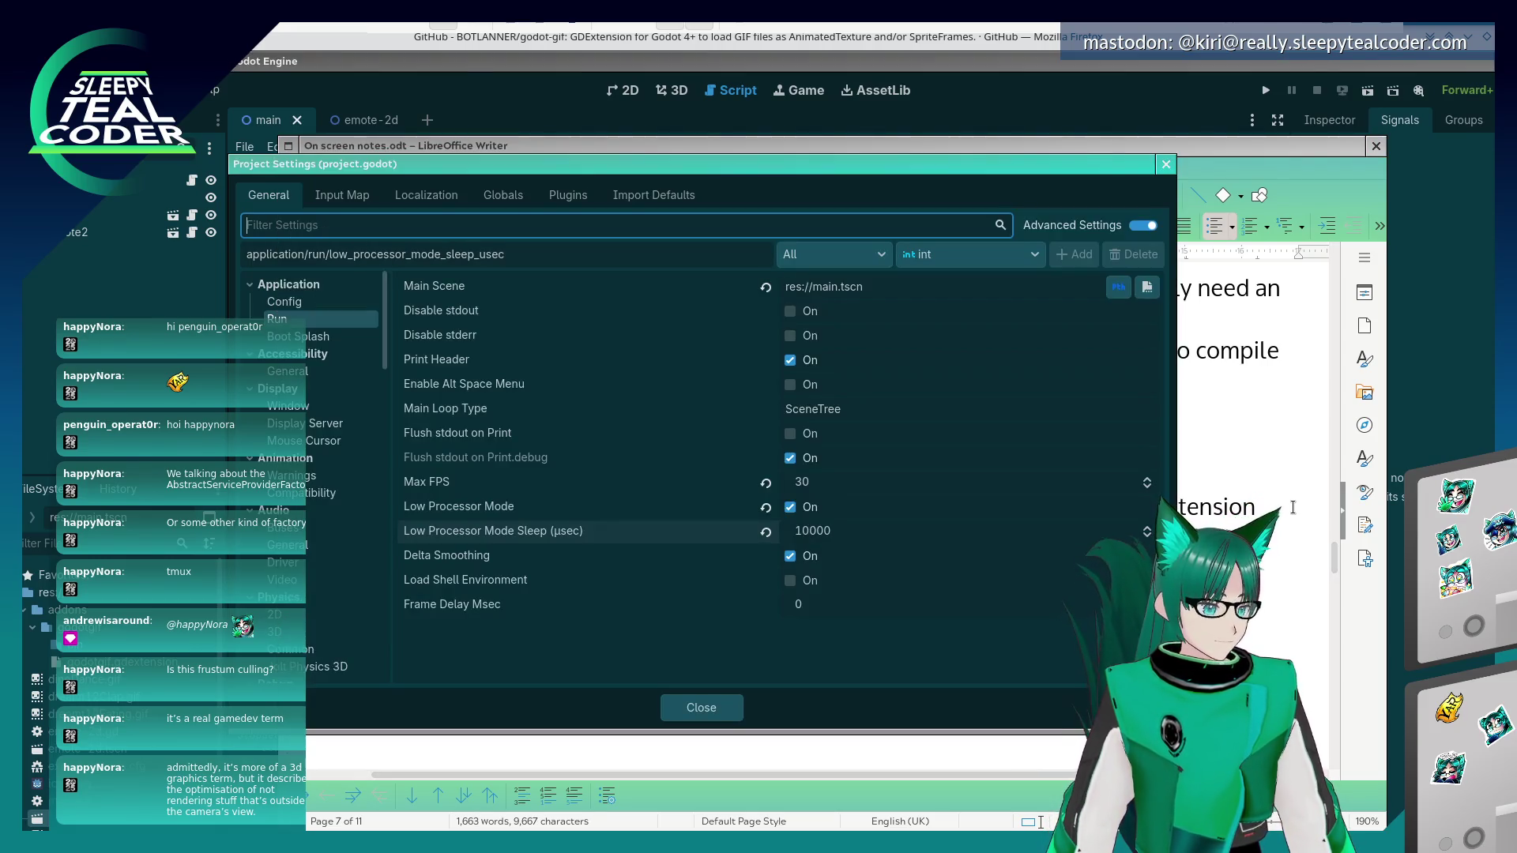
pyautogui.click(1292, 507)
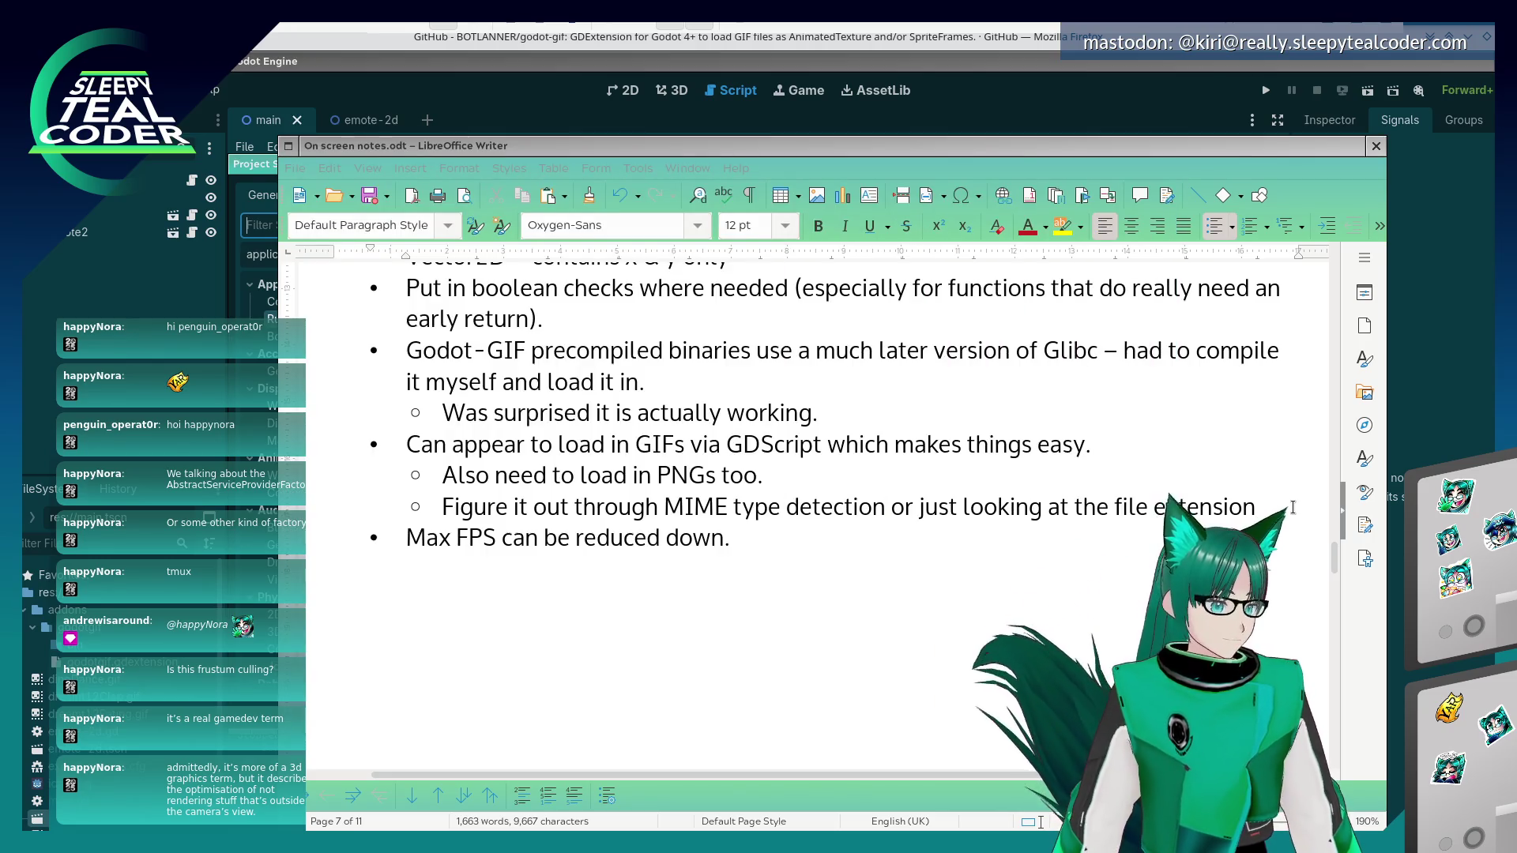
pyautogui.click(888, 547)
pyautogui.press('Return')
pyautogui.write('Lo')
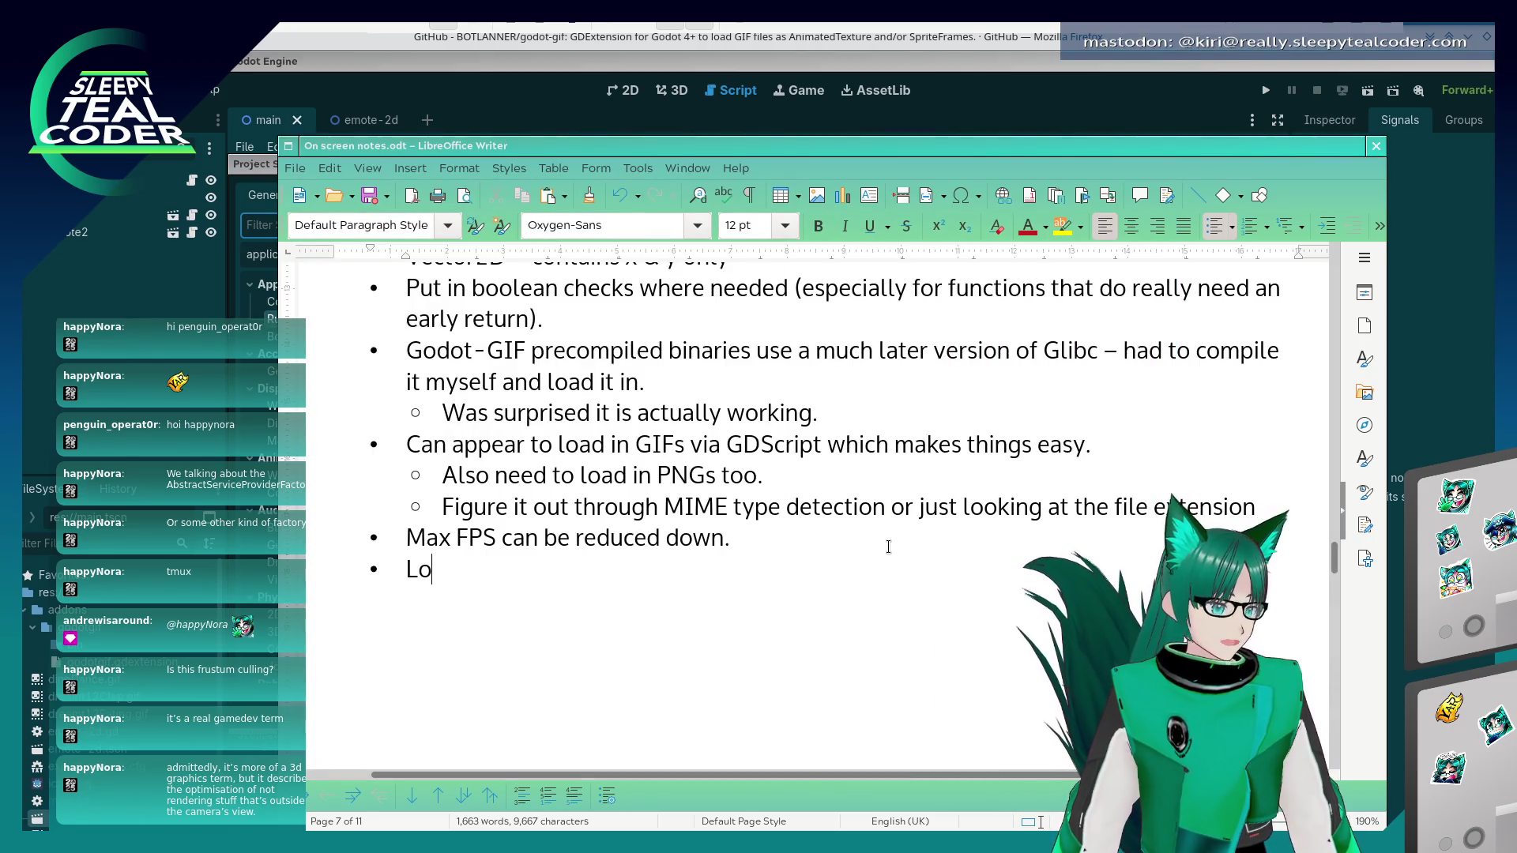
pyautogui.write('w Processor Mode ac')
pyautogui.press('BackSpace')
pyautogui.press('BackSpace')
pyautogui.write('can')
pyautogui.press('BackSpace')
pyautogui.write('n be enabled')
# - Add a bullet that Low Processor Mode sleep can be set, e.g. 10000us = 10ms, 6900us = 6.9ms
pyautogui.press('Return')
pyautogui.write('Low Processor')
pyautogui.hotkey('alt', 'Tab')
pyautogui.hotkey('alt', 'Tab')
pyautogui.write('Mode ls')
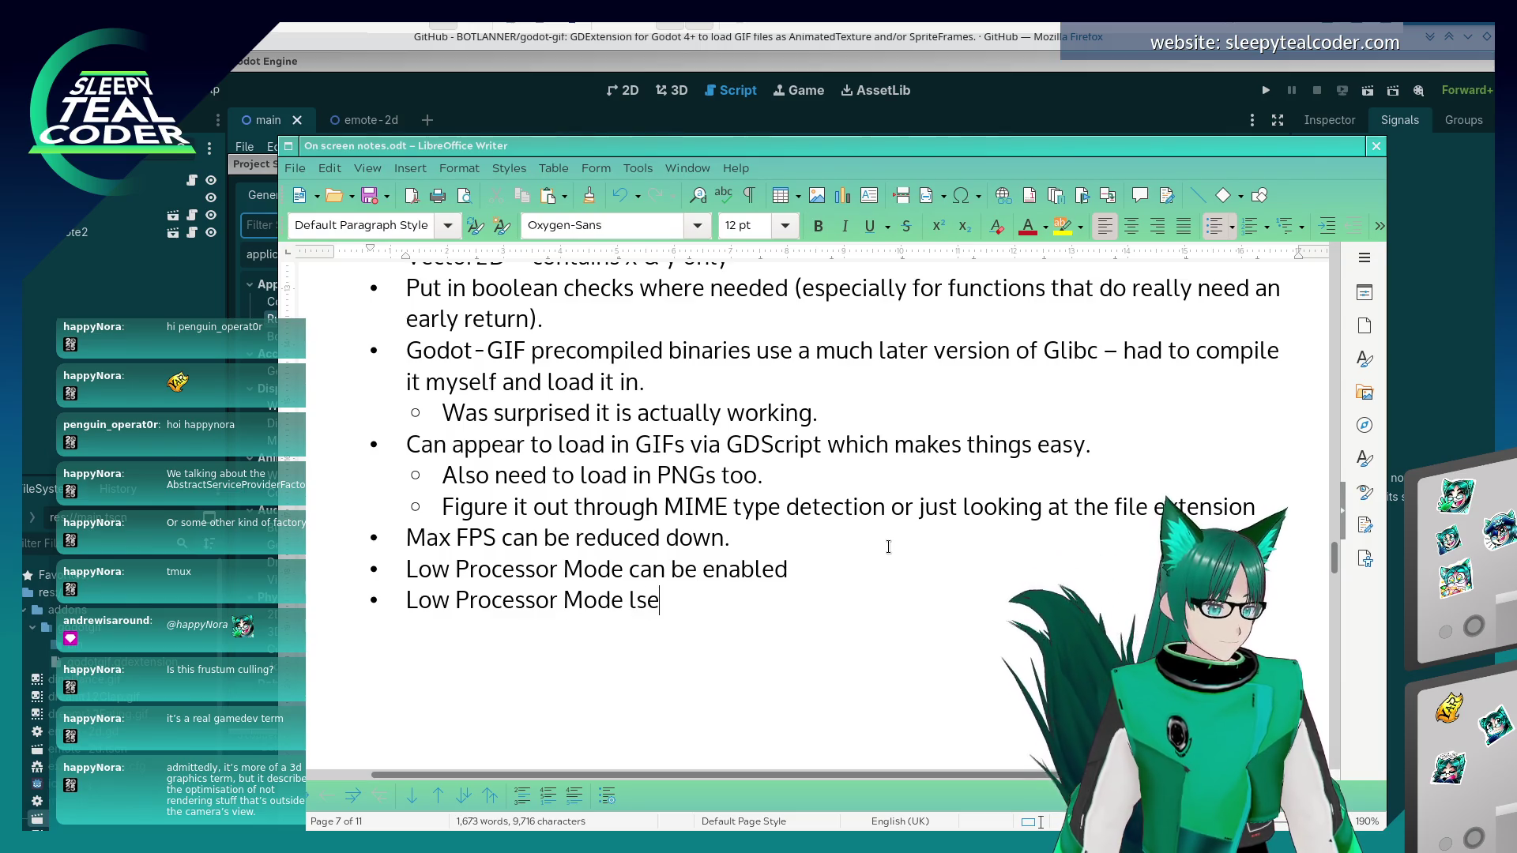
pyautogui.write('e')
pyautogui.press('BackSpace')
pyautogui.press('BackSpace')
pyautogui.press('BackSpace')
pyautogui.write('sleep can be set')
pyautogui.hotkey('alt', 'Tab')
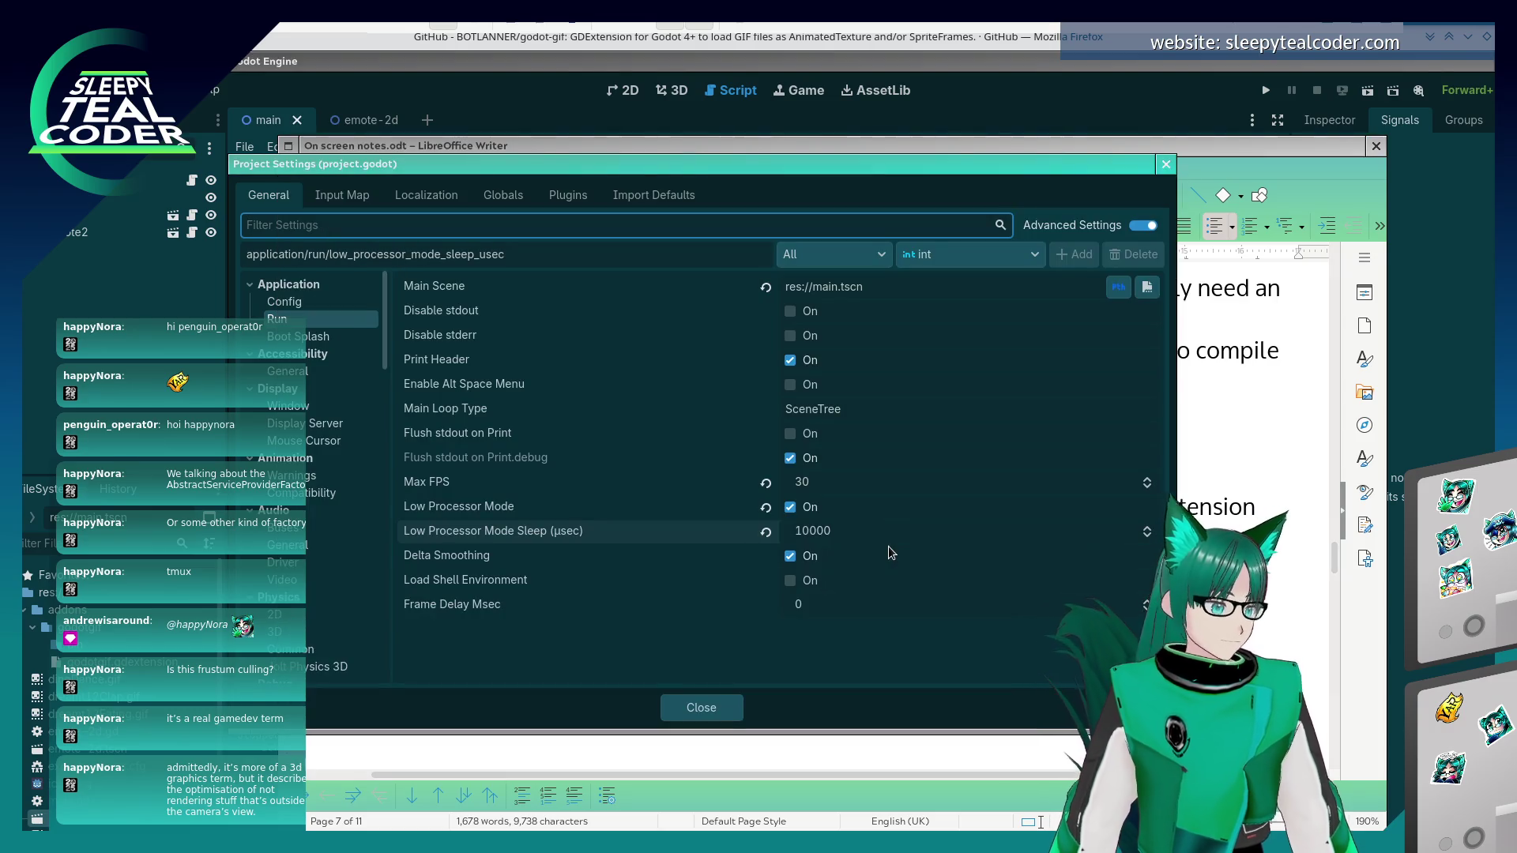
pyautogui.moveTo(645, 535)
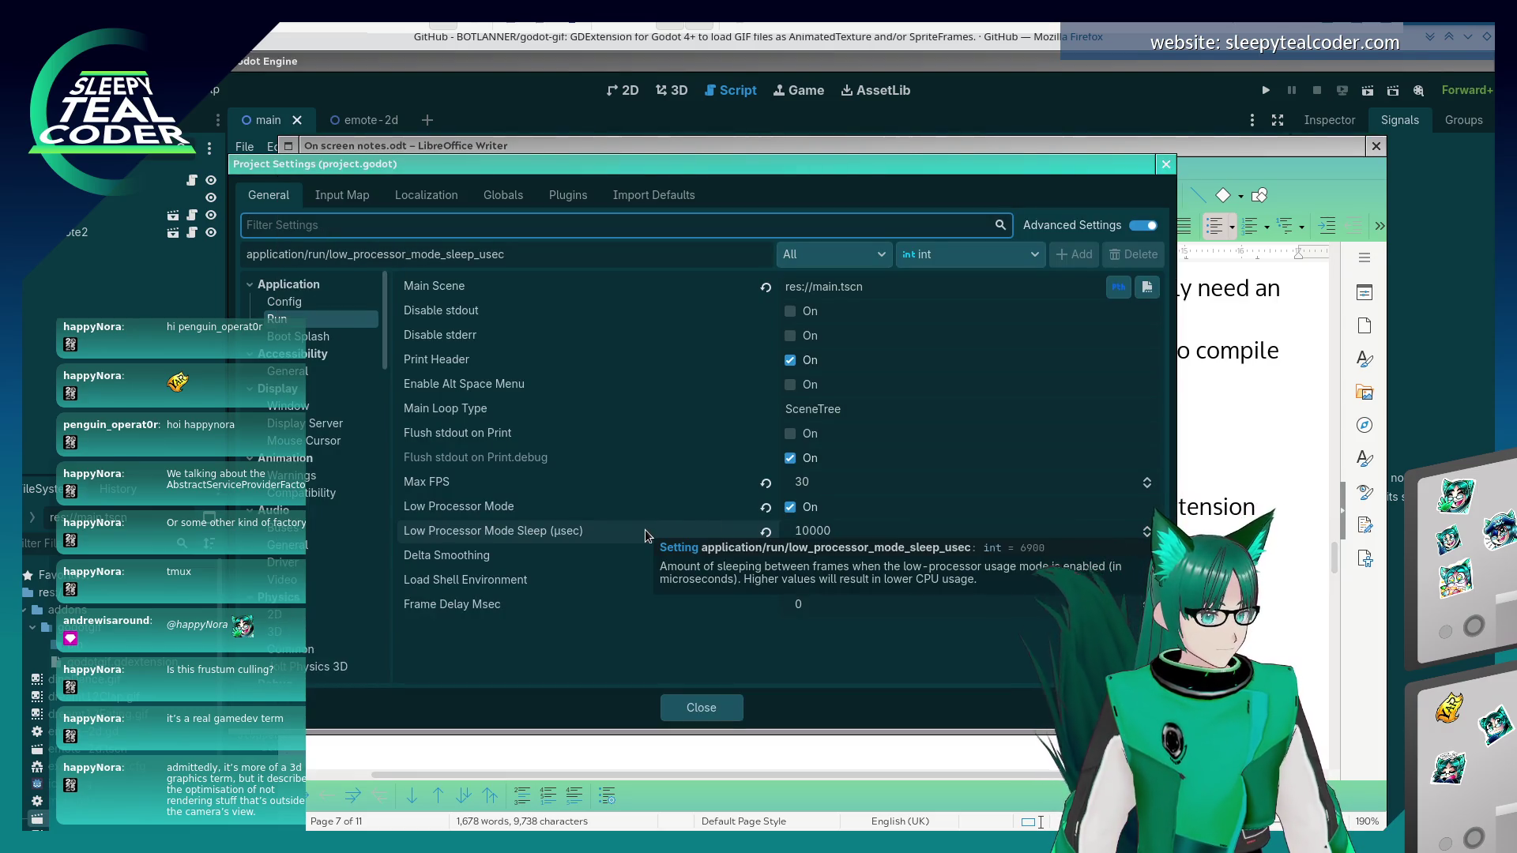
pyautogui.hotkey('alt', 'Tab')
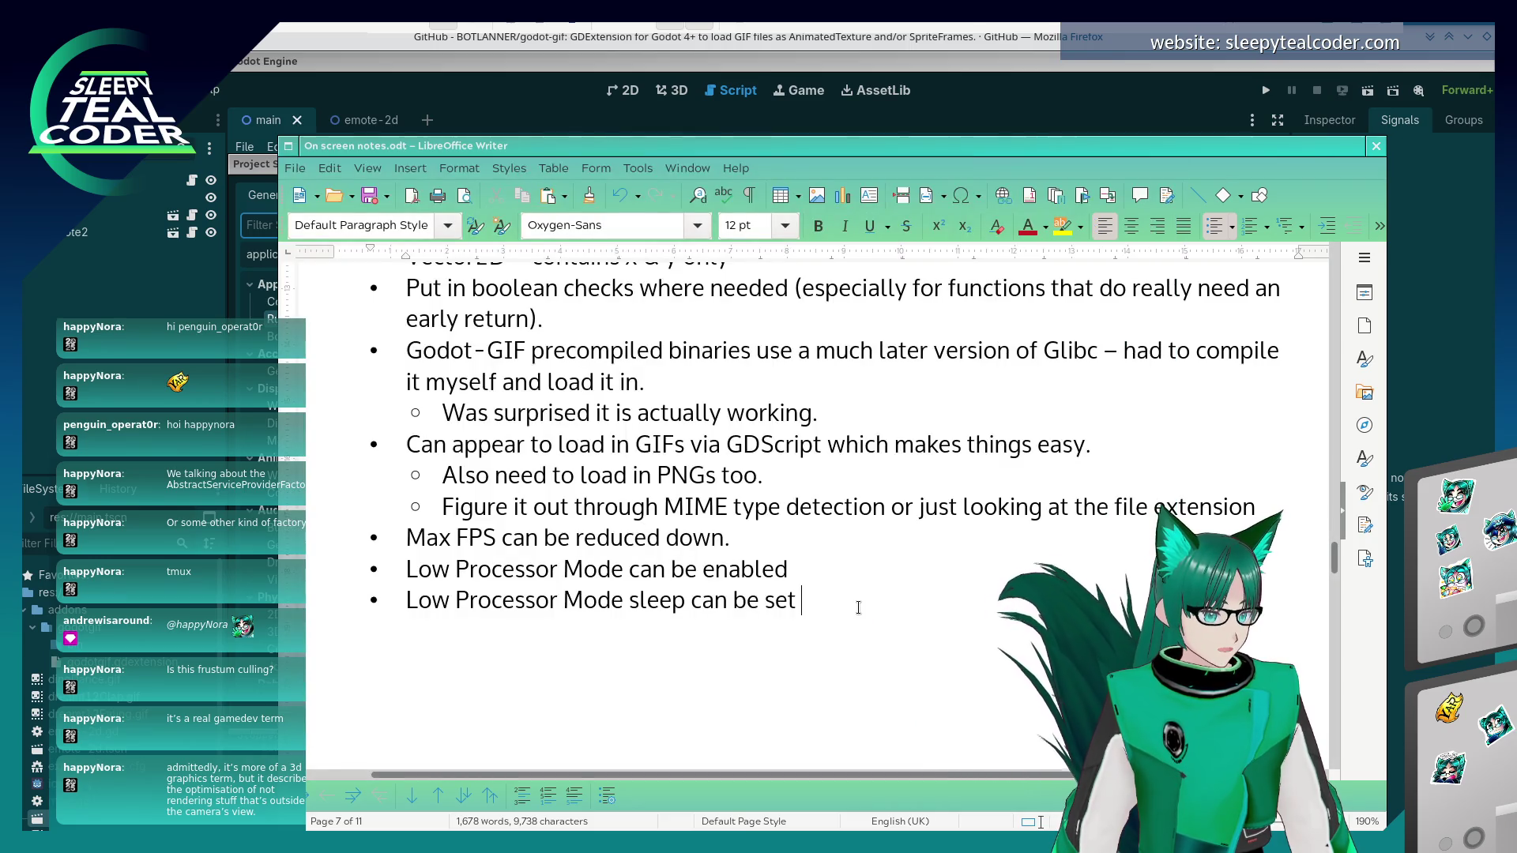
pyautogui.write('(for example 10000us =')
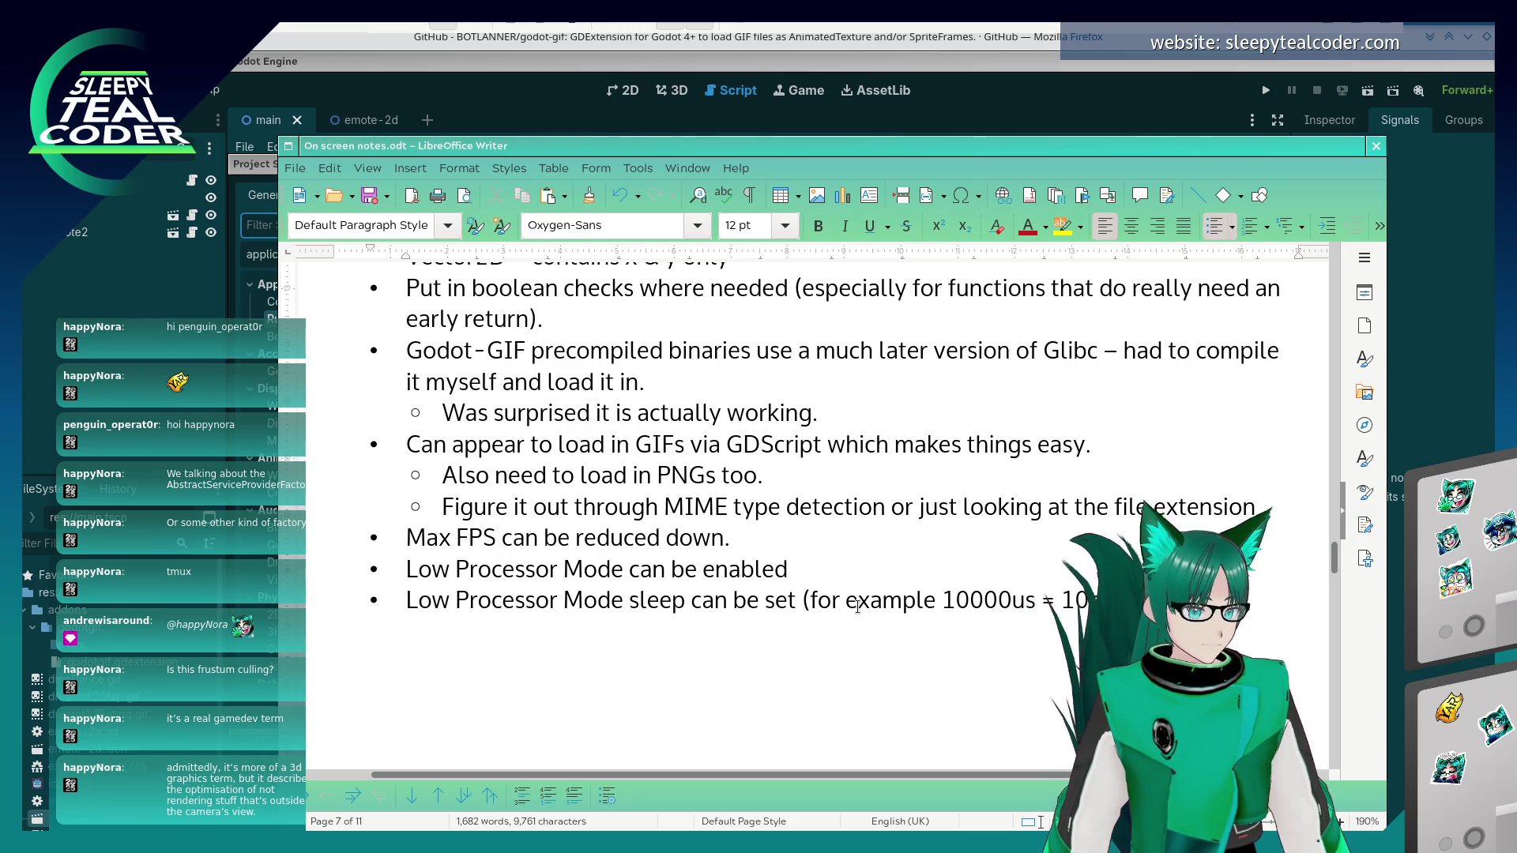
pyautogui.write('10ms,')
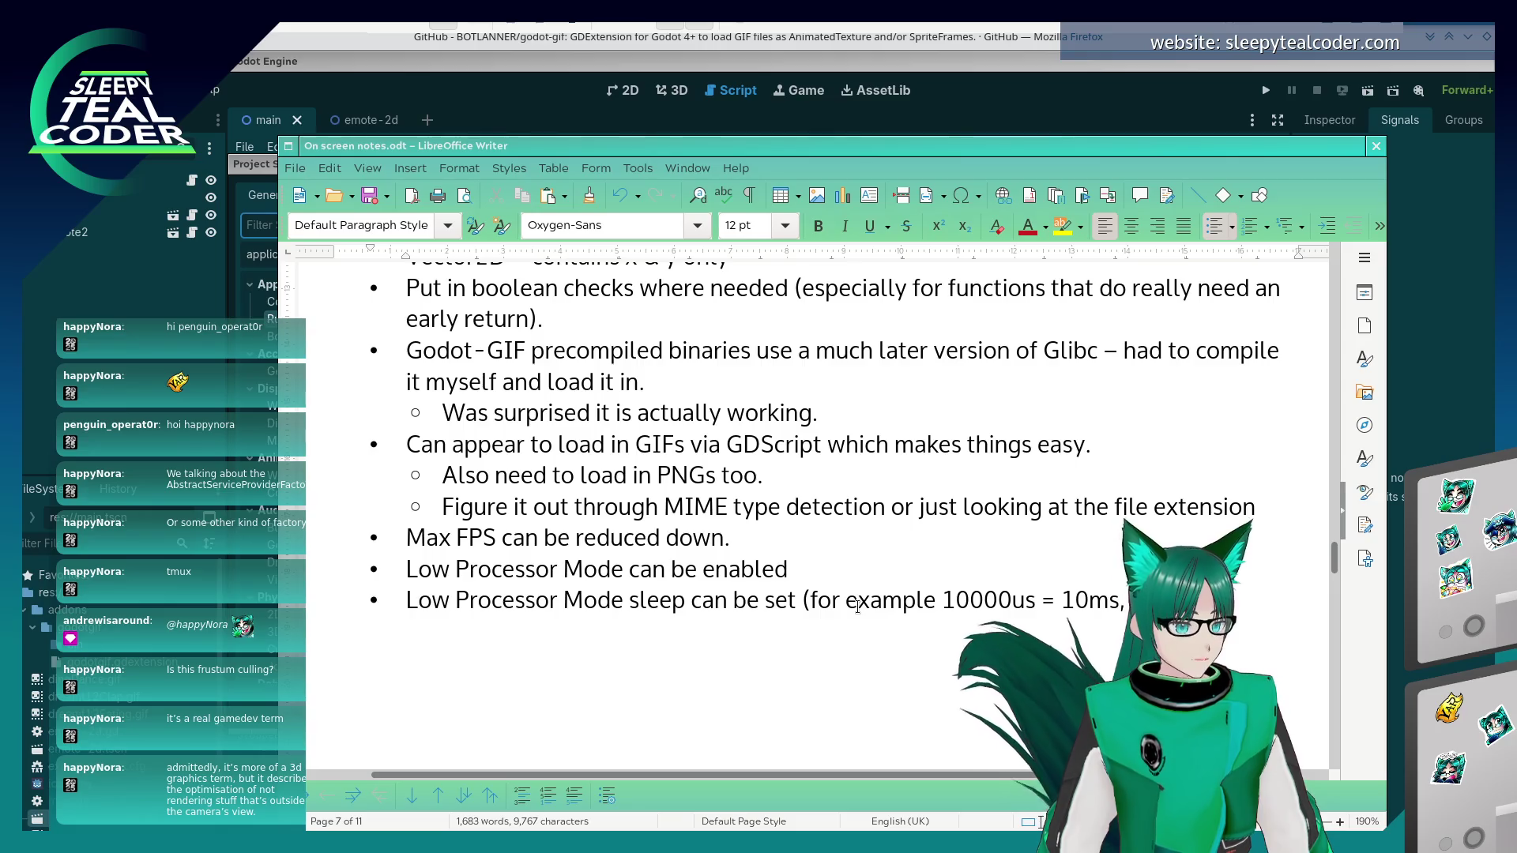
pyautogui.write(' 6900us)')
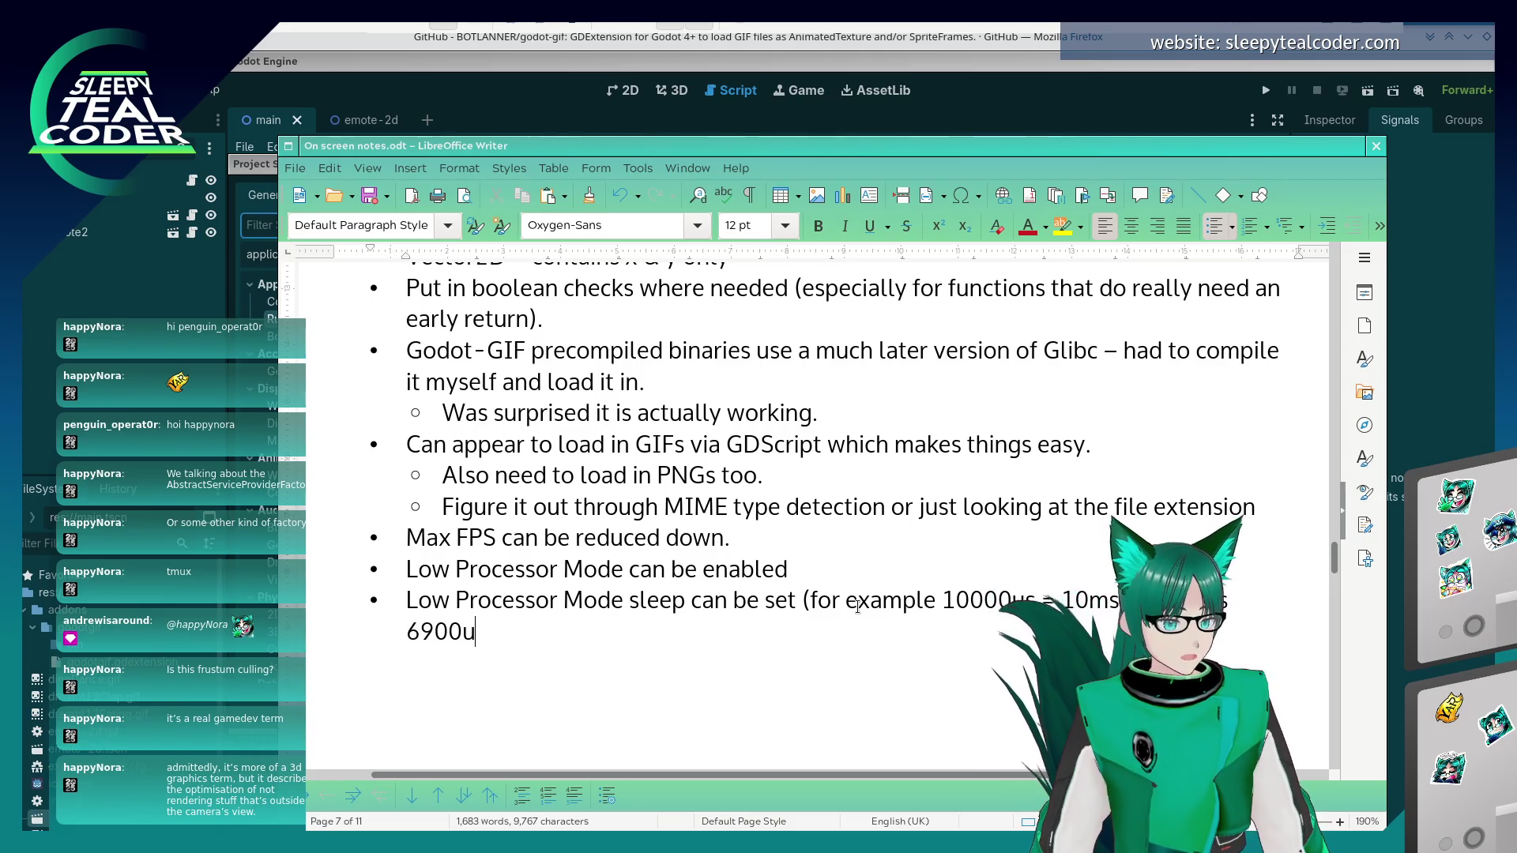
pyautogui.write('6.9ms')
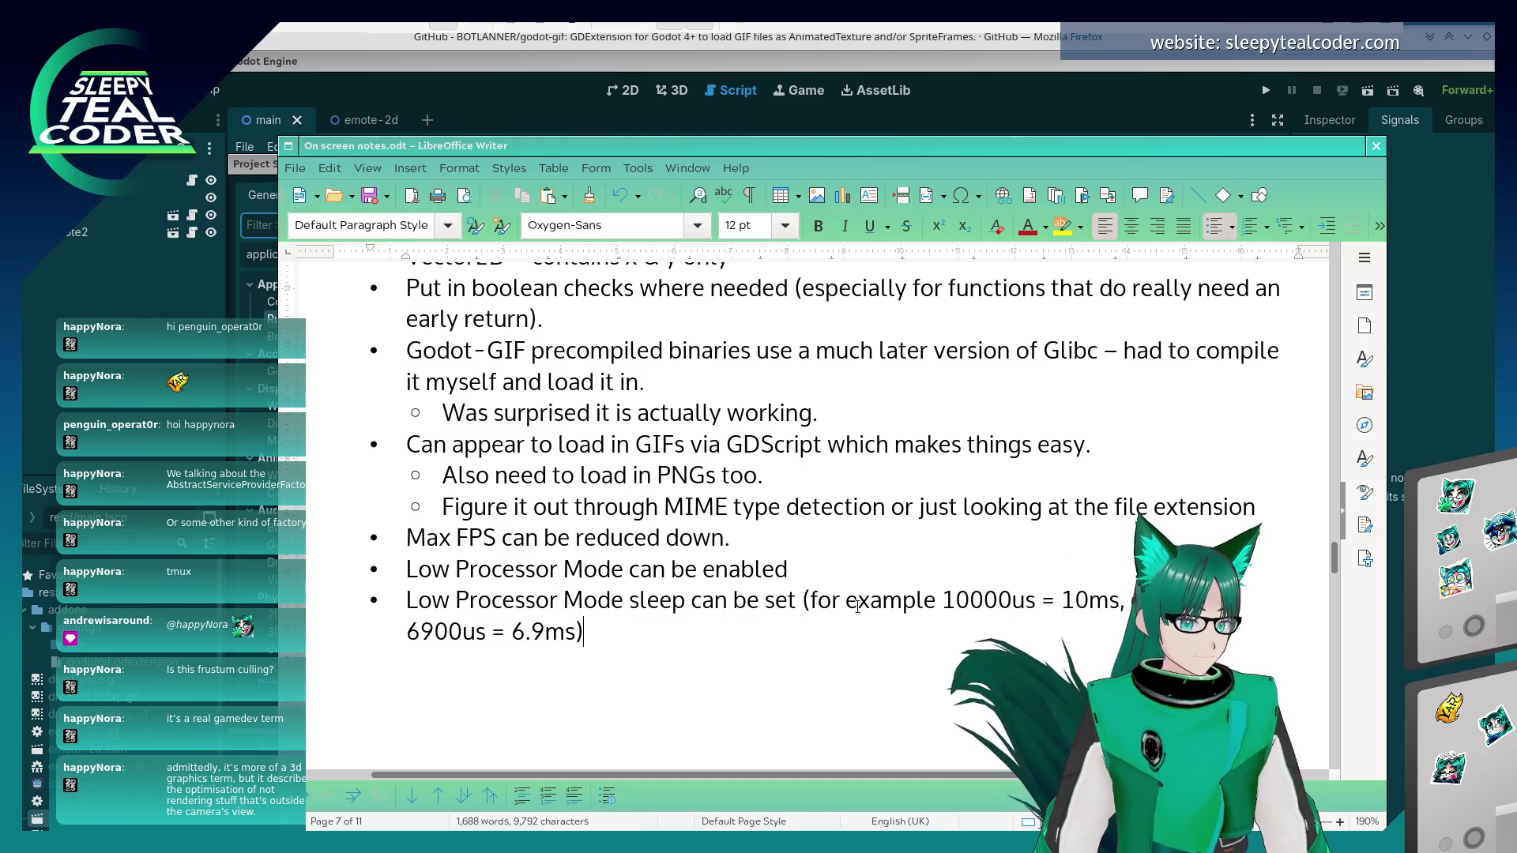
pyautogui.hotkey('alt', 'Tab')
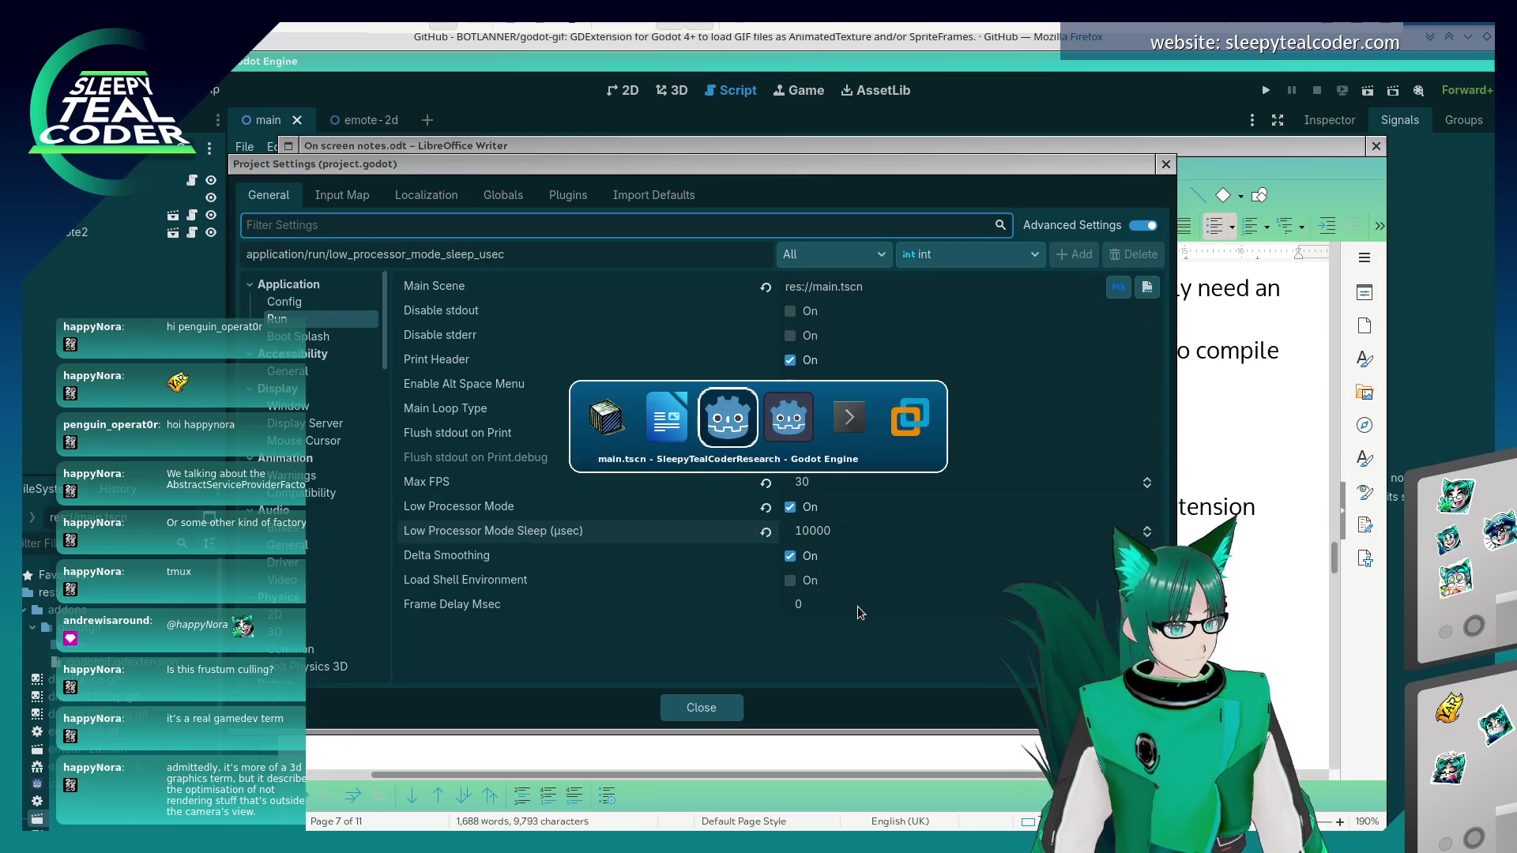
# - Enlarge the running game window downward and bring the terminal back in front
pyautogui.hotkey('alt', 'Tab')
pyautogui.hotkey('alt', 'Tab')
pyautogui.hotkey('alt', 'Tab')
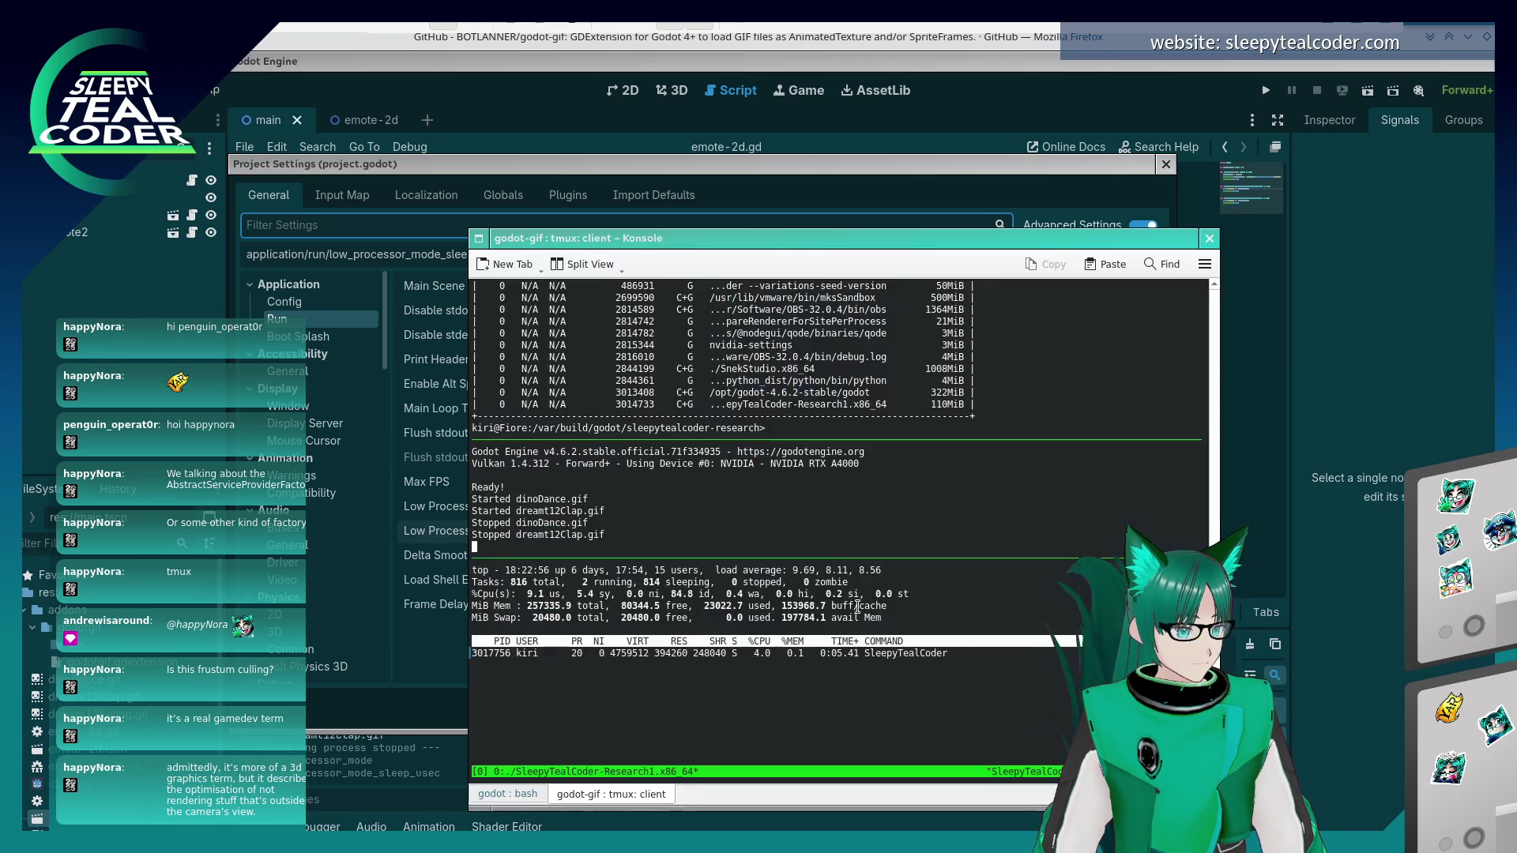
pyautogui.hotkey('alt', 'Tab')
pyautogui.hotkey('alt', 'Tab')
pyautogui.hotkey('alt', 'Tab')
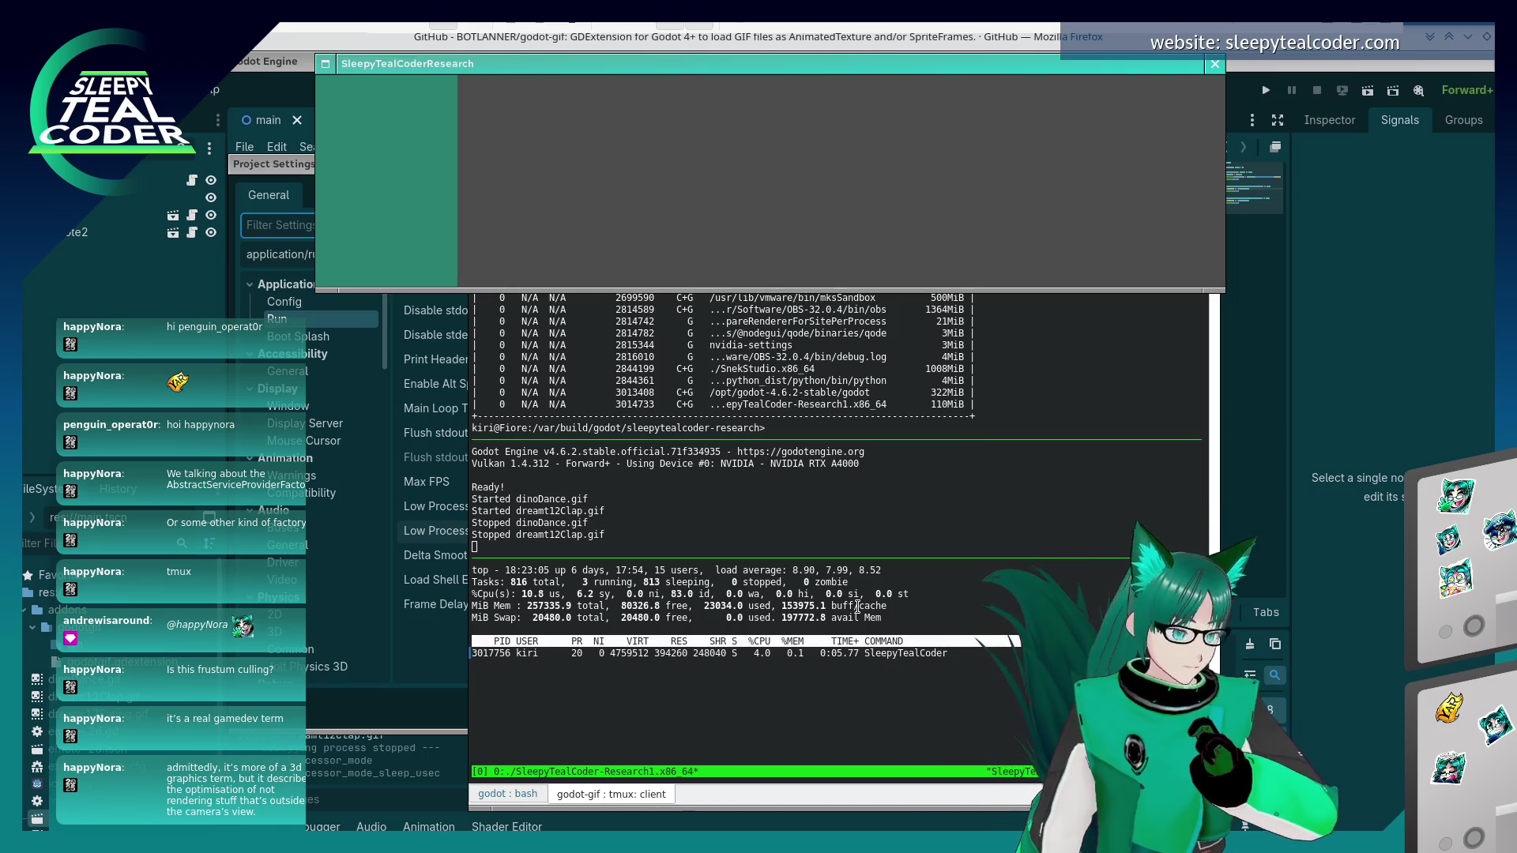
pyautogui.hotkey('alt', 'Tab')
pyautogui.hotkey('alt', 'Tab')
pyautogui.hotkey('alt', 'Tab')
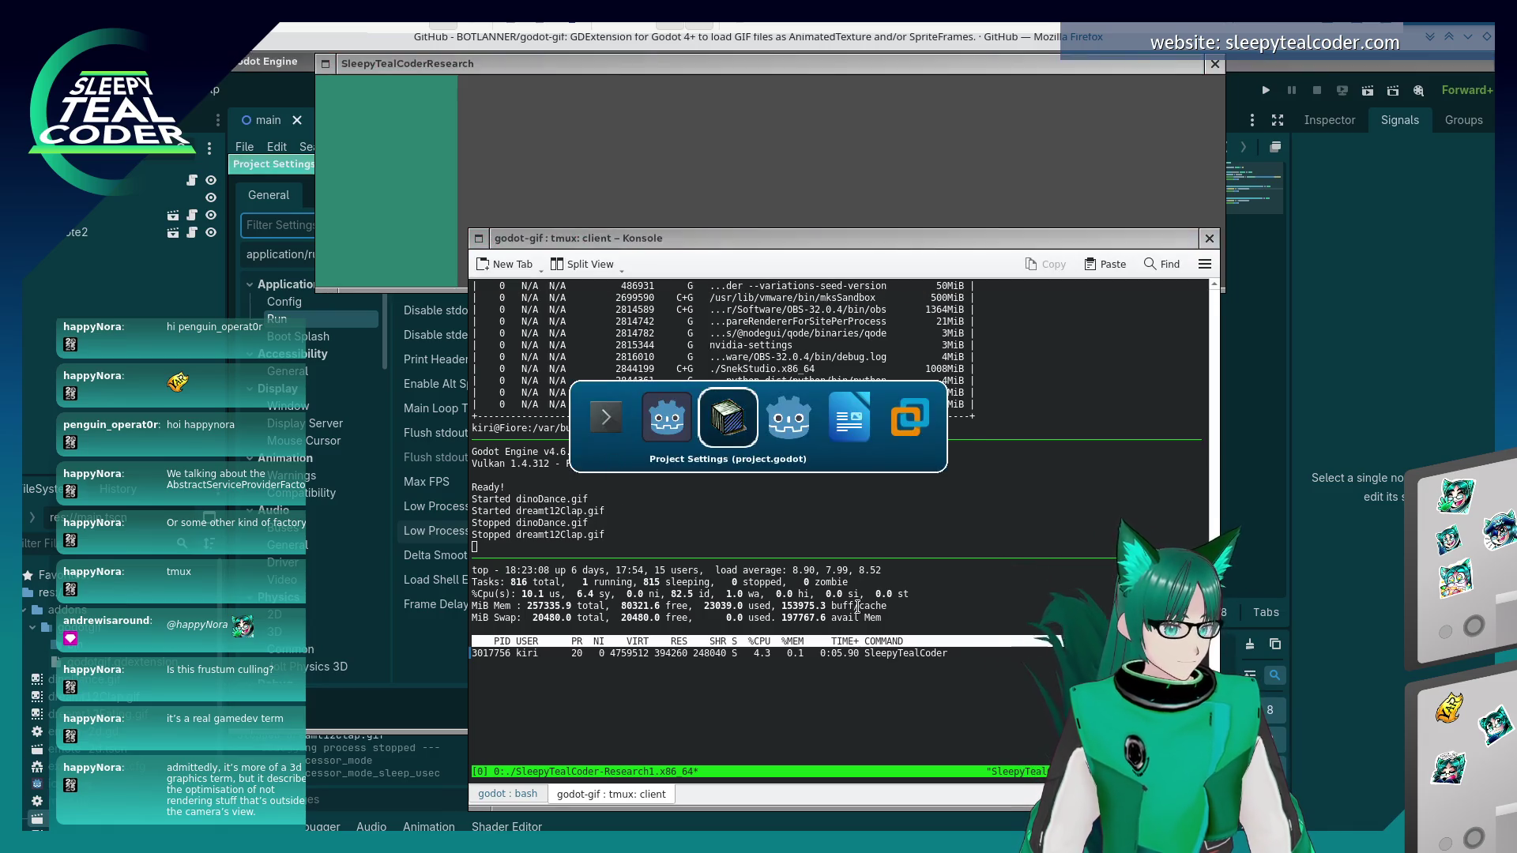
pyautogui.hotkey('alt', 'Tab')
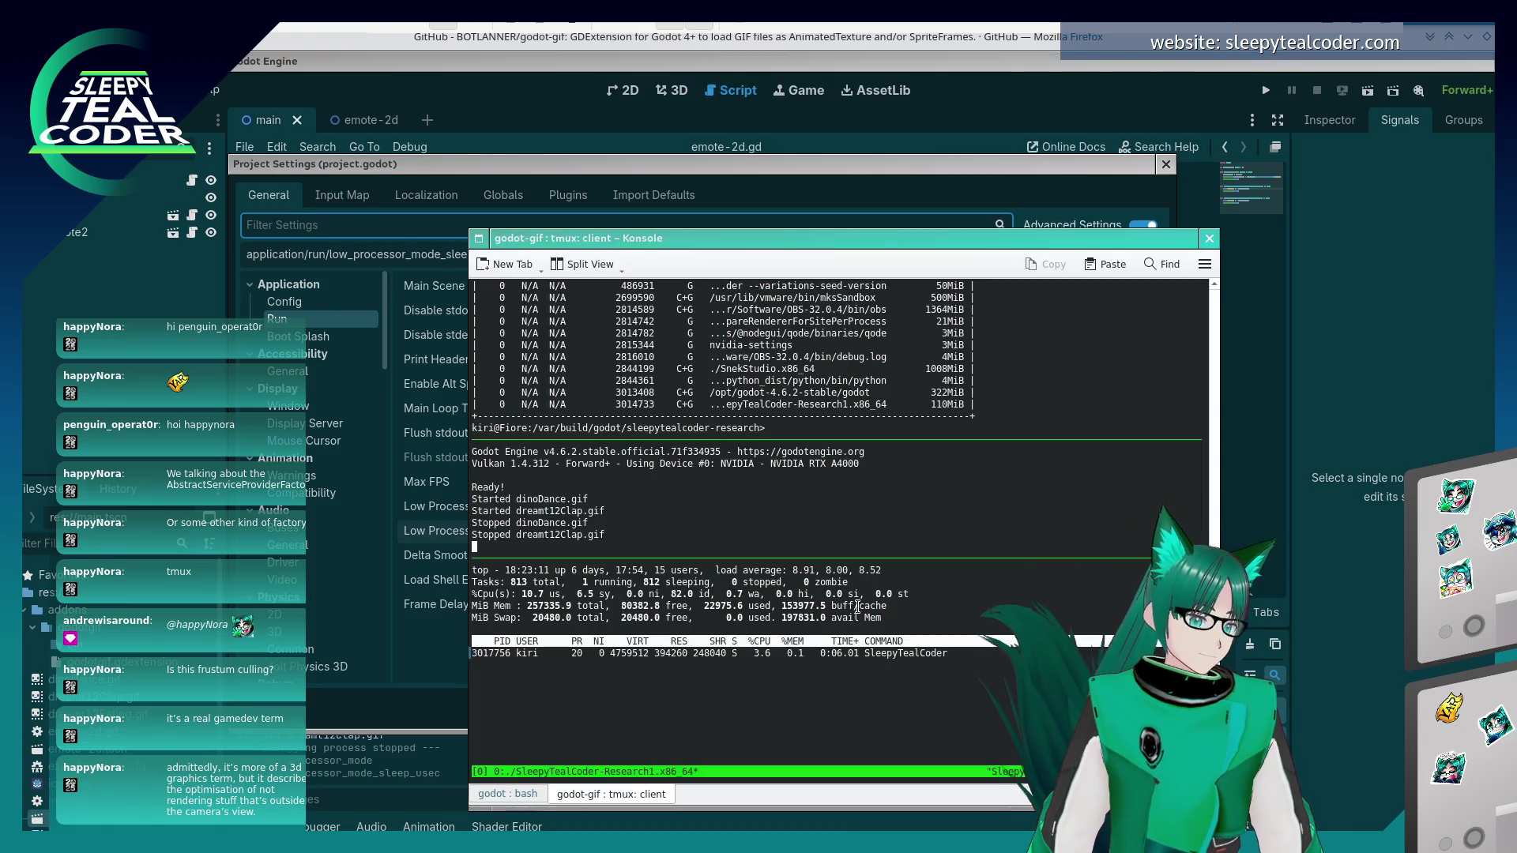
pyautogui.hotkey('alt', 'Tab')
pyautogui.moveTo(645, 294); pyautogui.dragTo(597, 449)
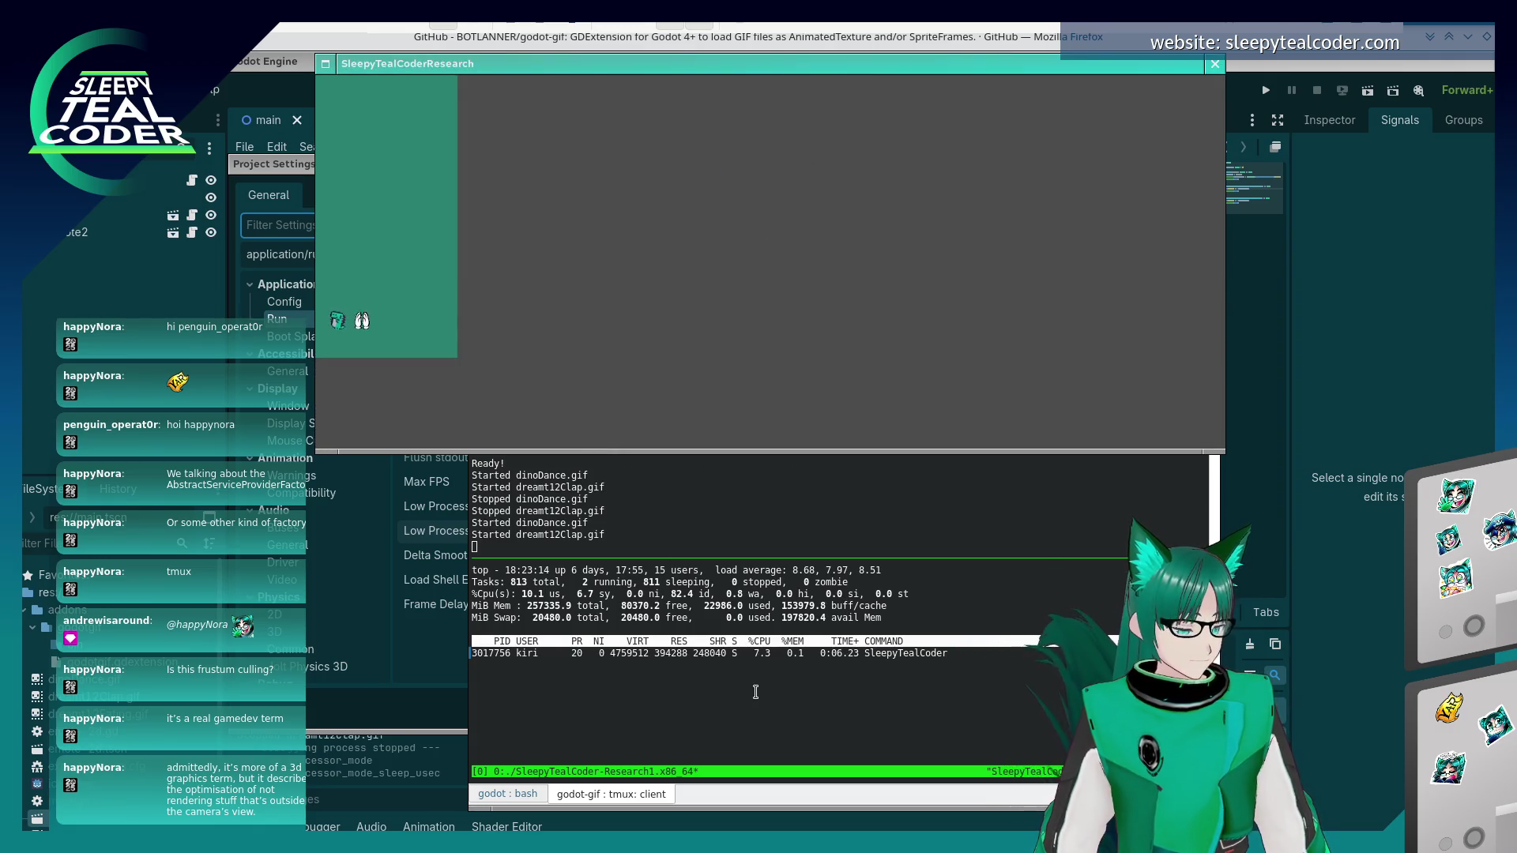
pyautogui.click(756, 692)
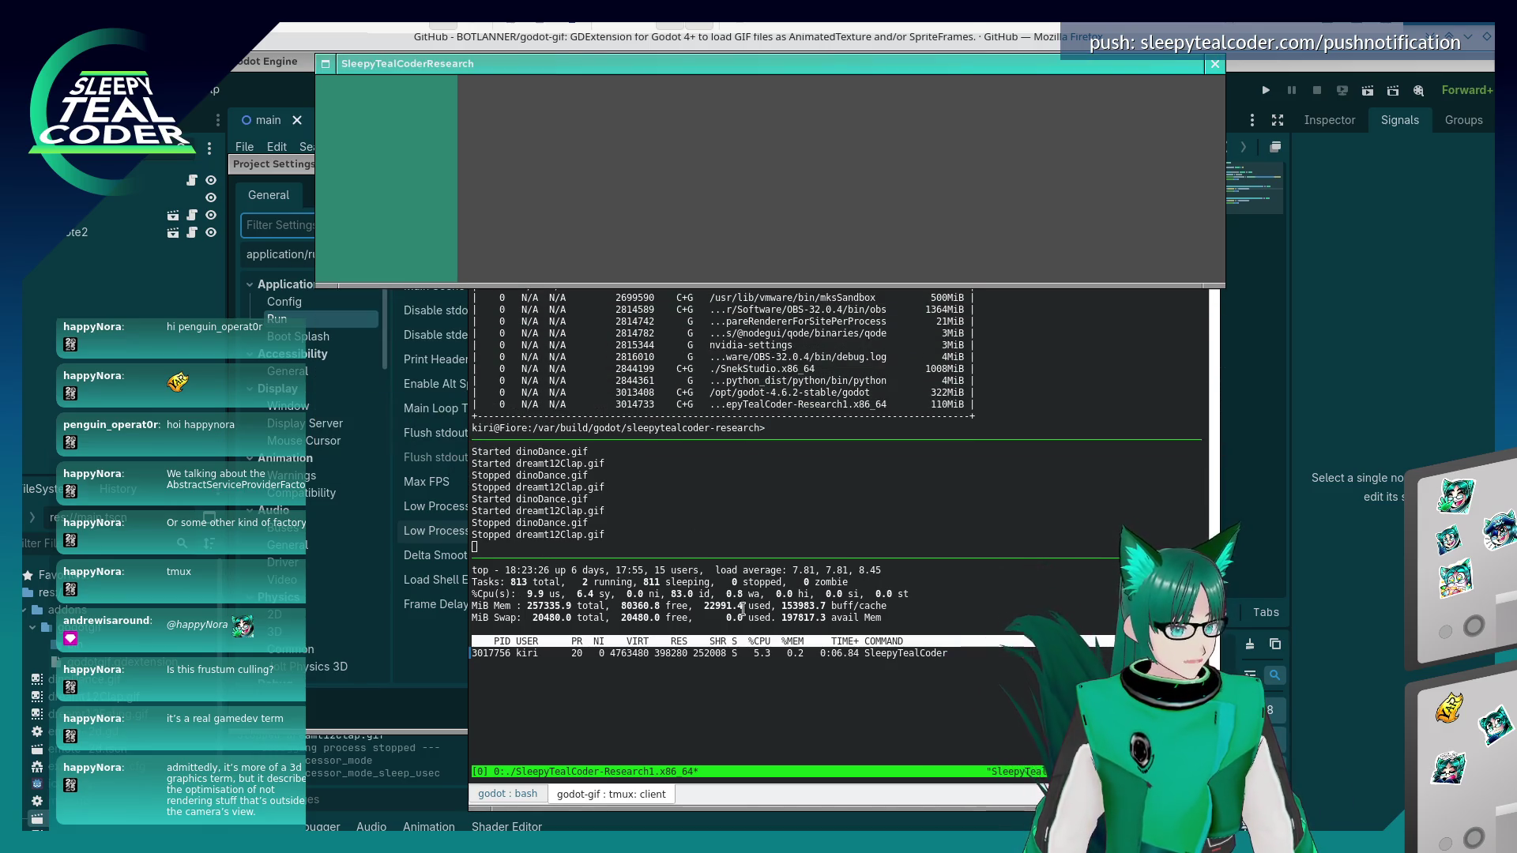
pyautogui.click(769, 638)
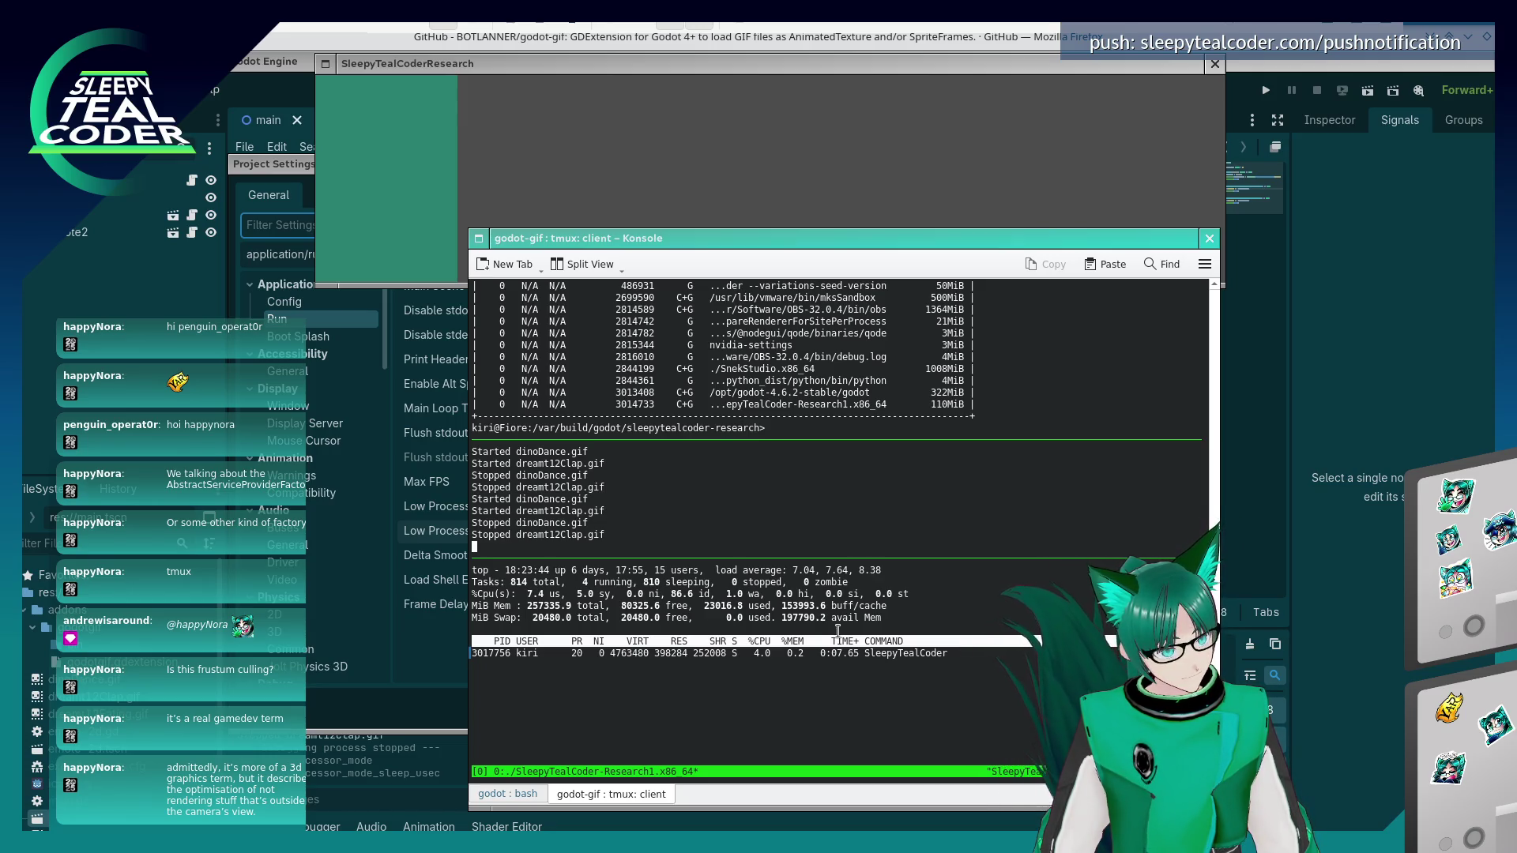
# - Re-run nvidia-smi in the top tmux pane, showing the game using 110MiB of GPU memory
pyautogui.hotkey('ctrl', 'b')
pyautogui.press('Up')
pyautogui.write('nvidia-smi')
pyautogui.press('Return')
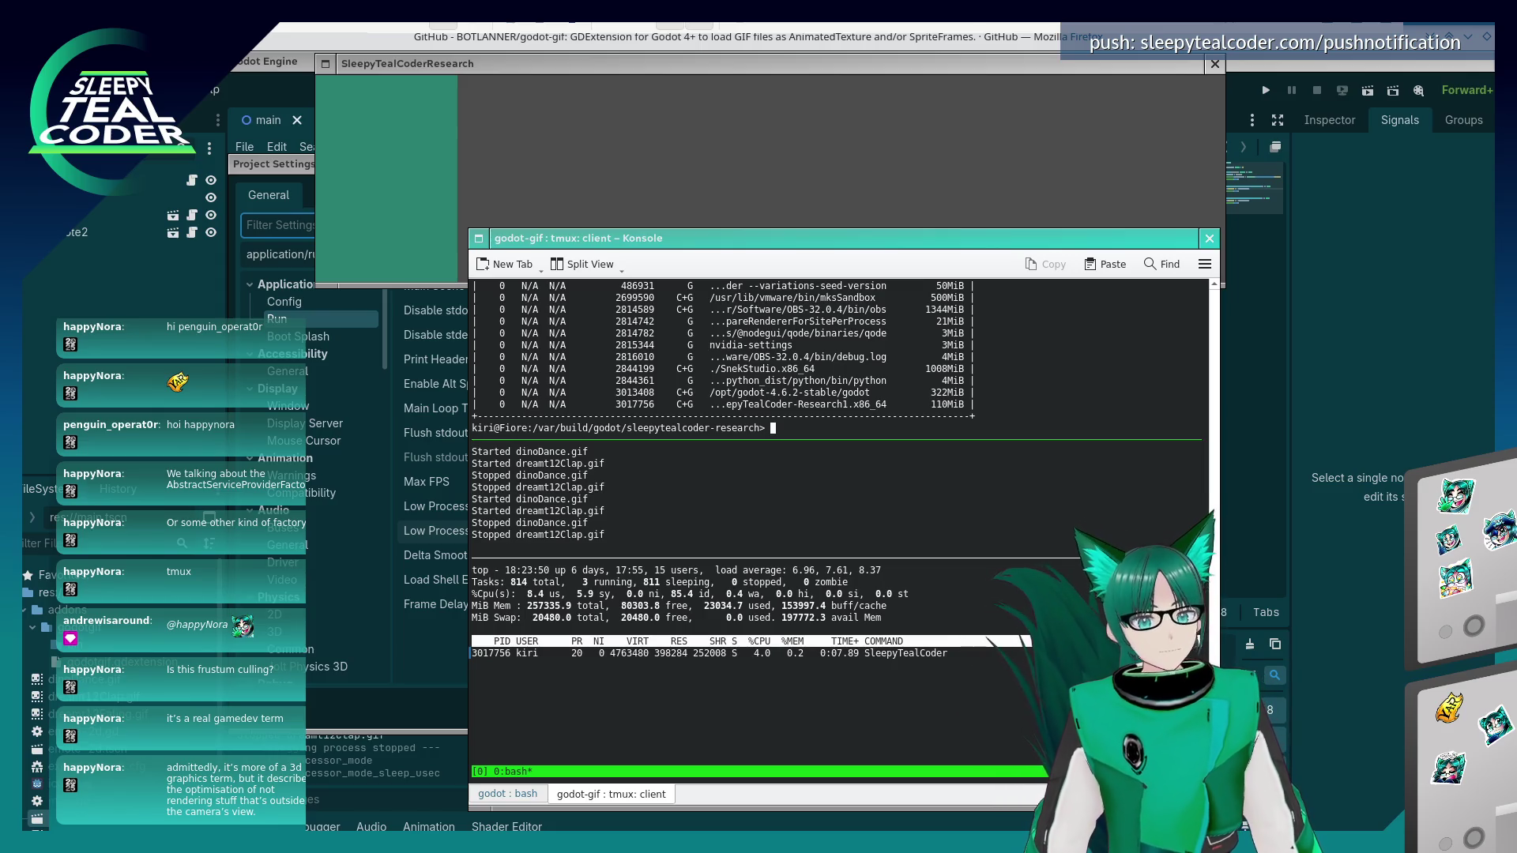
pyautogui.hotkey('alt', 'Tab')
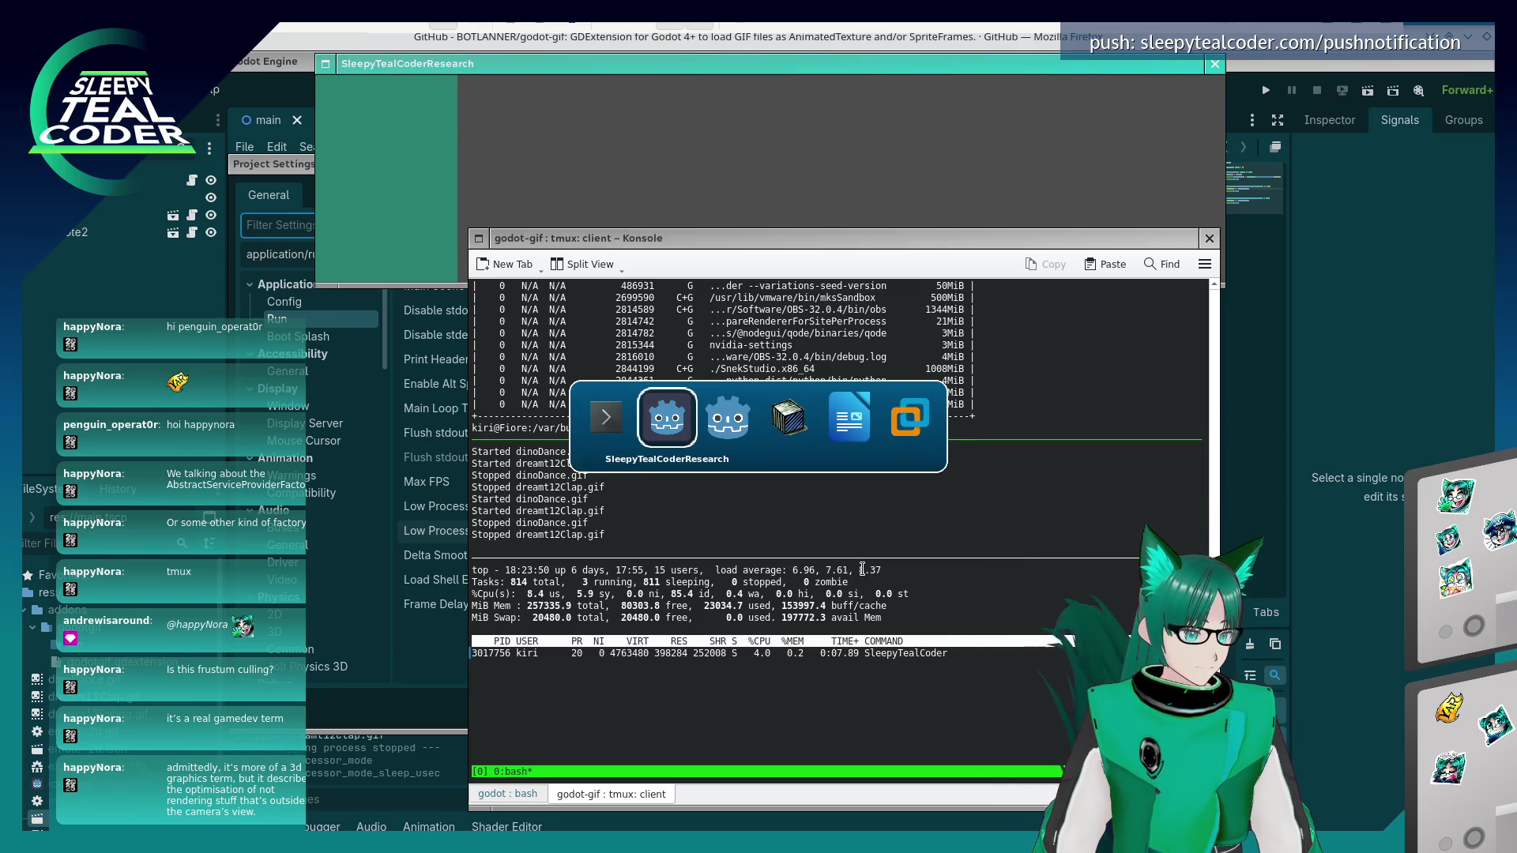
pyautogui.hotkey('alt', 'Tab')
pyautogui.hotkey('alt', 'Tab')
pyautogui.hotkey('alt', 'Tab')
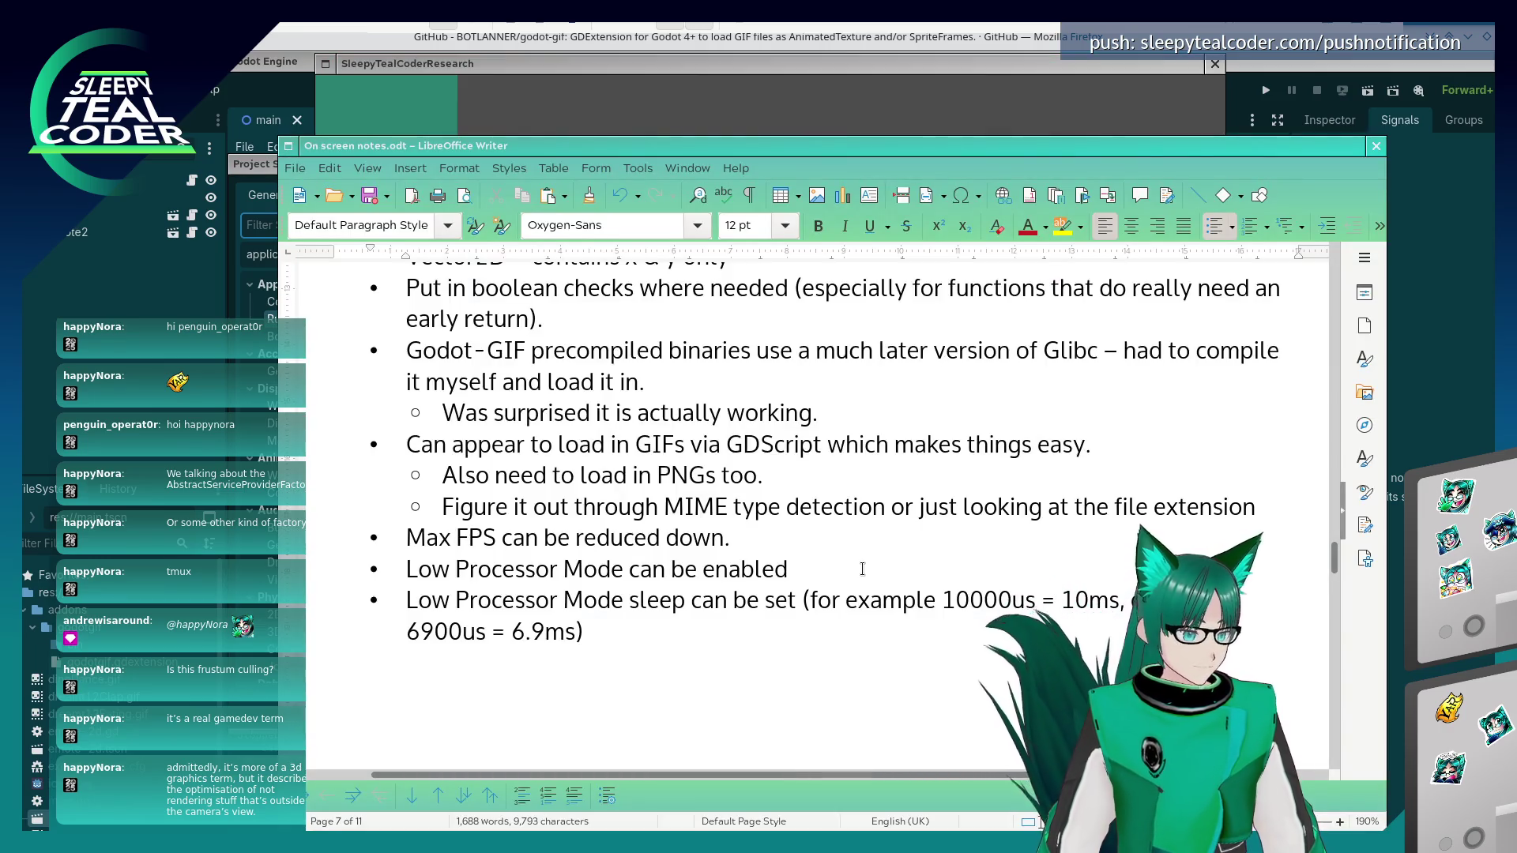
# - Note that lowest idle CPU usage on a Xeon Gold 6148 core is currently 4%, then save
pyautogui.write('Lowe')
pyautogui.write('st CPU usage on a ')
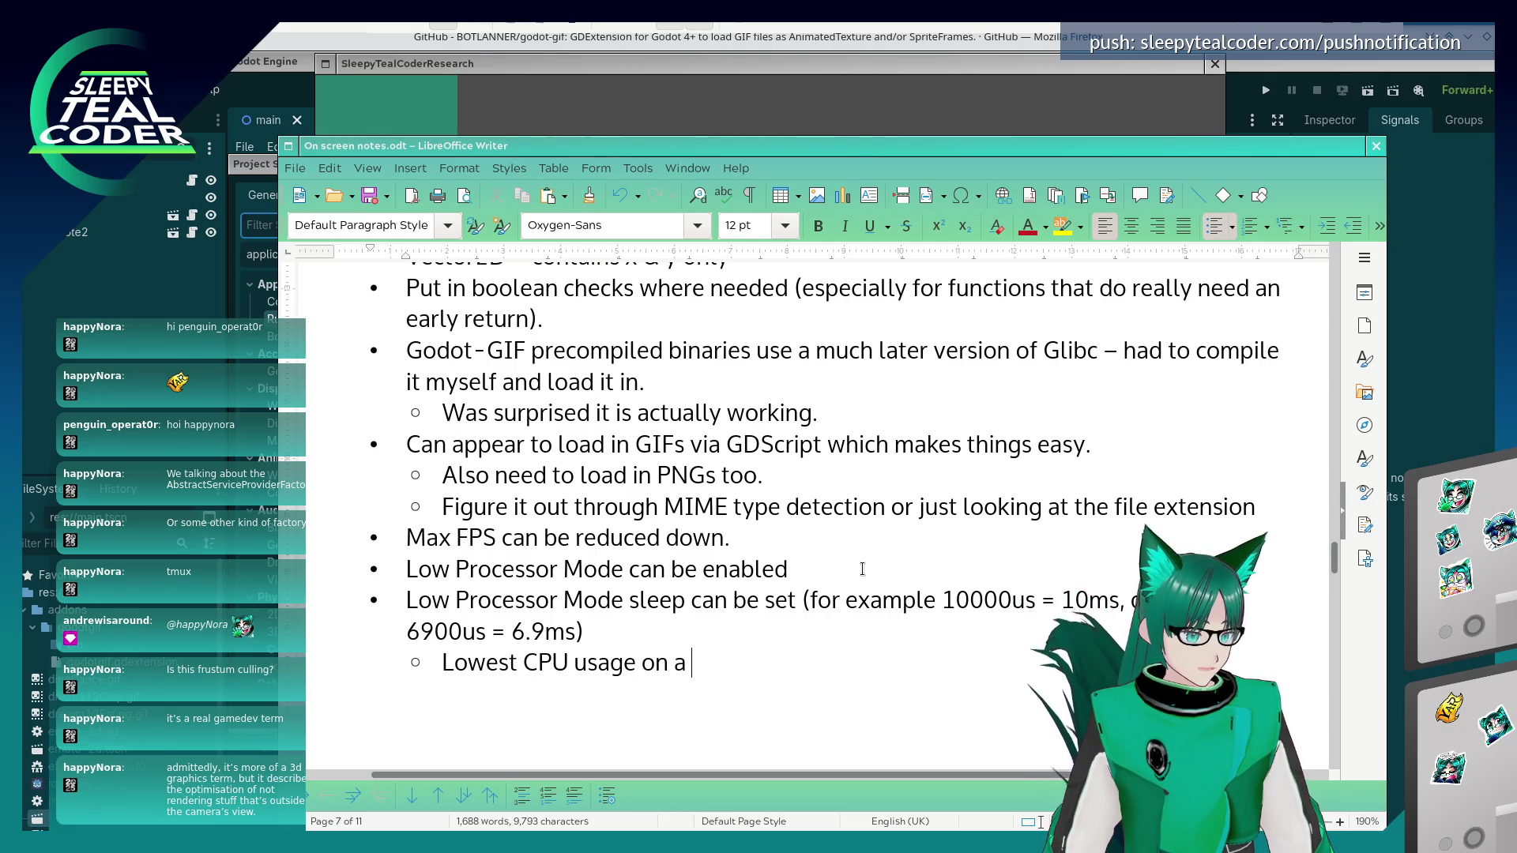
pyautogui.write('Xeon GHol')
pyautogui.press('BackSpace')
pyautogui.press('BackSpace')
pyautogui.press('BackSpace')
pyautogui.write('old ')
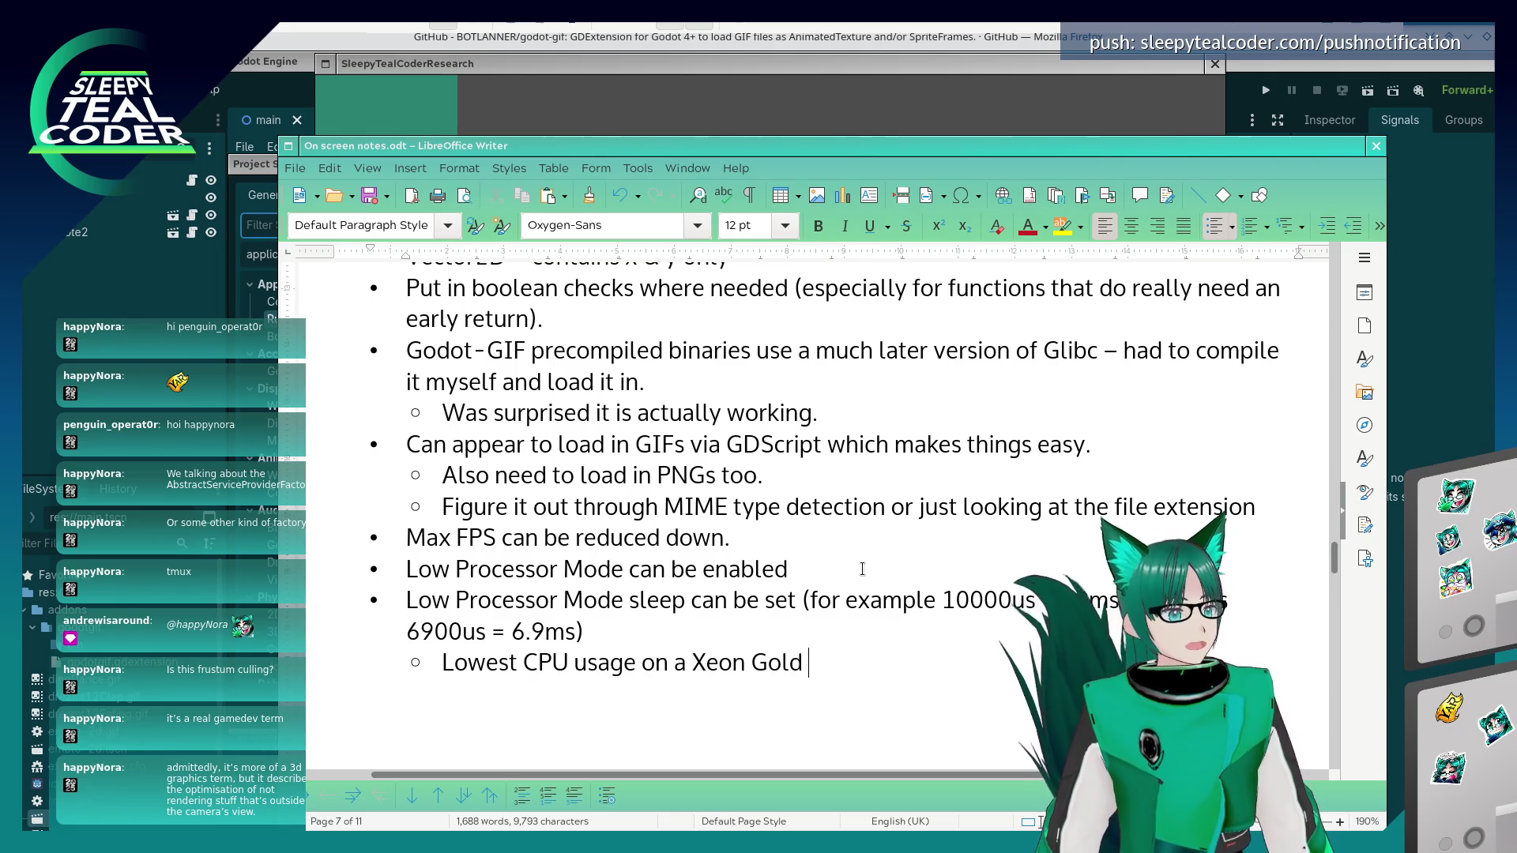
pyautogui.write('6148 core ')
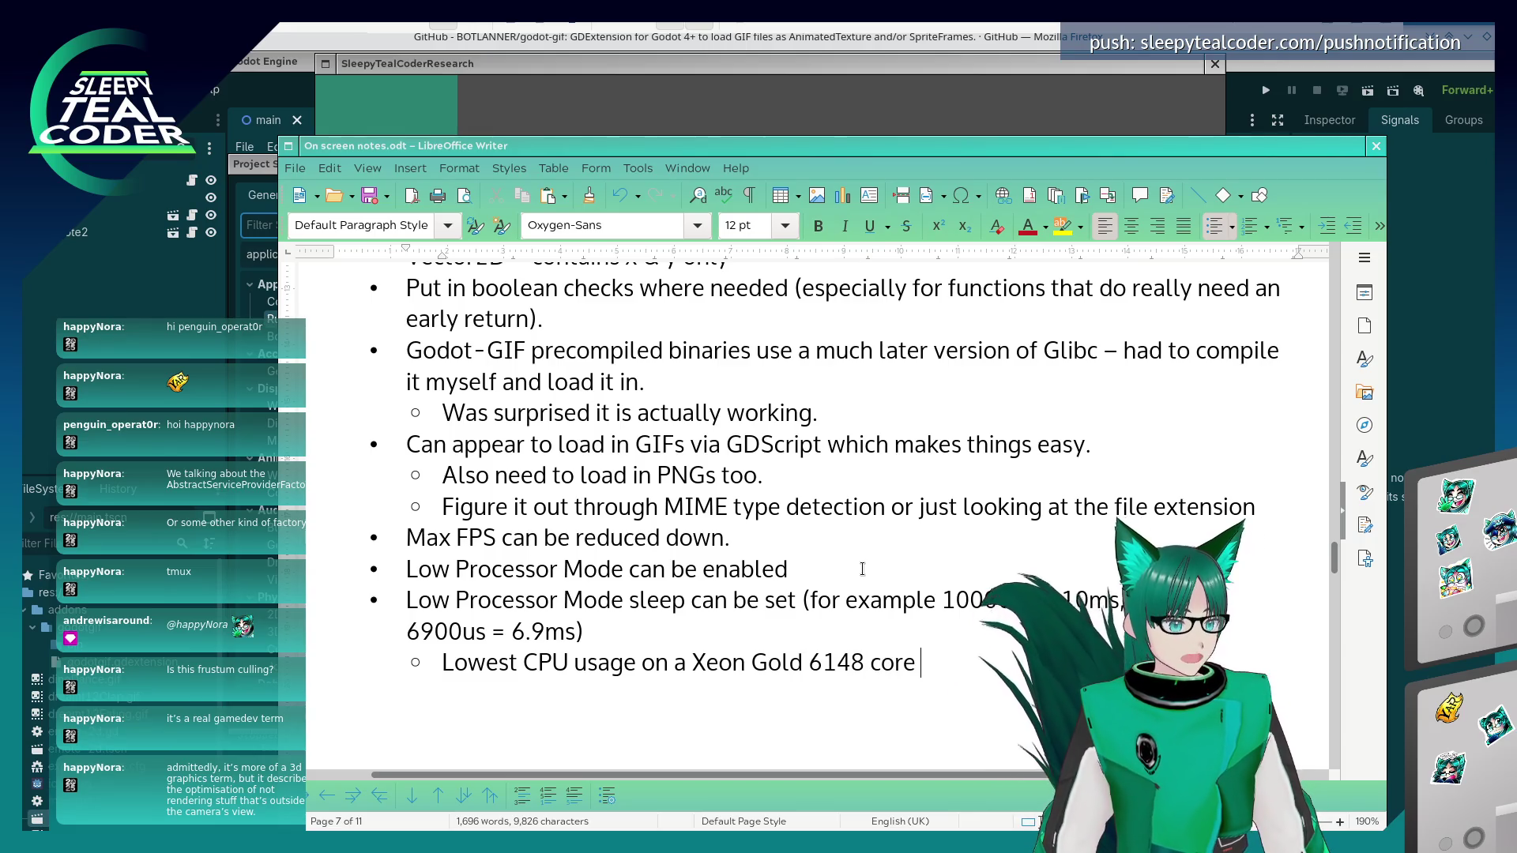
pyautogui.write('is currentl 4')
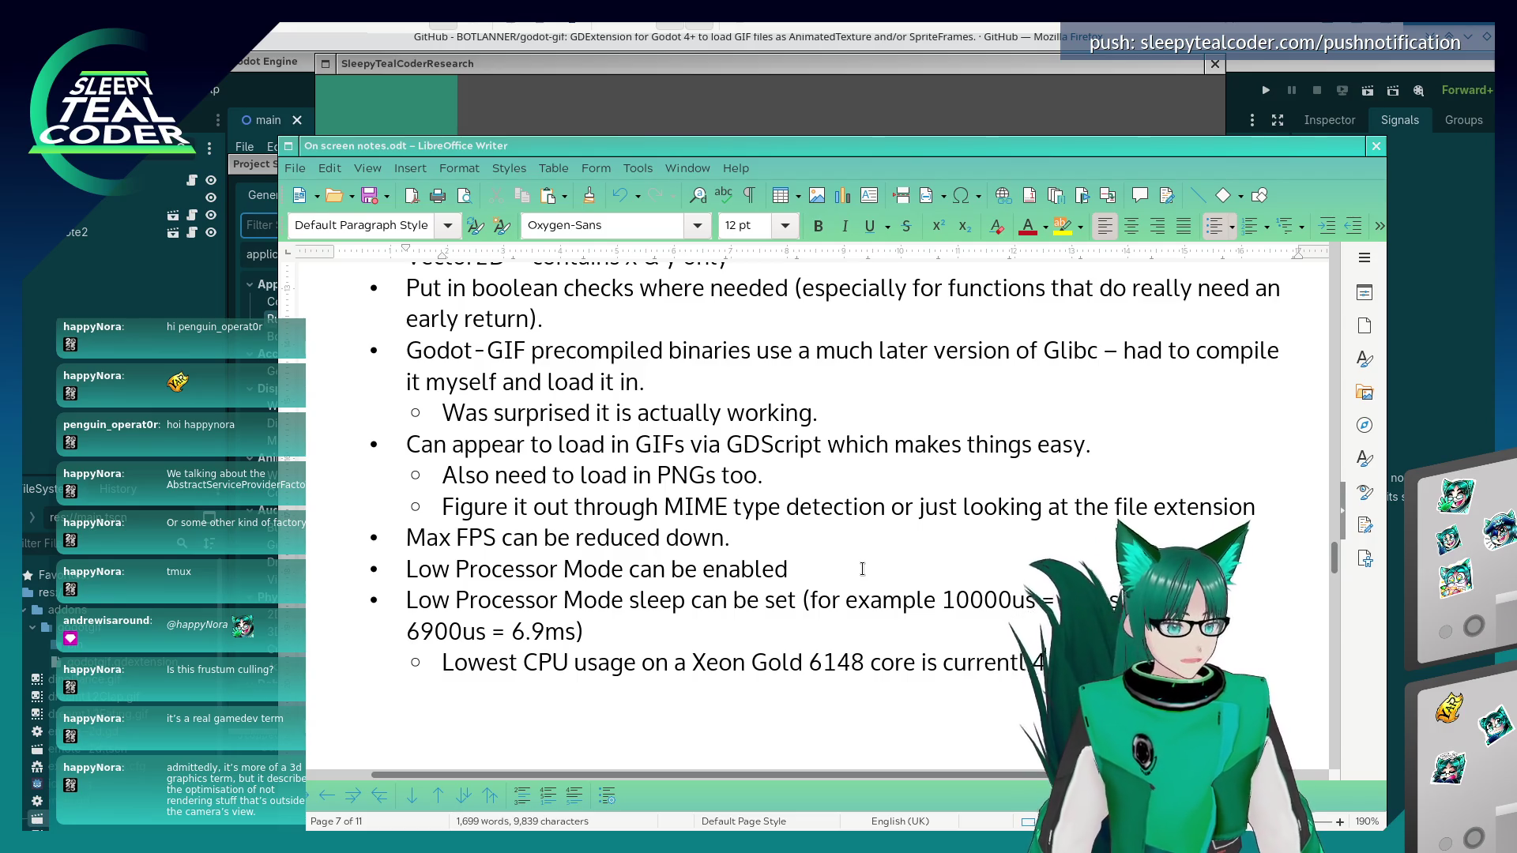
pyautogui.write(' when idling.')
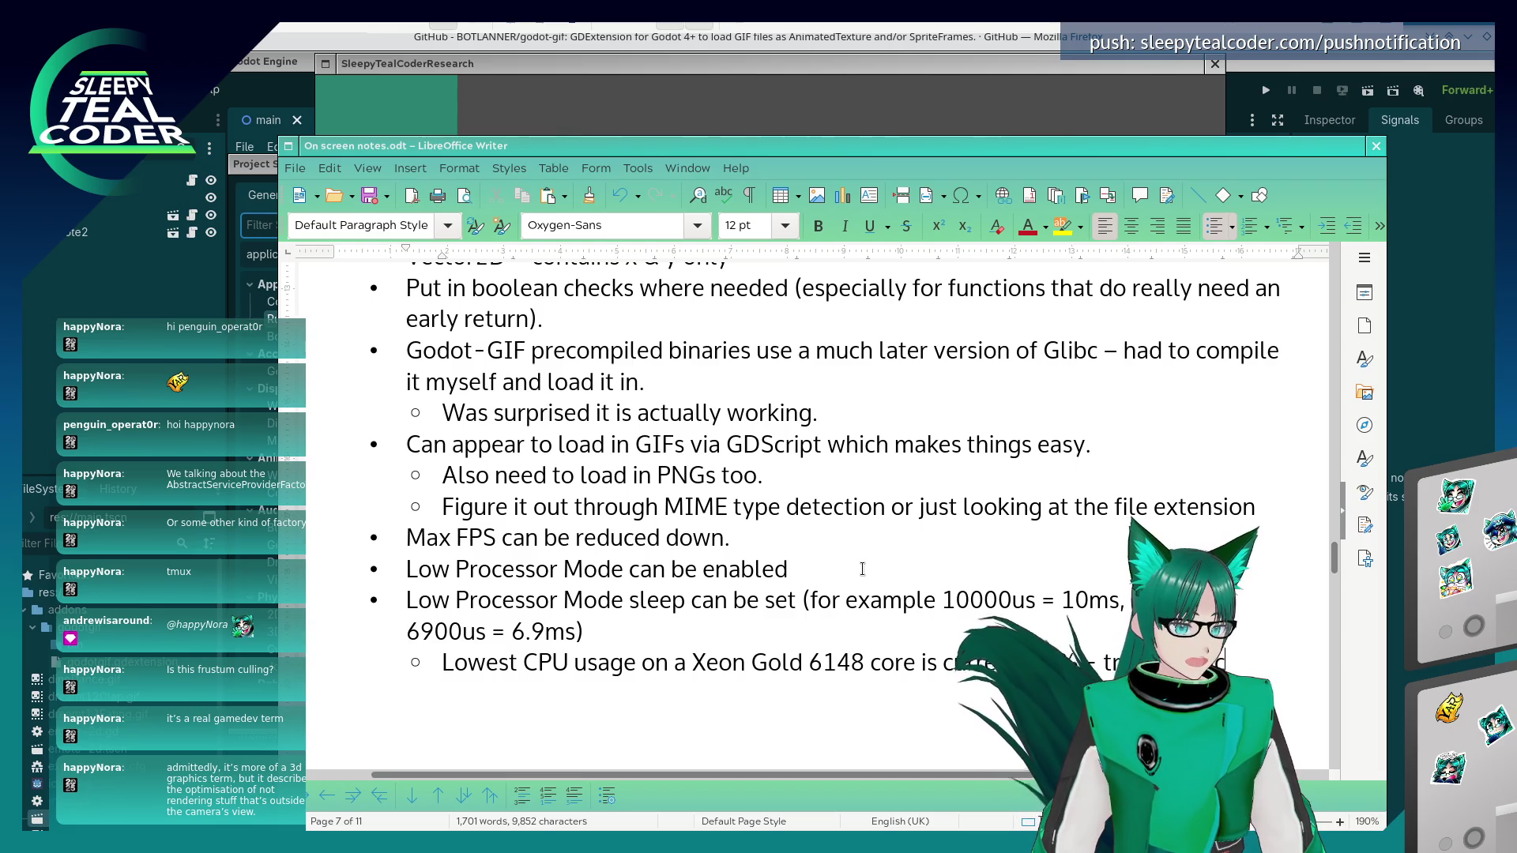
pyautogui.write('r')
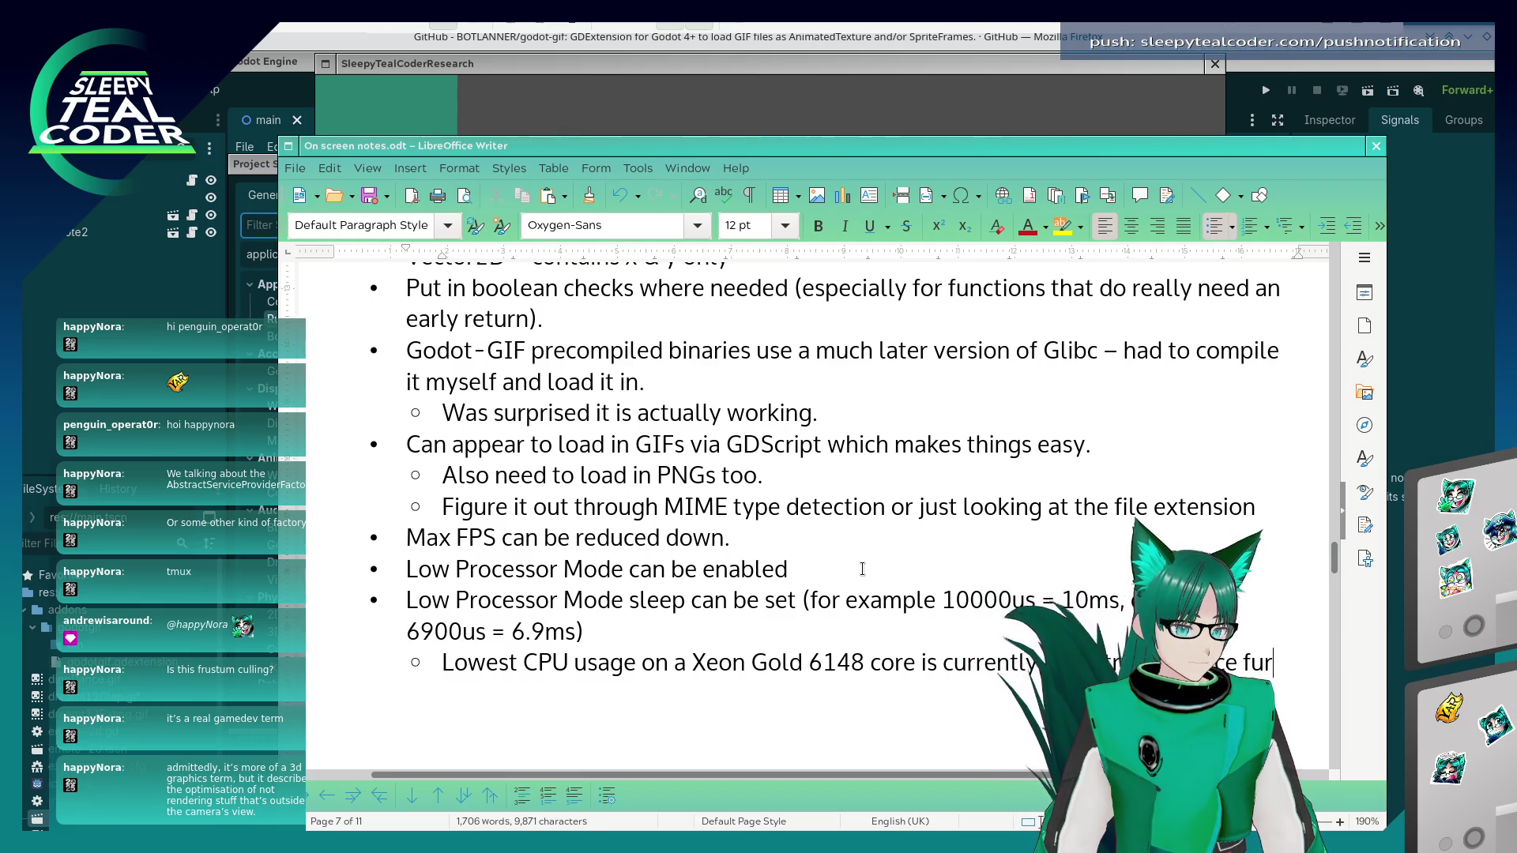
pyautogui.write('ther.')
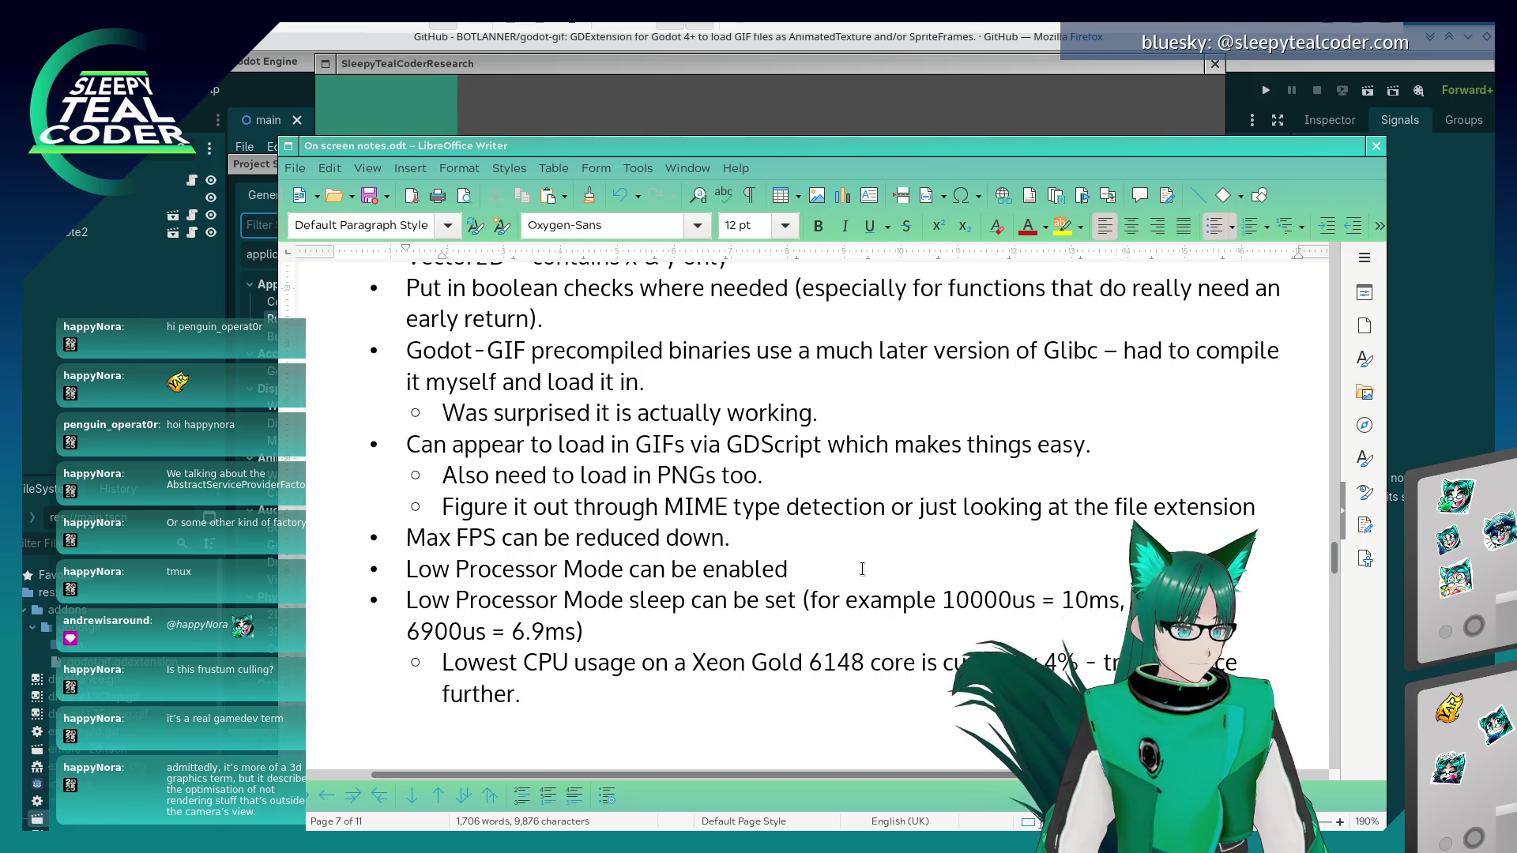
pyautogui.hotkey('ctrl', 's')
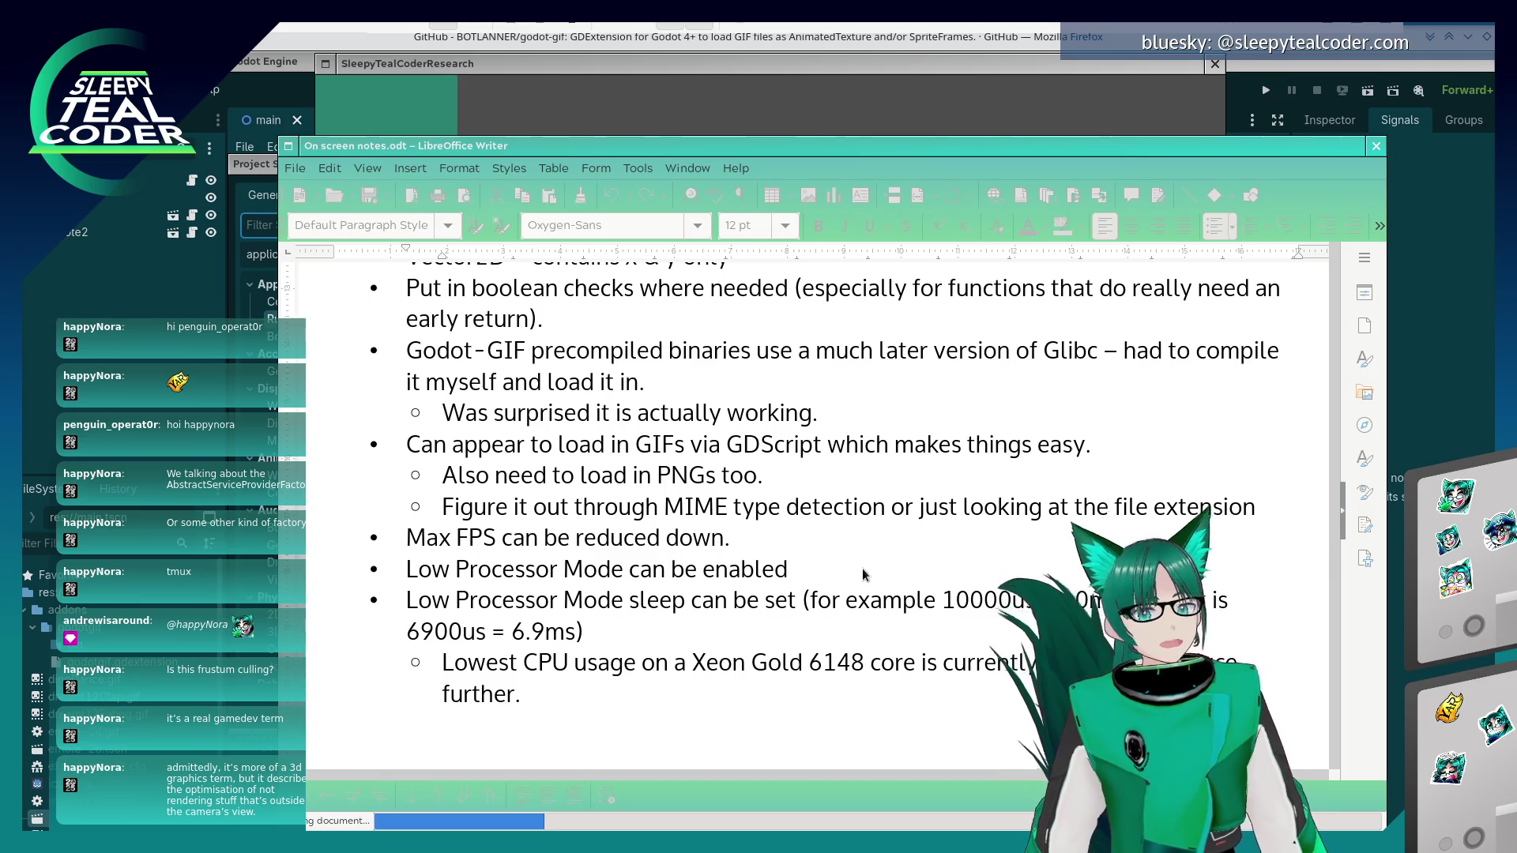
# - Read the Frame Delay Msec tooltip in the Run settings, leaving it at 0
pyautogui.hotkey('alt', 'Tab')
pyautogui.hotkey('alt', 'Tab')
pyautogui.hotkey('alt', 'Tab')
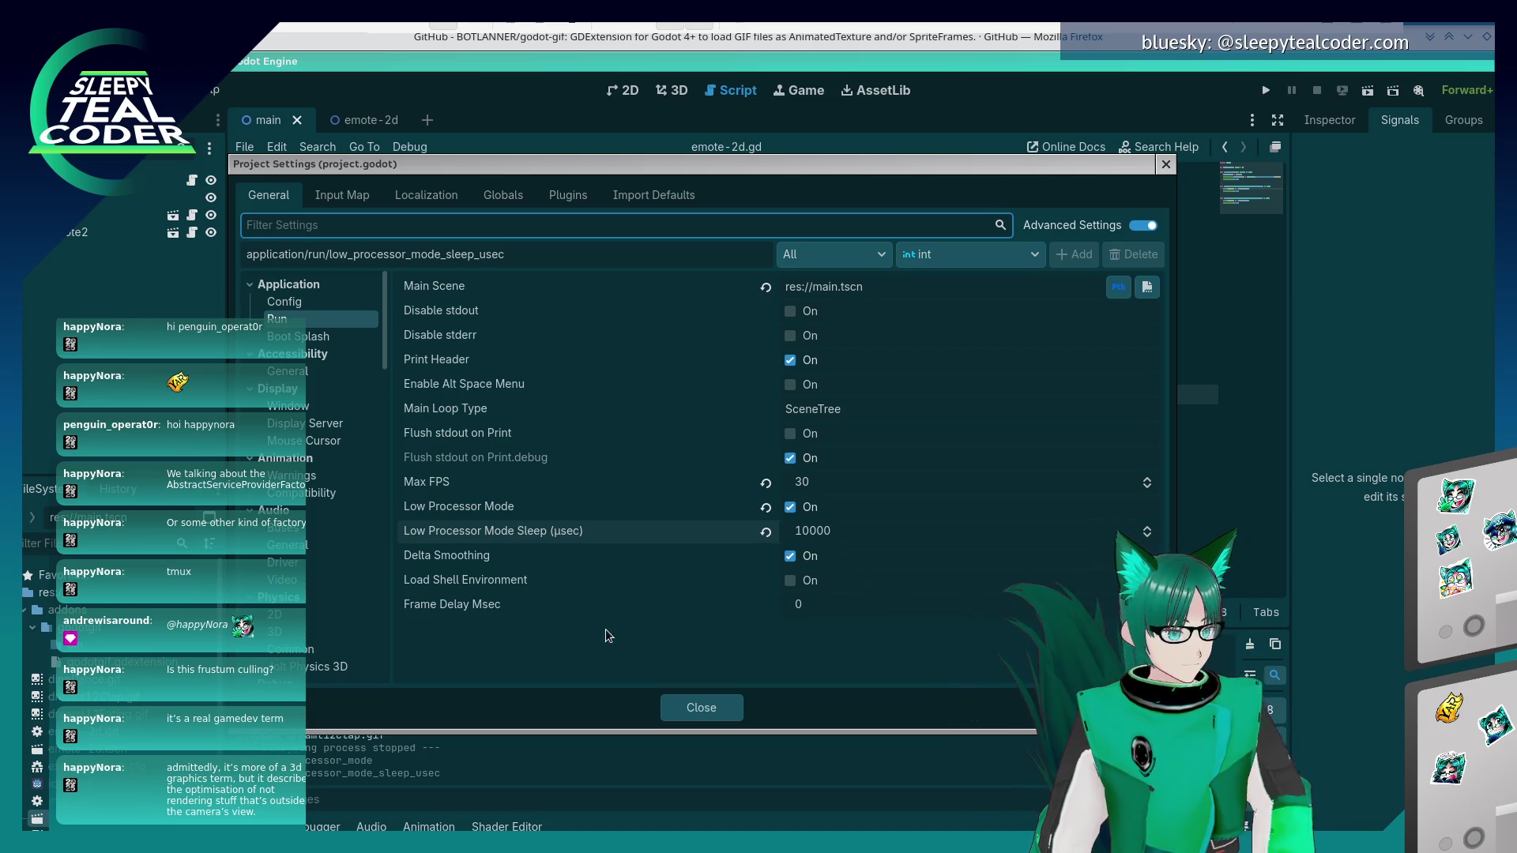
pyautogui.click(485, 609)
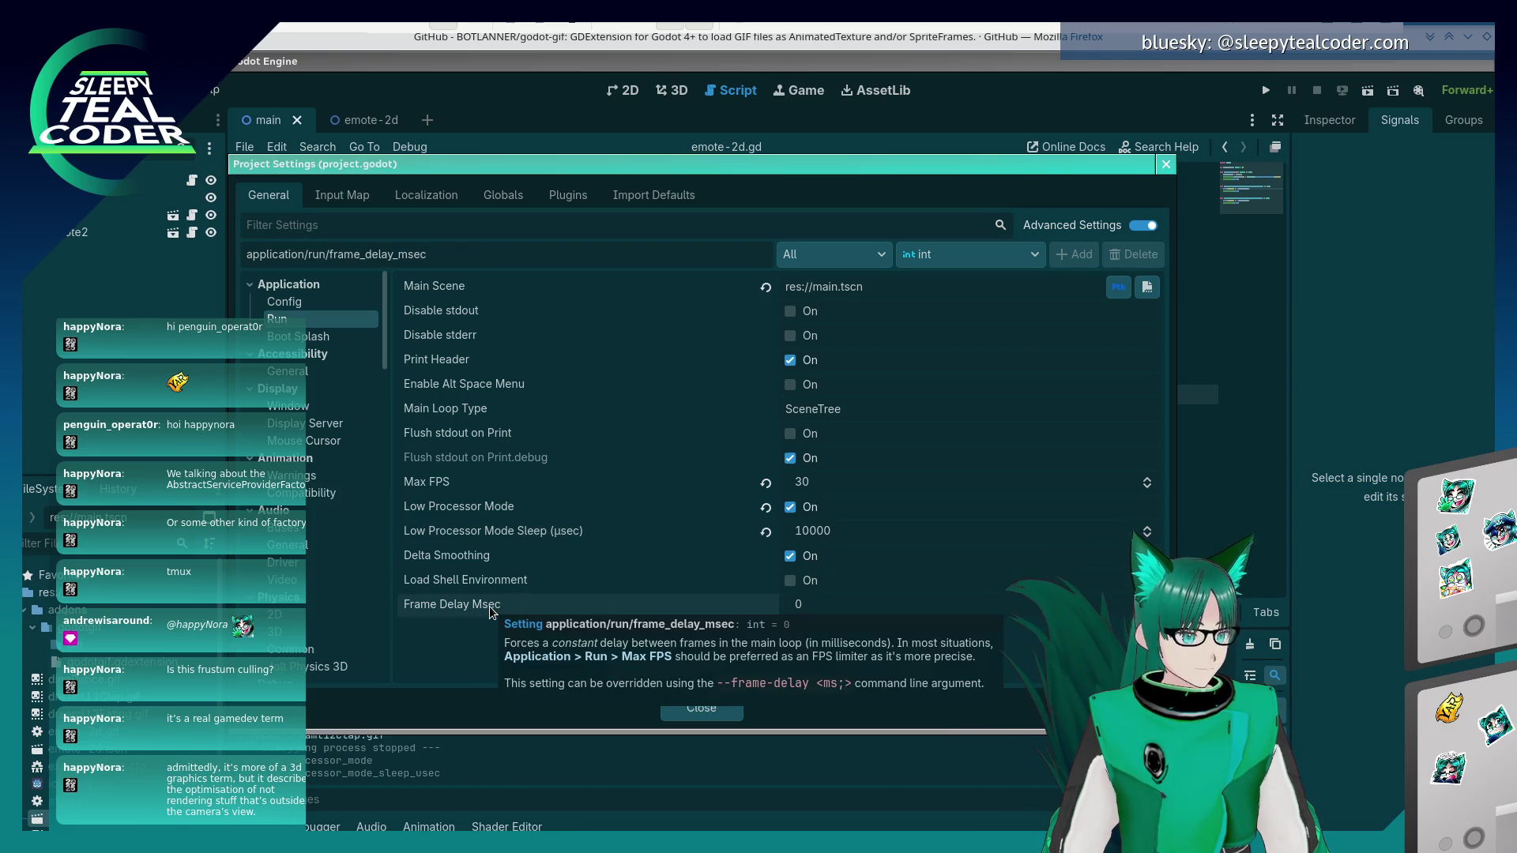
pyautogui.moveTo(493, 605)
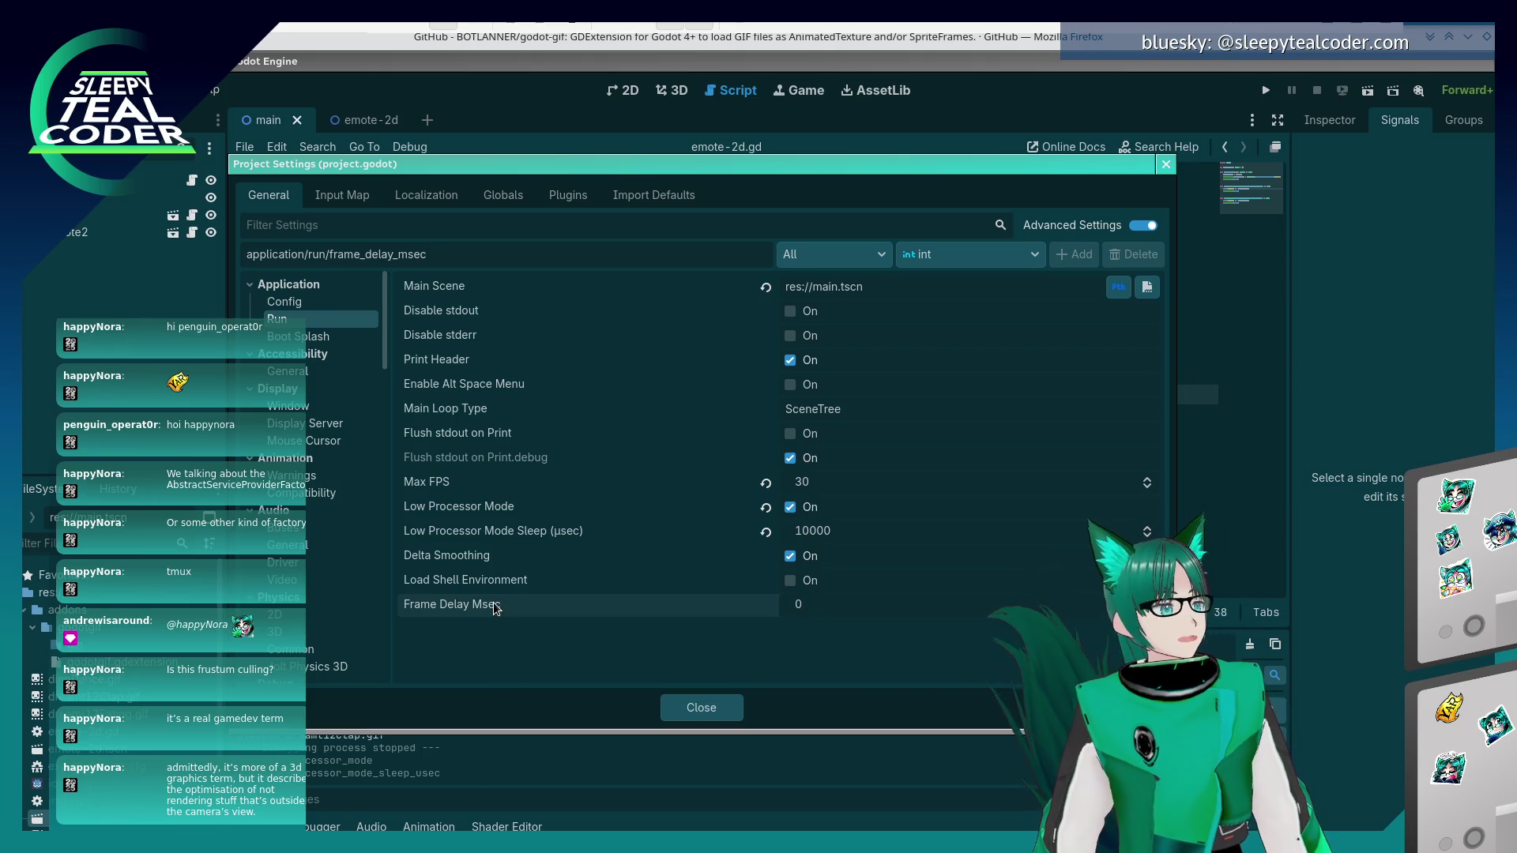
pyautogui.hotkey('alt', 'Tab')
pyautogui.hotkey('alt', 'Tab')
pyautogui.hotkey('alt', 'Tab')
pyautogui.hotkey('alt', 'Tab')
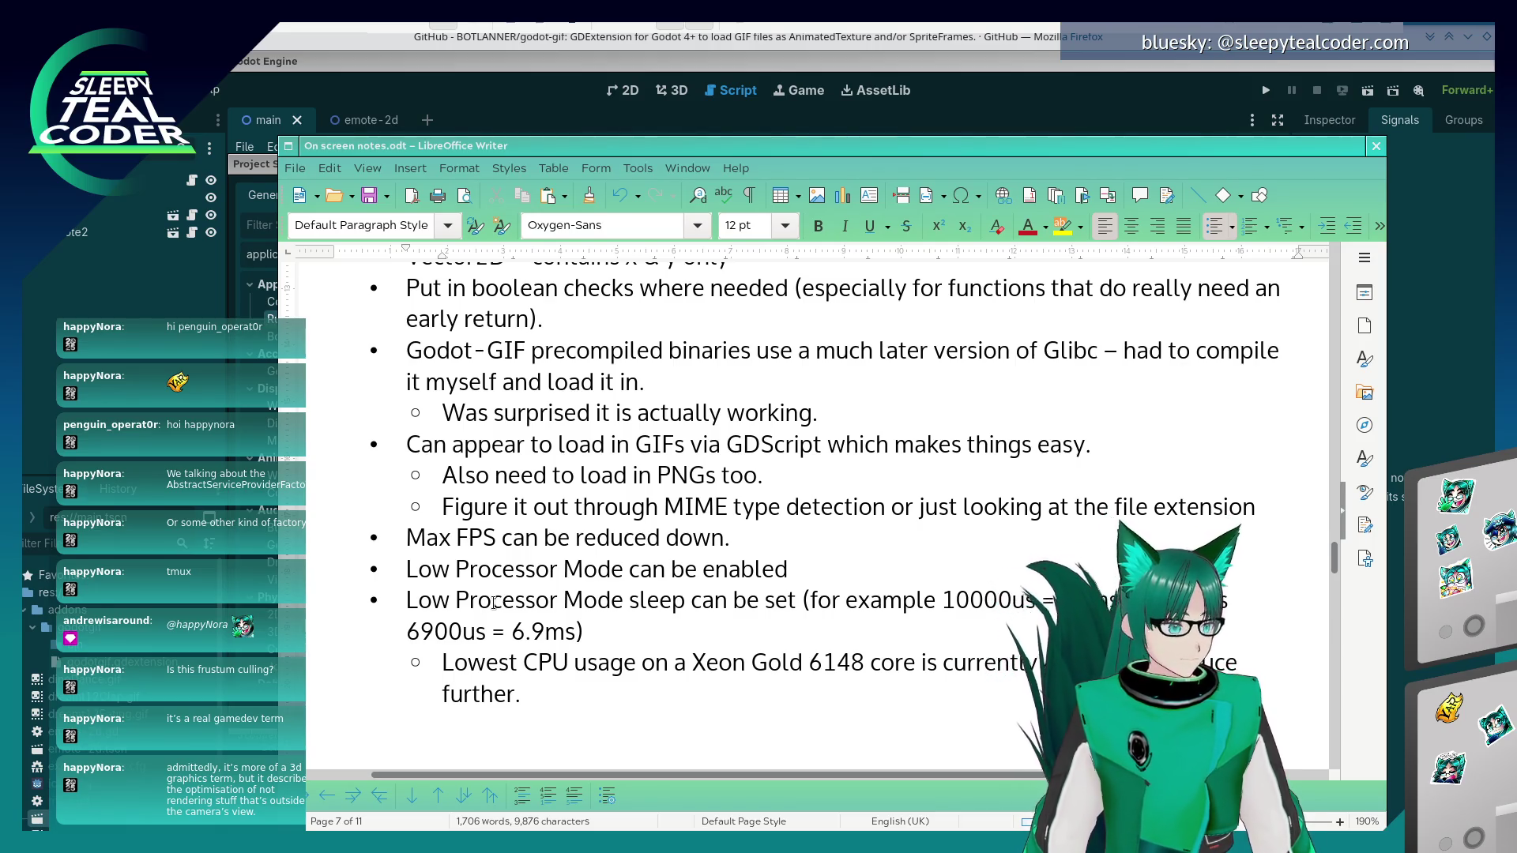
pyautogui.hotkey('alt', 'Tab')
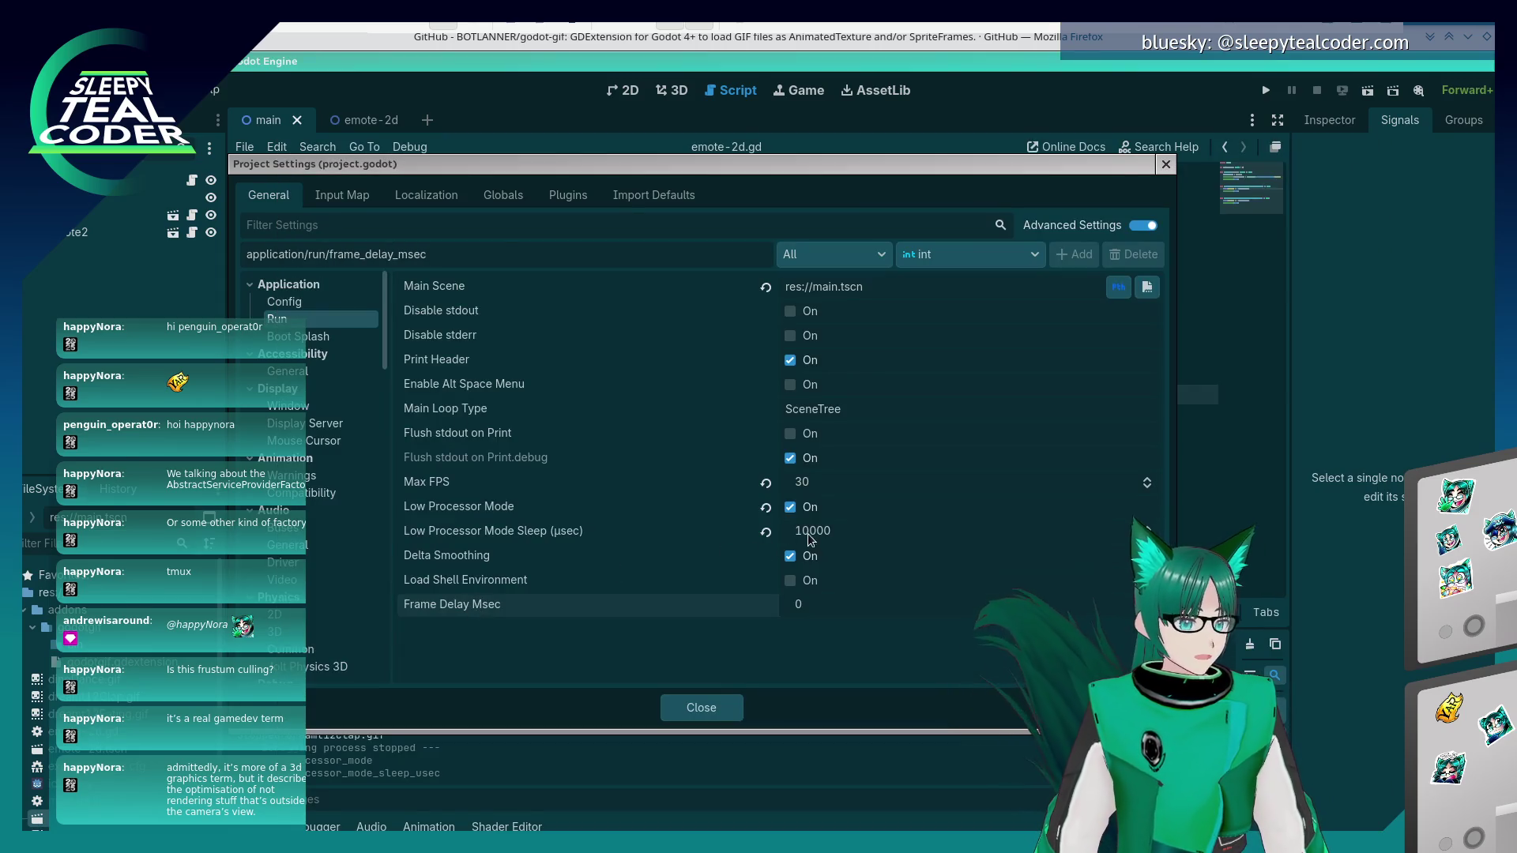
# - Set Low Processor Mode Sleep to 25000 µsec and close Project Settings
pyautogui.write('25000')
pyautogui.press('Return')
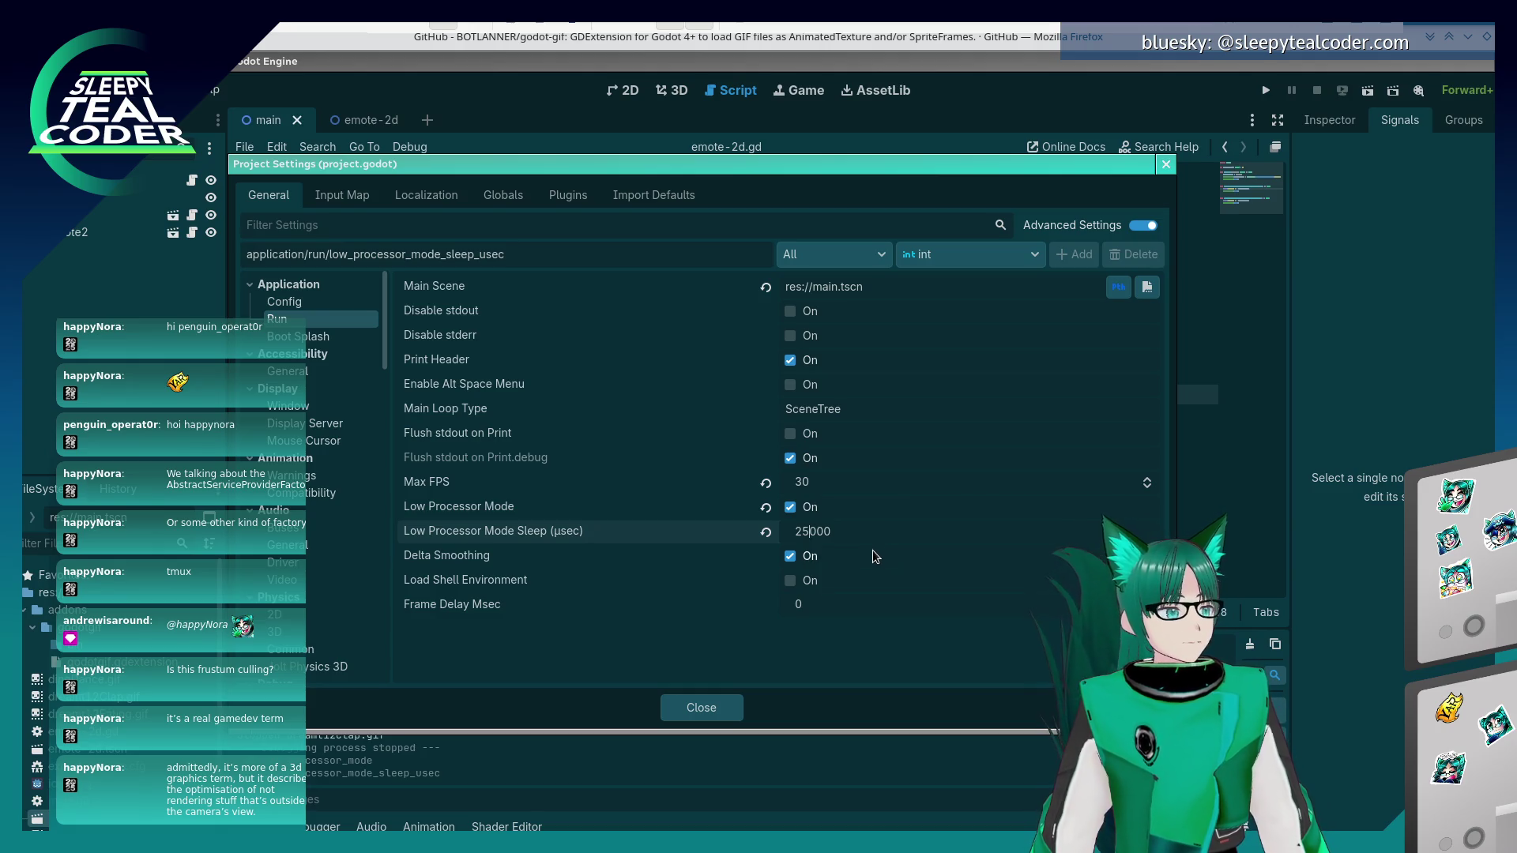
pyautogui.click(705, 705)
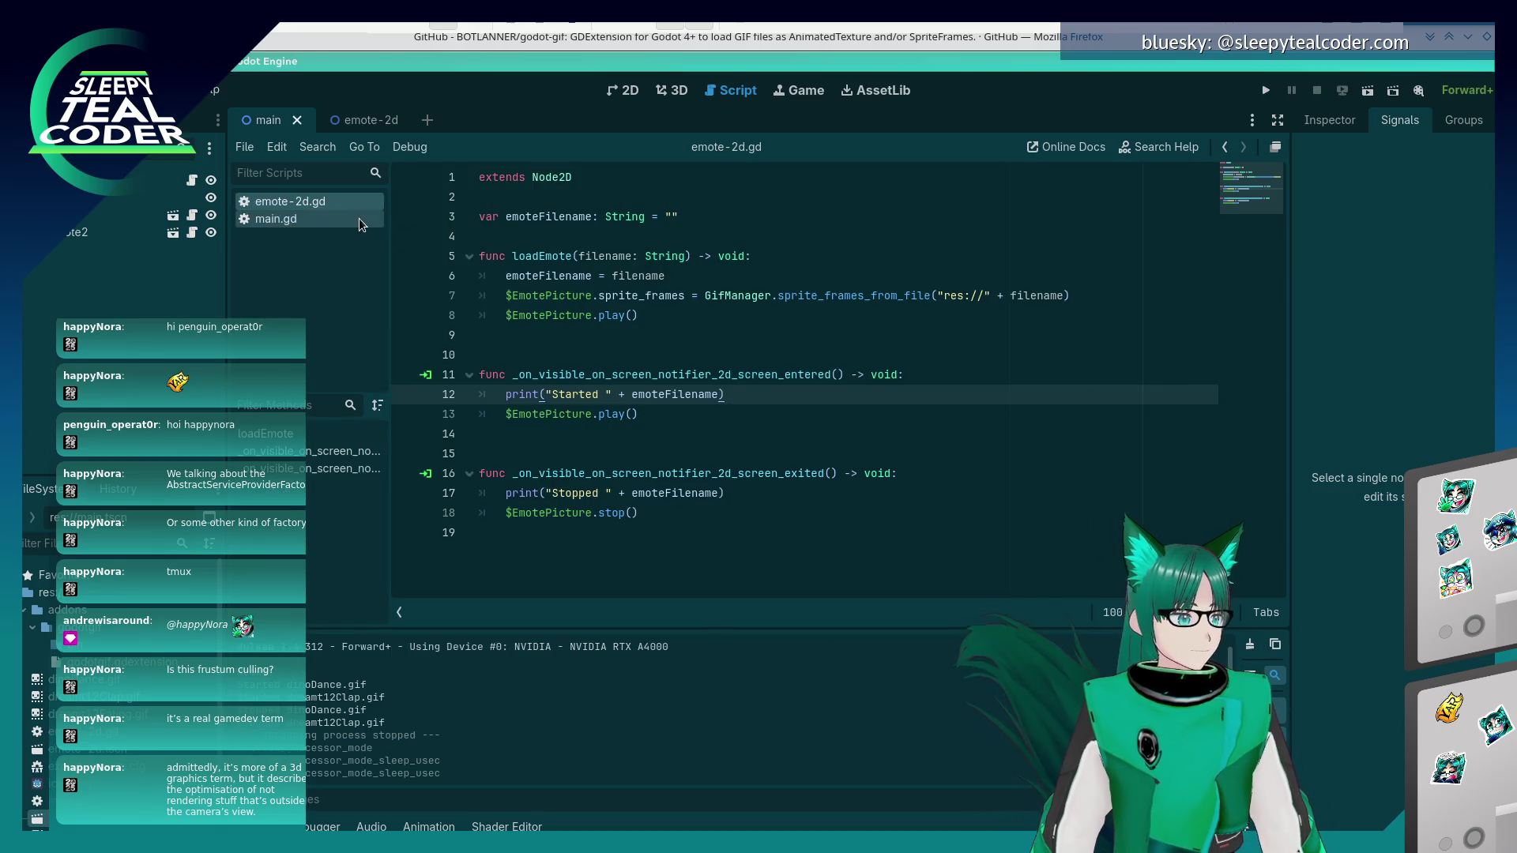
# - Re-export all presets as a release build, then switch to Konsole
pyautogui.click(94, 89)
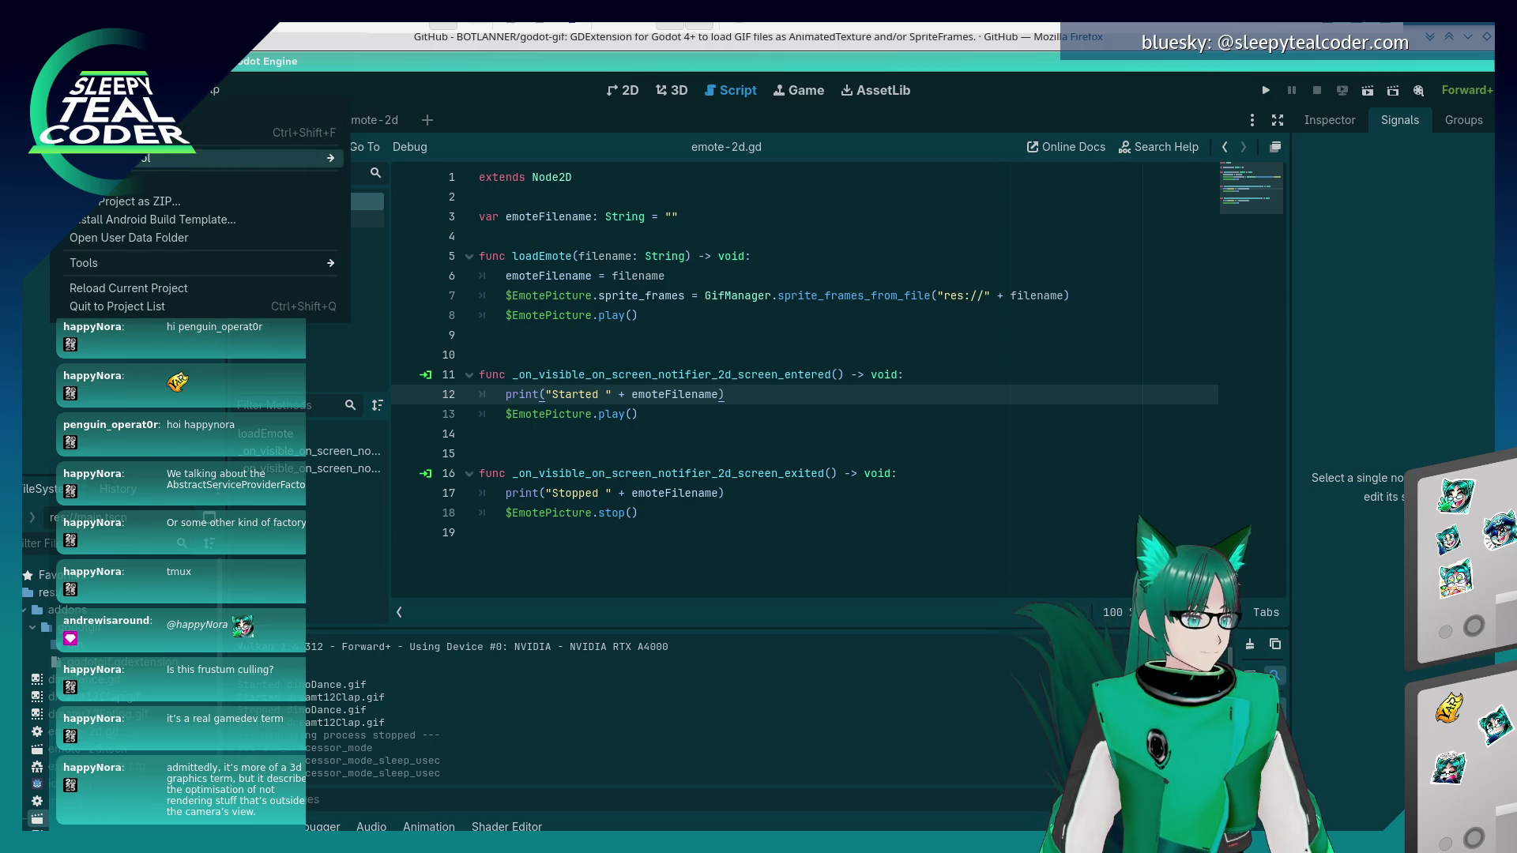
pyautogui.click(158, 183)
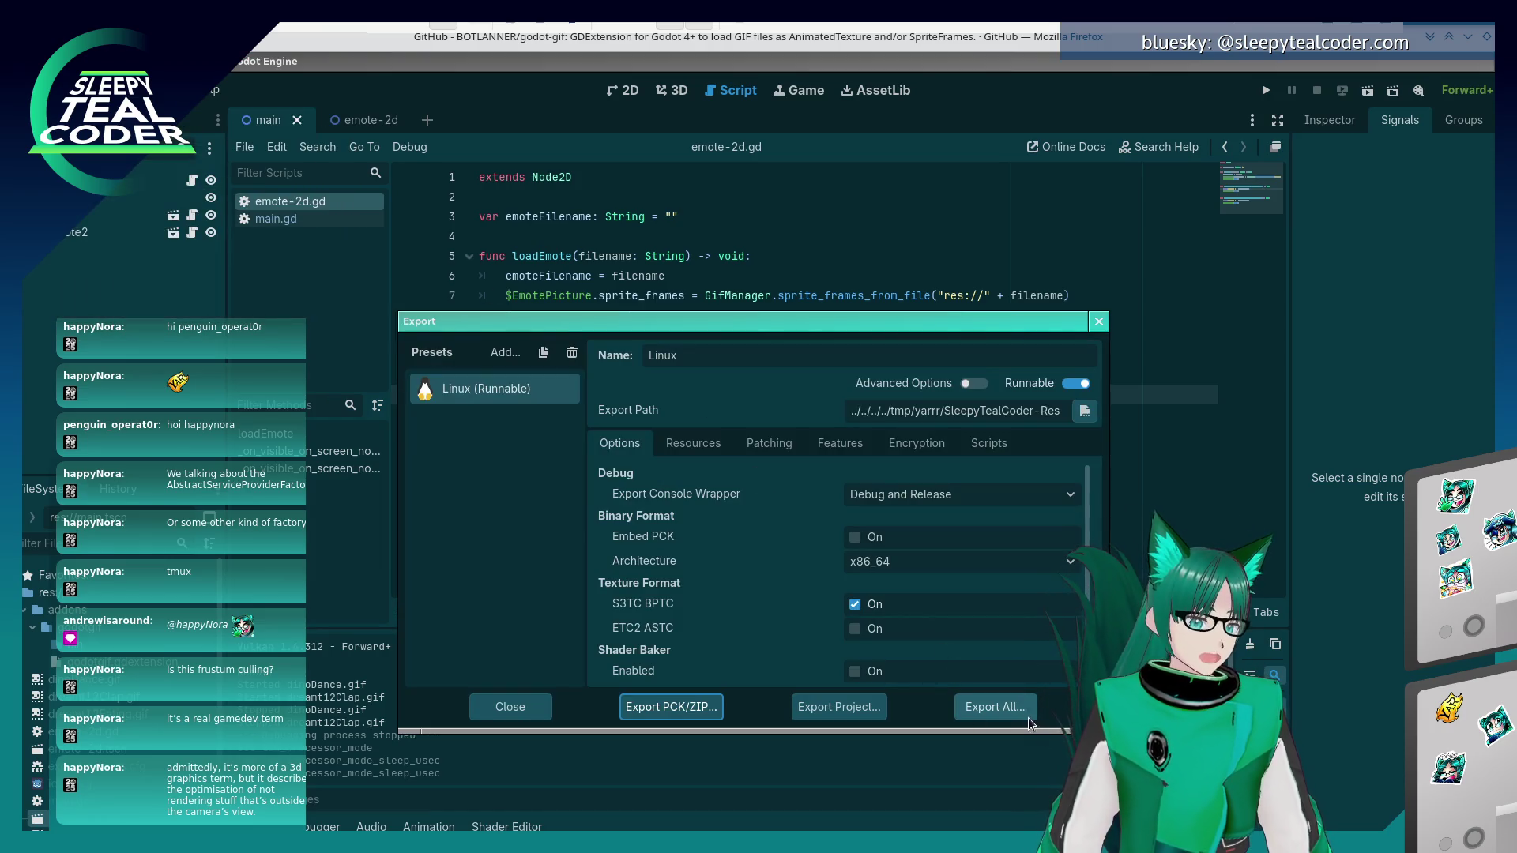
pyautogui.click(992, 707)
pyautogui.click(847, 441)
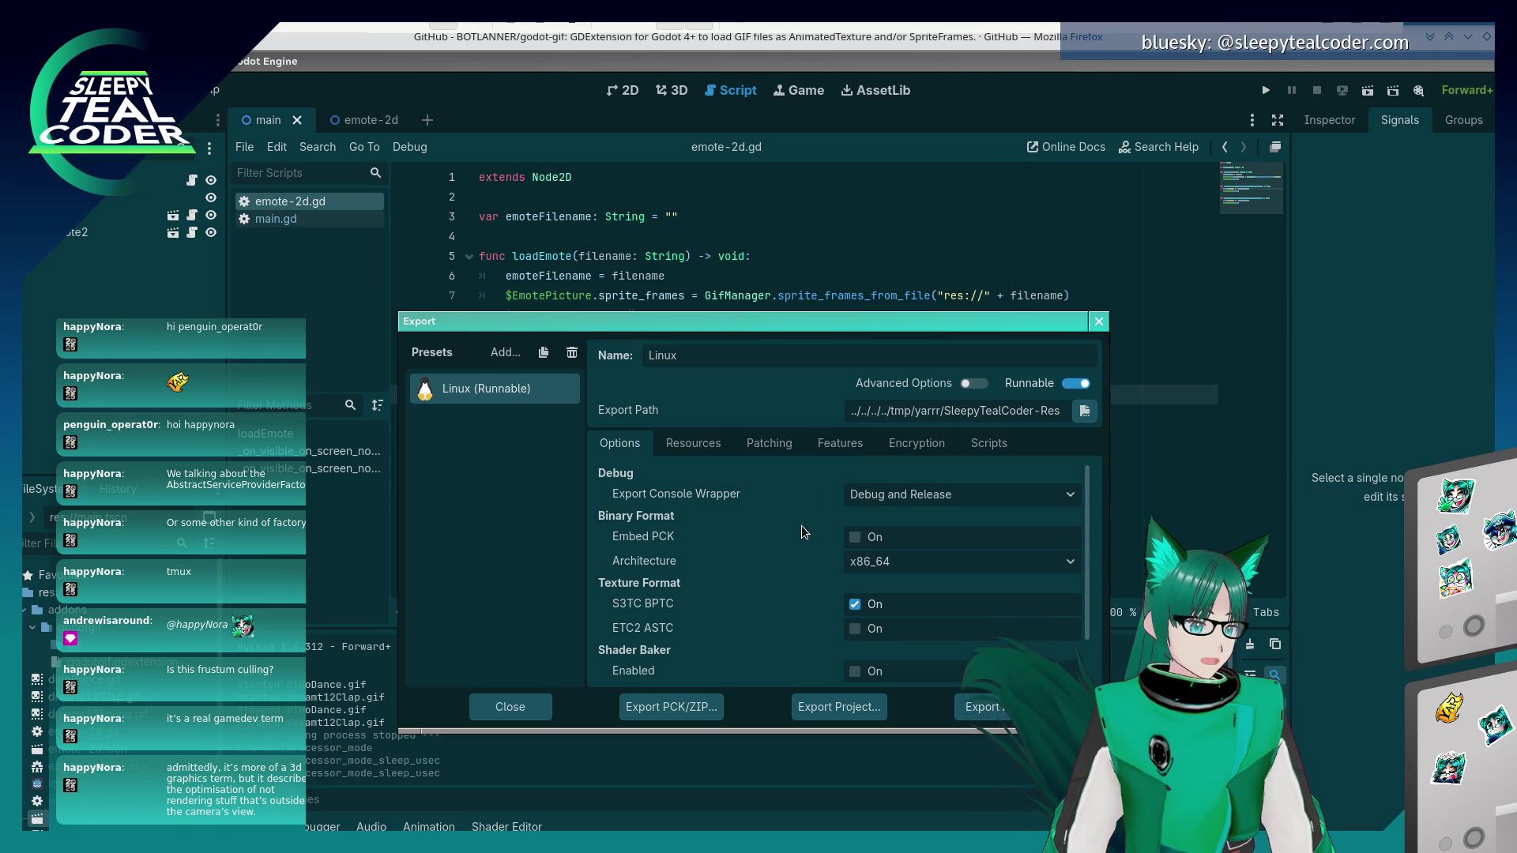
pyautogui.hotkey('alt', 'Tab')
pyautogui.hotkey('alt', 'Tab')
pyautogui.hotkey('alt', 'Tab')
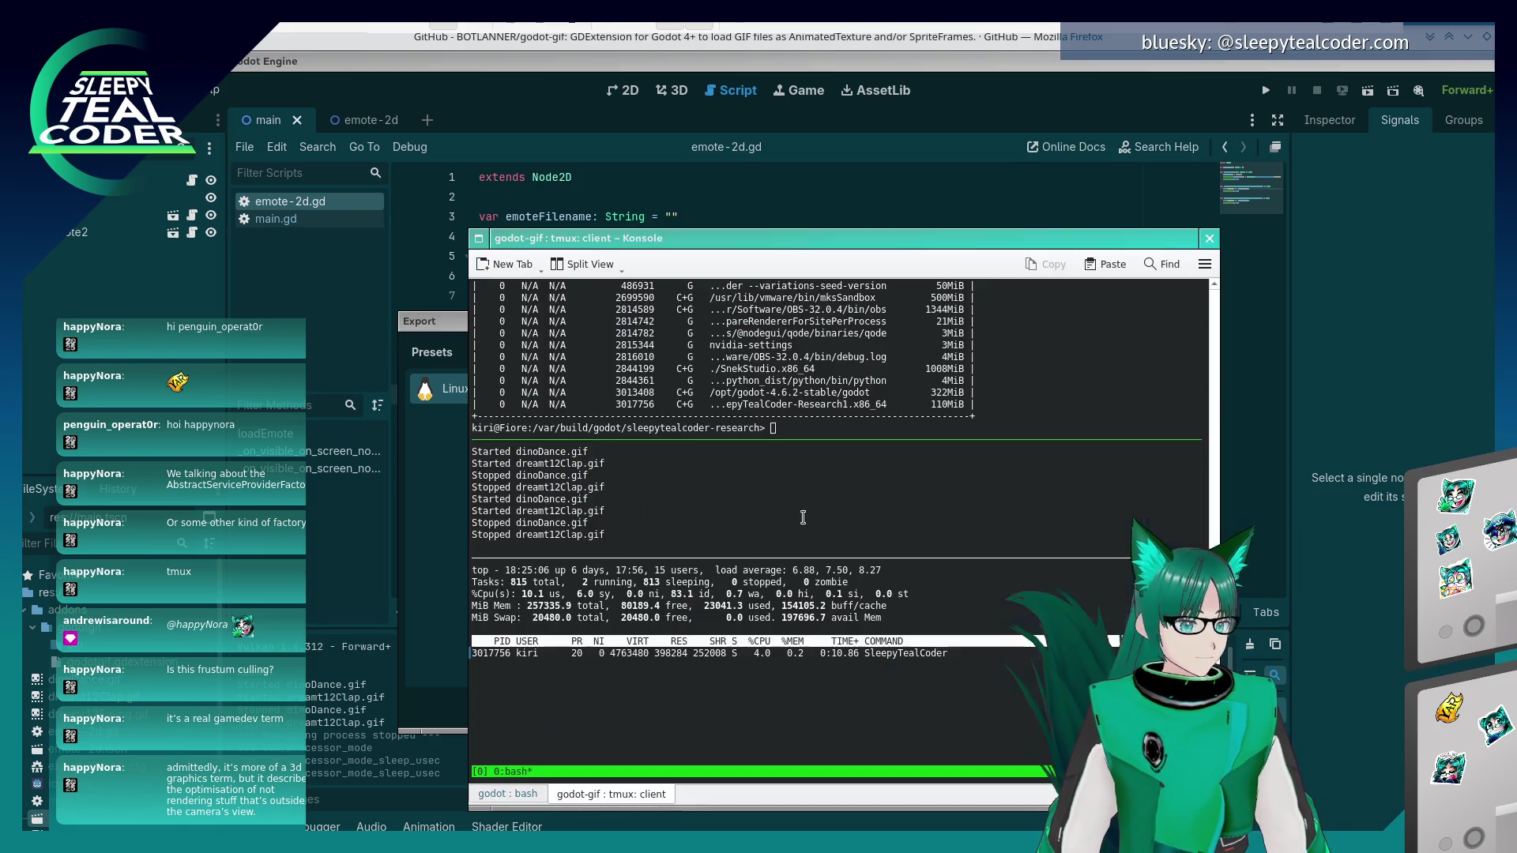
# - Stop the old game in the tmux log pane, list files, and launch ./SleepyTealCoder-Research1.x86_64
pyautogui.hotkey('ctrl', 'b')
pyautogui.press('Down')
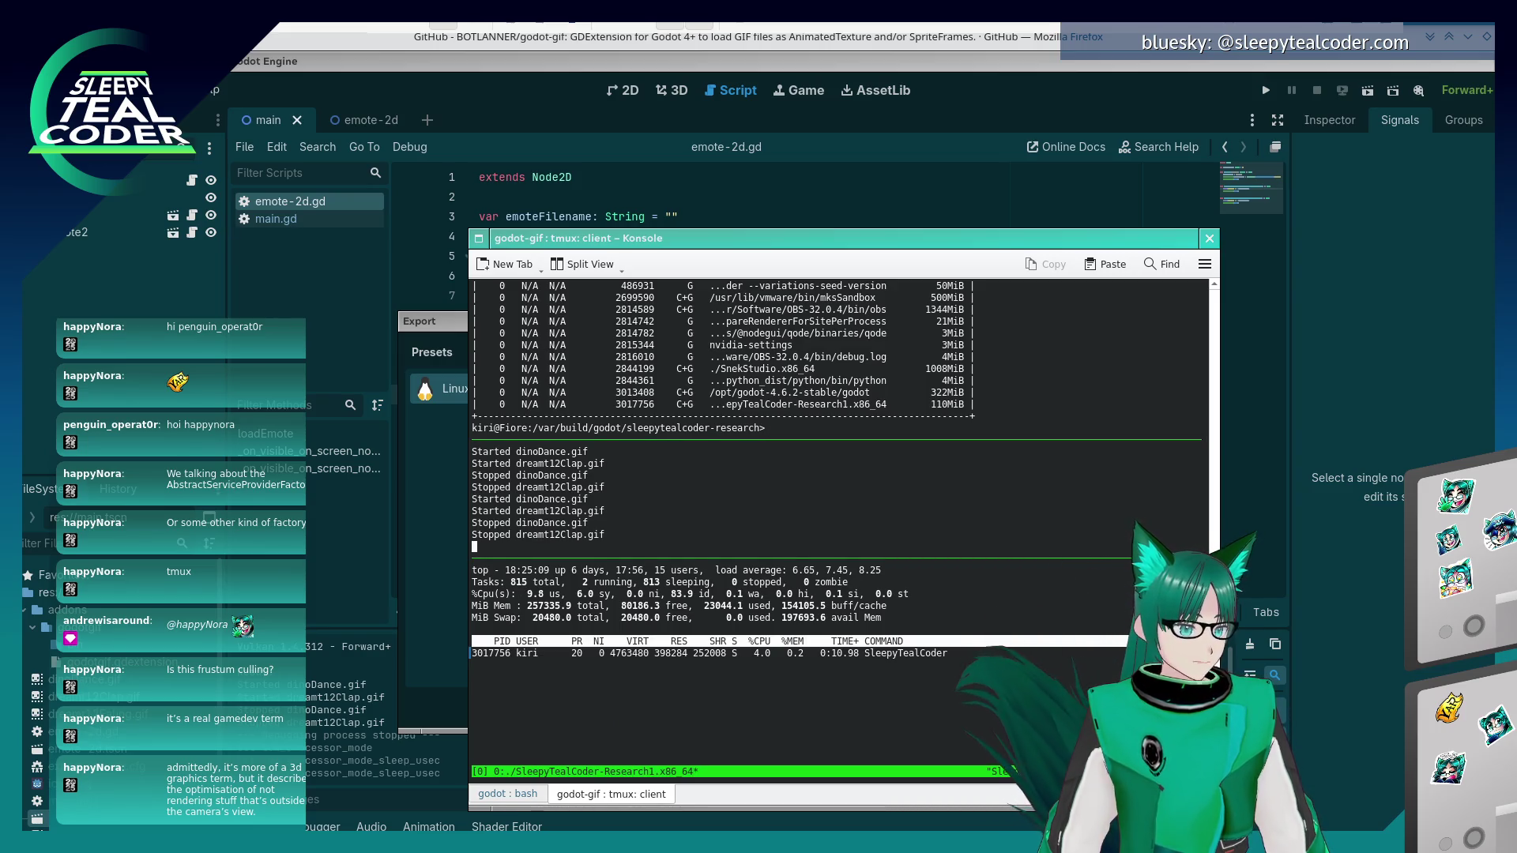
pyautogui.hotkey('ctrl', 'c')
pyautogui.write('ls')
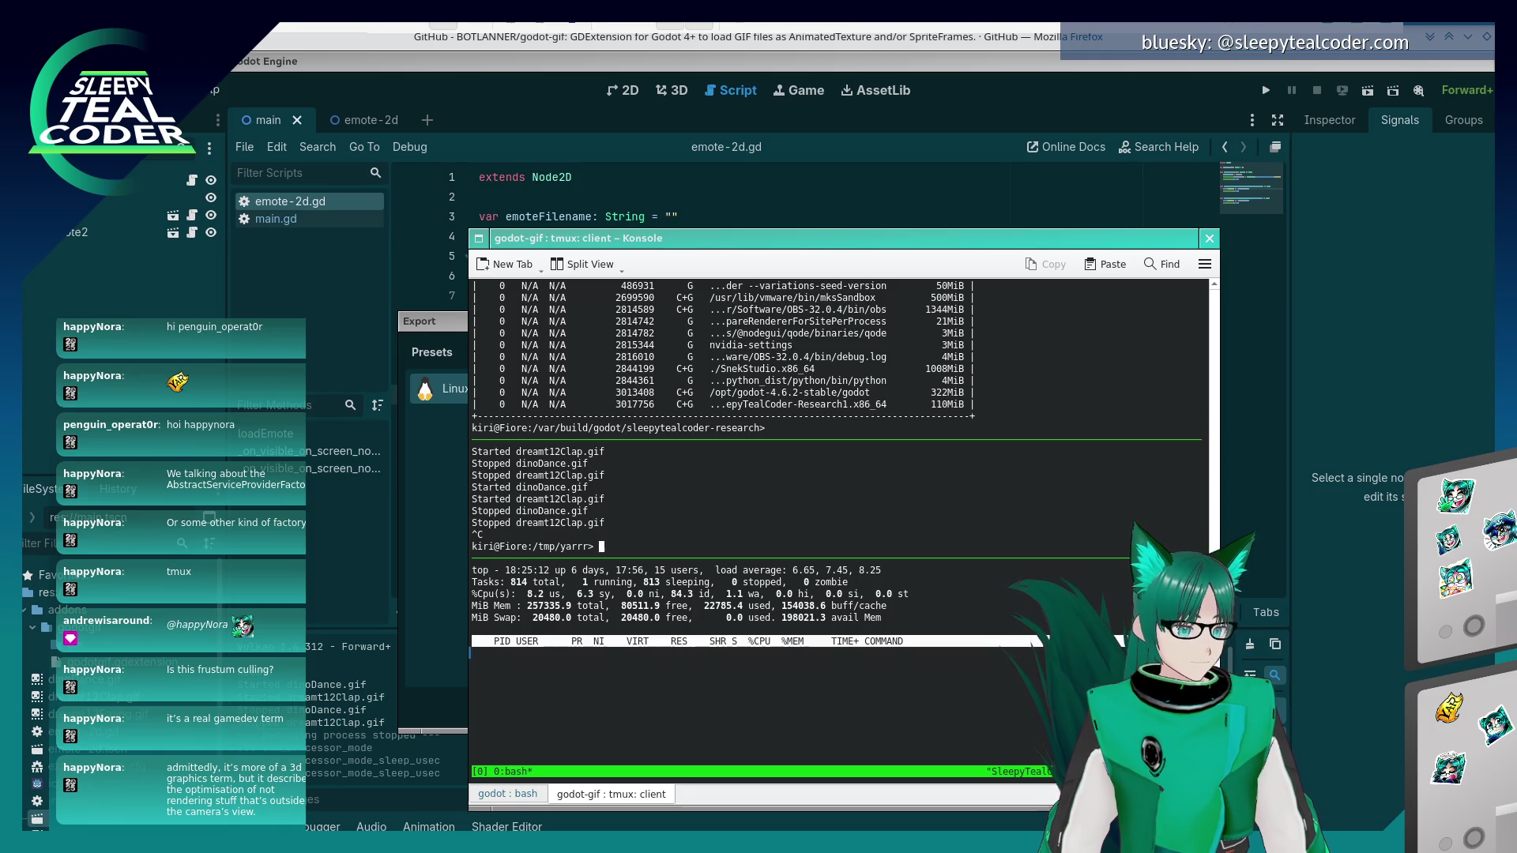
pyautogui.press('Return')
pyautogui.write('./SleepyTealCoder-Research1.x86_64')
pyautogui.press('Return')
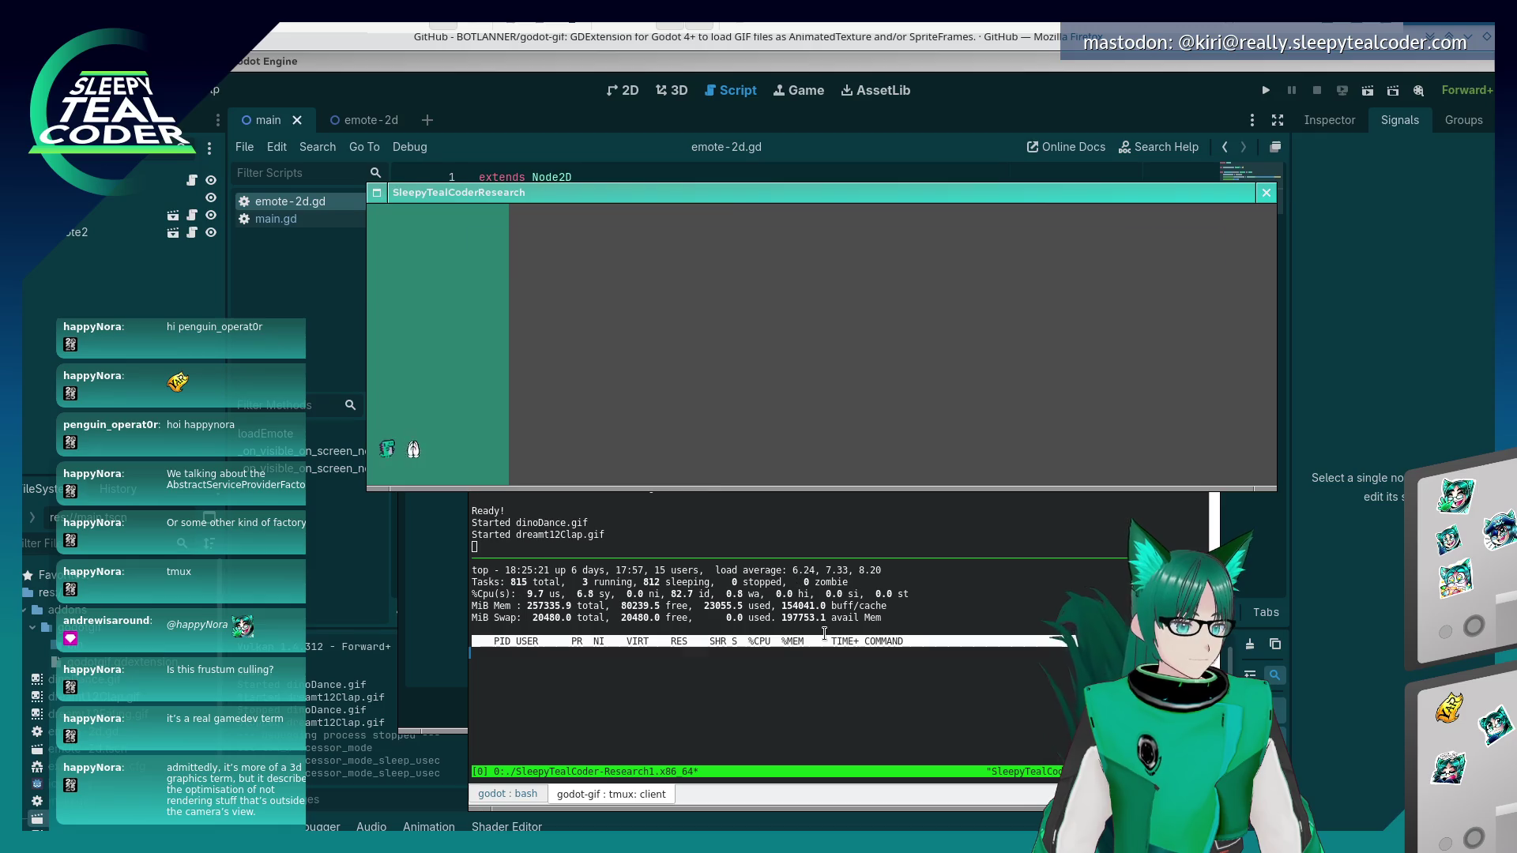
# - Watch the new build's emotes and log, then close the game window
pyautogui.click(890, 564)
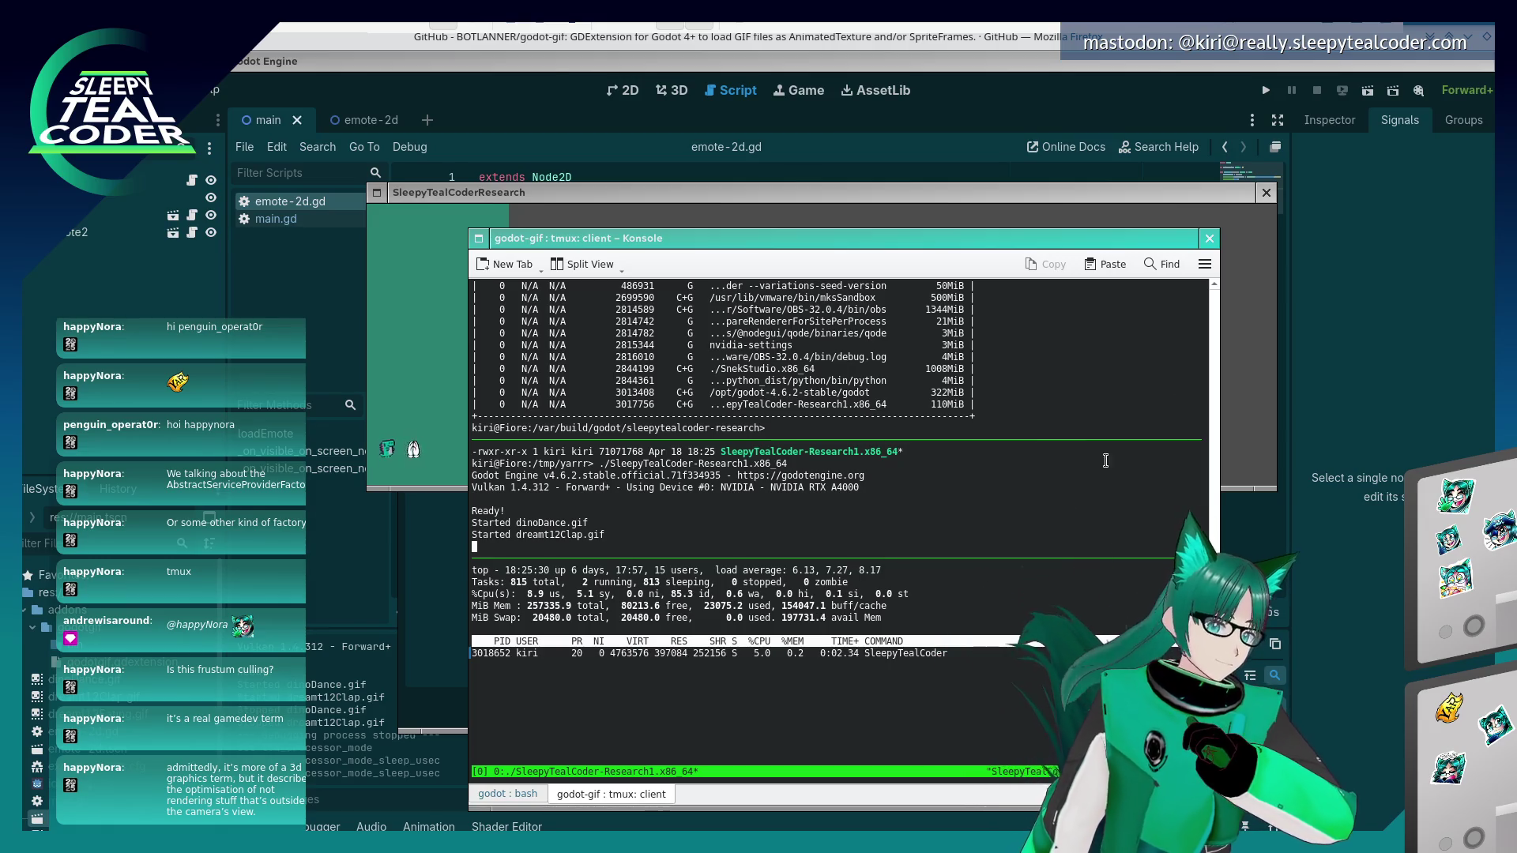
pyautogui.click(1231, 400)
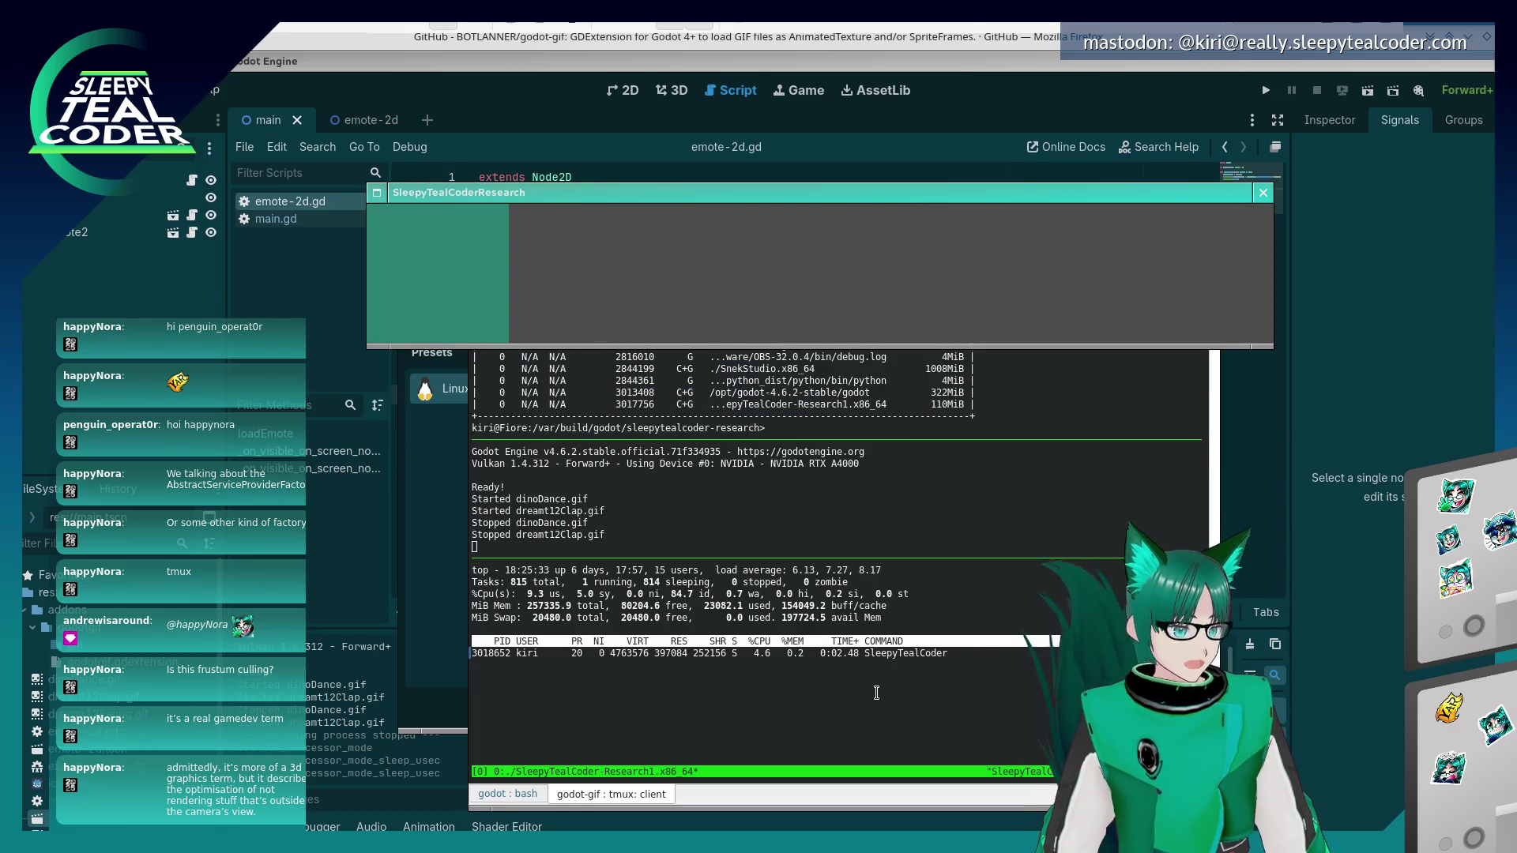
pyautogui.click(869, 711)
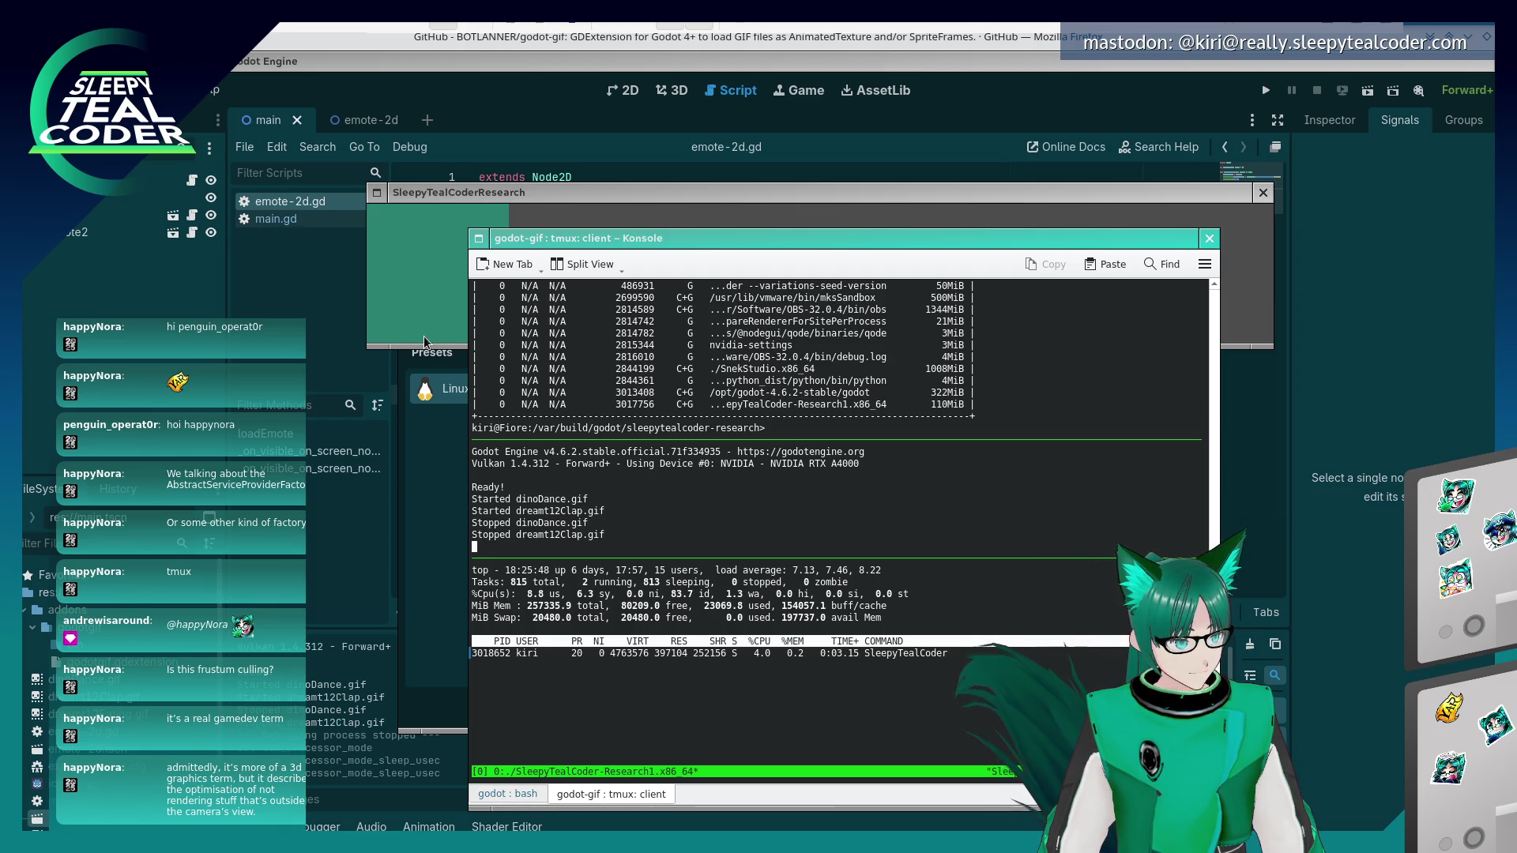
pyautogui.click(425, 342)
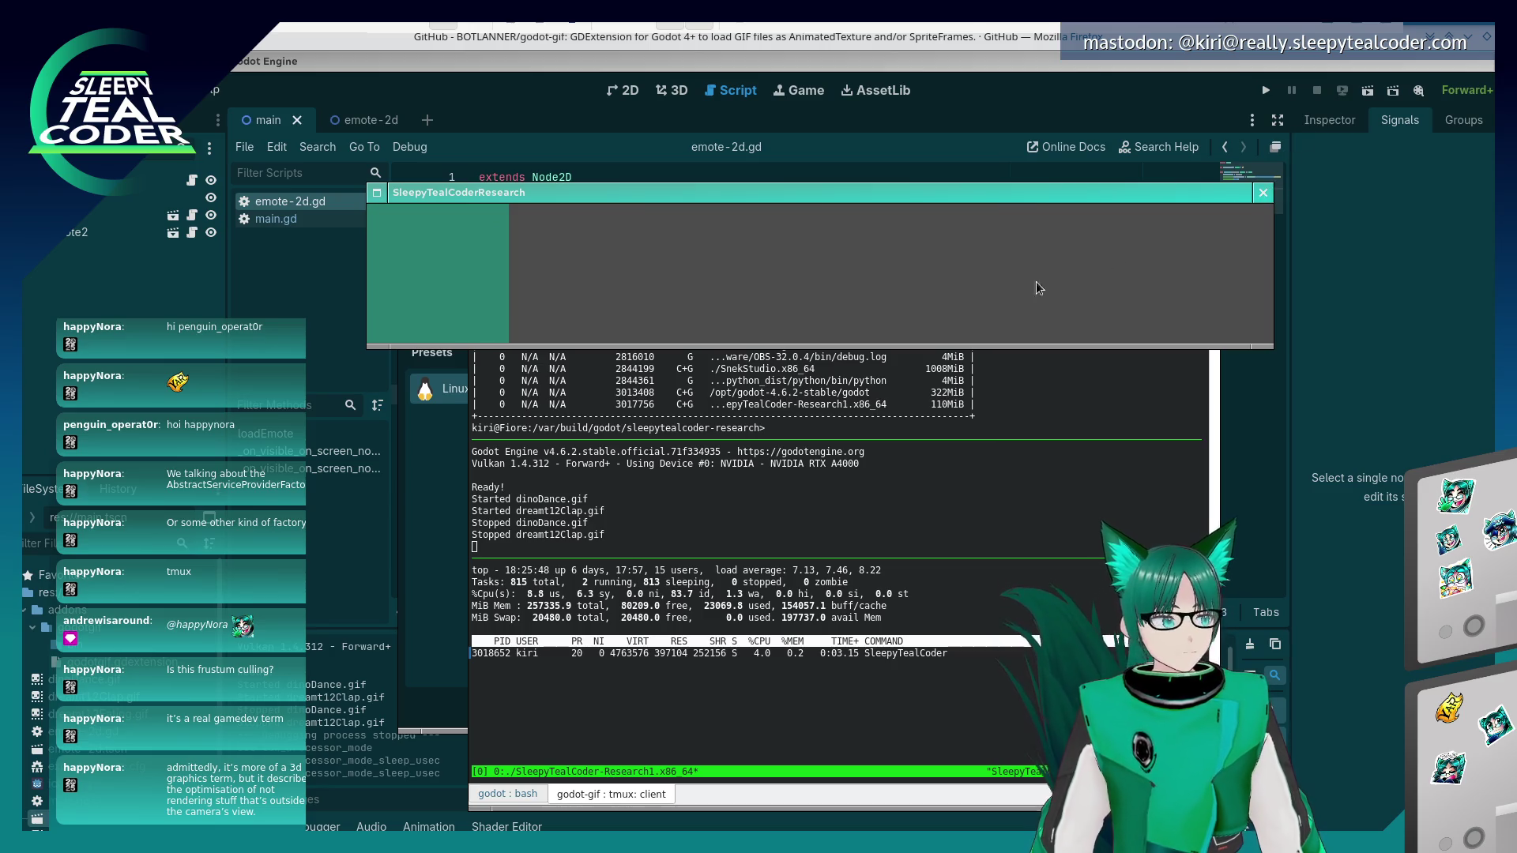
pyautogui.click(411, 513)
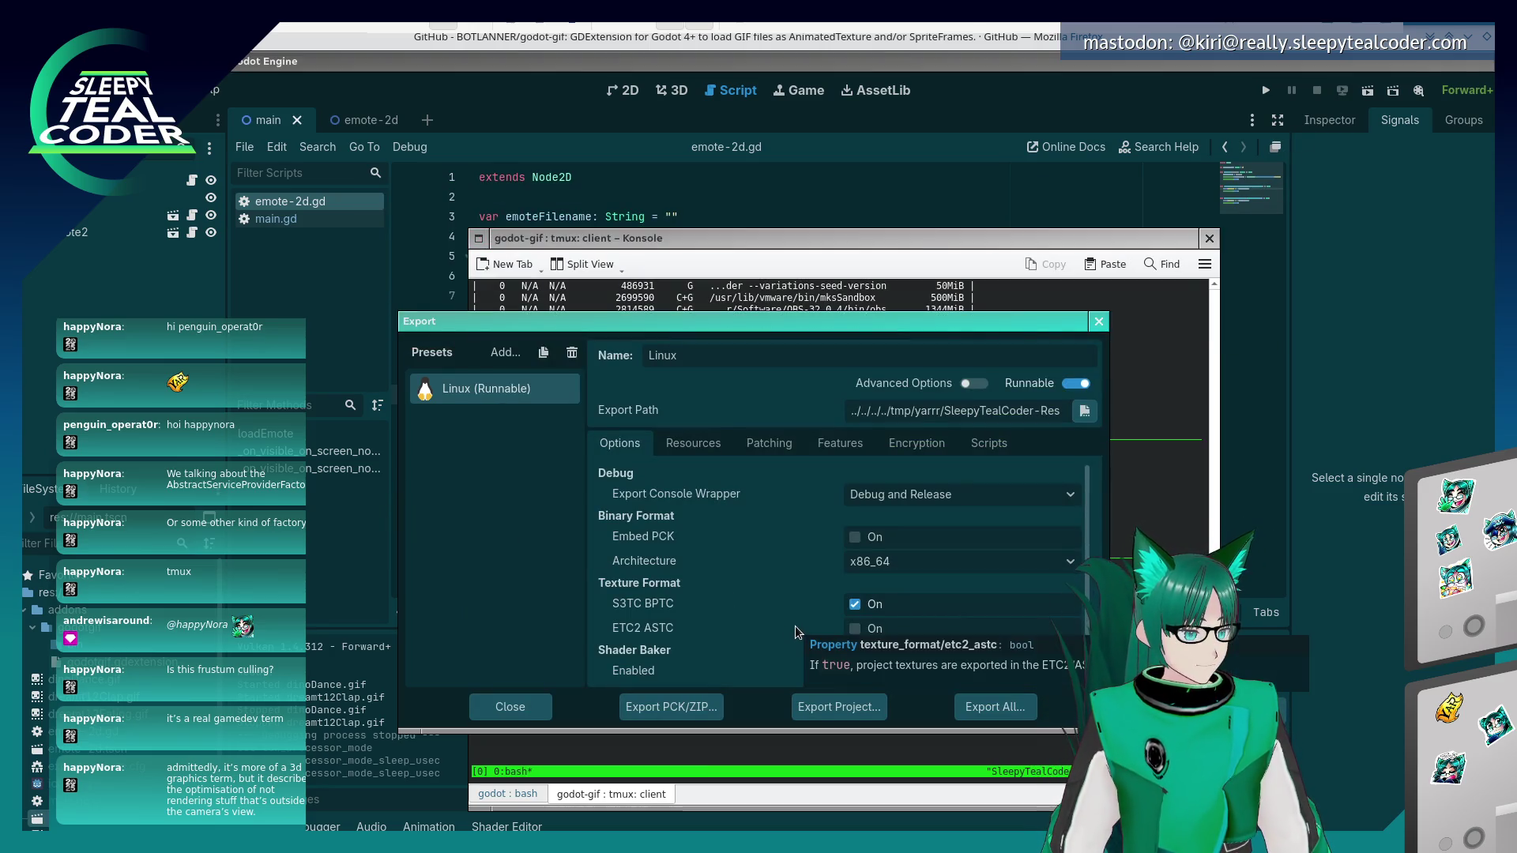
# - Change Low Processor Mode Sleep to 250000 µsec and close Project Settings
pyautogui.click(1098, 322)
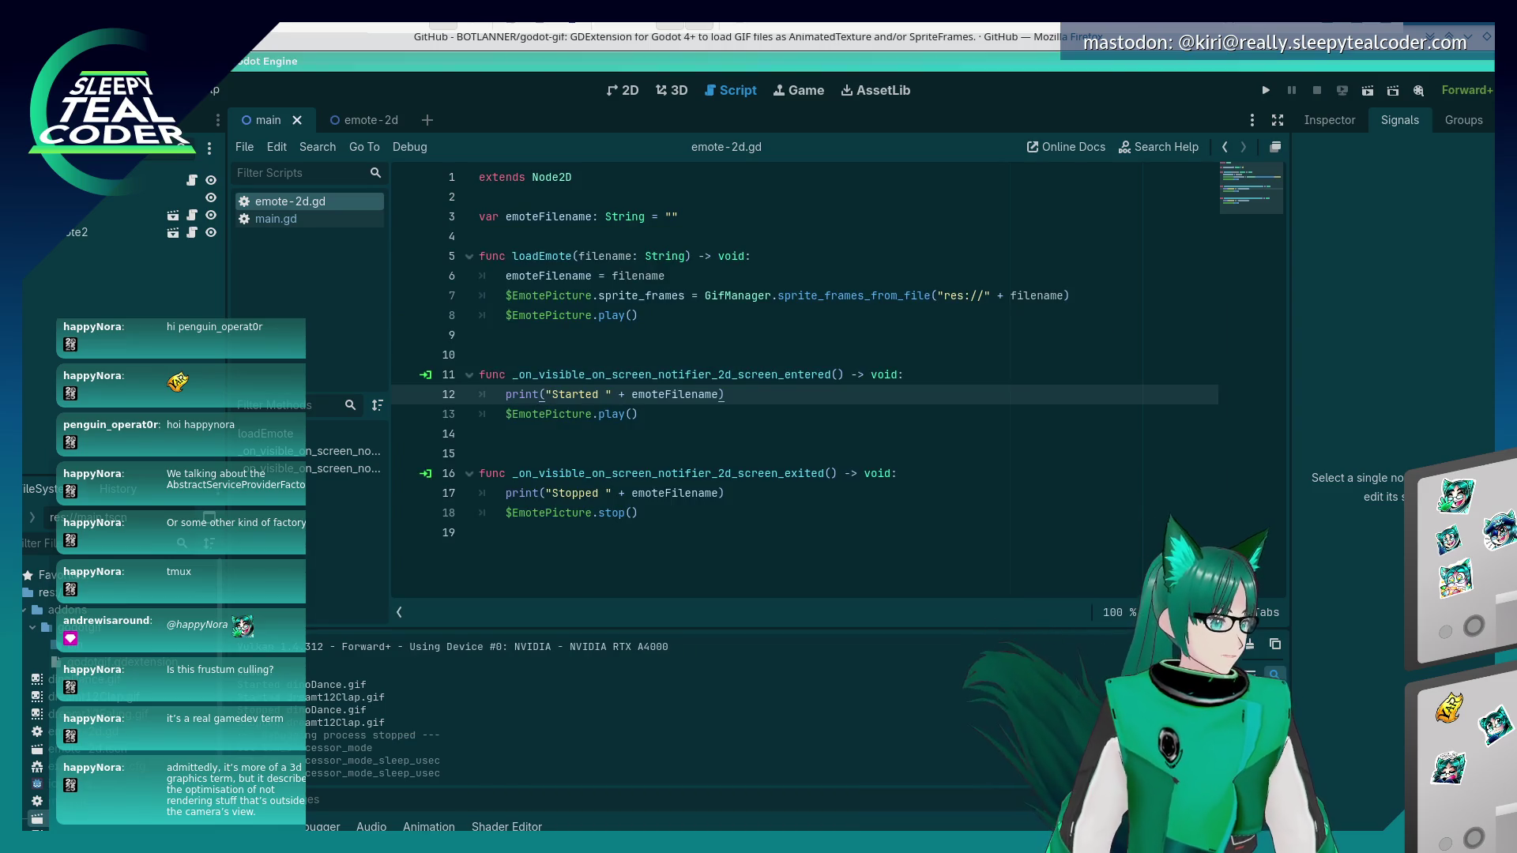
pyautogui.click(83, 90)
pyautogui.click(228, 175)
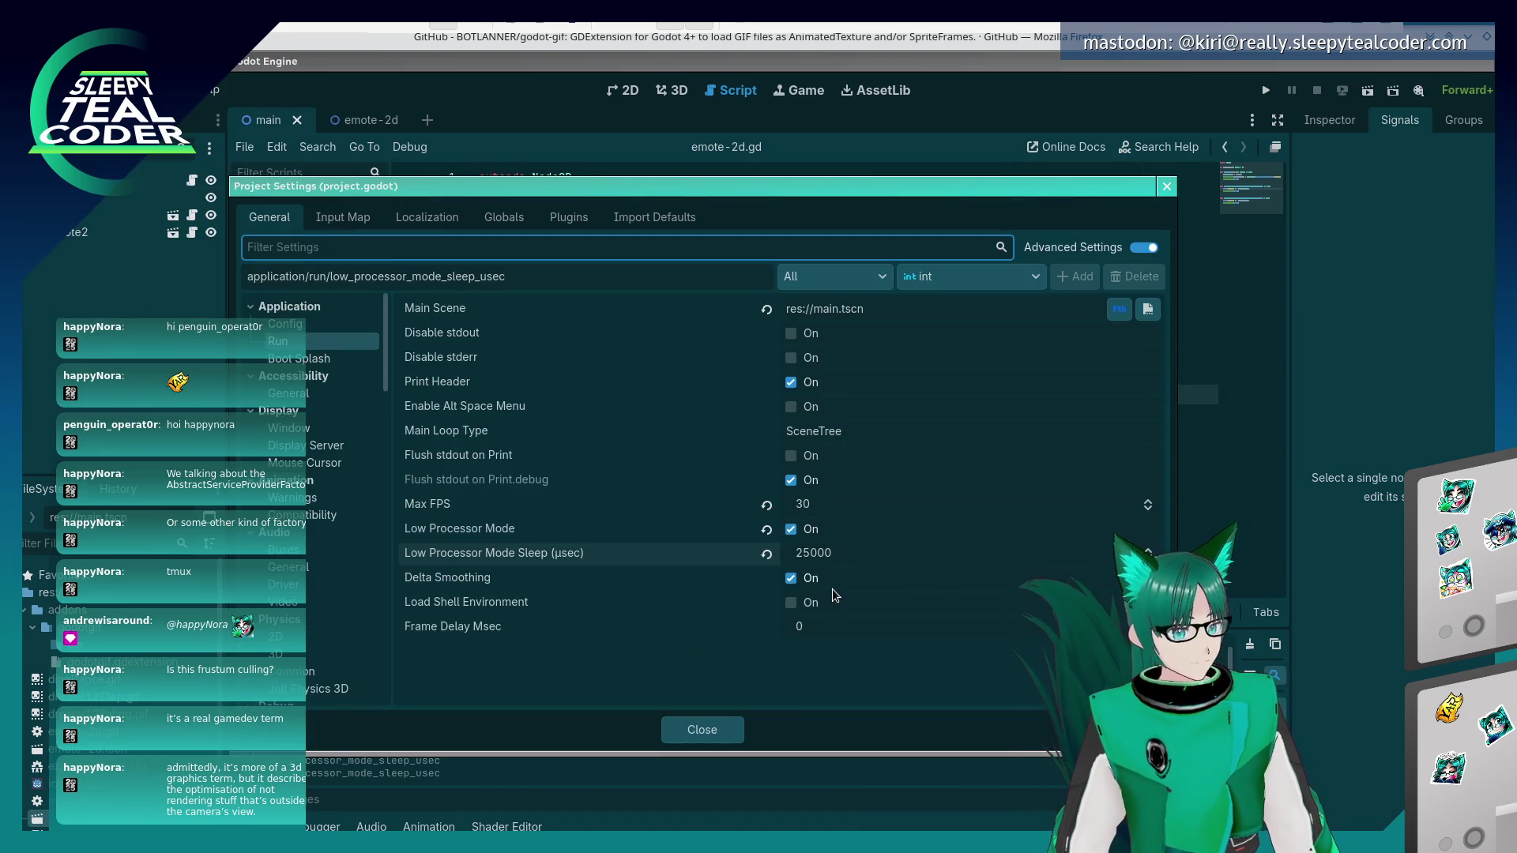
pyautogui.click(841, 551)
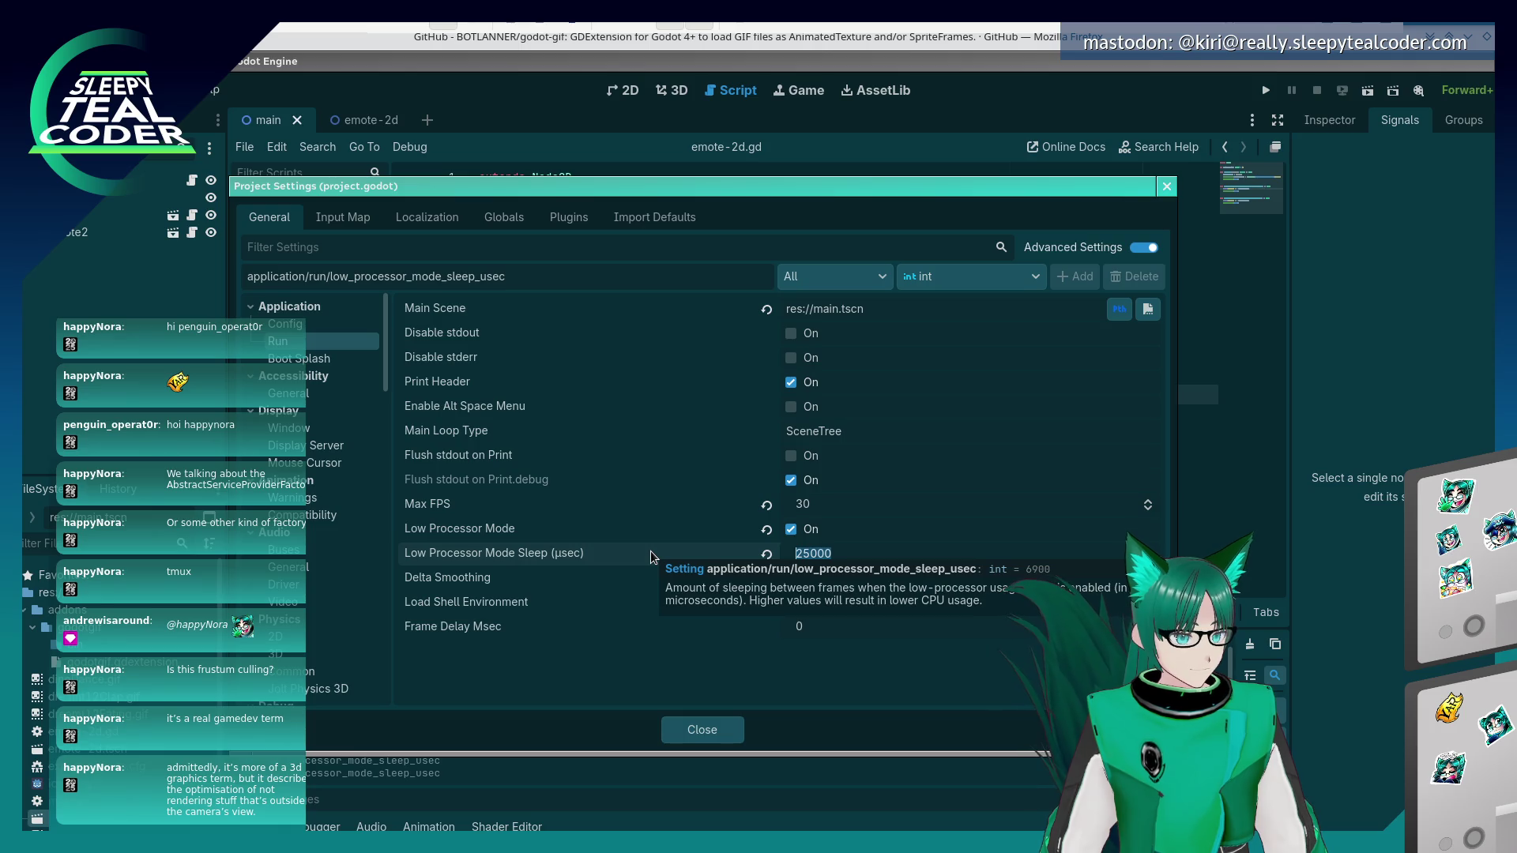
pyautogui.click(816, 553)
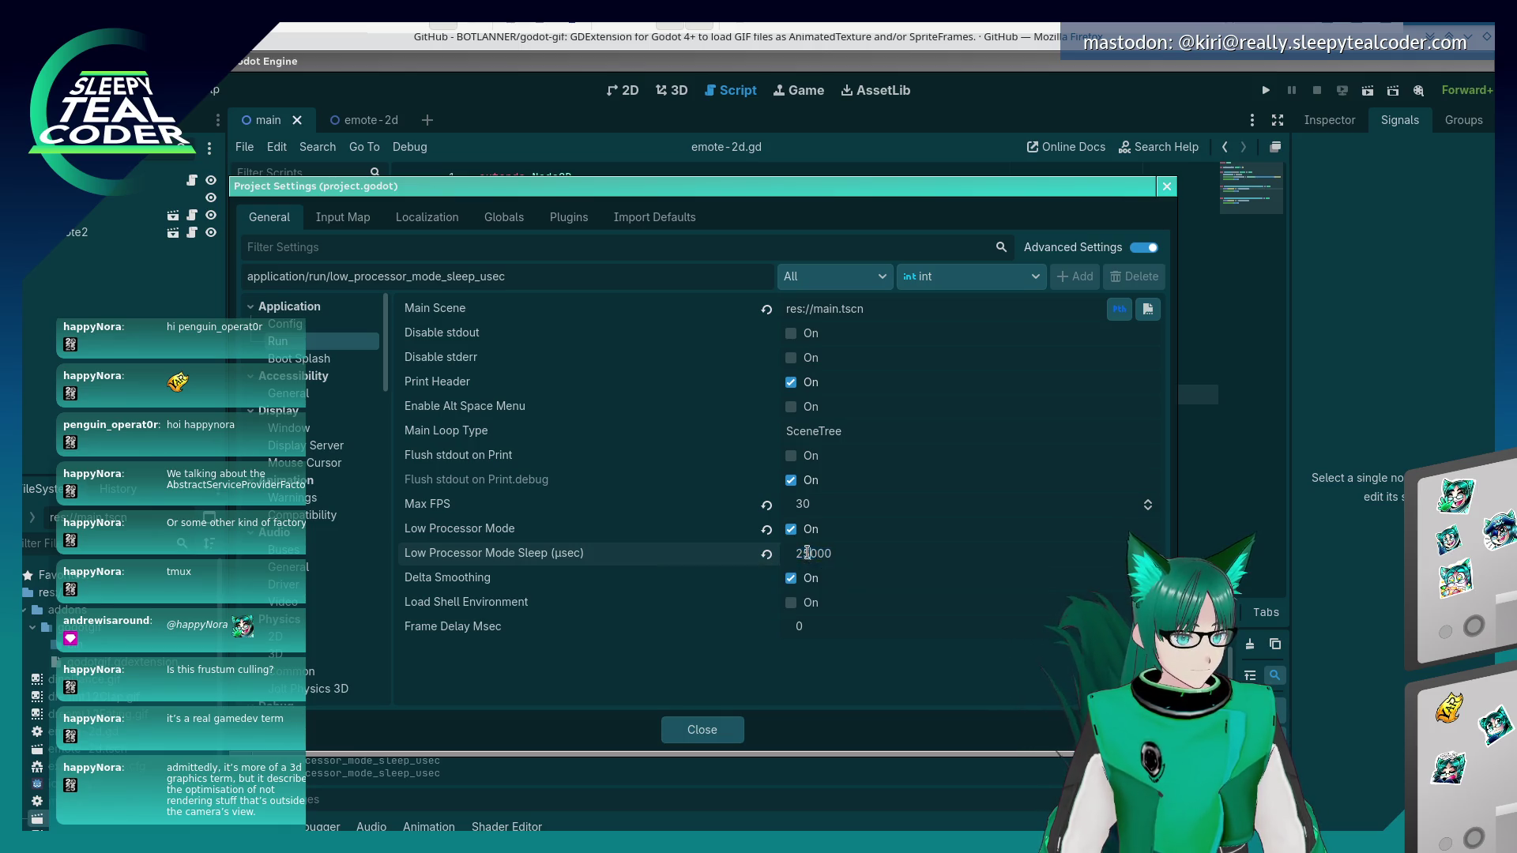
pyautogui.press('BackSpace')
pyautogui.press('BackSpace')
pyautogui.write('10')
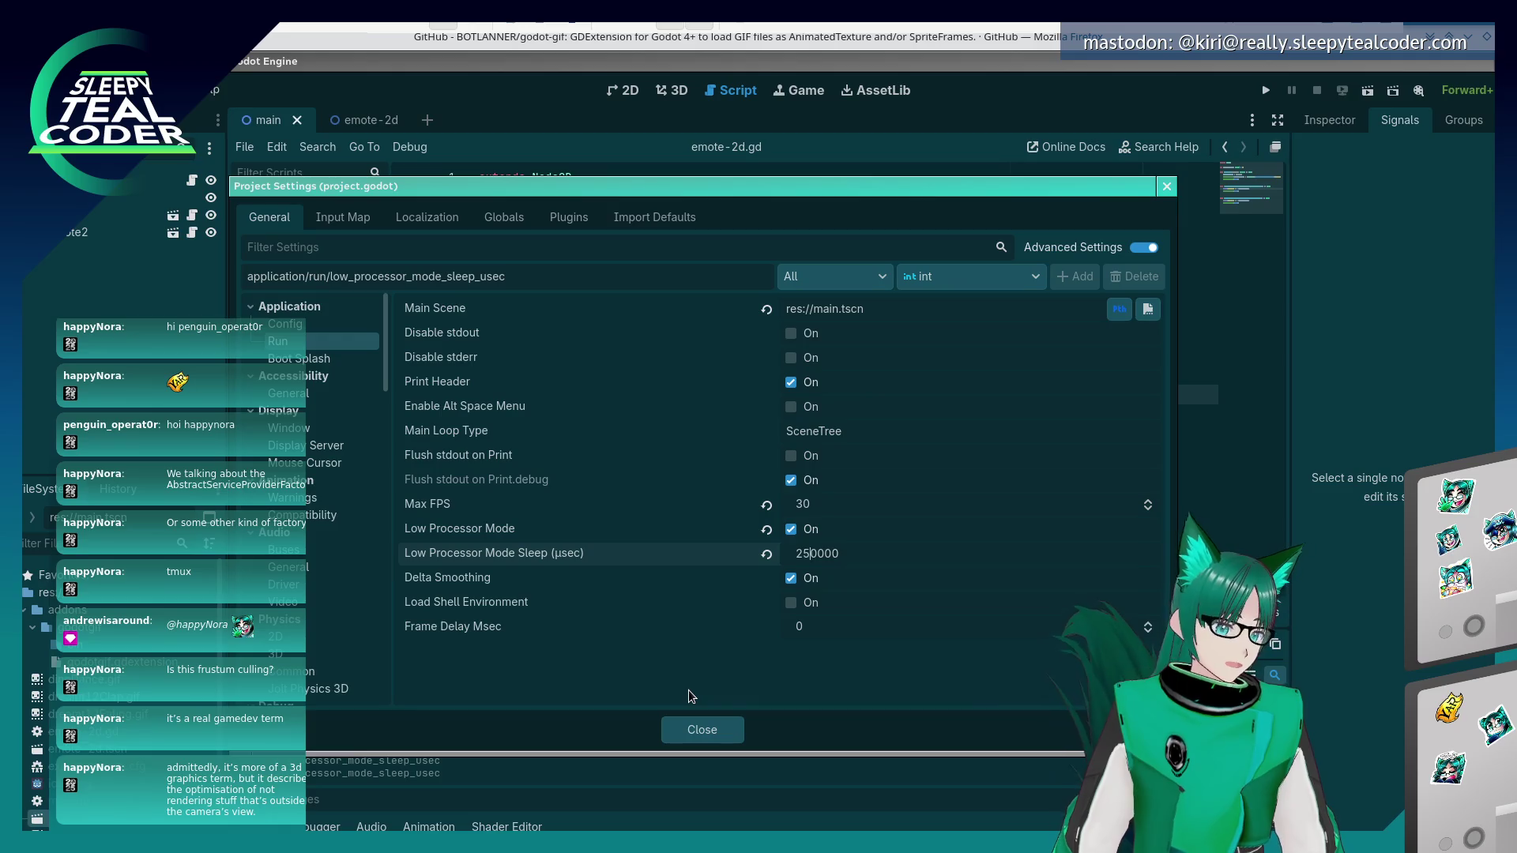
pyautogui.press('BackSpace')
pyautogui.press('BackSpace')
pyautogui.write('25')
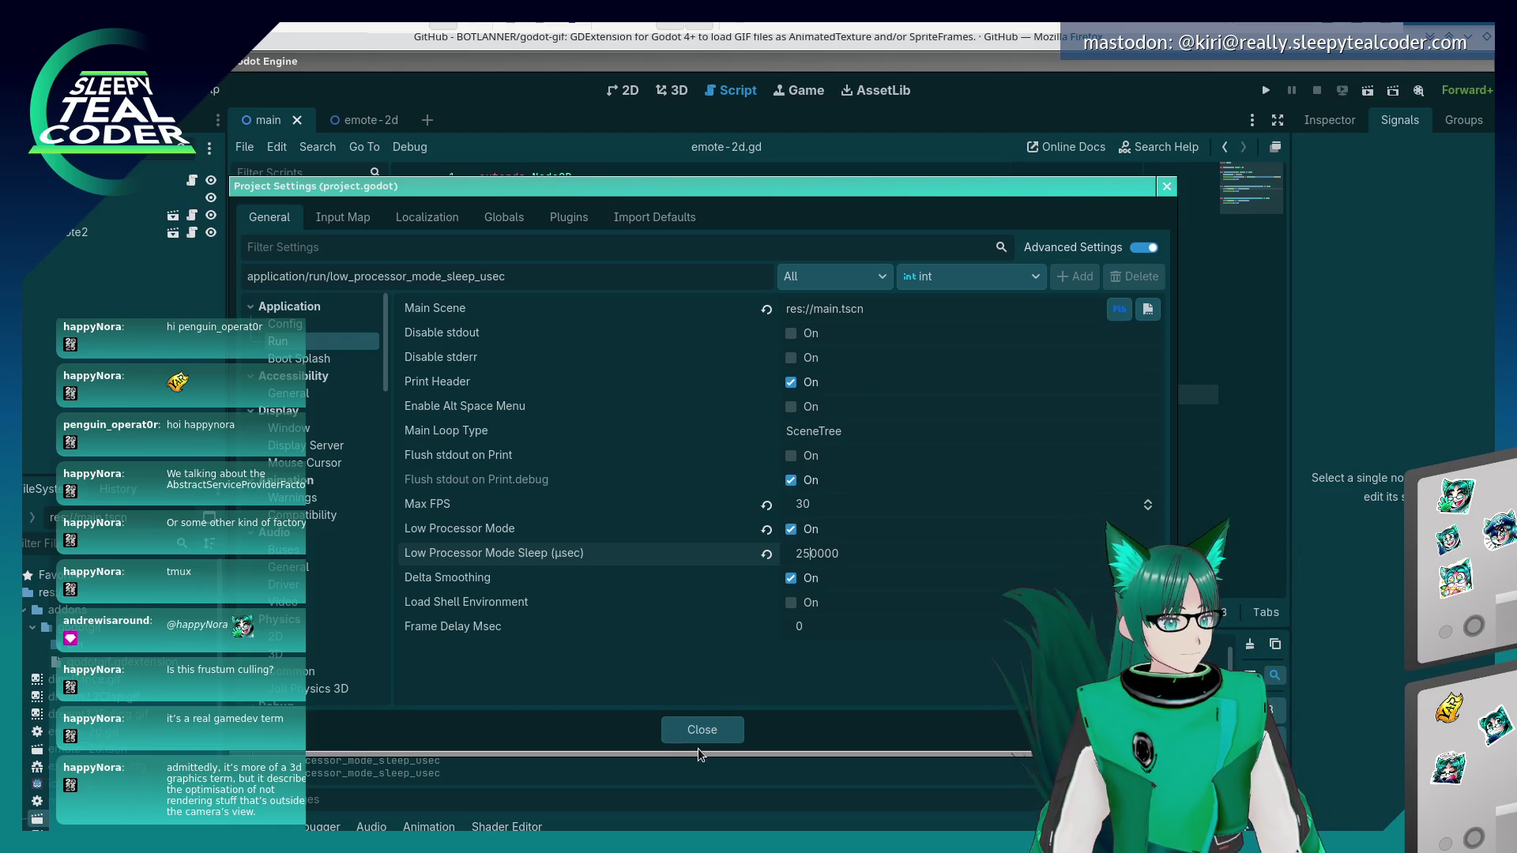
pyautogui.click(703, 737)
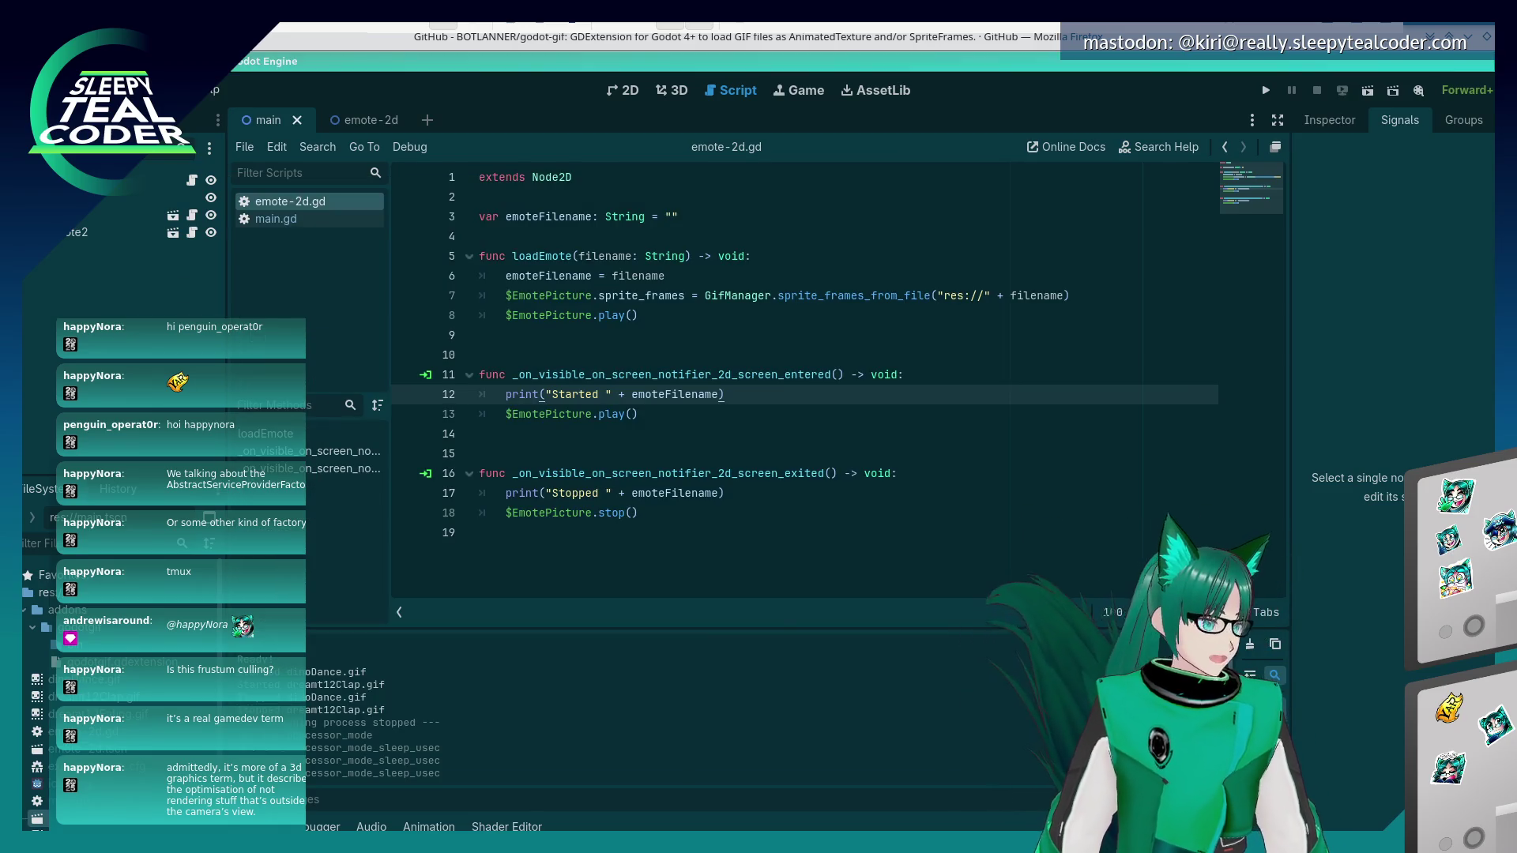
# - Re-export all presets as a release build and close the Export dialog
pyautogui.click(79, 90)
pyautogui.click(107, 185)
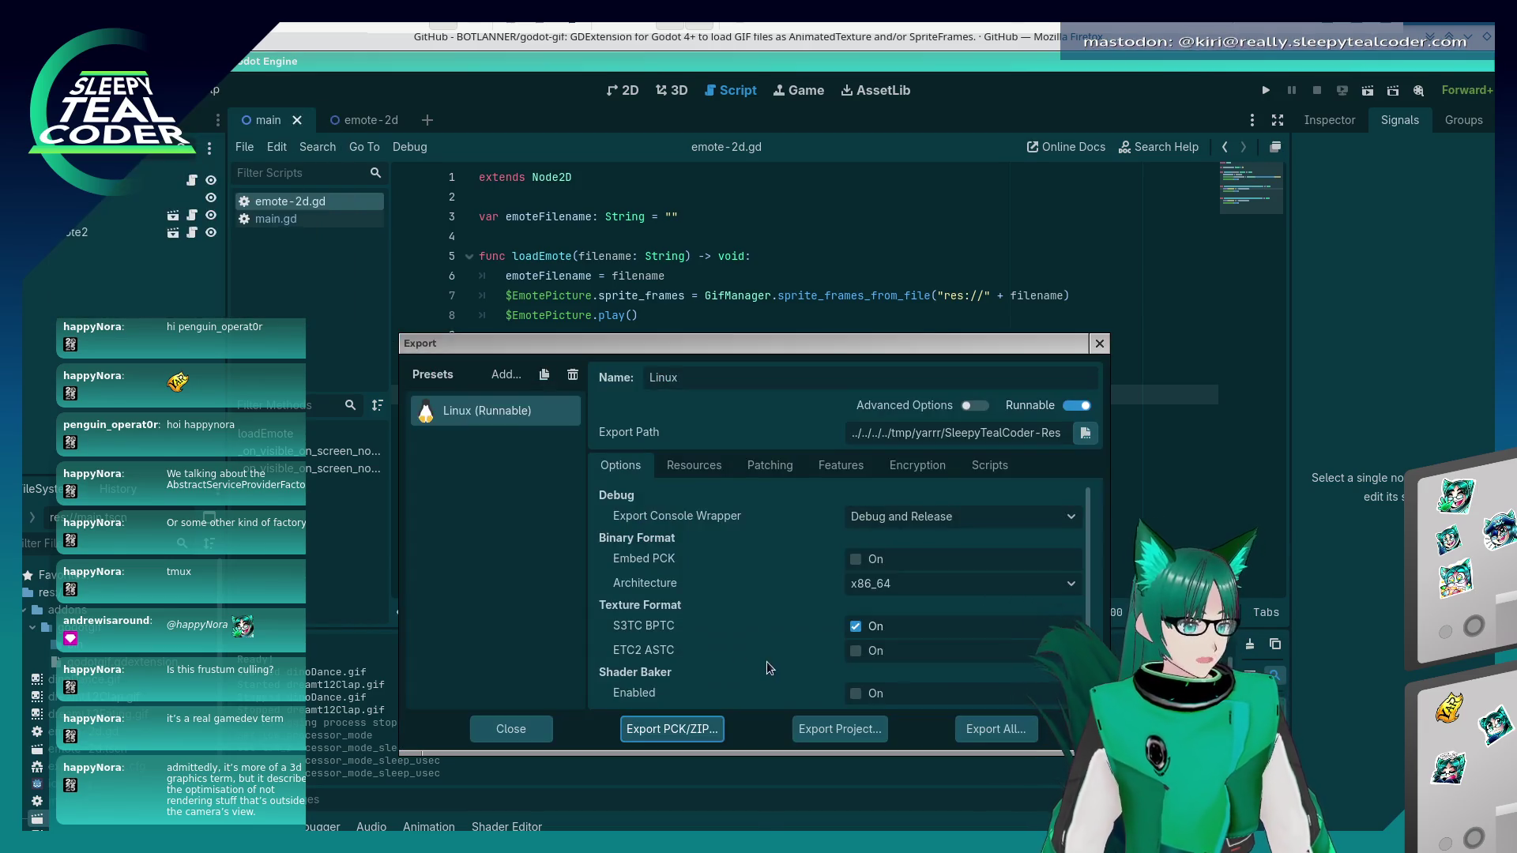
pyautogui.click(992, 730)
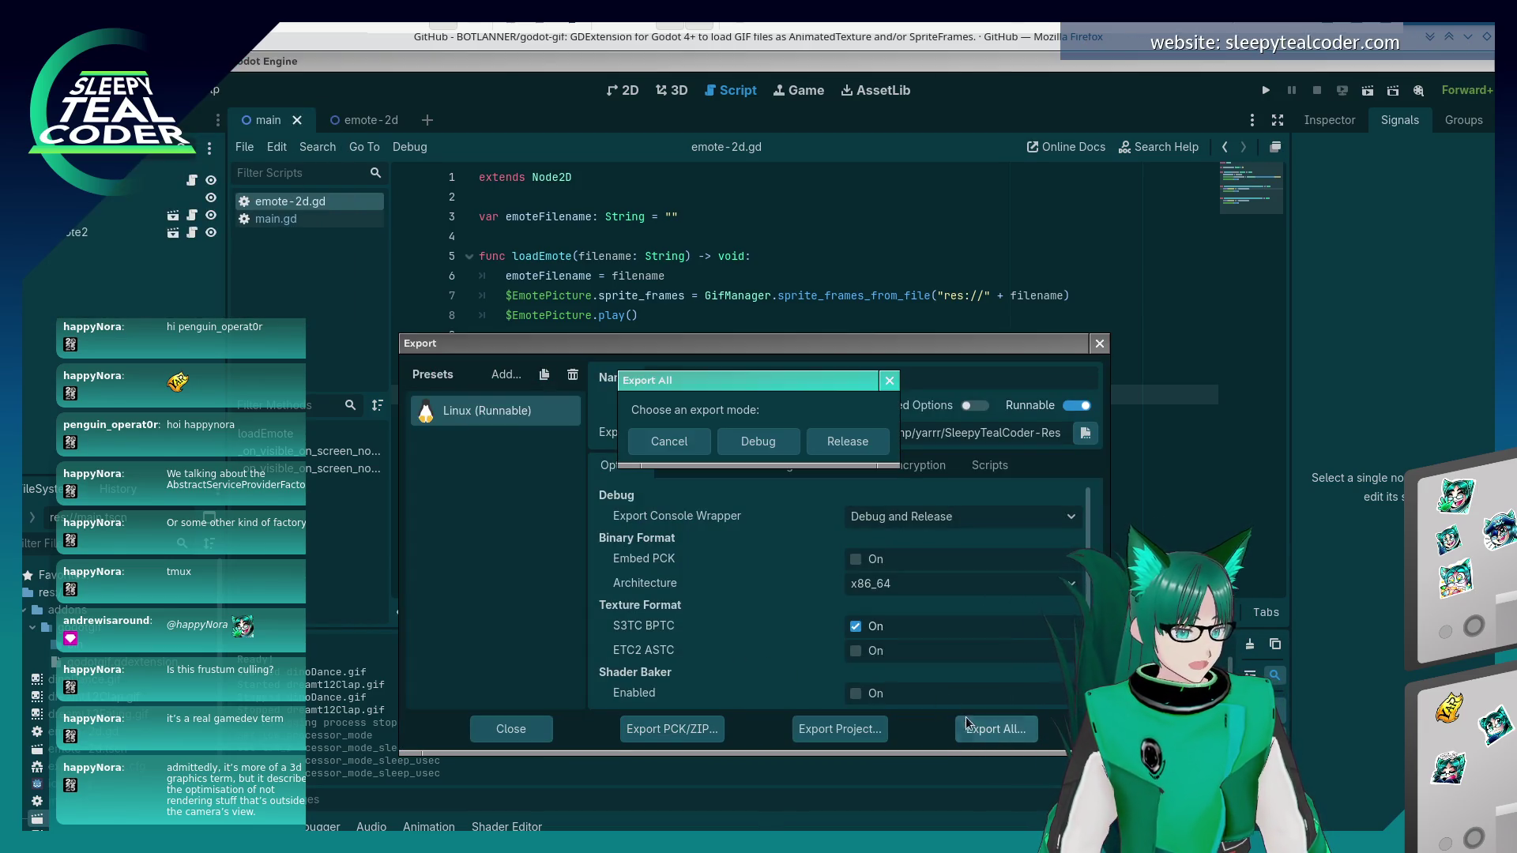
pyautogui.click(860, 446)
pyautogui.click(1100, 344)
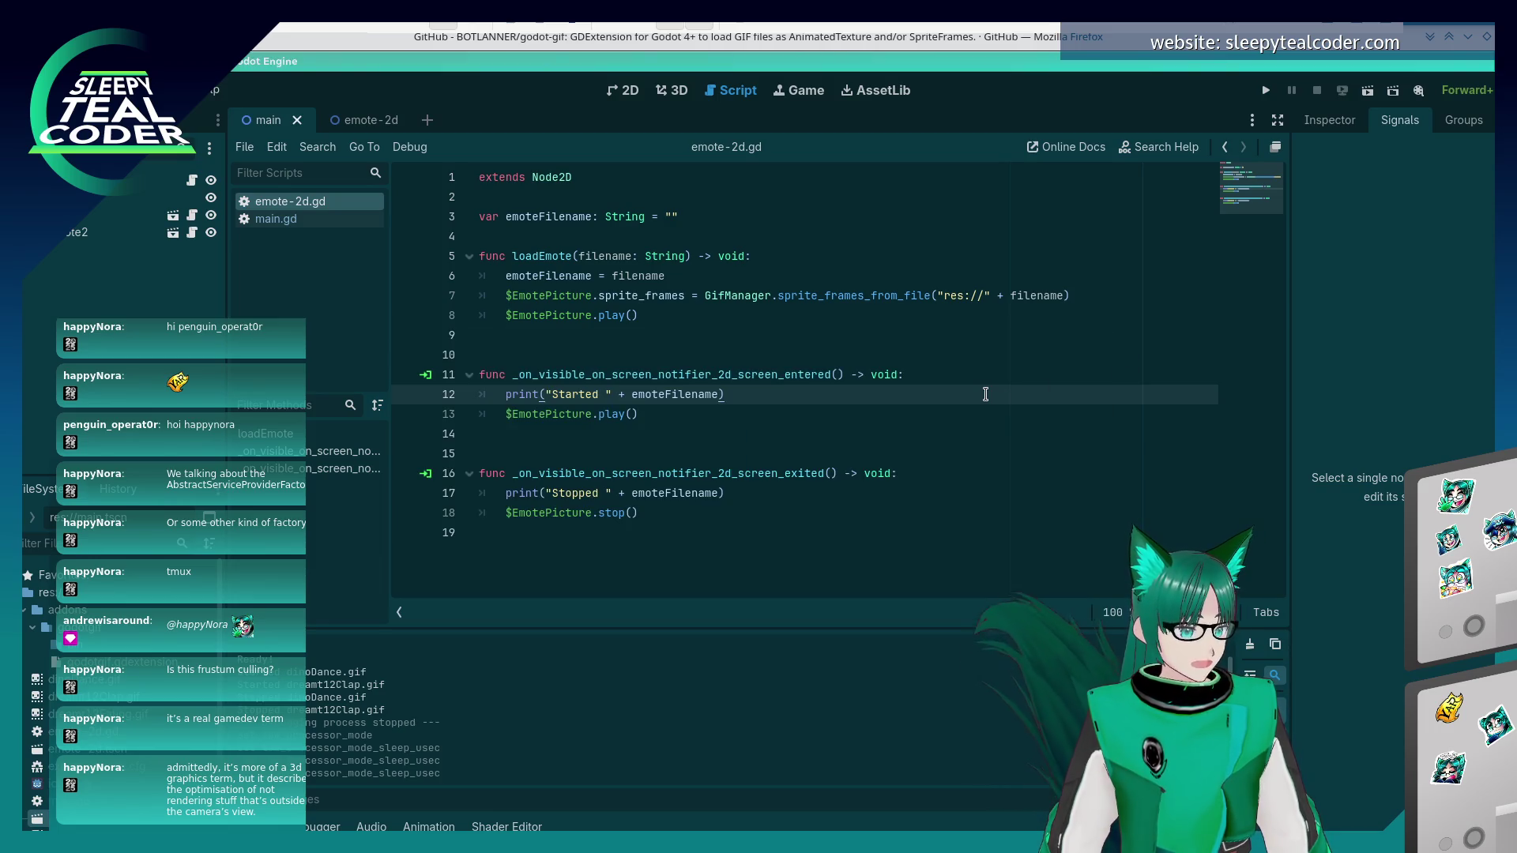
pyautogui.hotkey('alt', 'Tab')
# - Launch ./SleepyTealCoder-Research1.x86_64, hide the emotes to confirm they stop animating, then close the game
pyautogui.write('./SleepyTealCoder-Research1.x86_64')
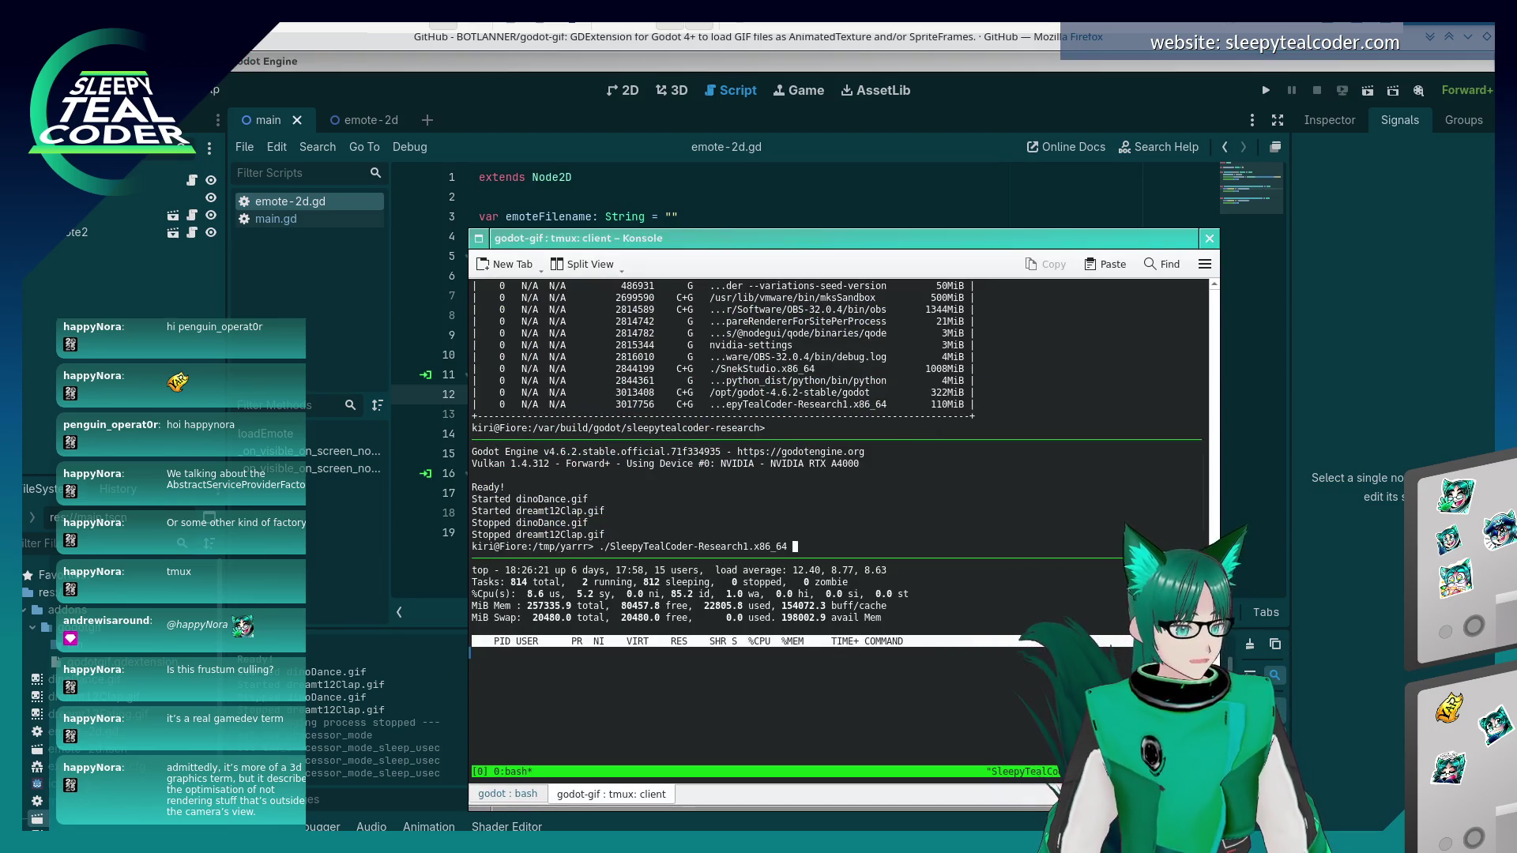
pyautogui.press('Return')
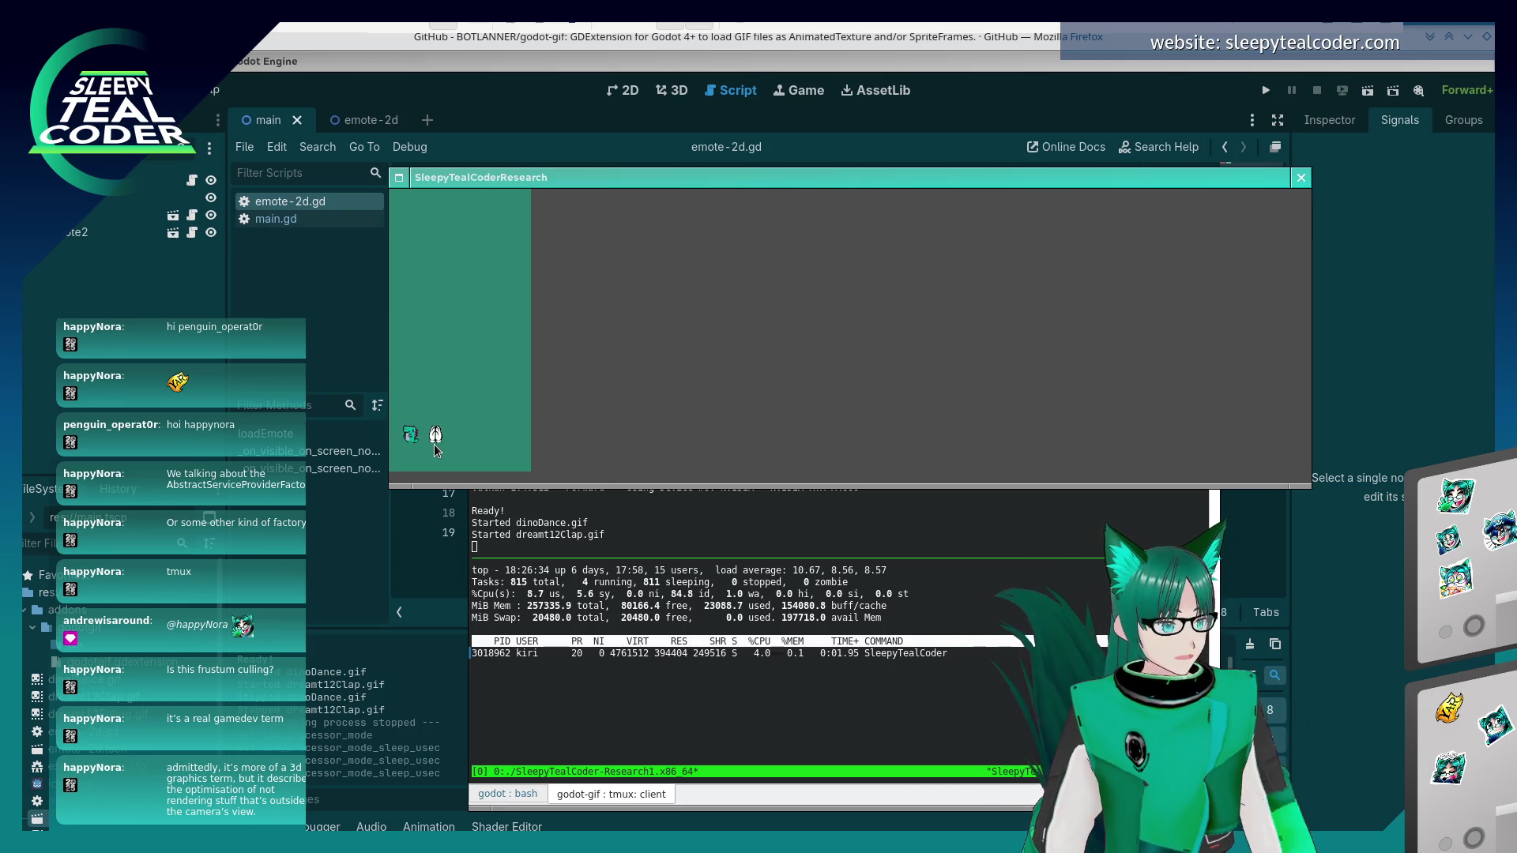
pyautogui.click(867, 429)
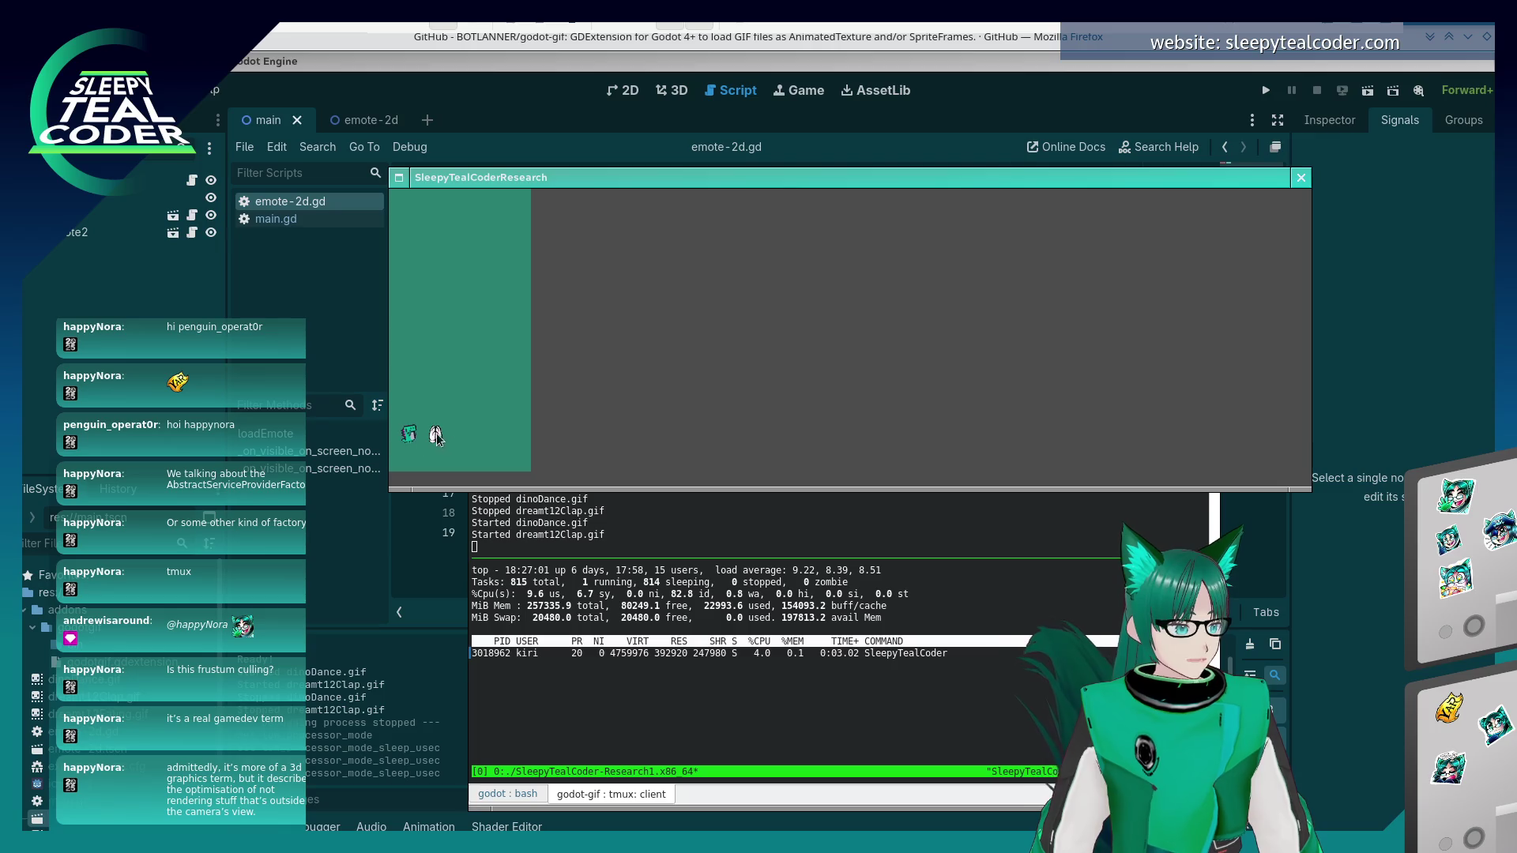
pyautogui.click(1300, 177)
pyautogui.click(75, 89)
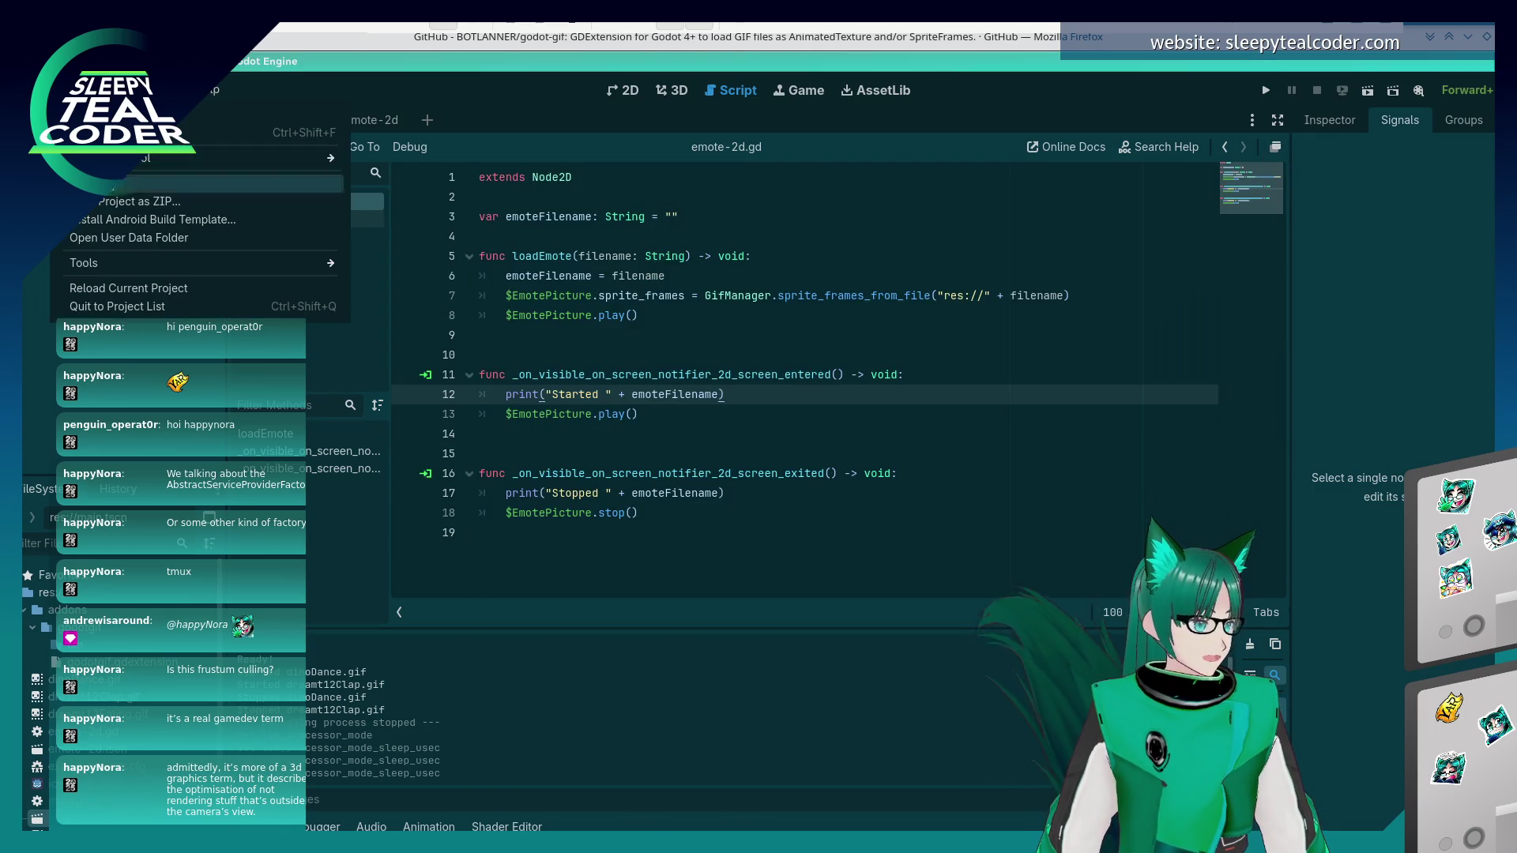
pyautogui.click(158, 183)
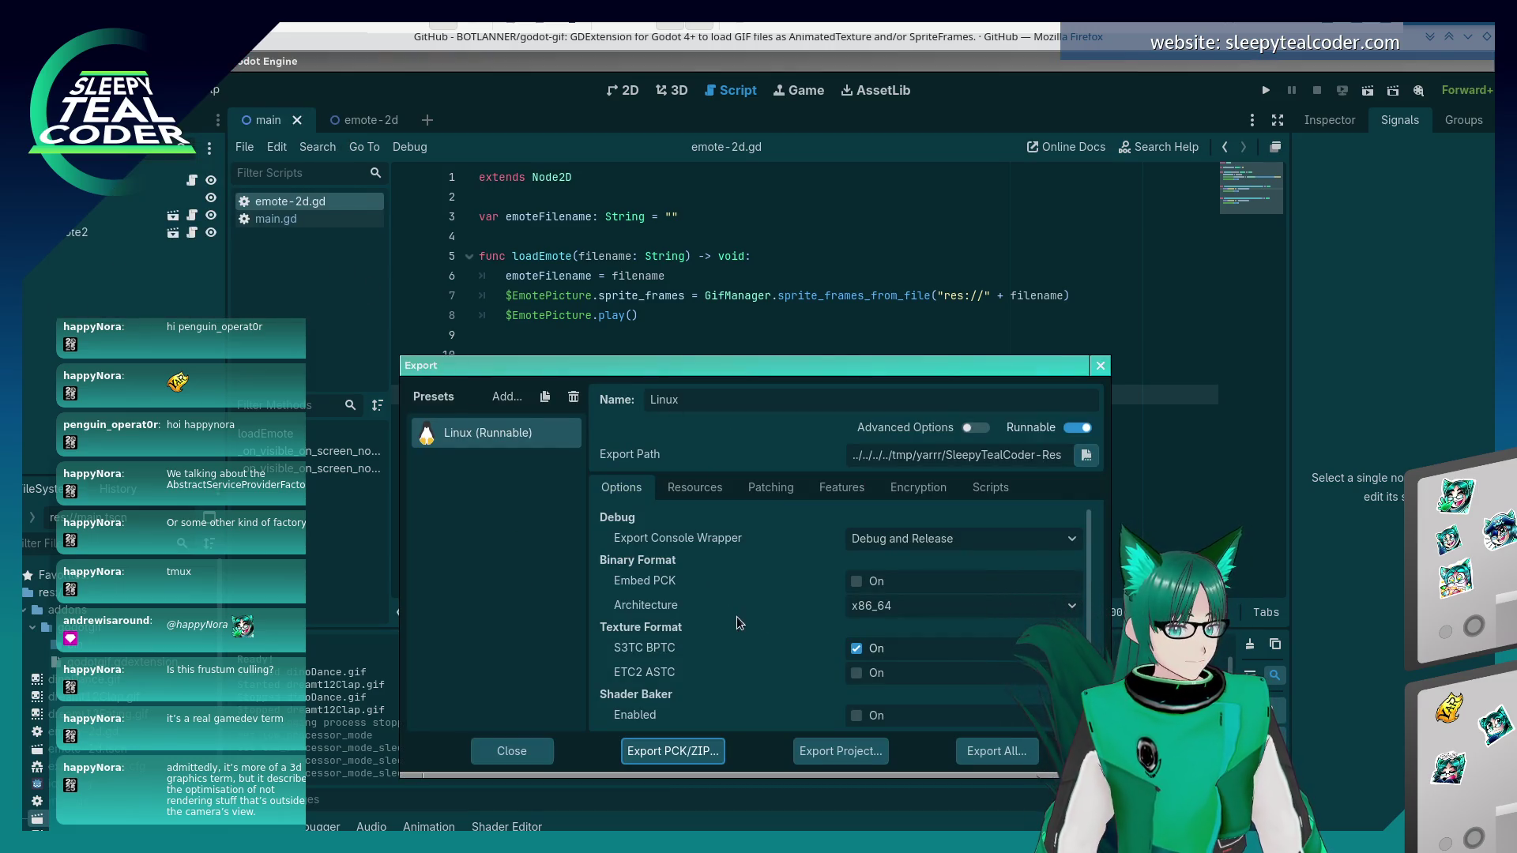
pyautogui.scroll(-1, 1093, 533)
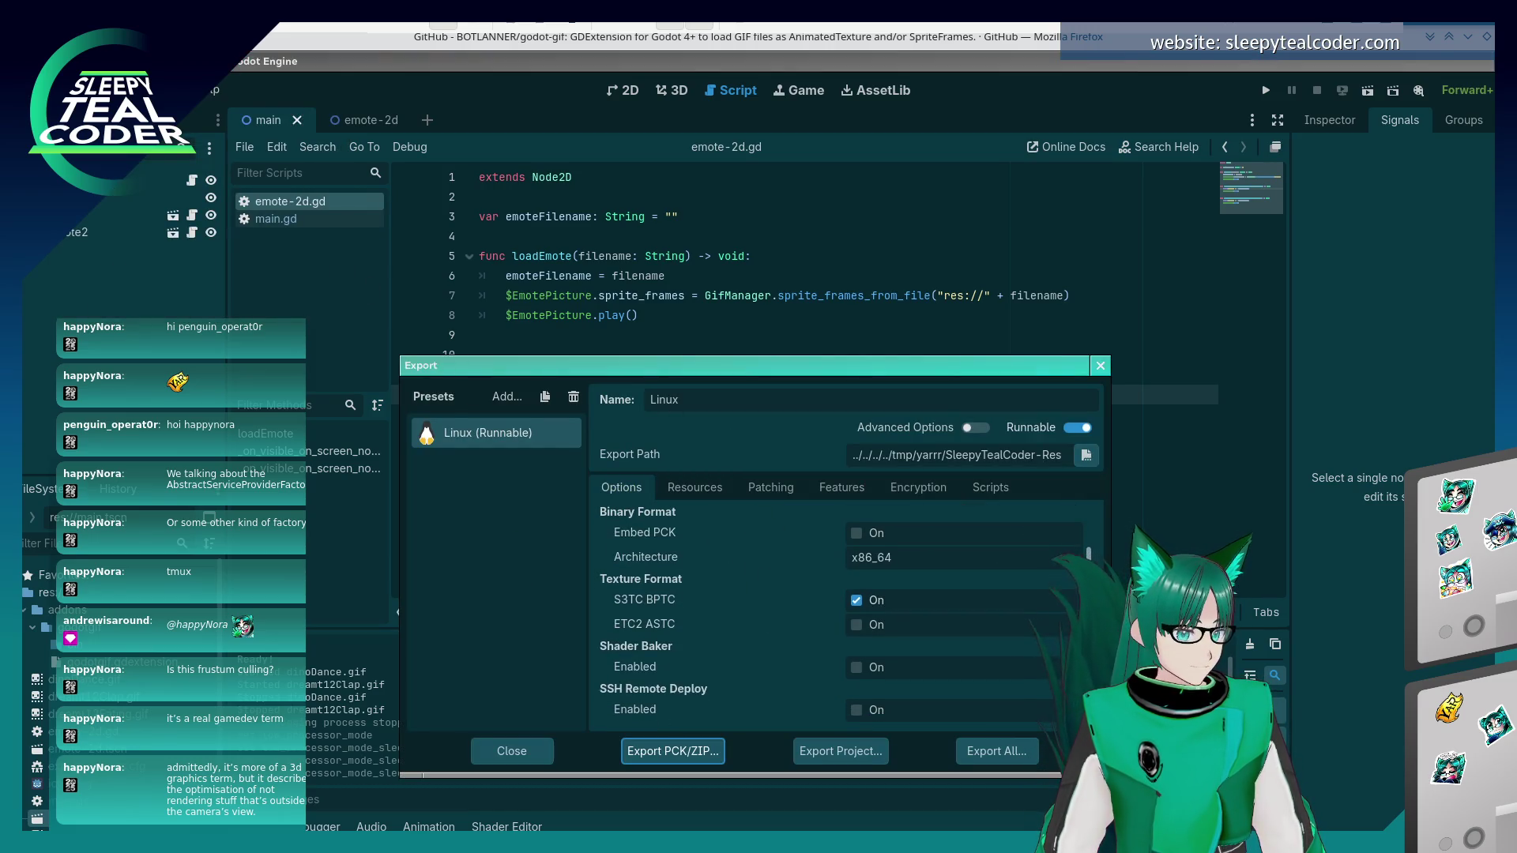
pyautogui.click(695, 488)
pyautogui.click(760, 490)
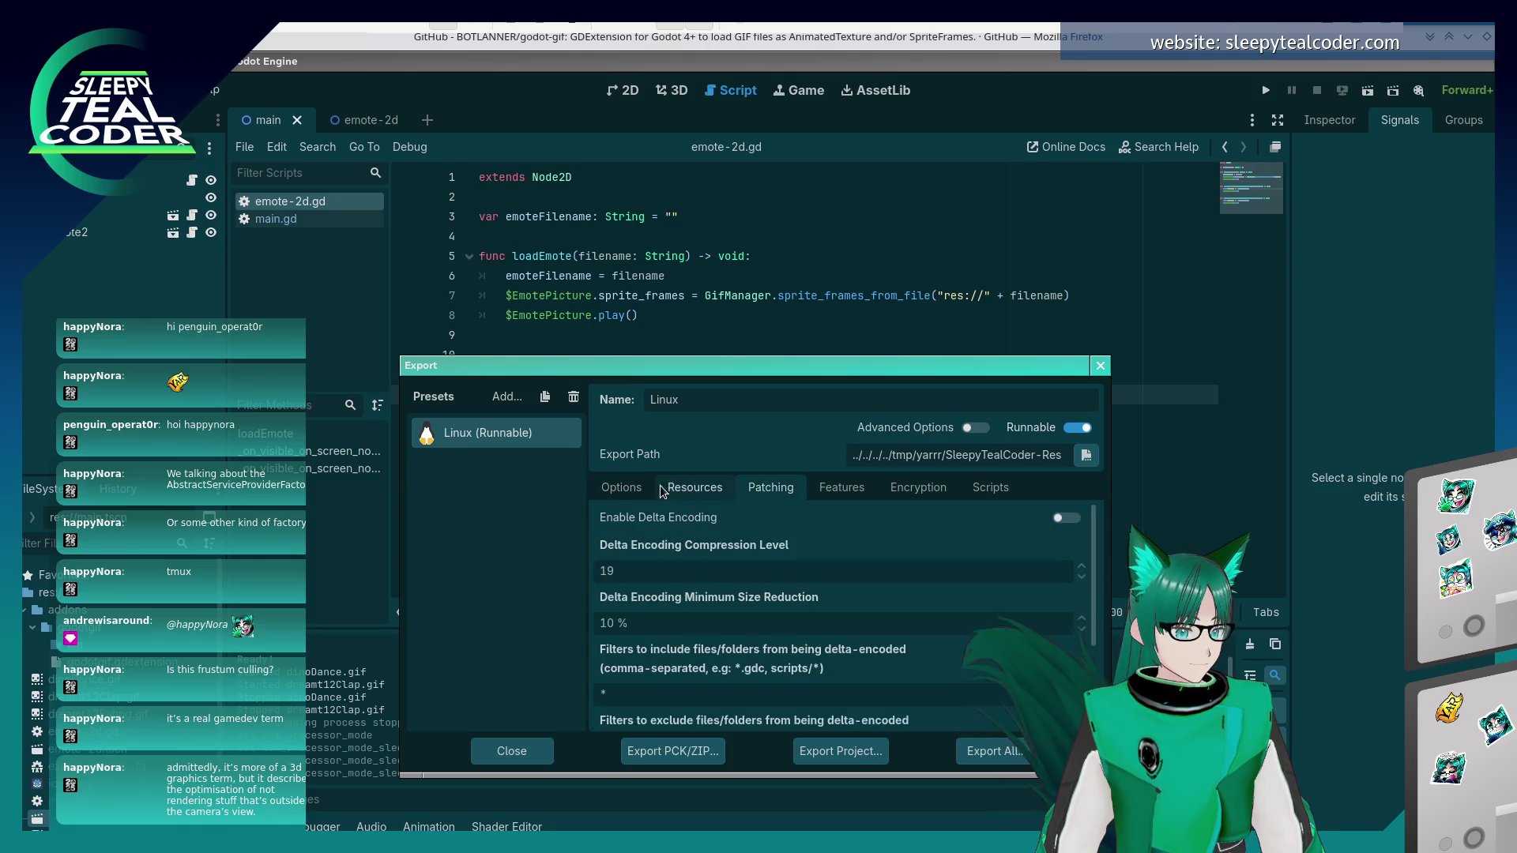
pyautogui.click(648, 489)
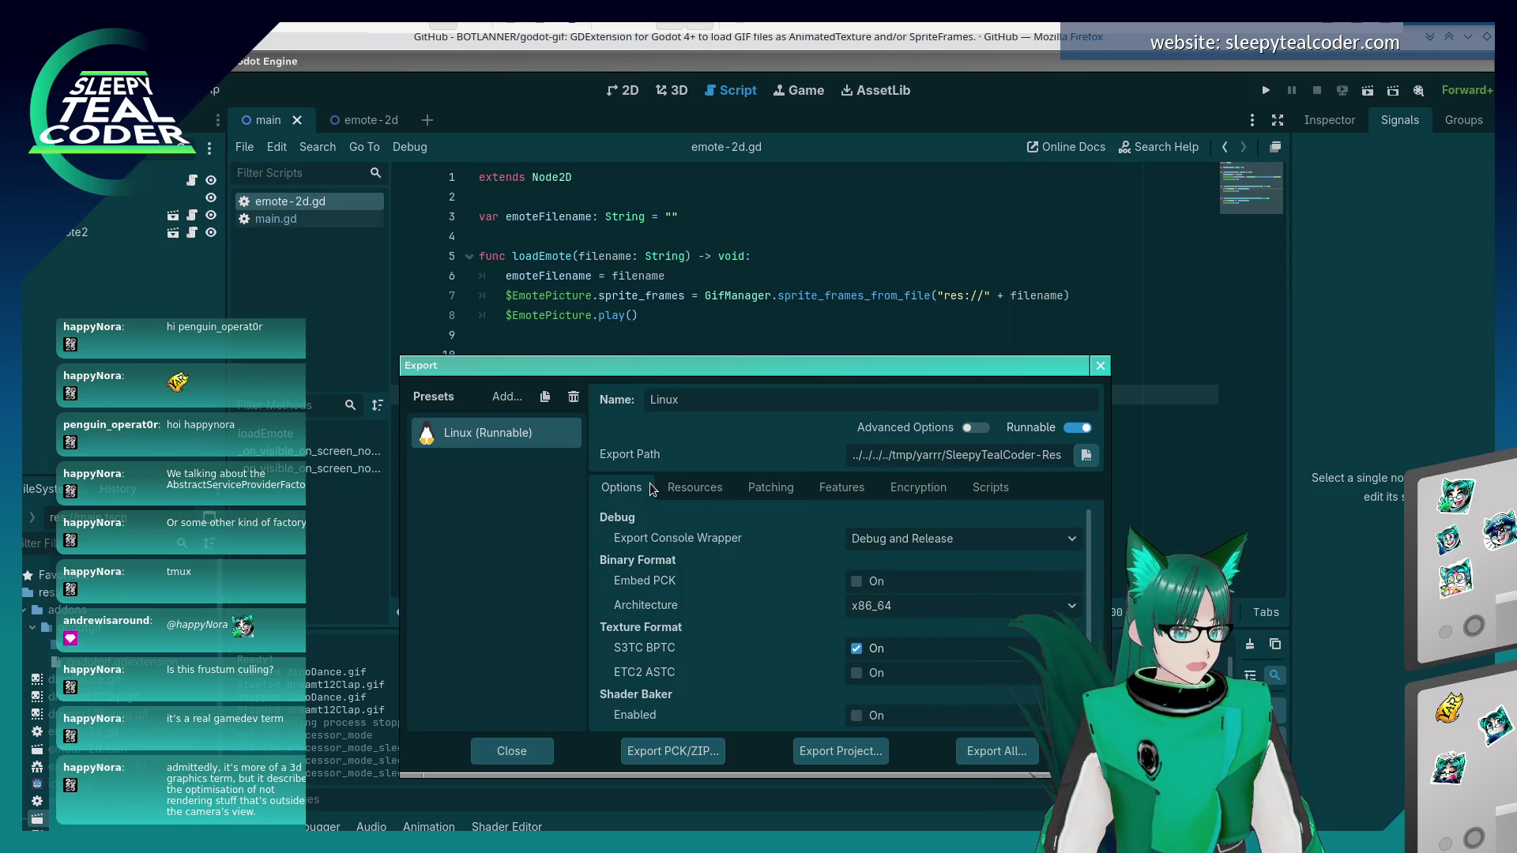
pyautogui.press('Escape')
pyautogui.click(75, 89)
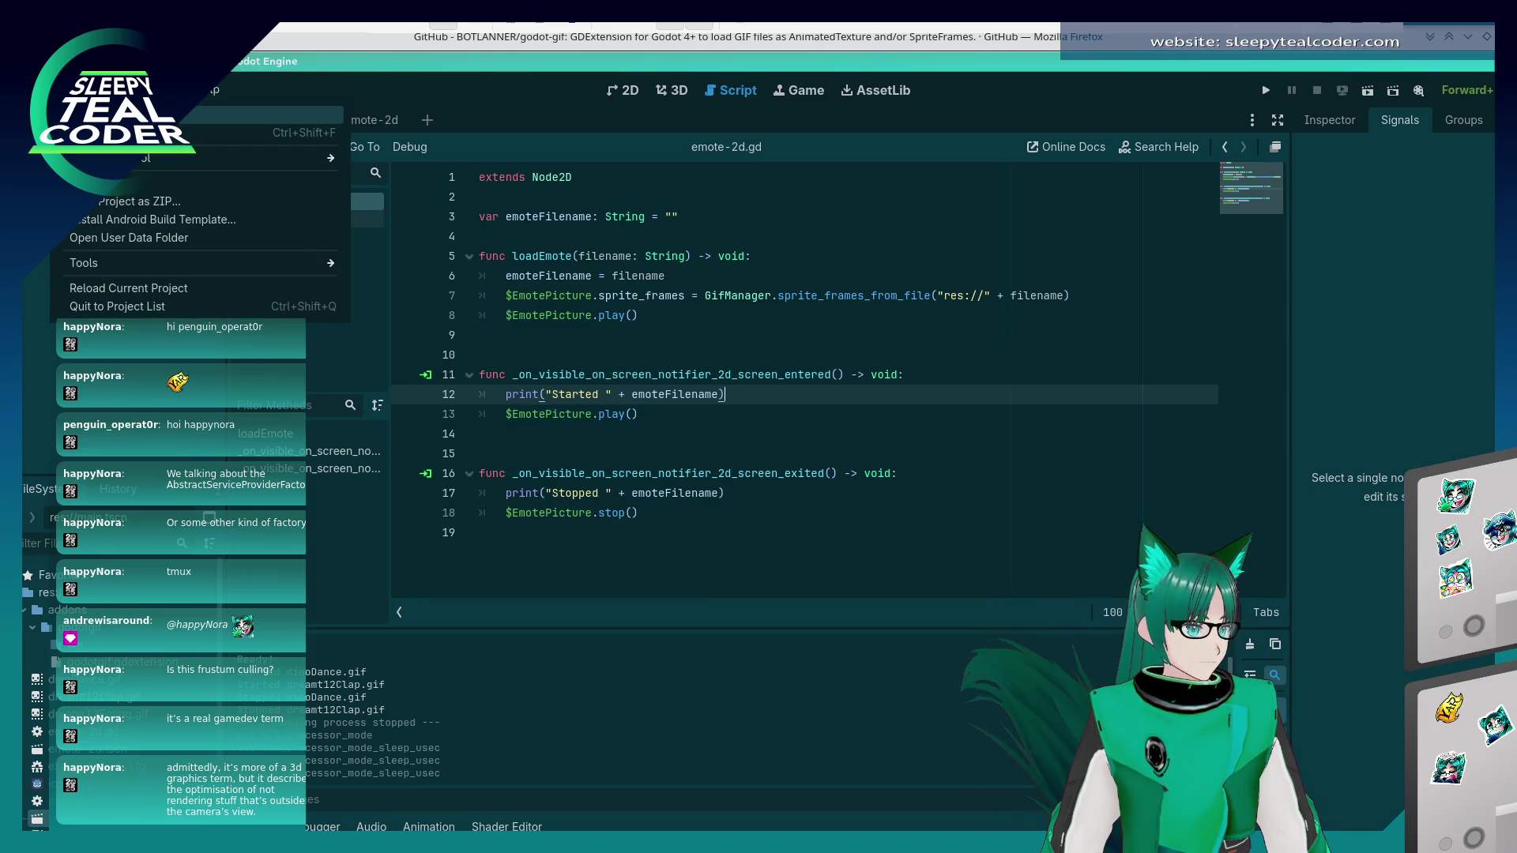
# - Change Application > Run's Low Processor Mode Sleep from 250000 to 10000 microseconds
pyautogui.click(158, 115)
pyautogui.click(819, 576)
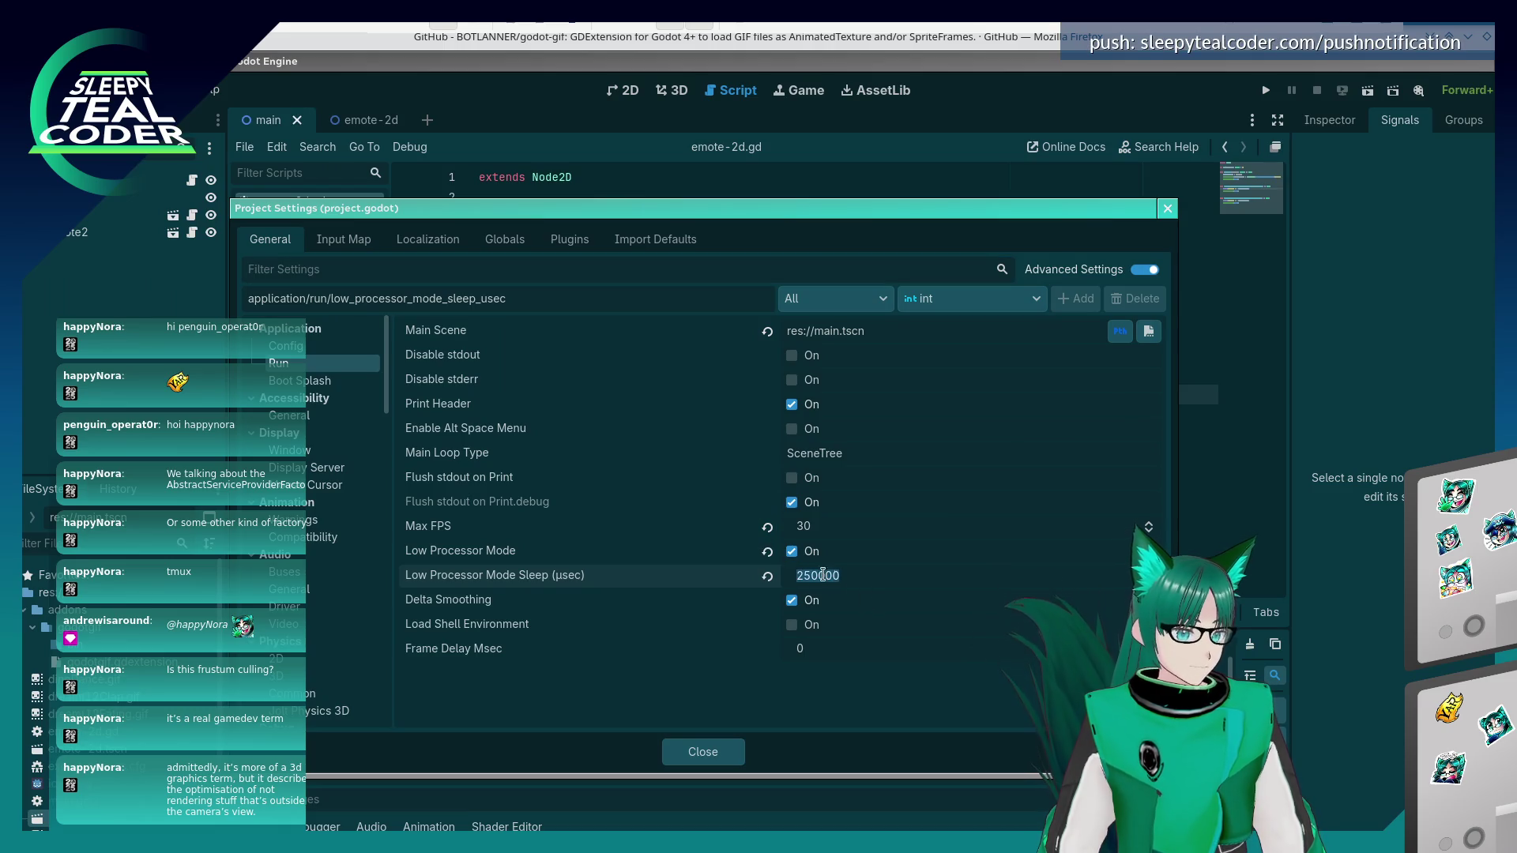
pyautogui.write('1')
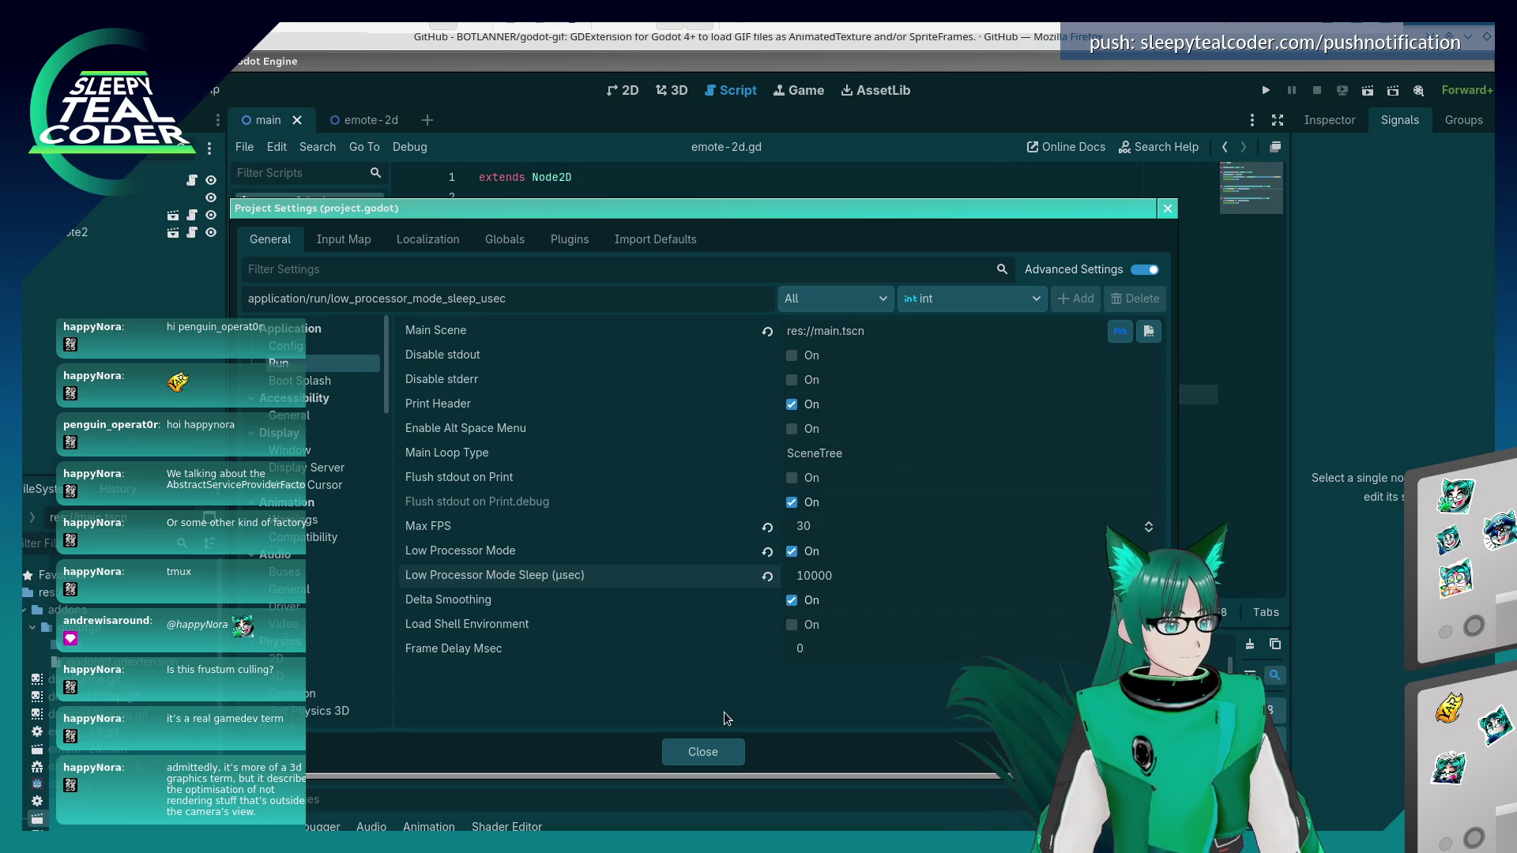
pyautogui.moveTo(462, 603)
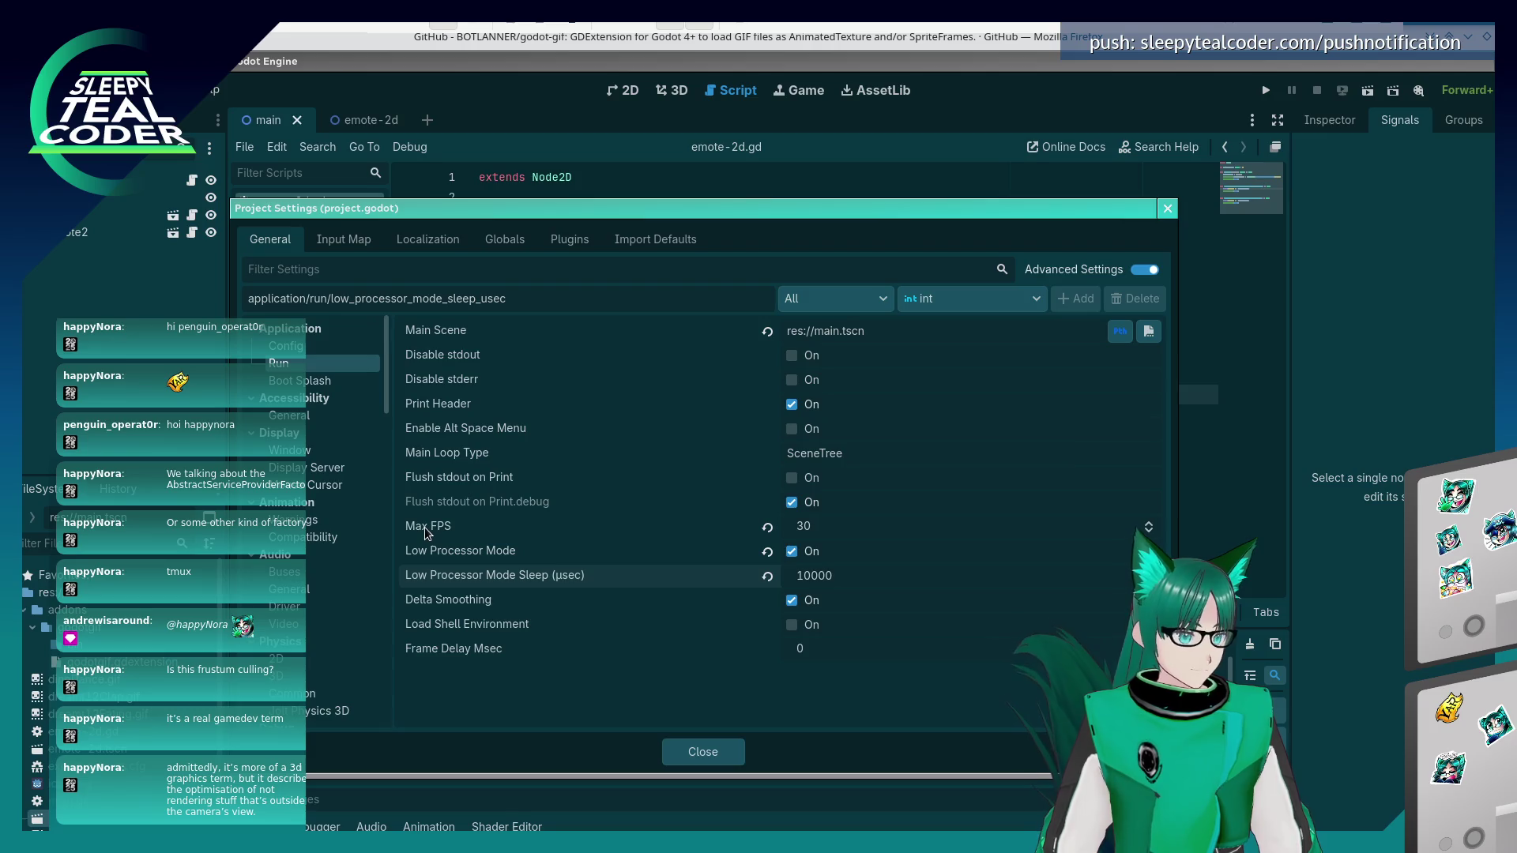
# - Look over Boot Splash and Config, then open Accessibility > General, where support remains Auto
pyautogui.moveTo(424, 528)
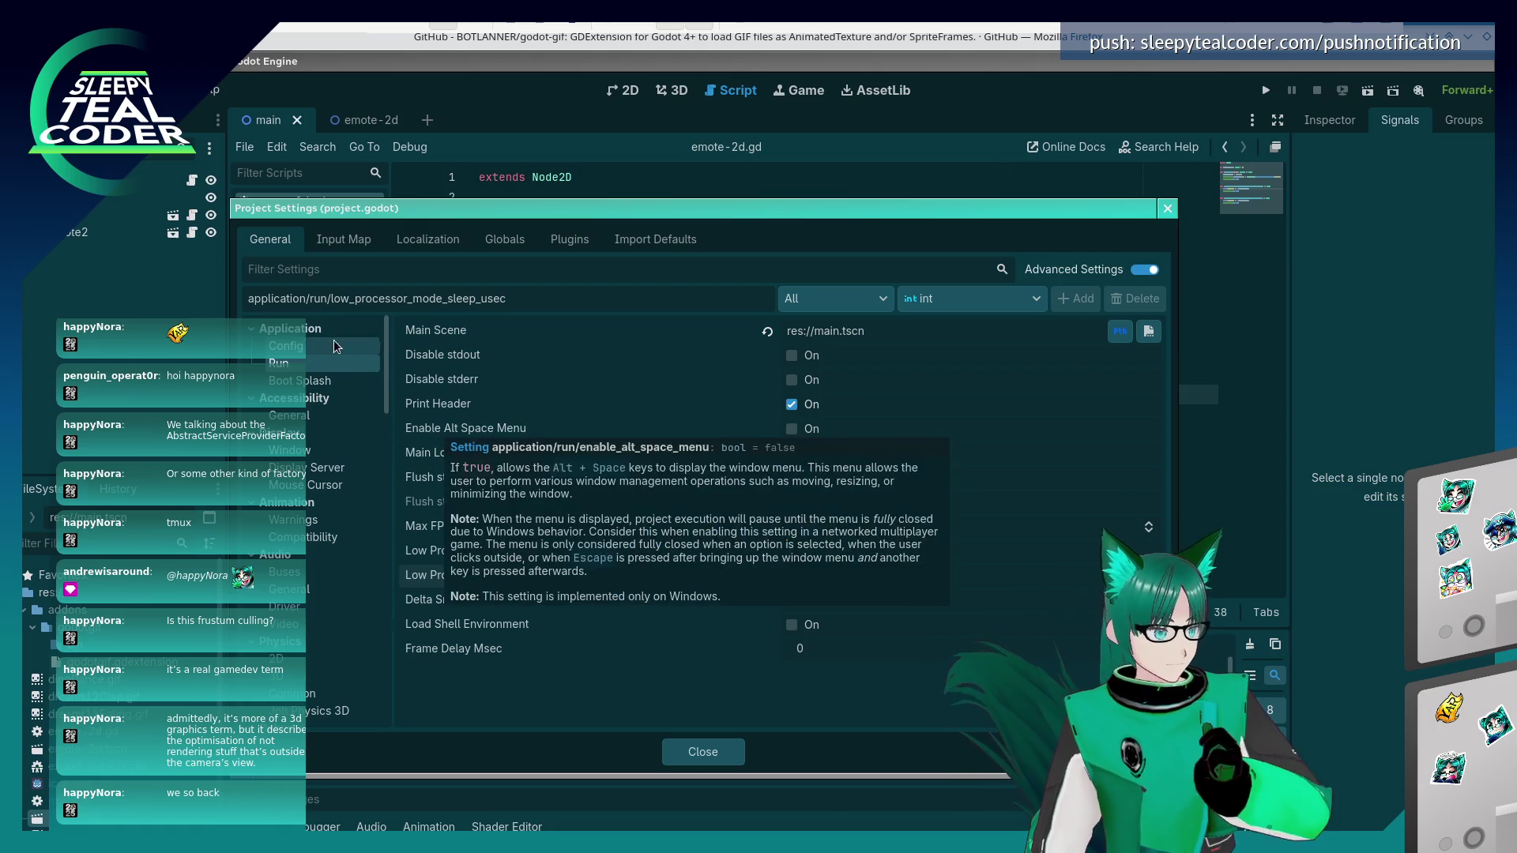
pyautogui.click(318, 383)
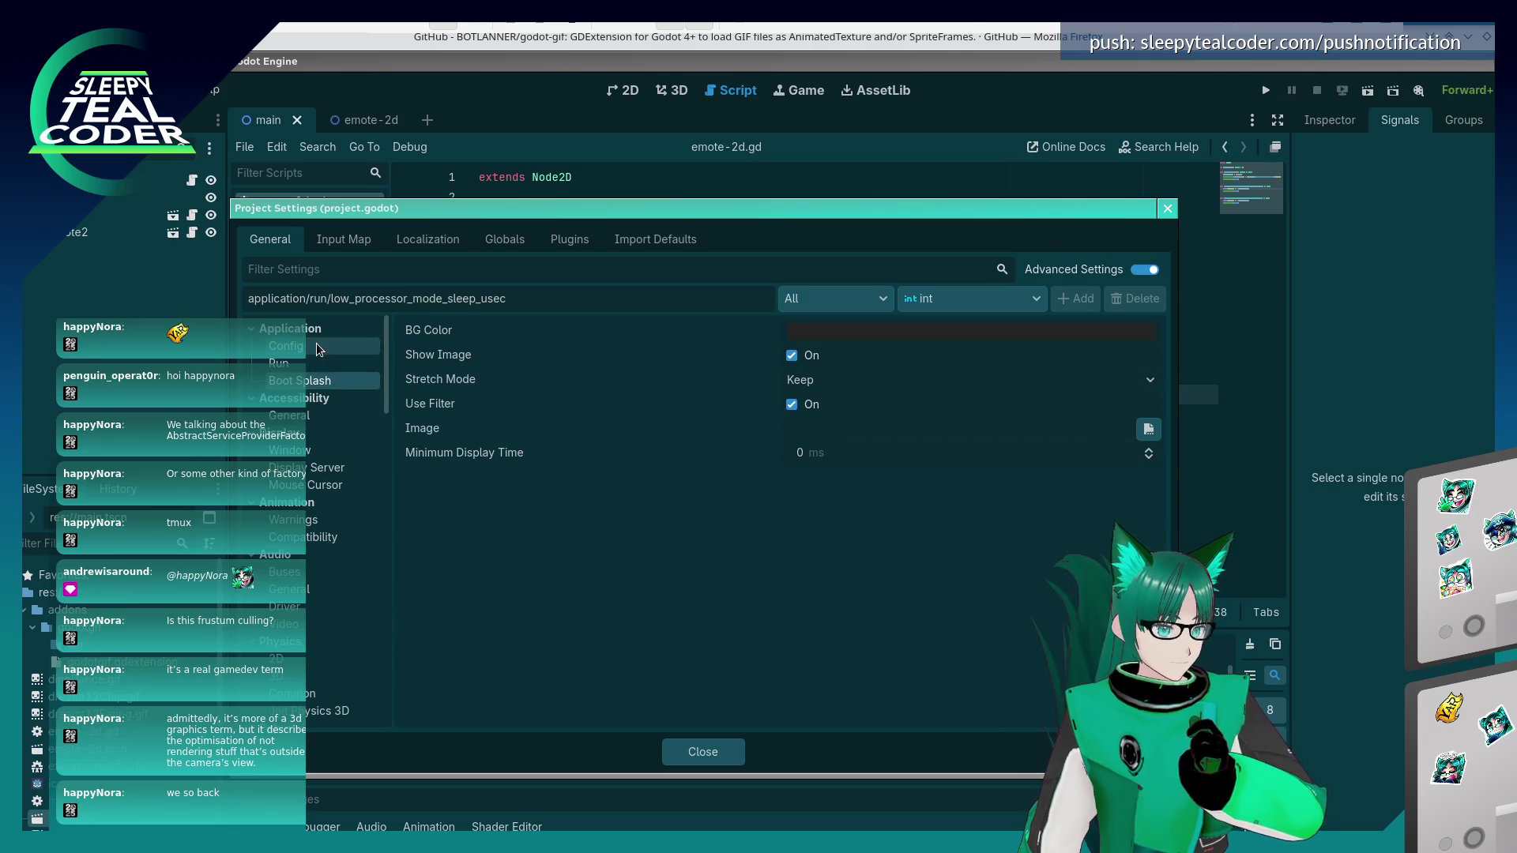
pyautogui.click(315, 352)
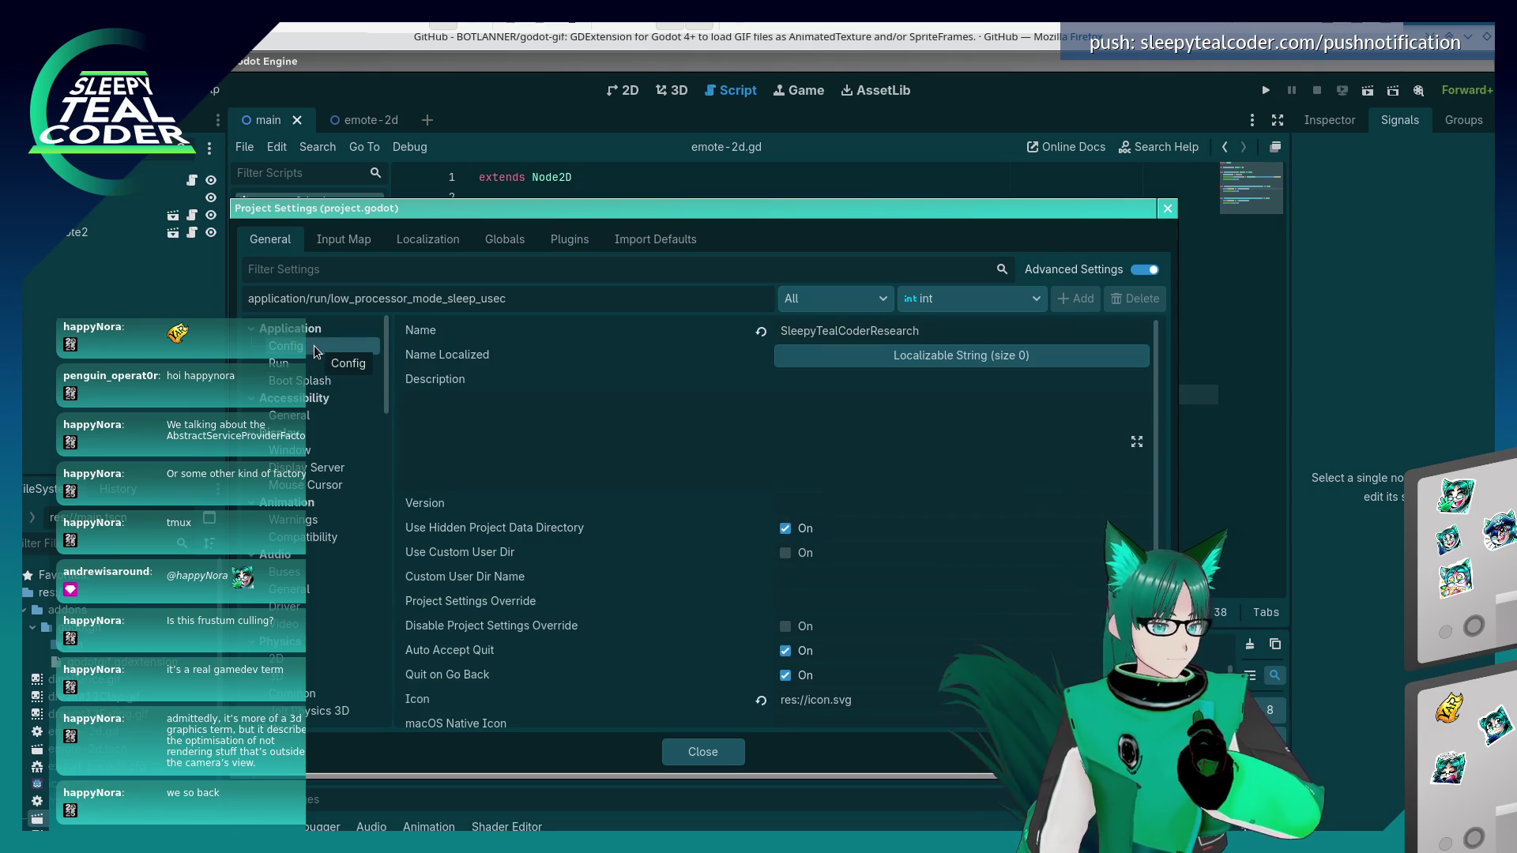
pyautogui.scroll(-1, 586, 627)
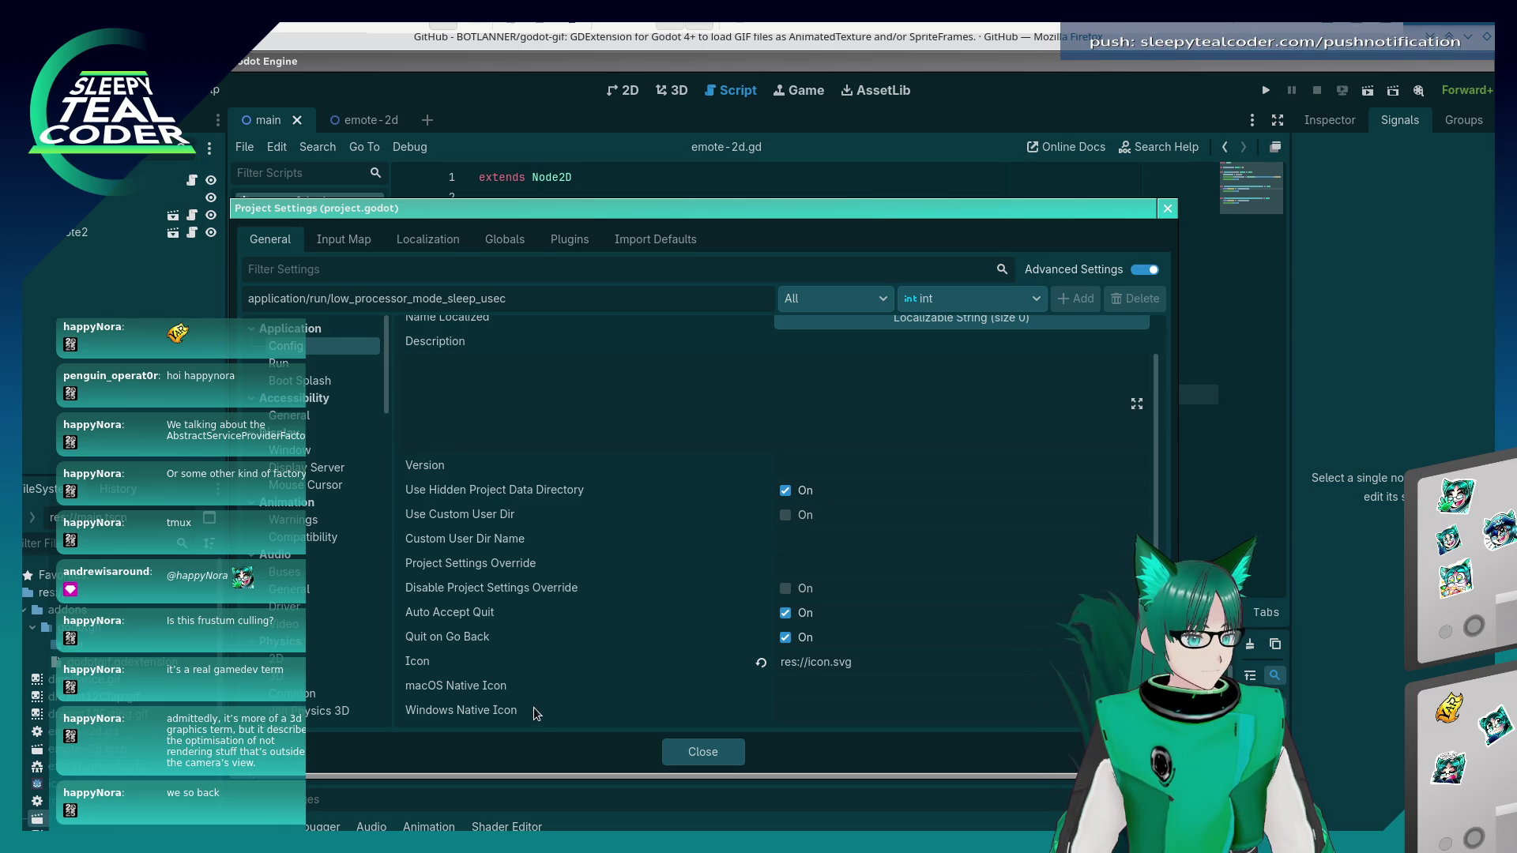
pyautogui.click(289, 419)
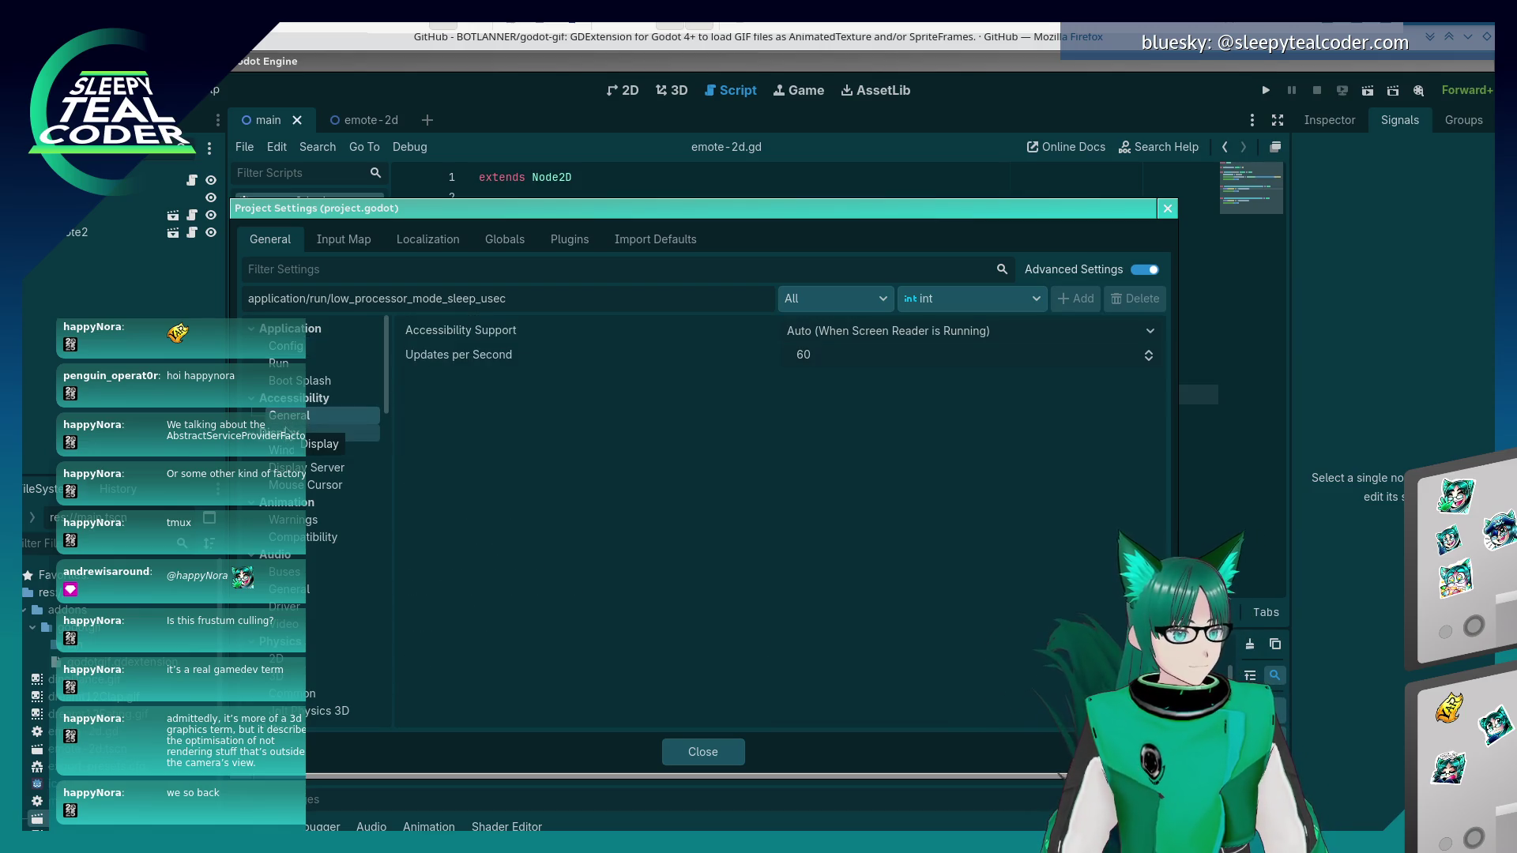
pyautogui.moveTo(472, 364)
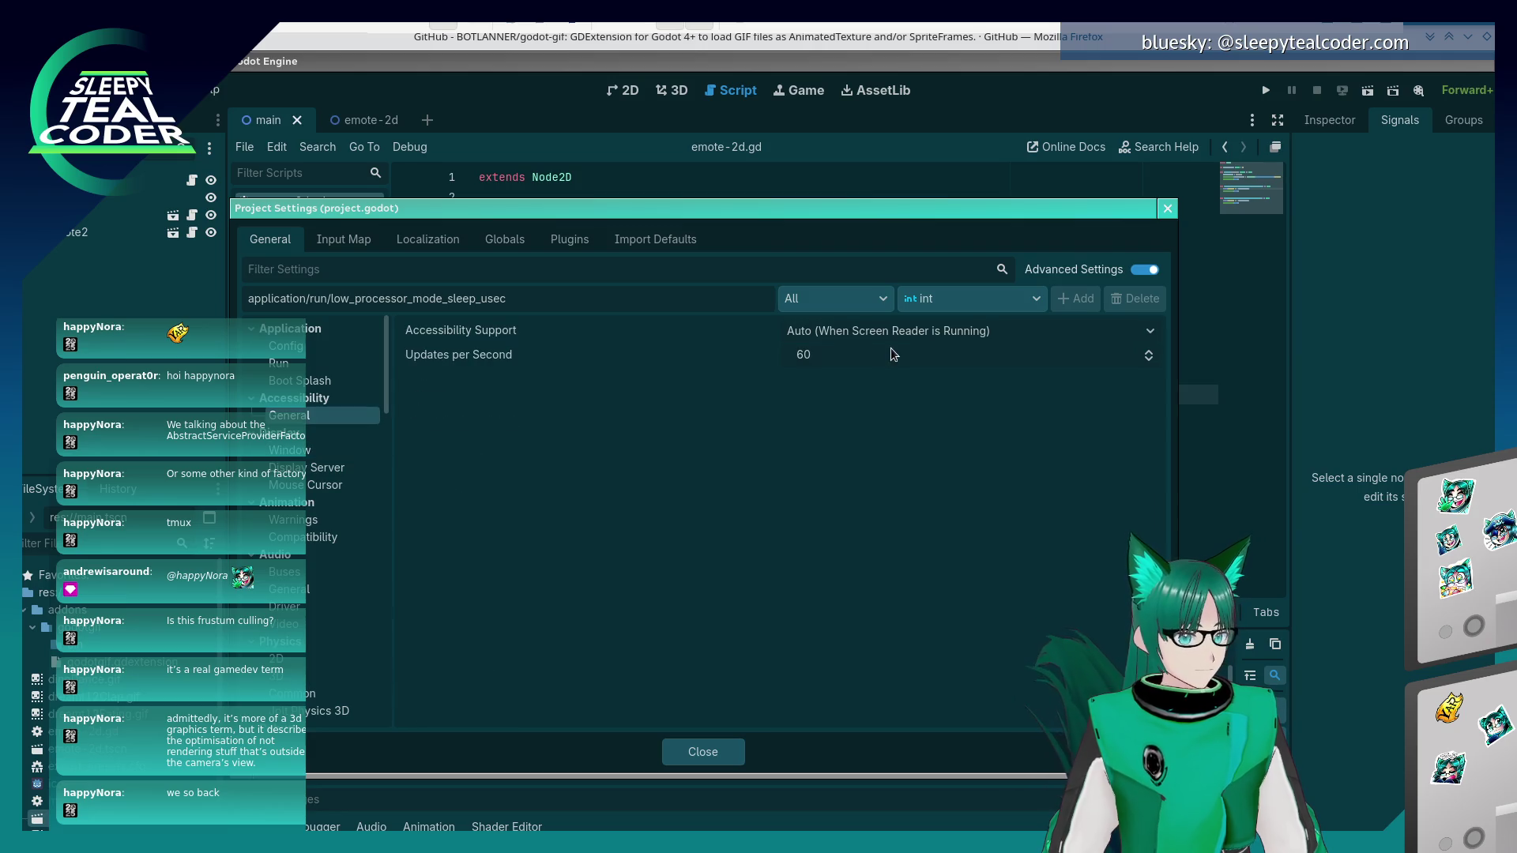
# - Set Accessibility Support to Disabled
pyautogui.click(897, 330)
pyautogui.click(897, 330)
pyautogui.click(896, 331)
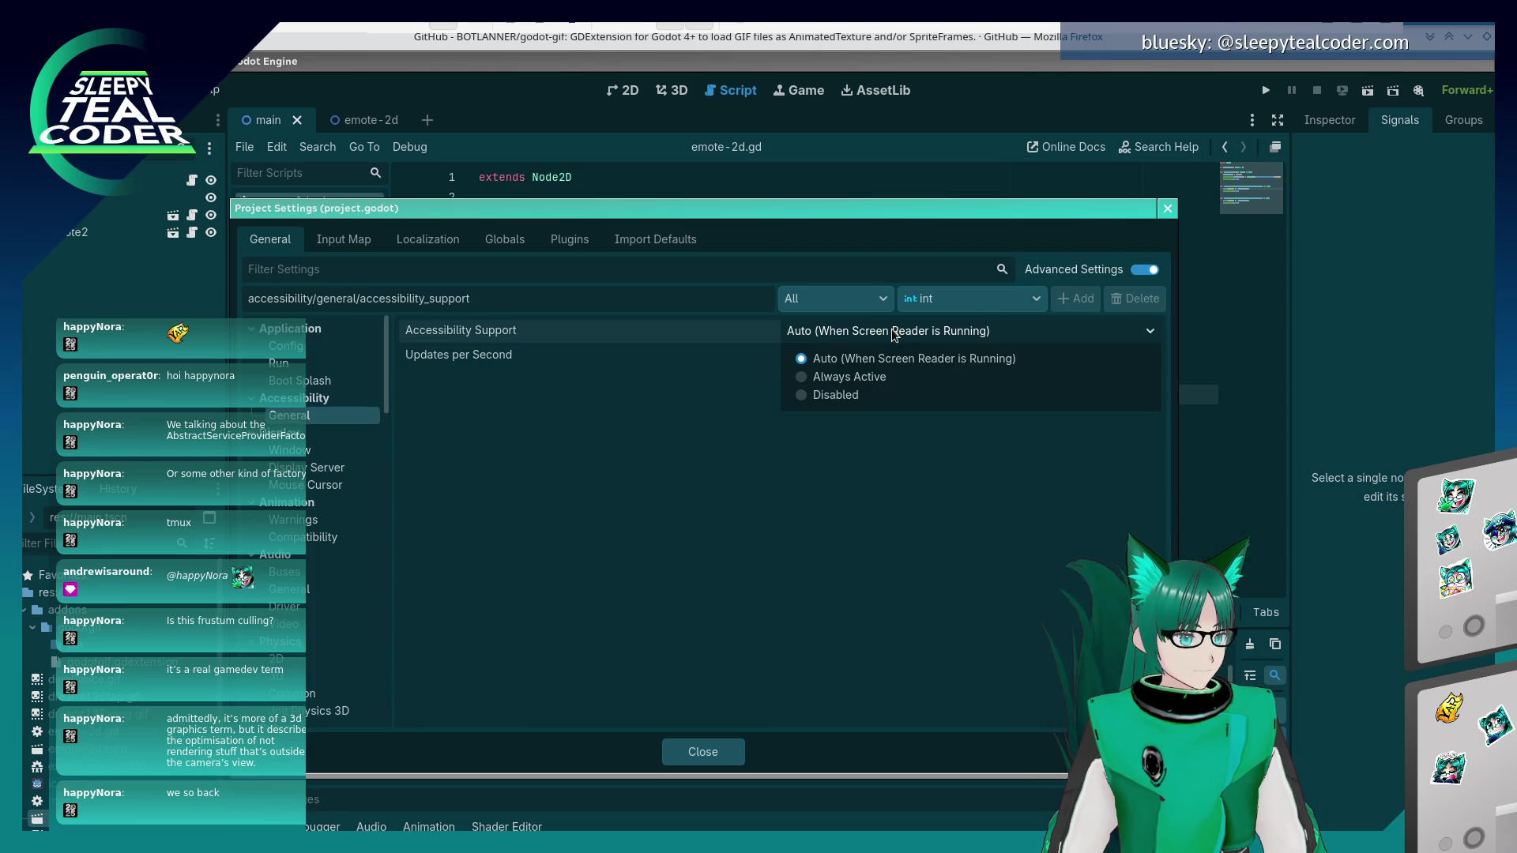
pyautogui.click(839, 399)
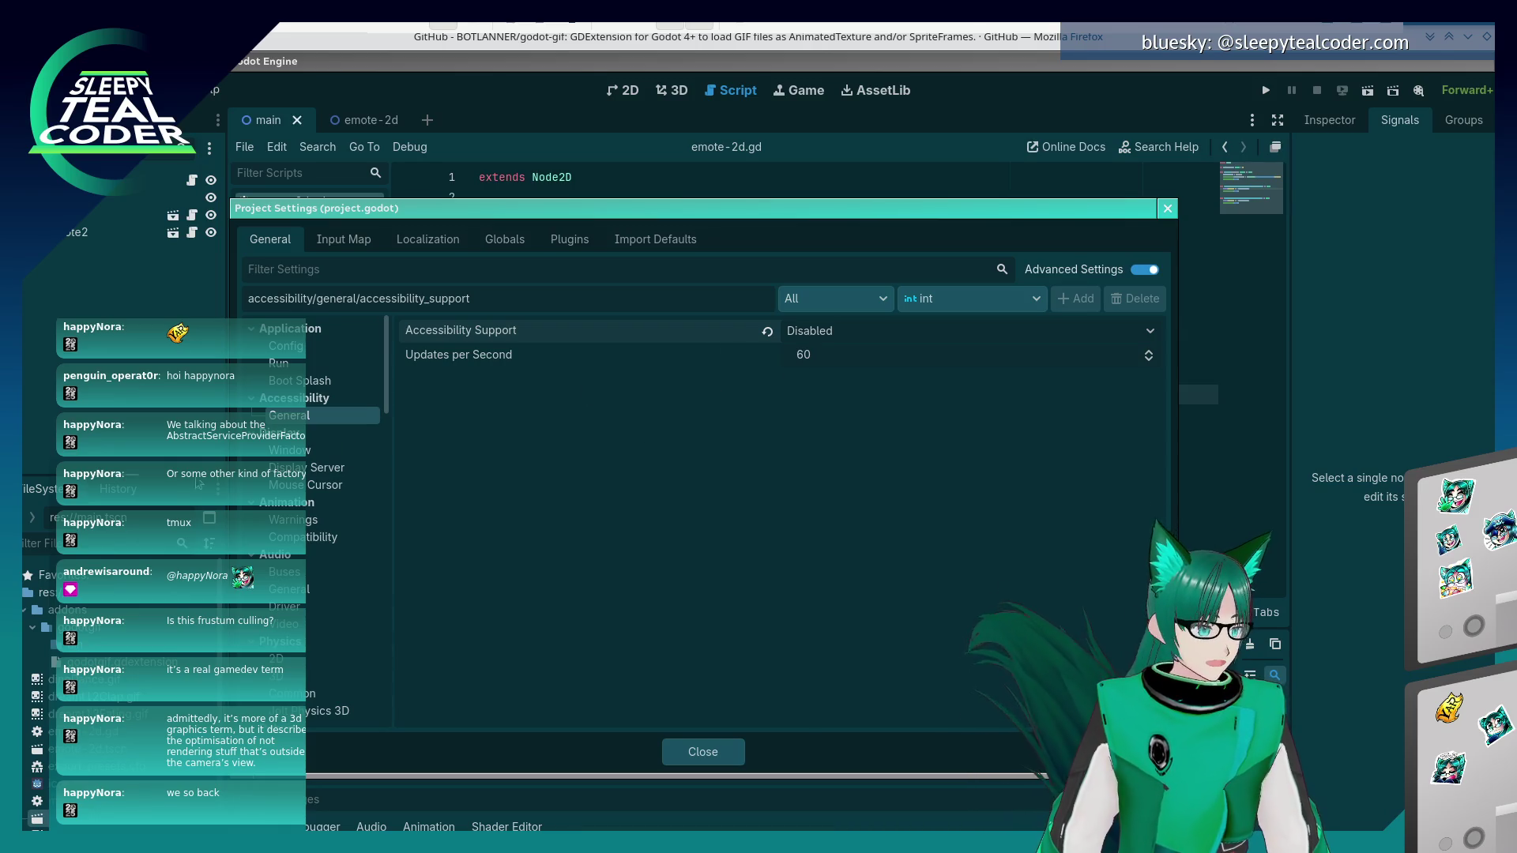
# - In Display > Window, keep Windowed mode and uncheck Energy Saving > Keep Screen On
pyautogui.click(293, 450)
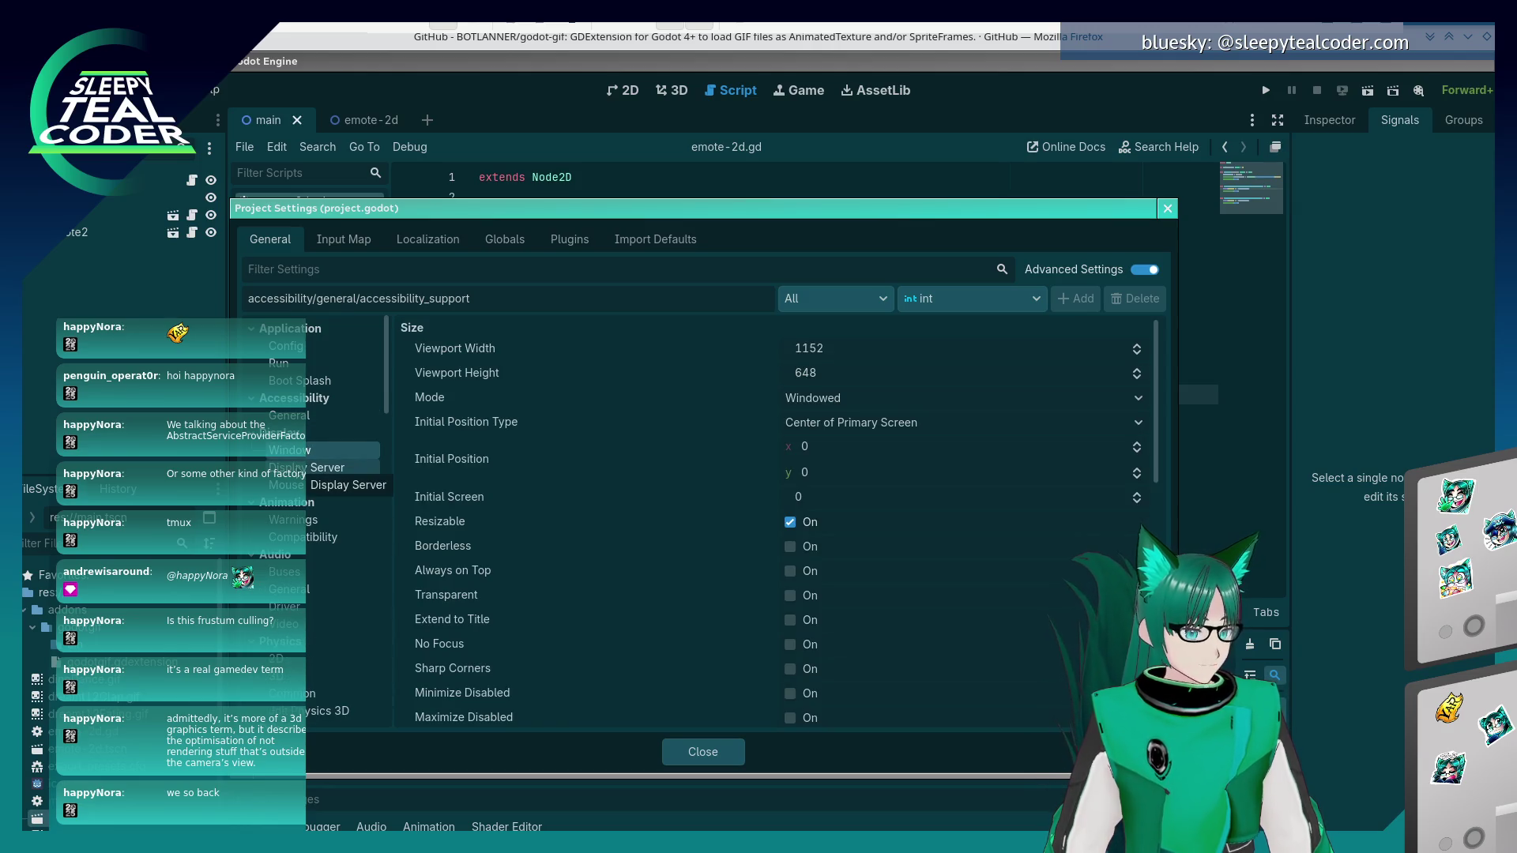
pyautogui.click(1123, 401)
pyautogui.click(1146, 392)
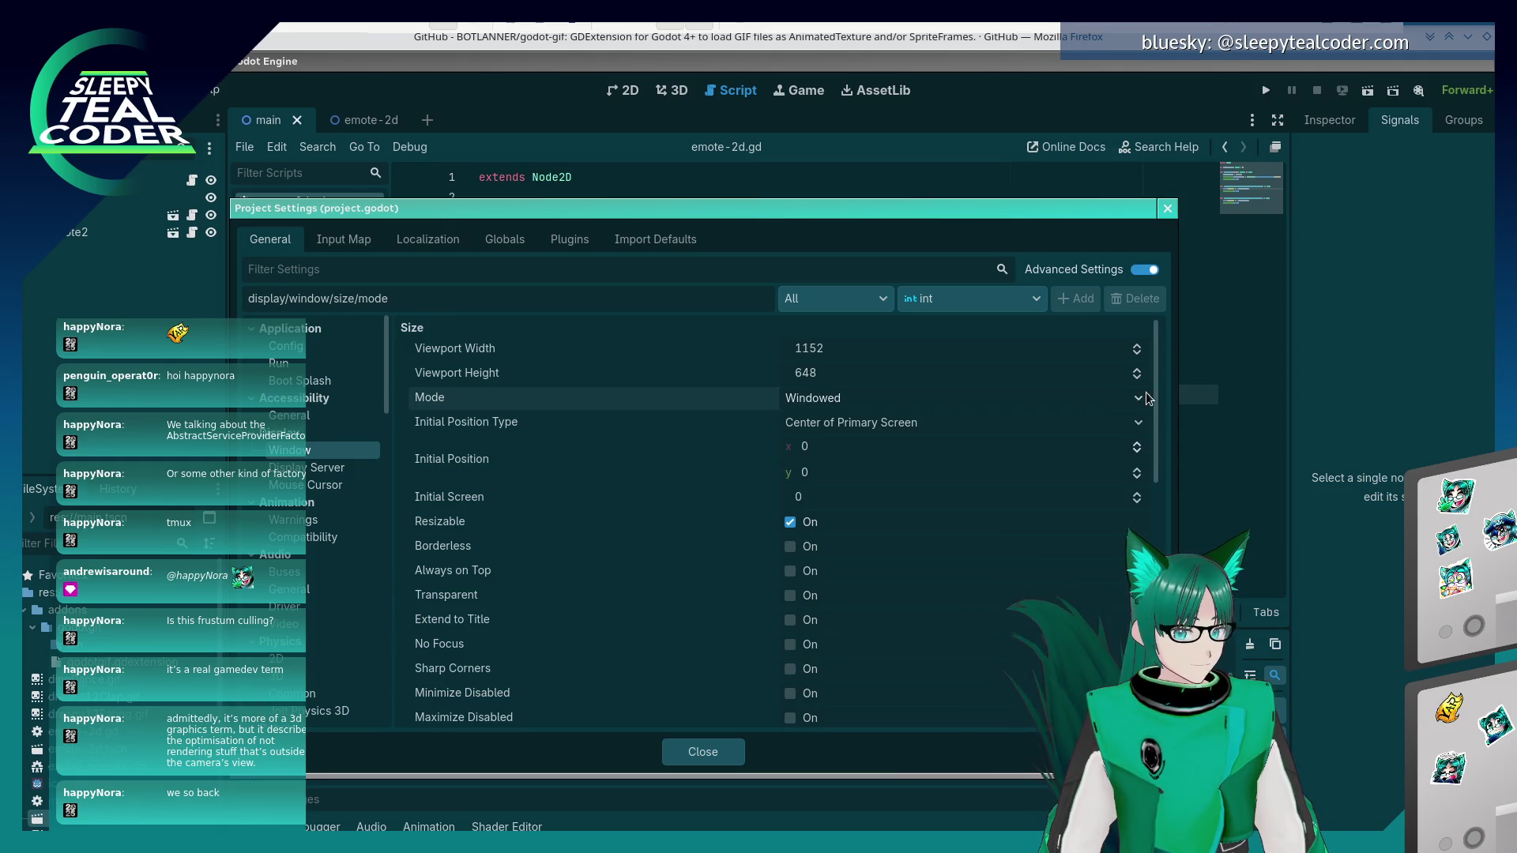
pyautogui.scroll(-1, 1152, 392)
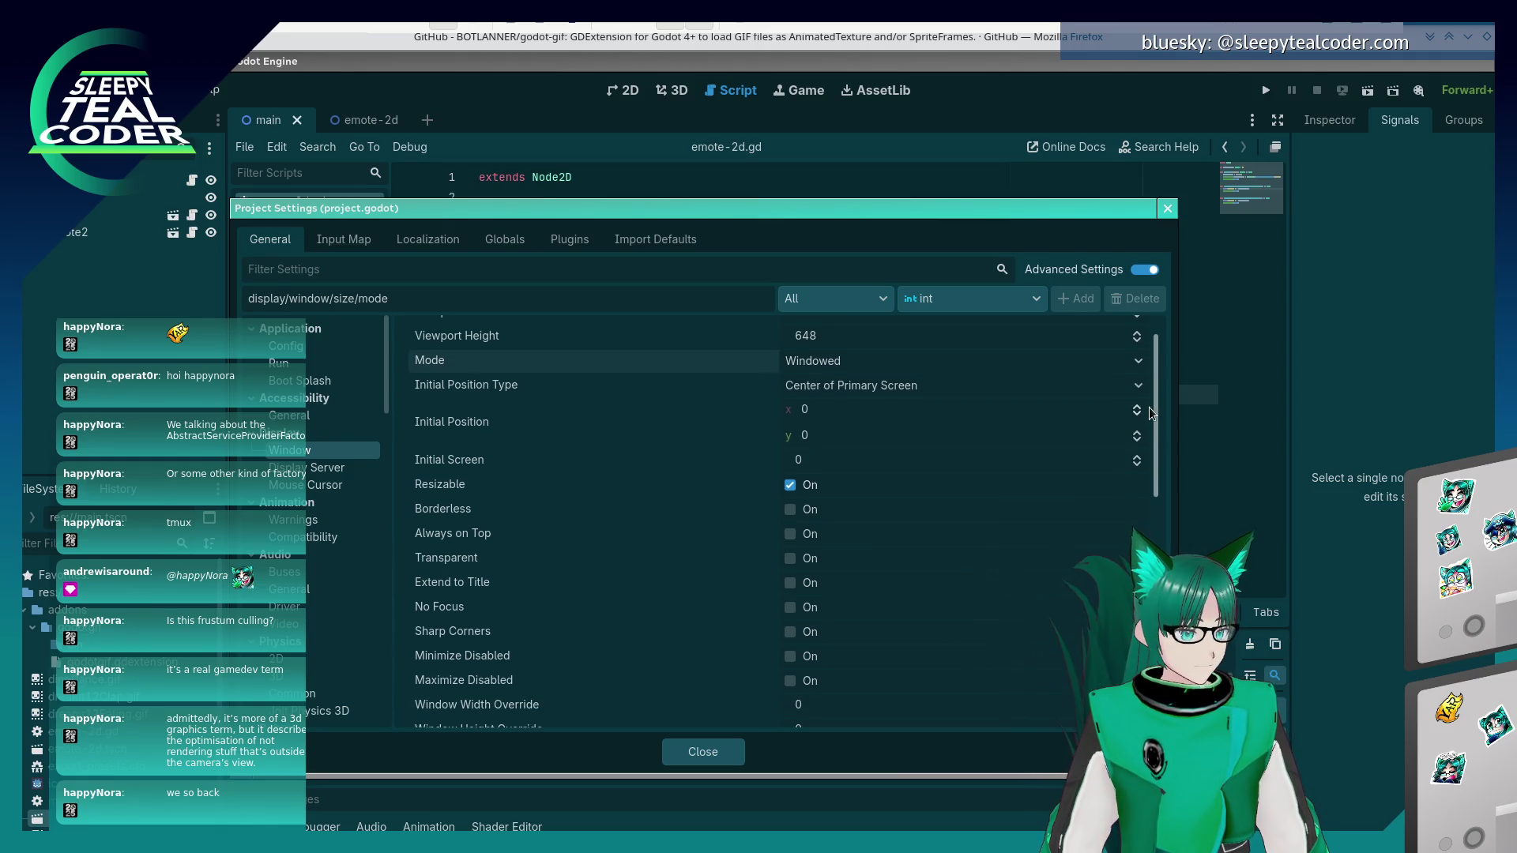
pyautogui.moveTo(1149, 406); pyautogui.dragTo(1166, 490)
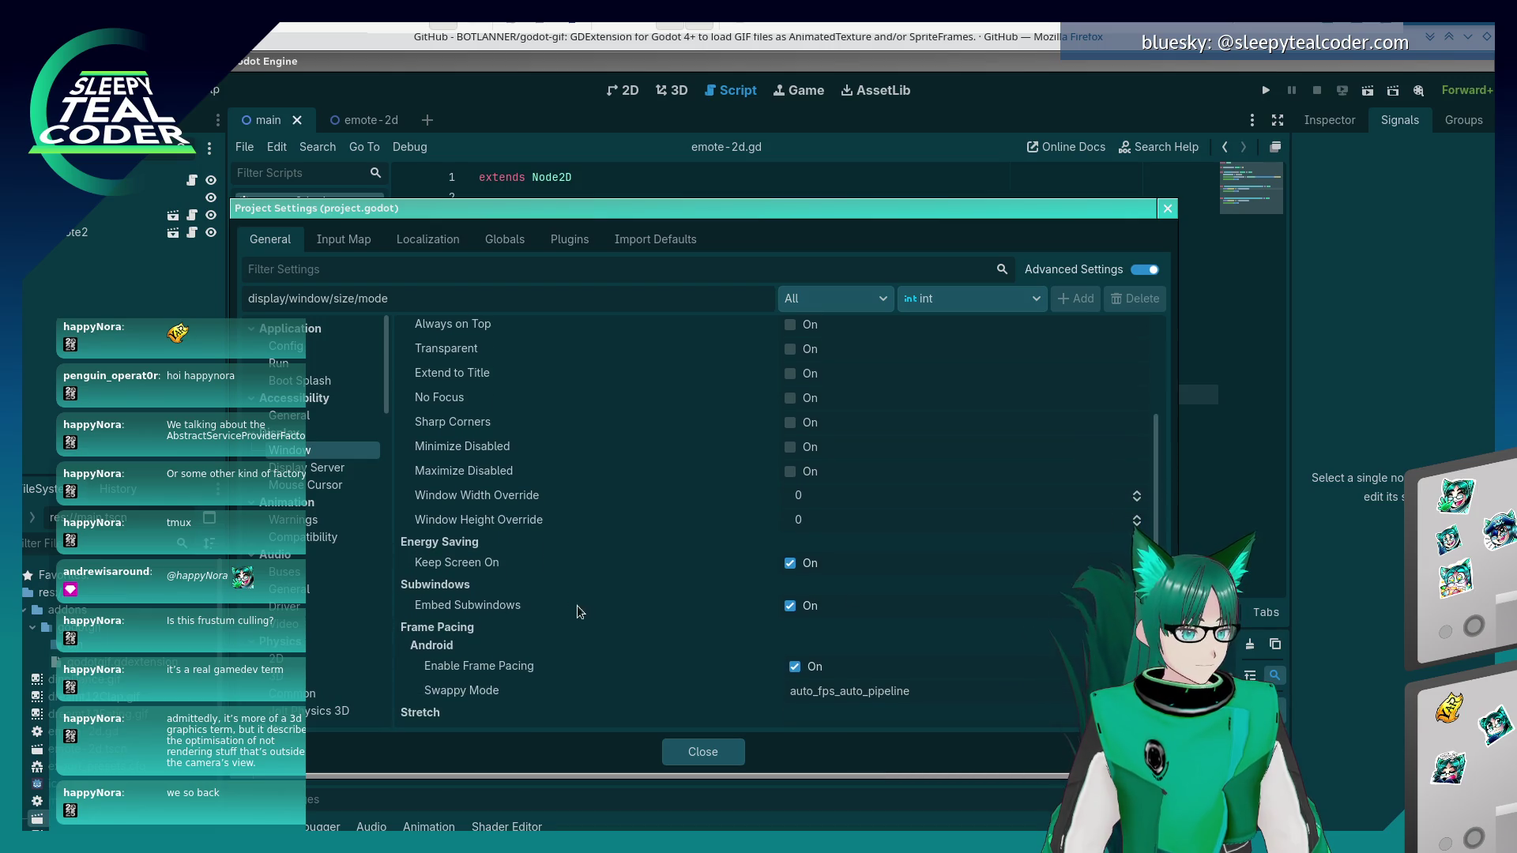
pyautogui.moveTo(484, 569)
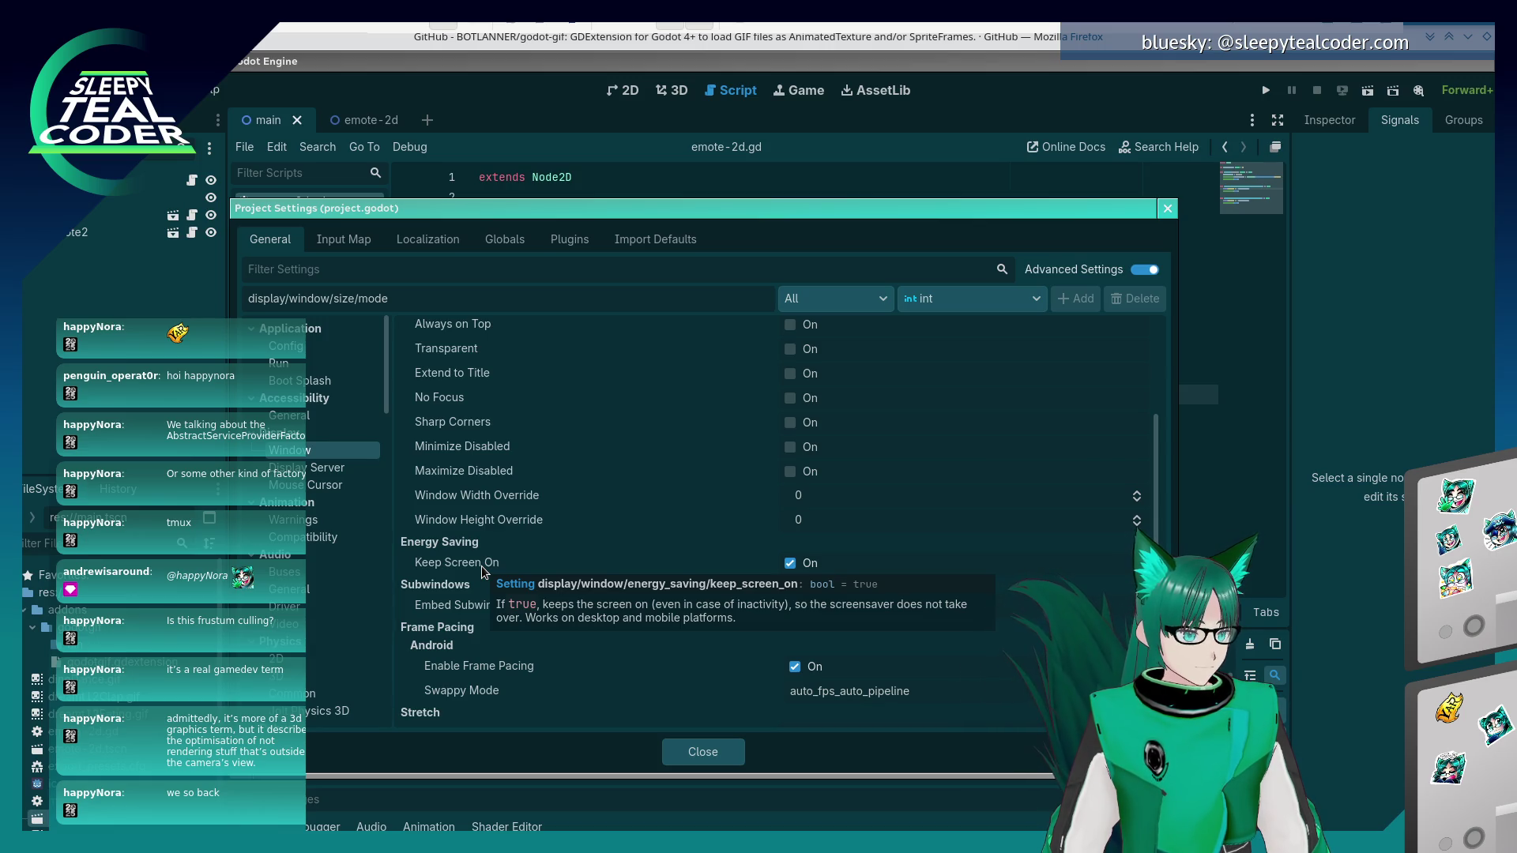
pyautogui.click(790, 563)
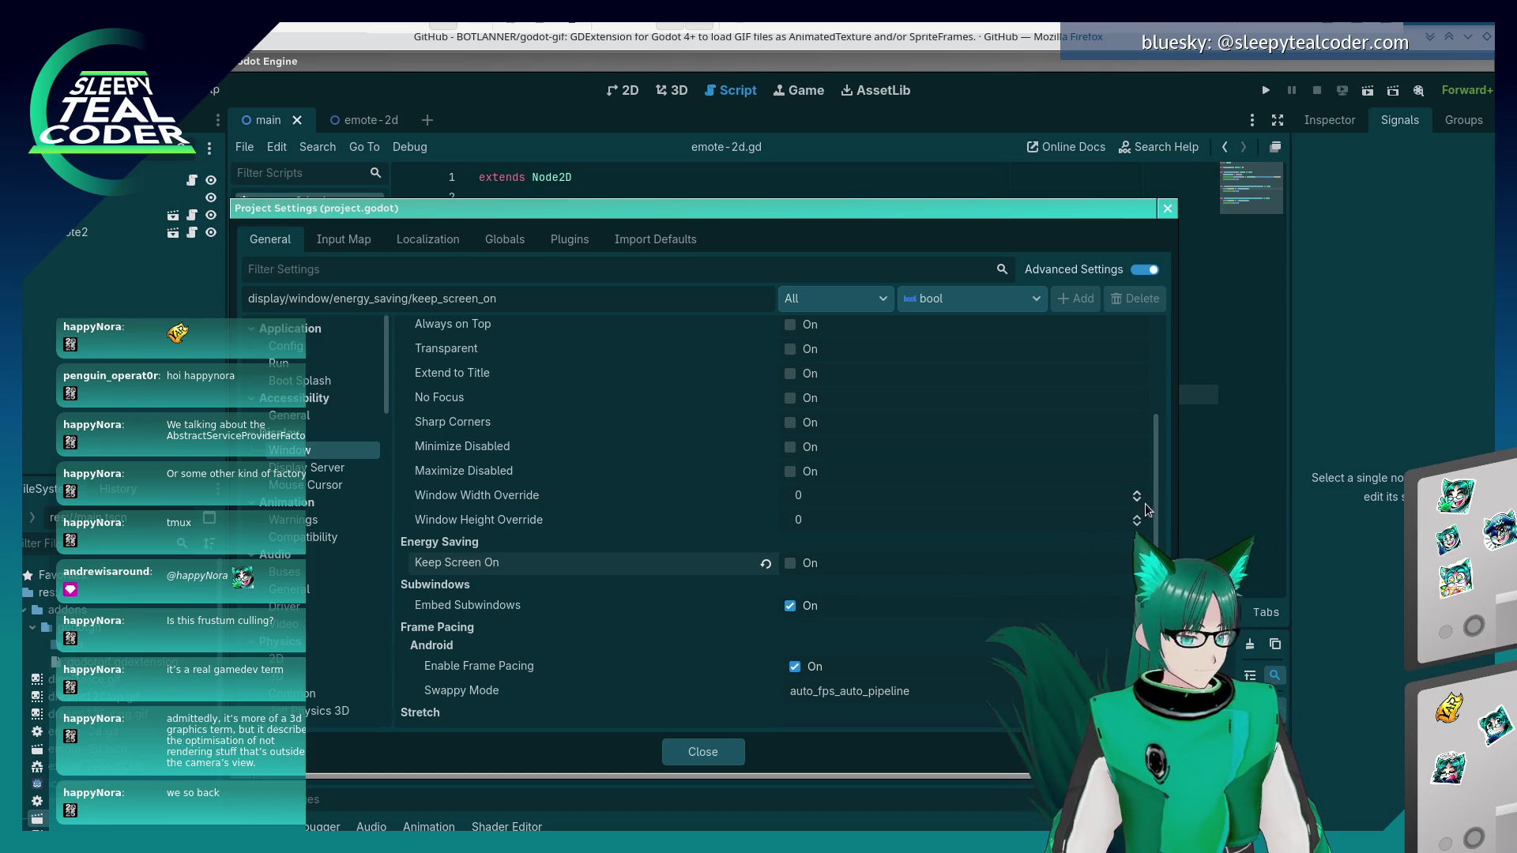
# - Move on to the Display Server driver settings, leaving them at default
pyautogui.scroll(-1, 1153, 507)
pyautogui.moveTo(1153, 507); pyautogui.dragTo(1153, 634)
pyautogui.scroll(-3, 595, 530)
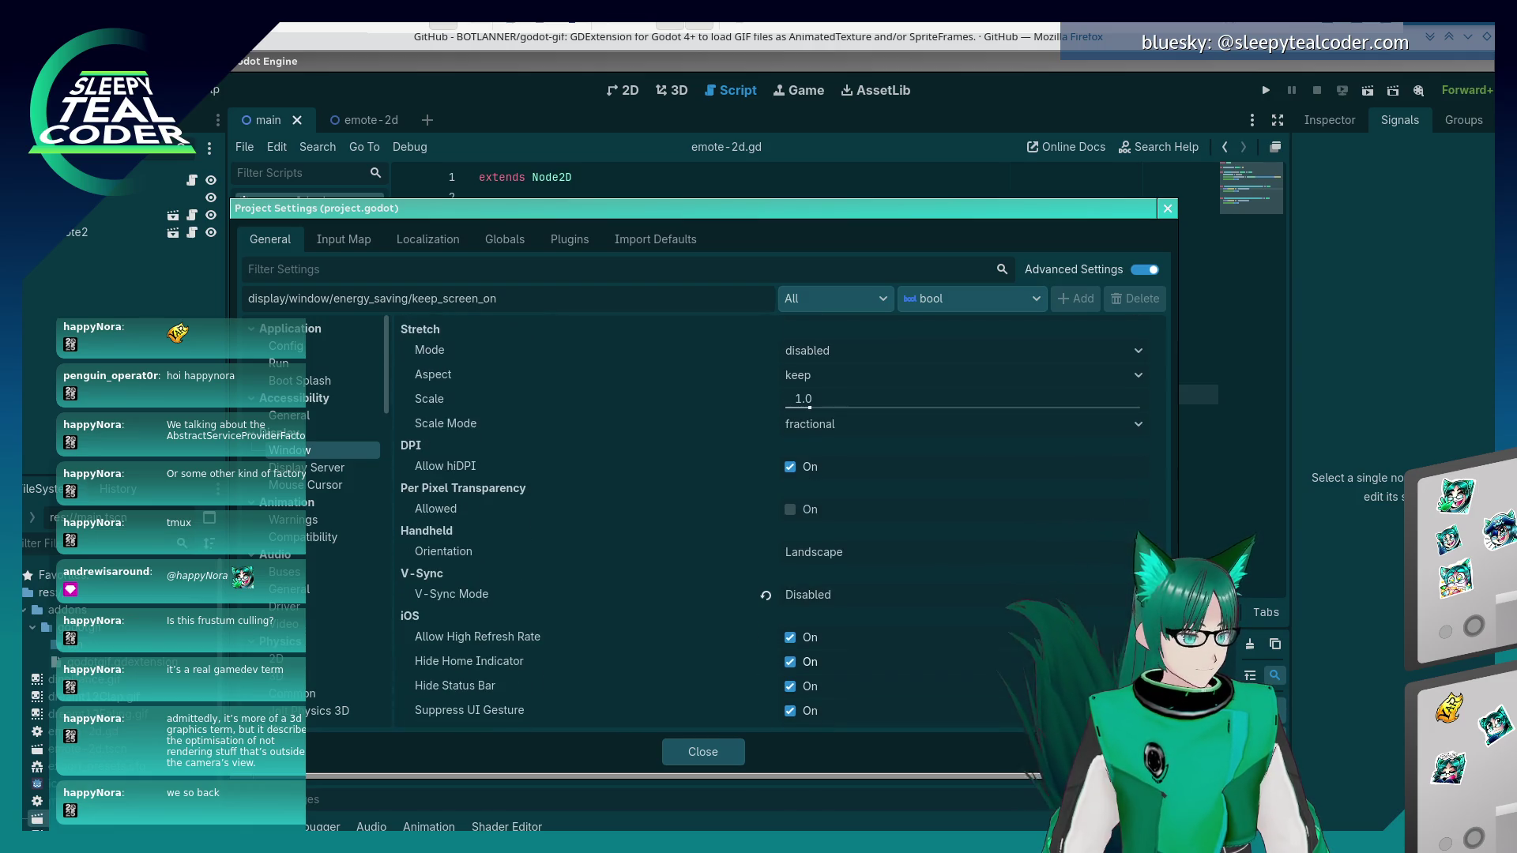
pyautogui.moveTo(447, 471)
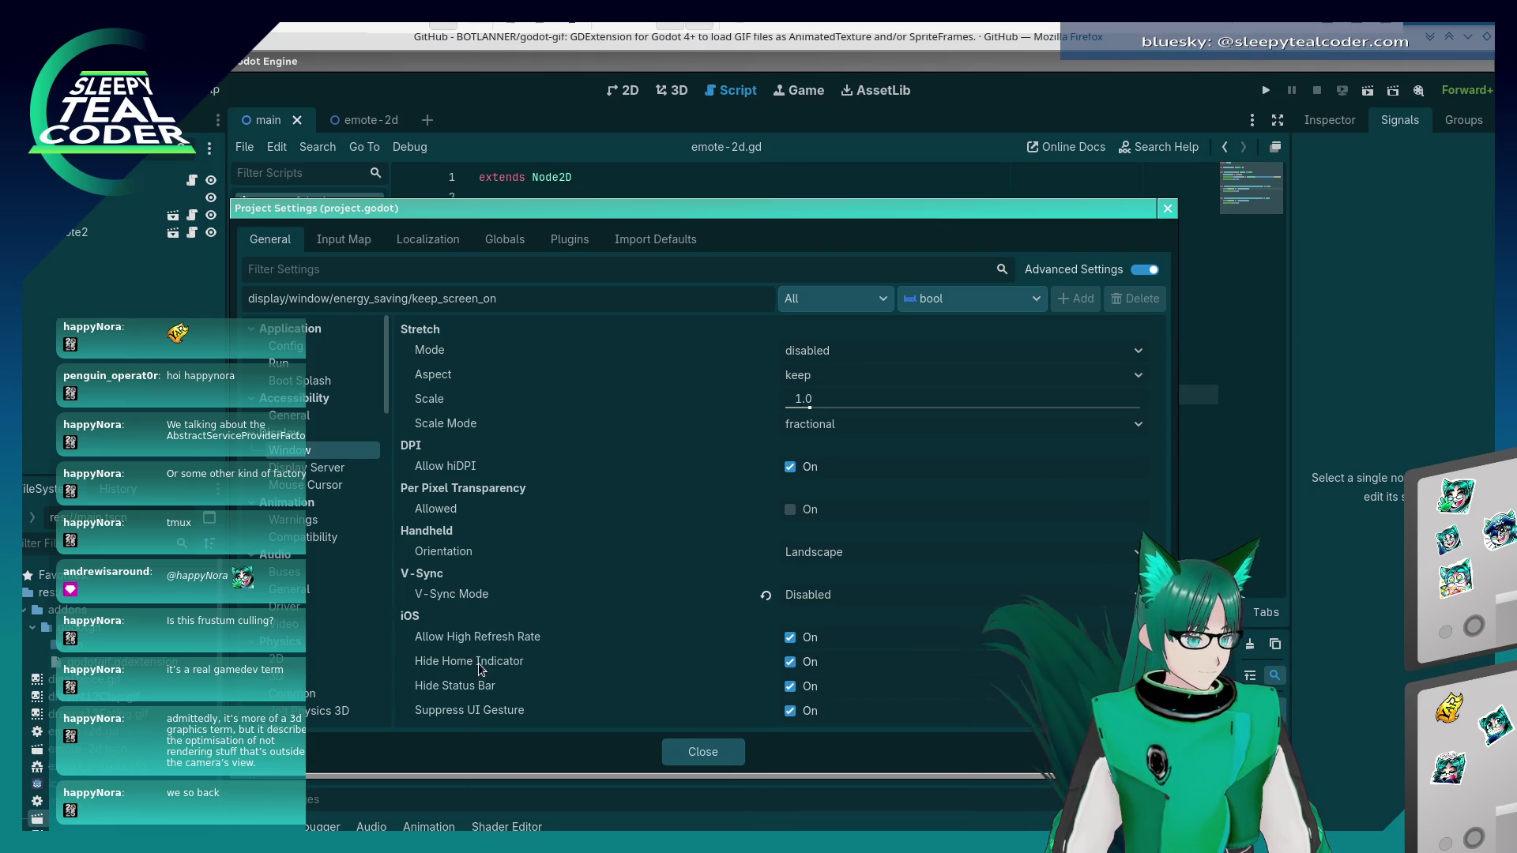
pyautogui.click(304, 467)
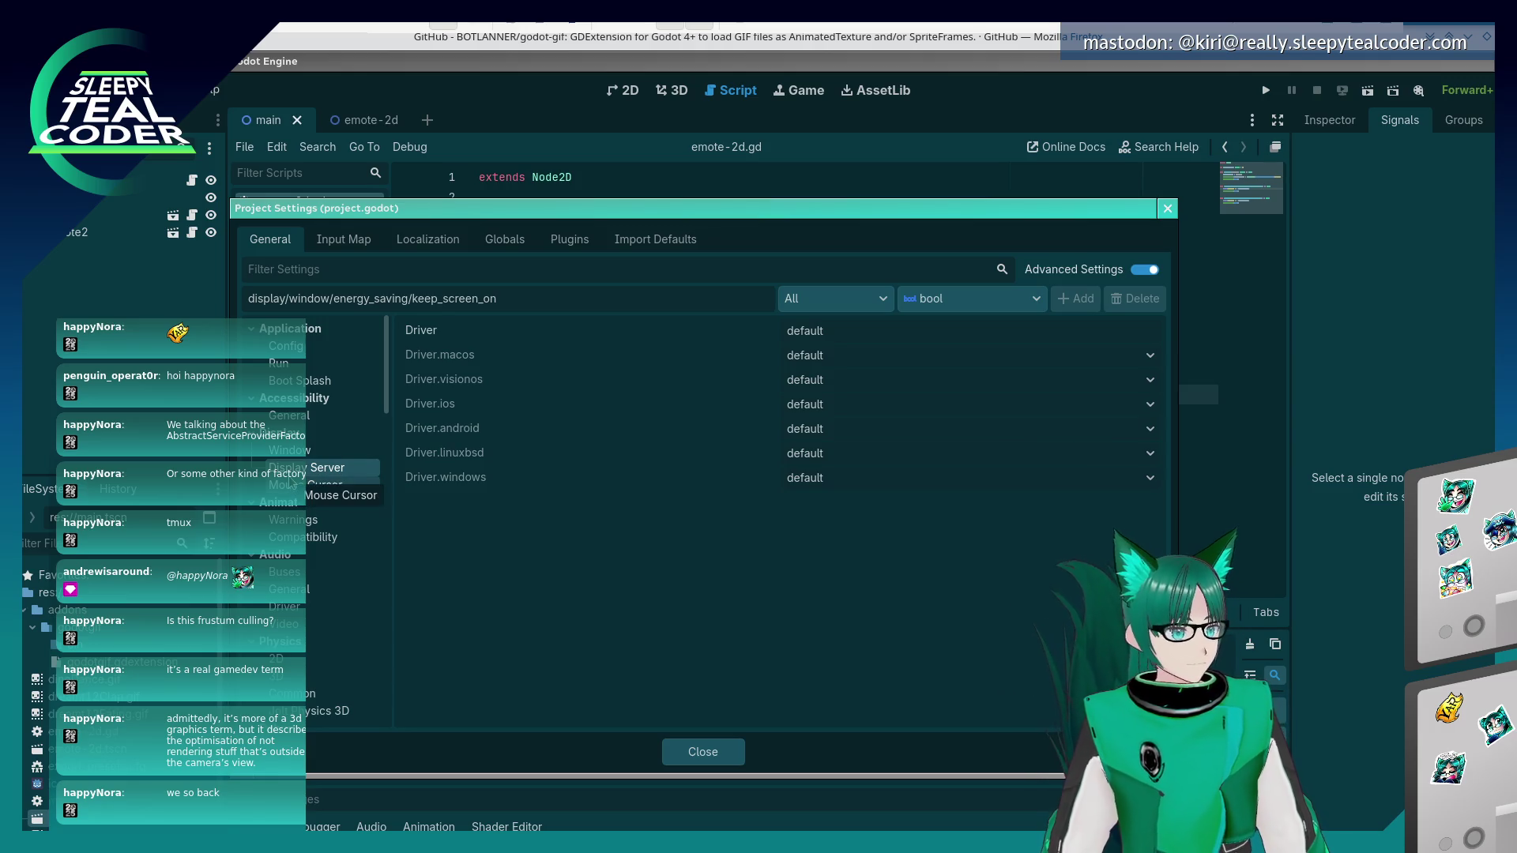
# - Inspect the Linux display driver options without changing them, then view Mouse Cursor and Animation settings
pyautogui.click(814, 454)
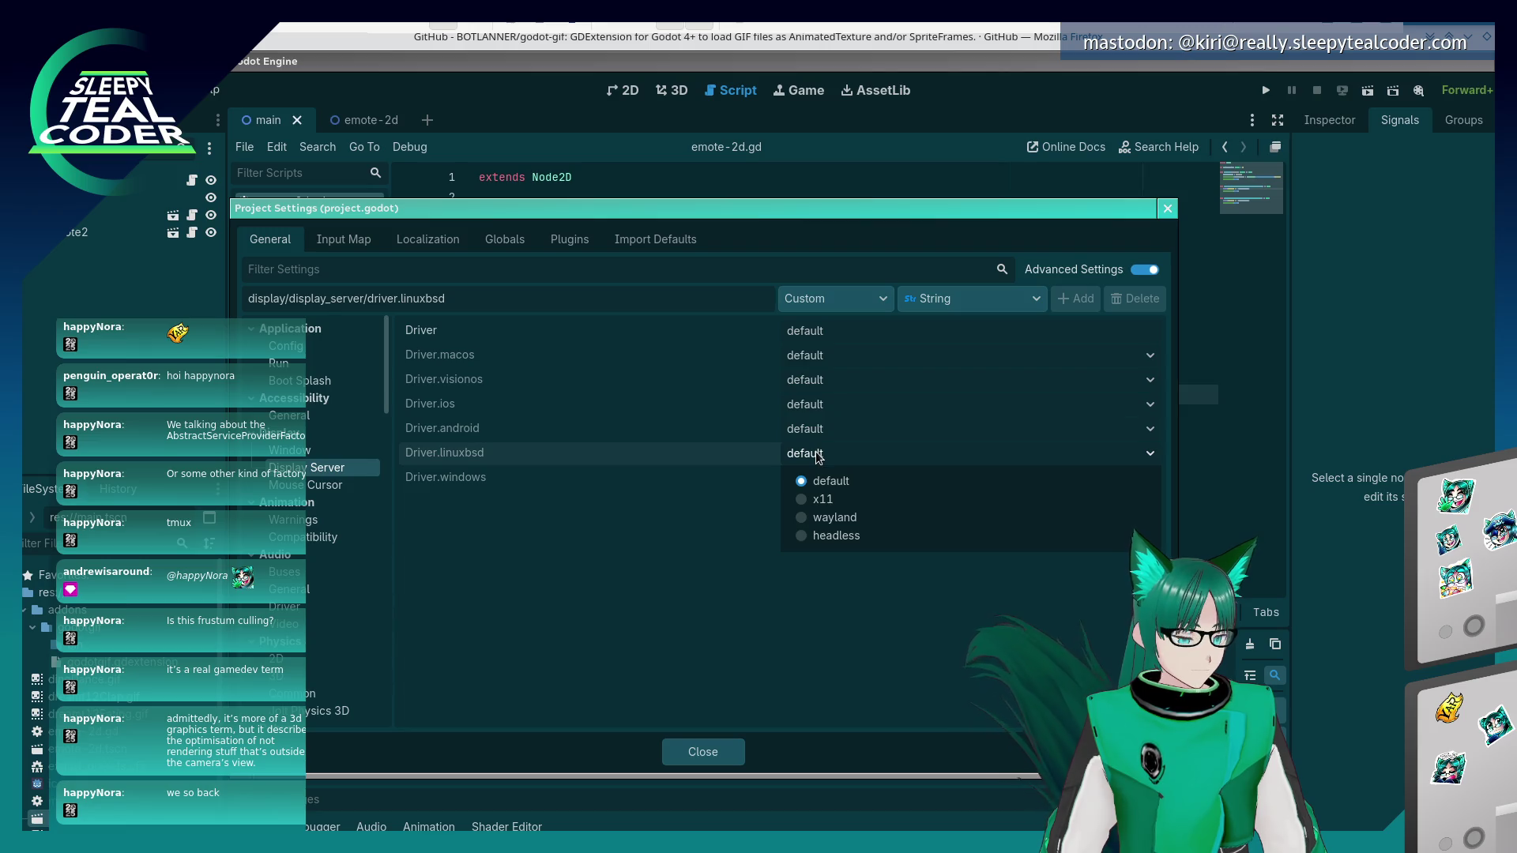
pyautogui.press('Escape')
pyautogui.click(323, 487)
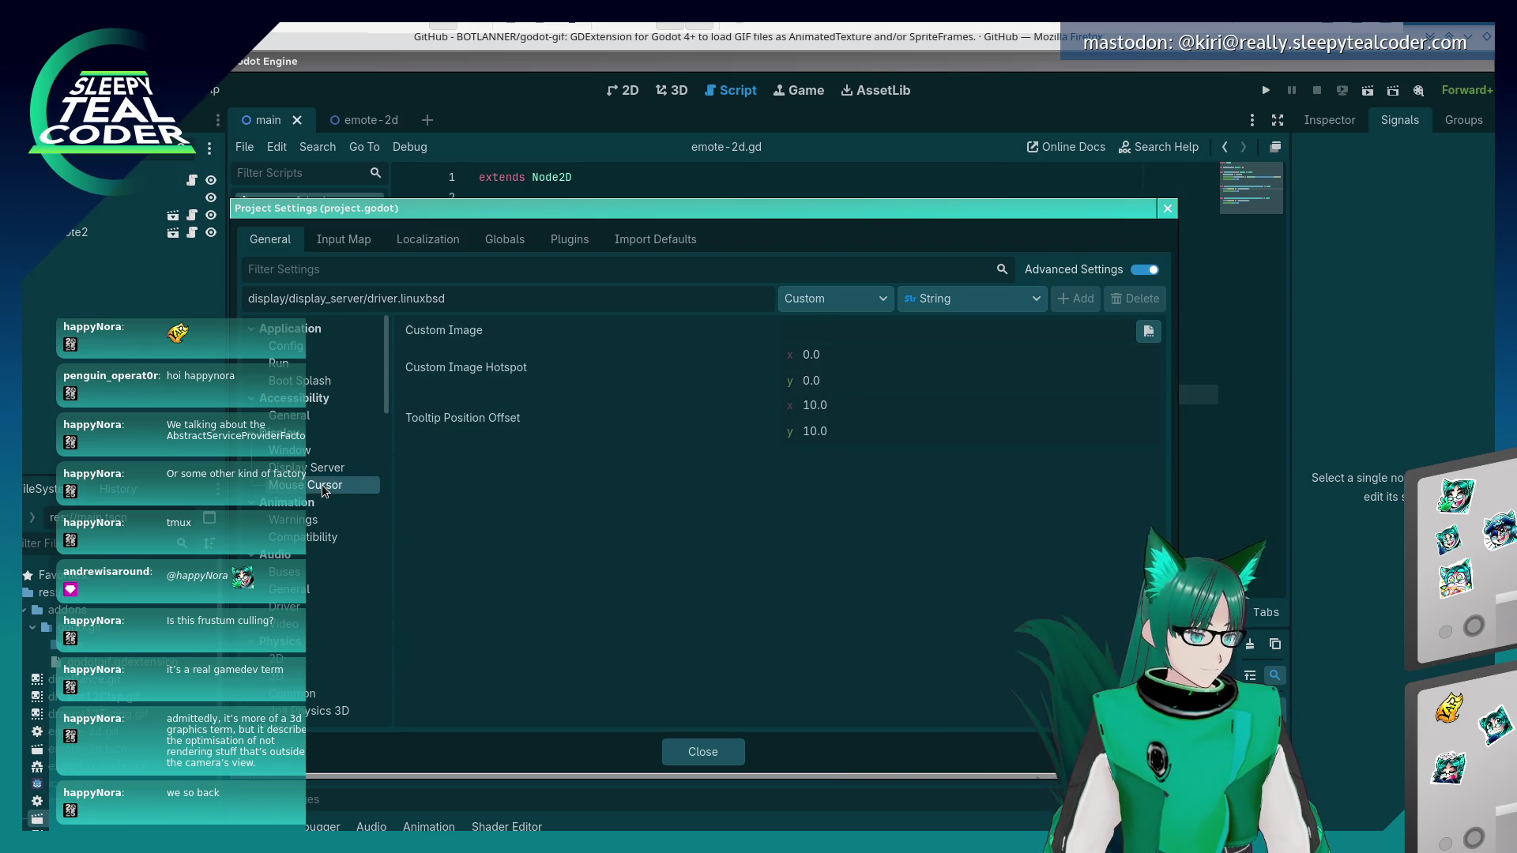
pyautogui.click(316, 520)
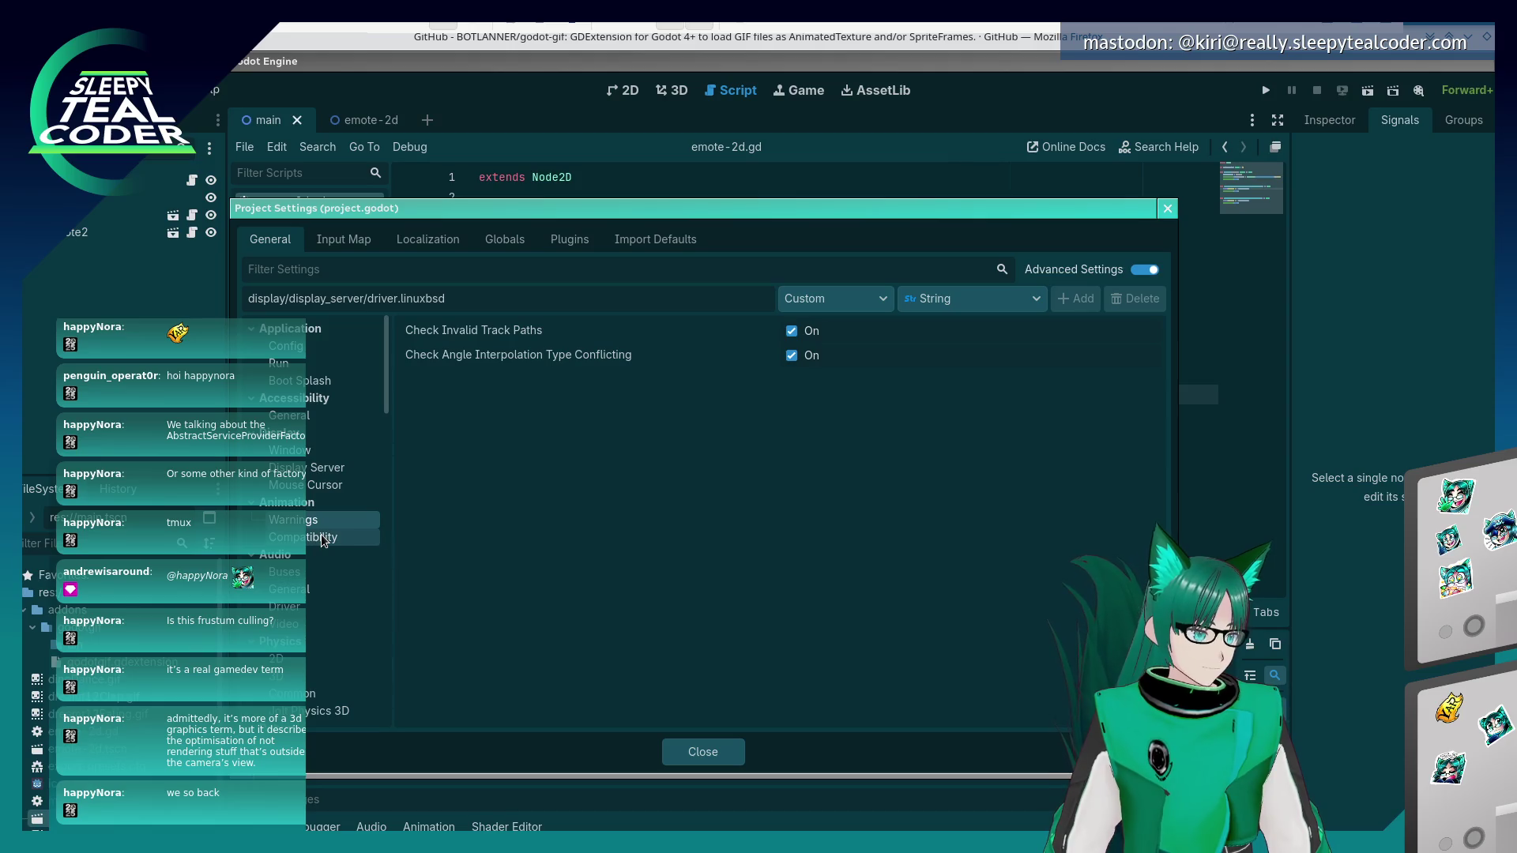
pyautogui.click(322, 541)
pyautogui.scroll(-2, 324, 543)
# - Browse the Audio bus, general and driver settings
pyautogui.click(315, 521)
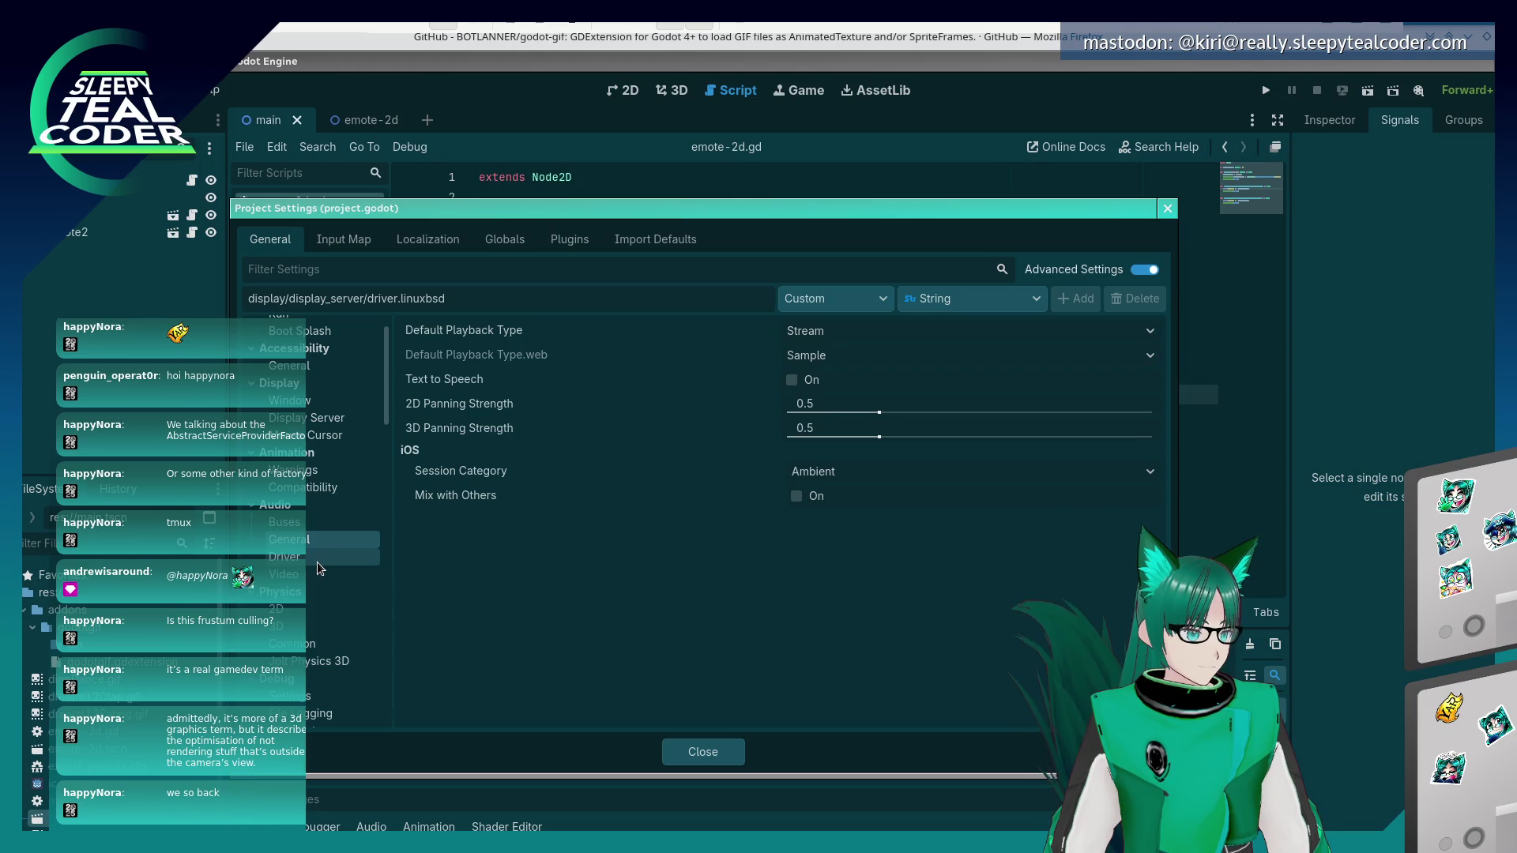
pyautogui.click(316, 561)
pyautogui.click(315, 572)
pyautogui.scroll(-2, 312, 578)
# - Review Physics 3D and 2D settings, ending on Physics Common (60 ticks, 8 max steps)
pyautogui.click(294, 525)
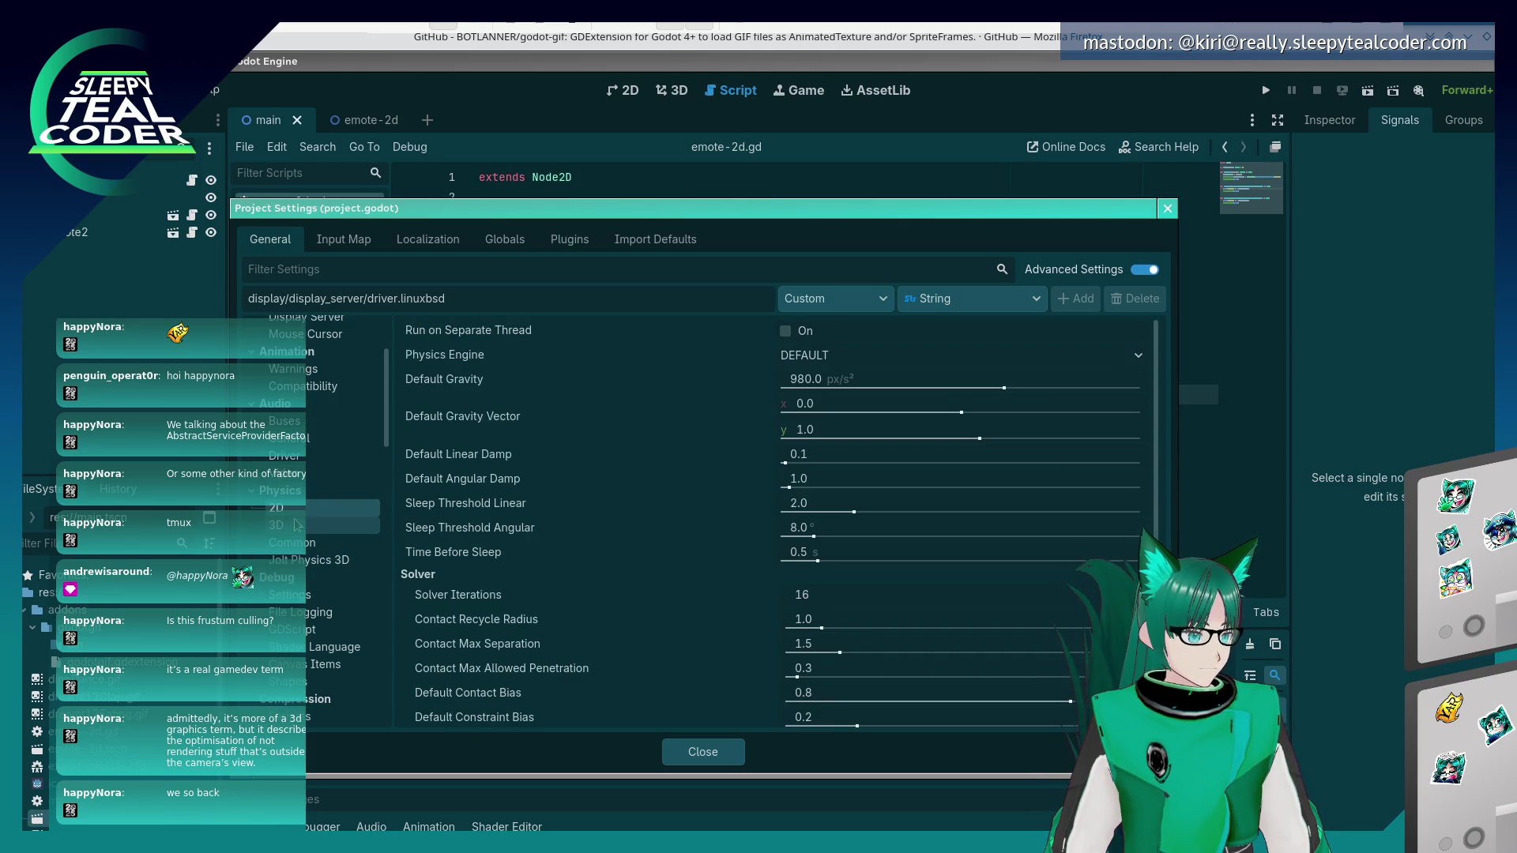
pyautogui.click(297, 513)
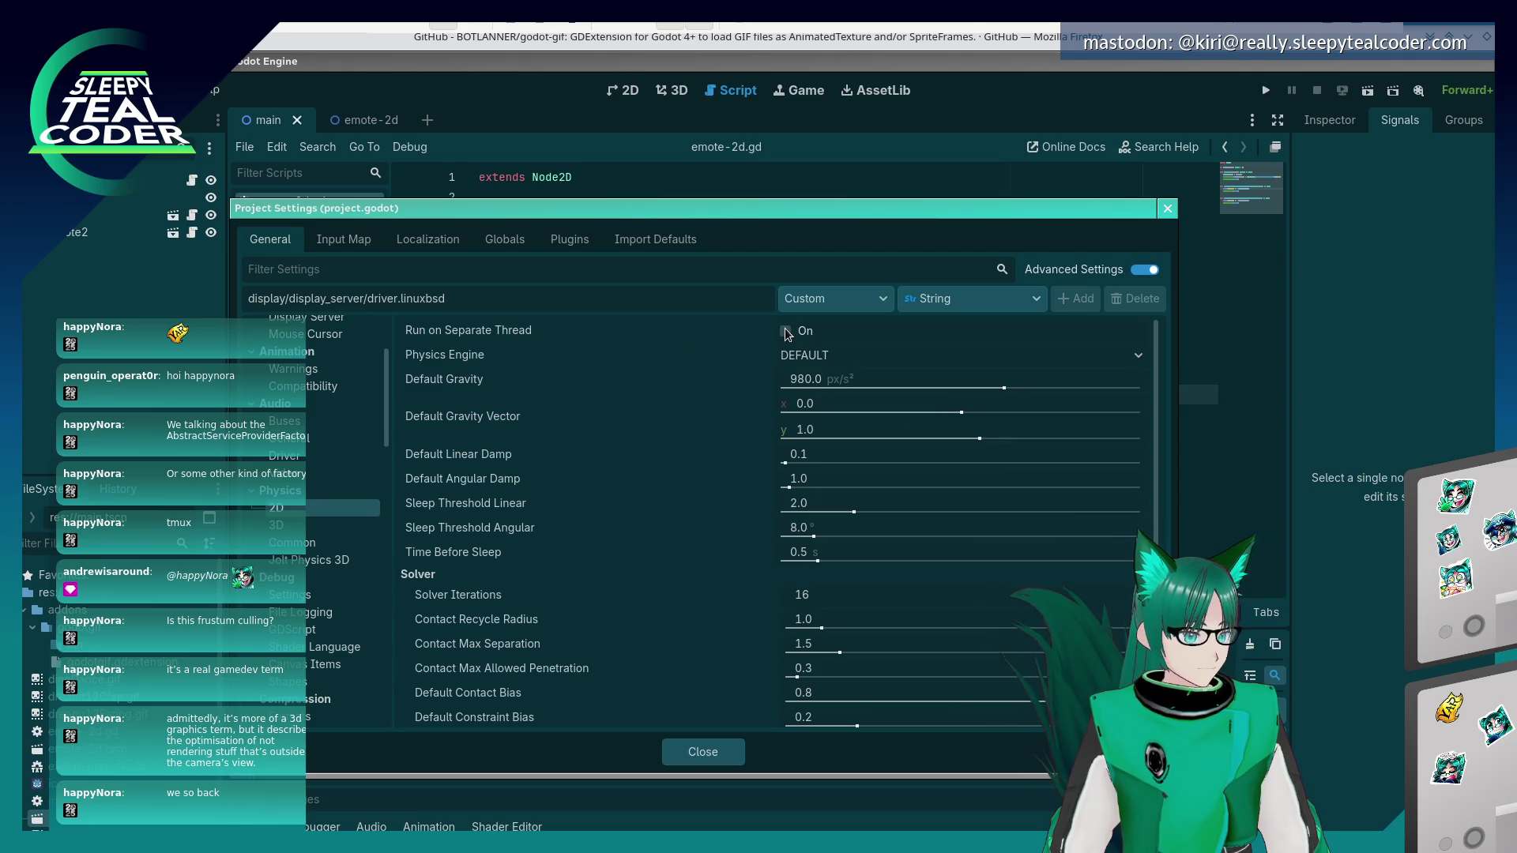
pyautogui.moveTo(456, 330)
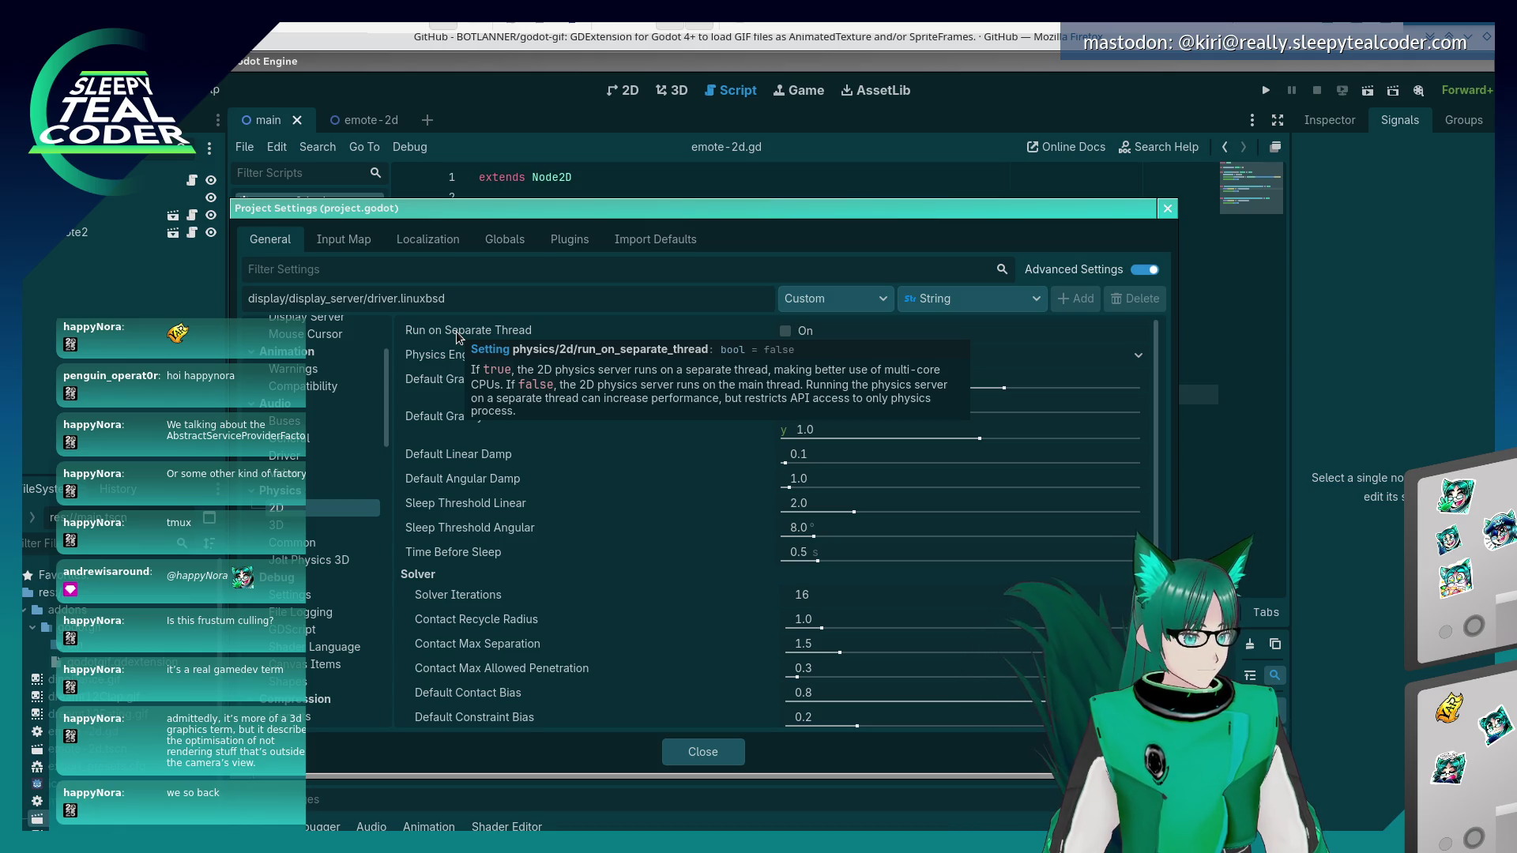
pyautogui.click(286, 524)
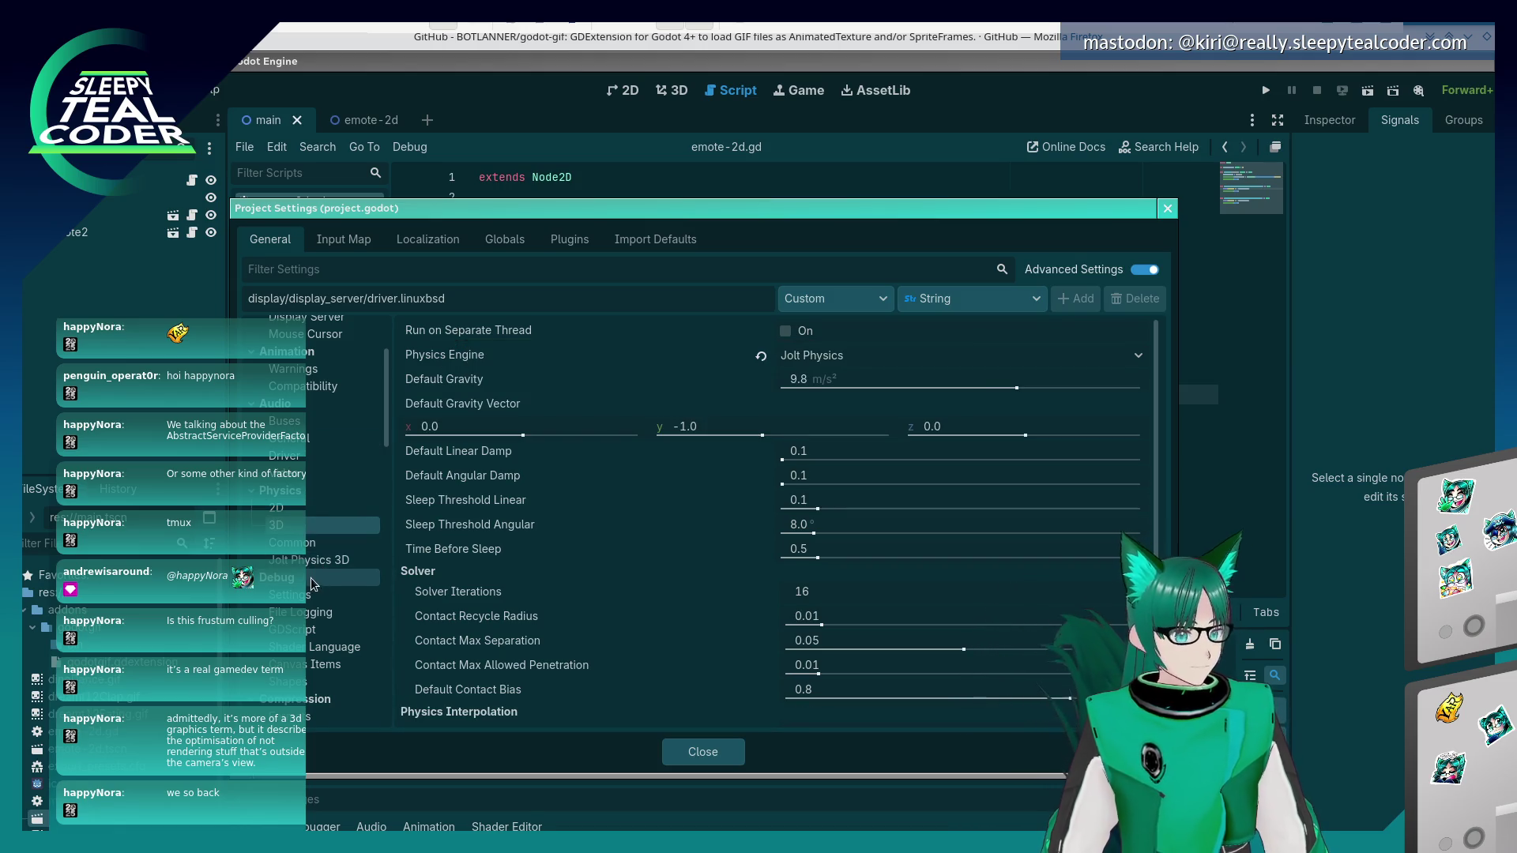
pyautogui.click(289, 543)
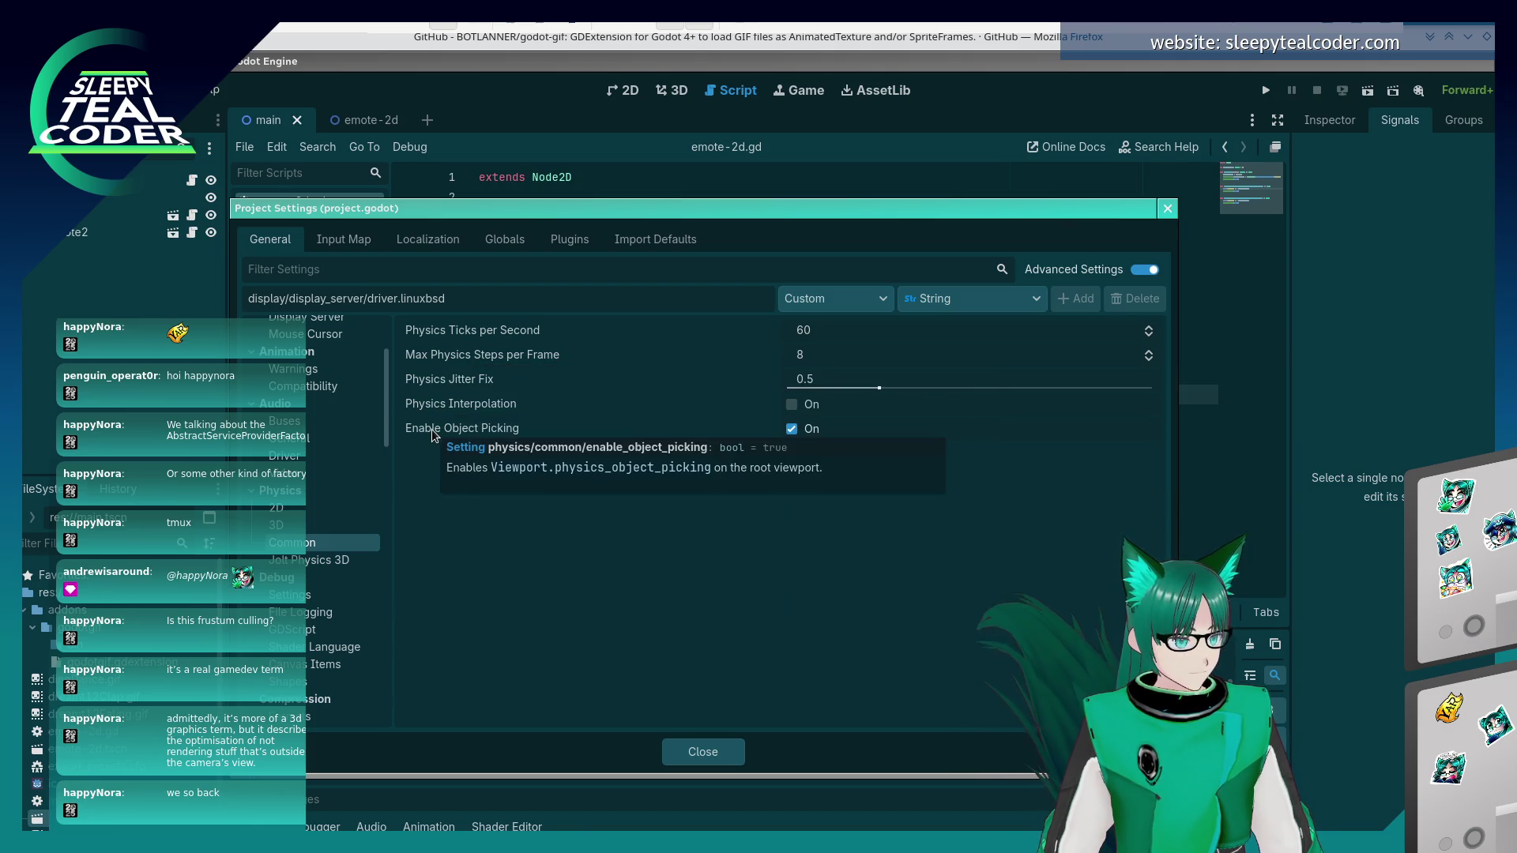
pyautogui.click(334, 561)
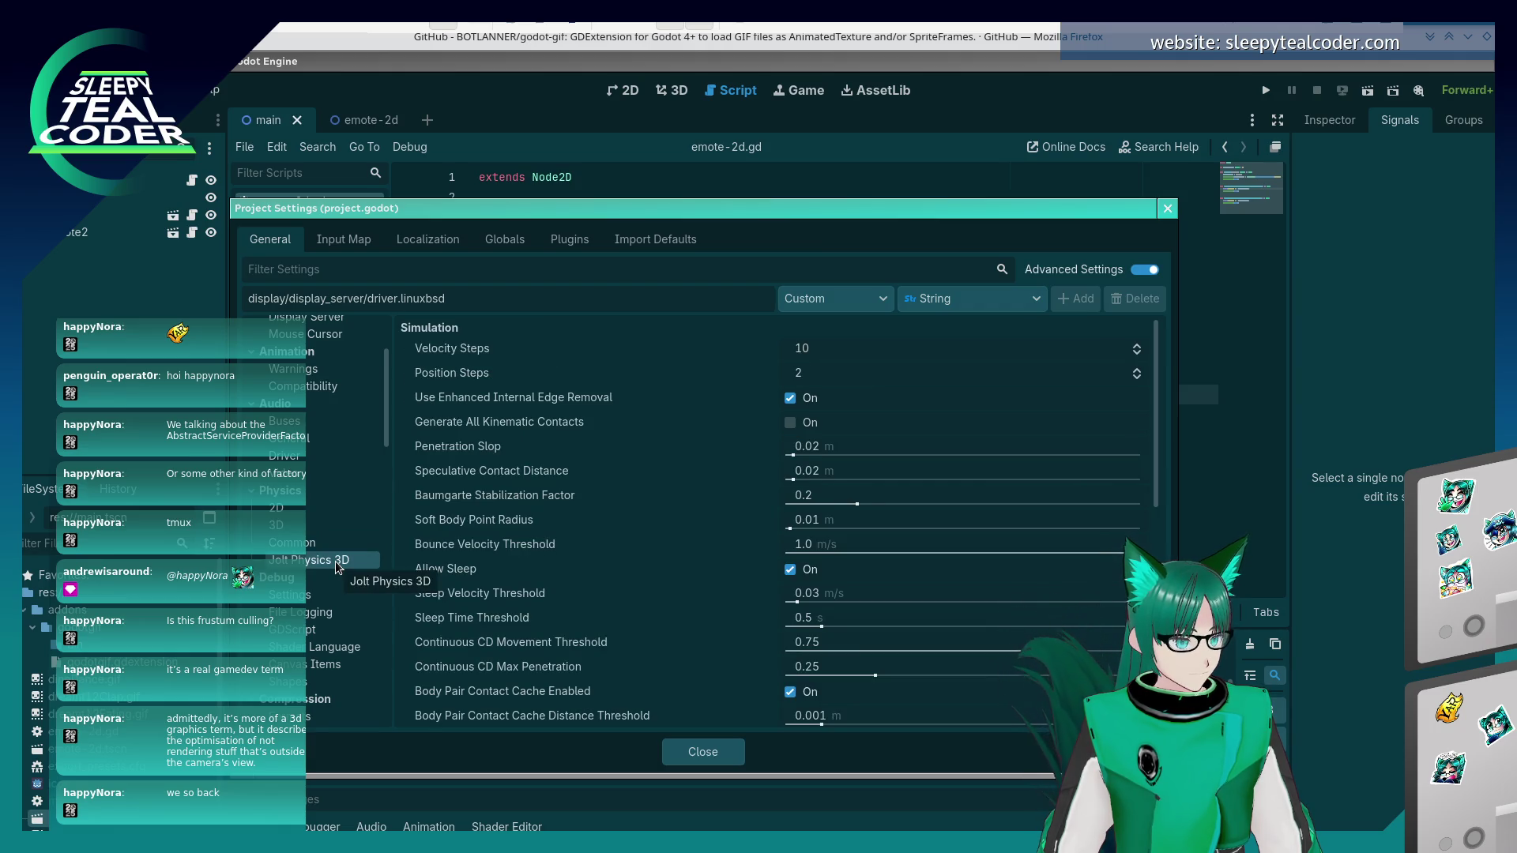
# - Browse Debug, Compression and Rendering settings, including occlusion culling, textures and GL Compatibility
pyautogui.click(325, 594)
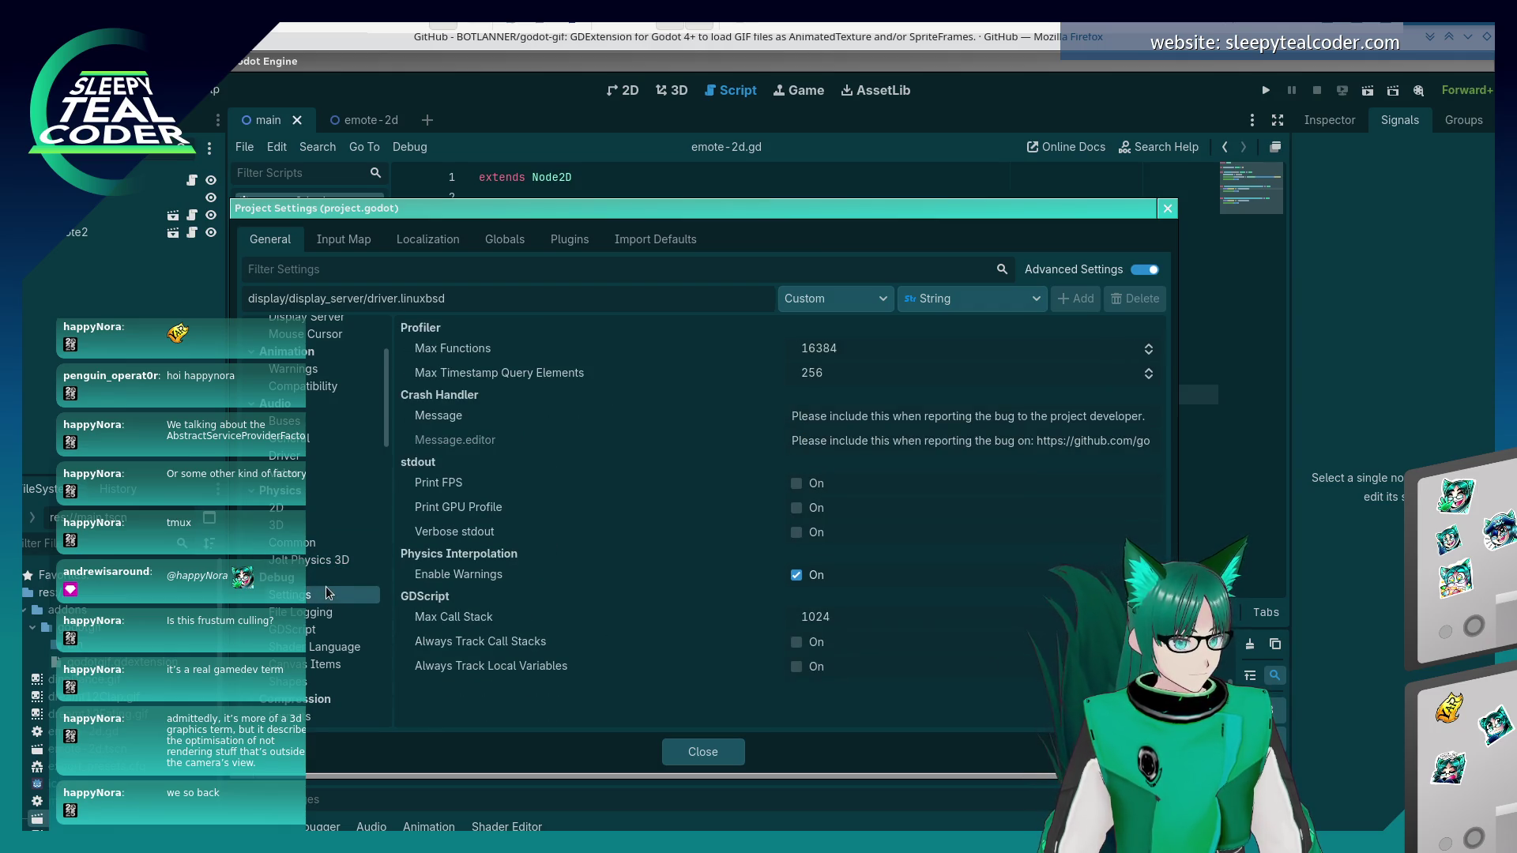
pyautogui.scroll(-3, 329, 590)
pyautogui.click(324, 567)
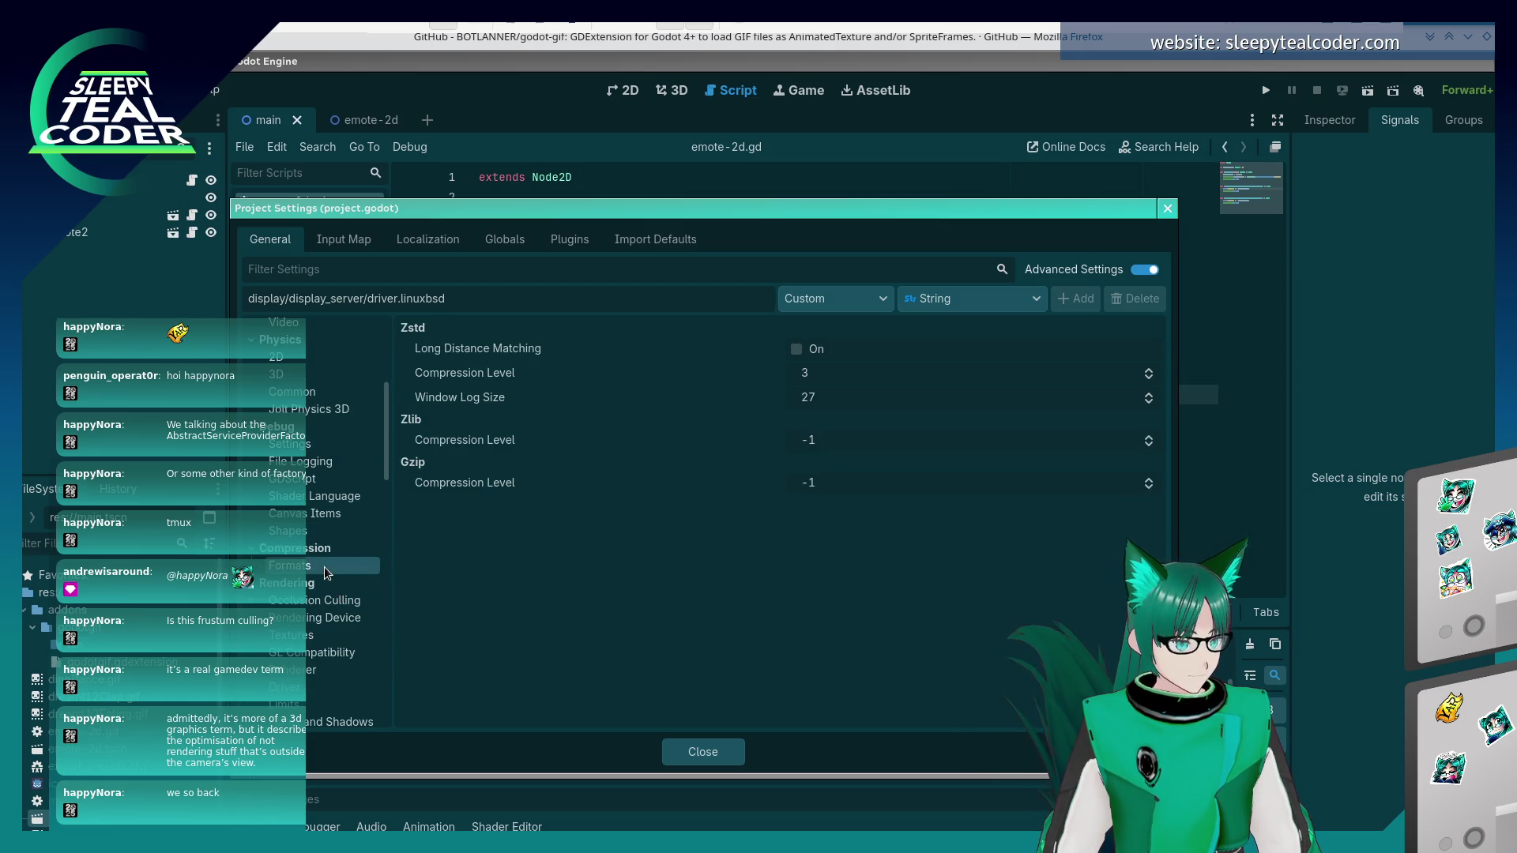
pyautogui.click(324, 618)
pyautogui.click(320, 602)
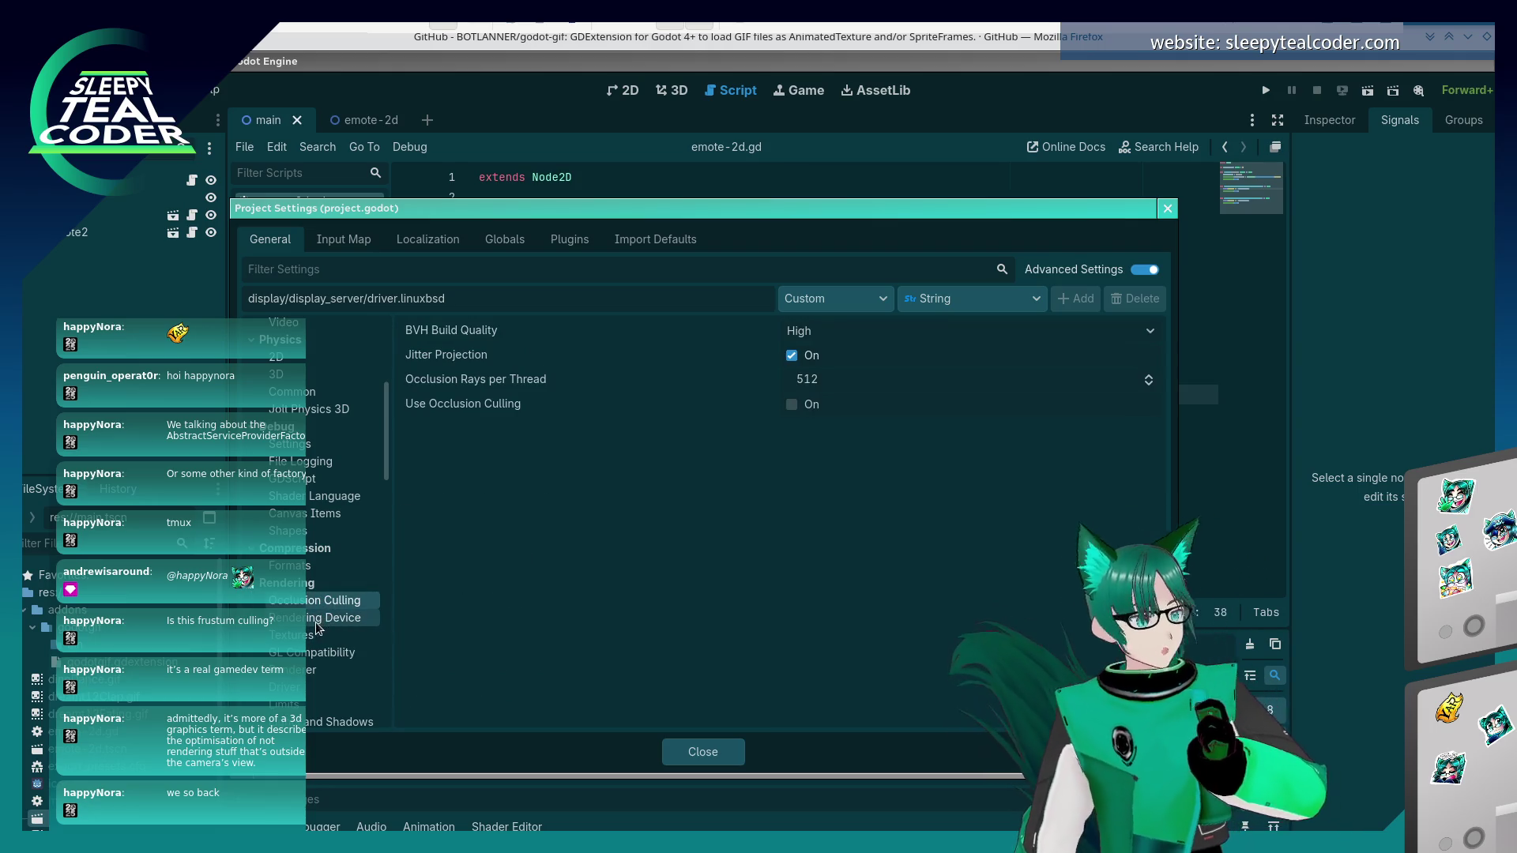
pyautogui.click(318, 620)
pyautogui.click(308, 636)
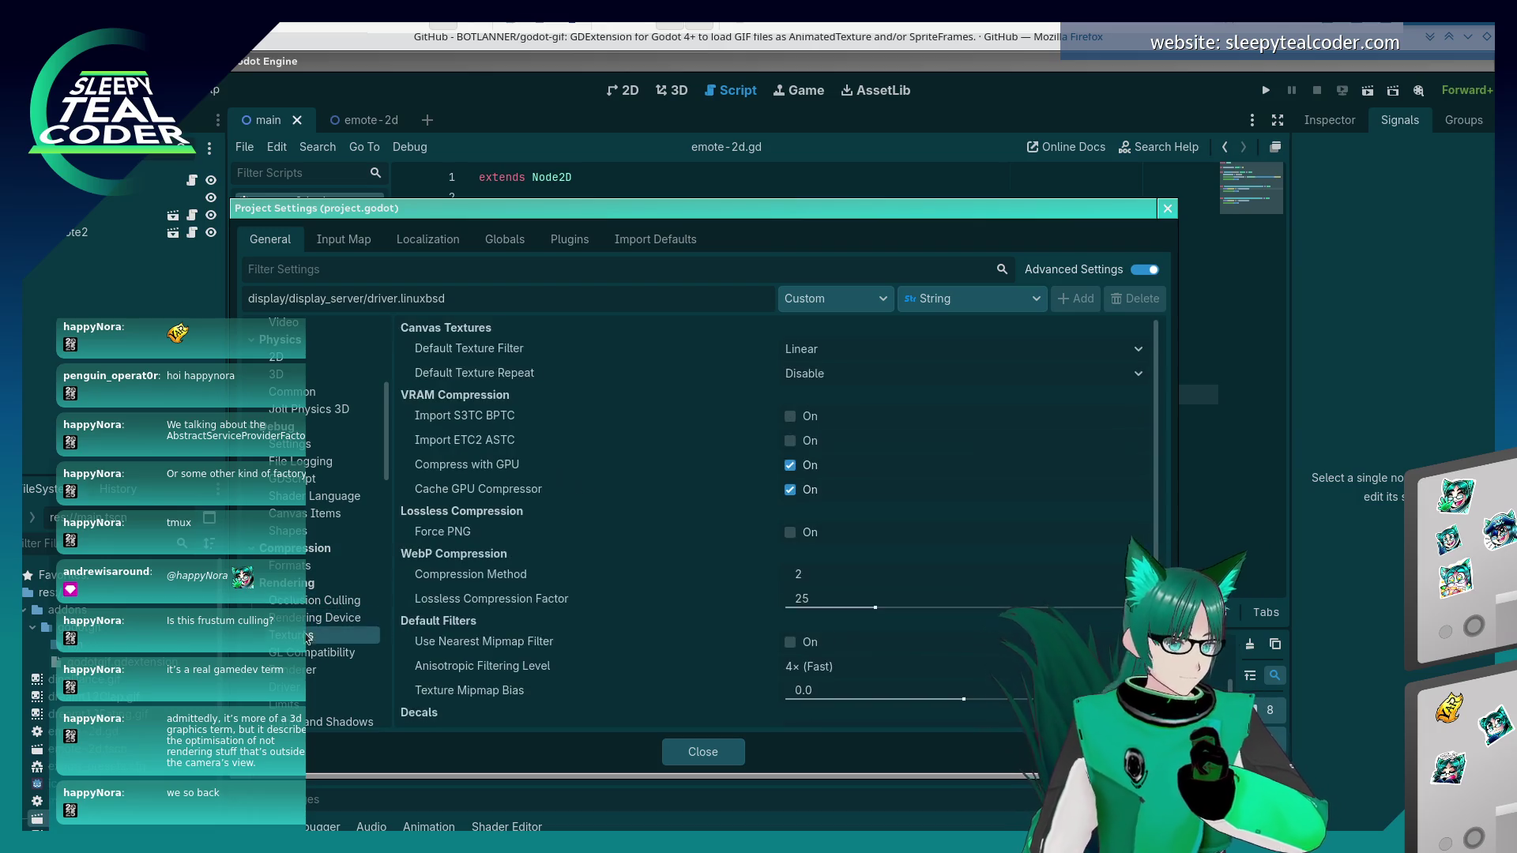
pyautogui.click(309, 652)
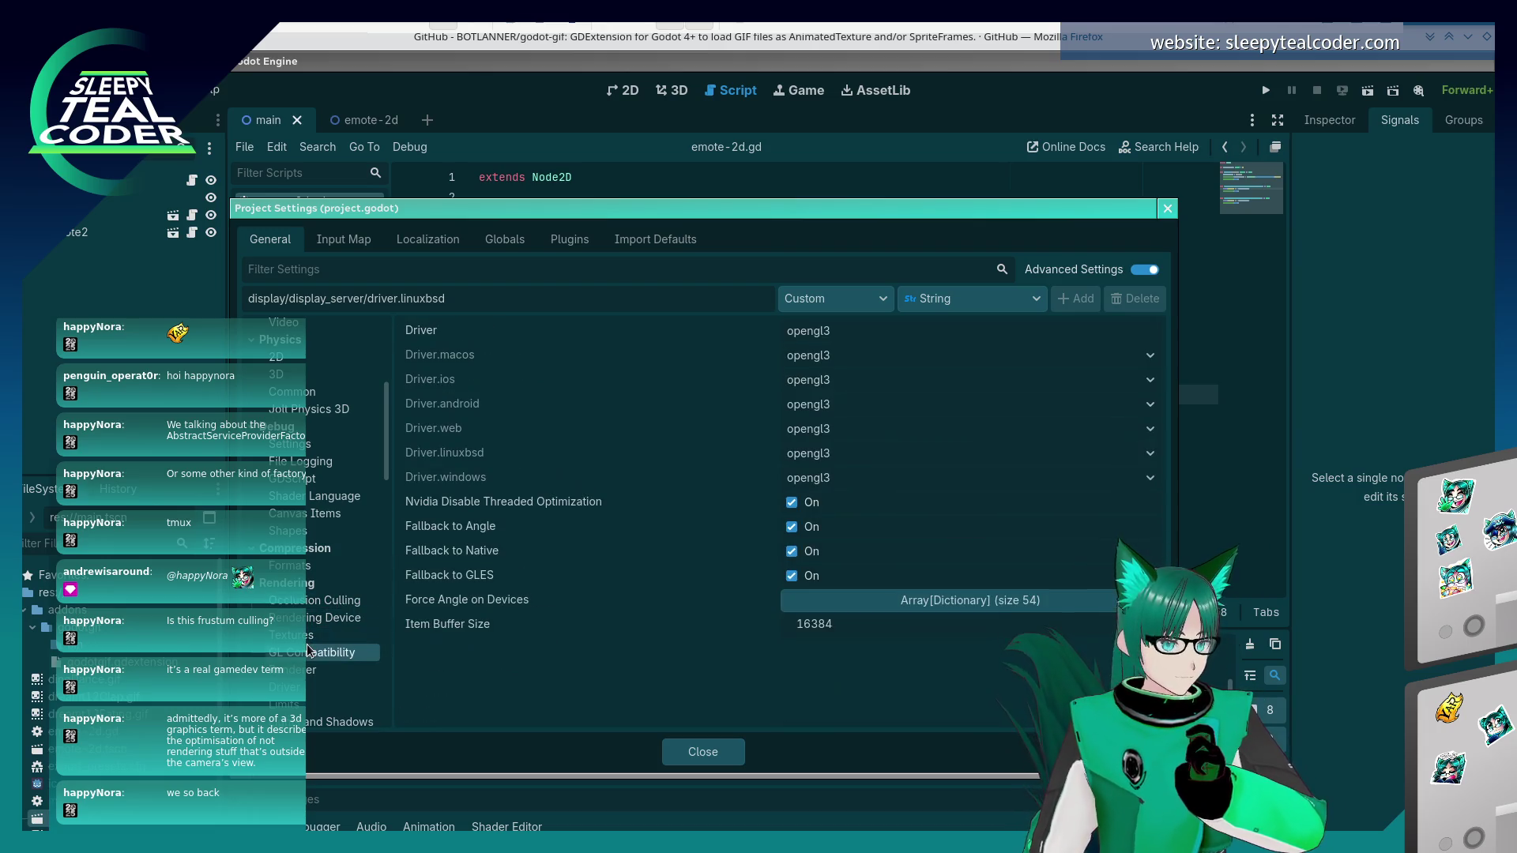
pyautogui.click(308, 601)
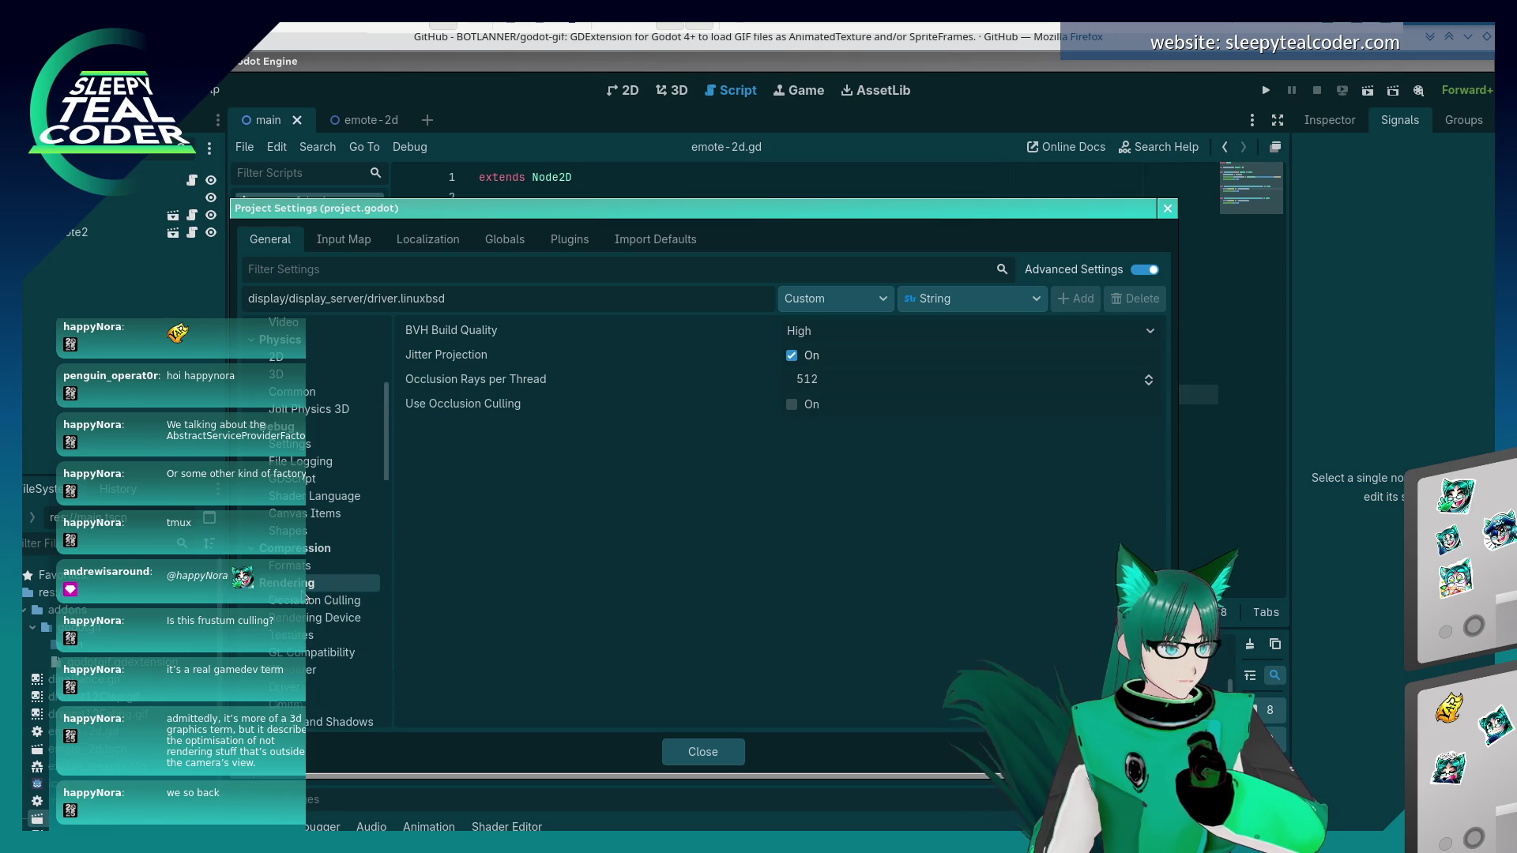
# - Review the GUI timer, common and font settings
pyautogui.scroll(-1, 307, 617)
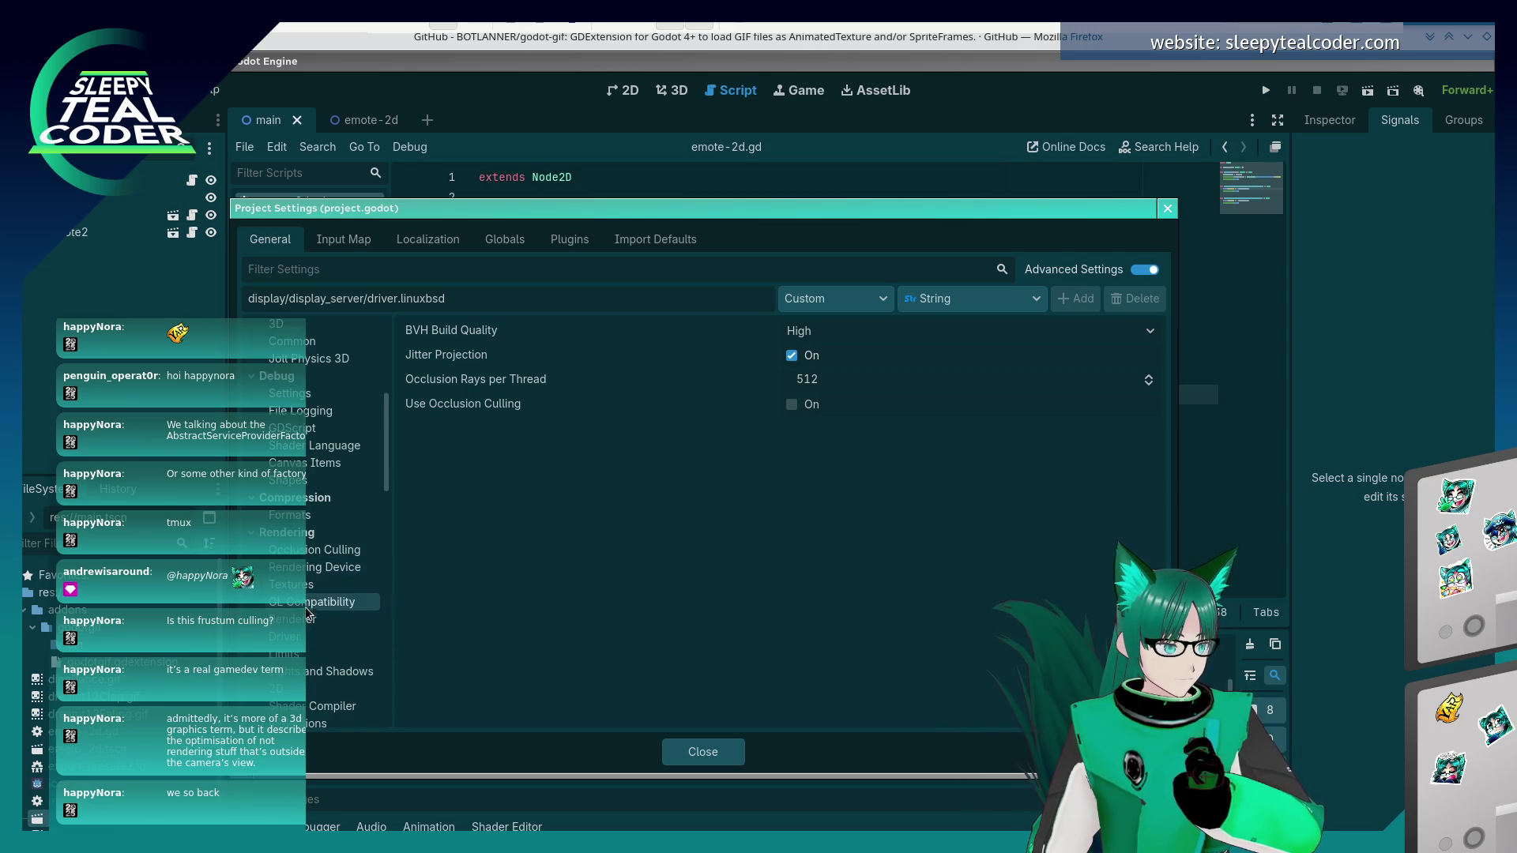
pyautogui.scroll(-5, 290, 557)
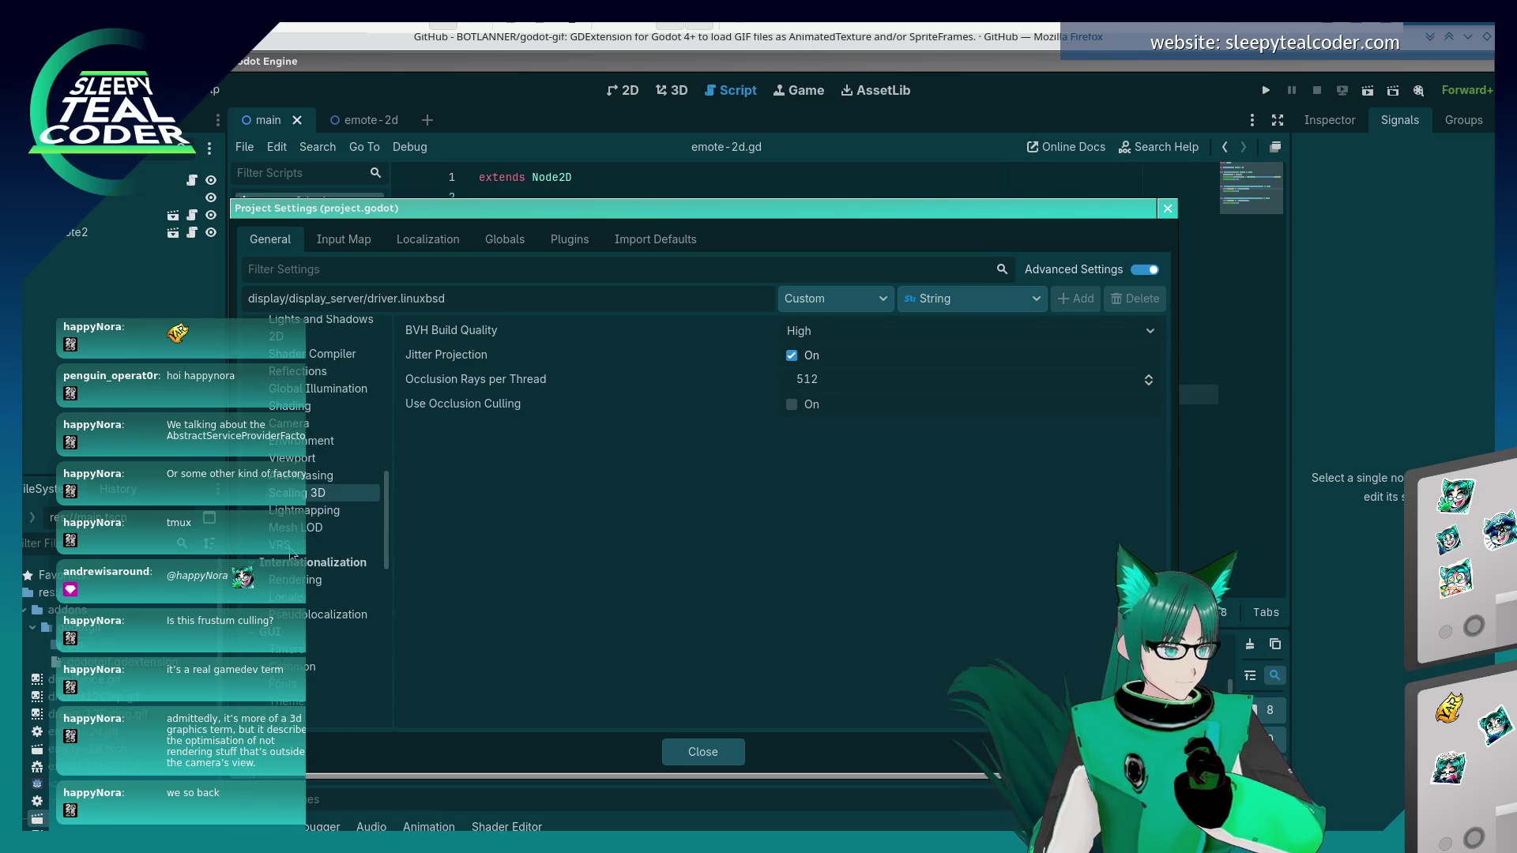
pyautogui.scroll(-4, 290, 558)
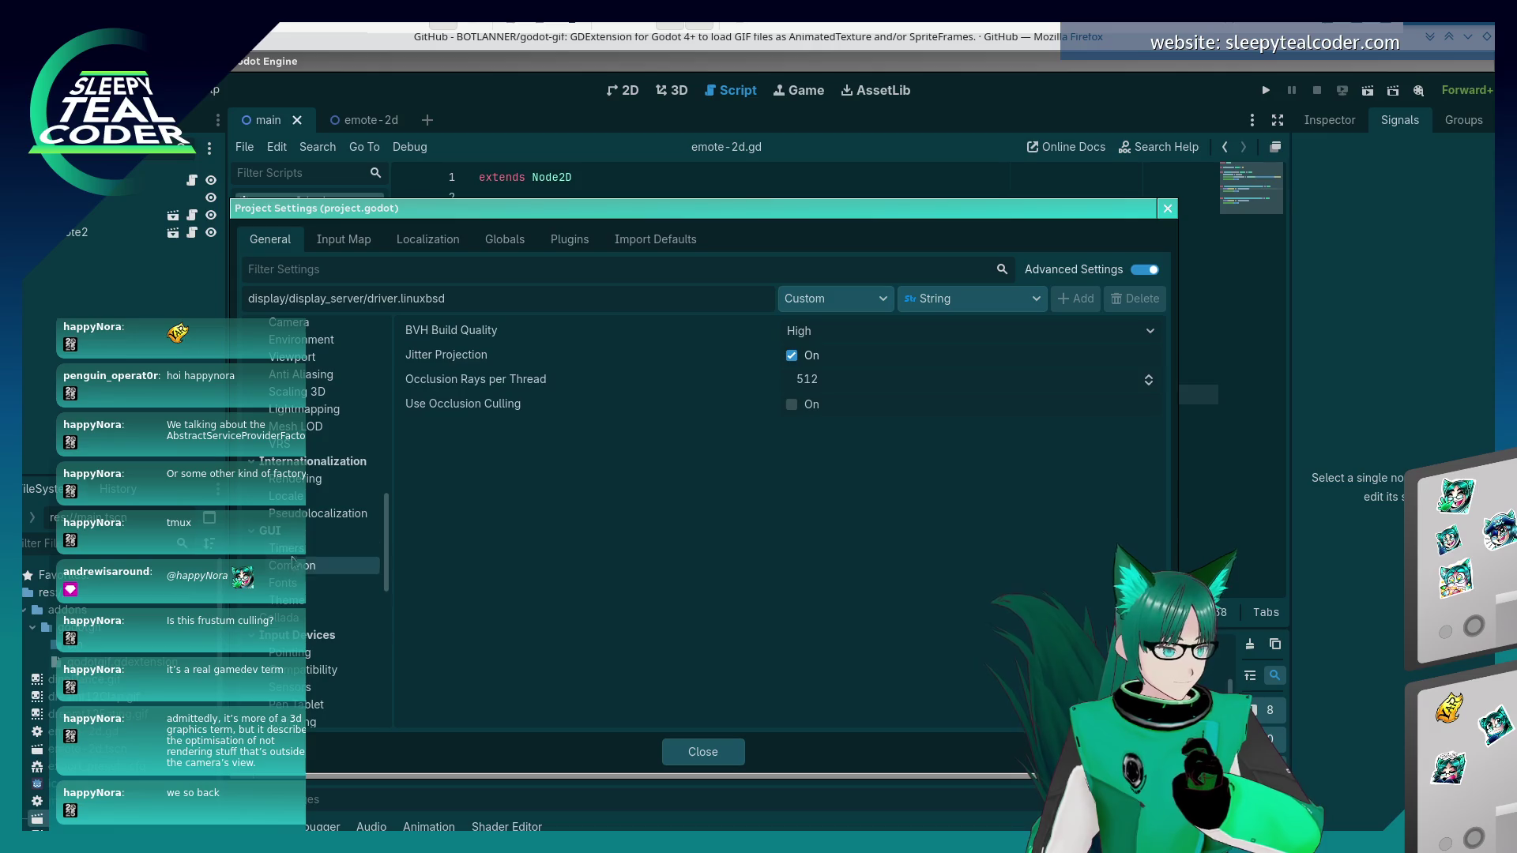
pyautogui.click(284, 548)
pyautogui.moveTo(537, 335)
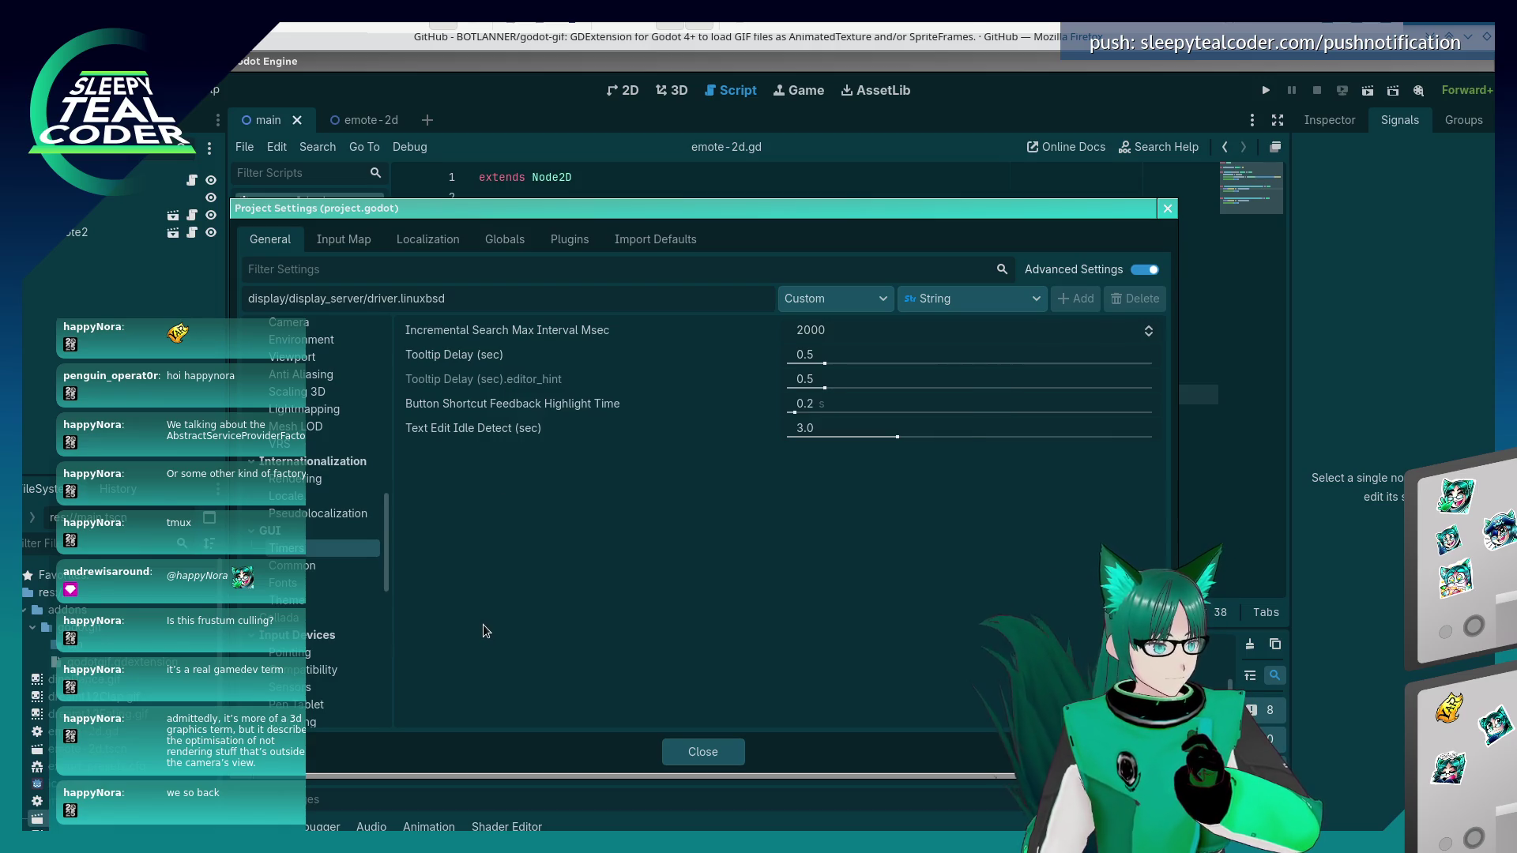
pyautogui.click(310, 569)
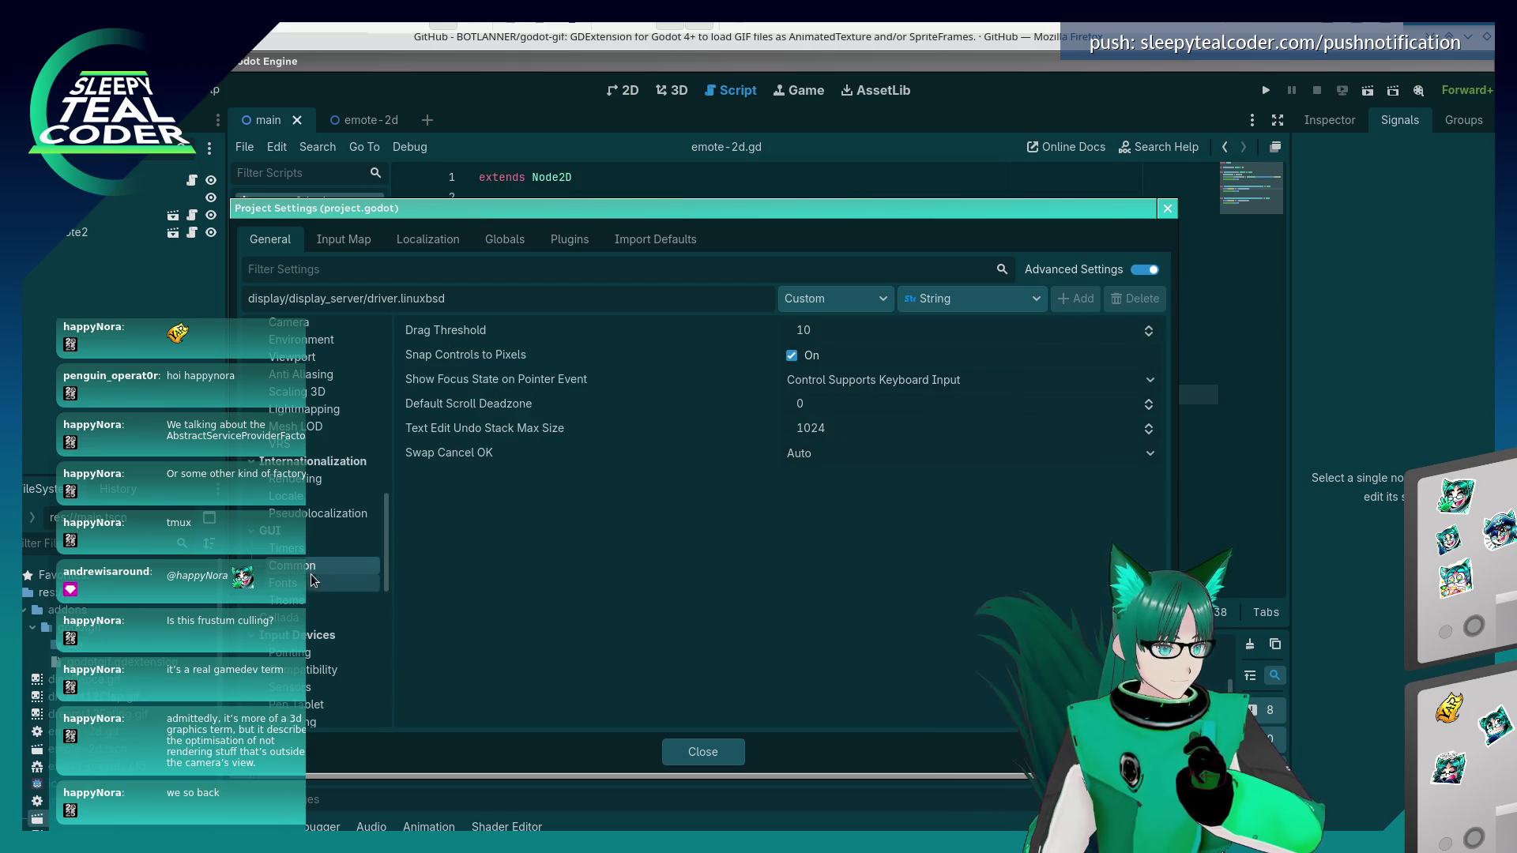
pyautogui.click(314, 587)
# - Glance at Collada import settings, then return to Application > Boot Splash
pyautogui.click(325, 613)
pyautogui.scroll(10, 325, 613)
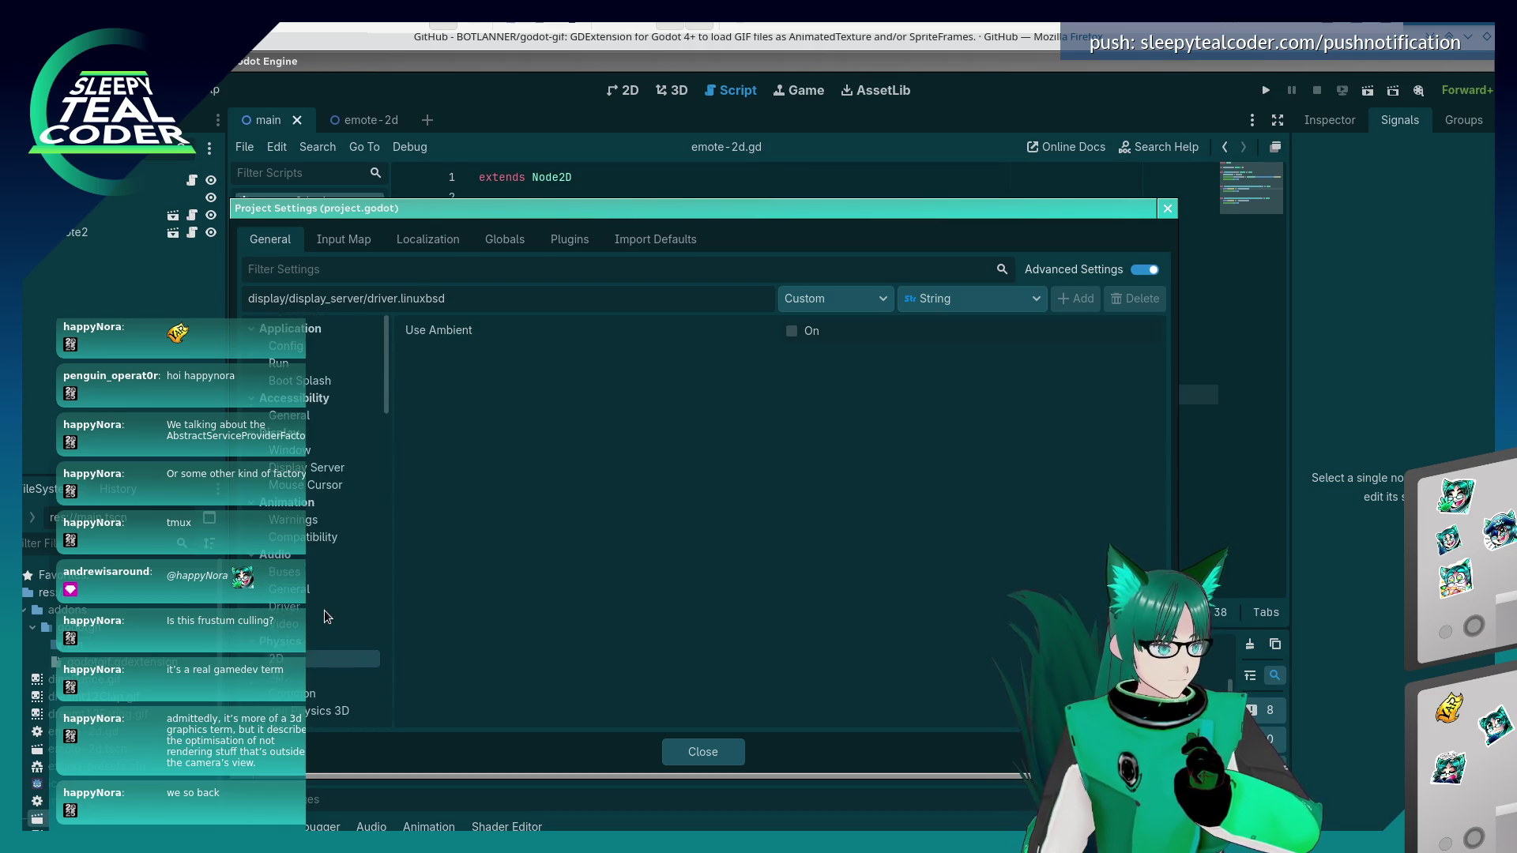
pyautogui.click(308, 380)
pyautogui.scroll(-4, 308, 545)
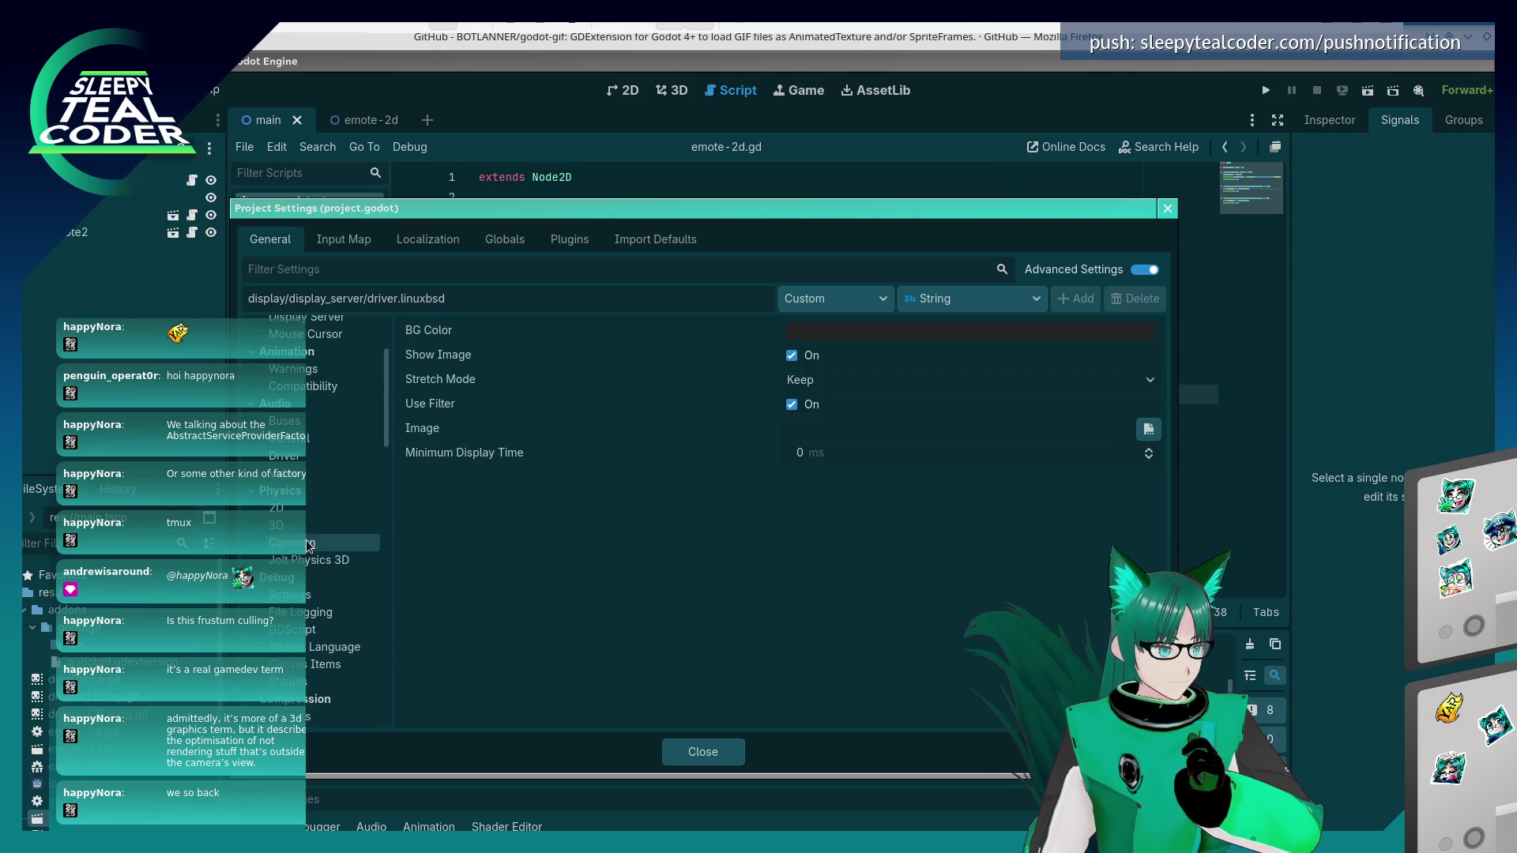